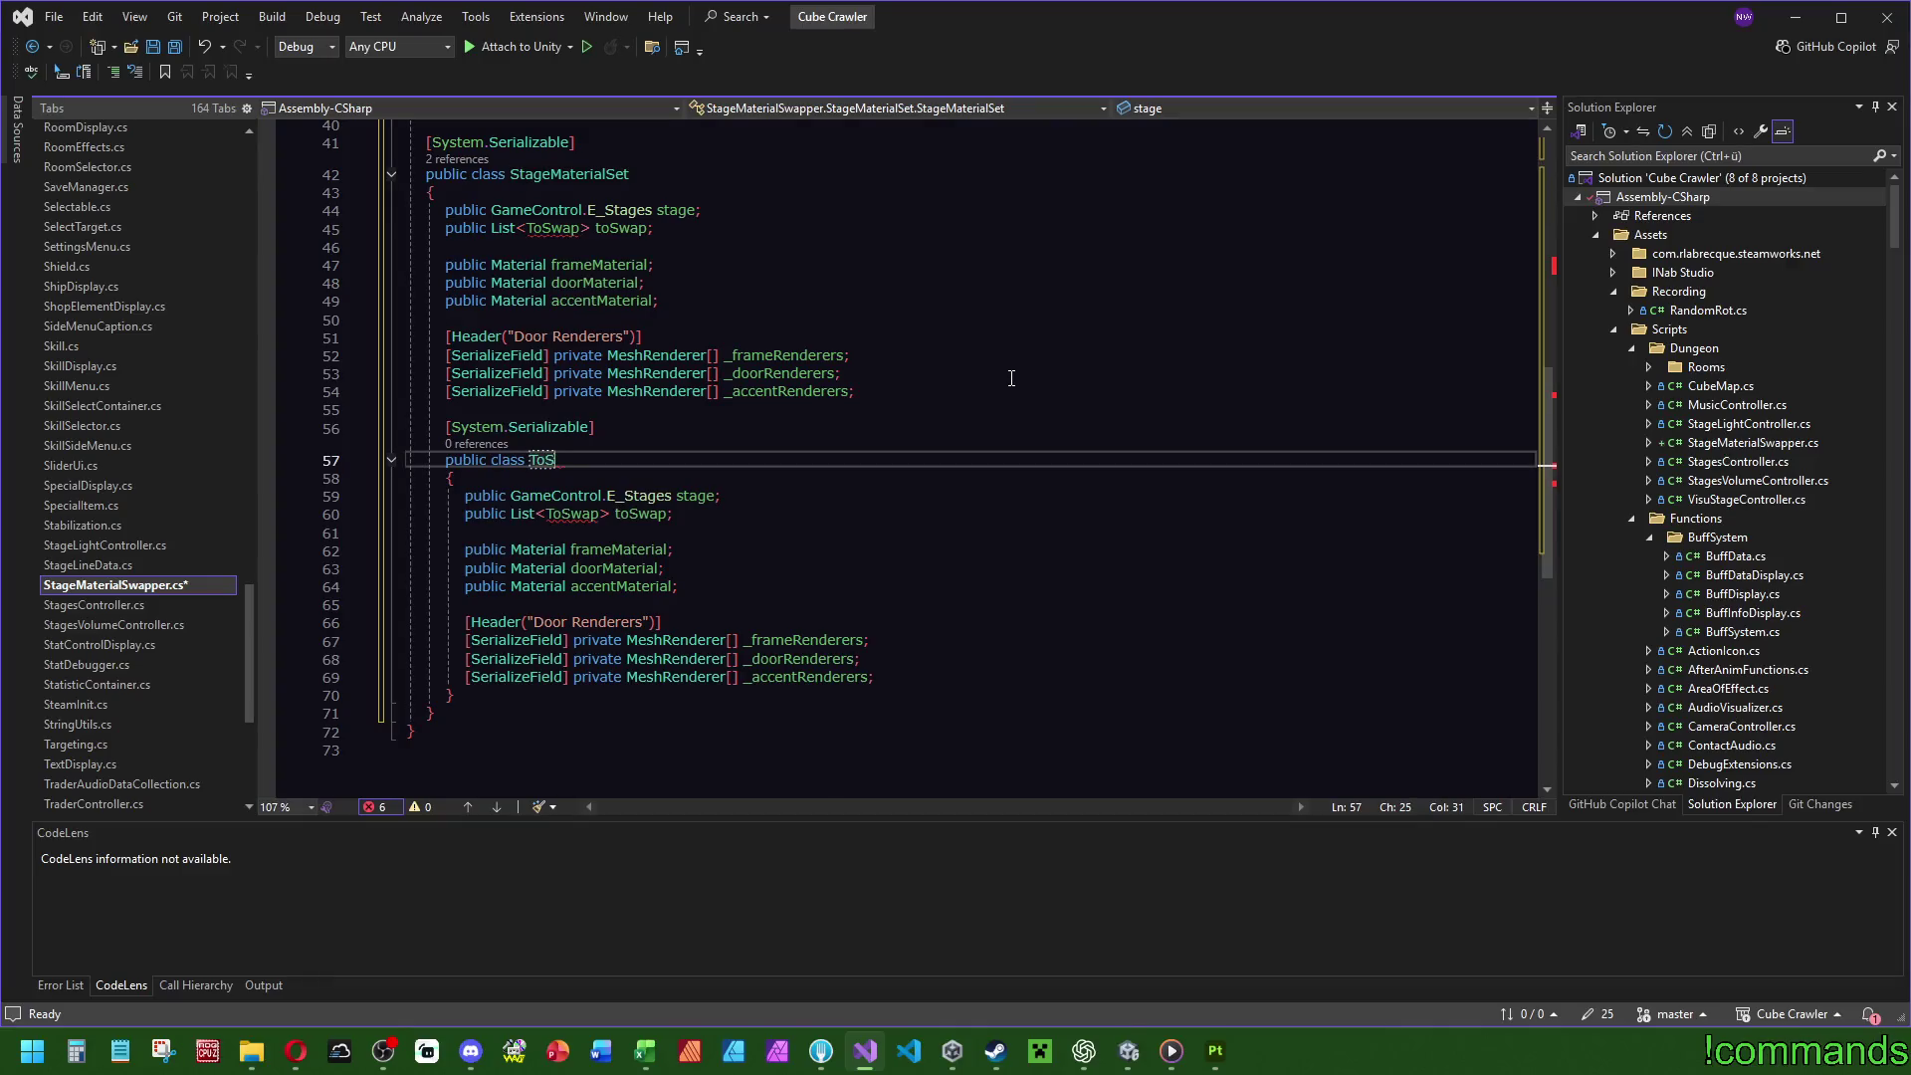
Delete the stage, toSwap, doorMaterial and accentMaterial fields from the ToSwap class.
left_click(1032, 513)
key("shift+Up")
key("shift+Up")
key("Delete")
left_click(1033, 503)
scroll(1032, 503, "up", 2)
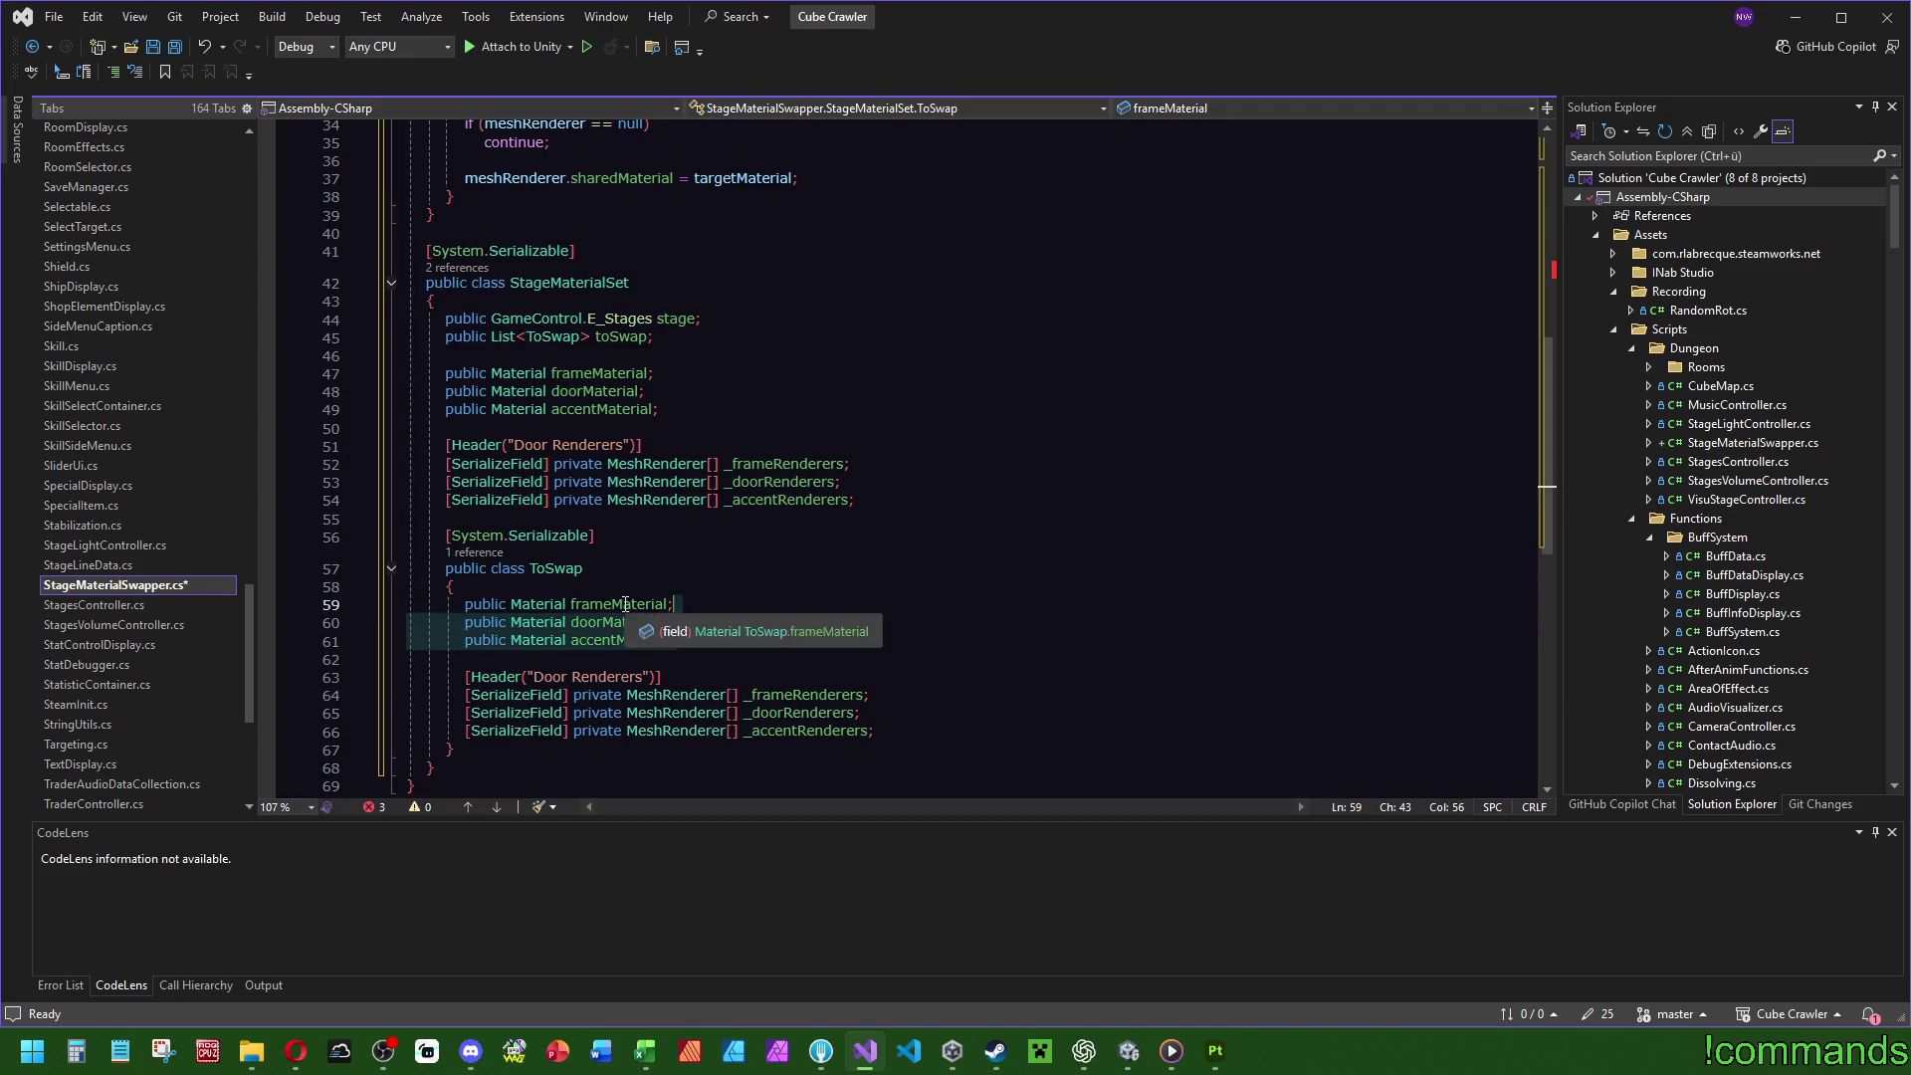
key("Delete")
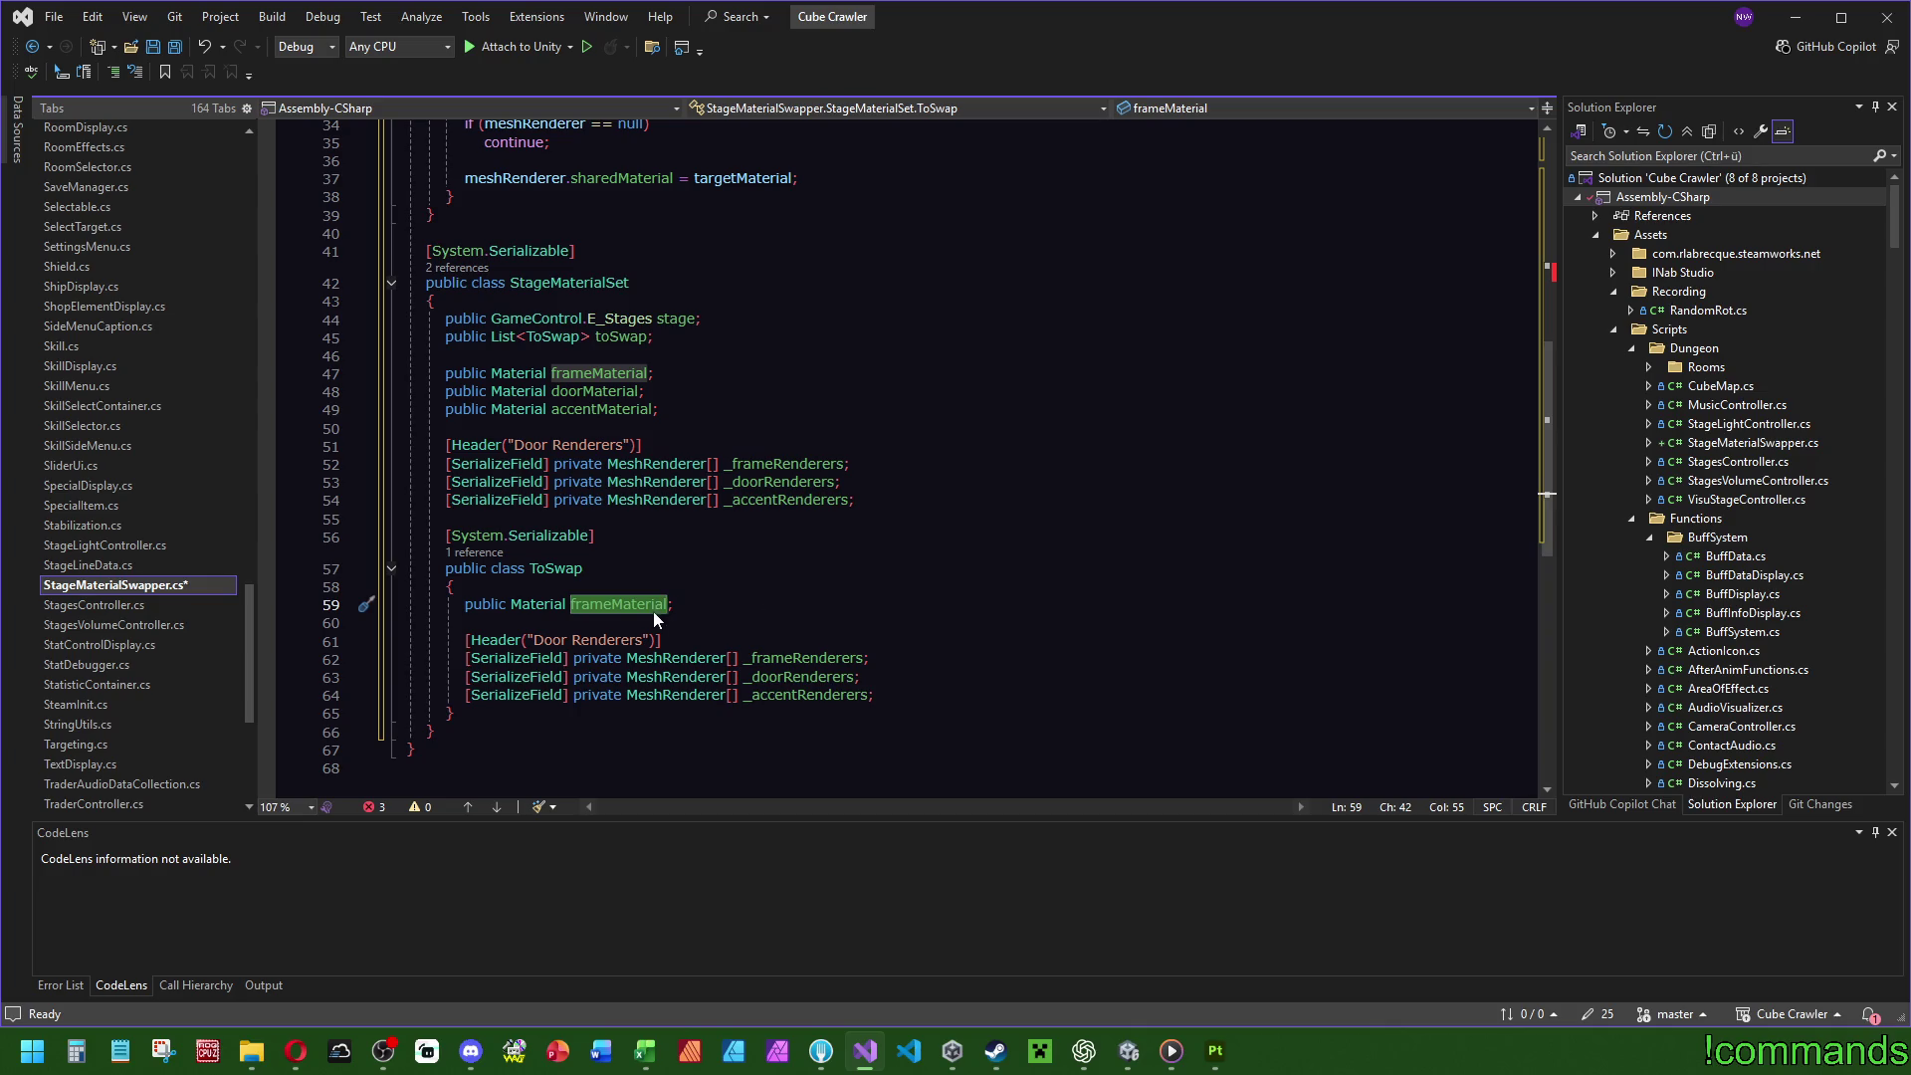
mouse_move(649, 612)
Rename the material field to targetMaterial and delete the _doorRenderers and _accentRenderers lines.
type("targetMaterial")
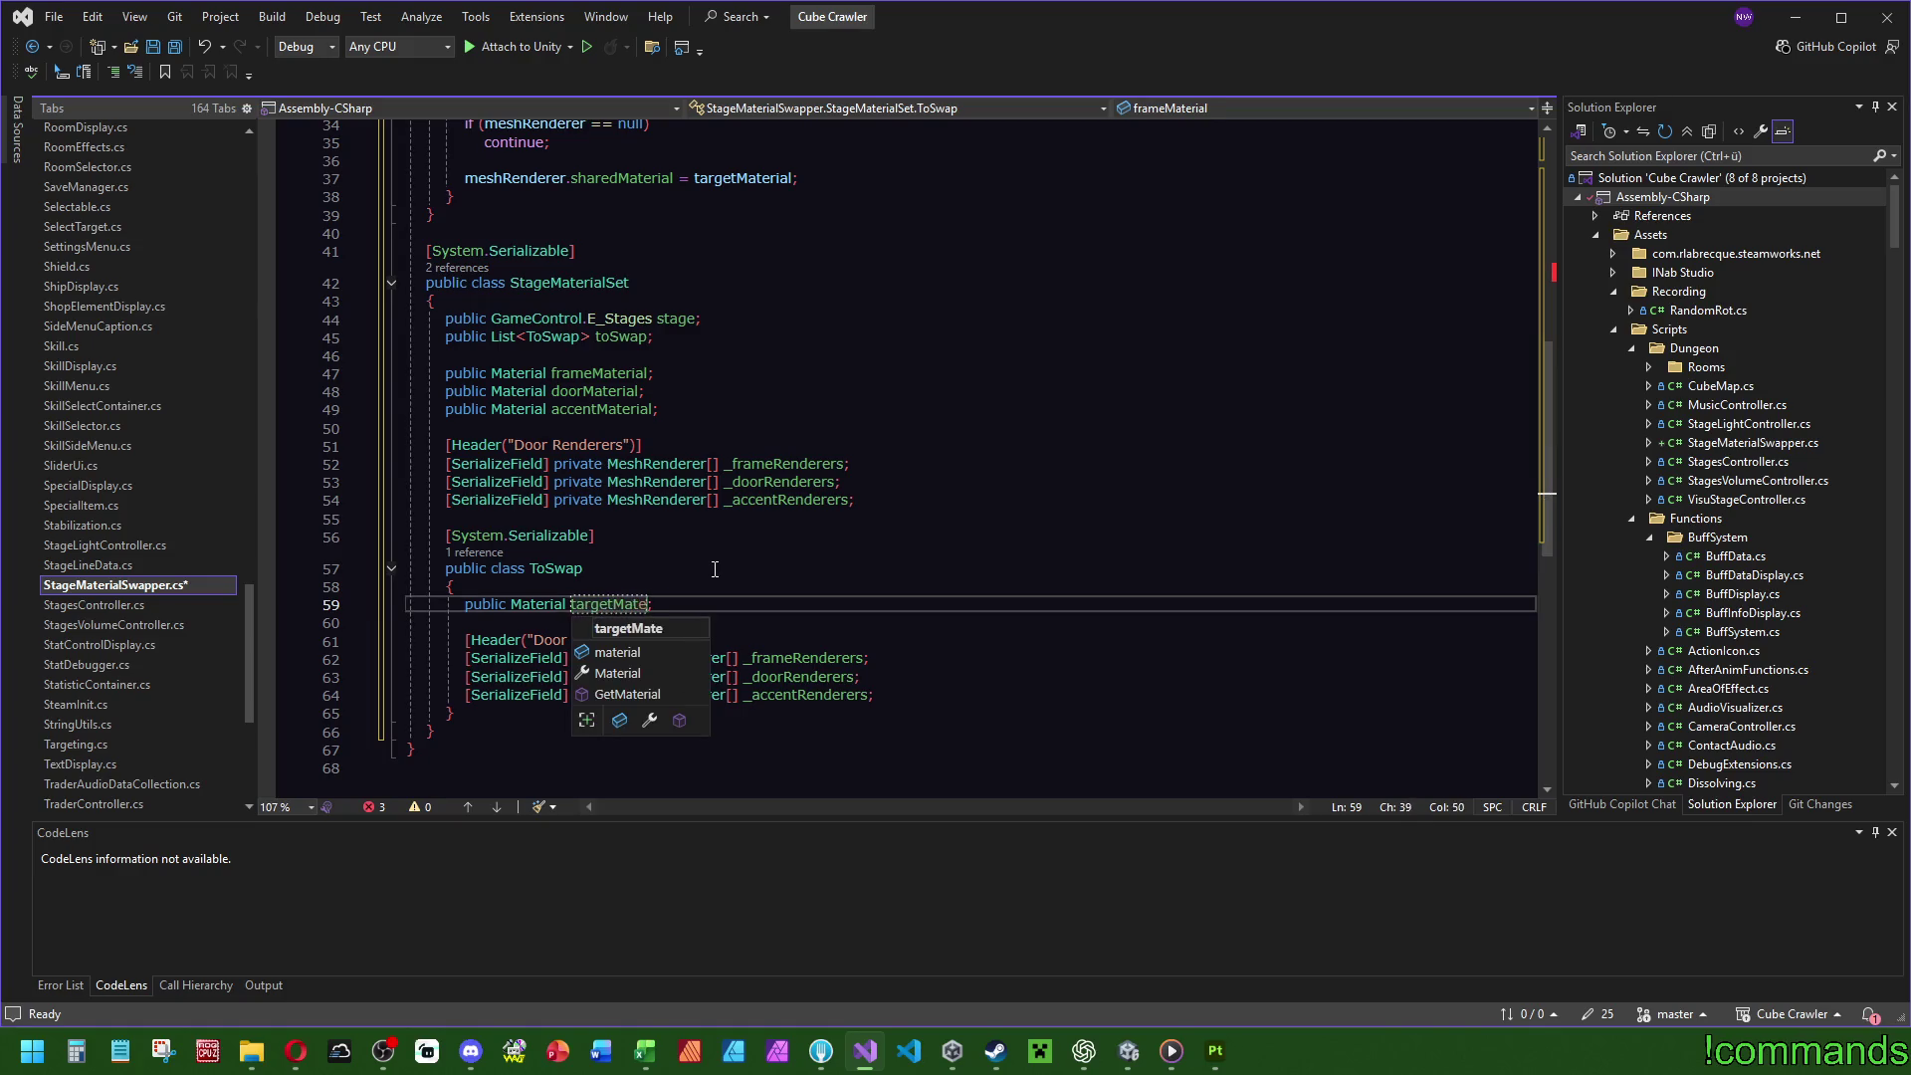
left_click(715, 568)
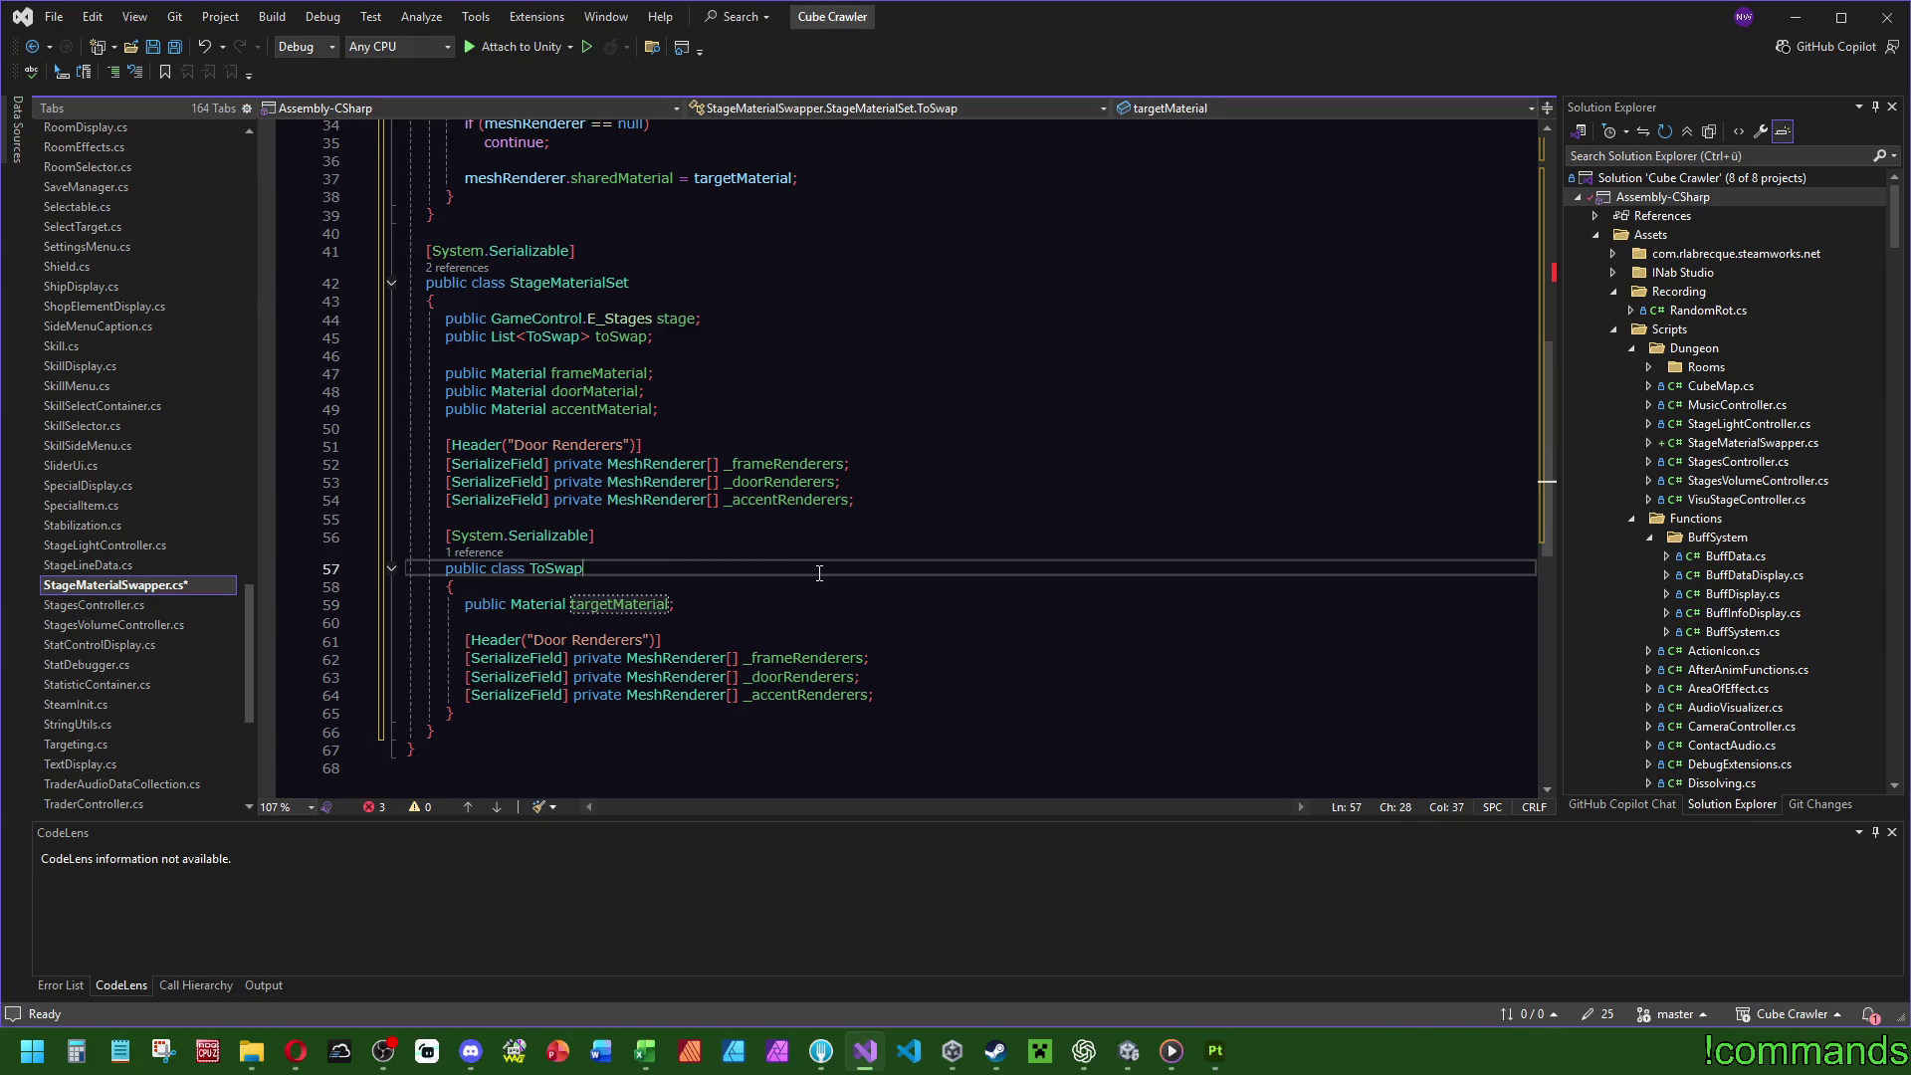
left_click_drag(876, 695, 893, 654)
key("BackSpace")
left_click(690, 605)
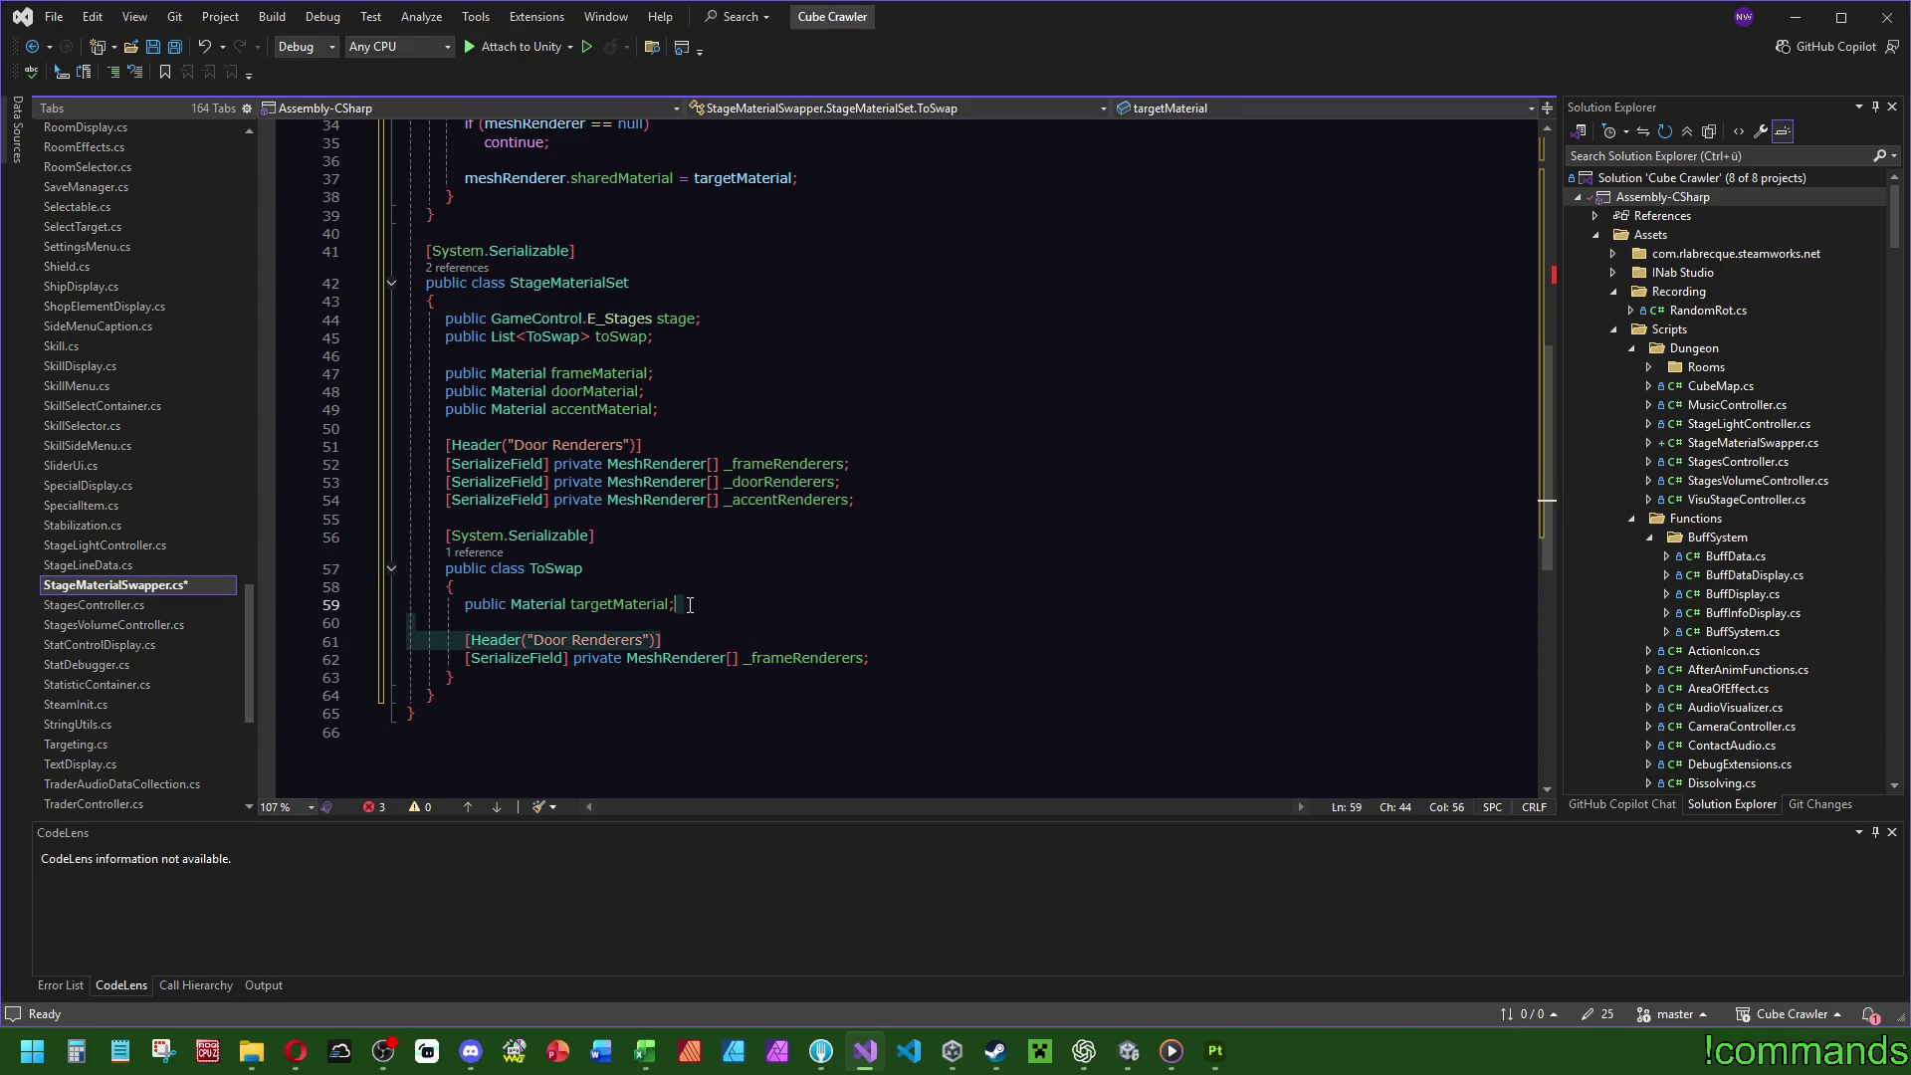
Change the _frameRenderers Header text to "Meshes where the material is swapped.".
left_click(543, 642)
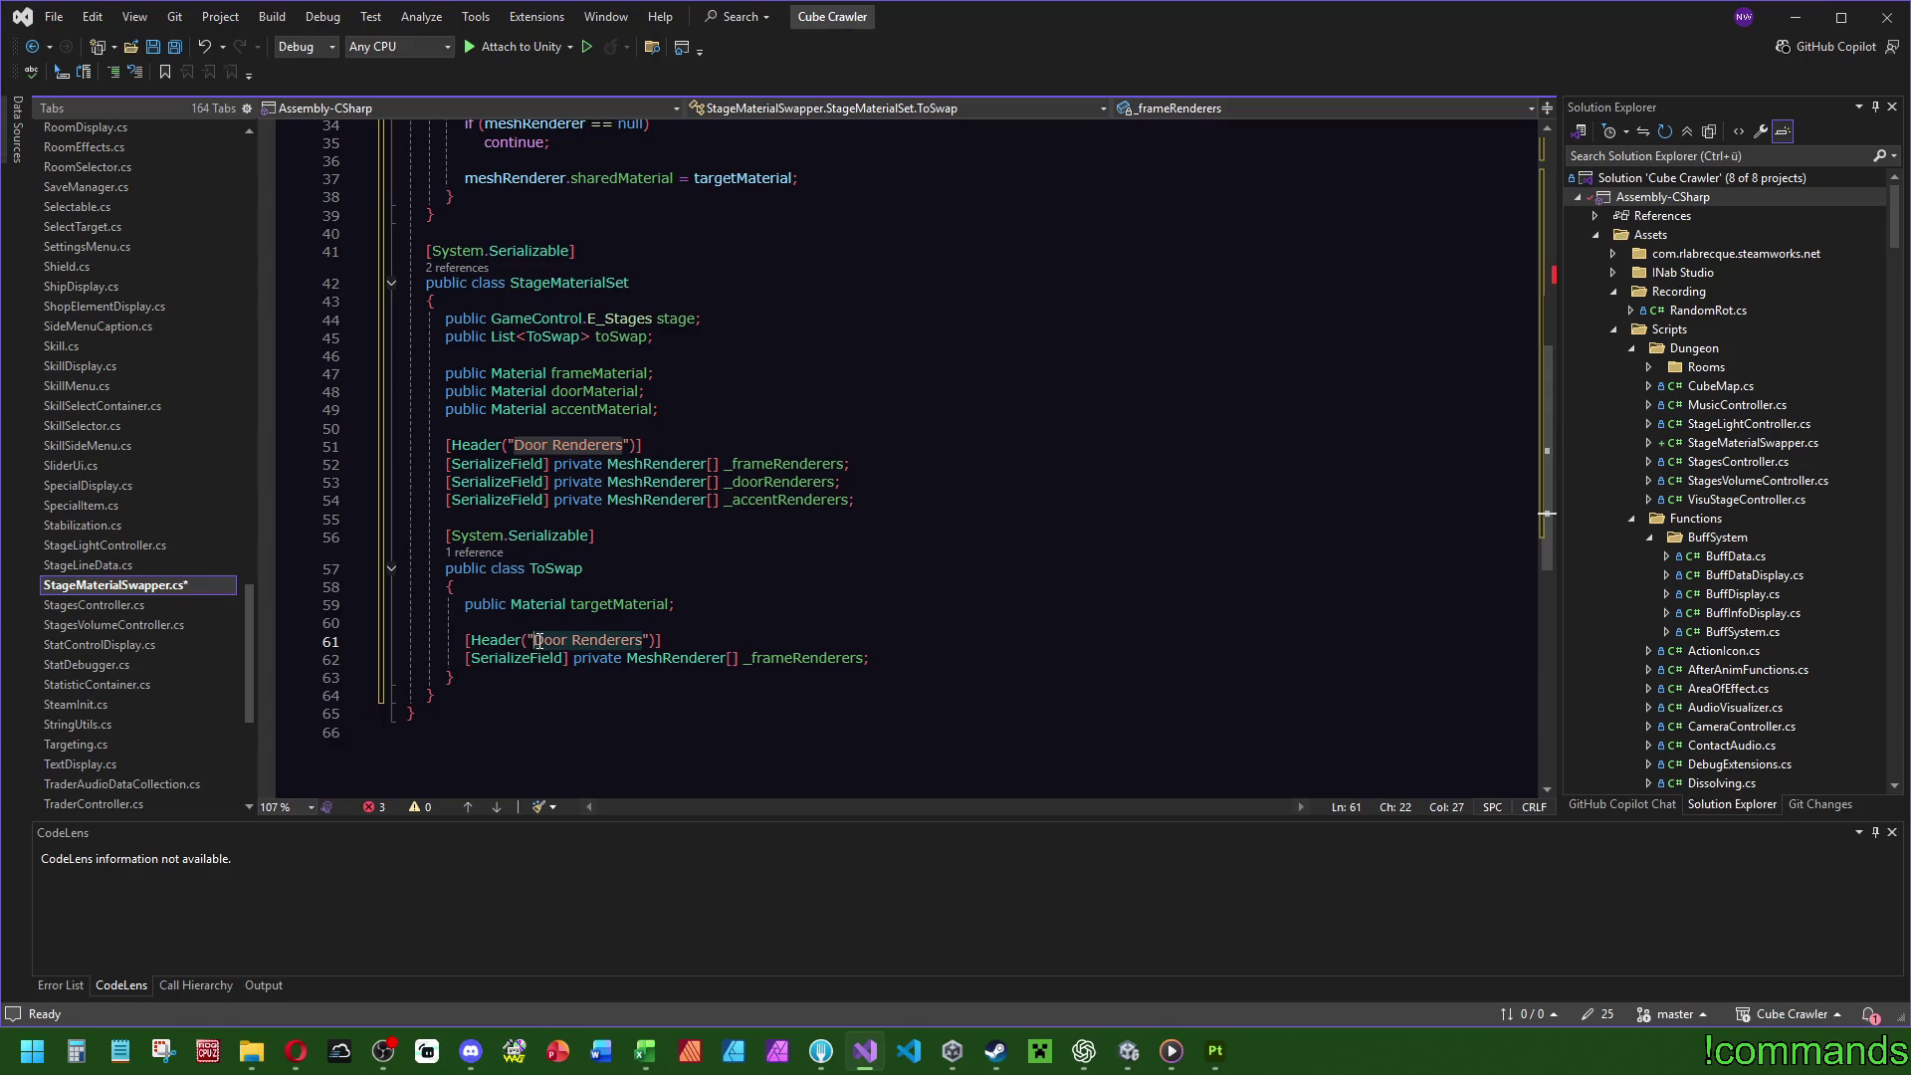
key("Right")
key("Right")
key("Right")
key("BackSpace")
key("BackSpace")
key("BackSpace")
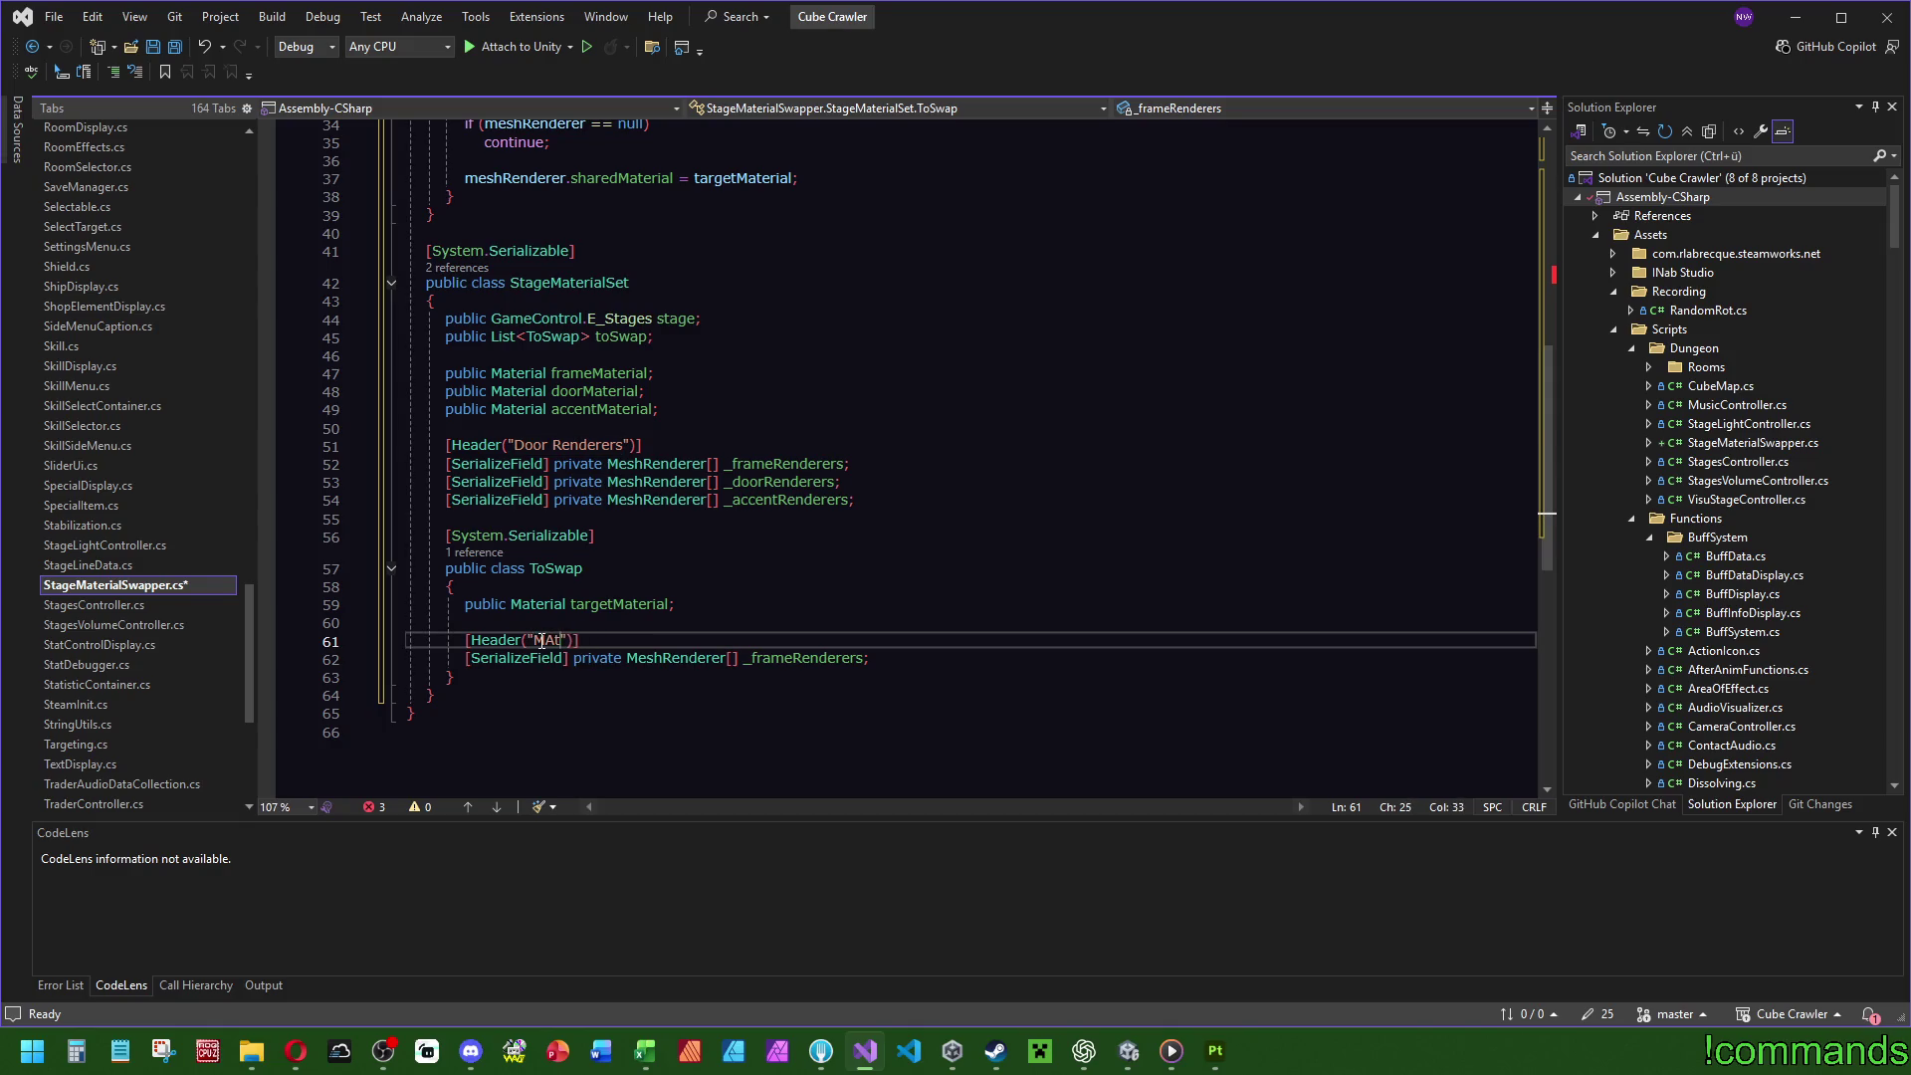
type("Mesh")
type("es ")
type("that get")
type(" replaced")
key("BackSpace")
key("BackSpace")
key("BackSpace")
key("BackSpace")
type("where the material is swapped.")
left_click(617, 603)
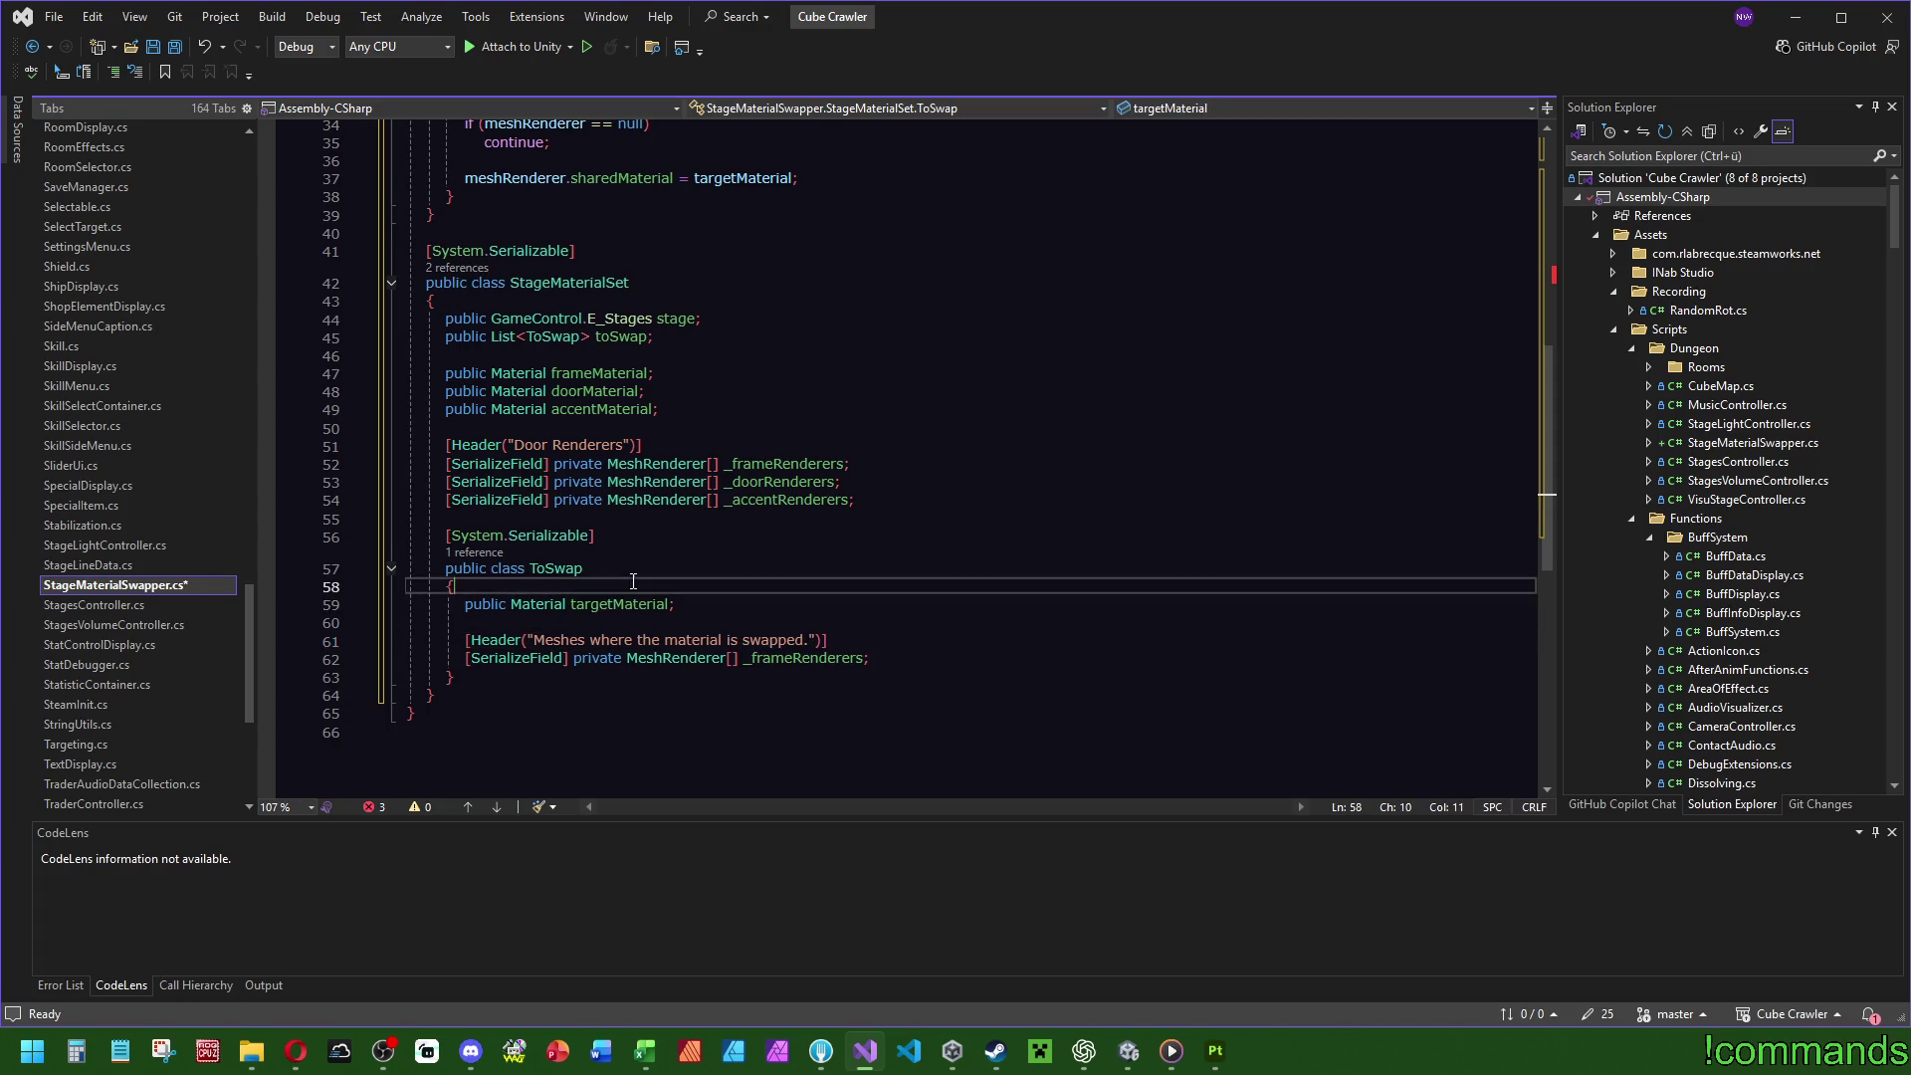
Rename targetMaterial to toSwapMaterial and remove the blank line below it.
left_click(697, 604)
key("Delete")
double_click(614, 604)
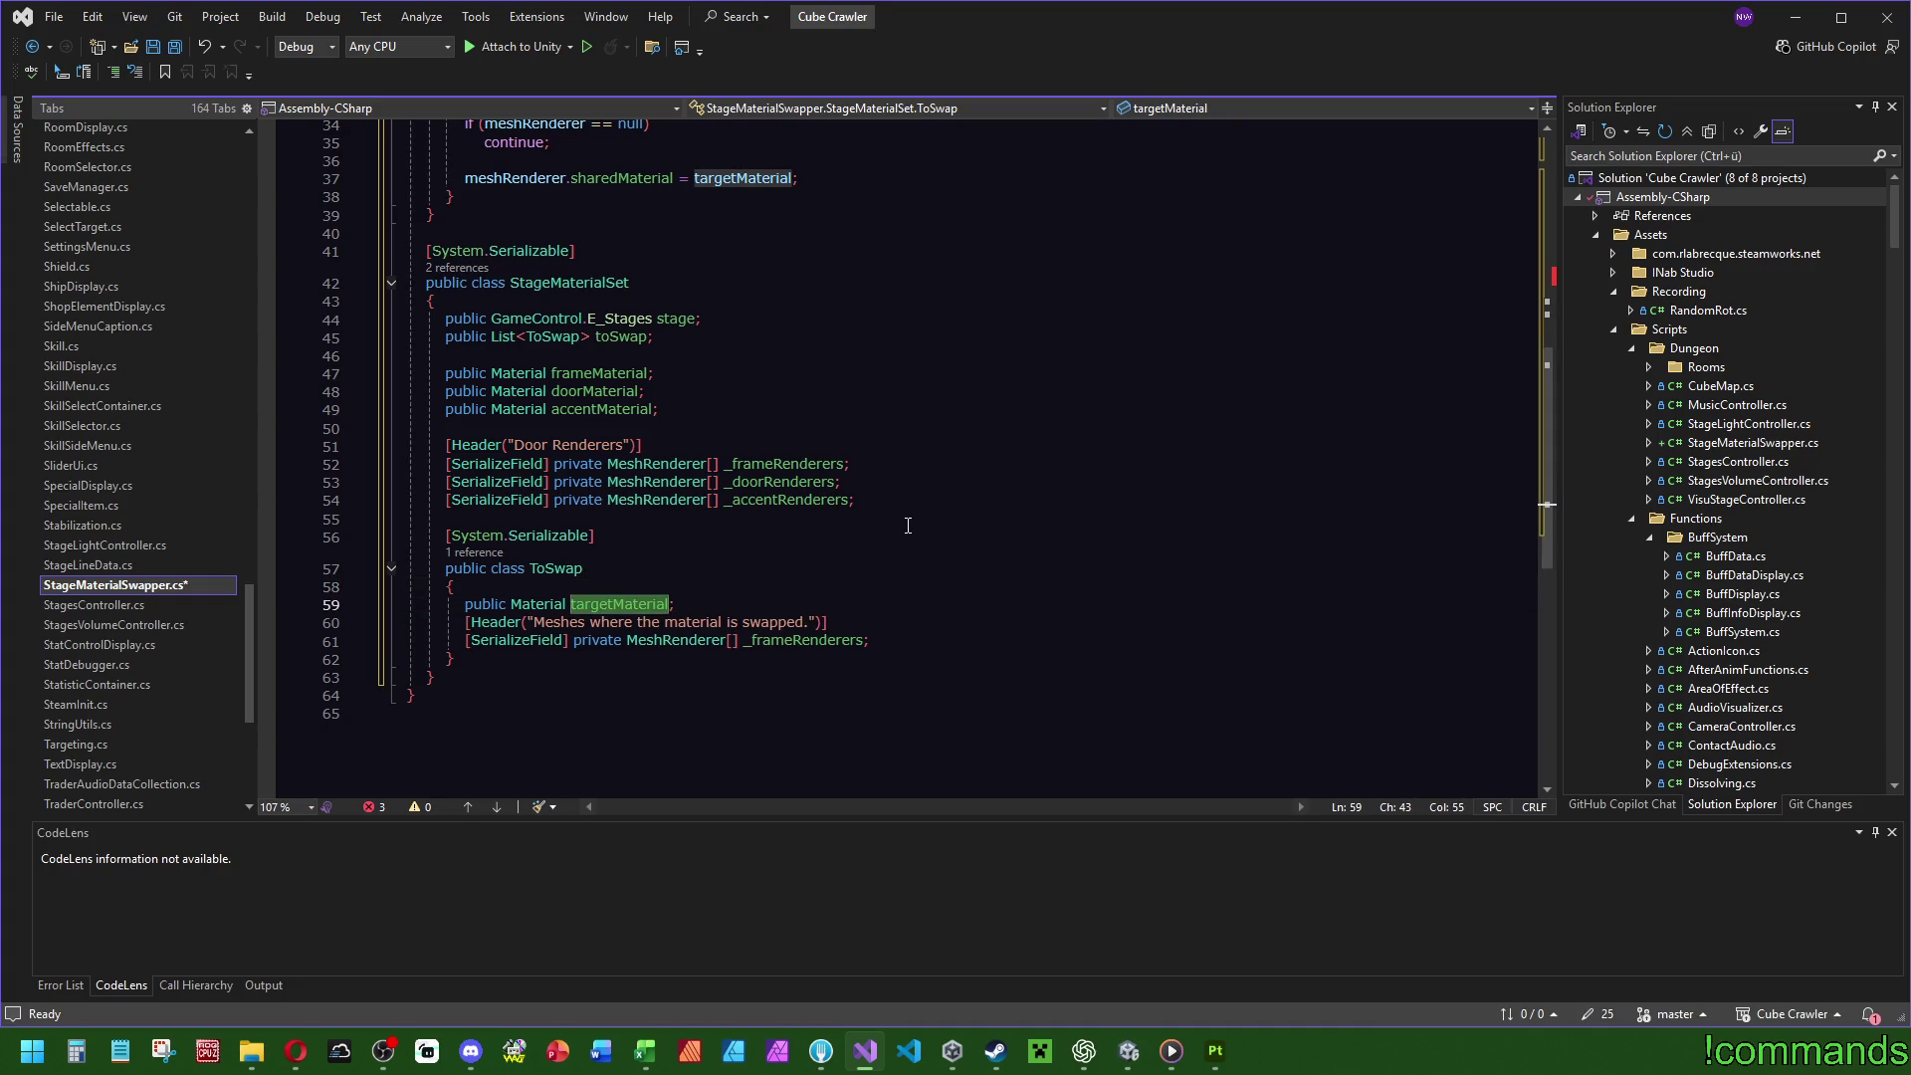
type("toSwap")
type("Material")
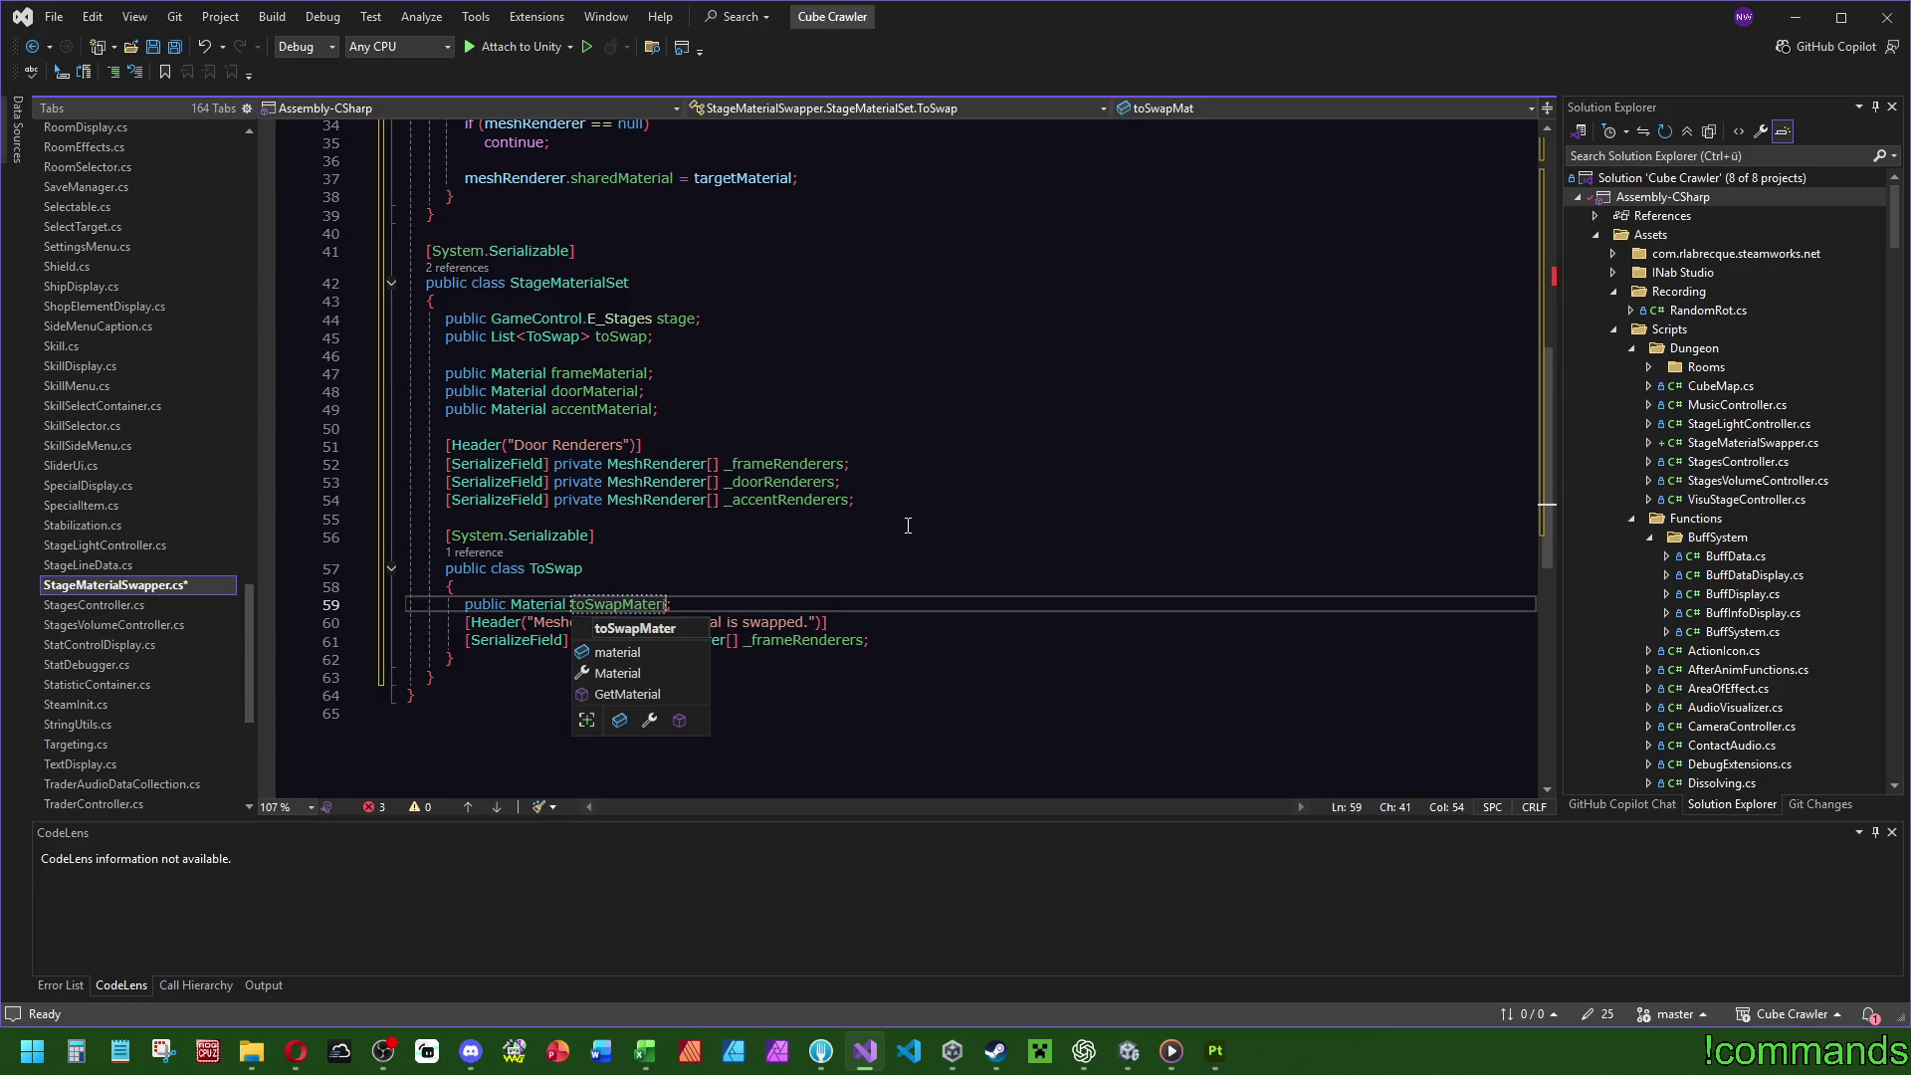
key("Escape")
Rename the _frameRenderers array to _targetRenders.
left_click(865, 640)
key("ctrl+shift+Left")
type("_target")
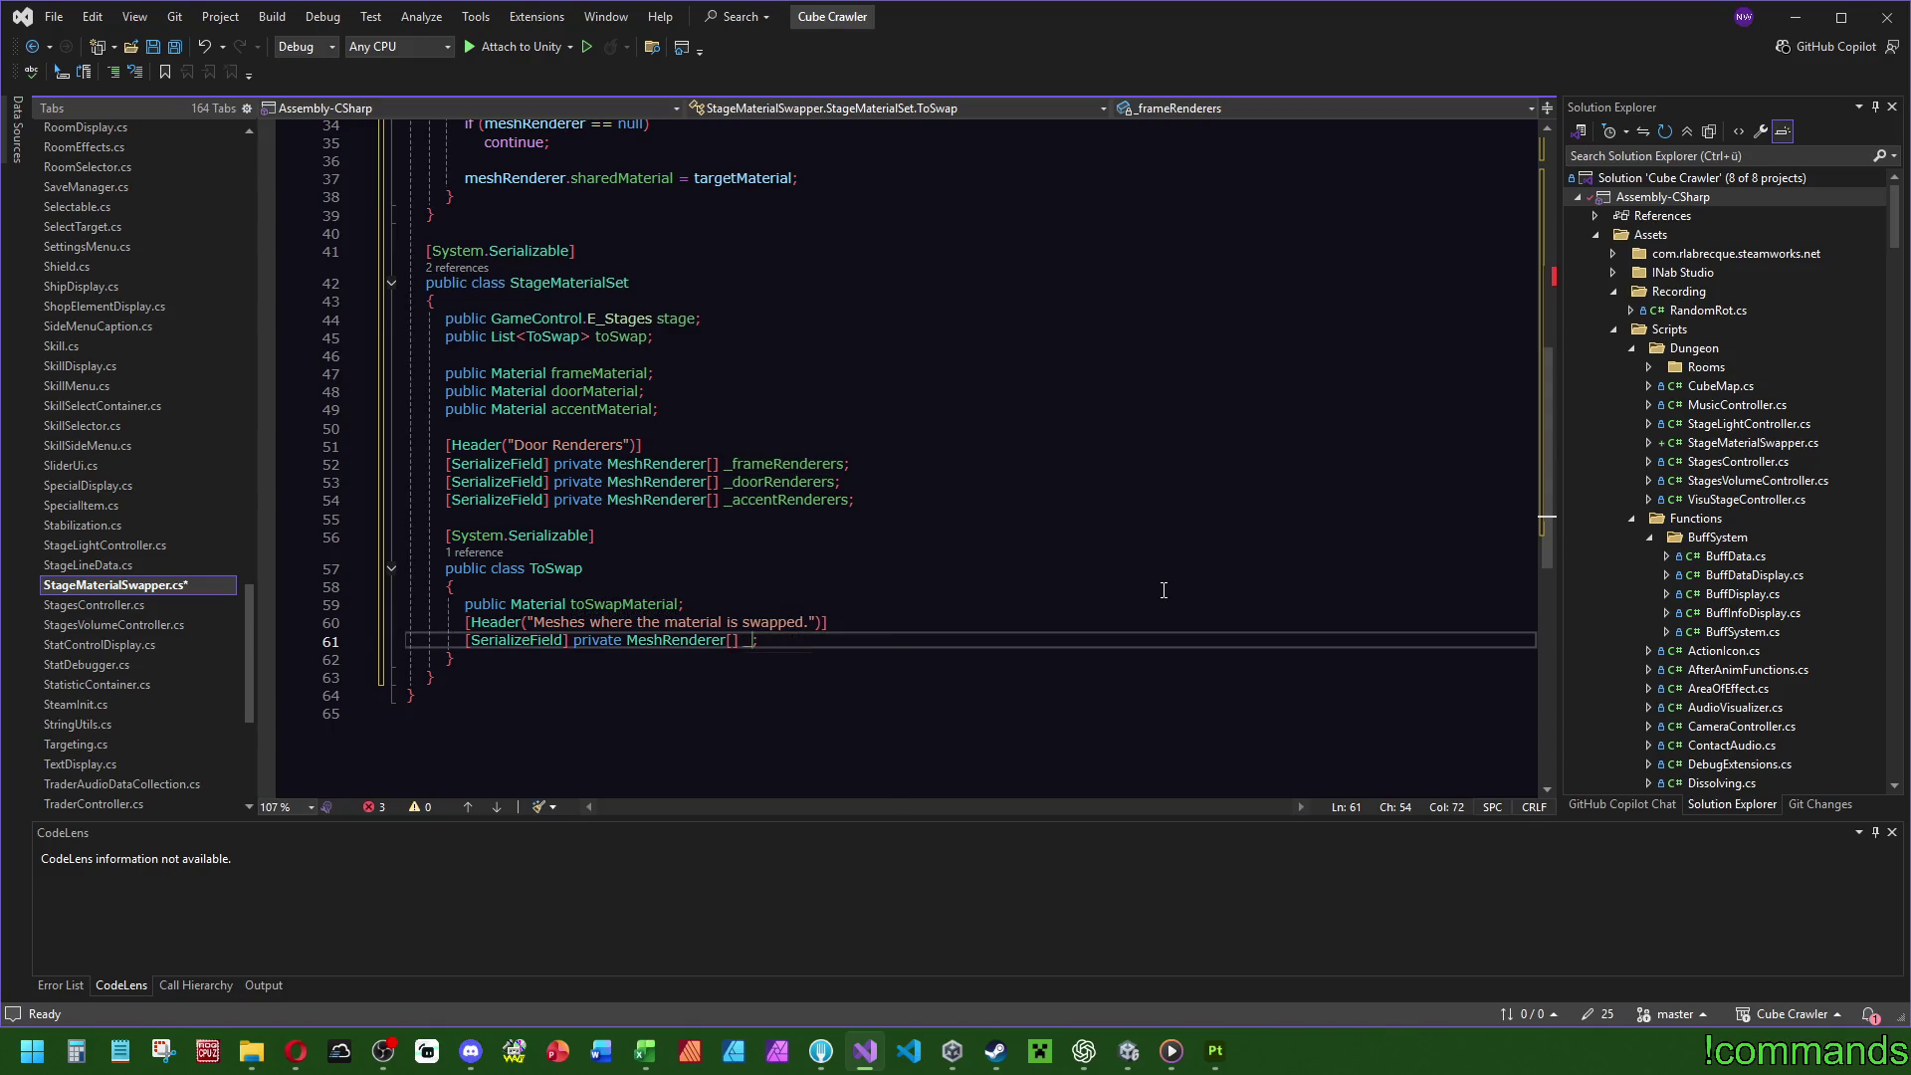
type("Renderers")
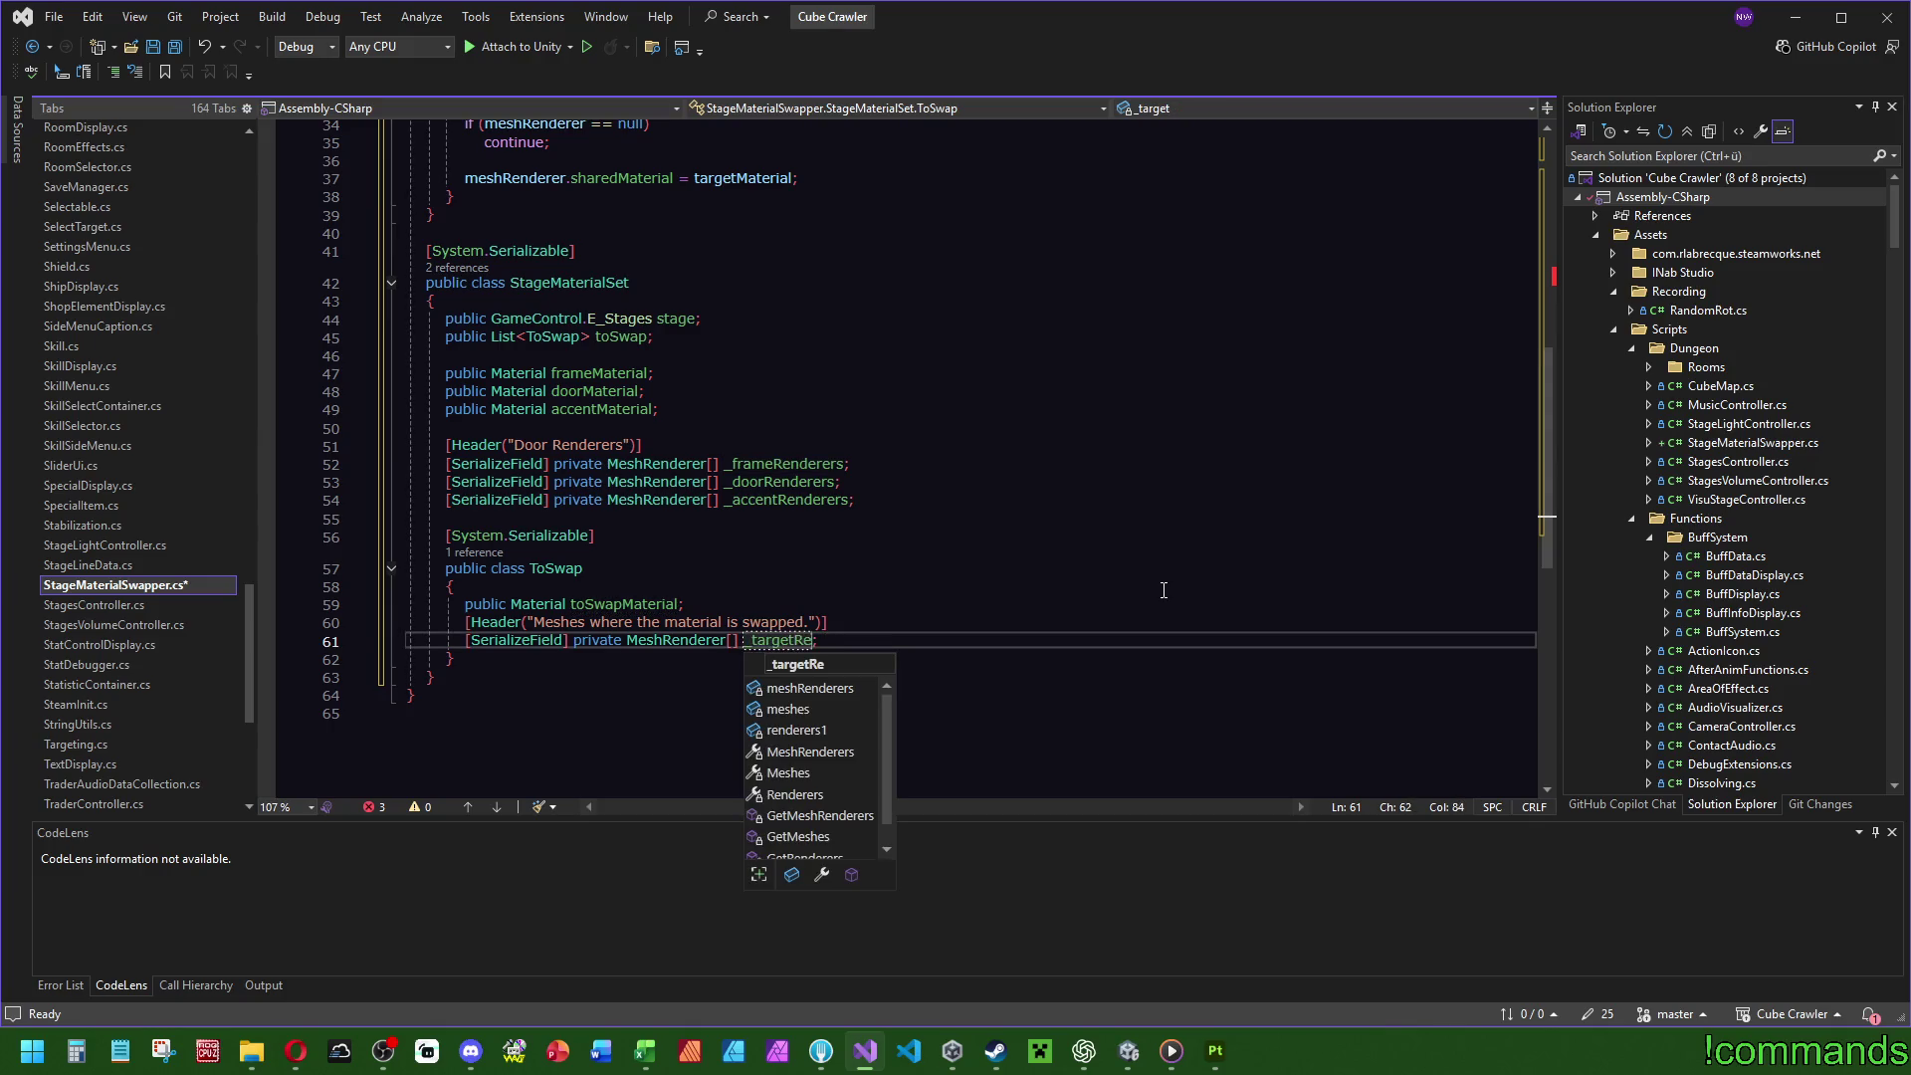
left_click(861, 641)
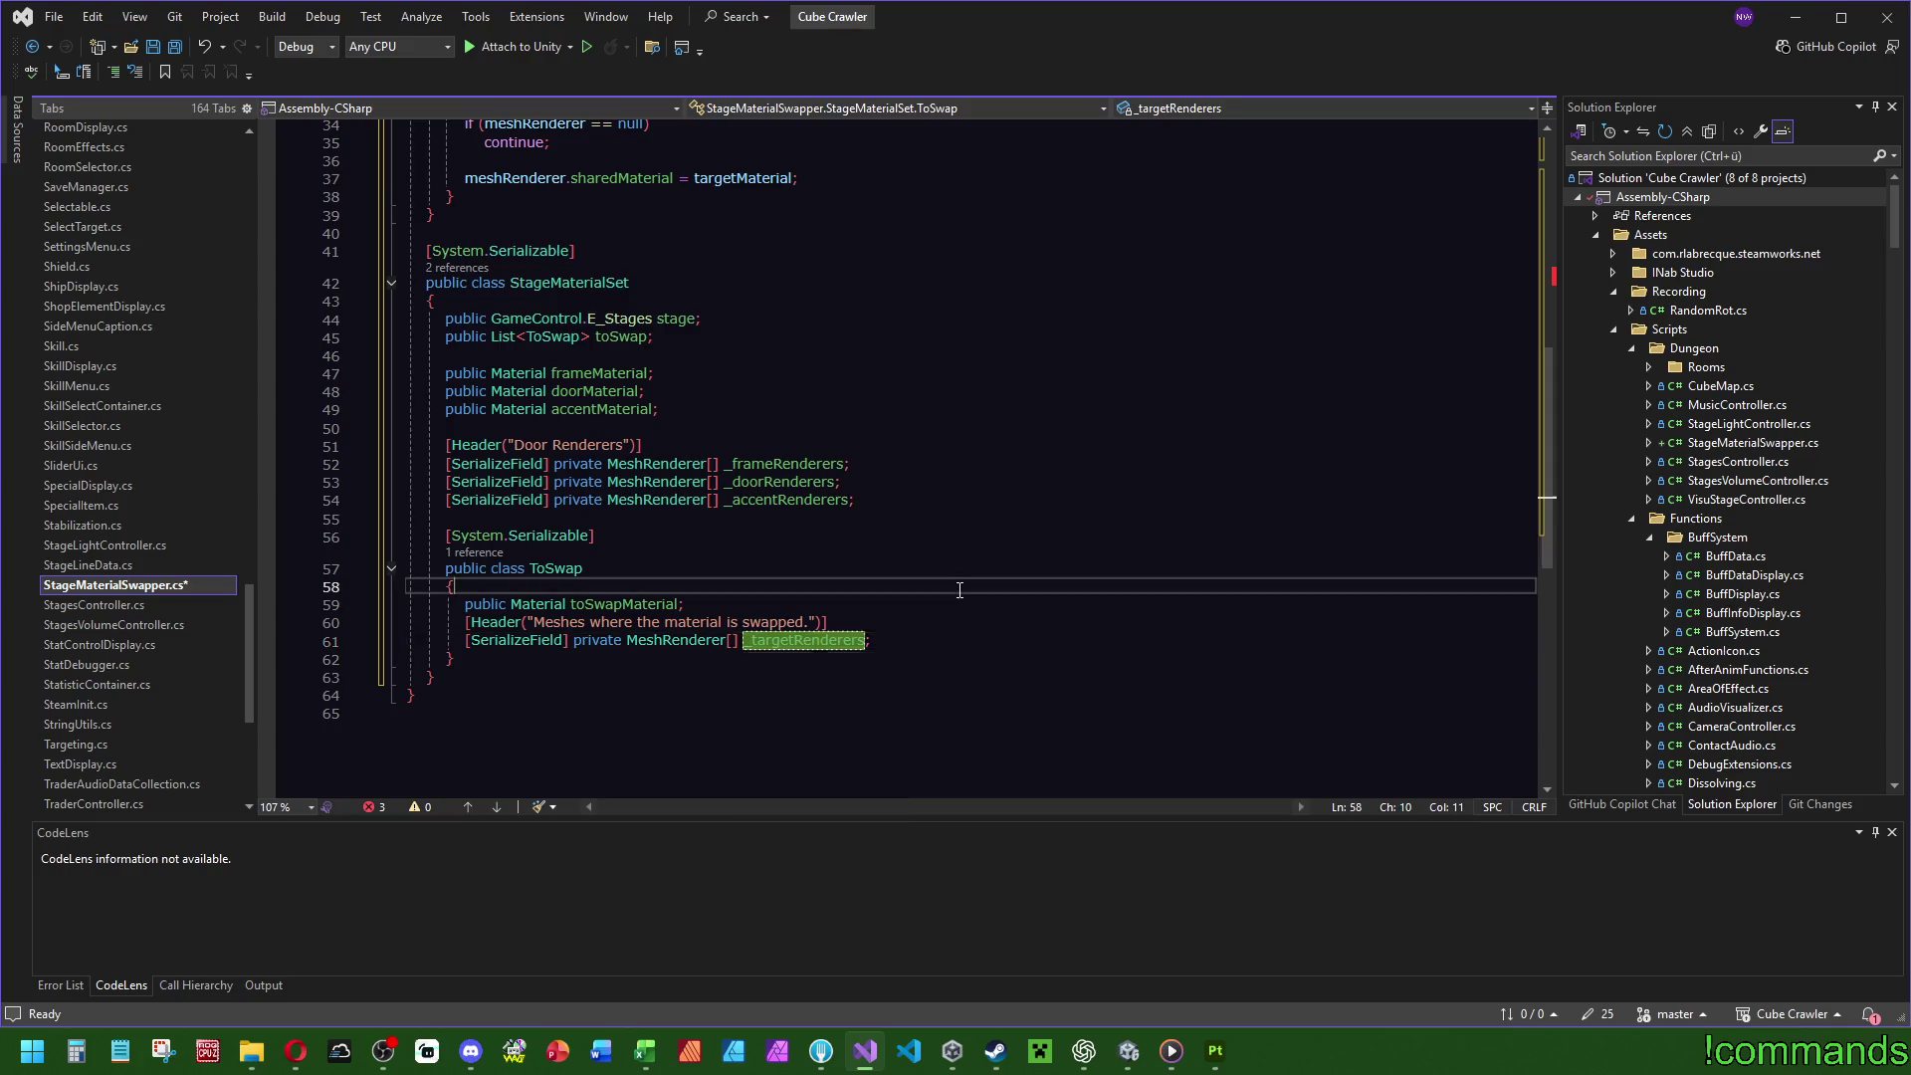
key("BackSpace")
key("BackSpace")
Add a Header "Material from stage that will be applied." above toSwapMaterial.
key("Up")
key("Up")
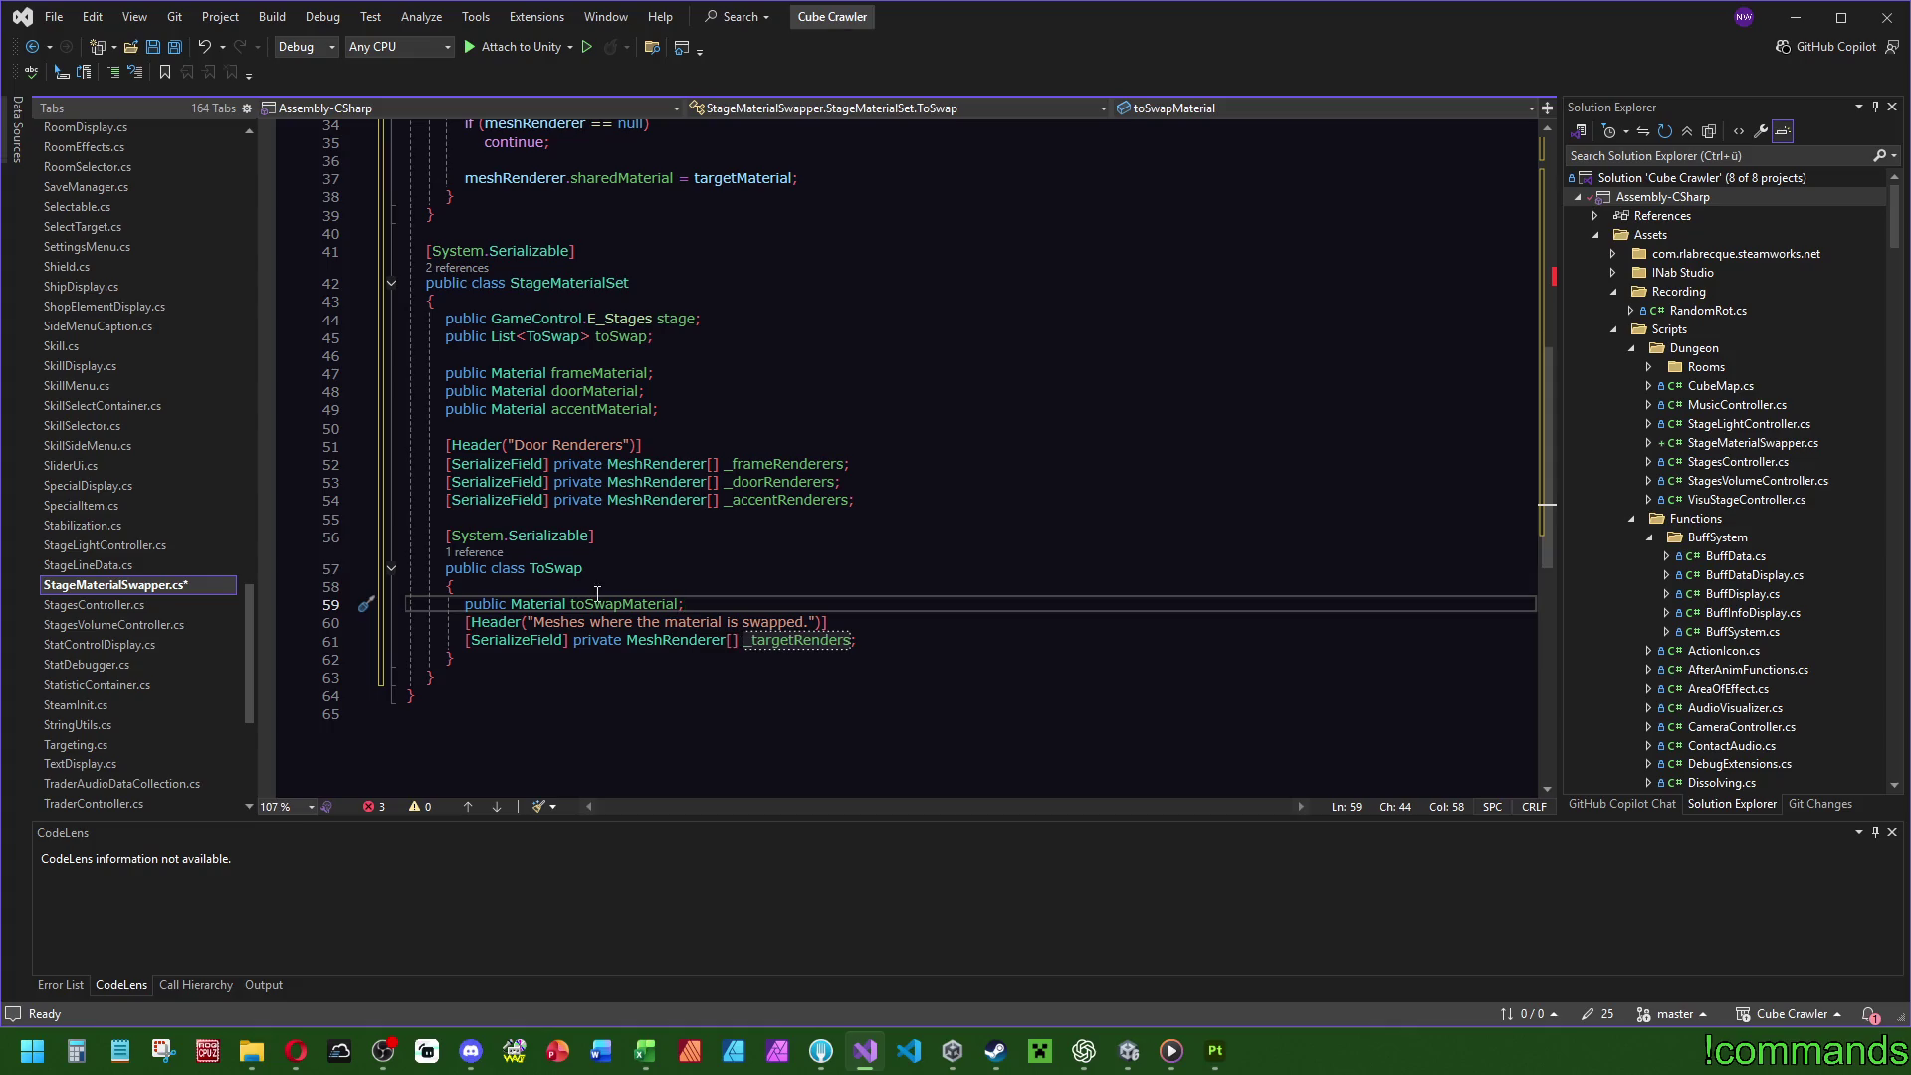
key("Up")
key("Return")
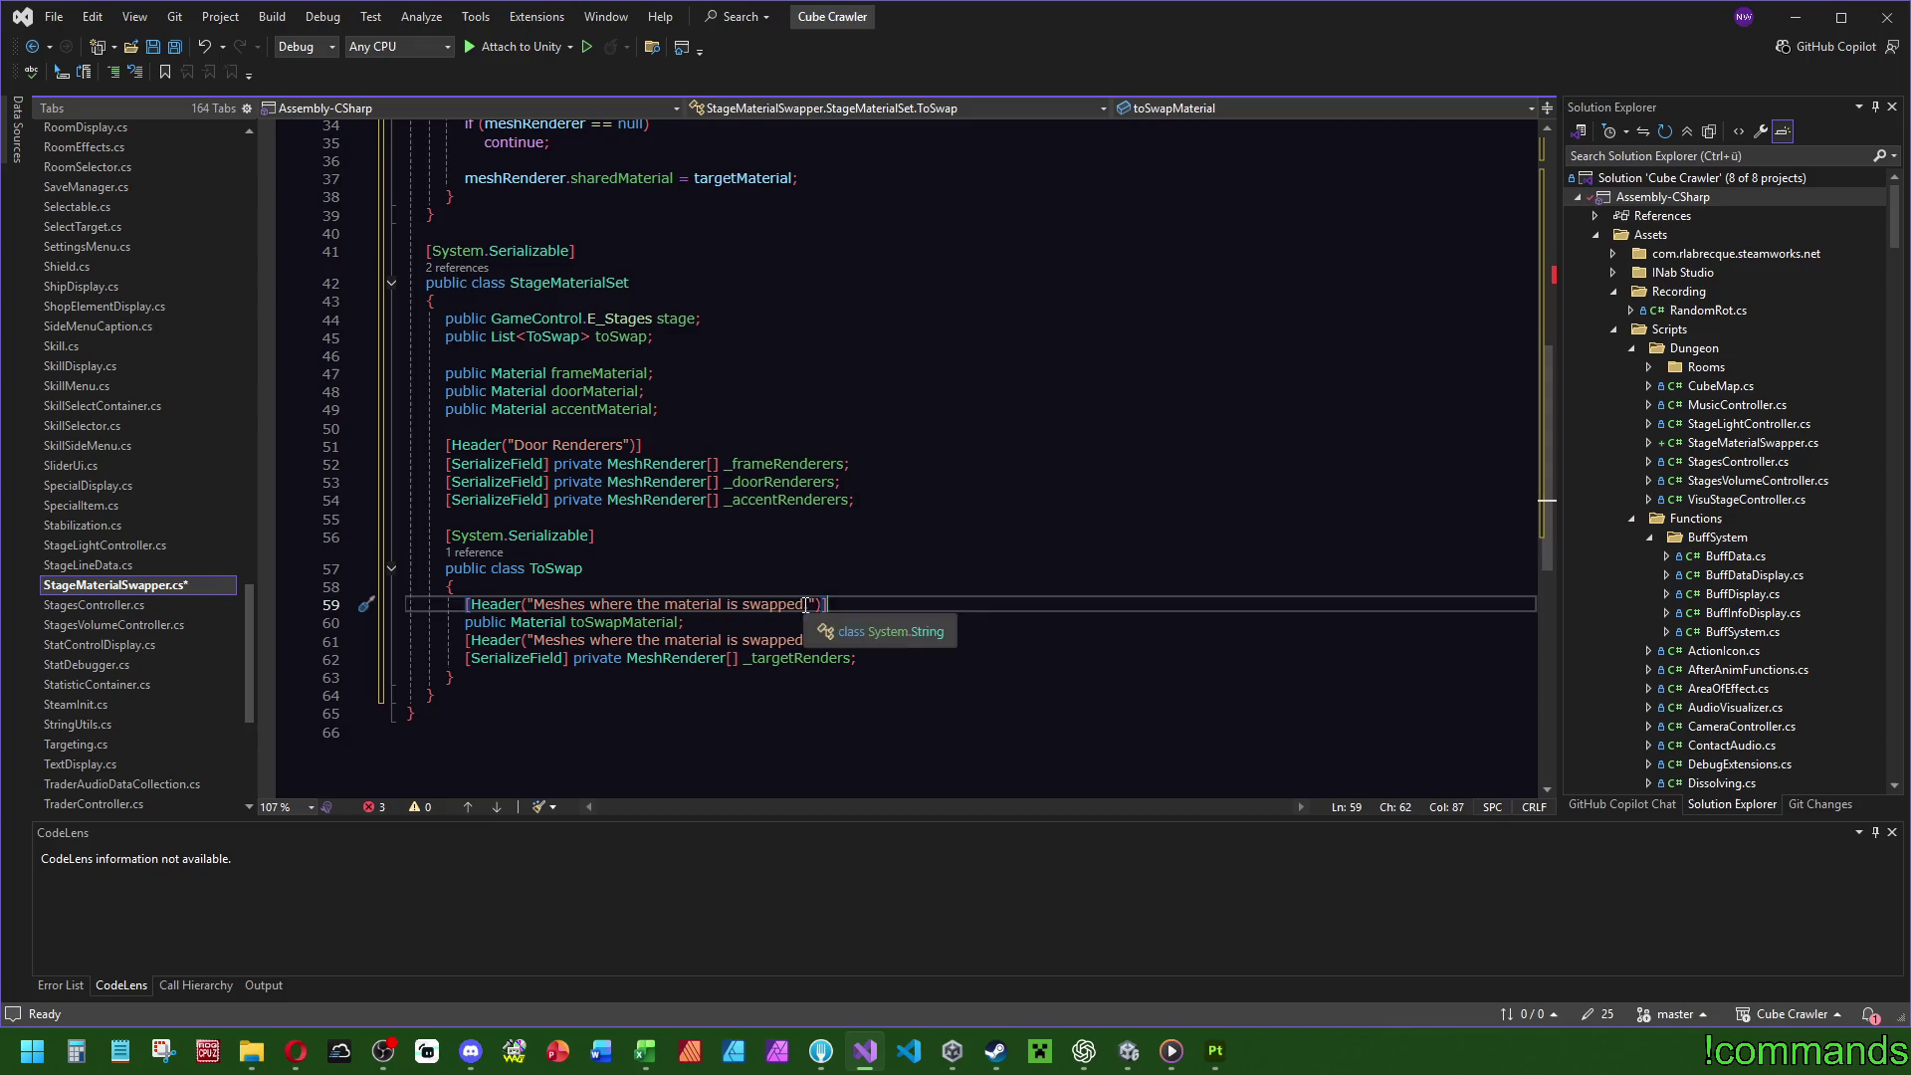
key("Tab")
left_click(627, 604)
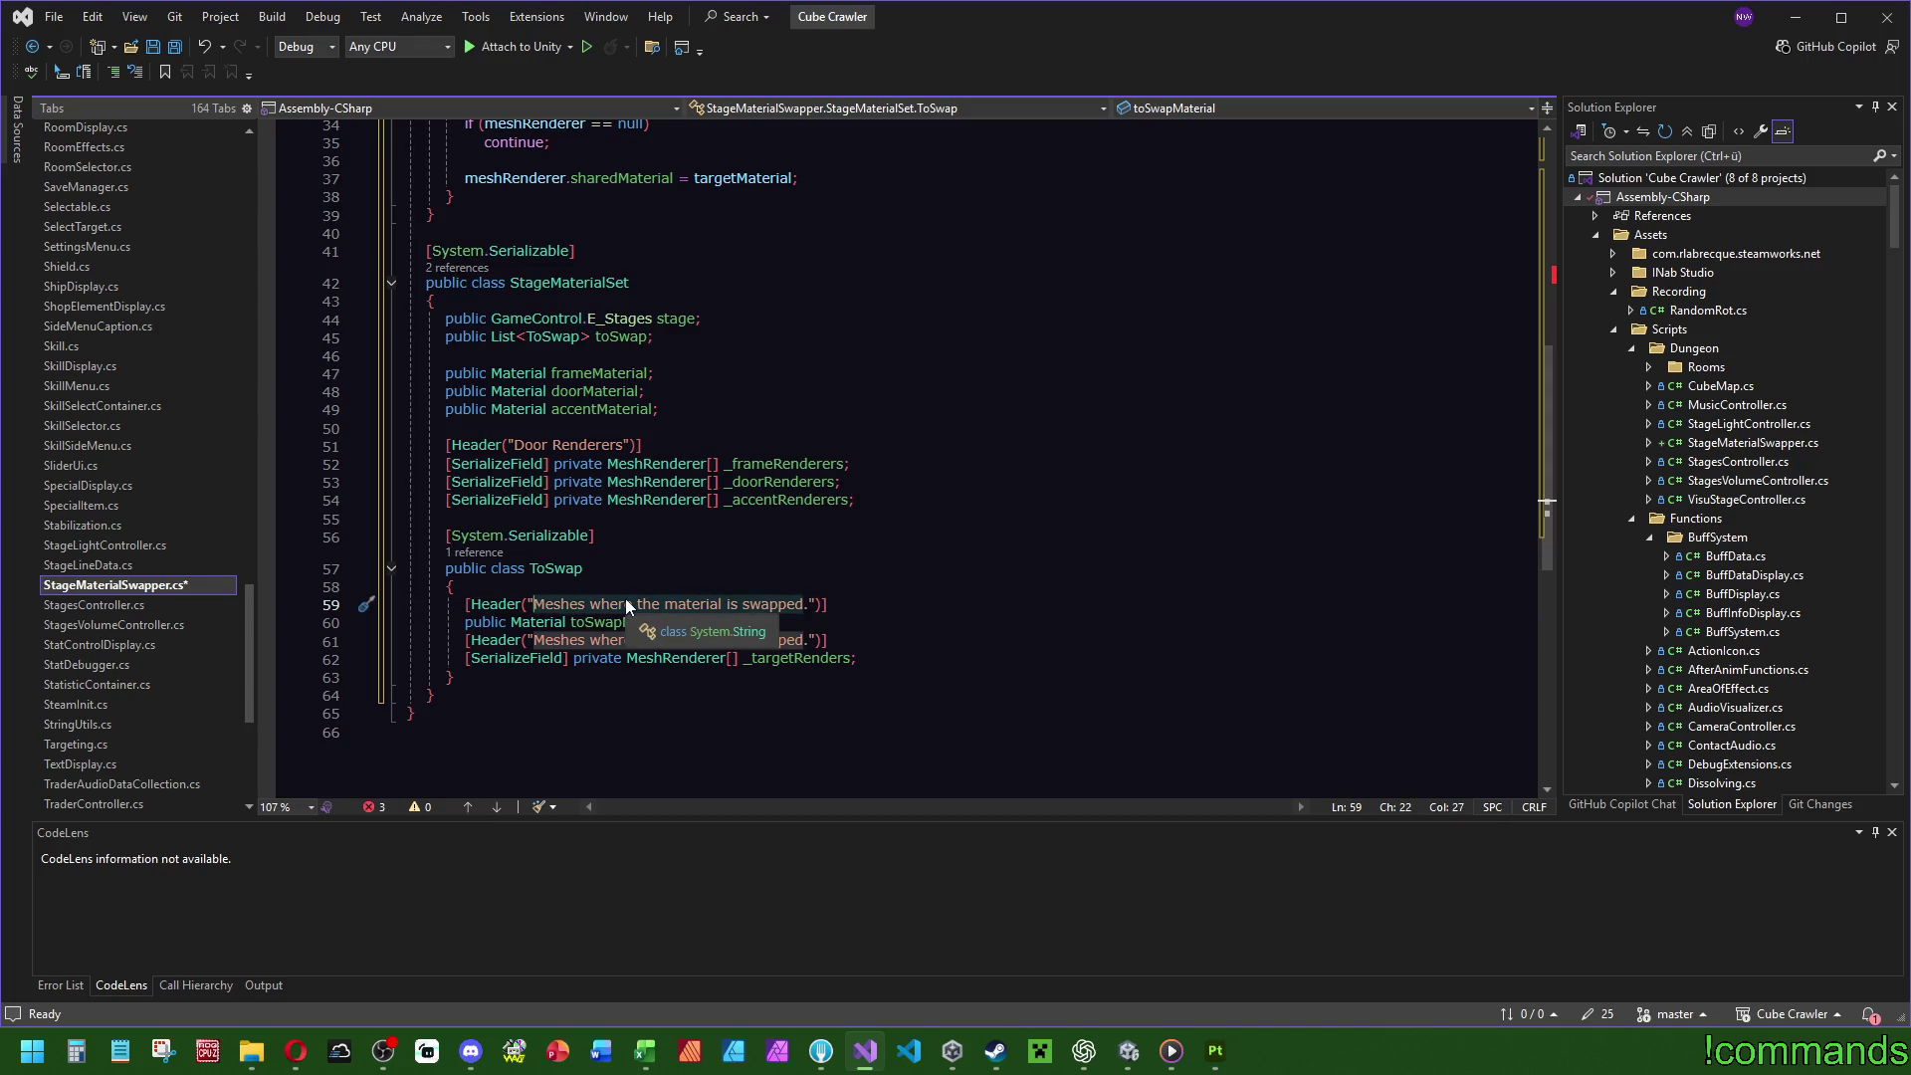
type("MAterial")
key("BackSpace")
key("BackSpace")
key("BackSpace")
key("BackSpace")
key("BackSpace")
key("BackSpace")
type("aterial from ")
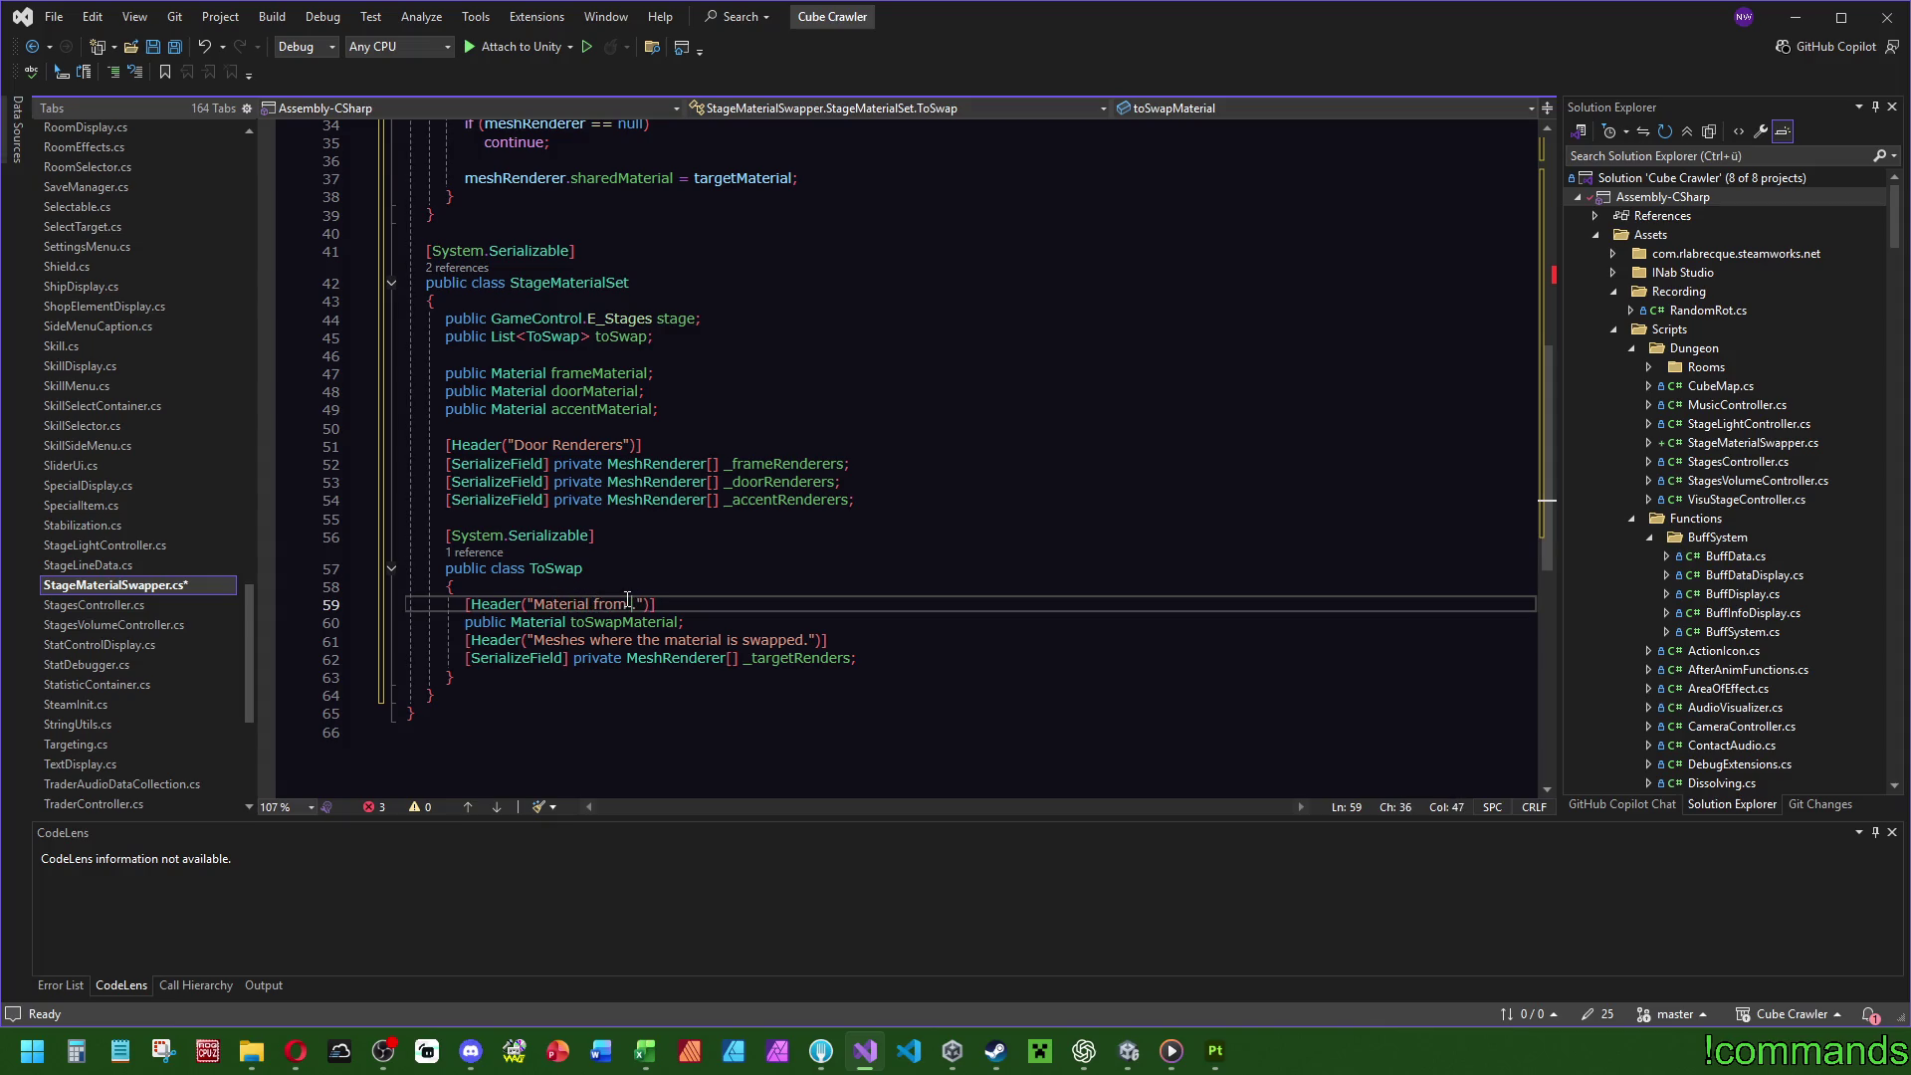
type("stage")
type(" that will")
type(" be applied")
left_click(725, 537)
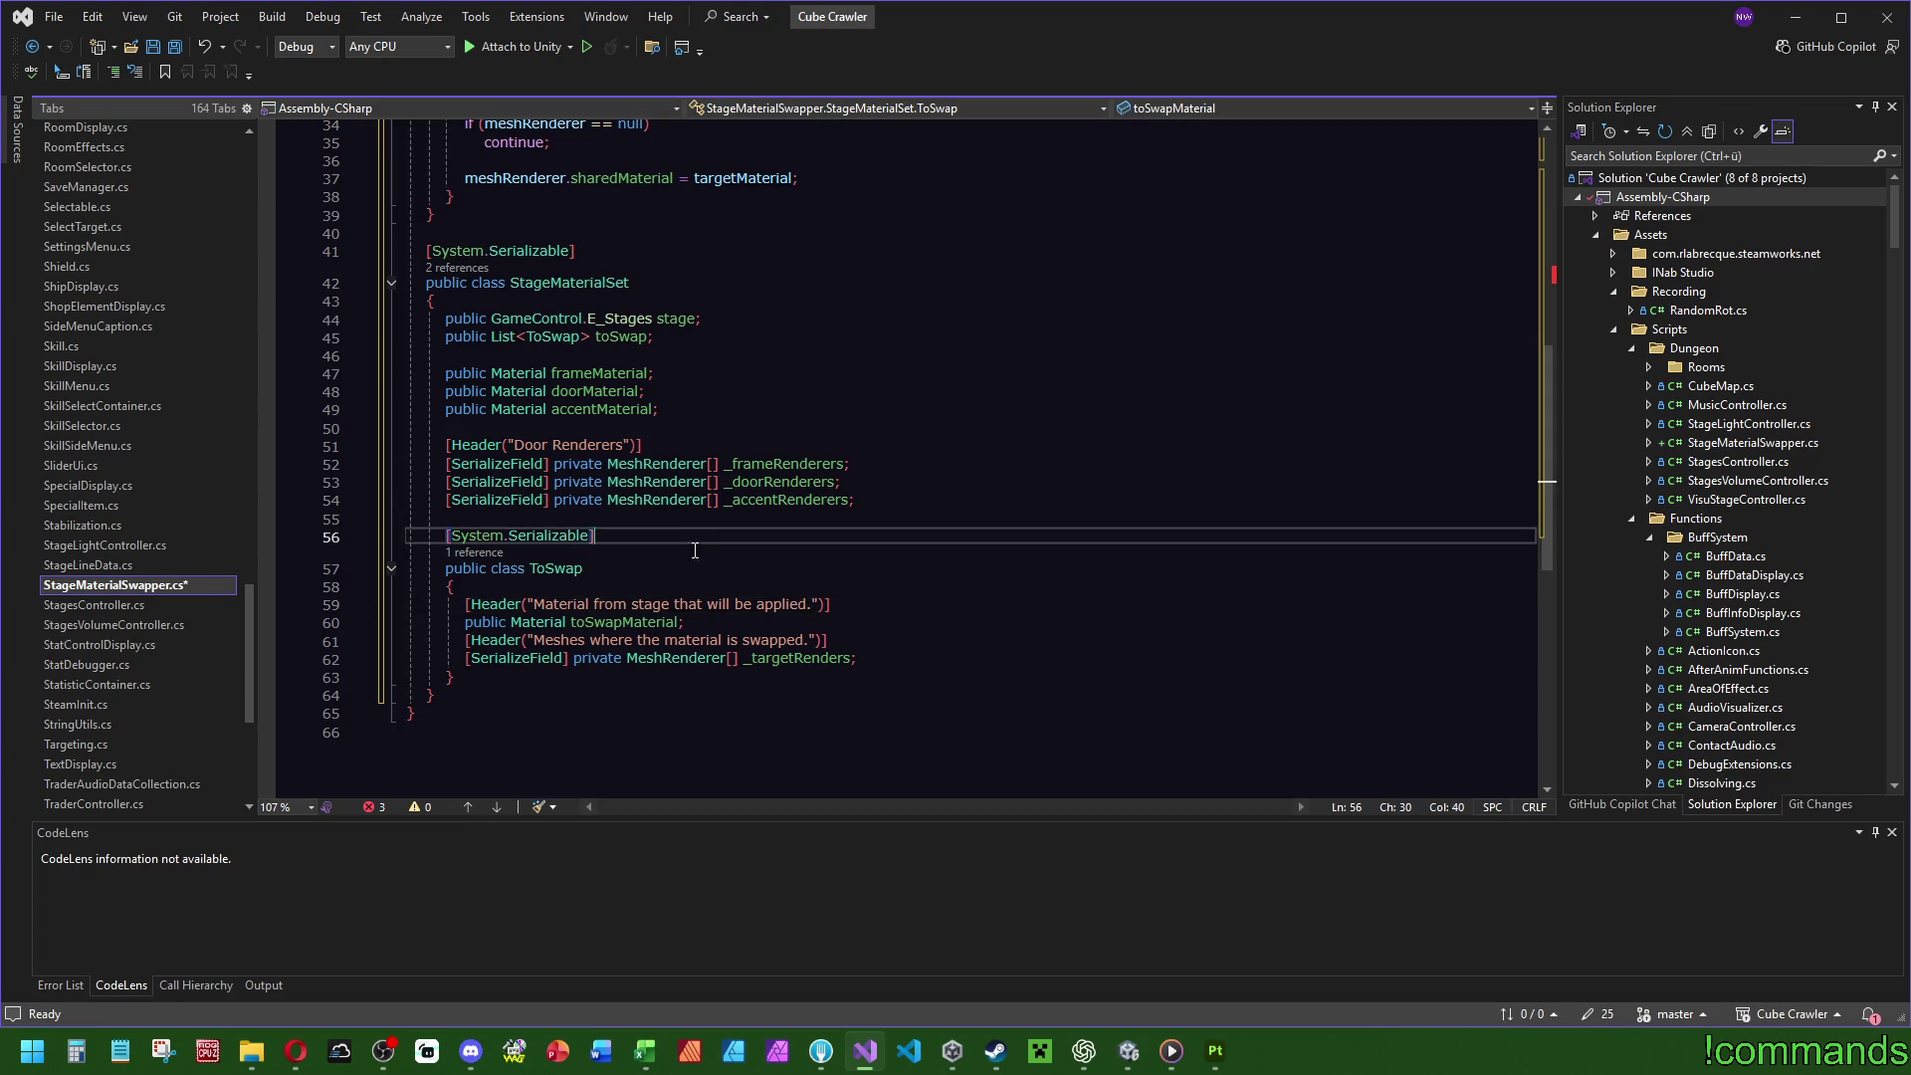
Delete StageMaterialSet's own material and renderer fields.
scroll(726, 557, "up", 1)
left_click_drag(881, 573, 892, 414)
key("BackSpace")
key("ctrl+minus")
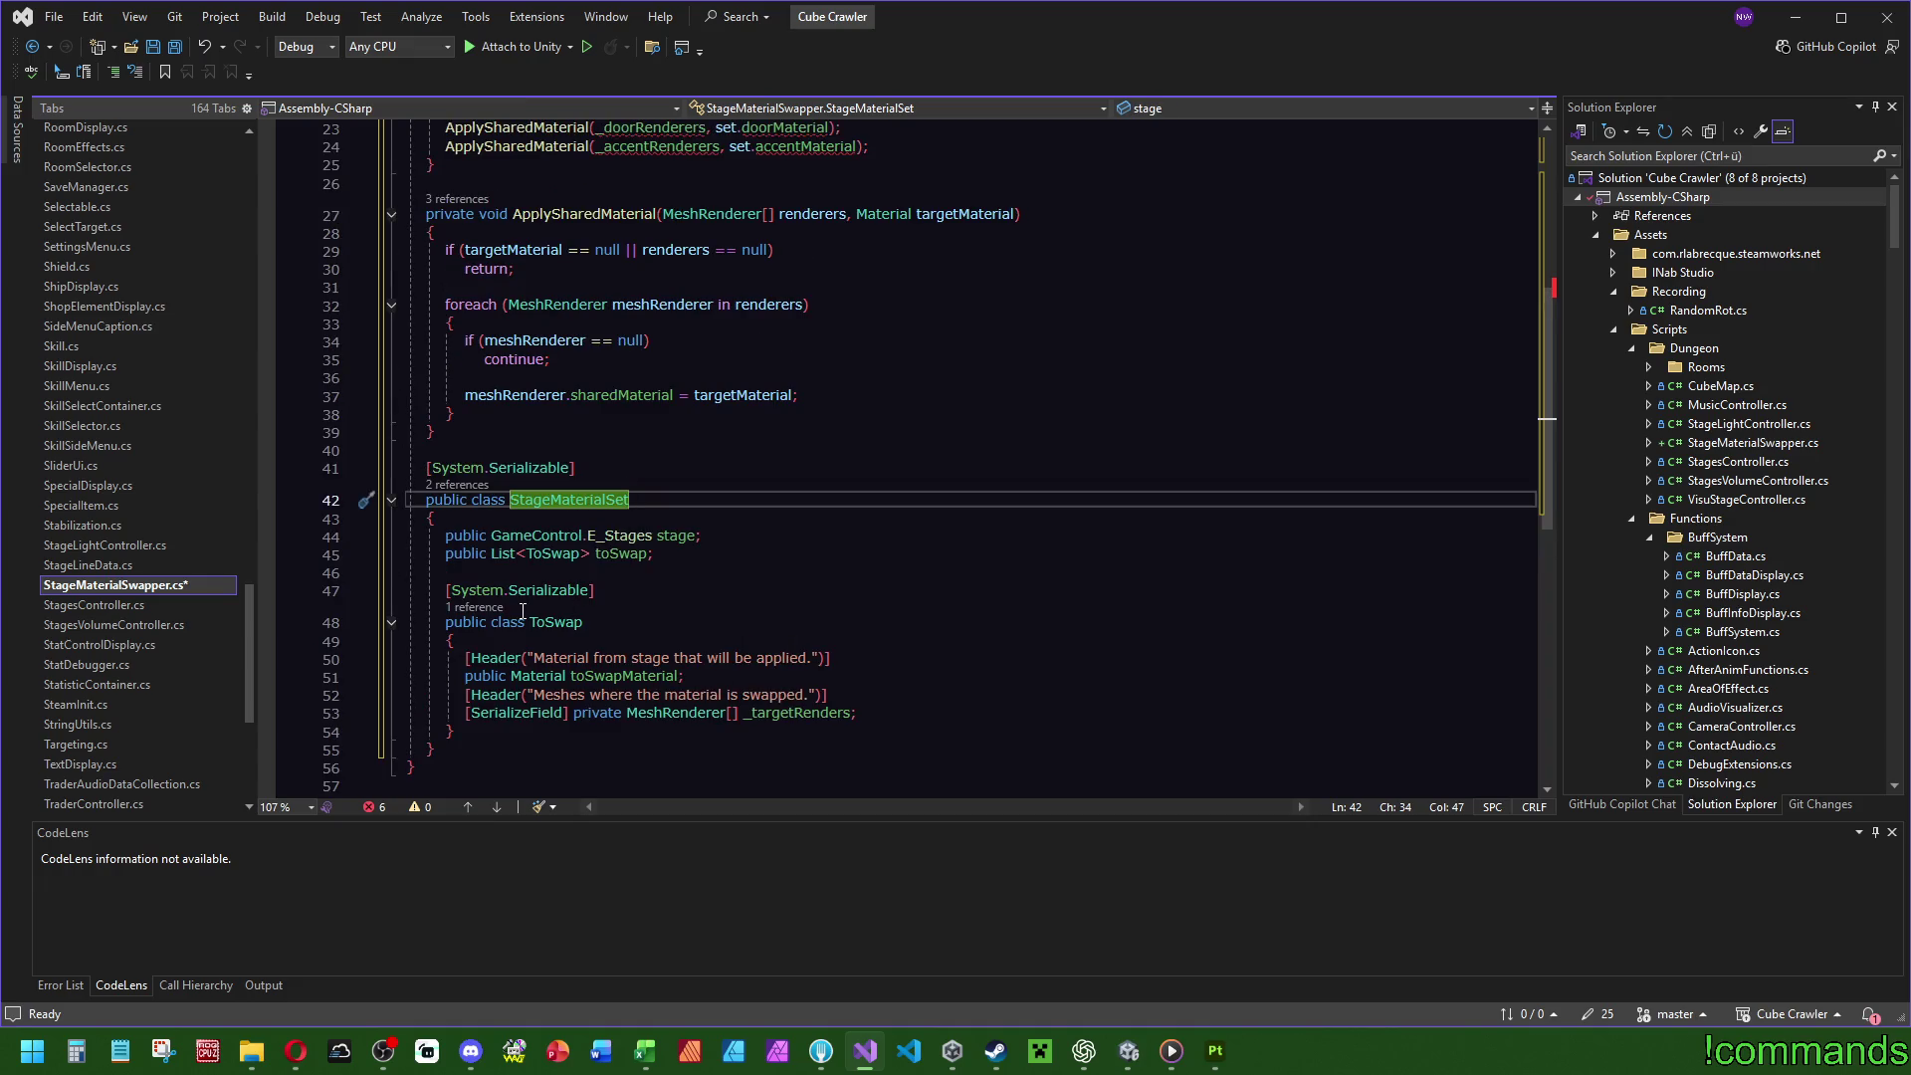
Shorten both attributes to [Serializable] and add 'using System;' through Quick Actions.
left_click(1050, 477)
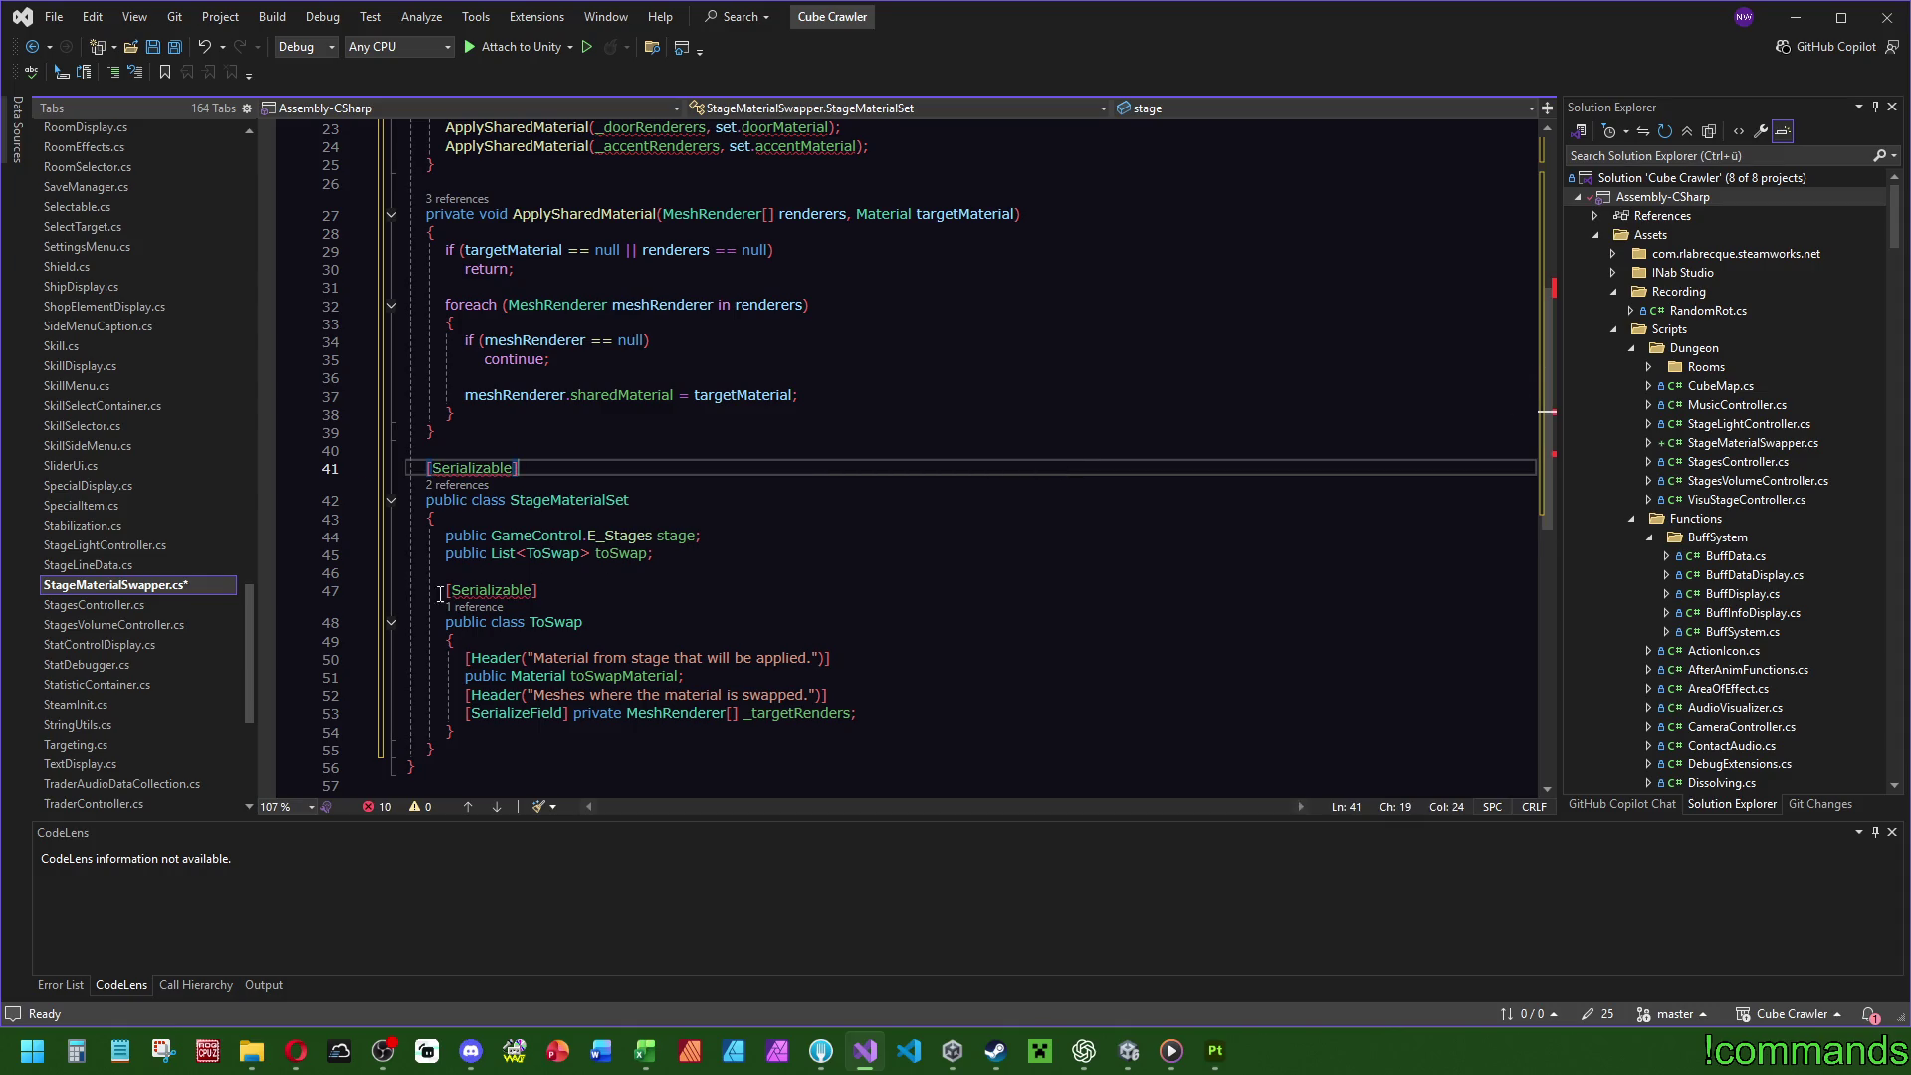
mouse_move(493, 591)
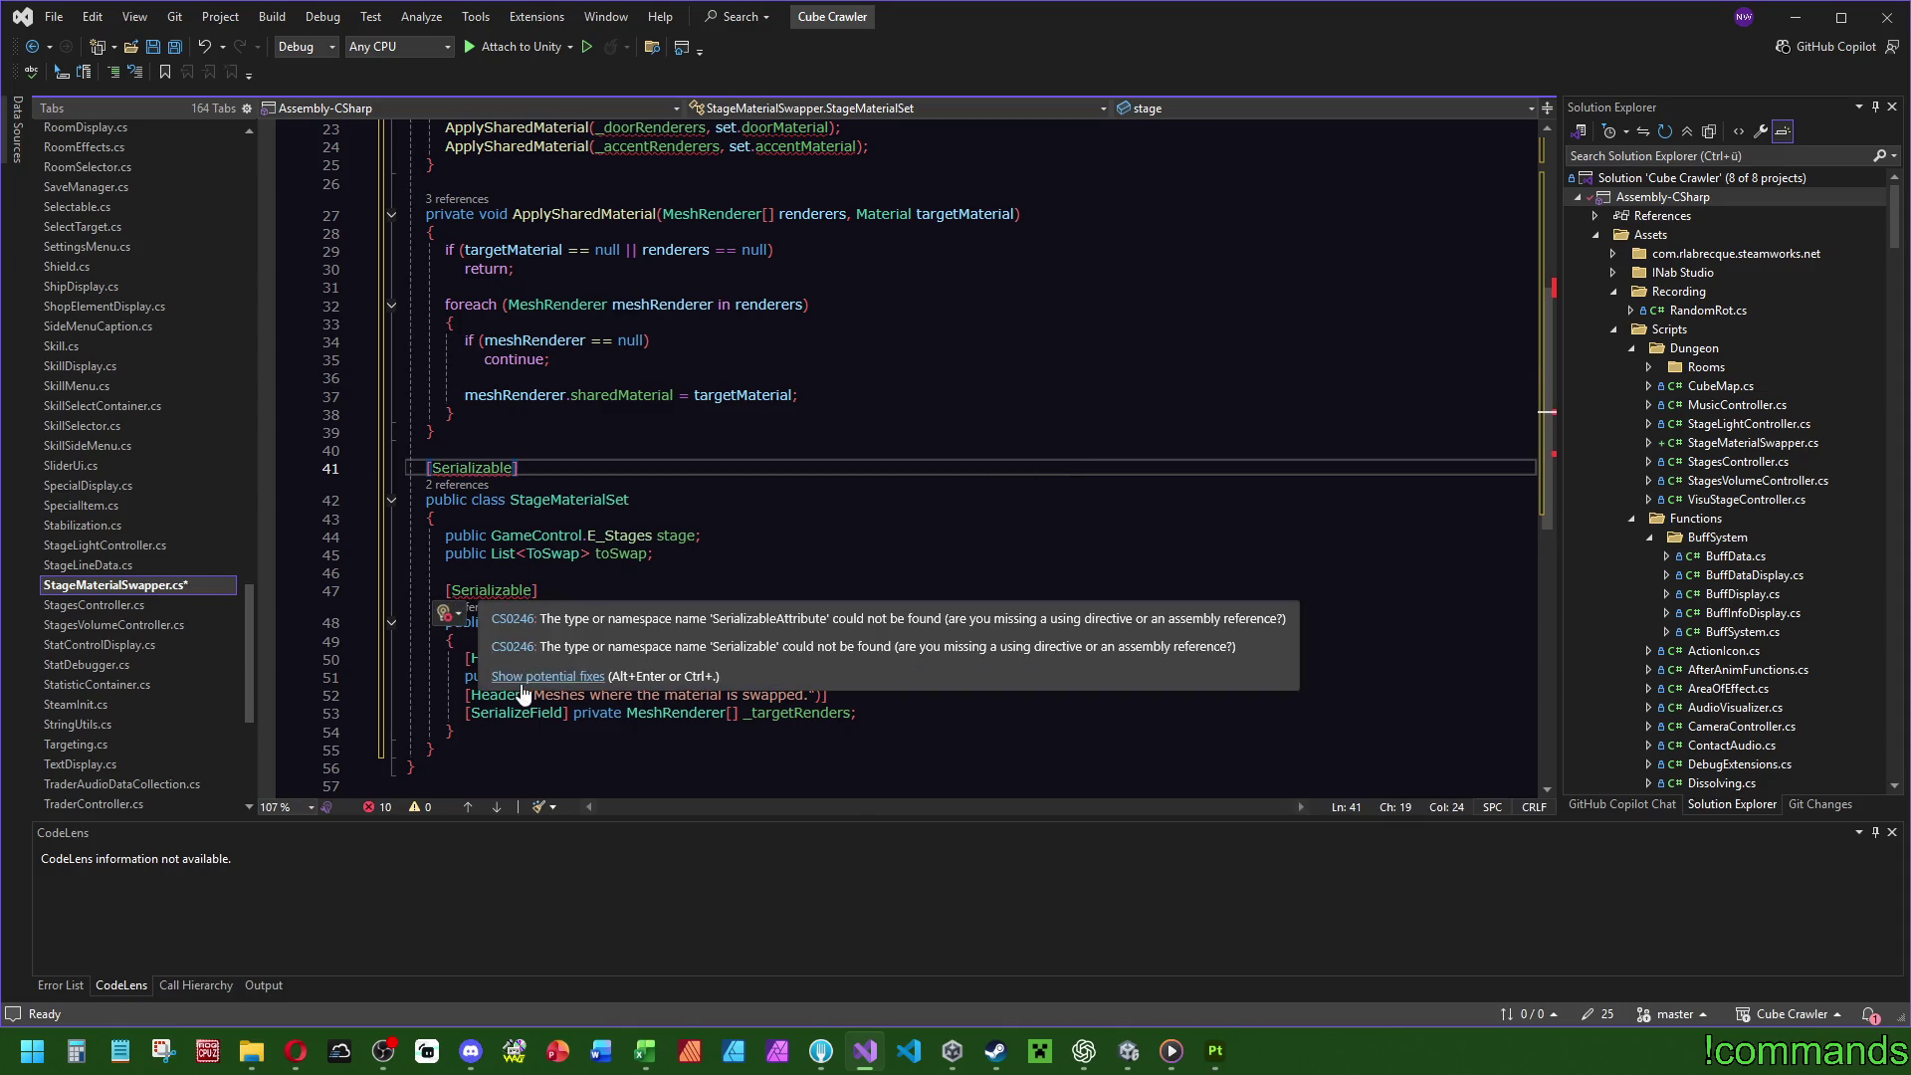
left_click(521, 678)
key("Return")
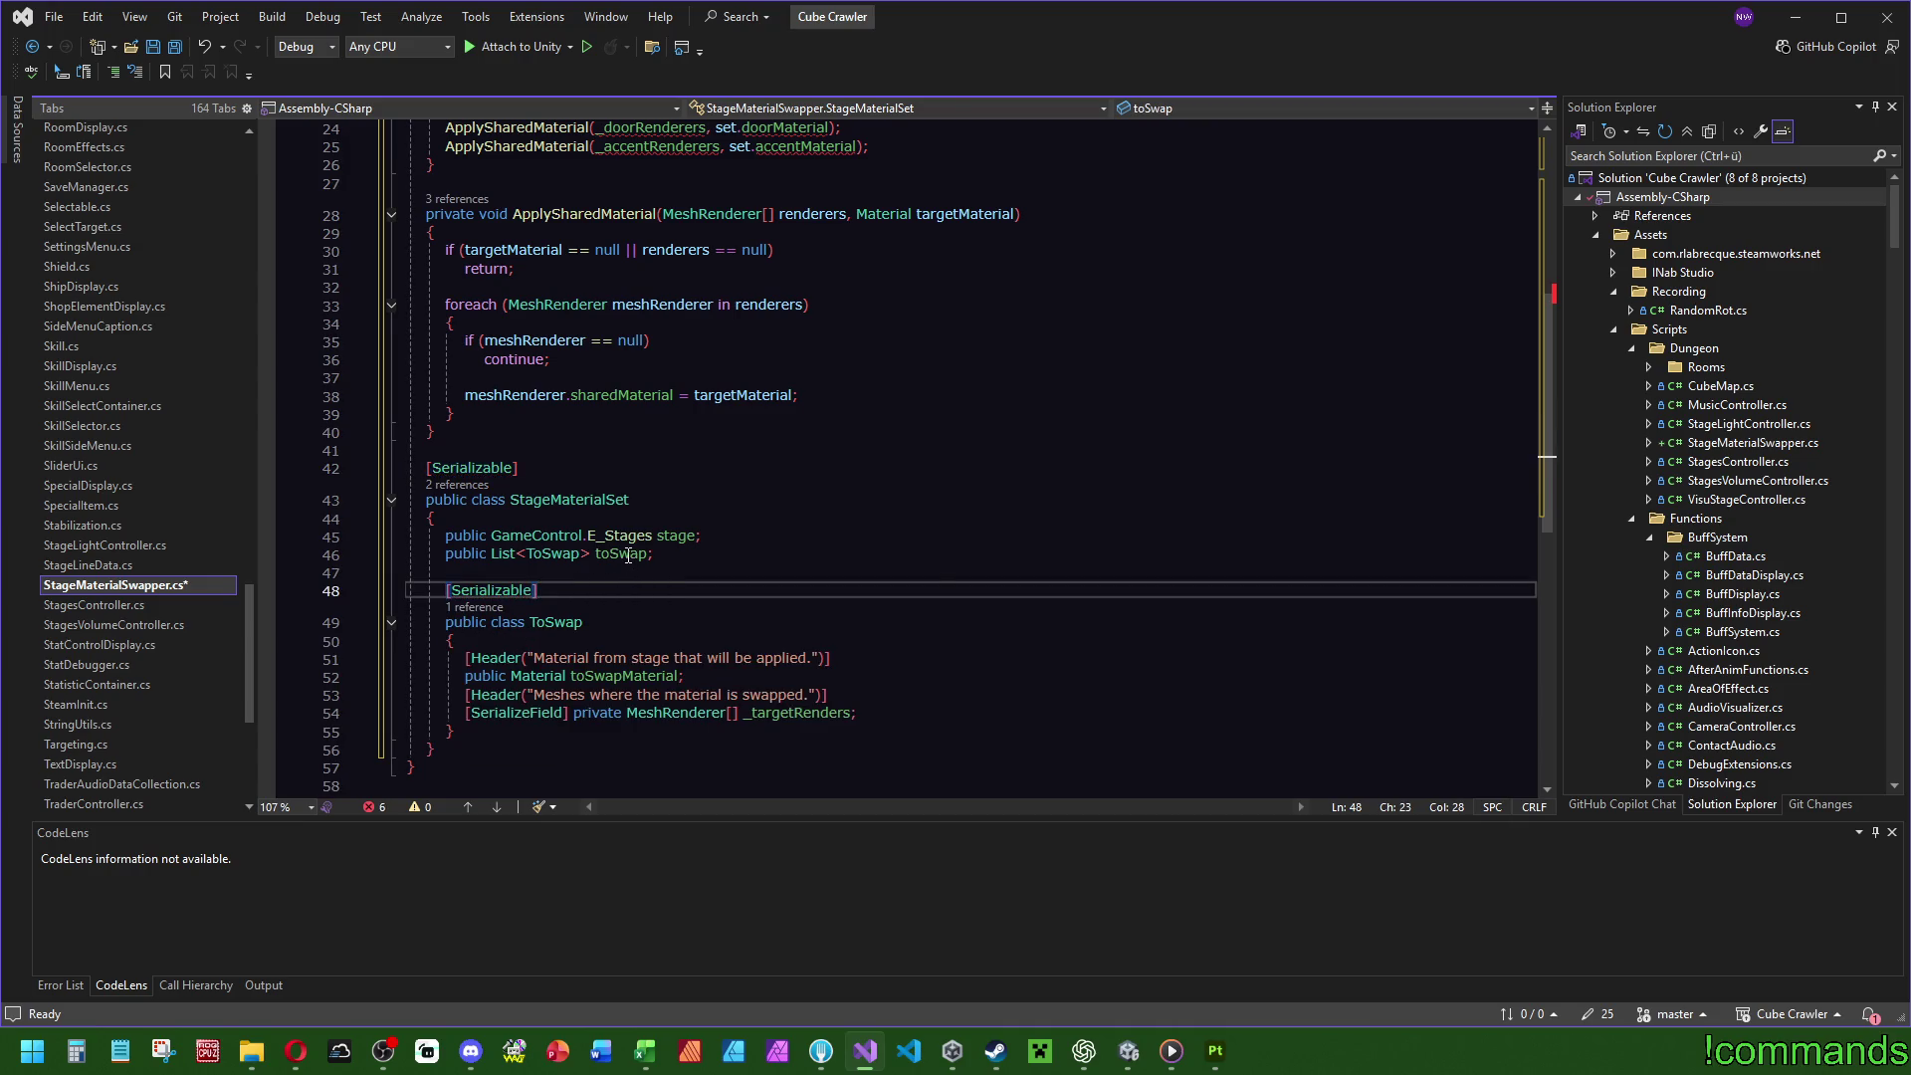
left_click(625, 554)
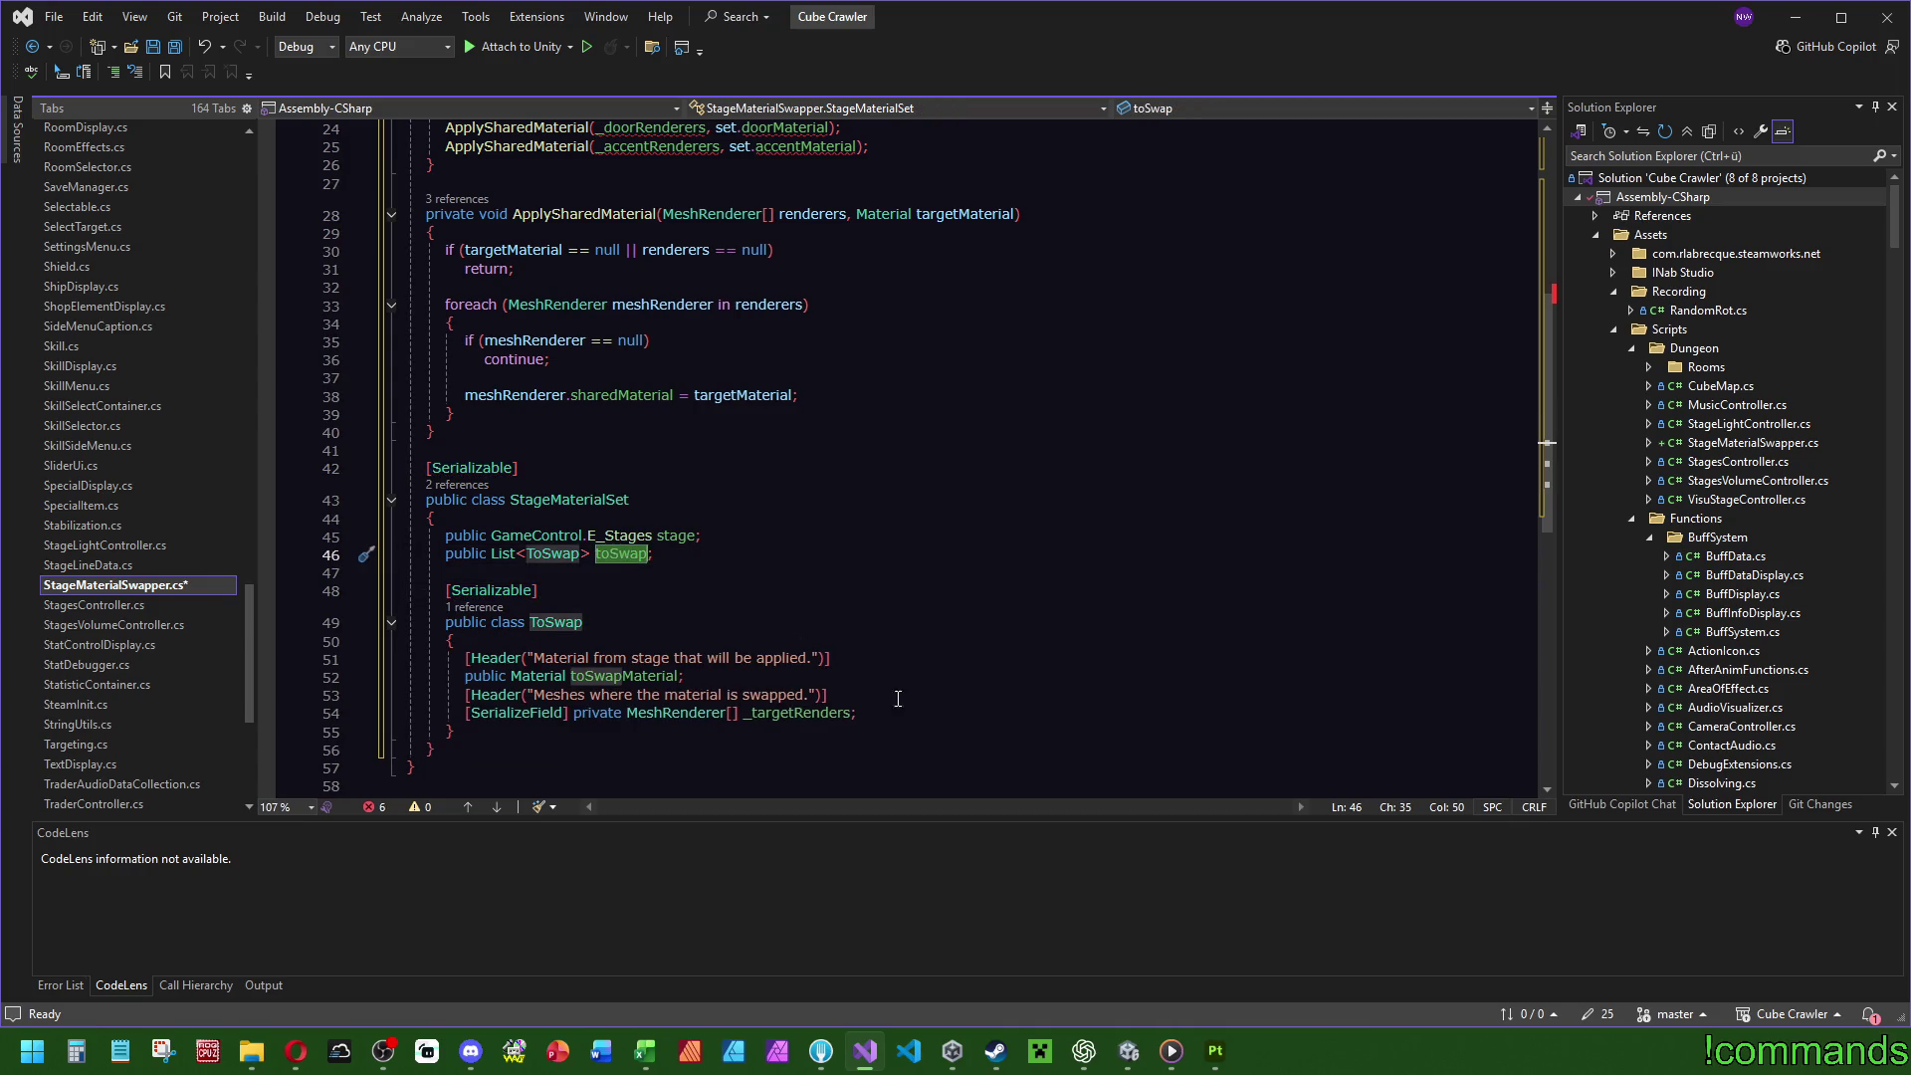
left_click_drag(896, 713, 911, 635)
scroll(838, 635, "up", 4)
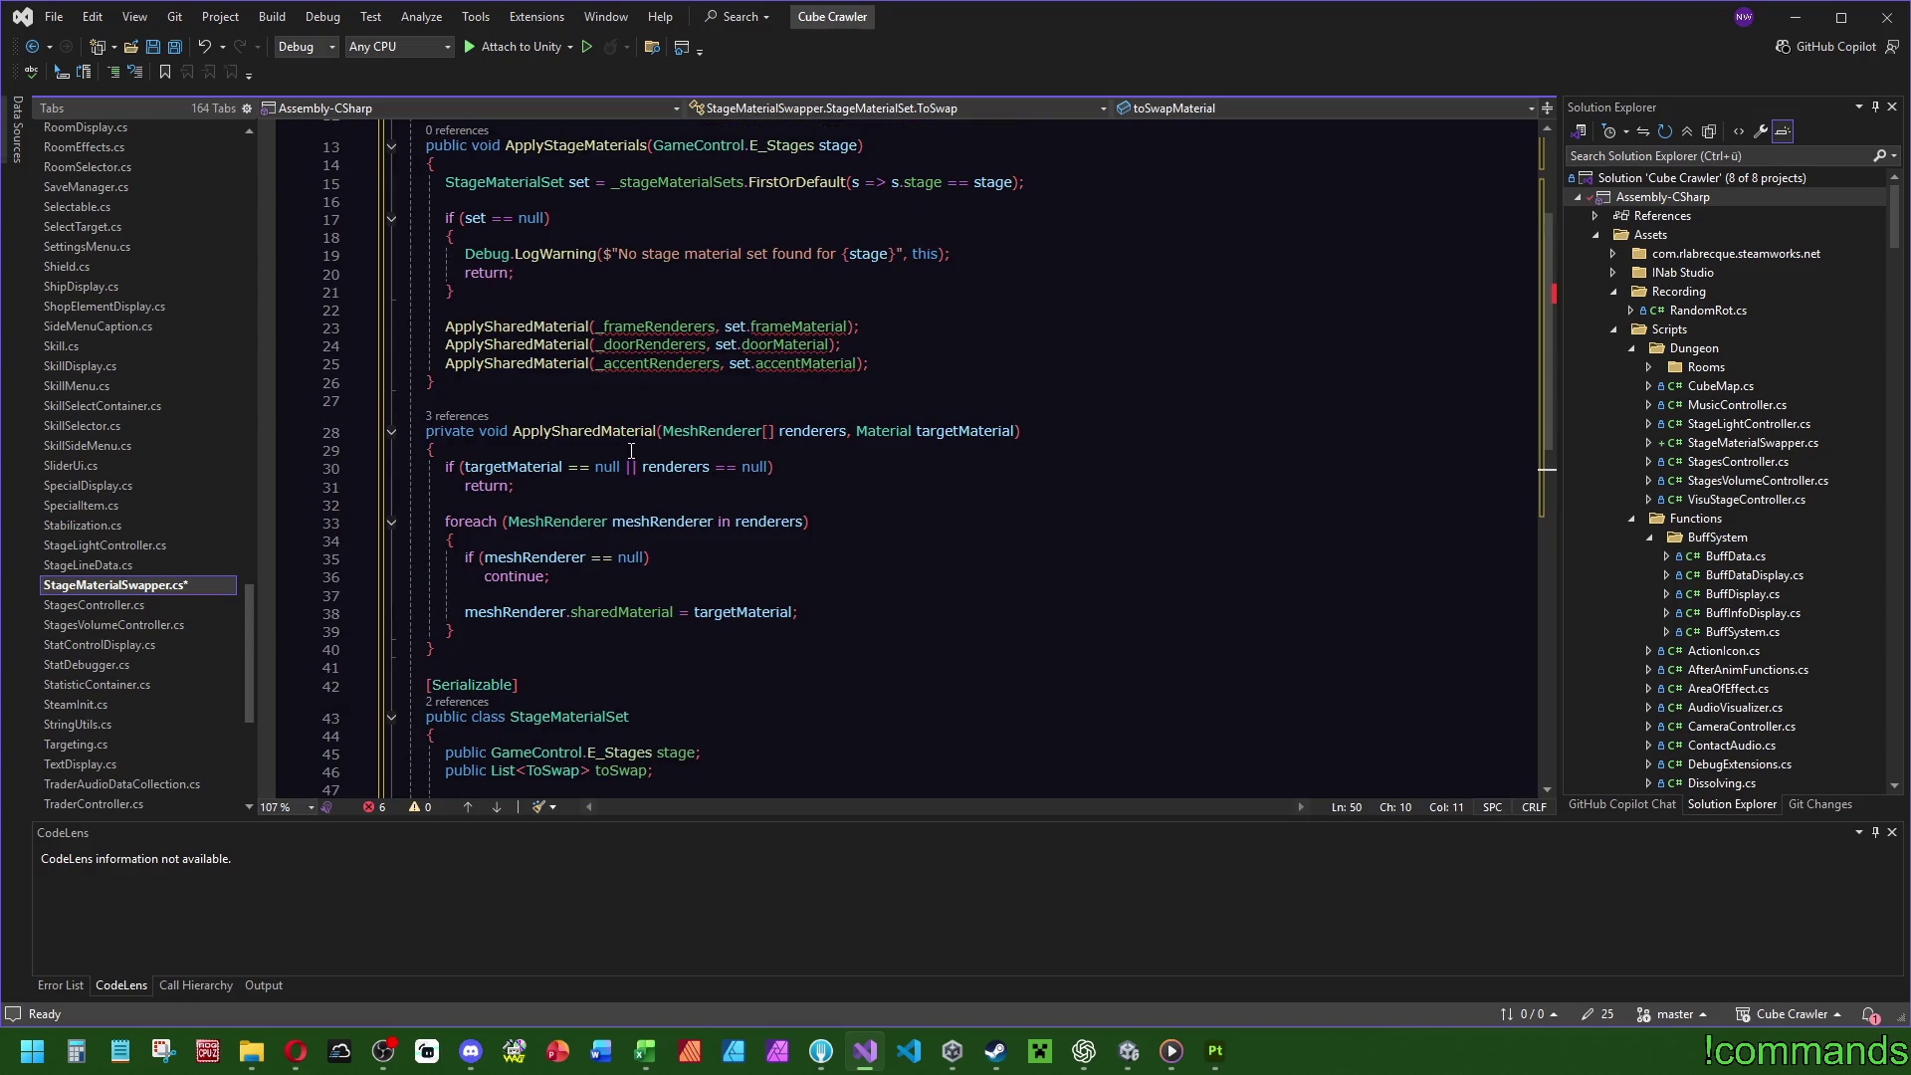
scroll(631, 451, "up", 3)
left_click_drag(896, 528, 905, 497)
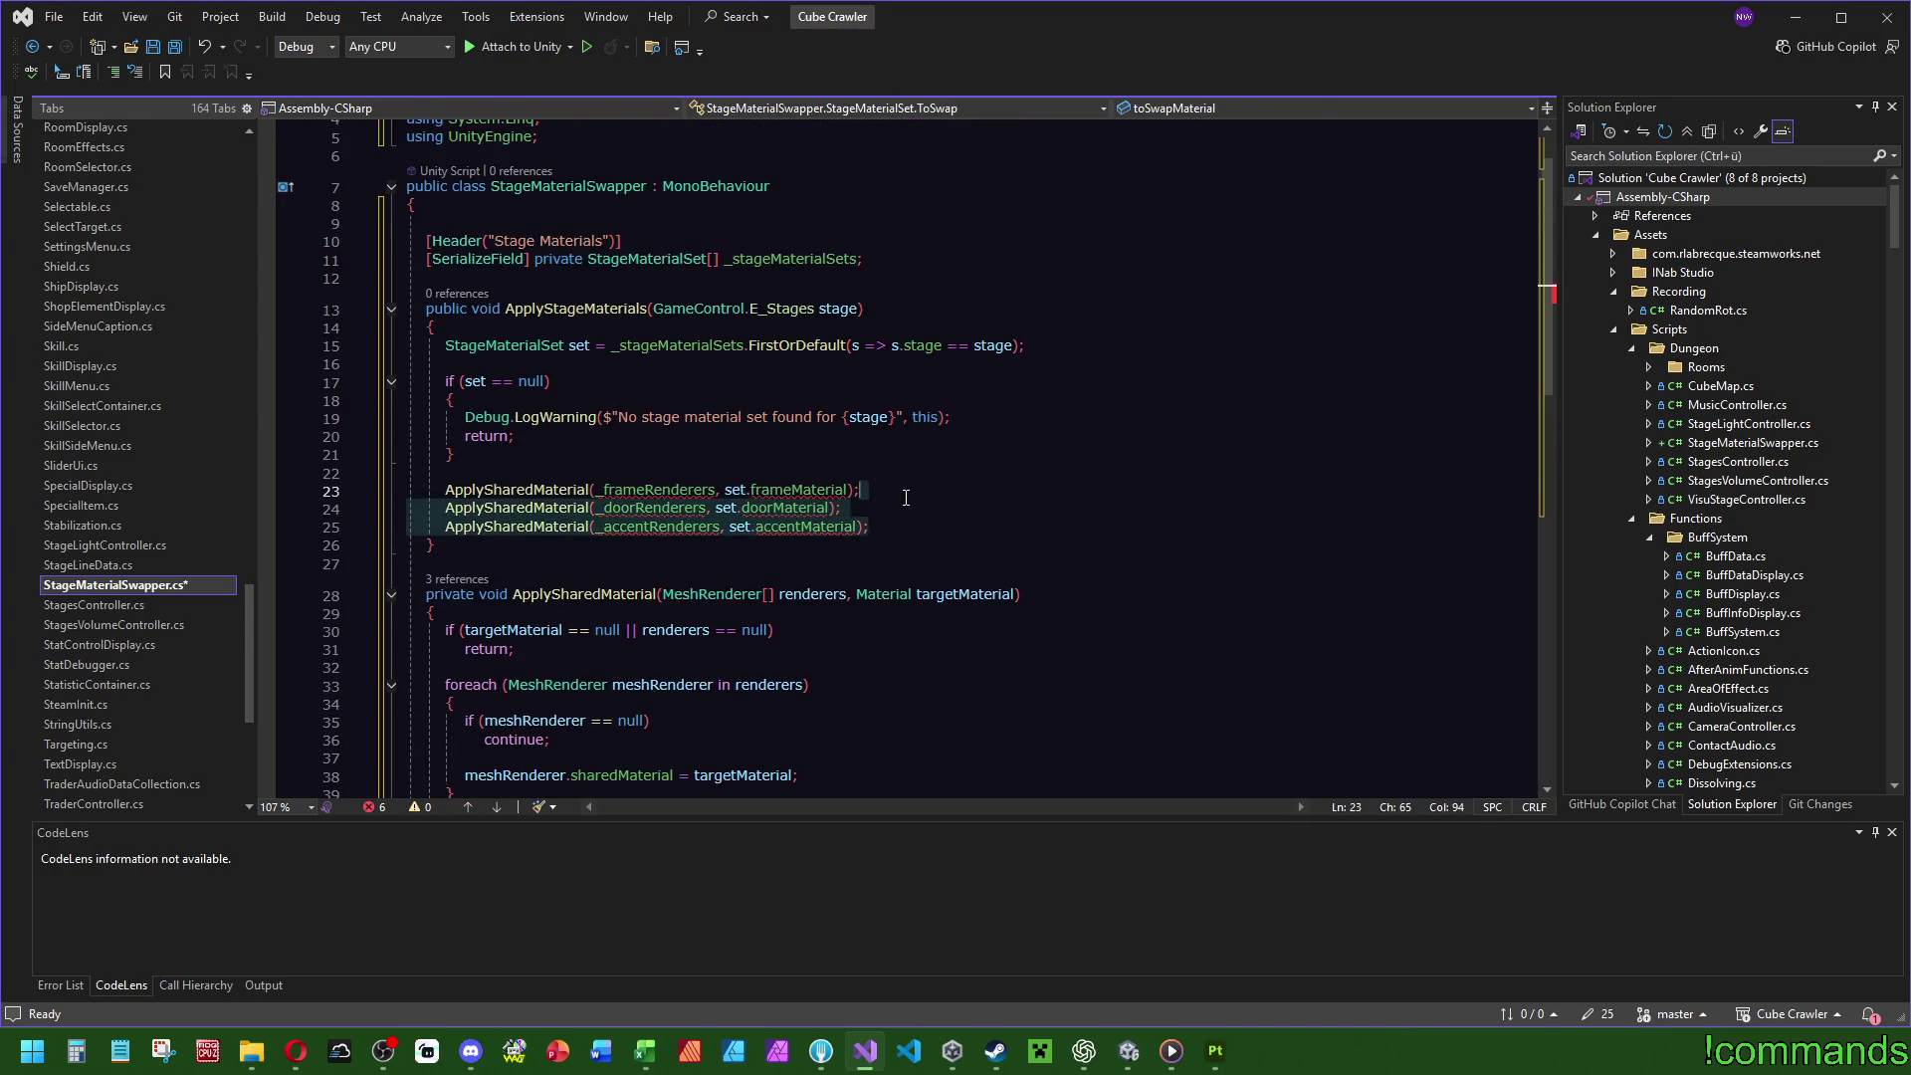
Delete the door and accent ApplySharedMaterial calls and add a foreach over set.toSwap.
key("Delete")
left_click(663, 463)
key("Return")
type("for")
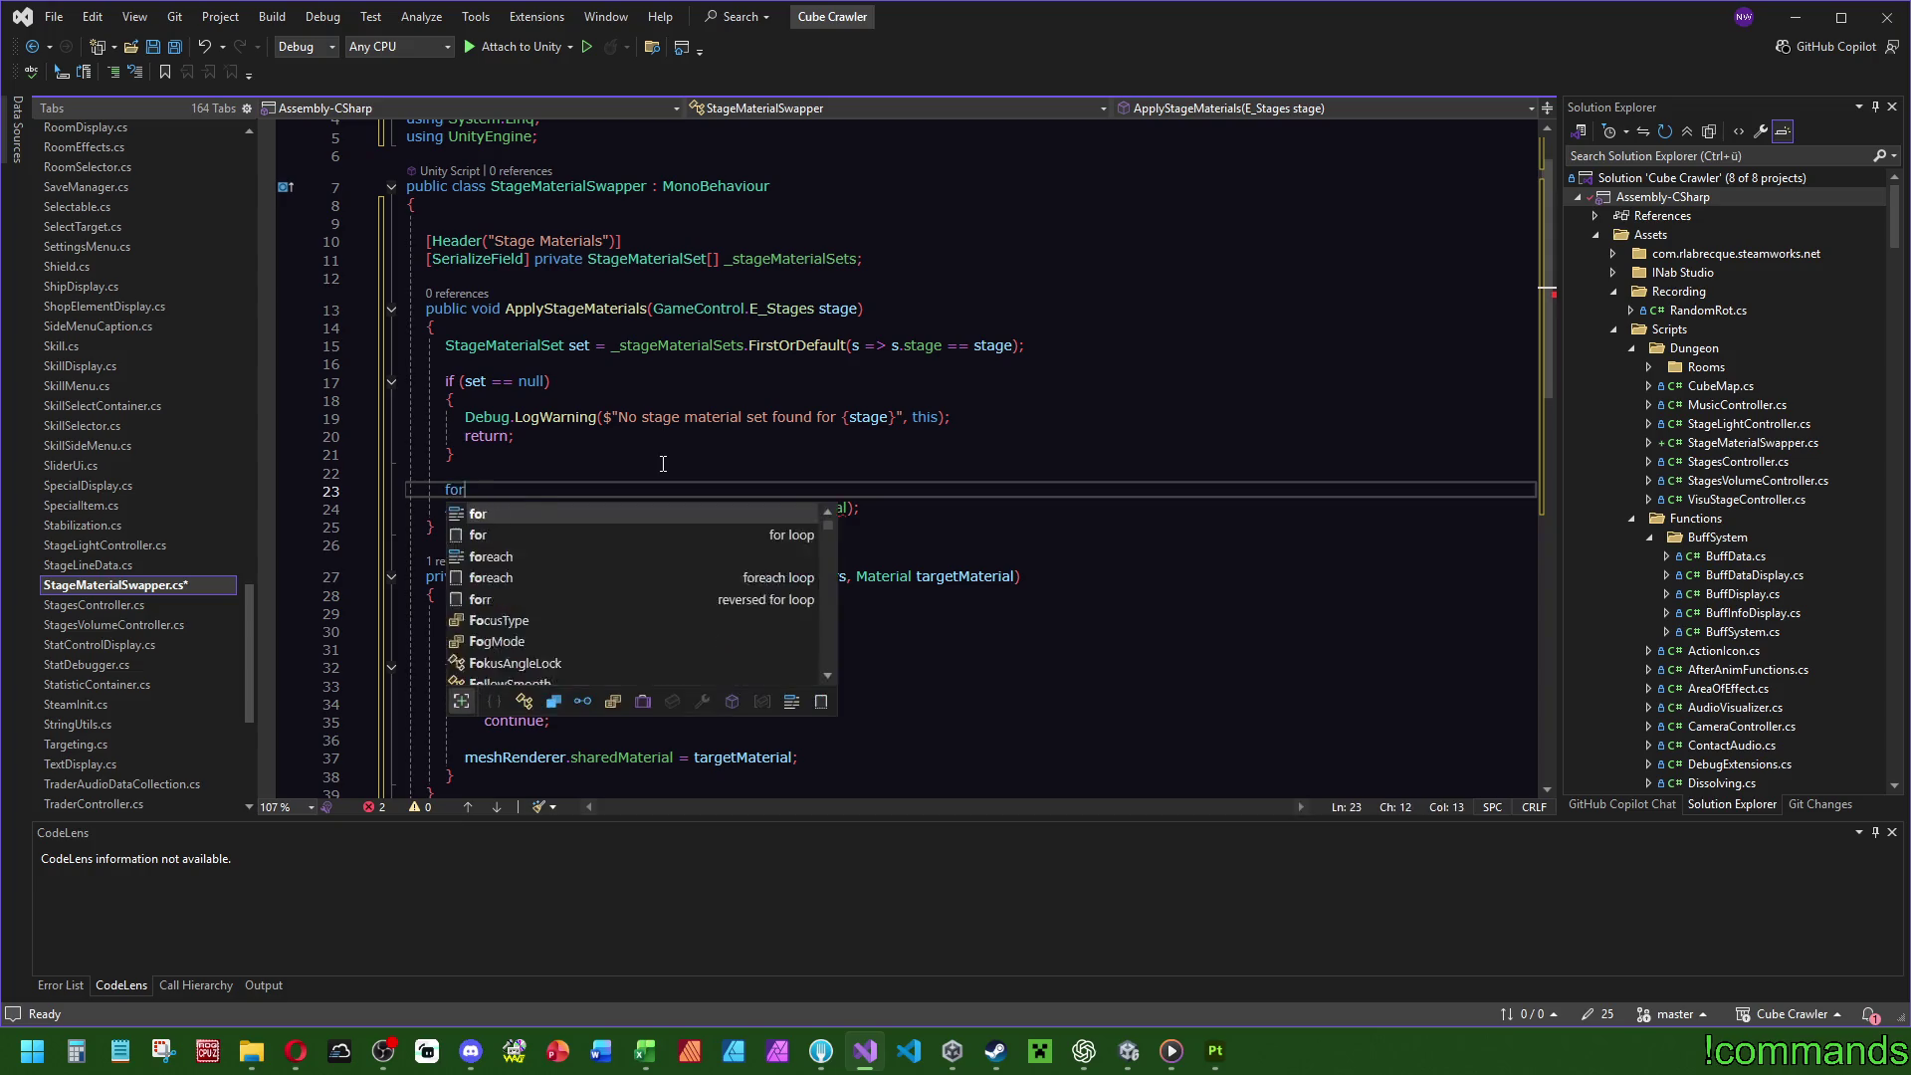
type("each")
key("Tab")
key("Tab")
double_click(616, 487)
type("set.to")
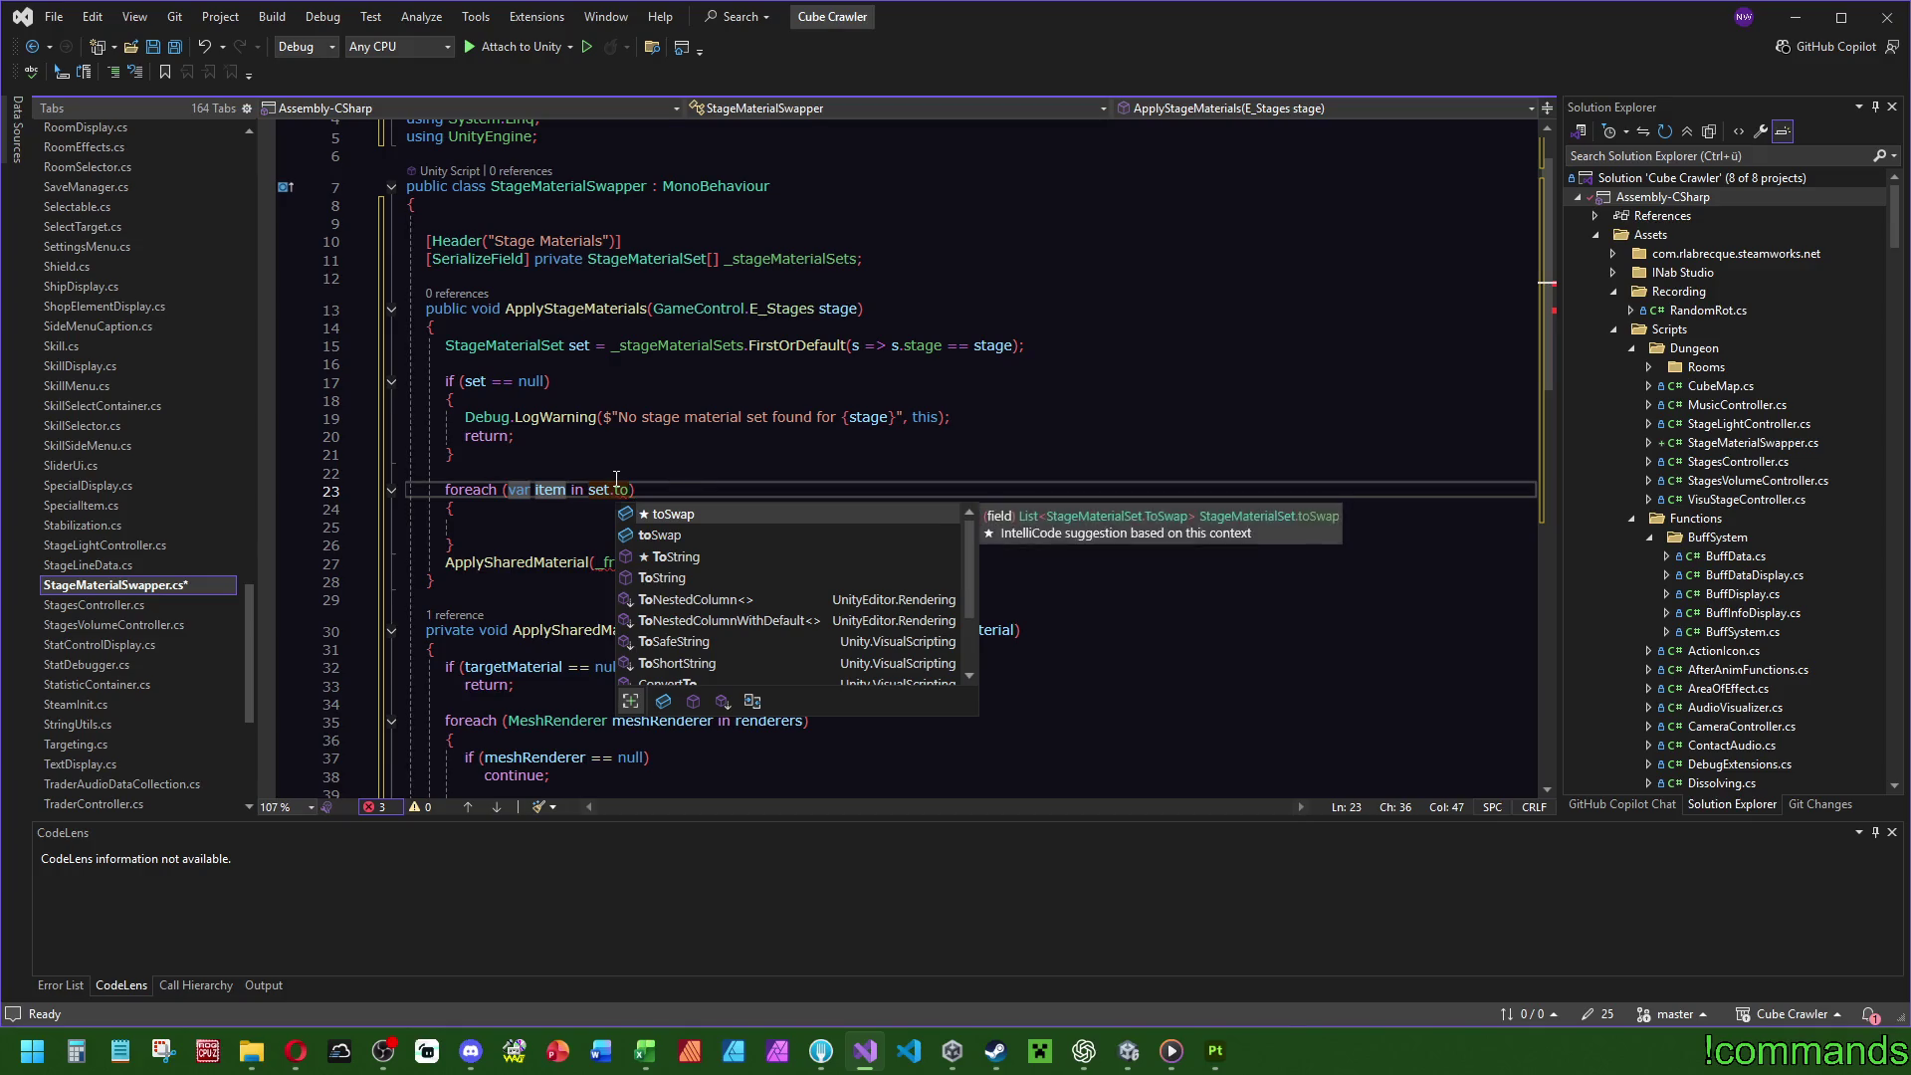
key("Tab")
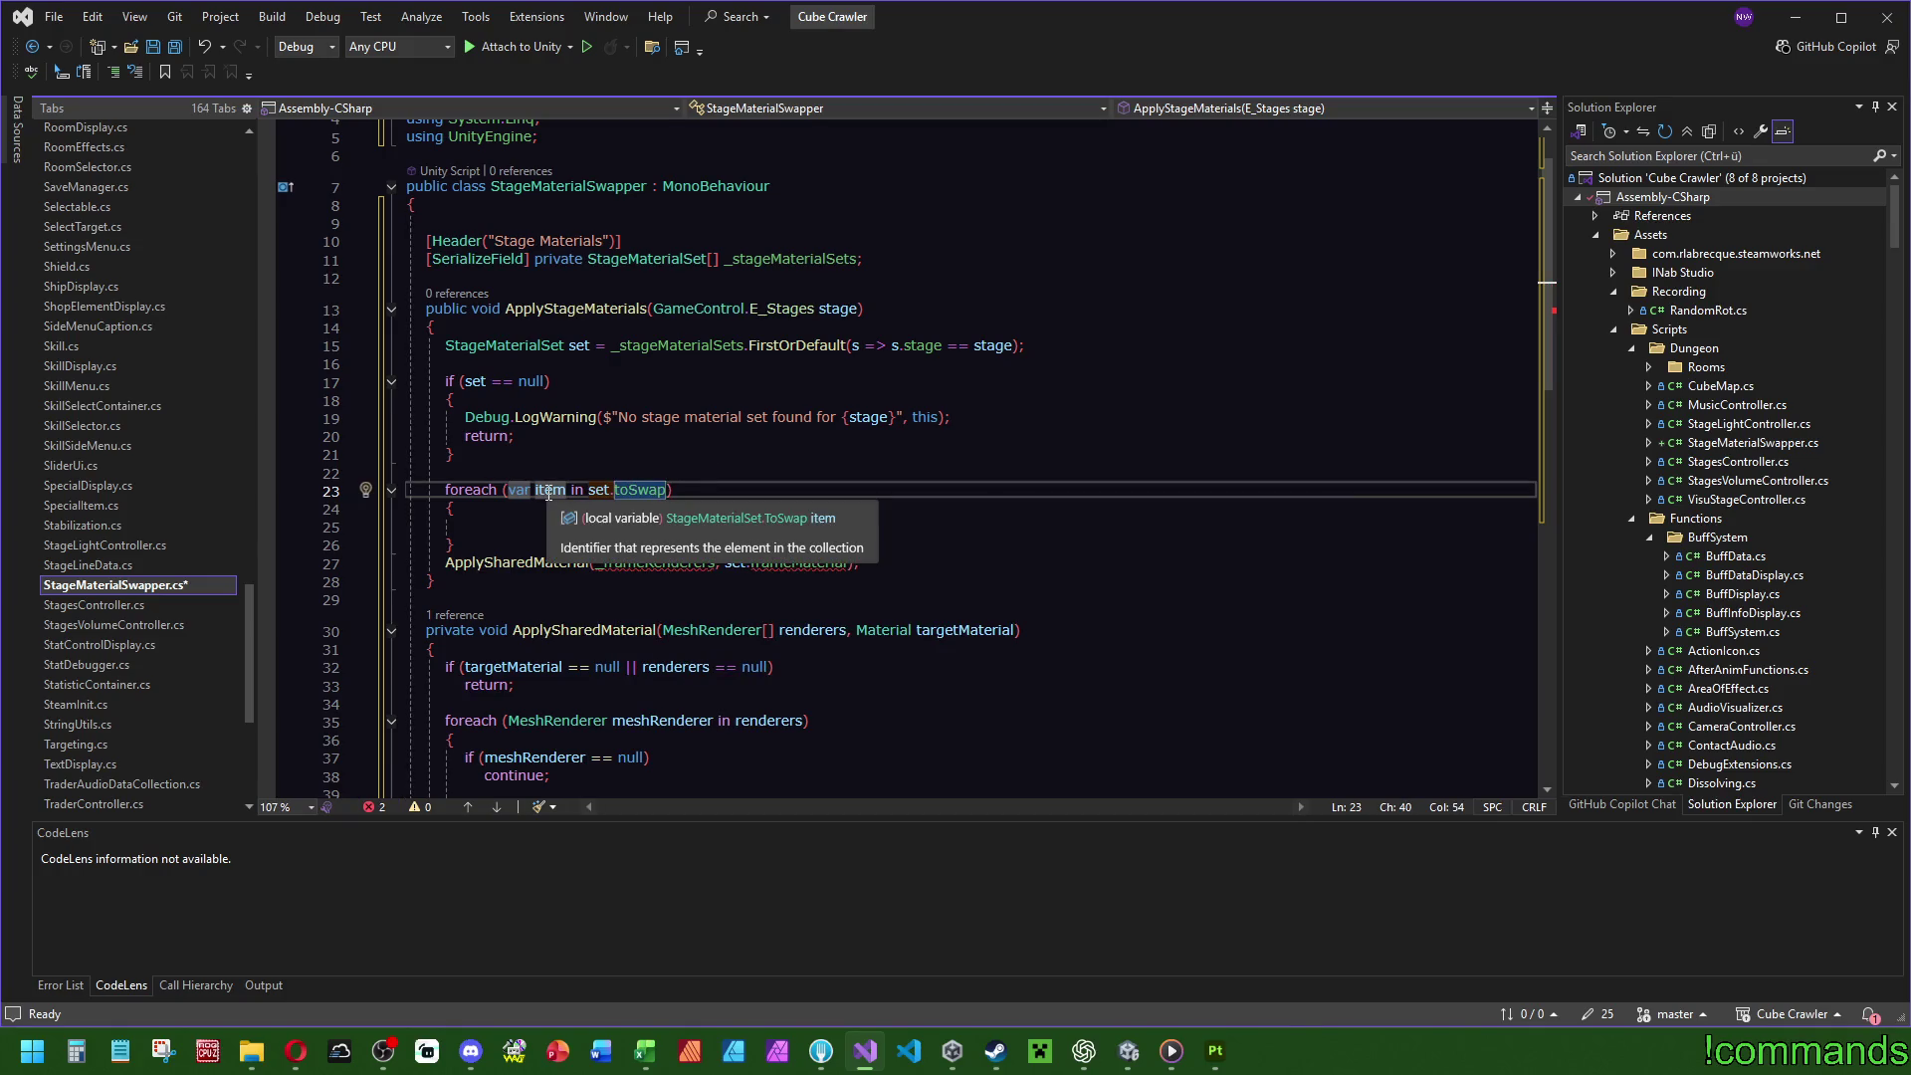
Rename the foreach loop variable to toSwap.
left_click(549, 491)
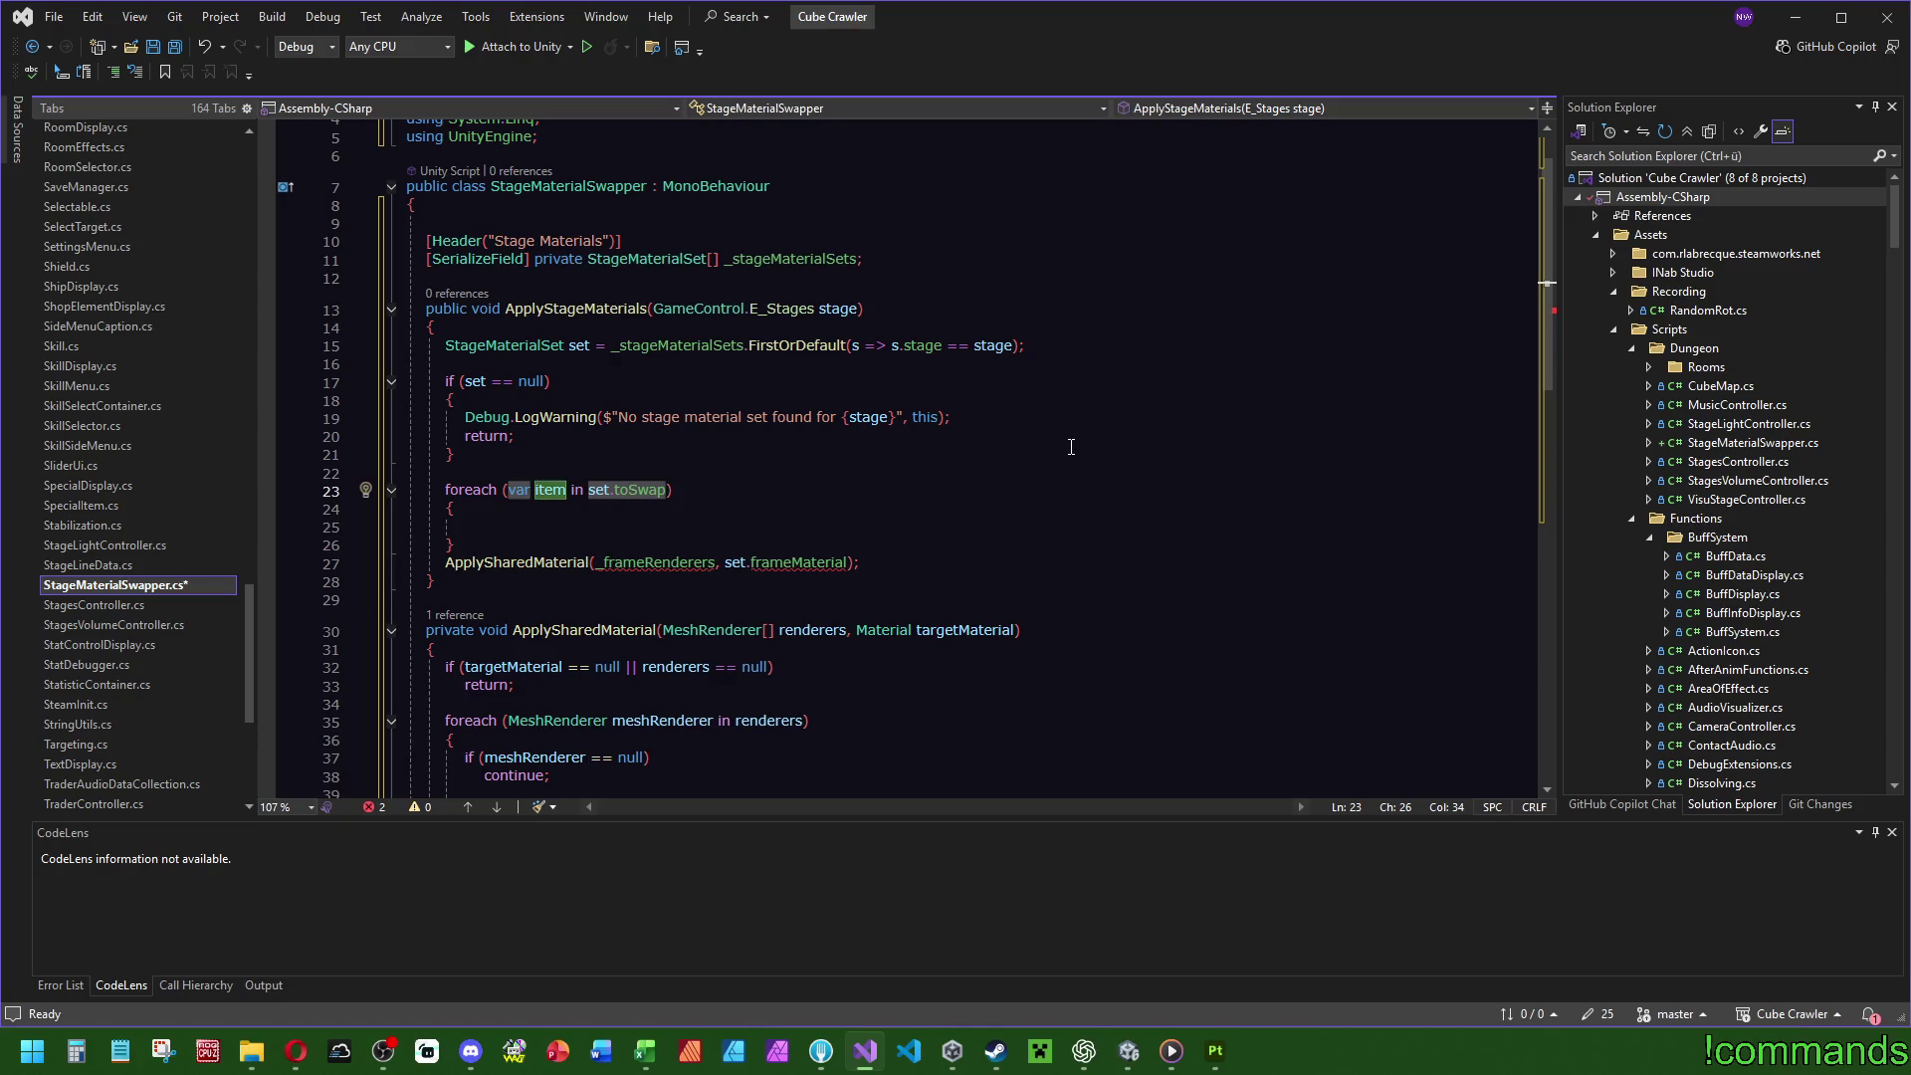
key("ctrl+r")
key("ctrl+r")
type("toSwap")
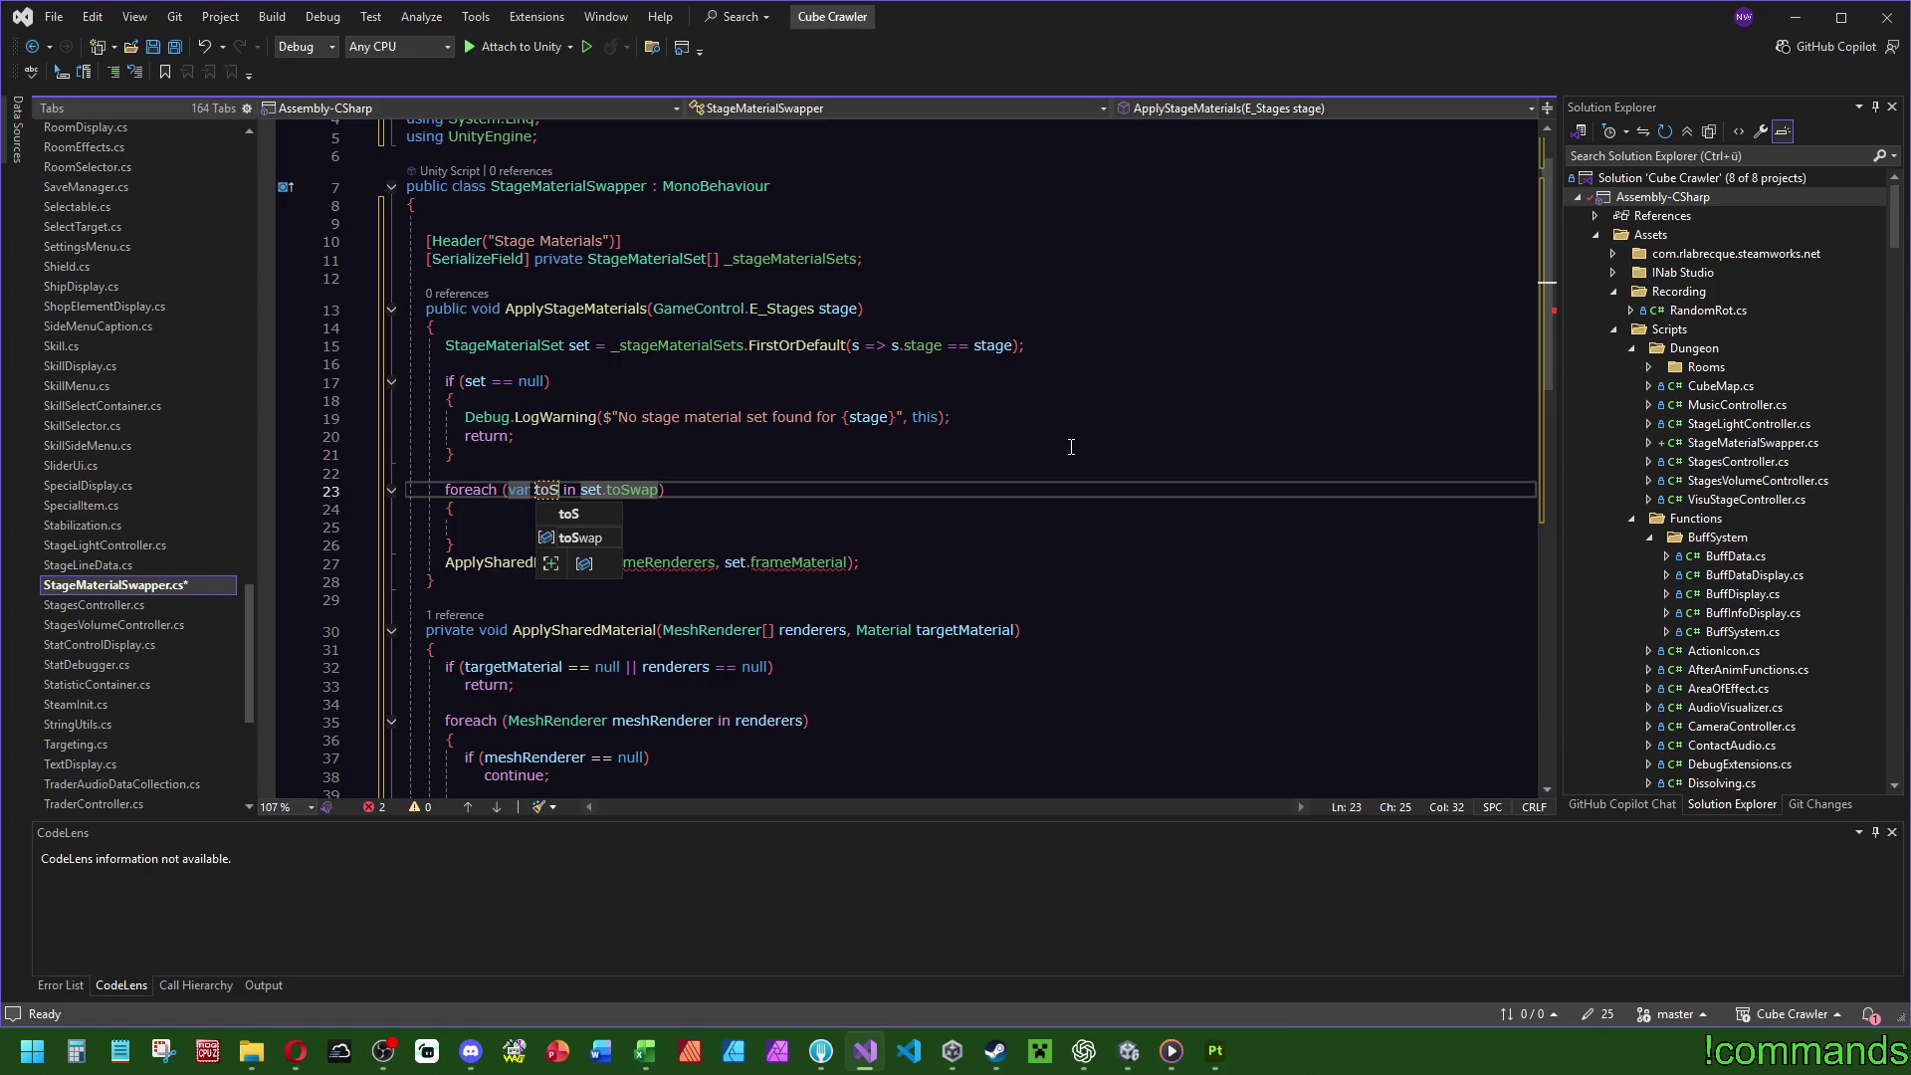
key("Return")
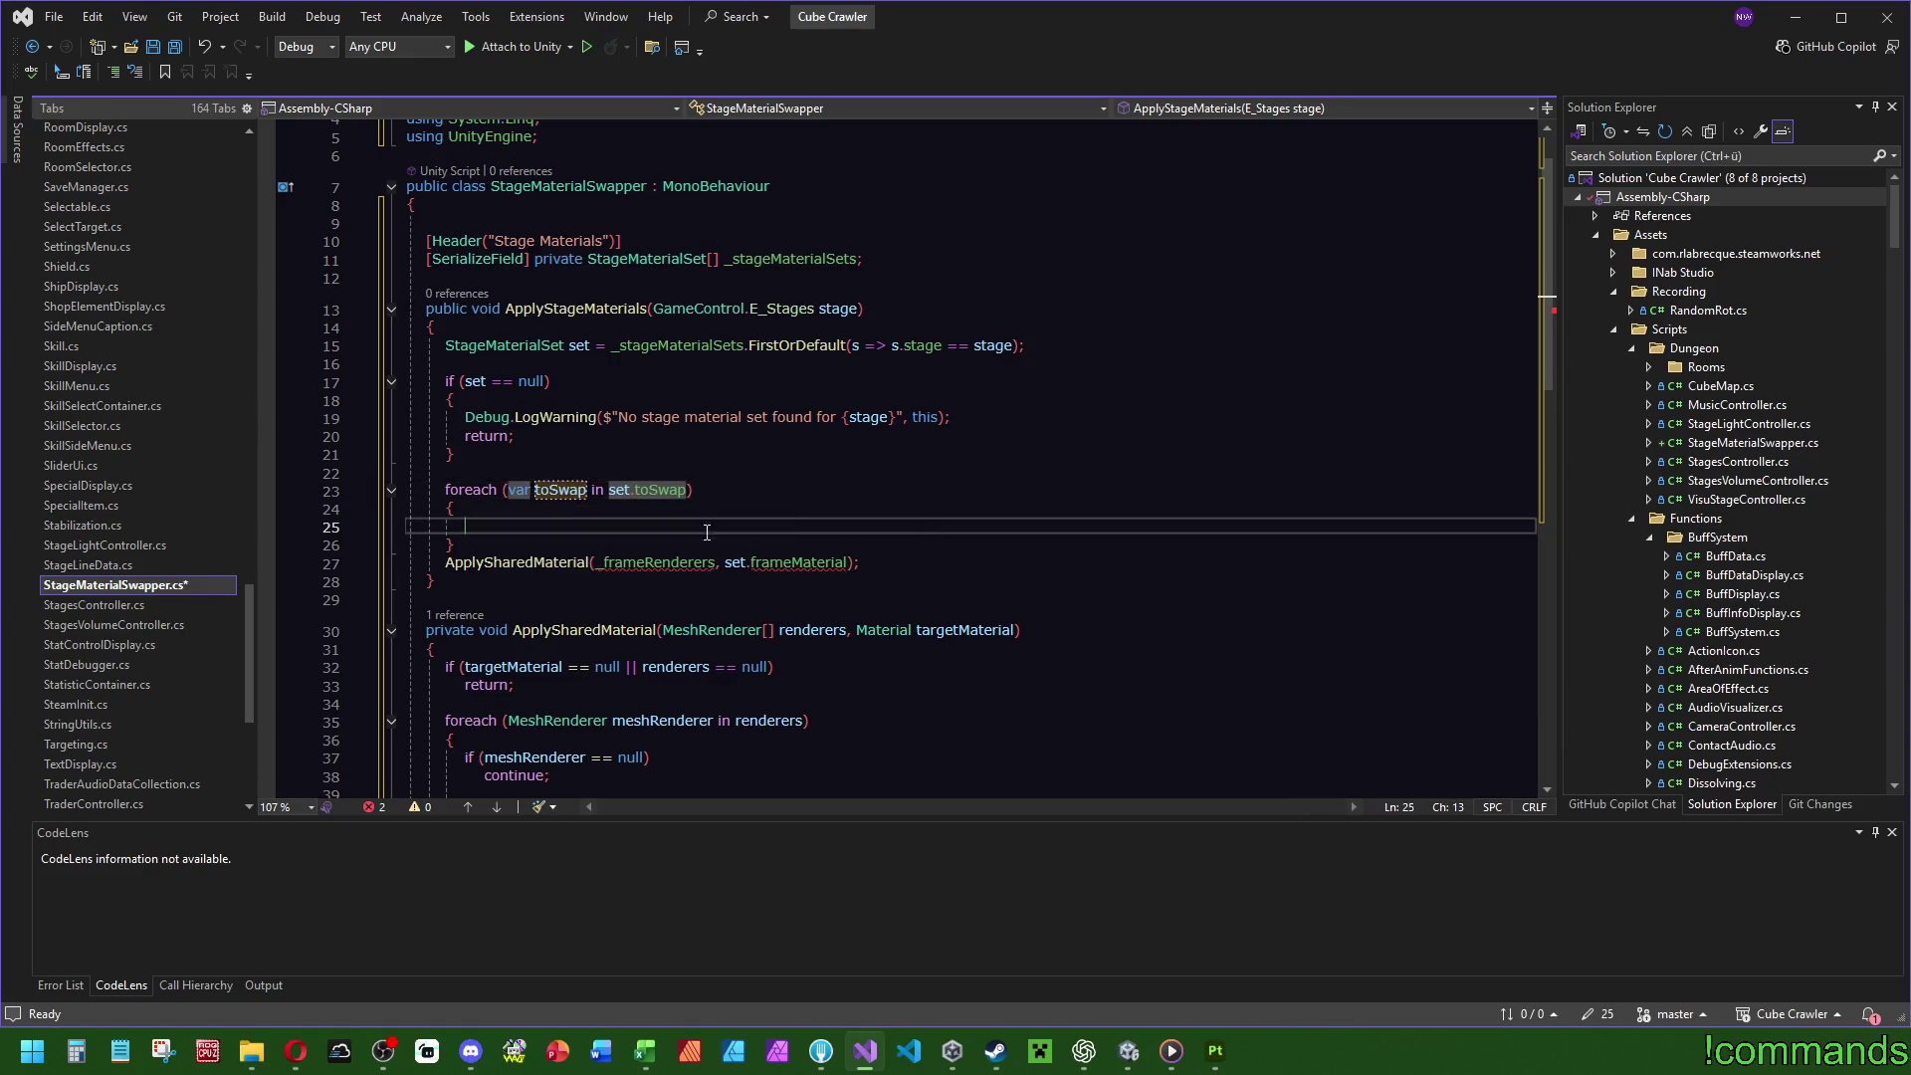
scroll(746, 558, "down", 8)
left_click(621, 539)
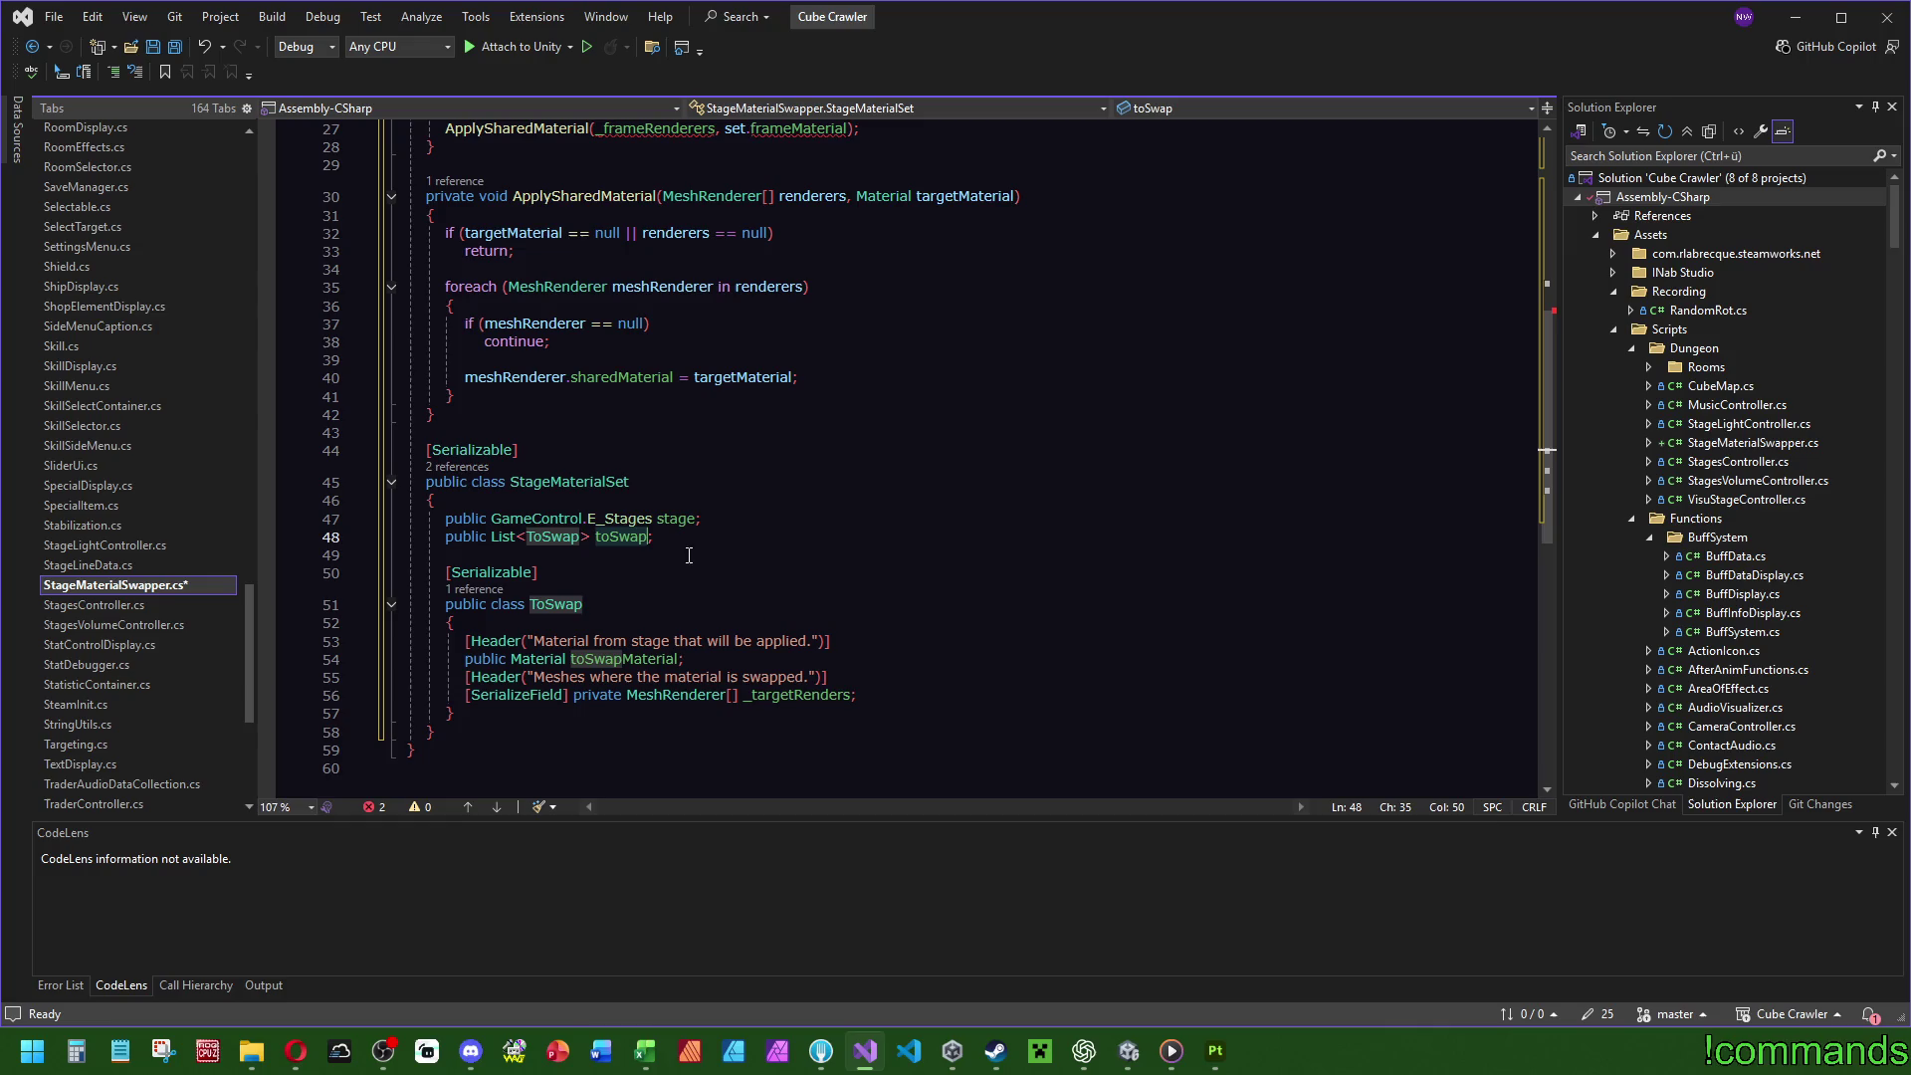
left_click(557, 610)
scroll(884, 594, "up", 8)
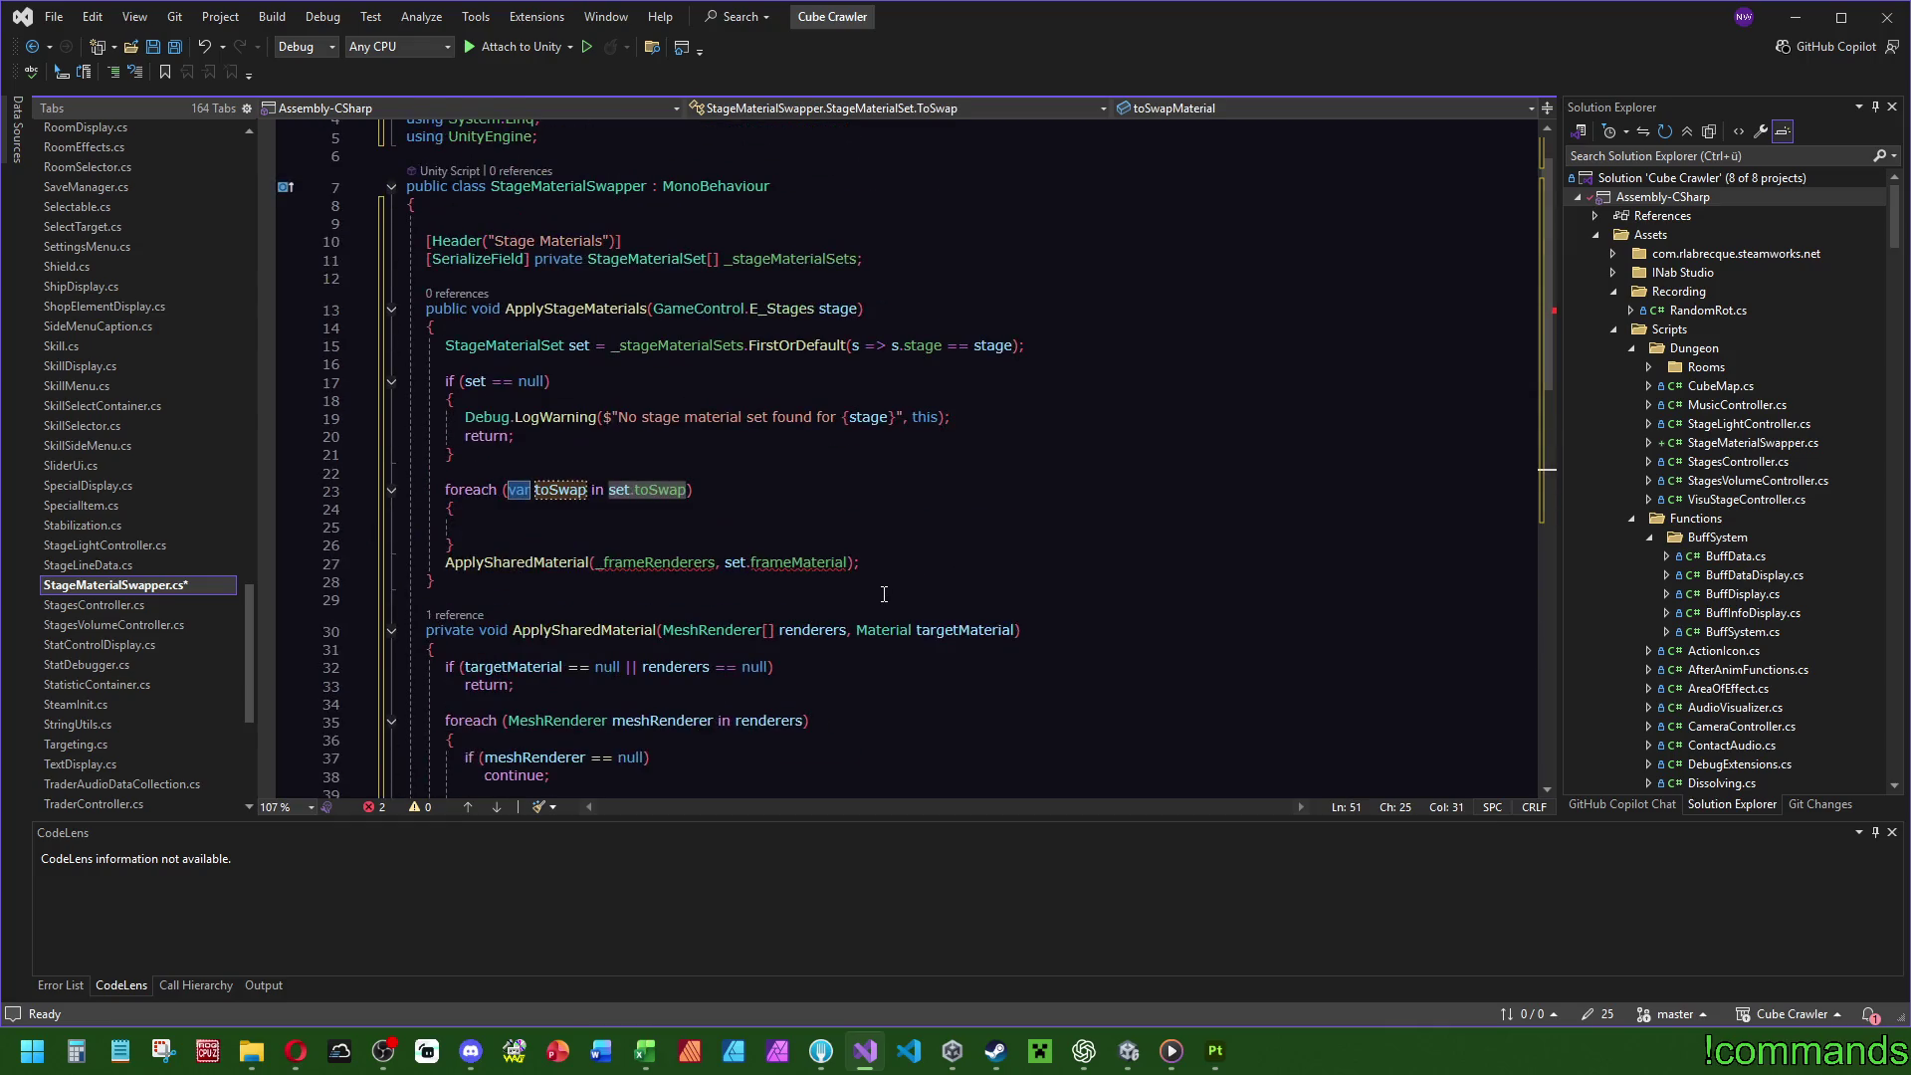
Move the ApplySharedMaterial call into the loop and make its first argument toSwap._targetRenders.
left_click(882, 557)
key("alt+Up")
key("alt+Up")
key("Up")
key("Up")
key("Up")
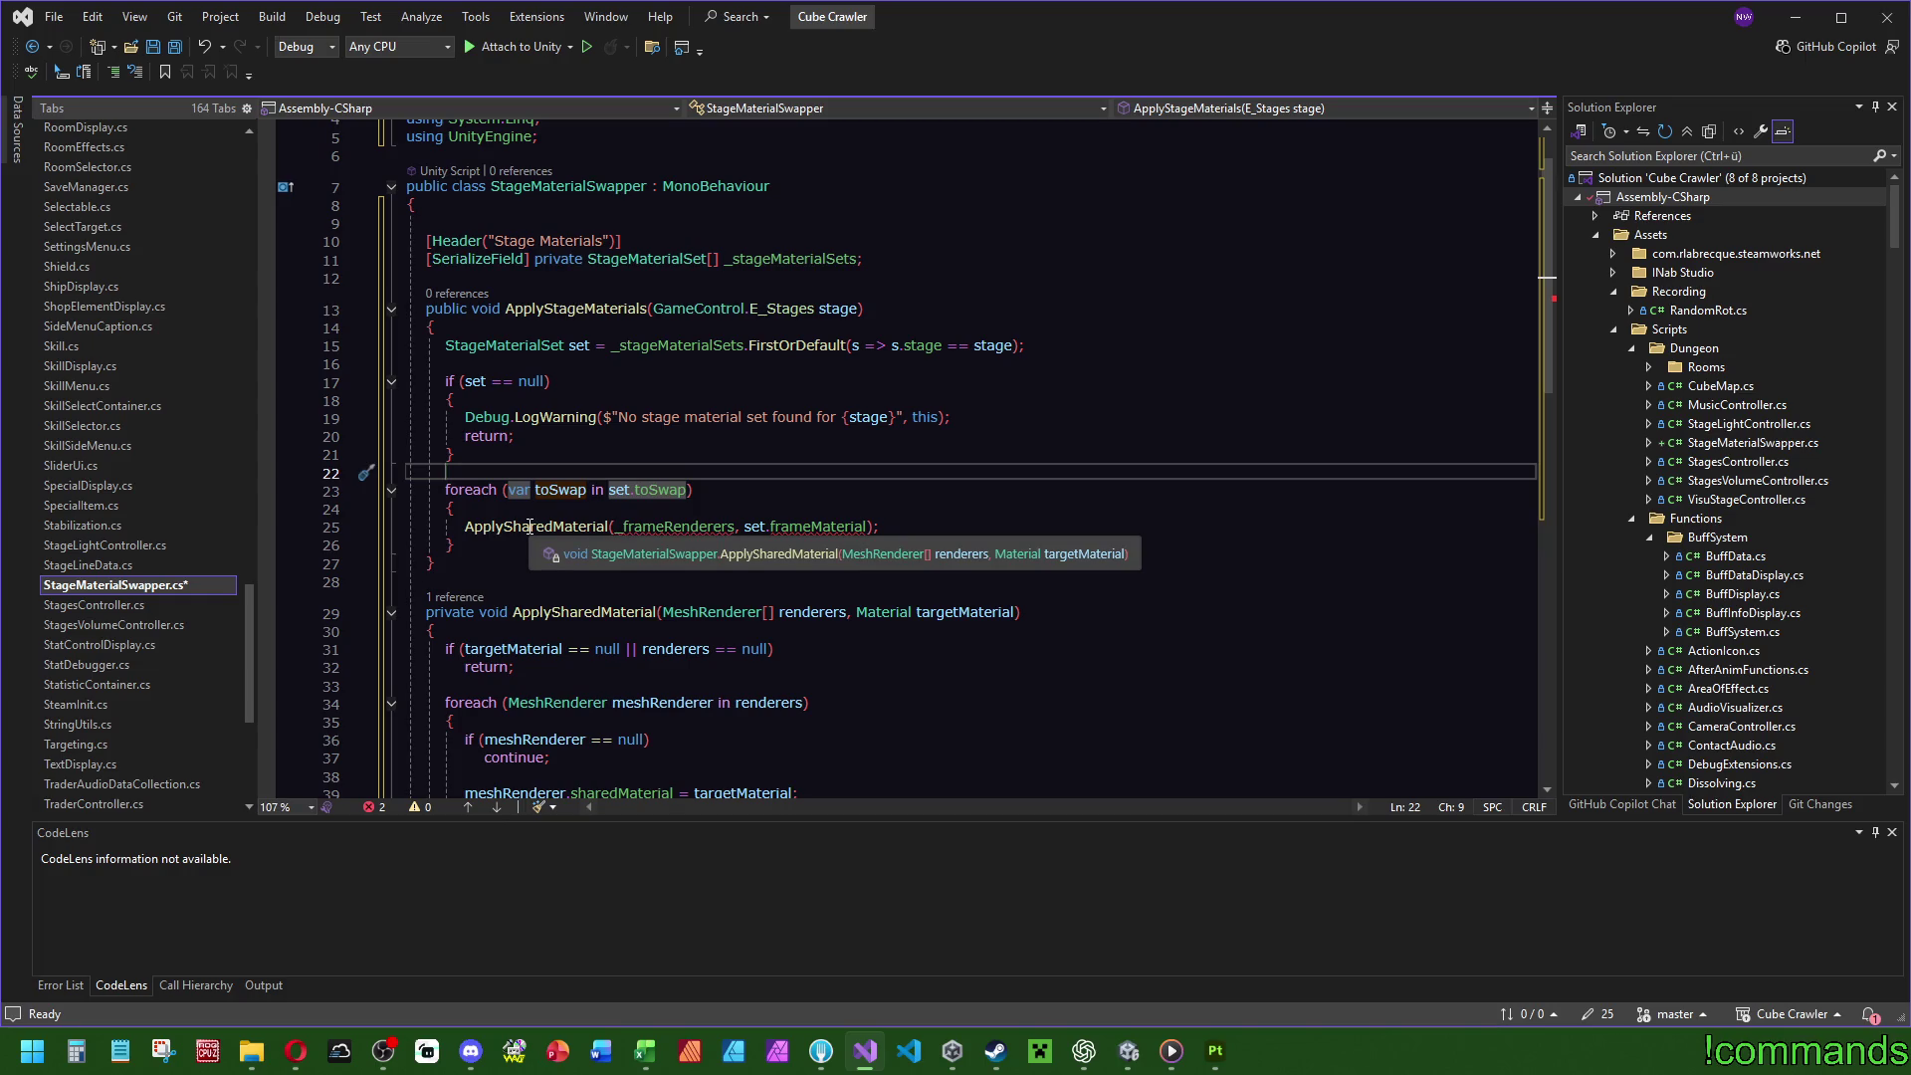
double_click(672, 525)
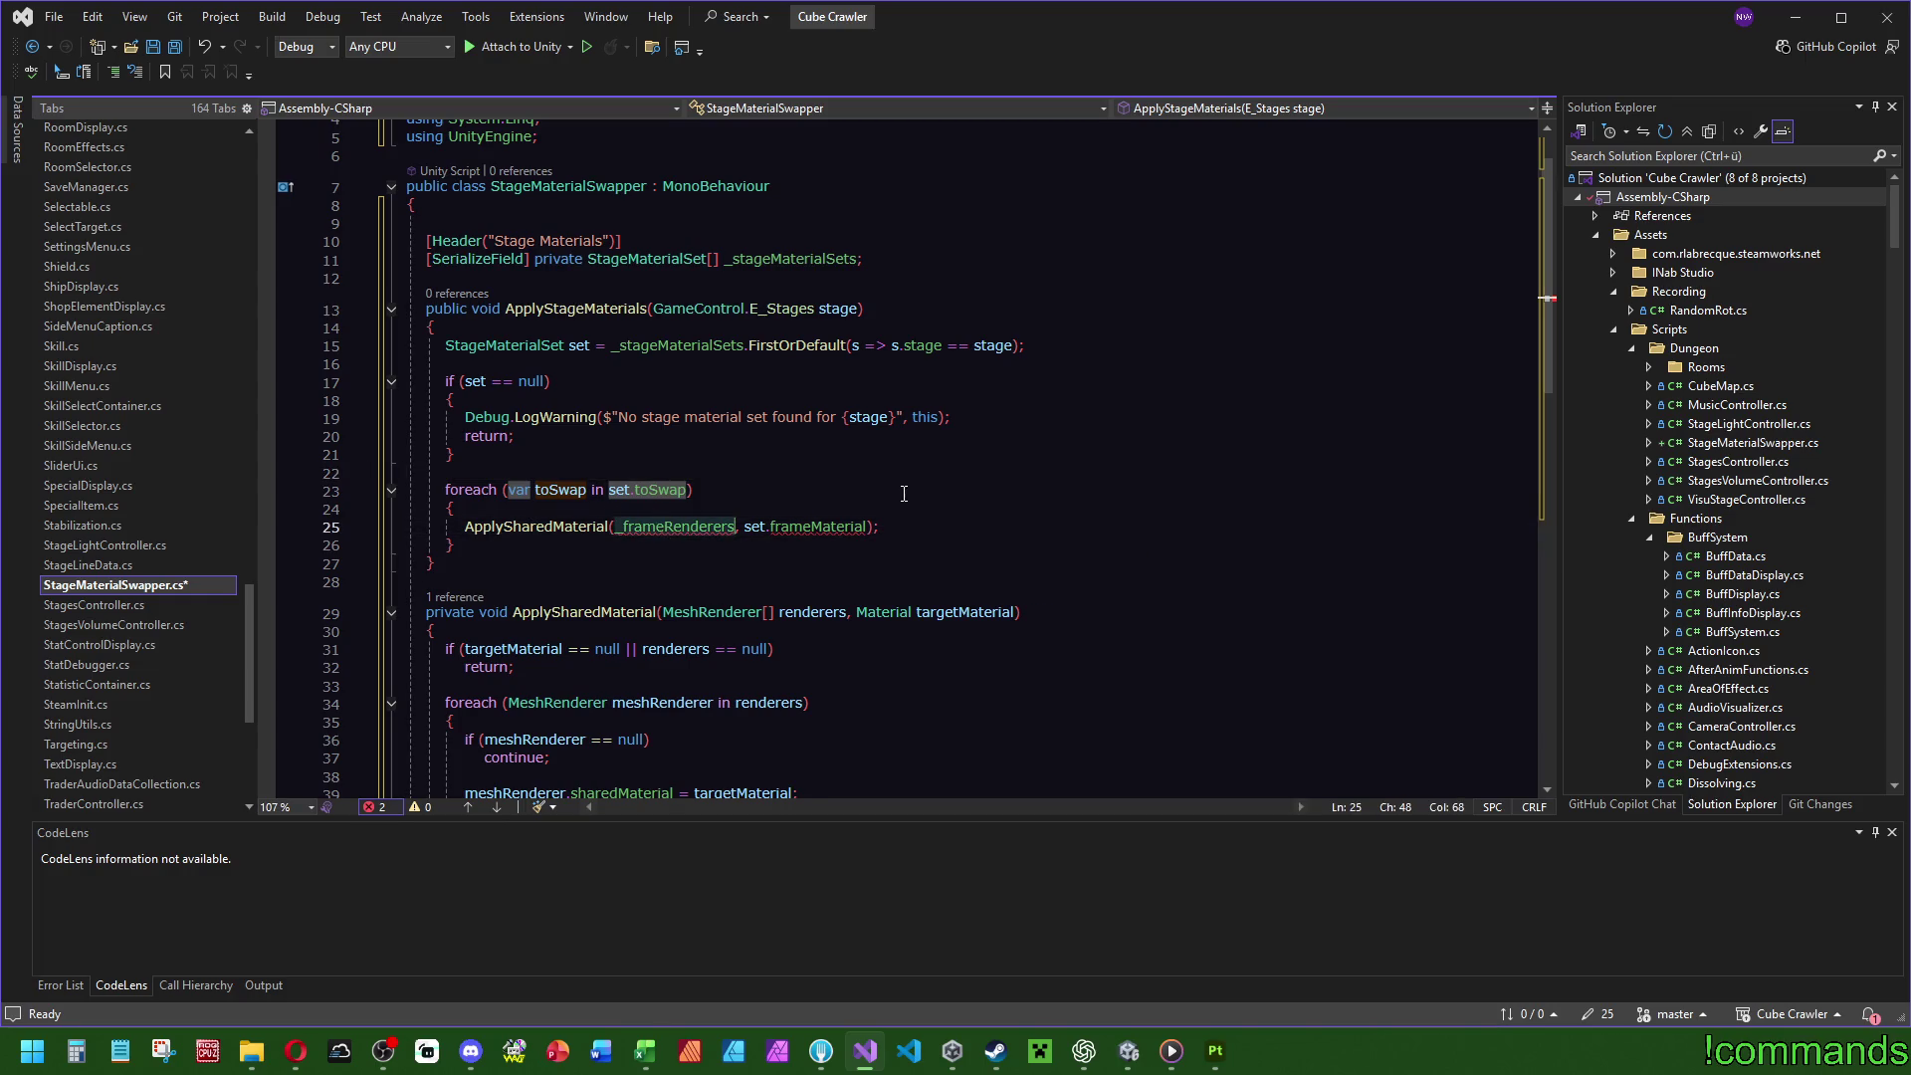
type("tos.")
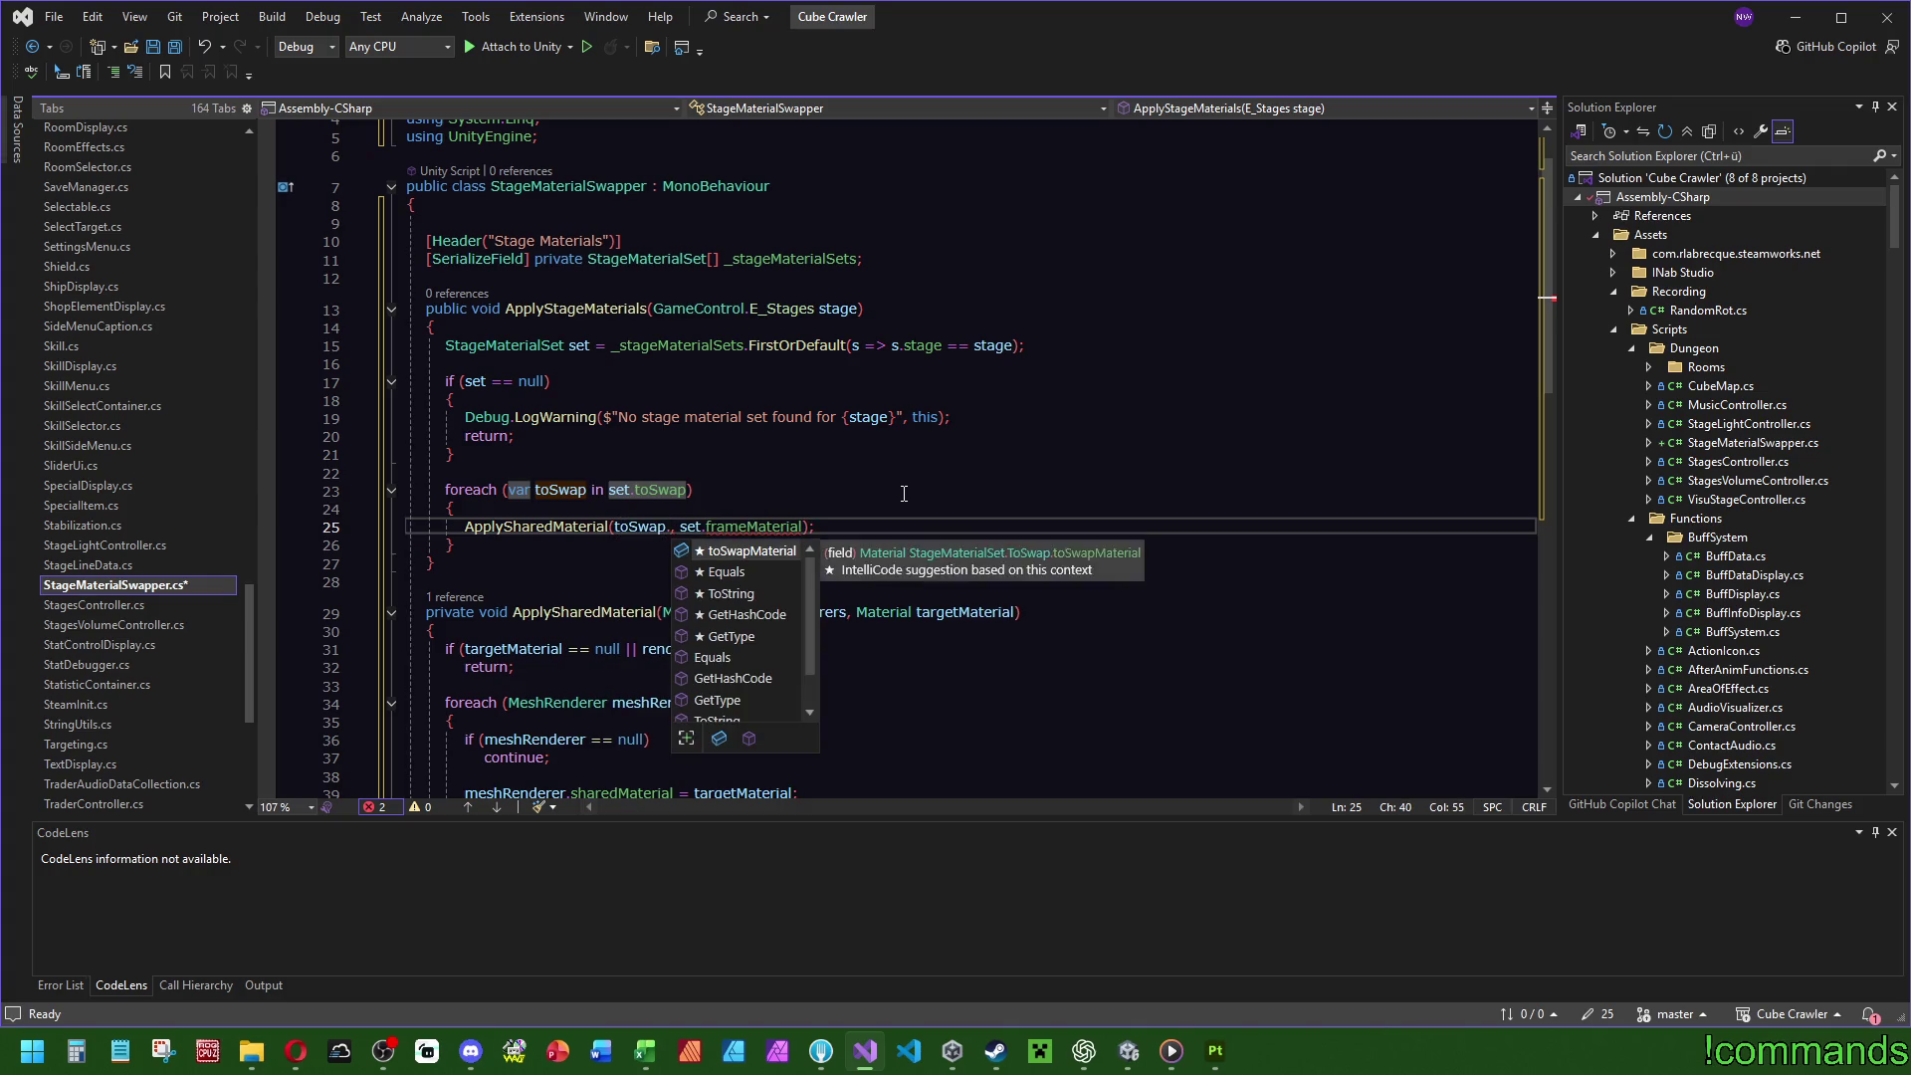
double_click(697, 544)
key("F12")
left_click(821, 625)
scroll(742, 437, "up", 6)
double_click(726, 420)
type("_targetRenders")
Change the second argument to toSwap.toSwapMaterial and inspect the _targetRenders inaccessible error.
scroll(727, 420, "up", 3)
left_click(877, 530)
mouse_move(560, 585)
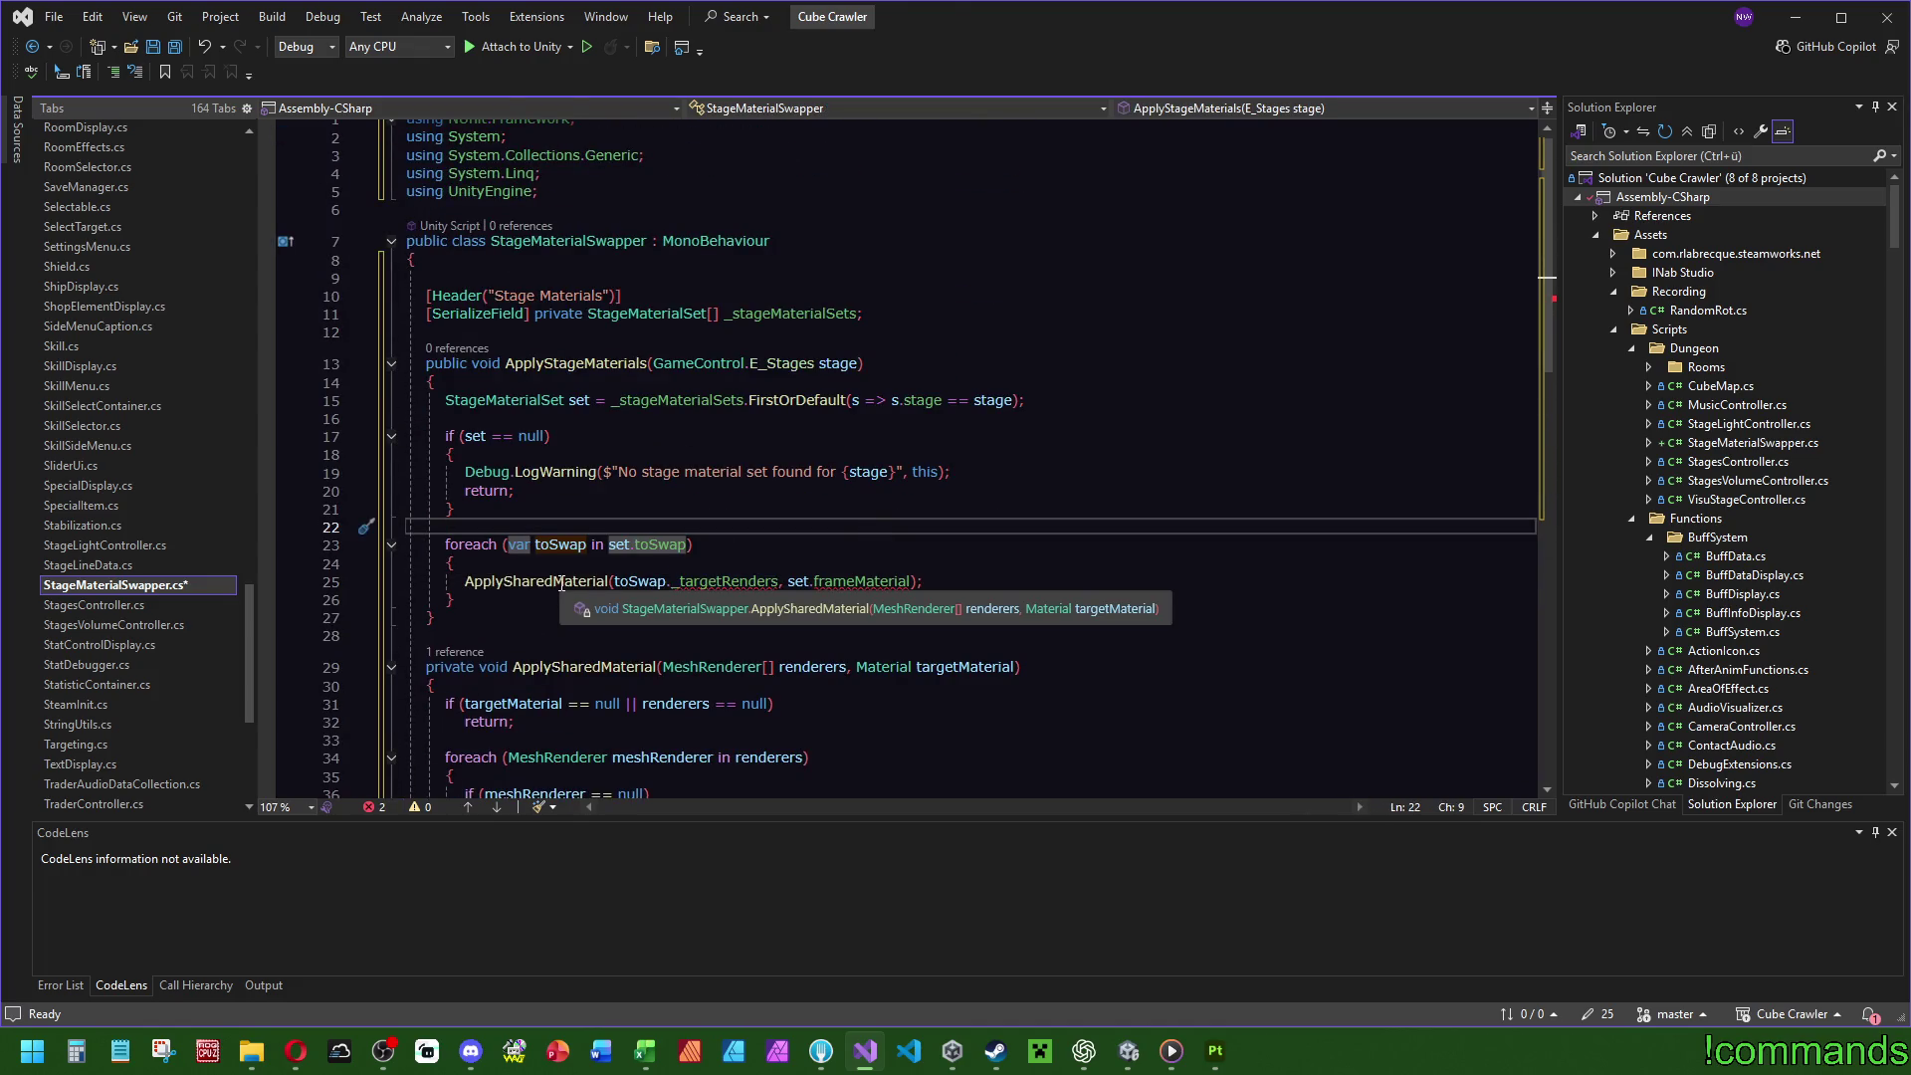
scroll(1379, 647, "down", 9)
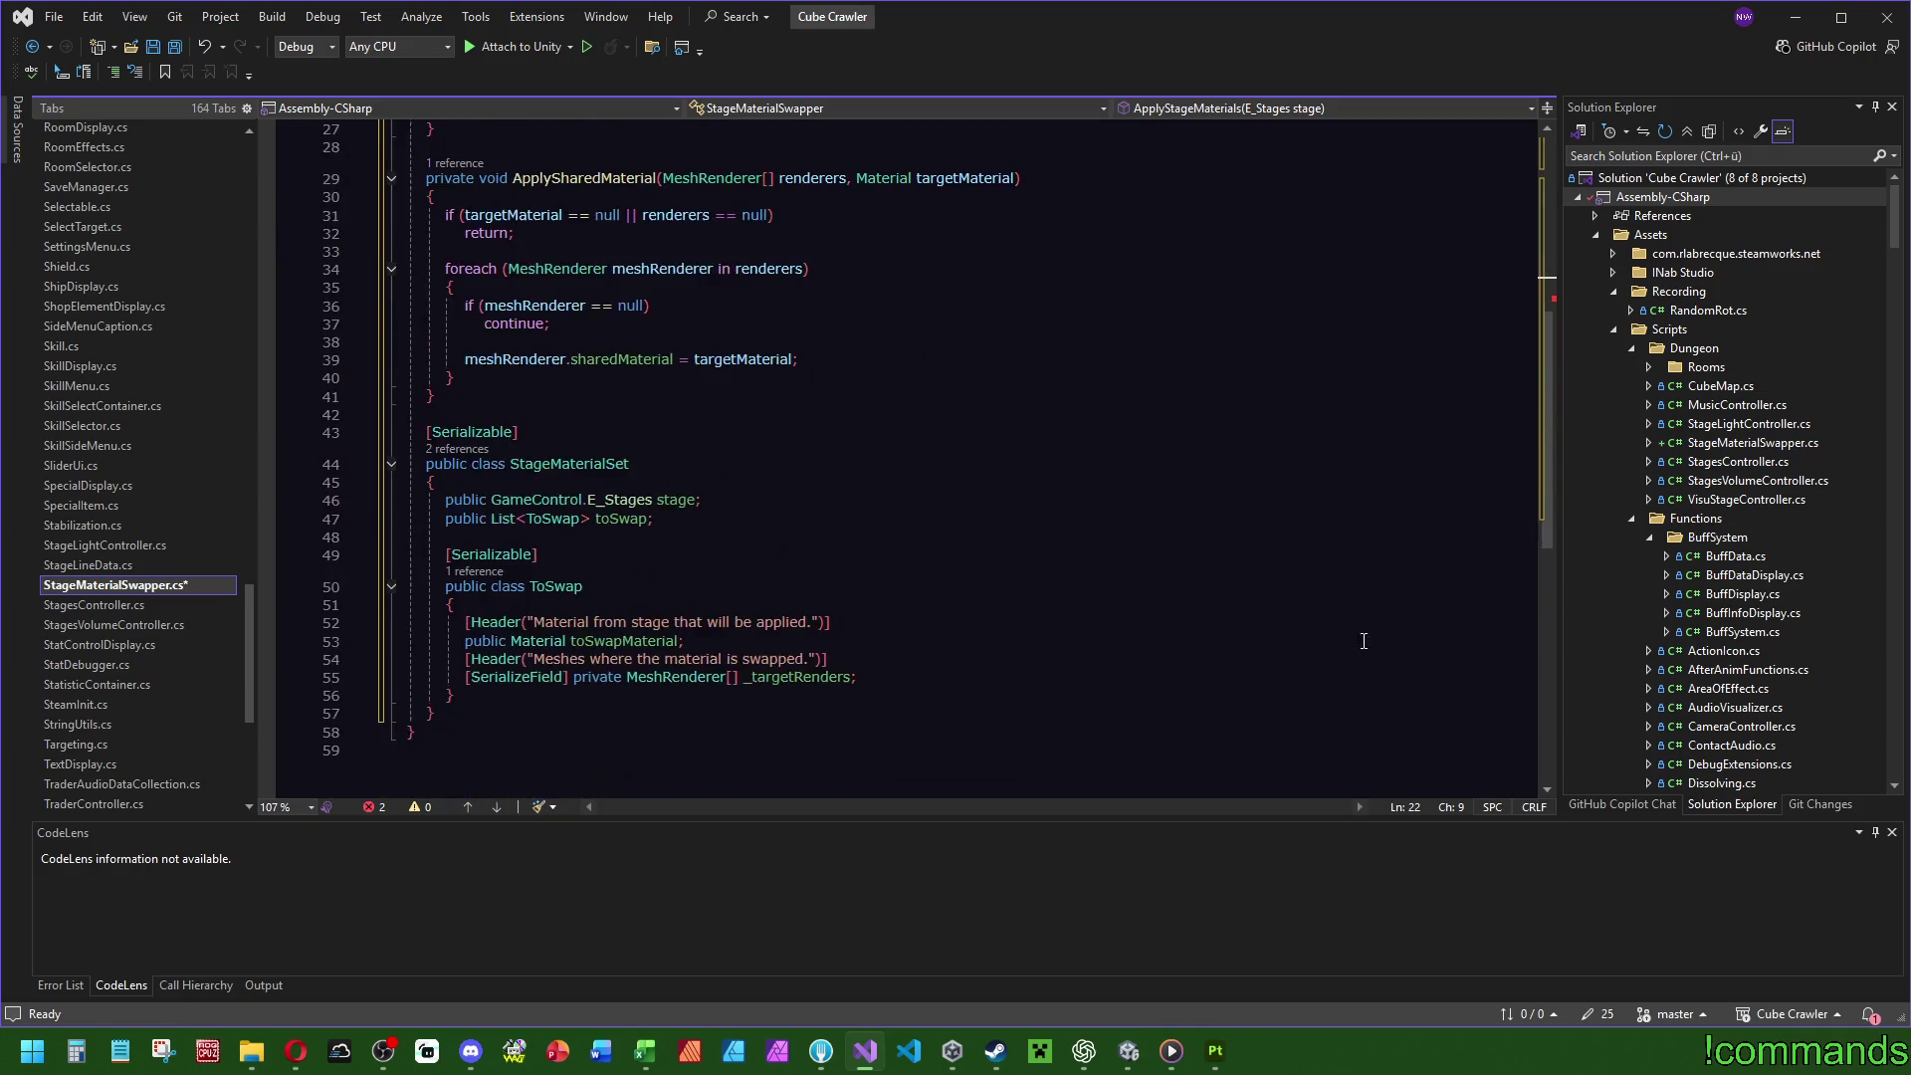
scroll(1330, 624, "up", 9)
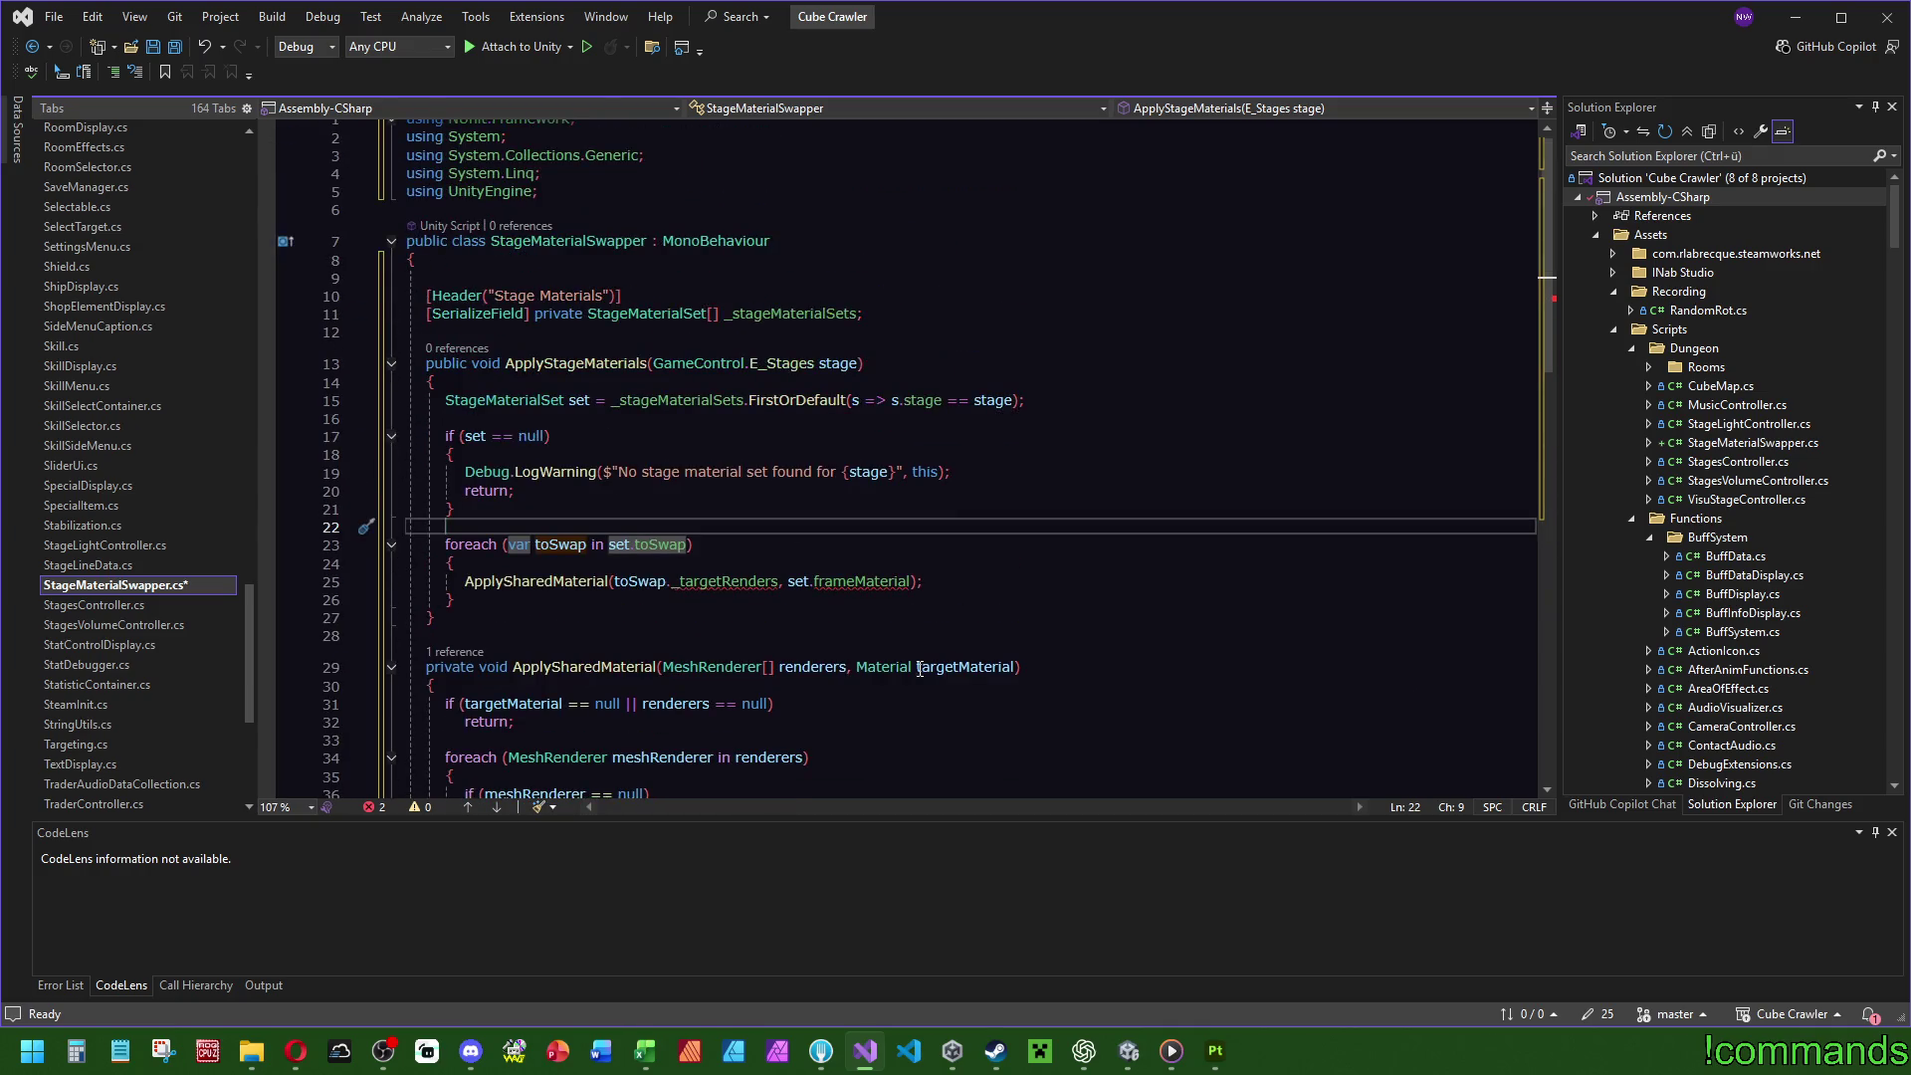
mouse_move(648, 583)
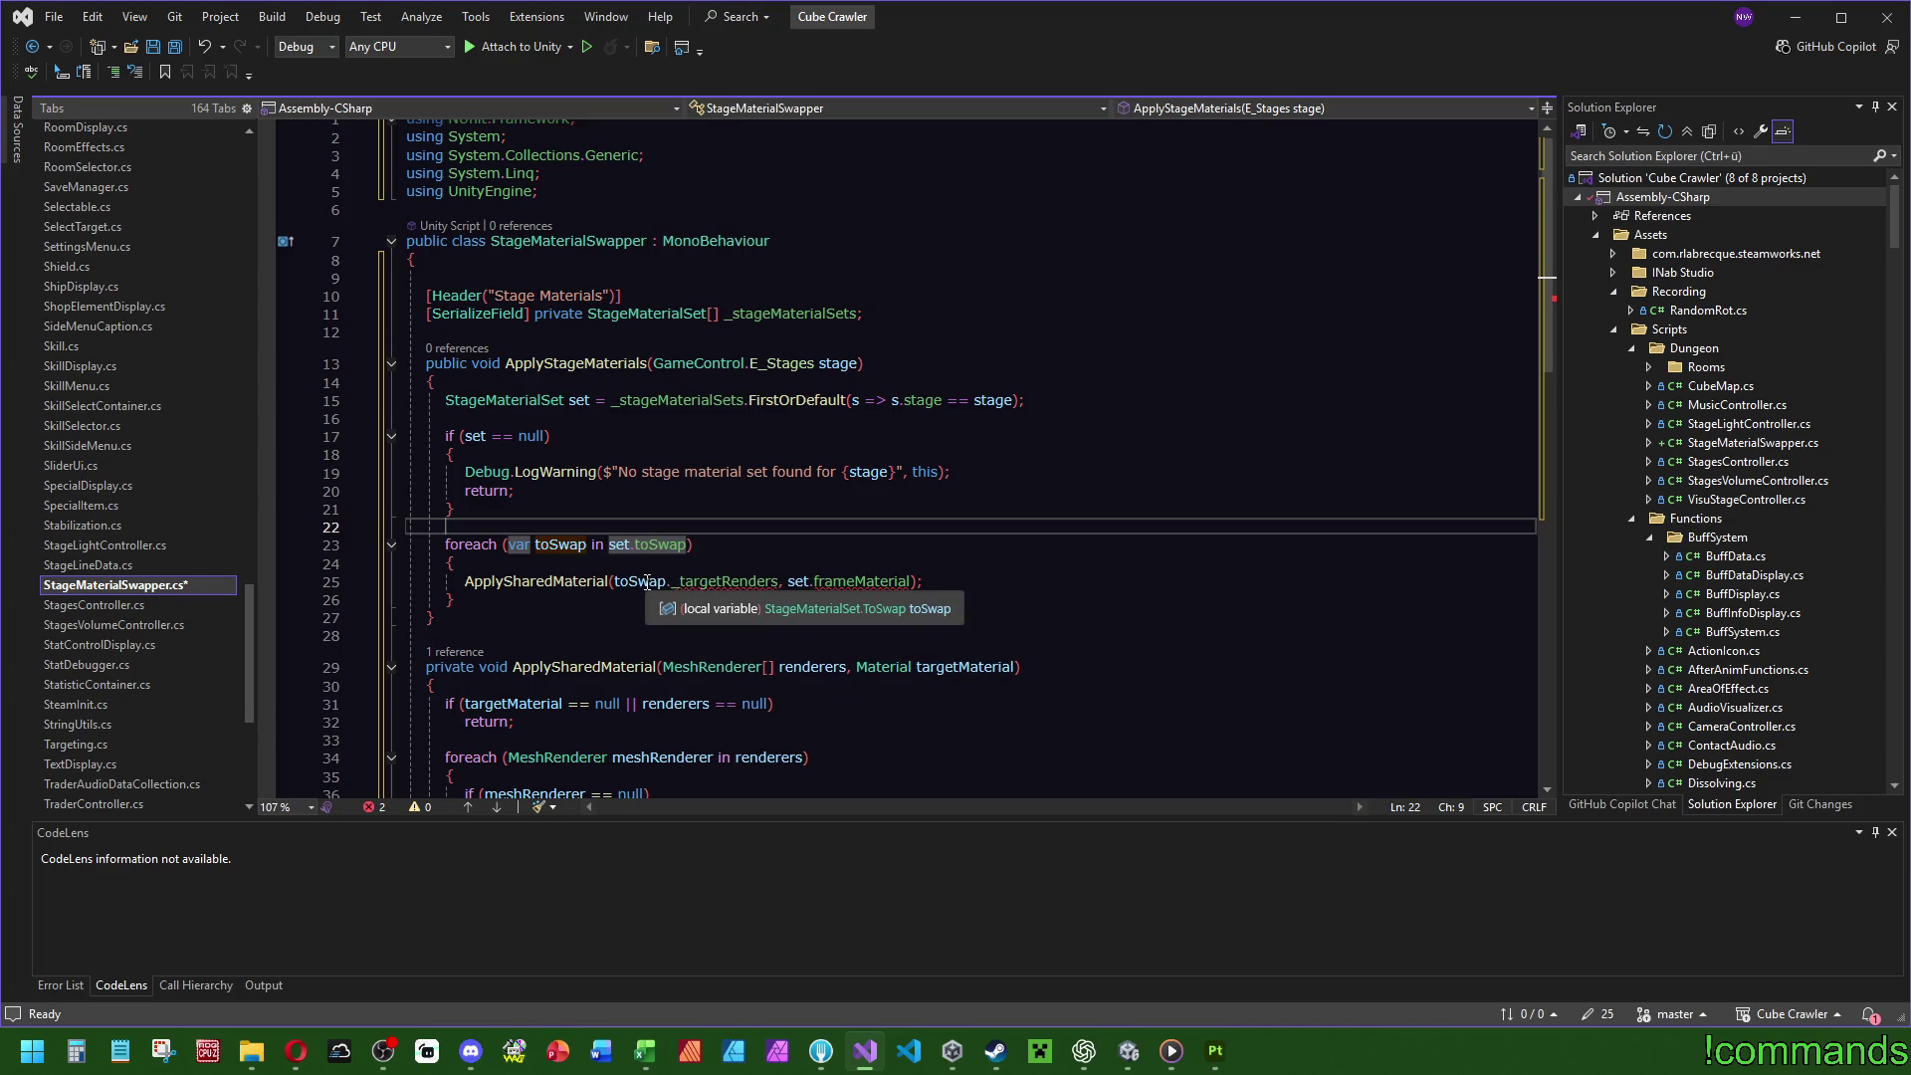
double_click(862, 581)
key("BackSpace")
key("BackSpace")
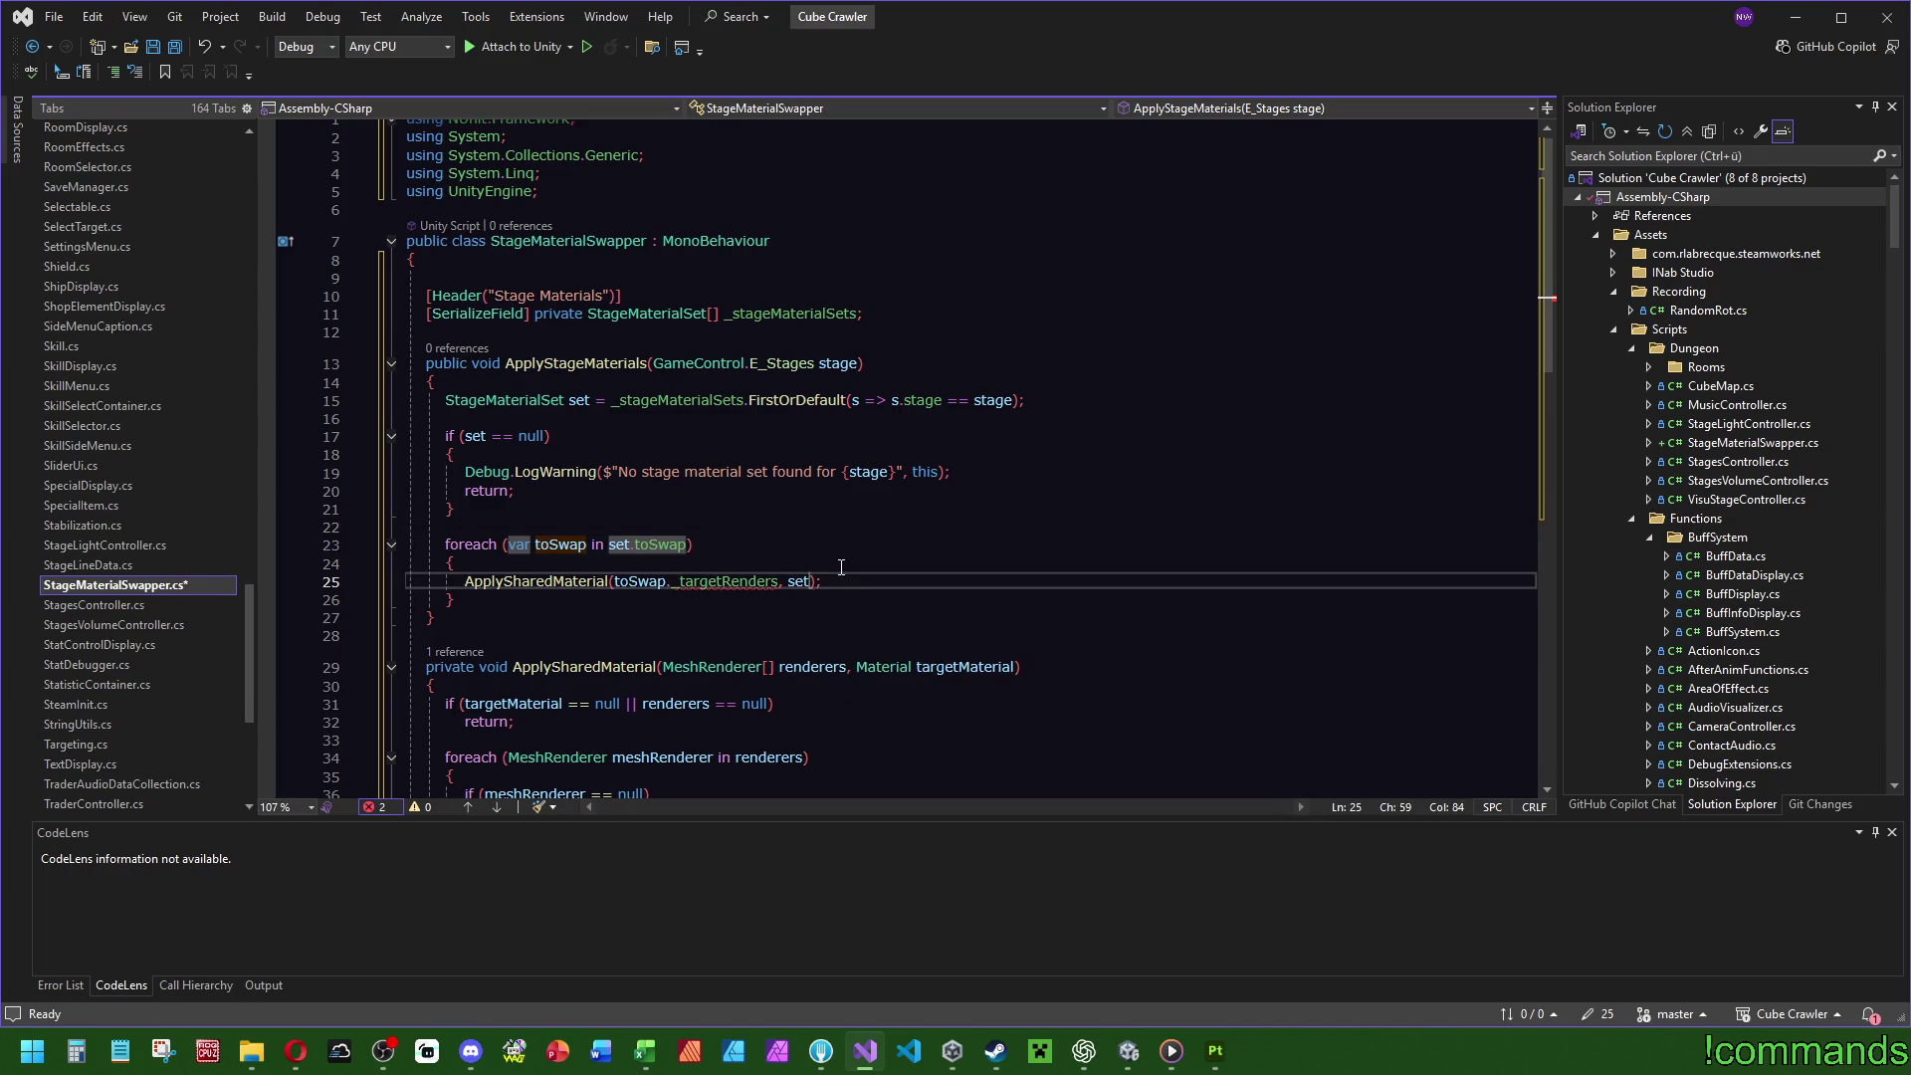
key("BackSpace")
key("BackSpace")
key("BackSpace")
type("to")
key("Tab")
type(".targ")
scroll(841, 566, "down", 9)
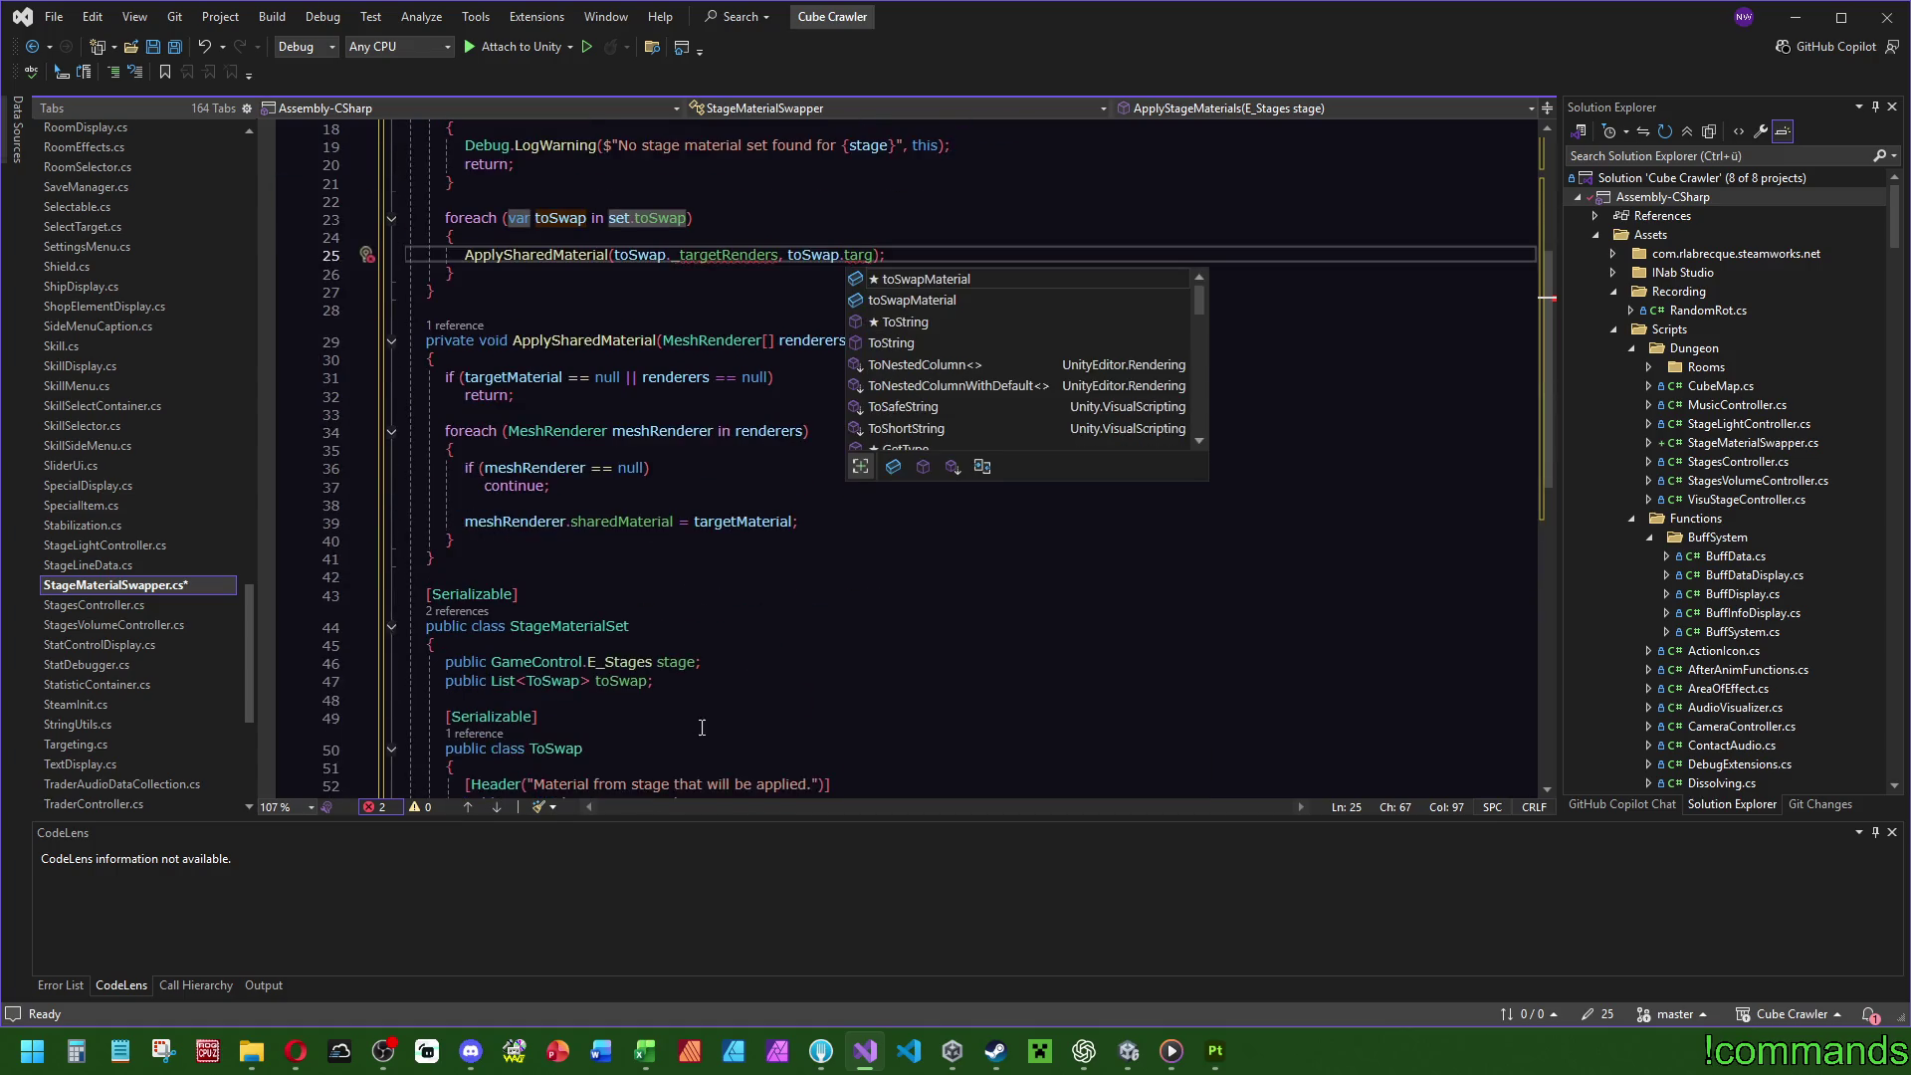
scroll(875, 461, "up", 9)
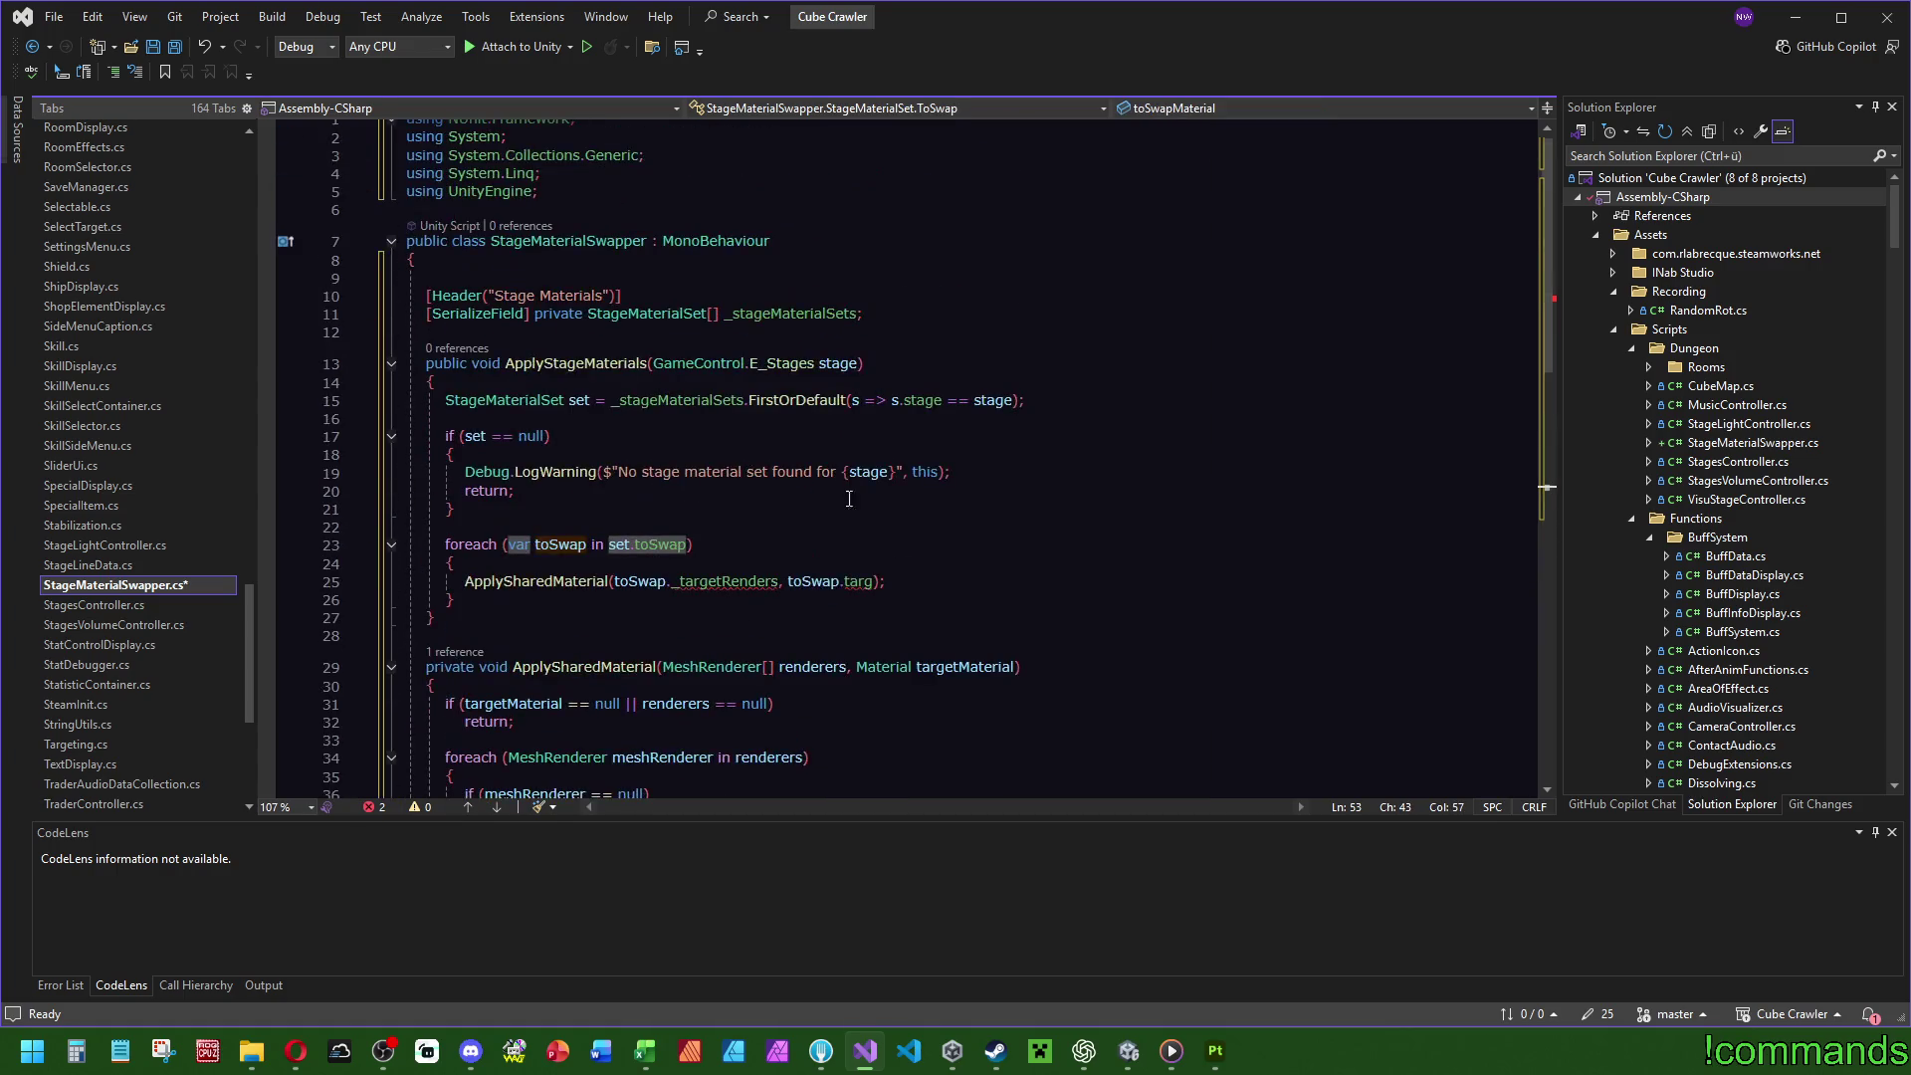
left_click(832, 509)
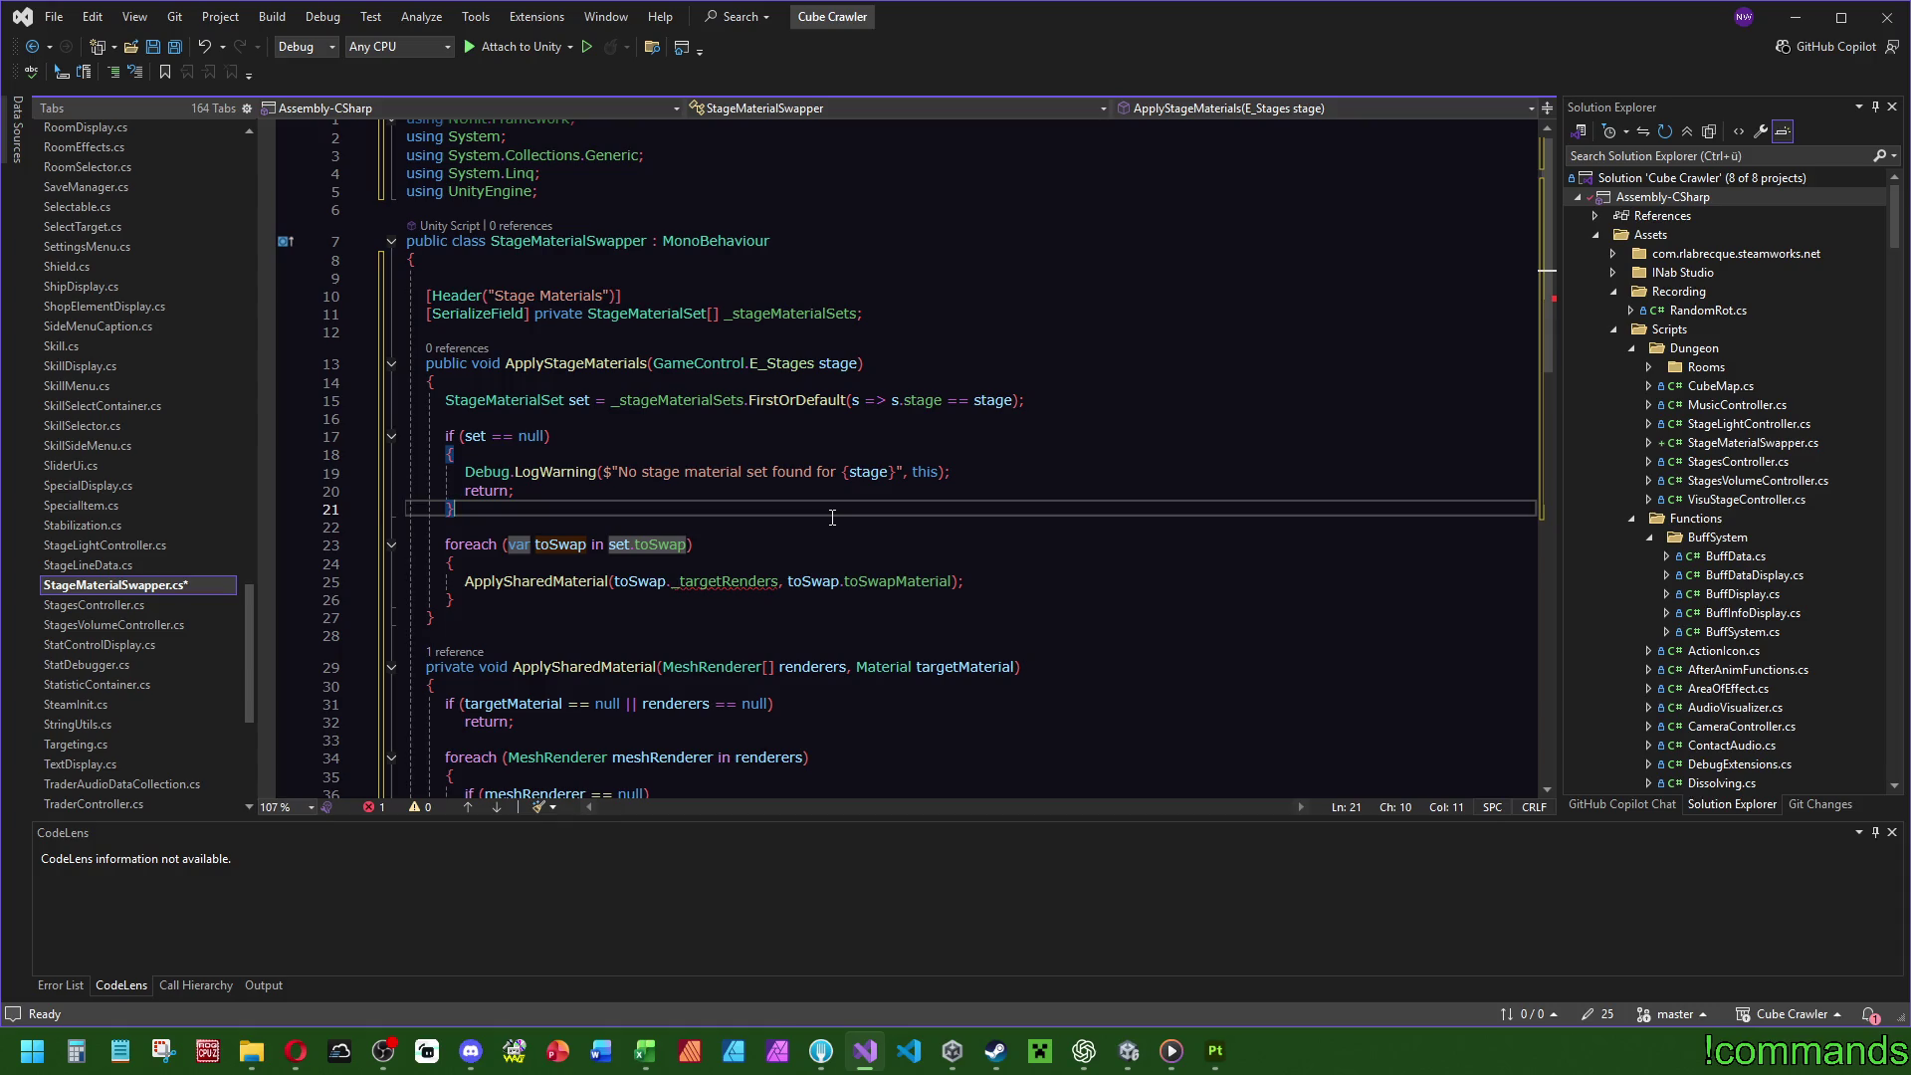
left_click(741, 544)
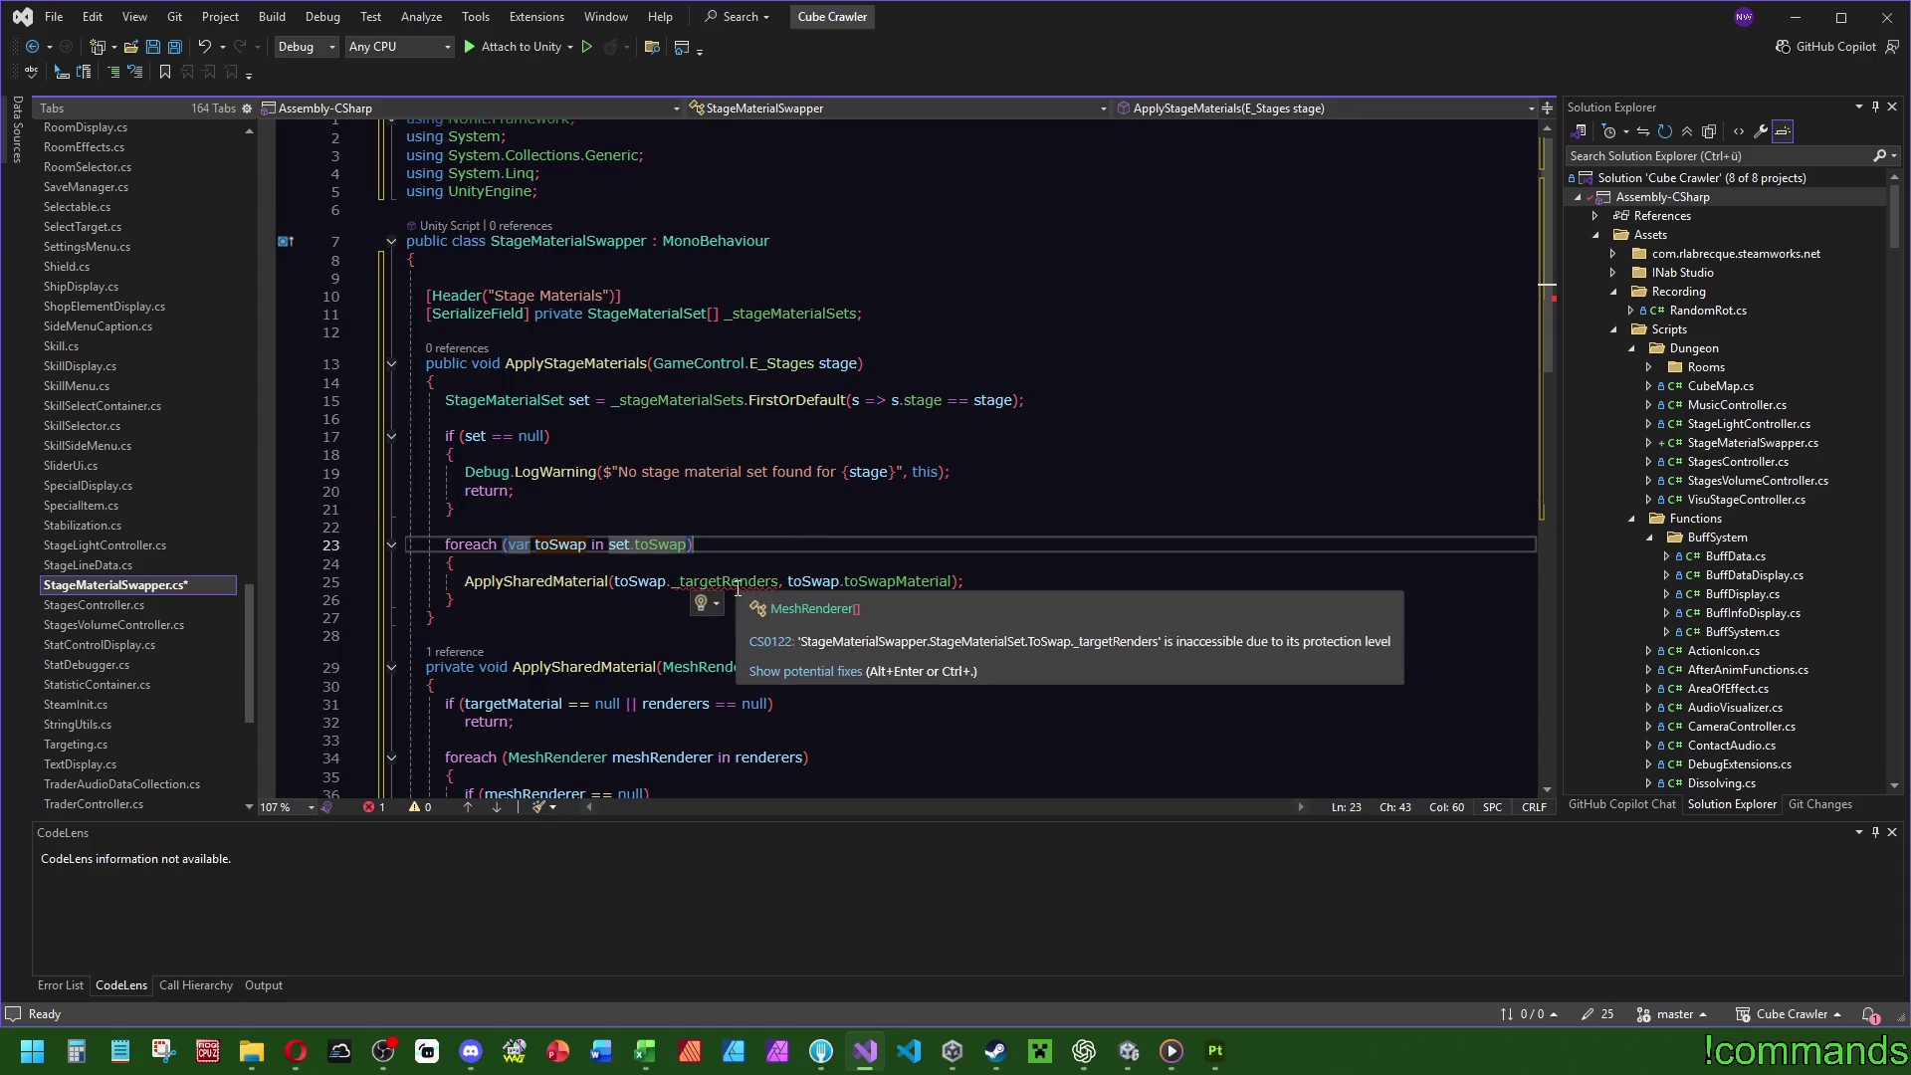
Make the renderer array a public field named targetRenders and save.
scroll(737, 589, "down", 8)
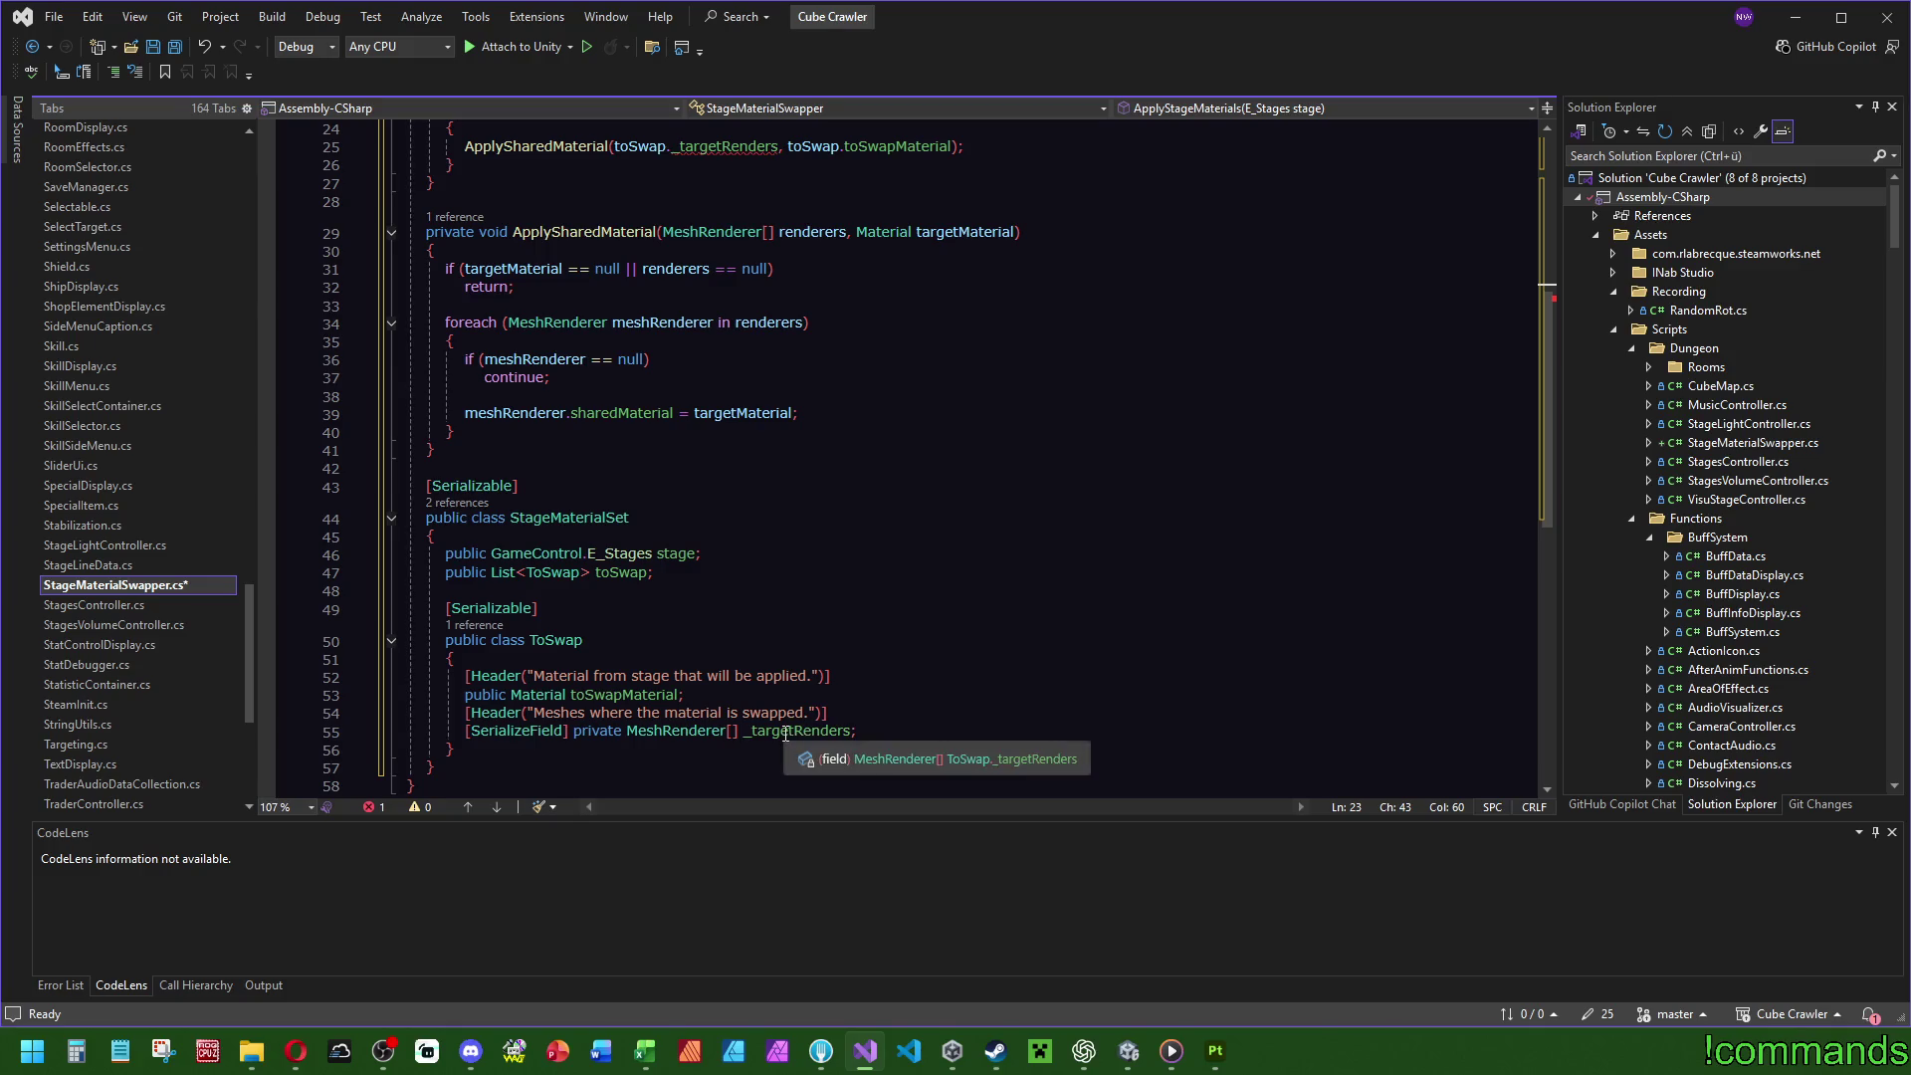
left_click(505, 695)
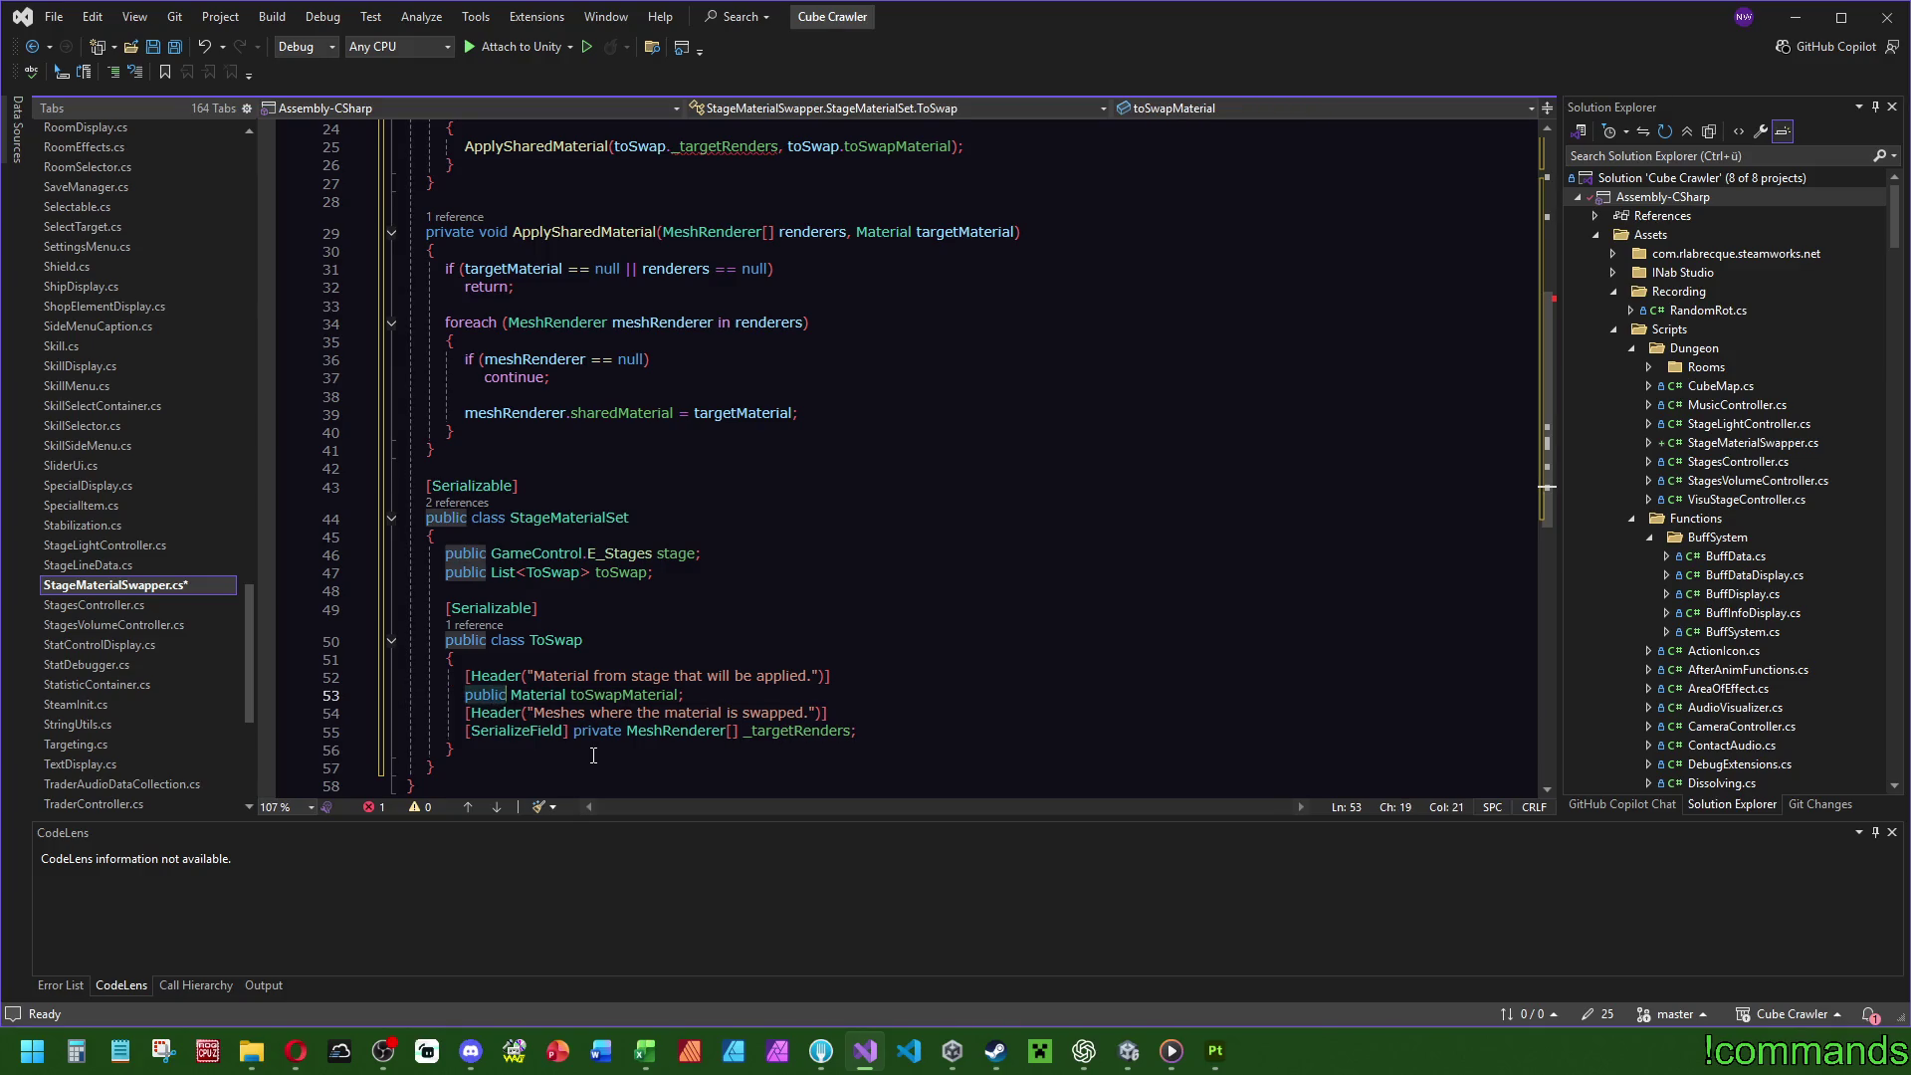
left_click_drag(622, 734, 463, 733)
type("public")
left_click(597, 609)
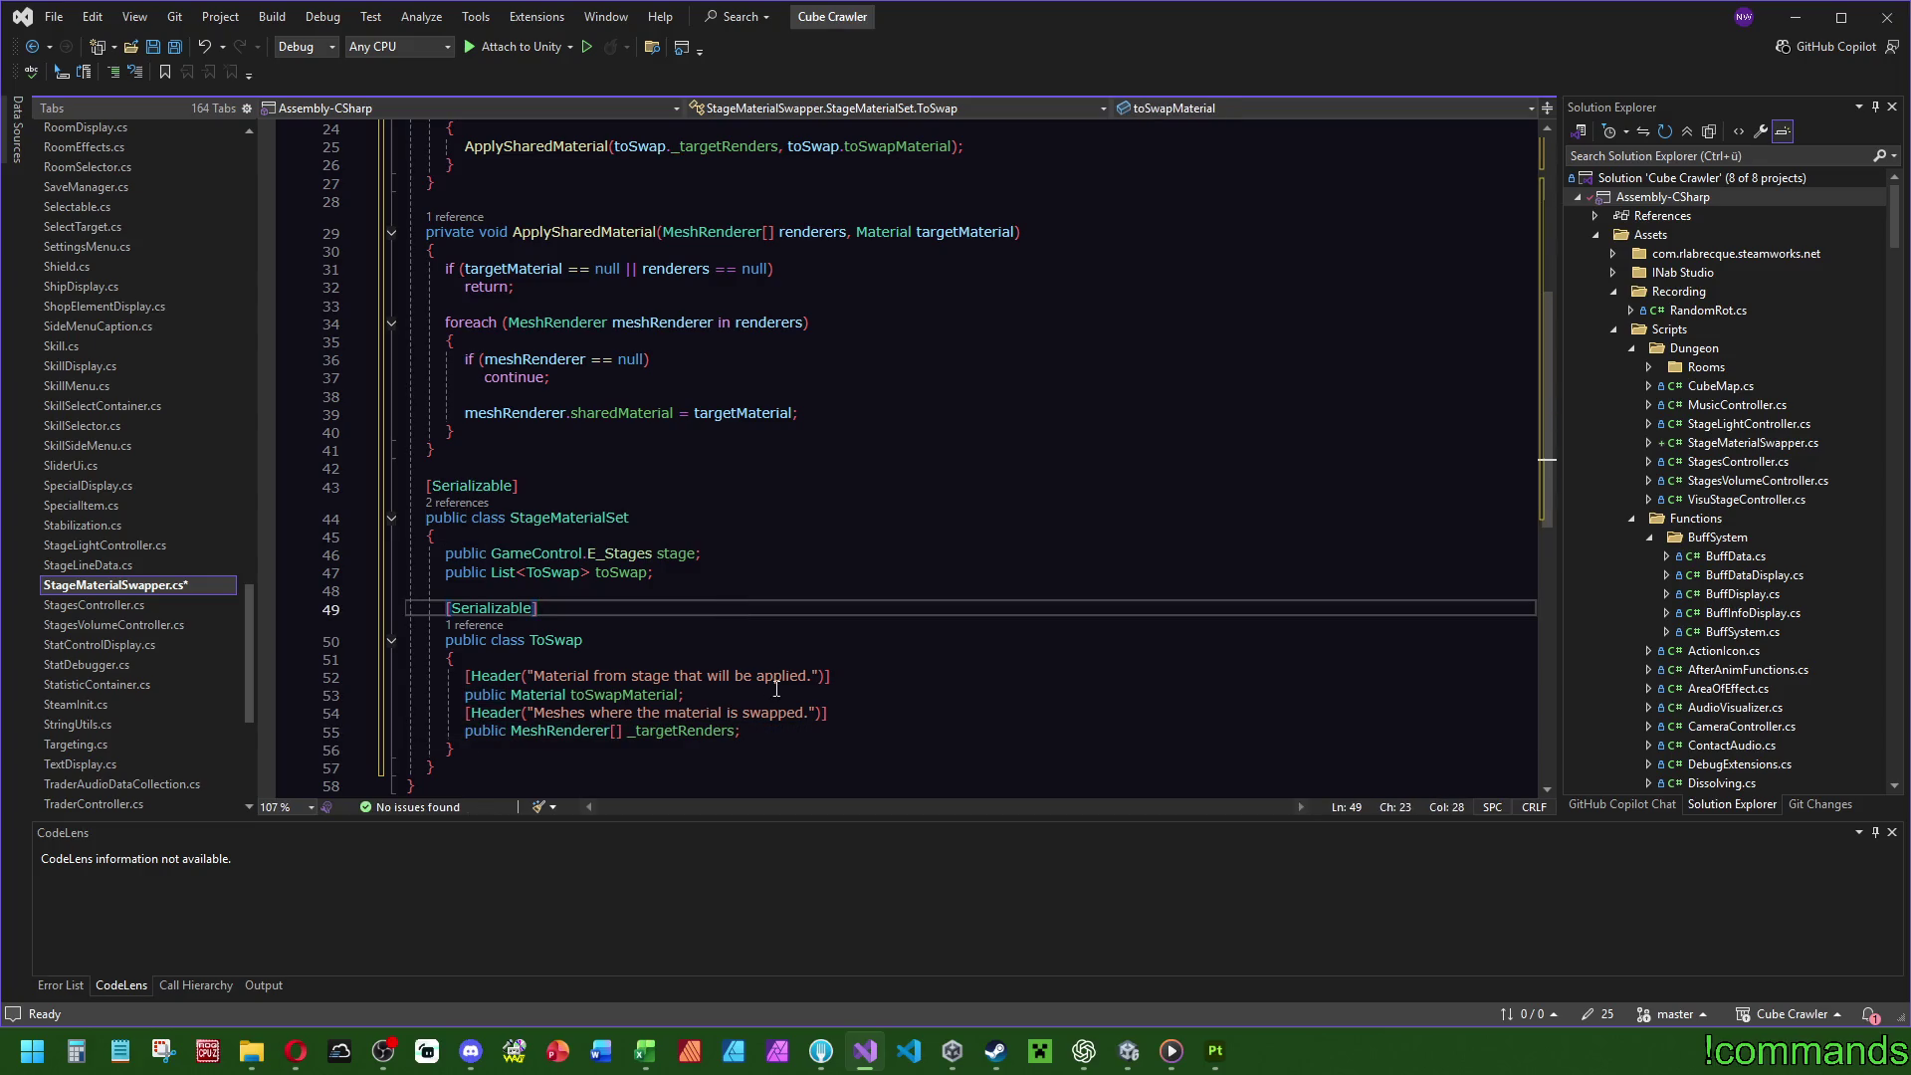
left_click(632, 737)
key("BackSpace")
left_click(747, 575)
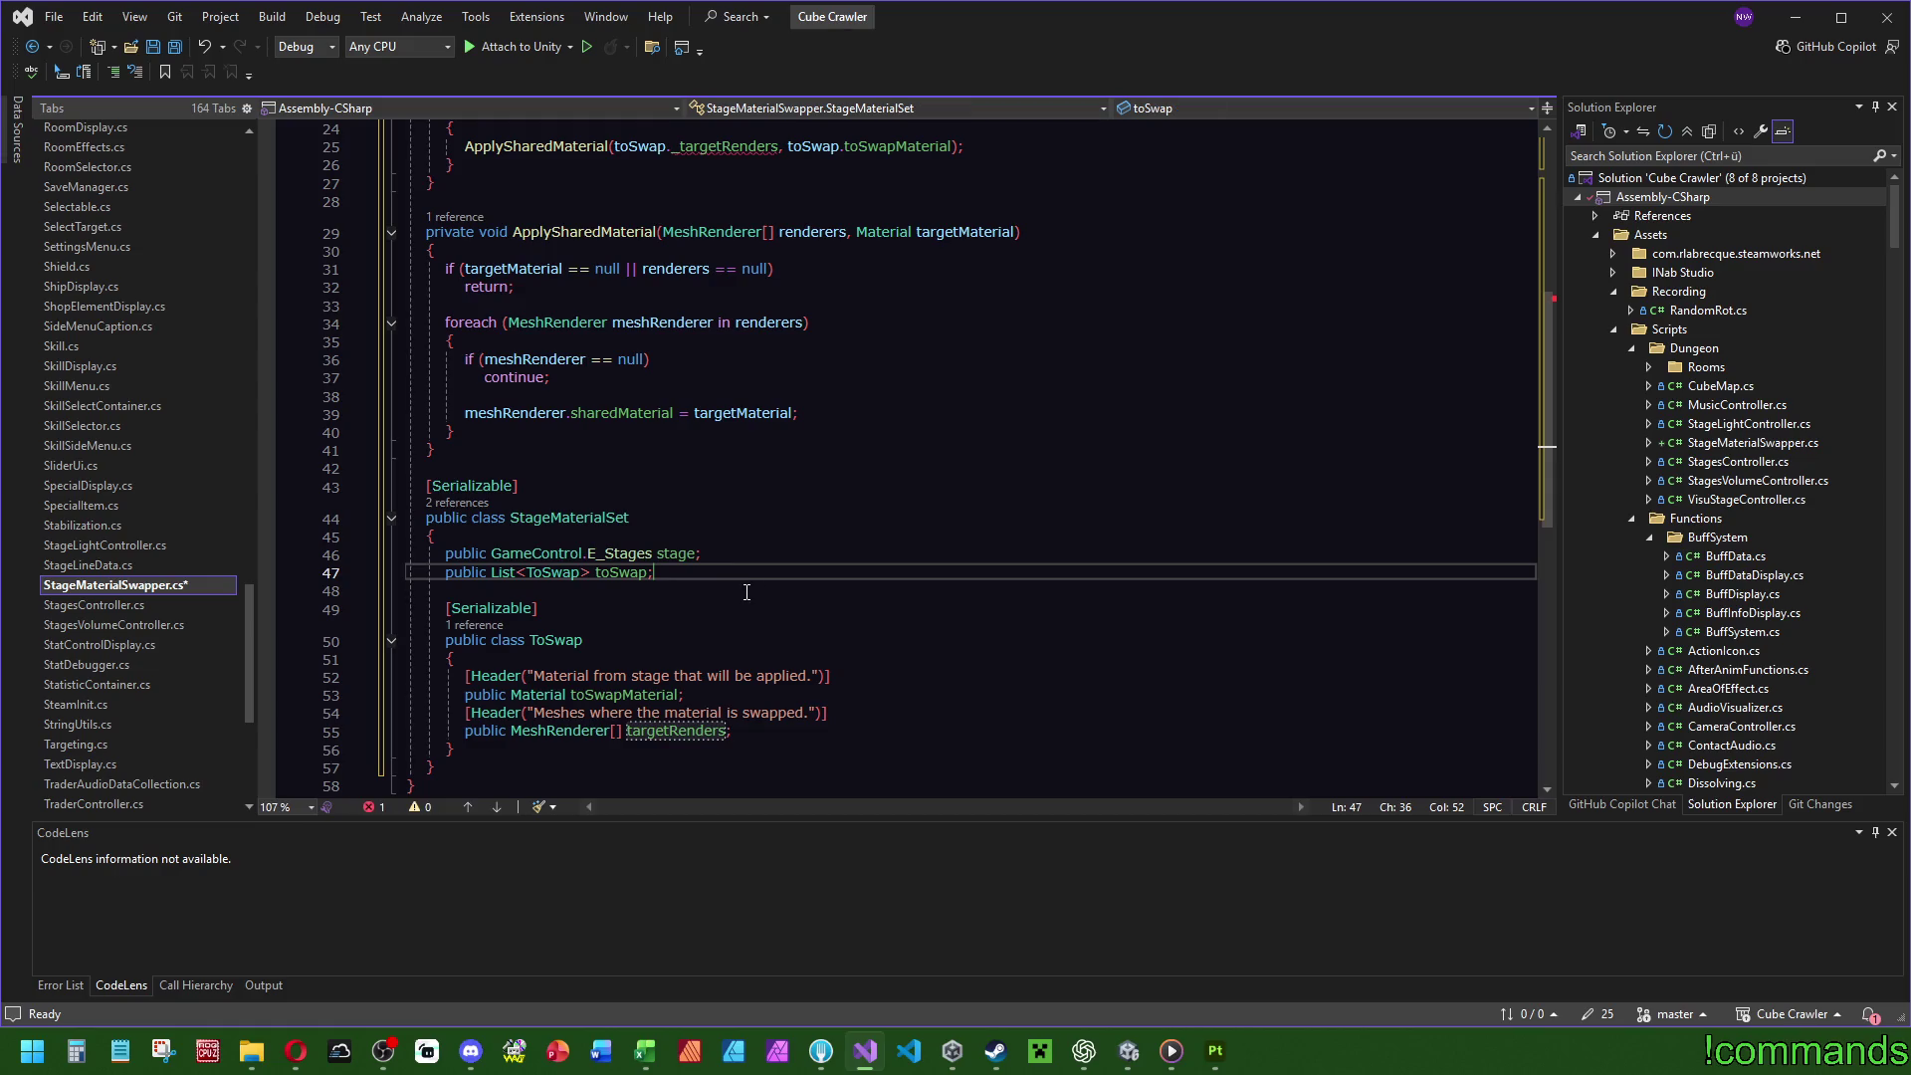
left_click(176, 54)
Update the loop call to pass toSwap.targetRenders and save the script.
scroll(787, 602, "up", 8)
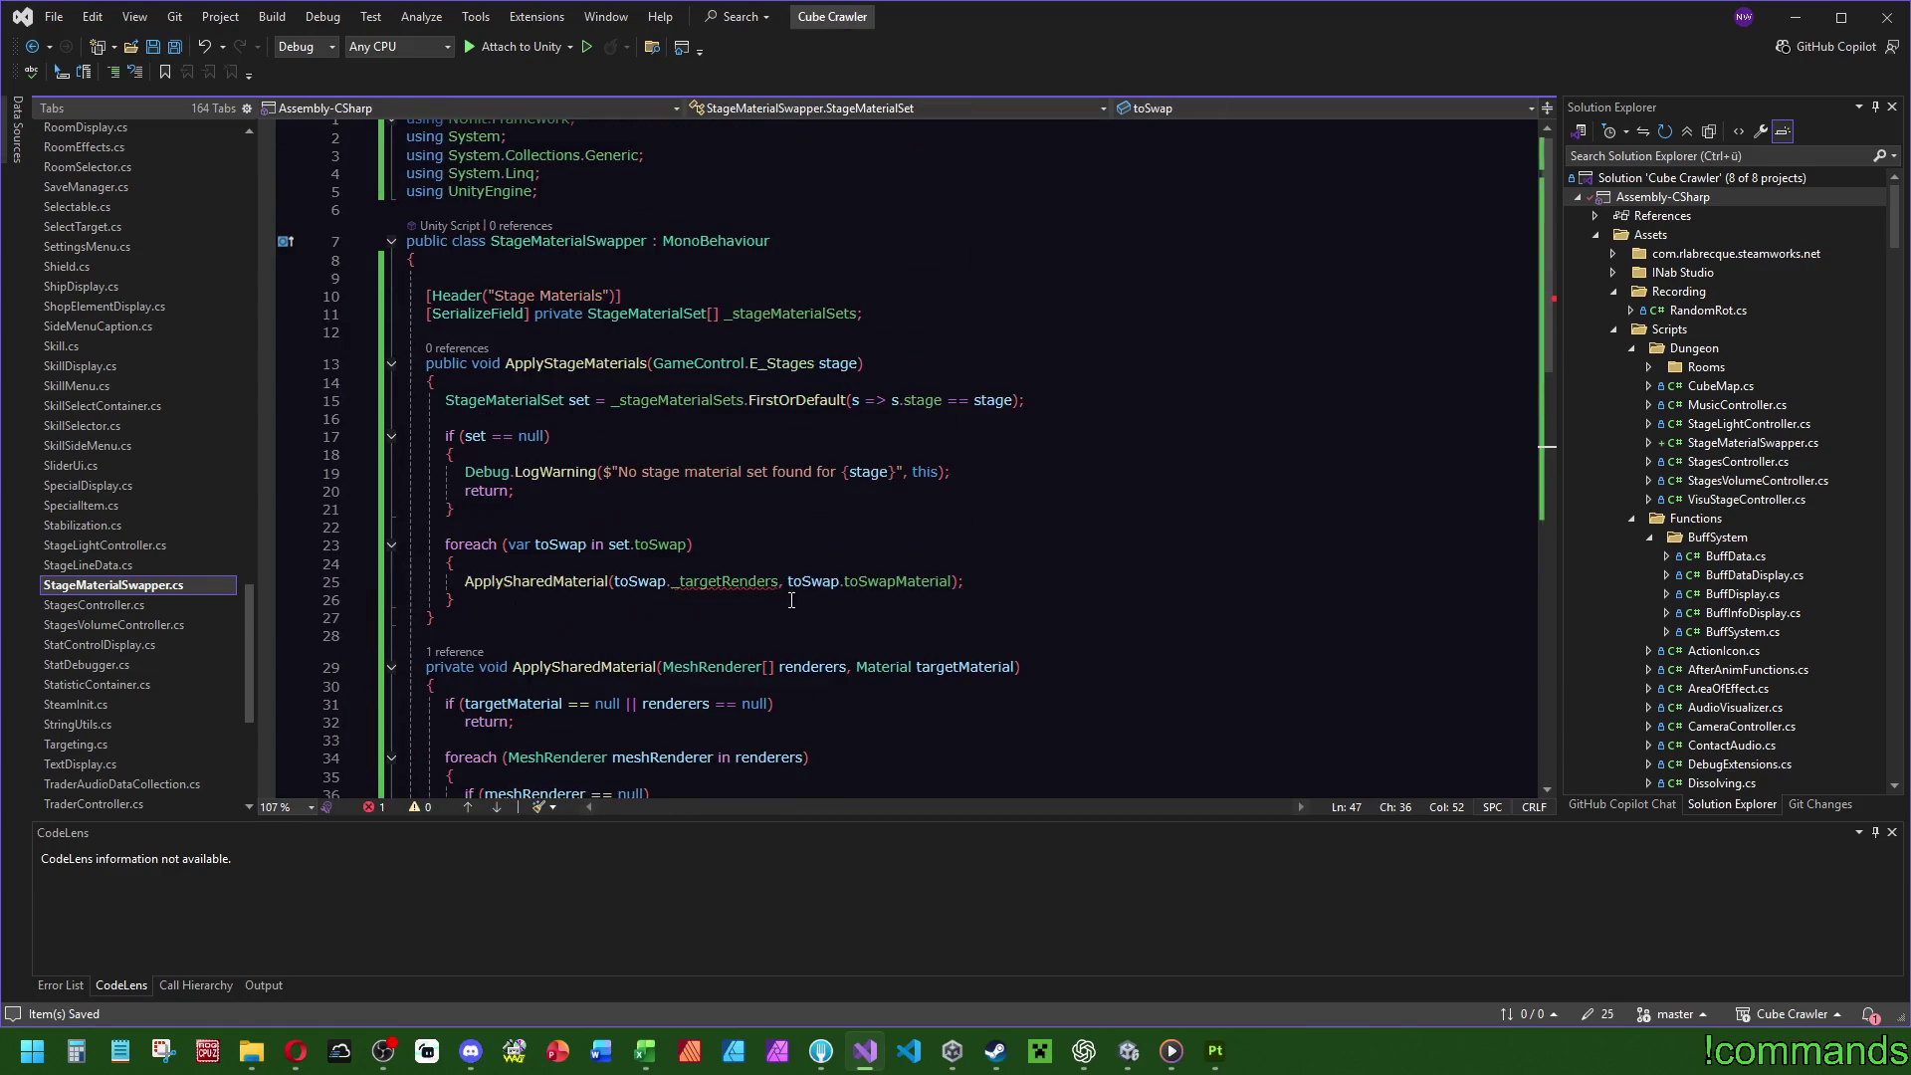
left_click(560, 544)
left_click(681, 590)
key("BackSpace")
key("Escape")
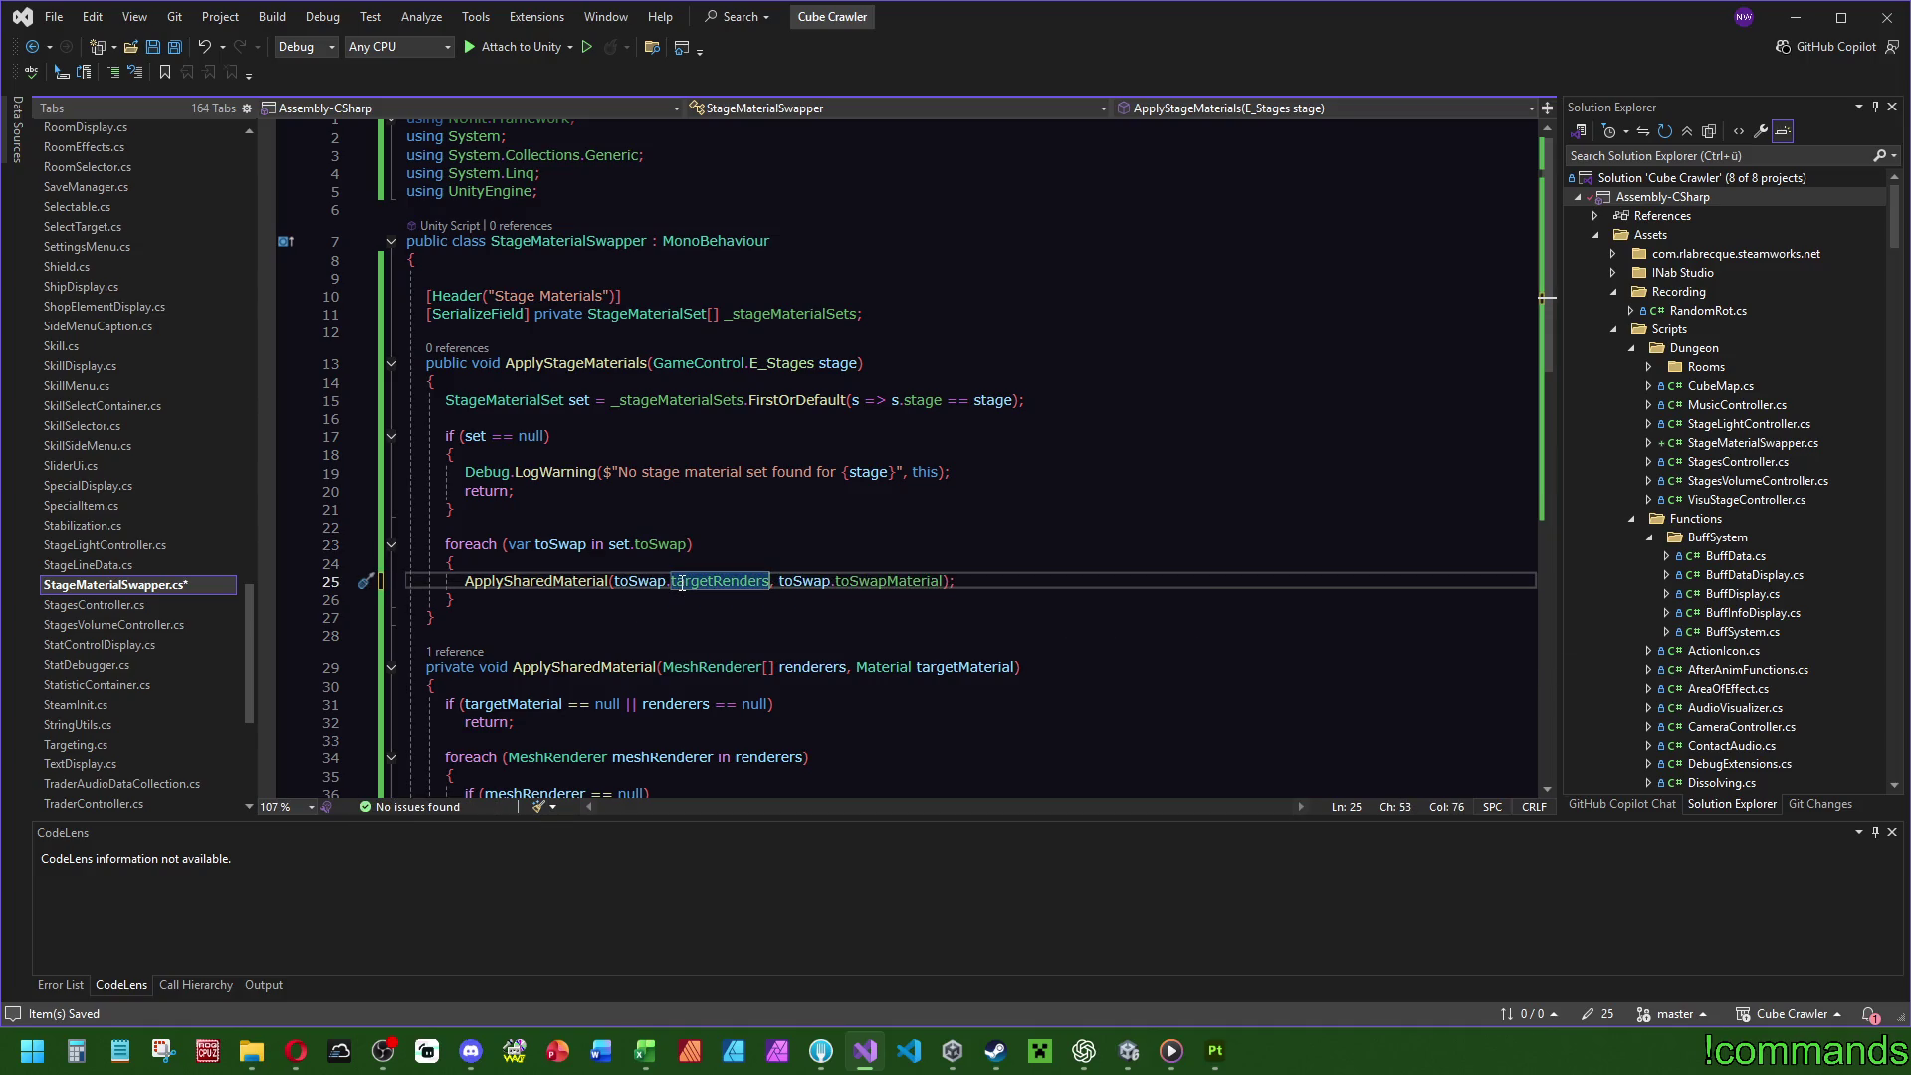
key("Up")
key("Up")
key("ctrl+s")
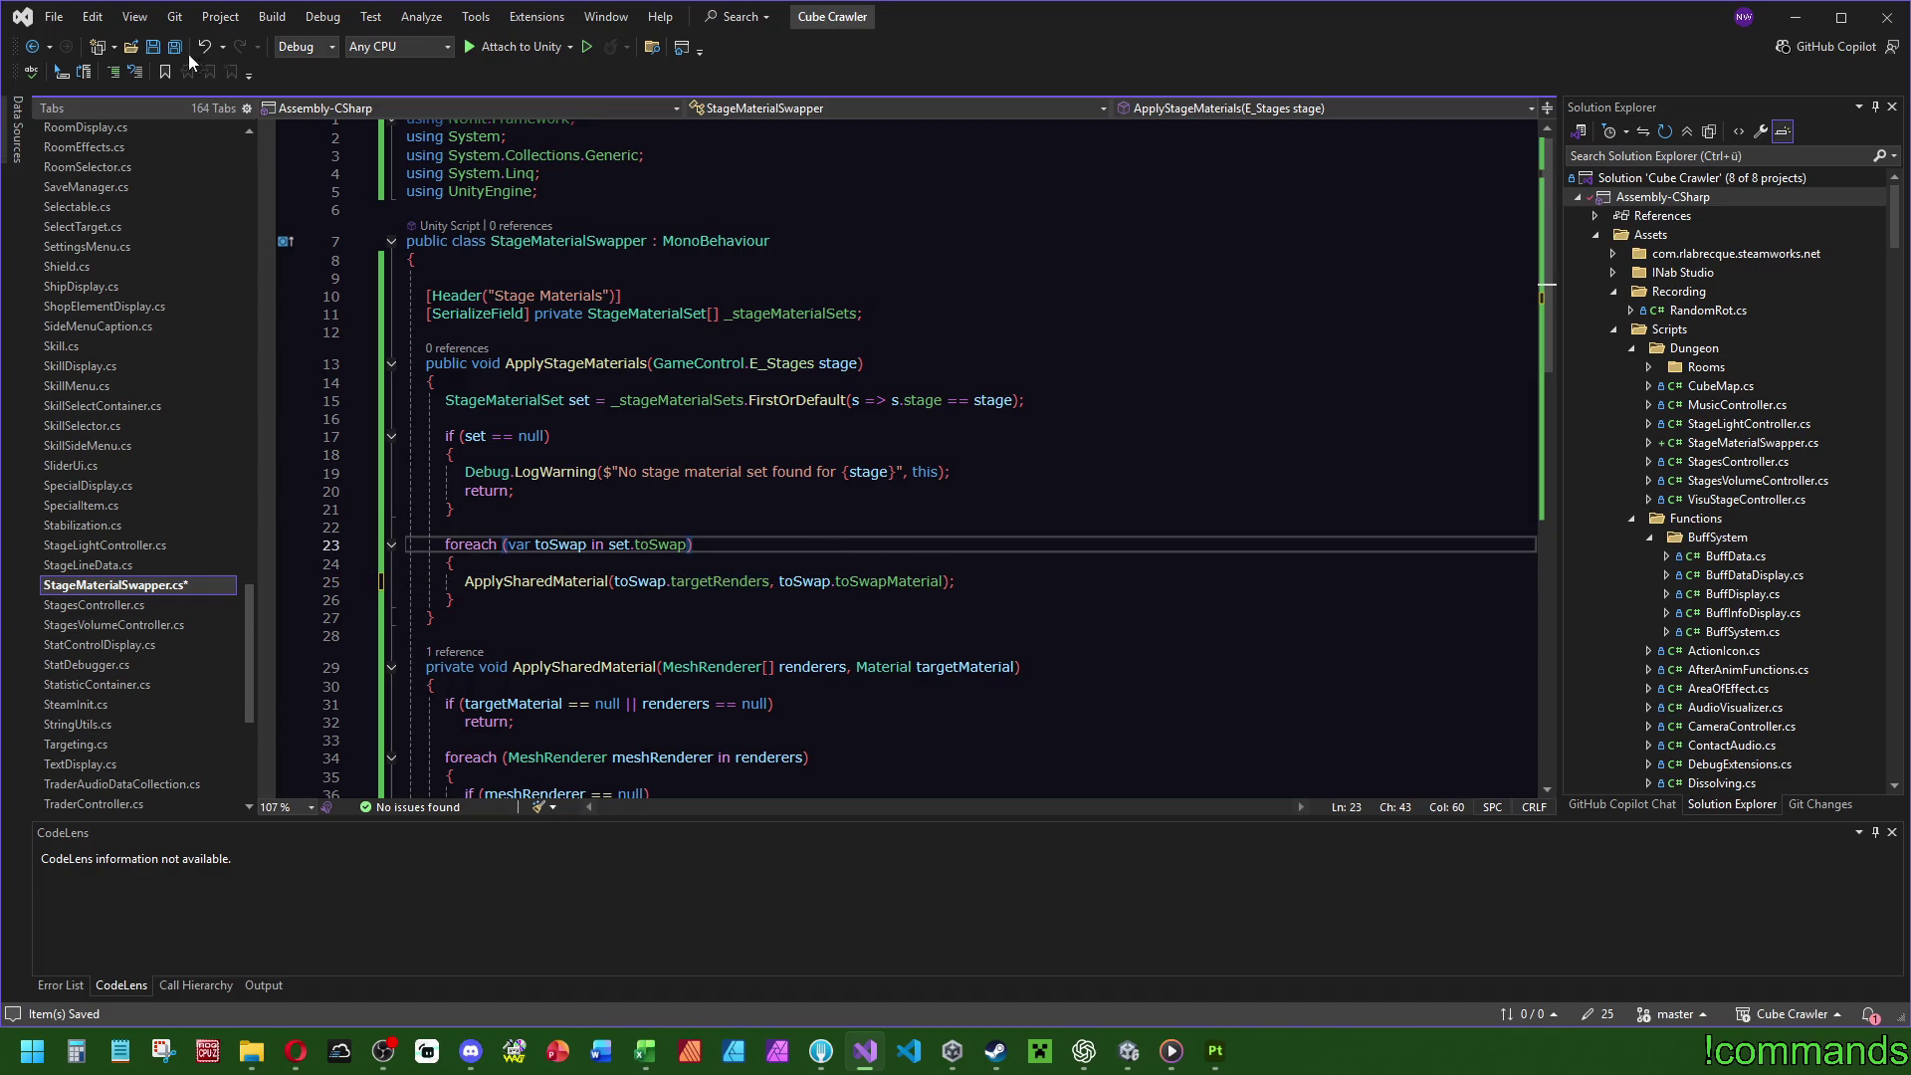
Remove the unused 'using NUnit.Framework;' line.
scroll(843, 269, "up", 1)
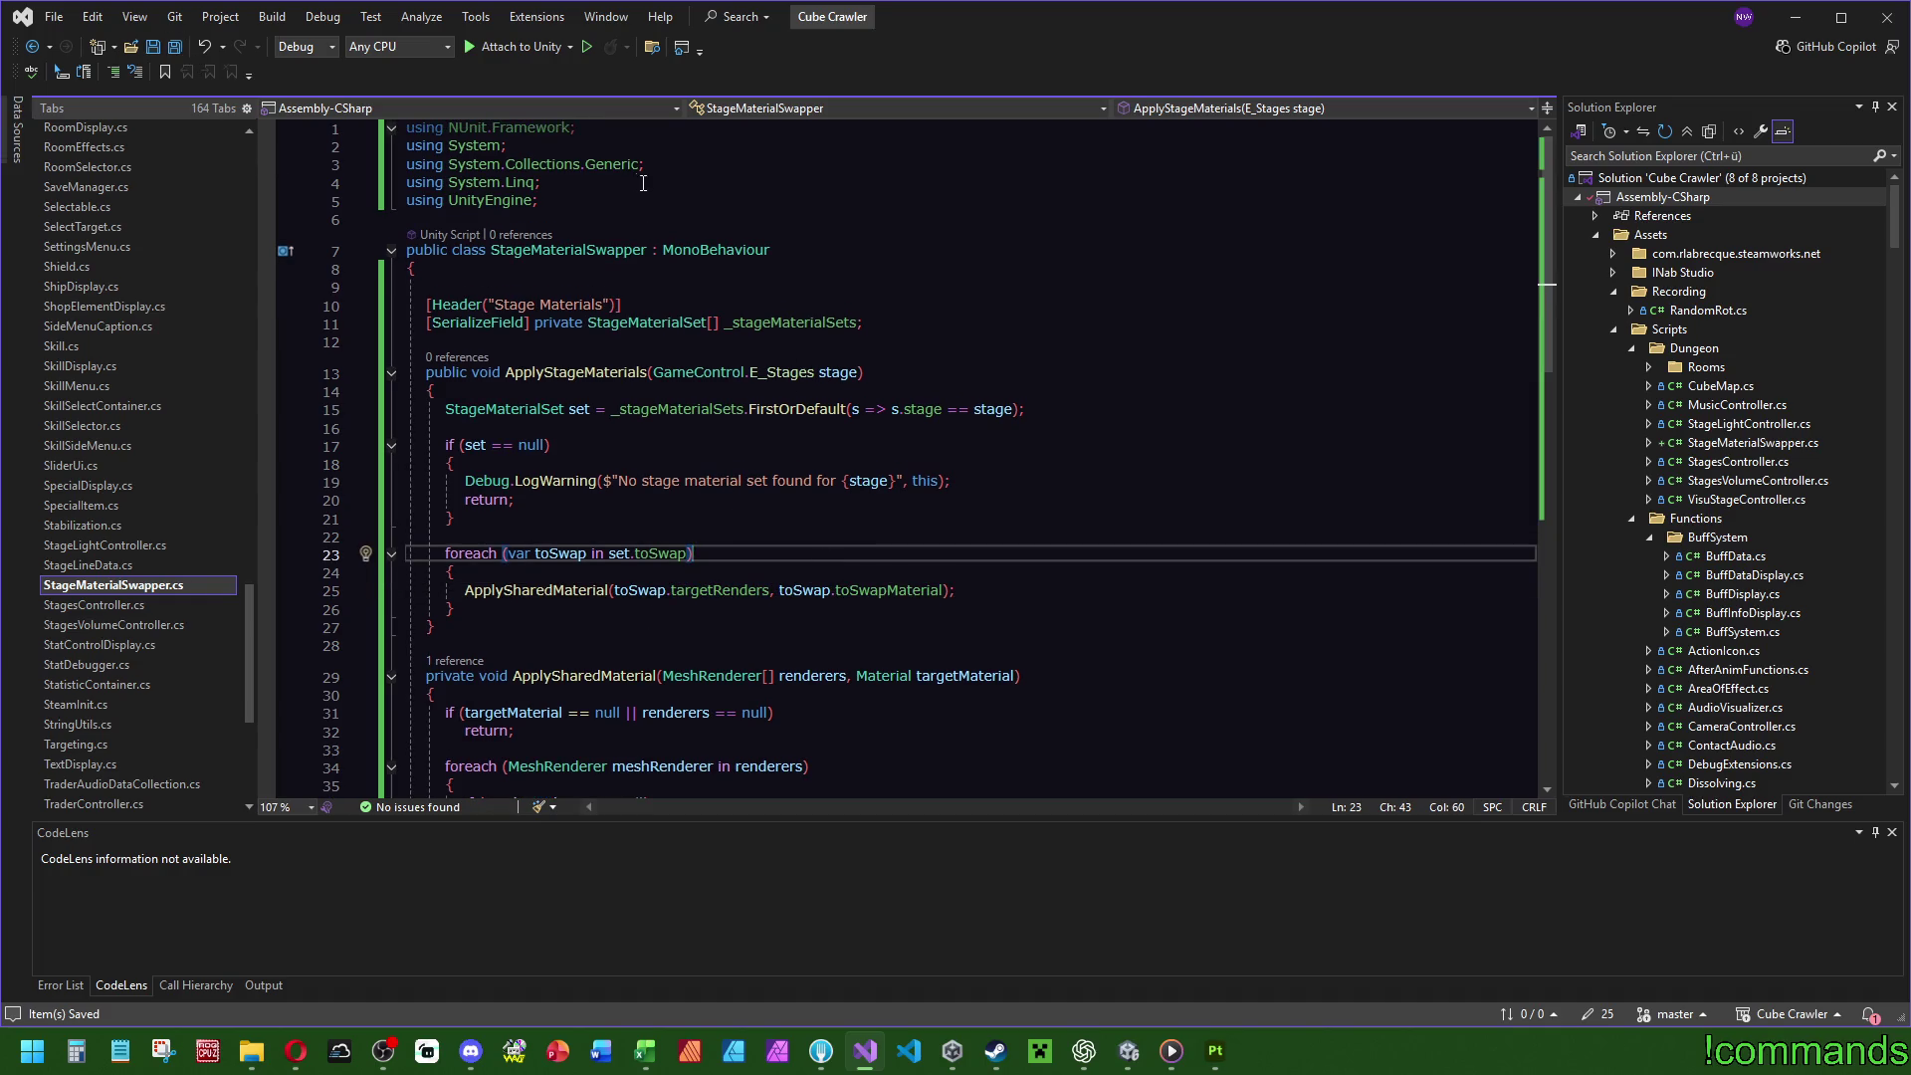
left_click(574, 131)
key("ctrl+x")
left_click(1169, 426)
Save all files, look through DoorController.cs, then open RoomBuilder.cs at SpawnDoor.
left_click(176, 47)
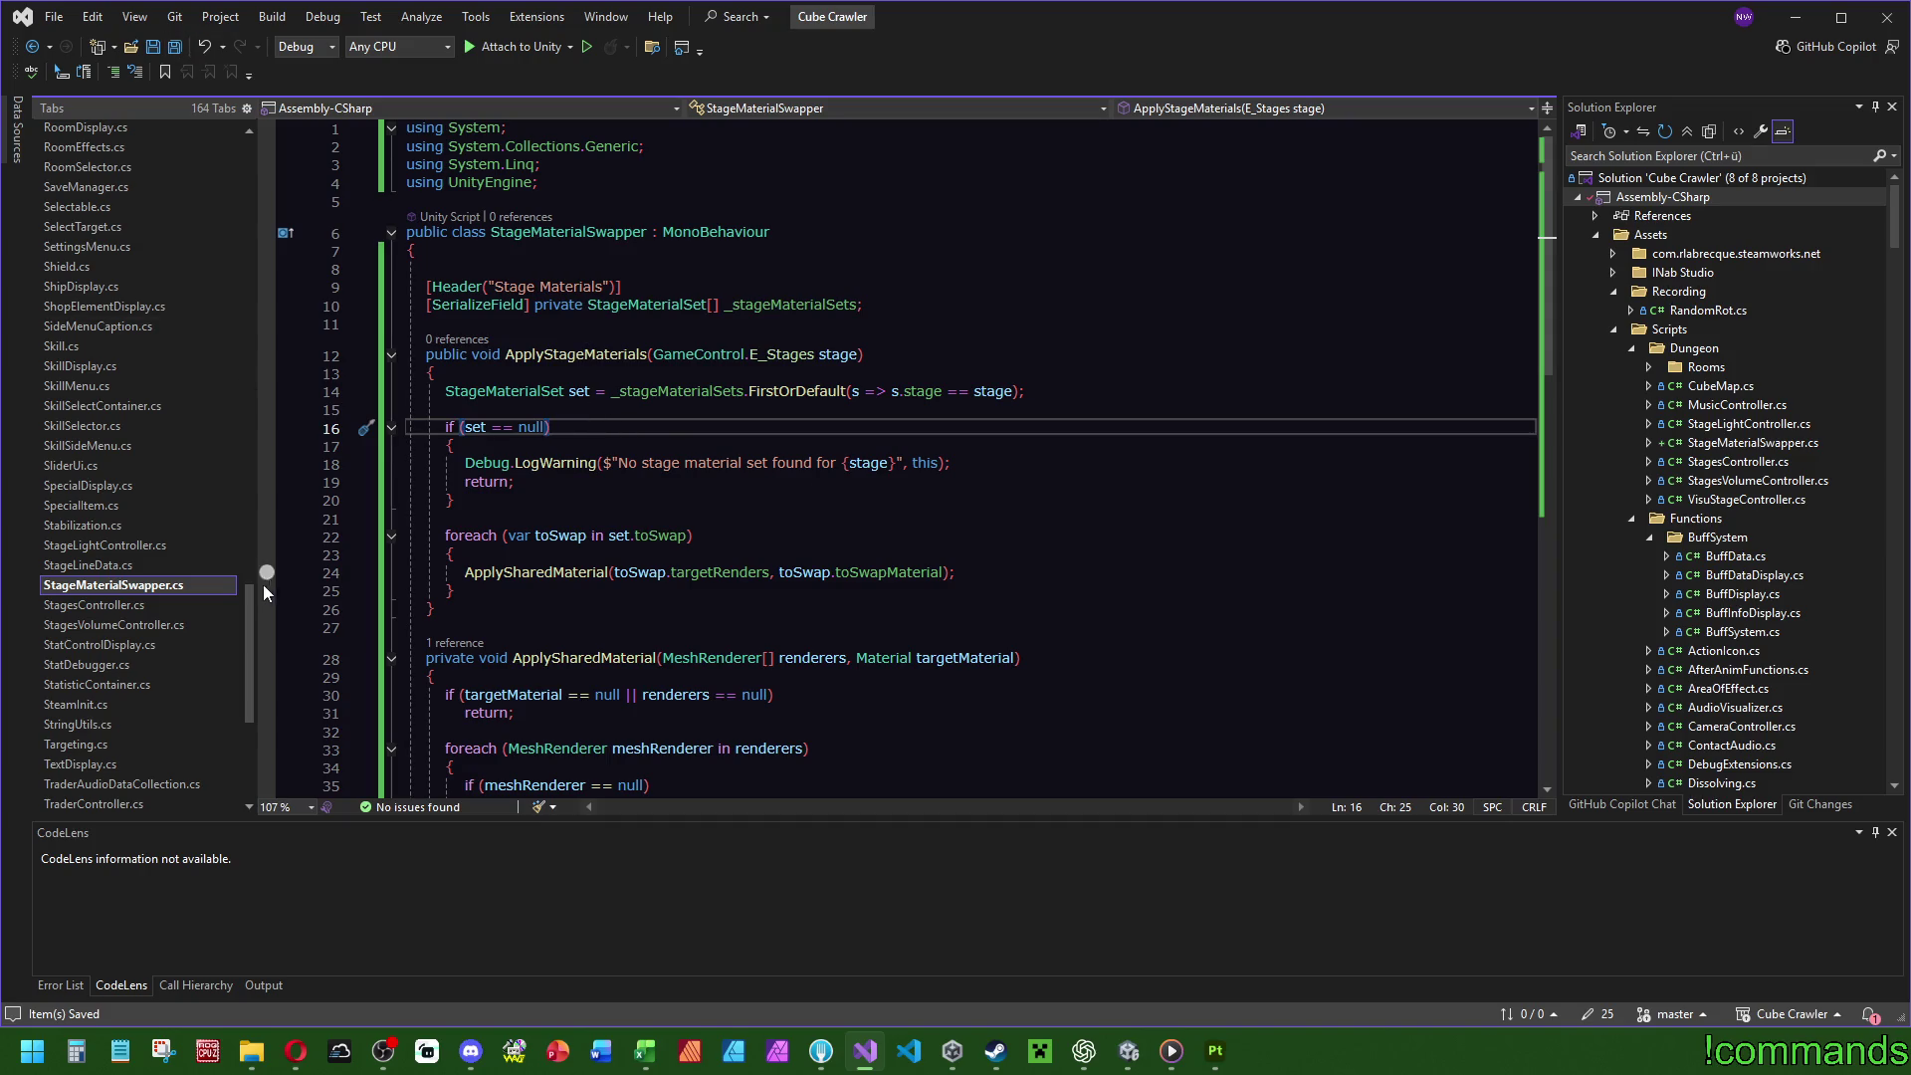
mouse_move(242, 626)
left_mouse_down()
mouse_move(273, 448)
mouse_move(260, 254)
left_mouse_up()
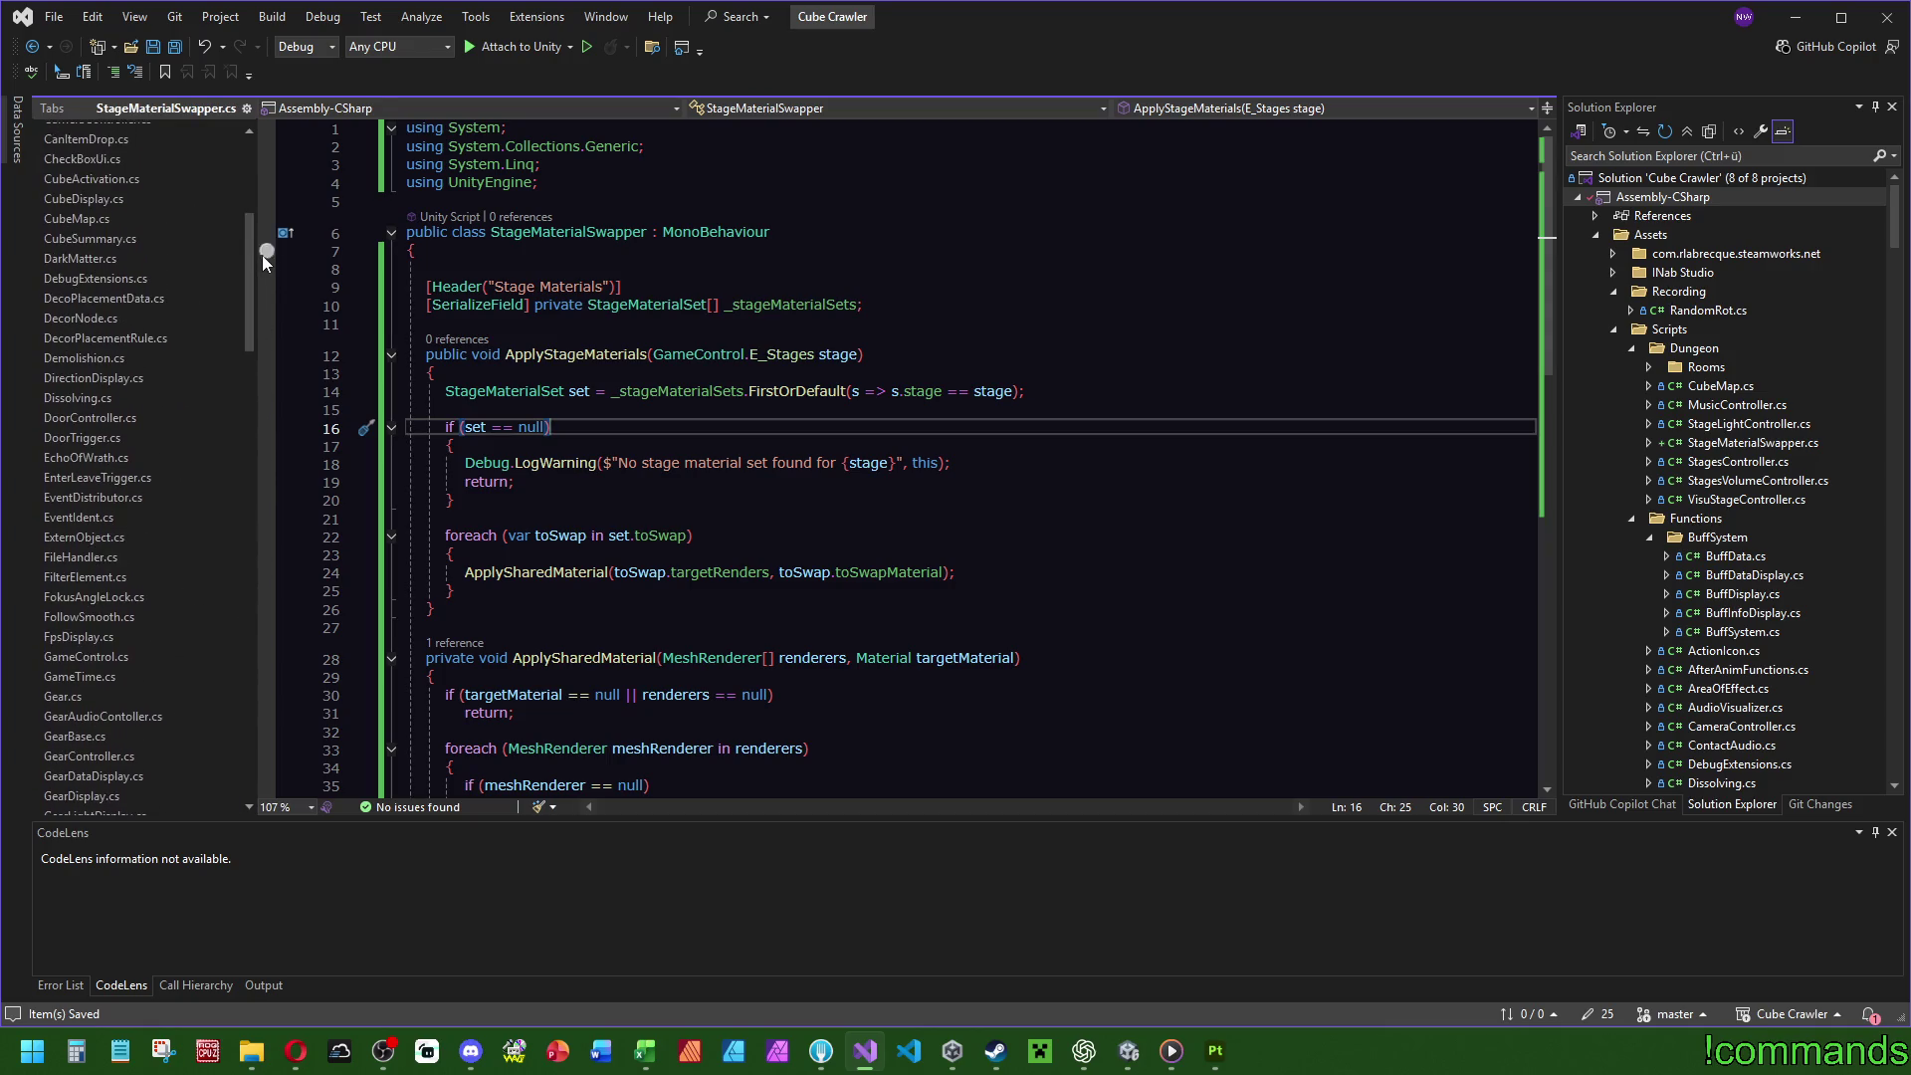
left_click(62, 418)
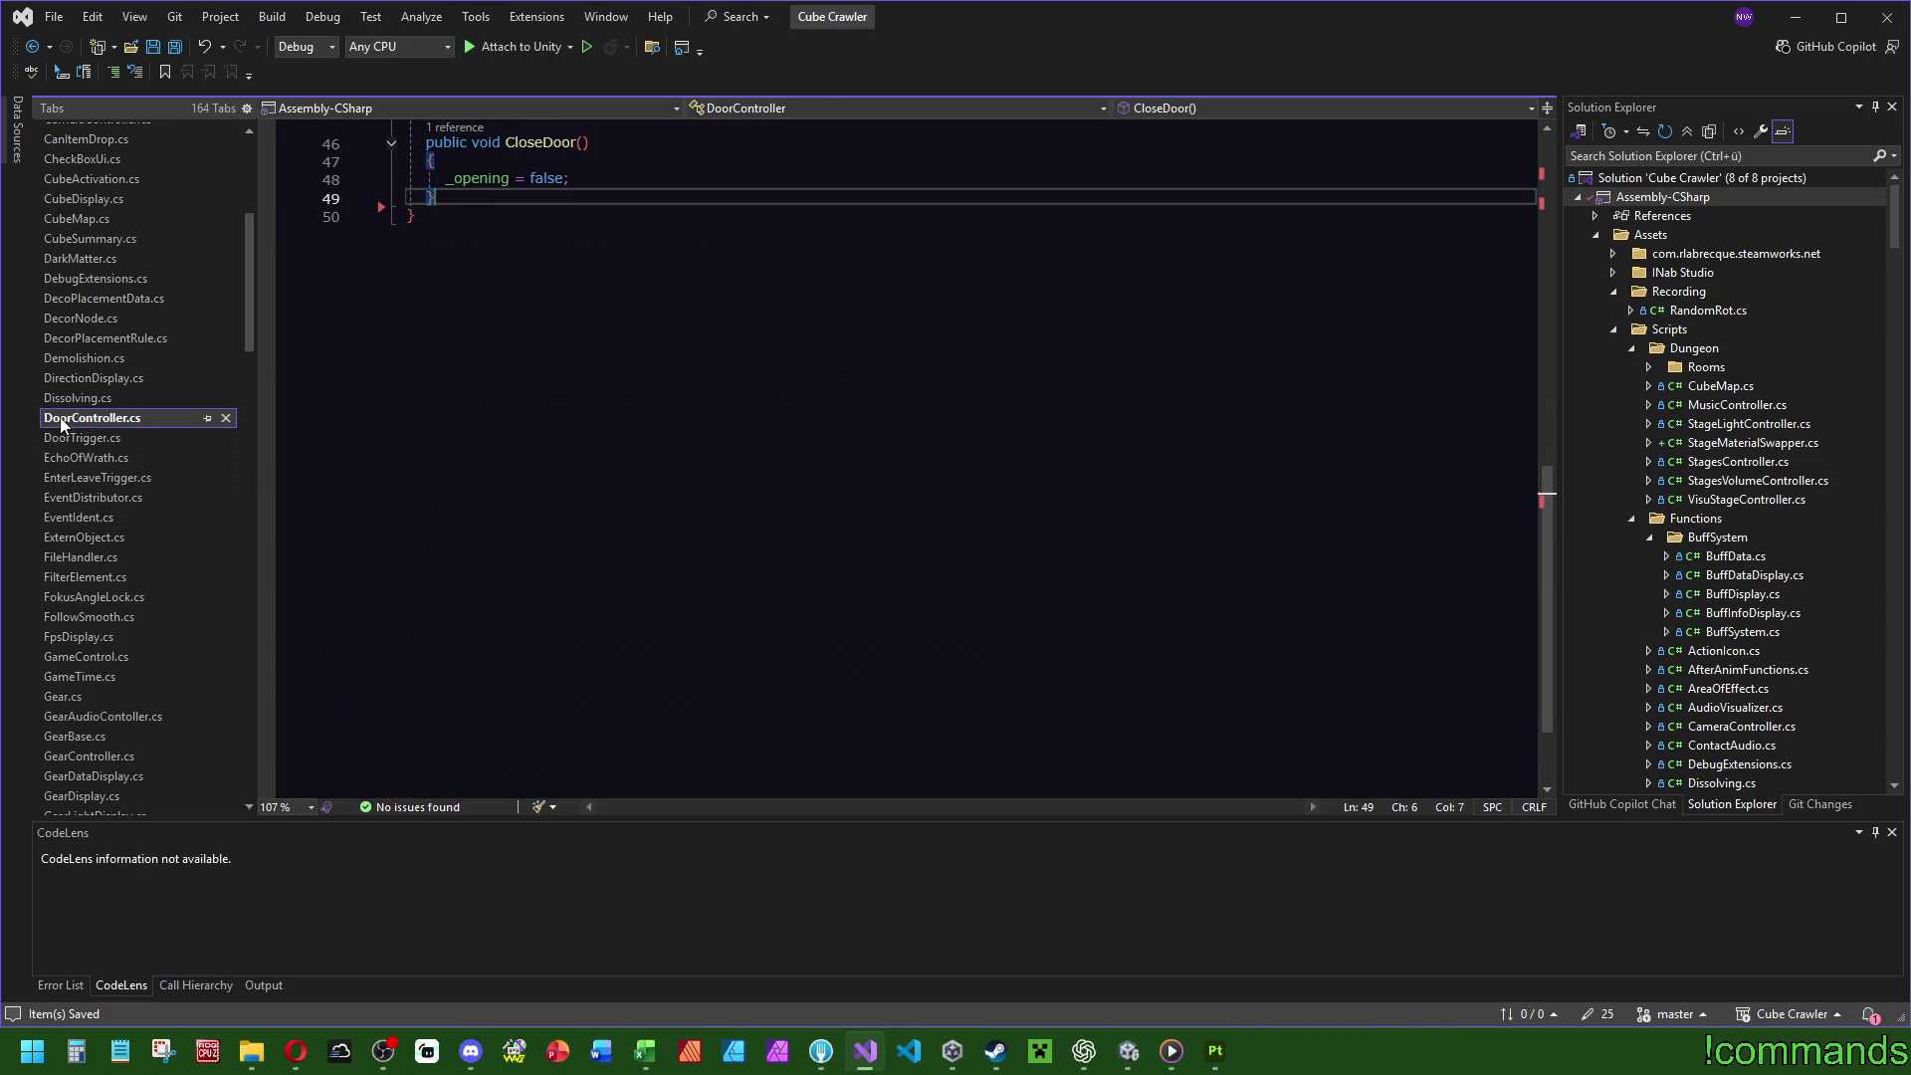
scroll(664, 406, "up", 10)
scroll(751, 477, "up", 4)
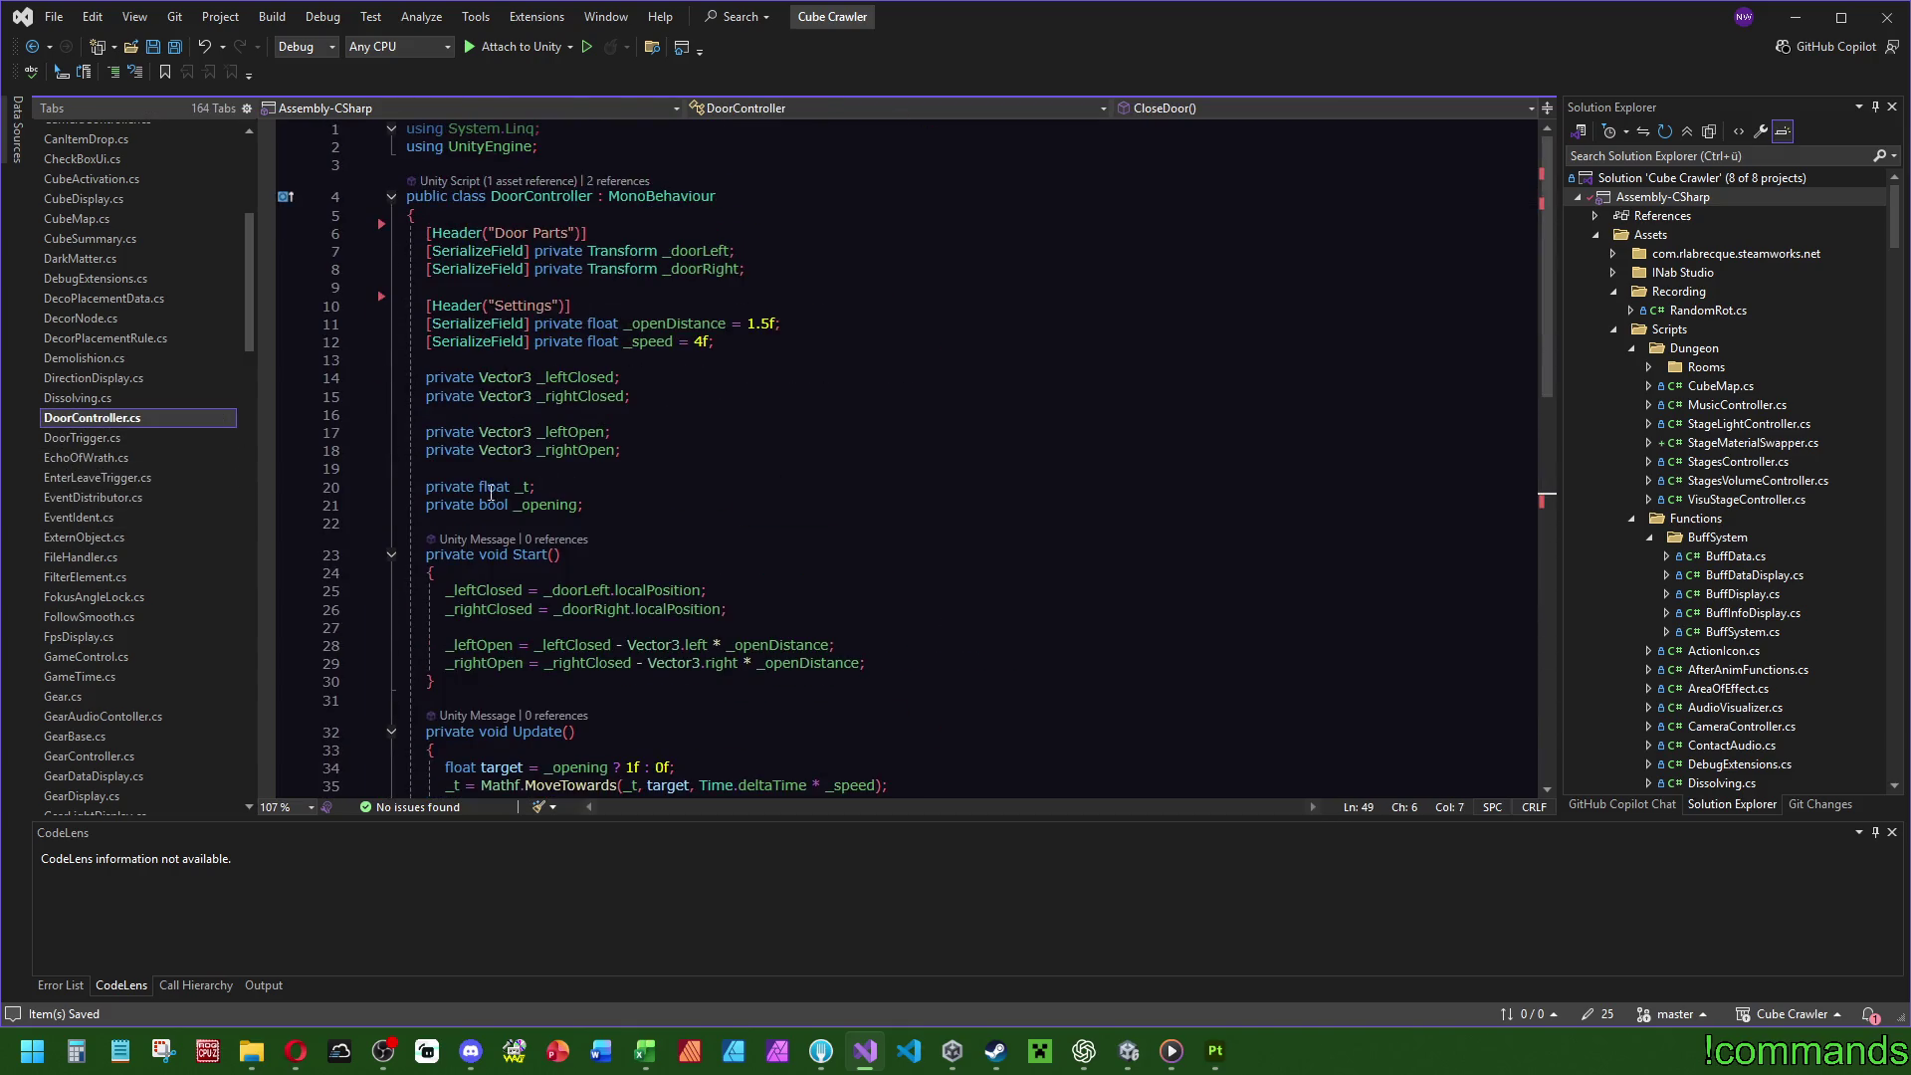
scroll(130, 423, "down", 10)
scroll(129, 423, "down", 10)
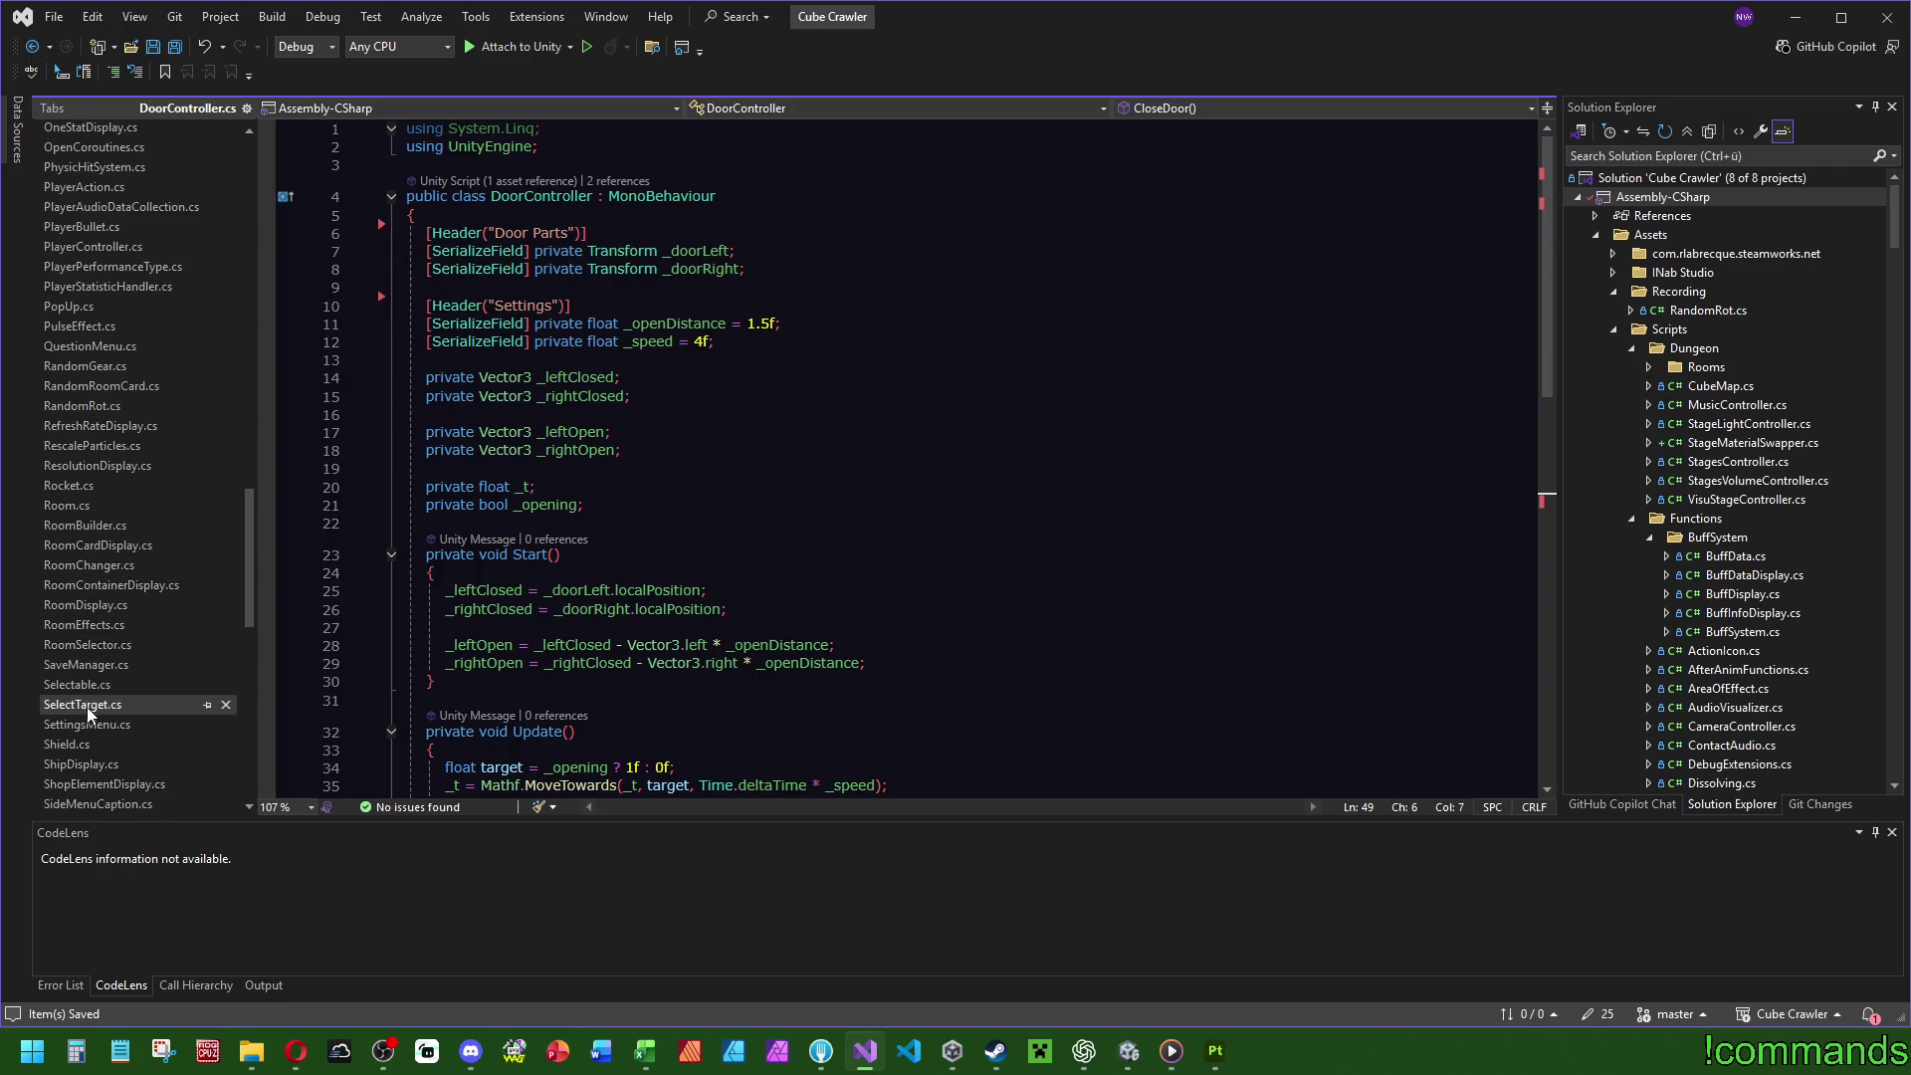
left_click(86, 525)
Check SpawnDoor's ApplyStageMaterials call, then scroll to the end of SpawnRoomTypeSpecificStuff.
left_click_drag(1547, 550, 1567, 334)
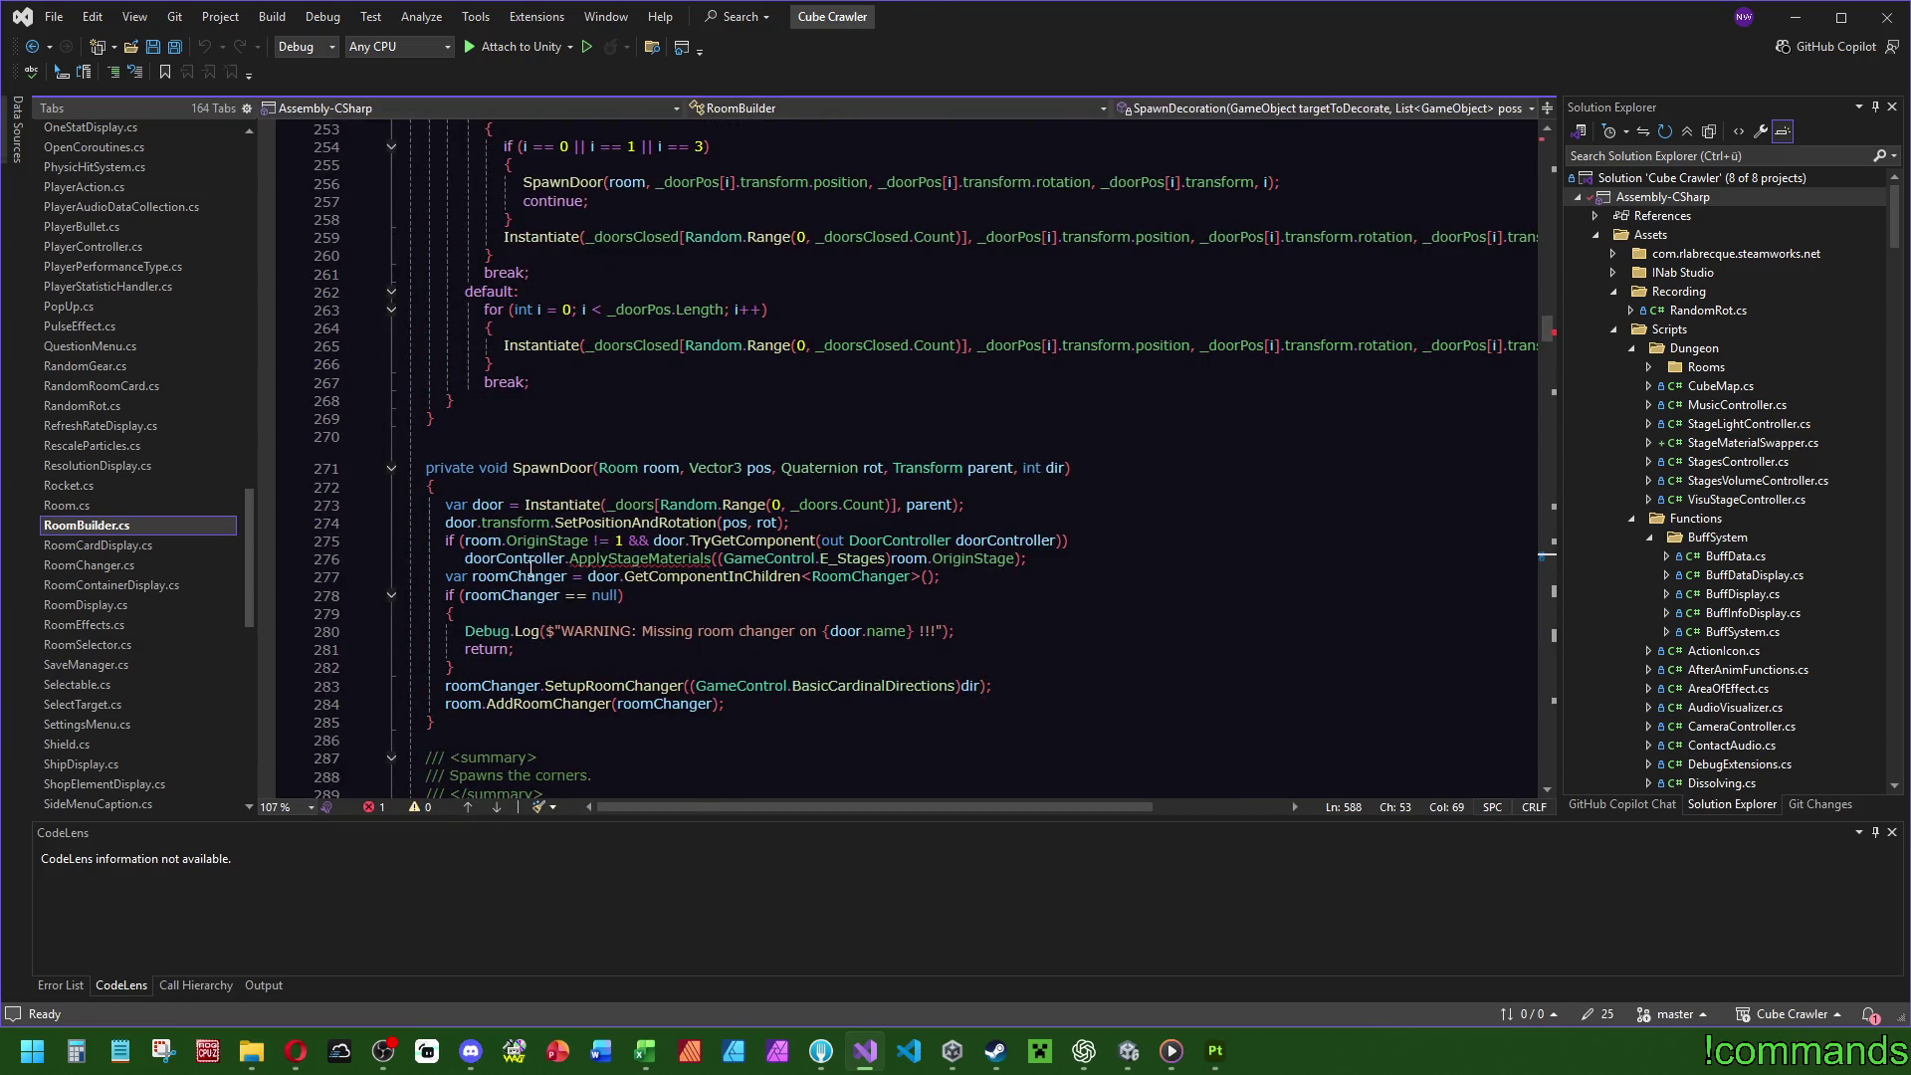
mouse_move(634, 560)
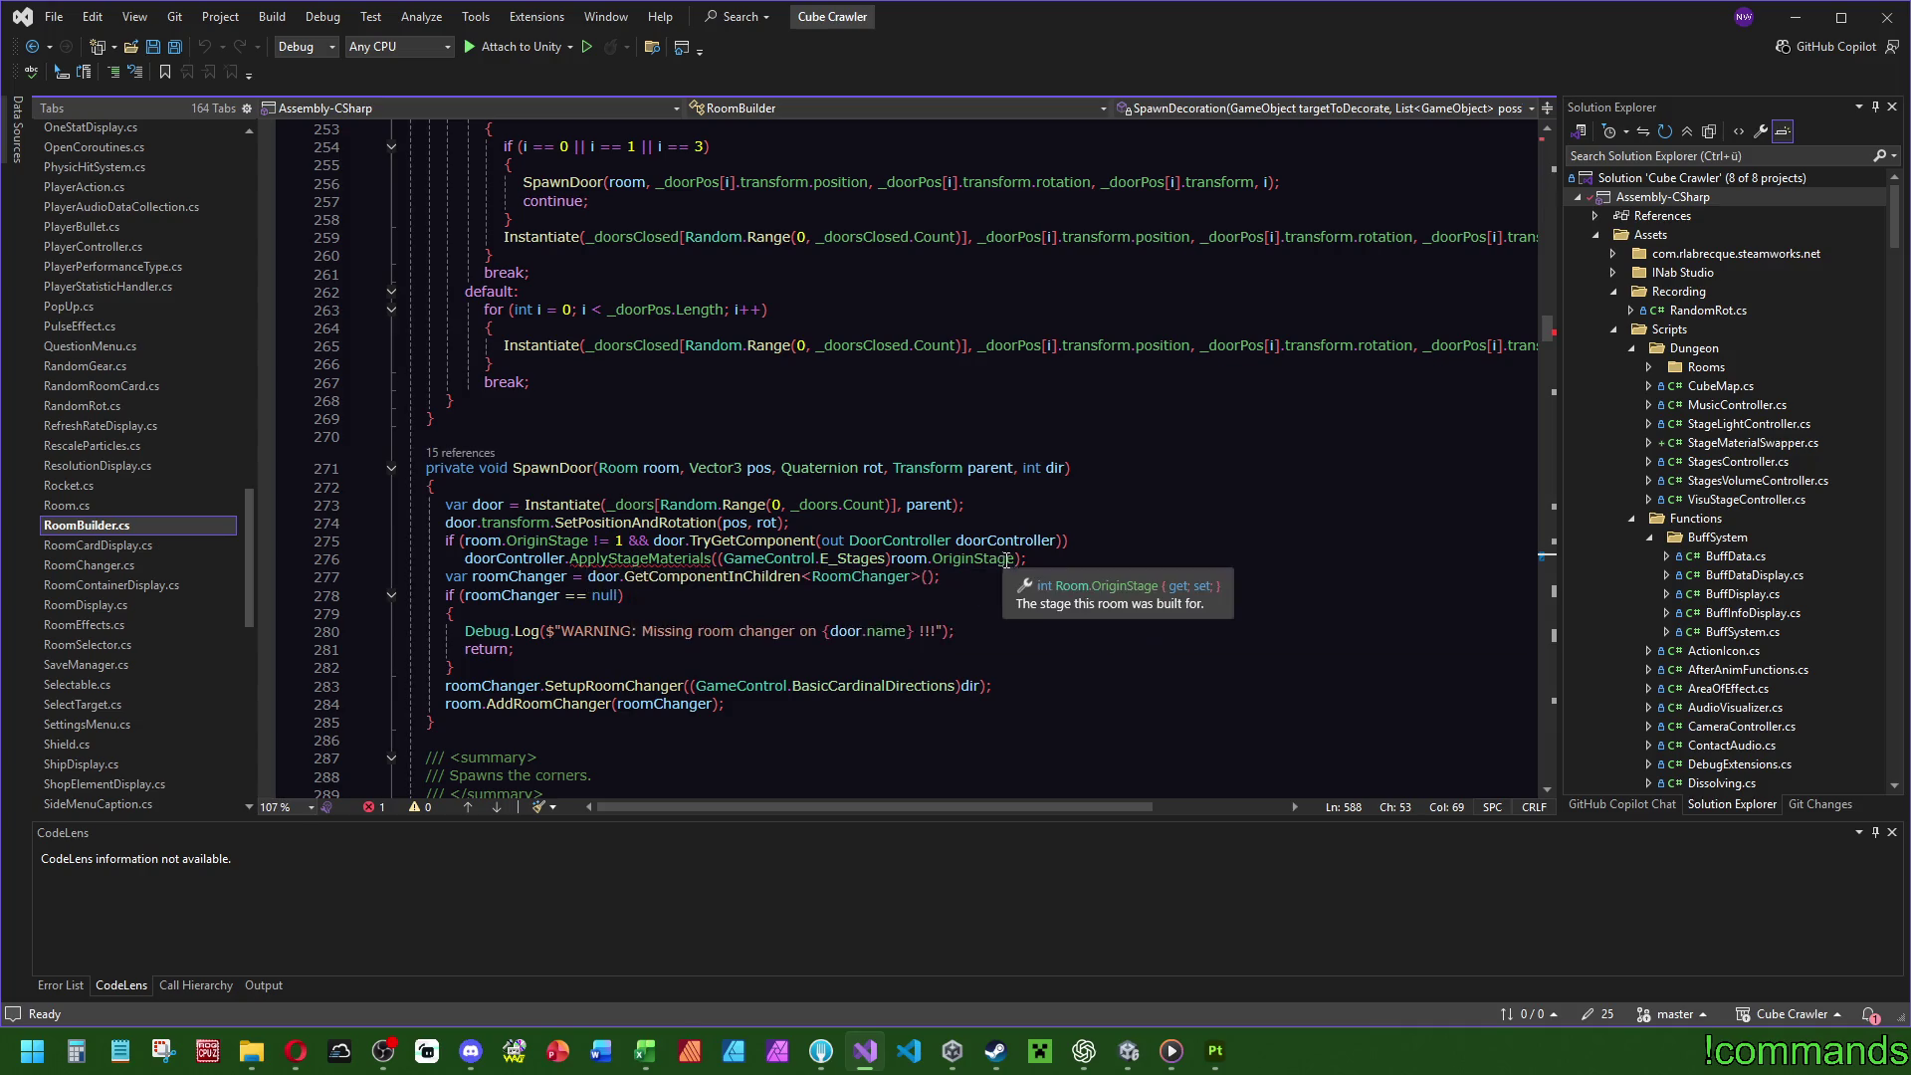
left_click(738, 560)
left_click(720, 560)
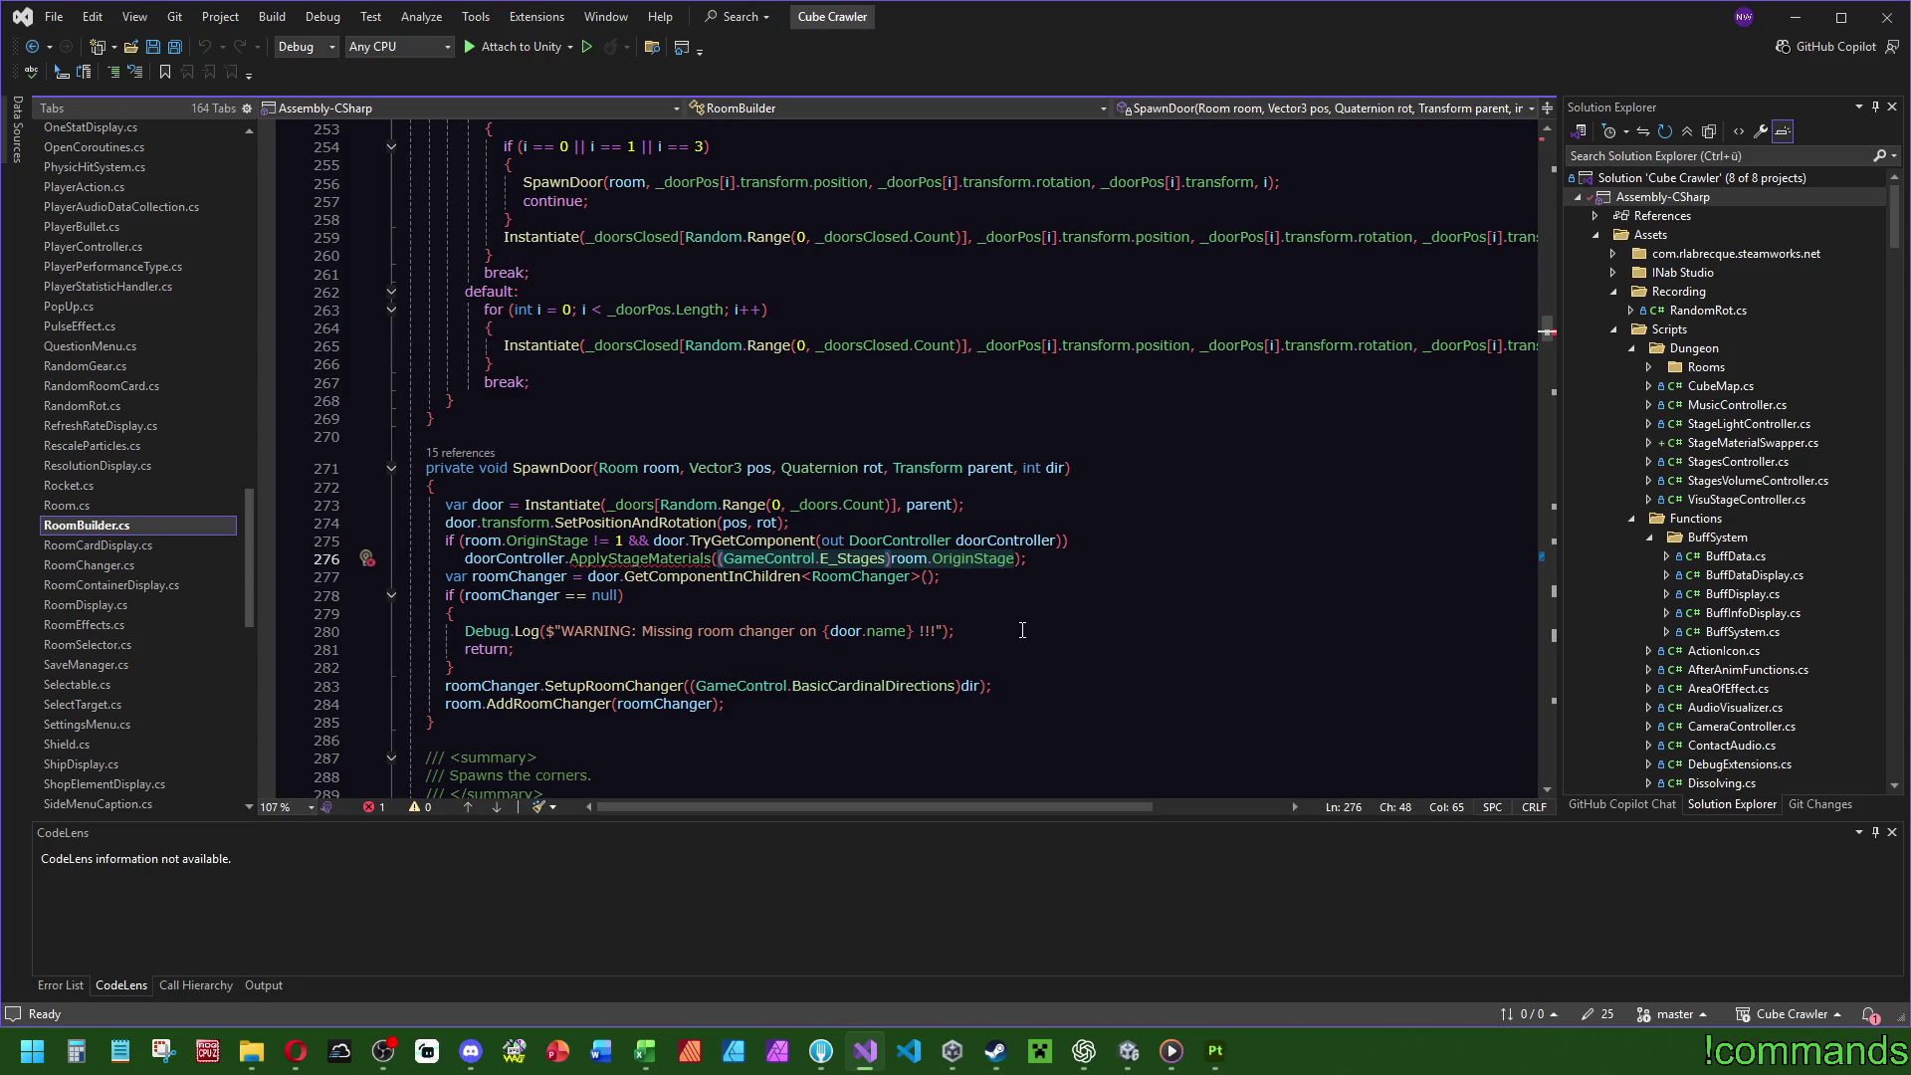
scroll(797, 545, "down", 5)
scroll(710, 547, "down", 17)
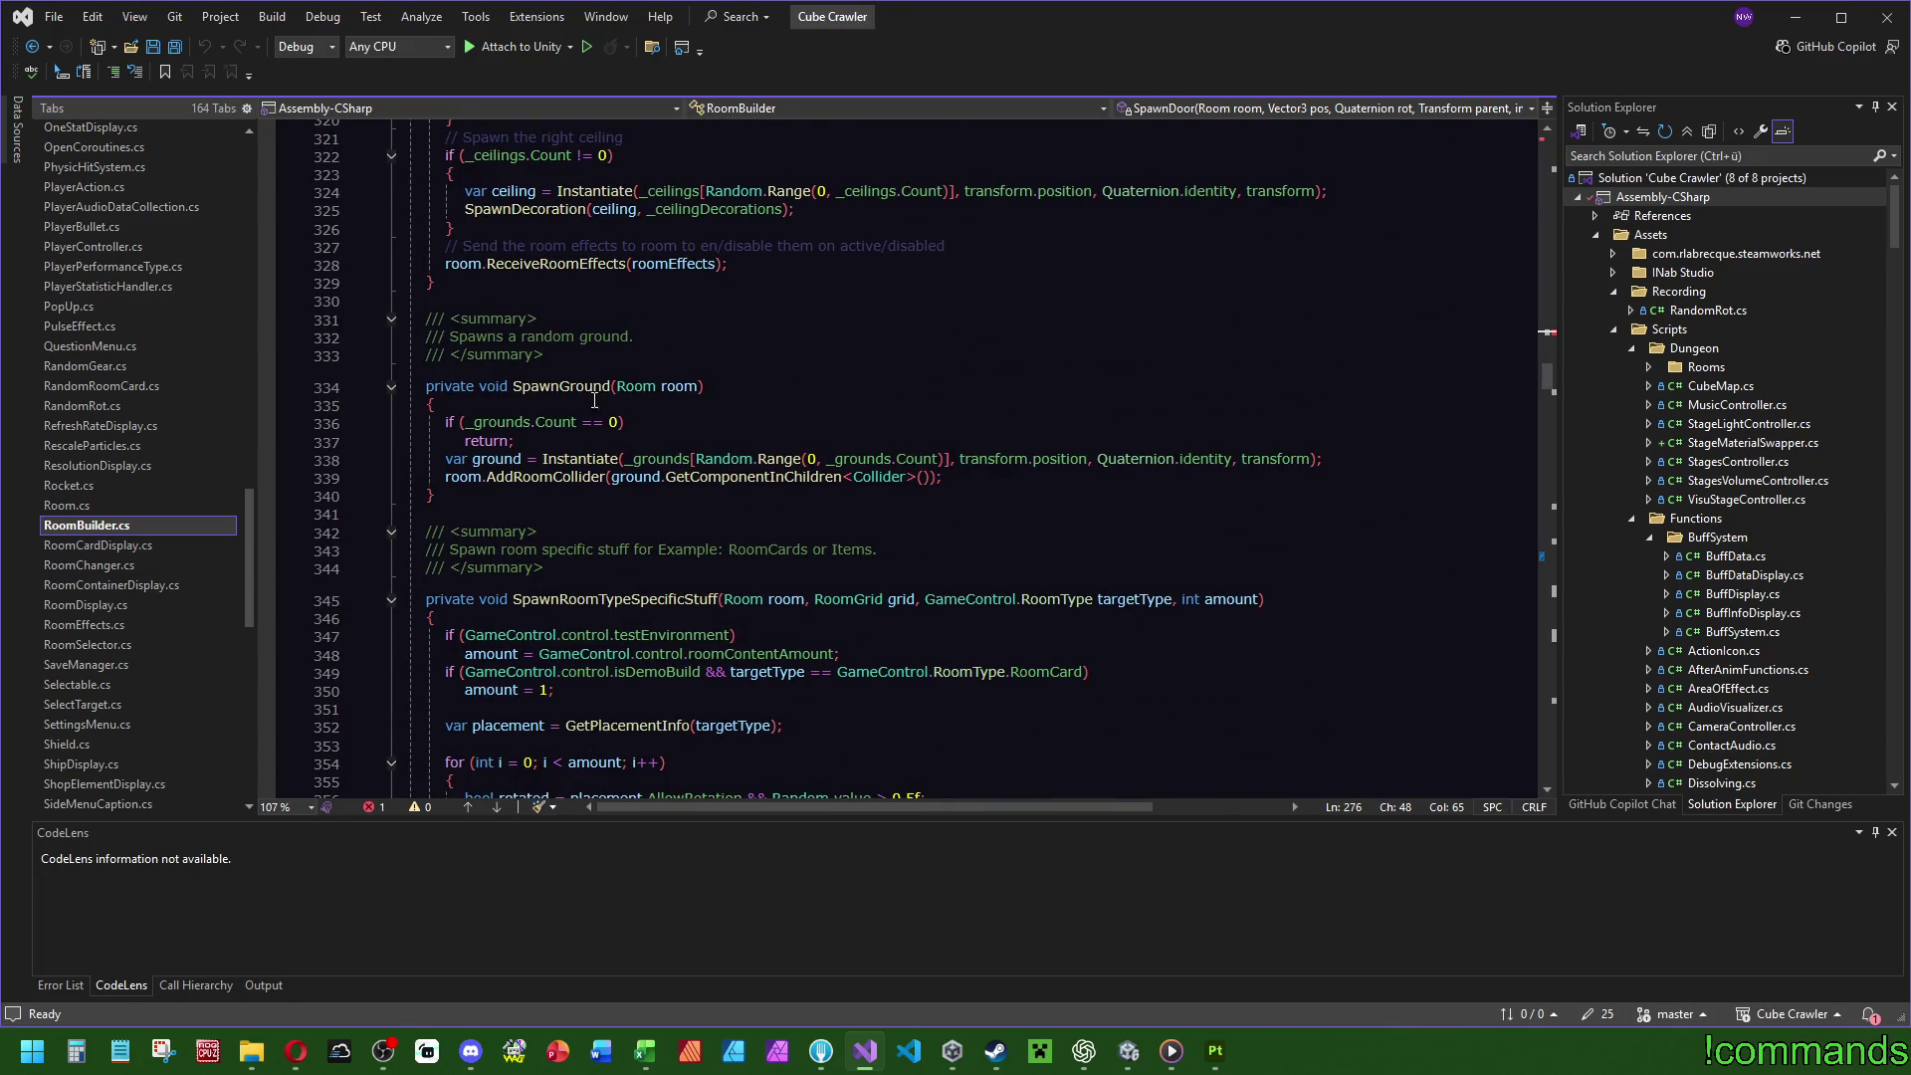
scroll(672, 460, "down", 7)
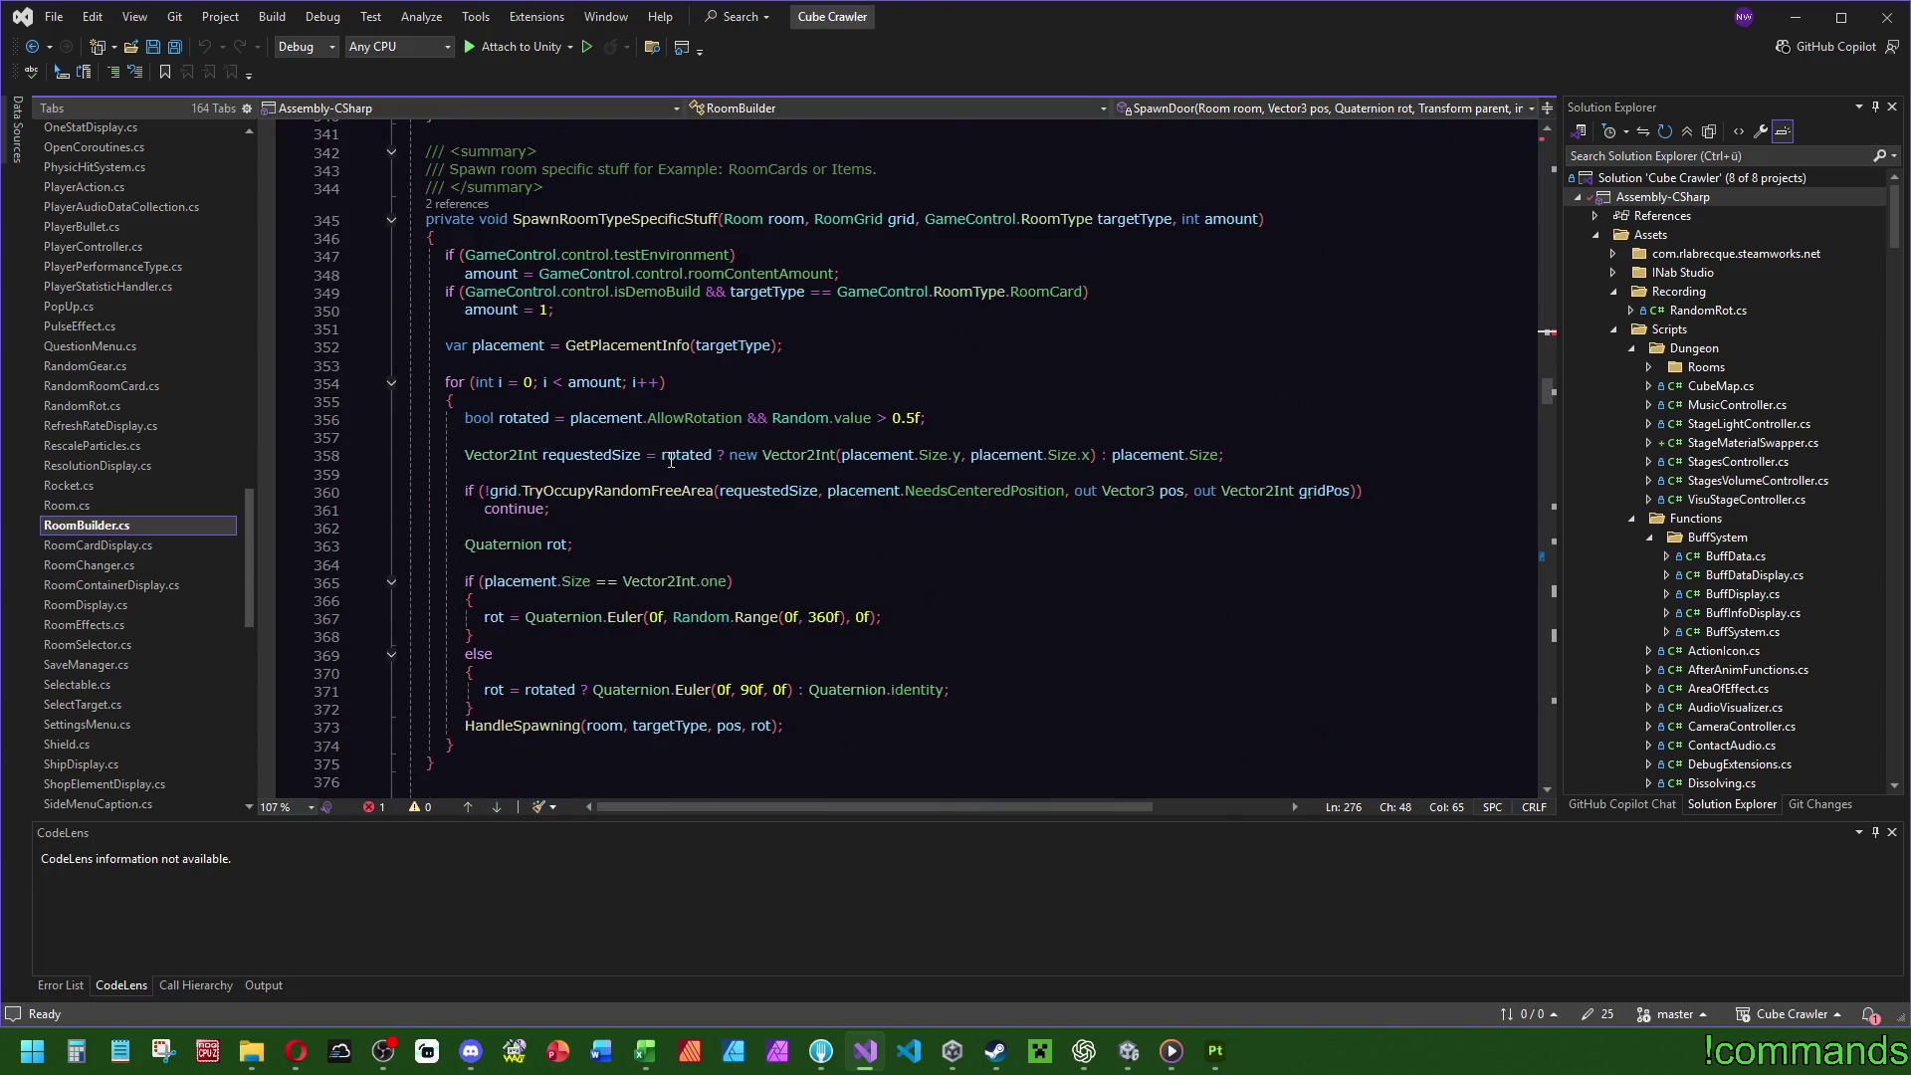
scroll(672, 459, "down", 8)
scroll(610, 547, "up", 4)
Declare an empty private void ApplyTargetStageMaterial(GameObject targetObject) method below SpawnRoomTypeSpecificStuff.
left_click(610, 546)
key("Return")
key("Return")
type("private")
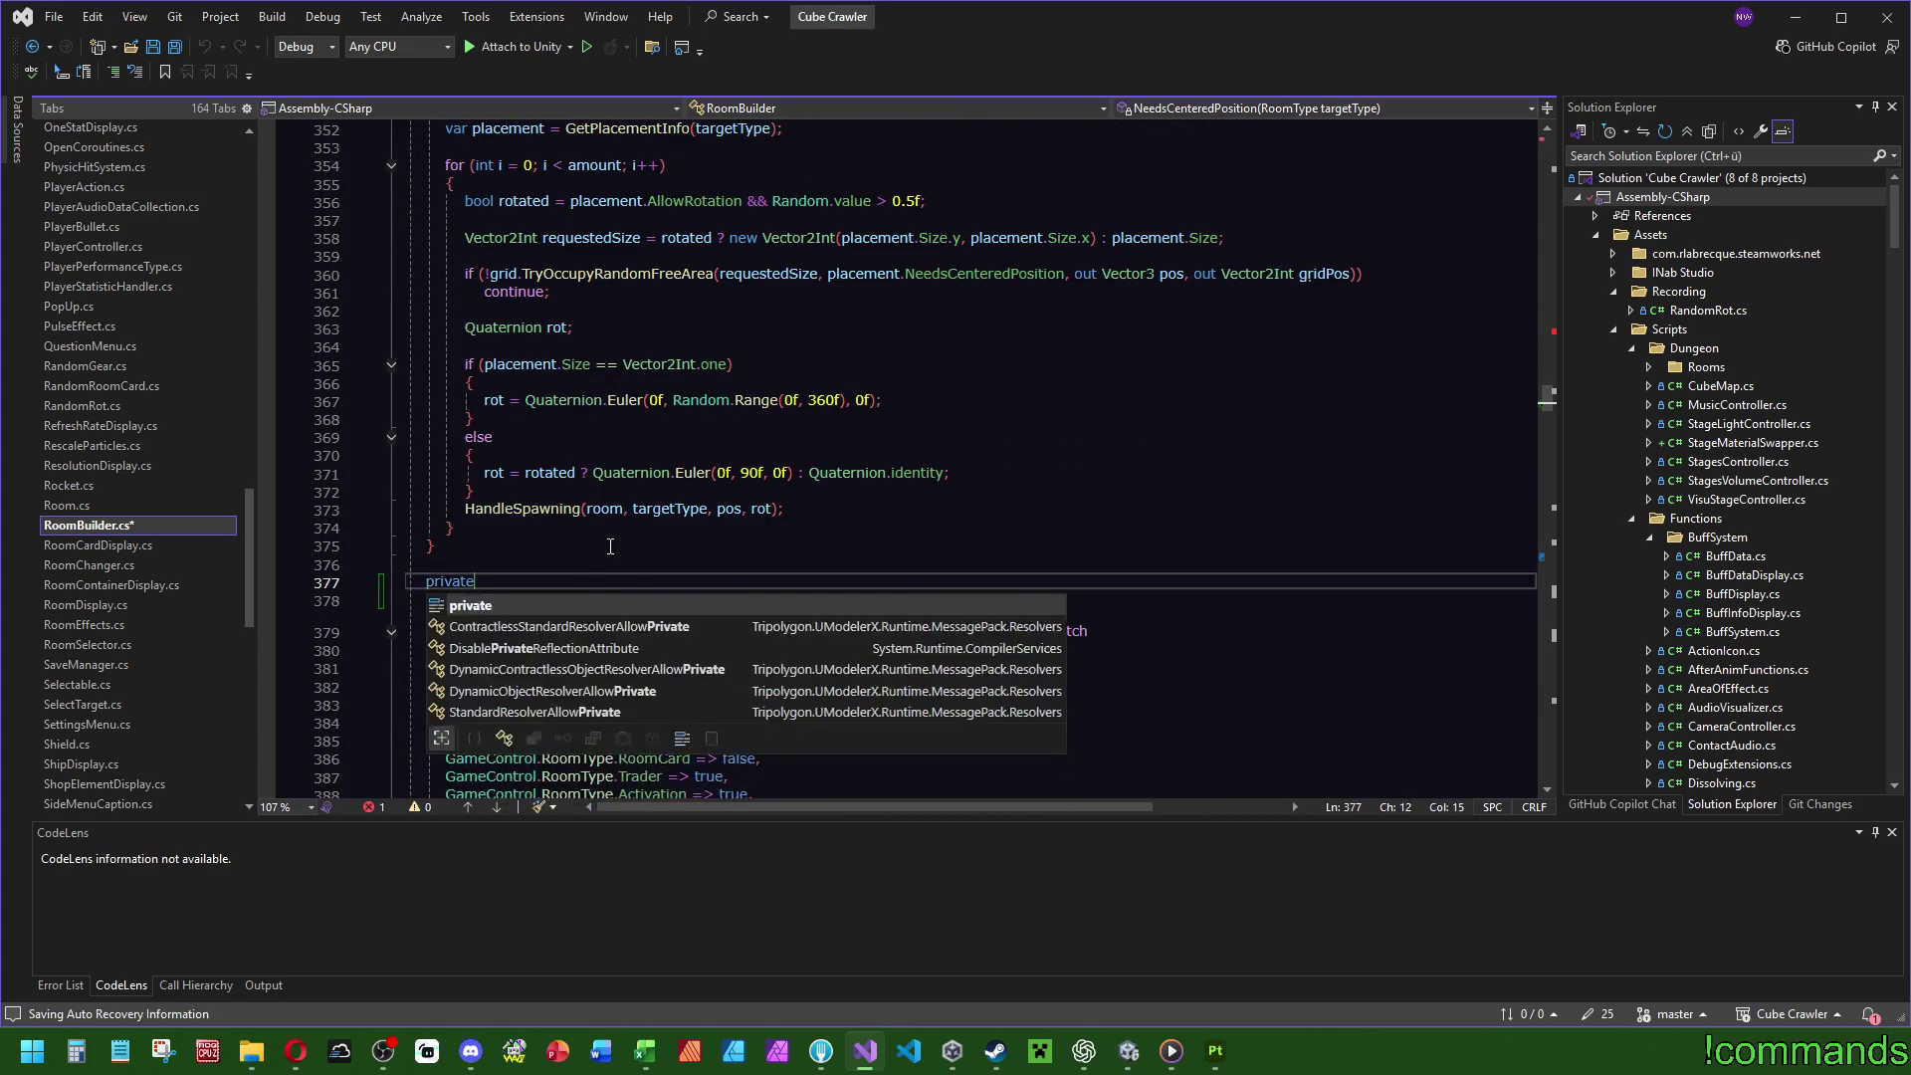
type(" void Apply")
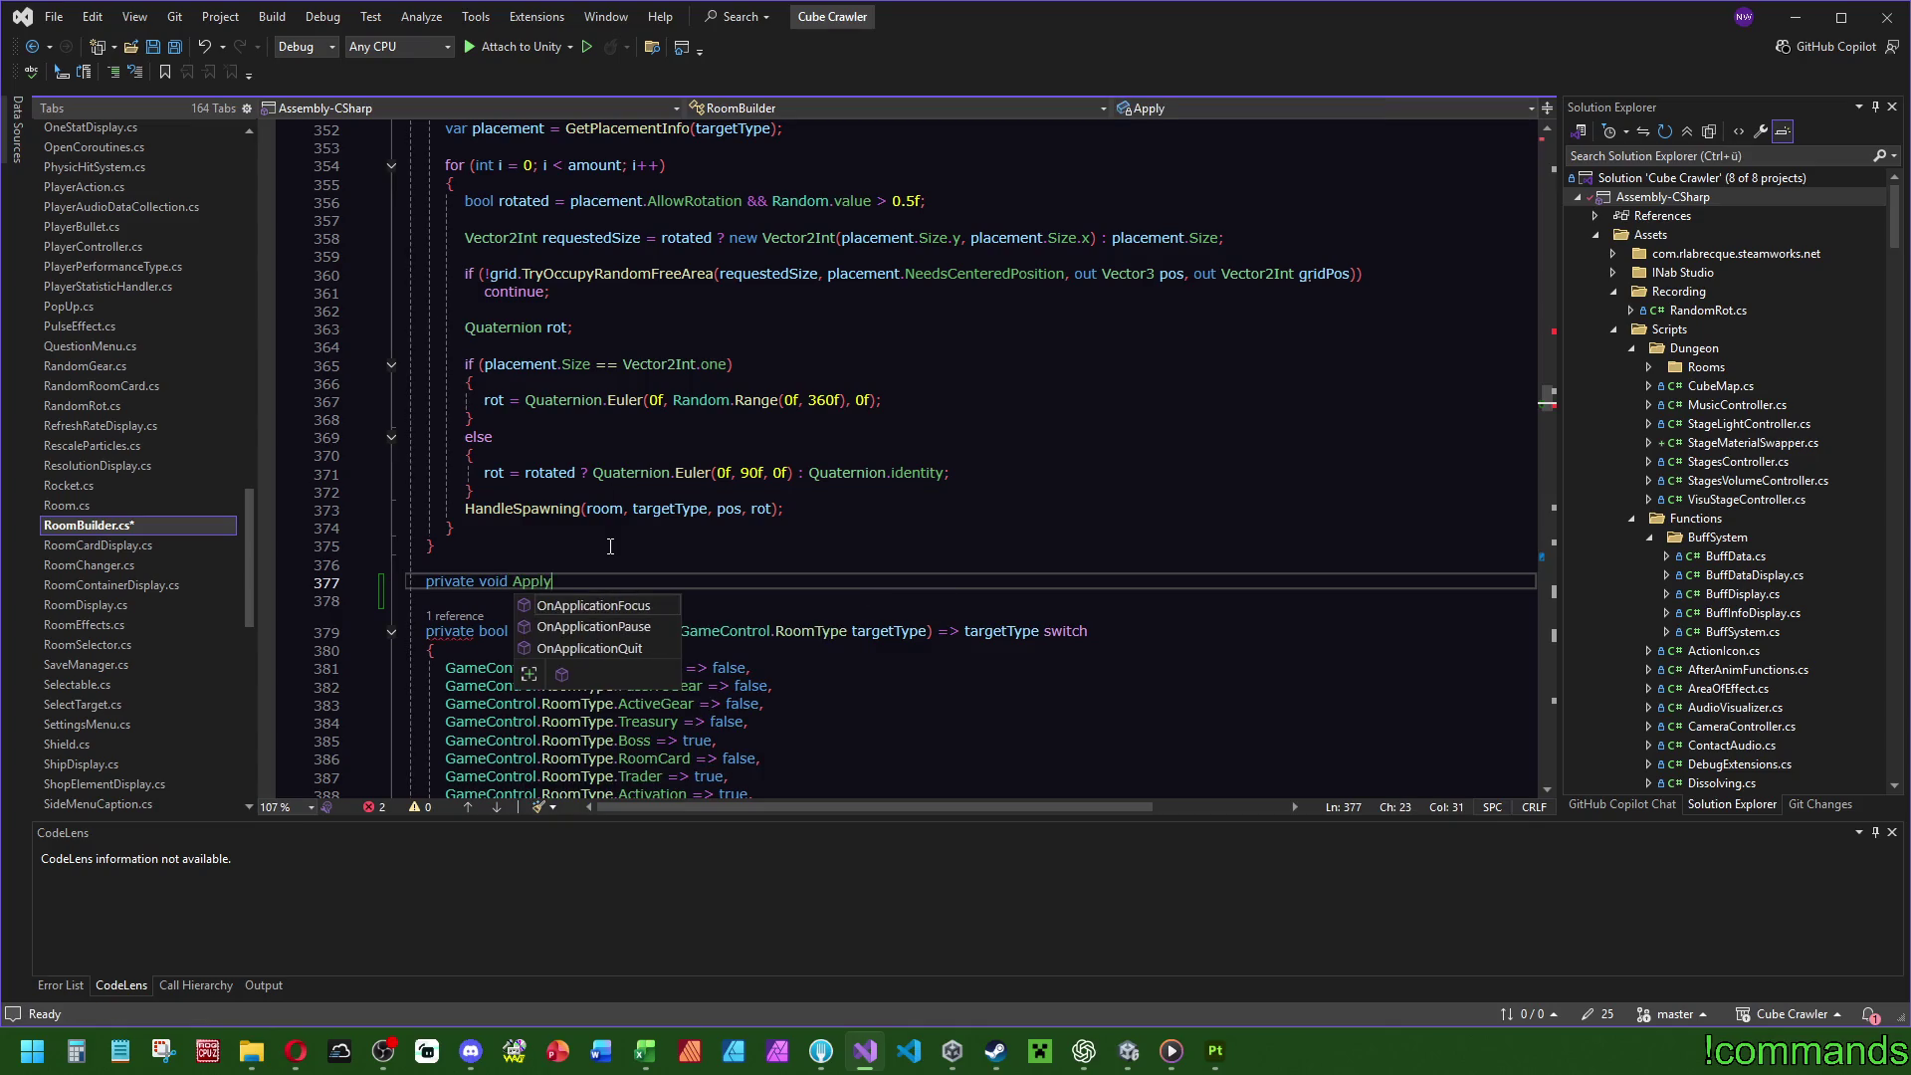
type("Target")
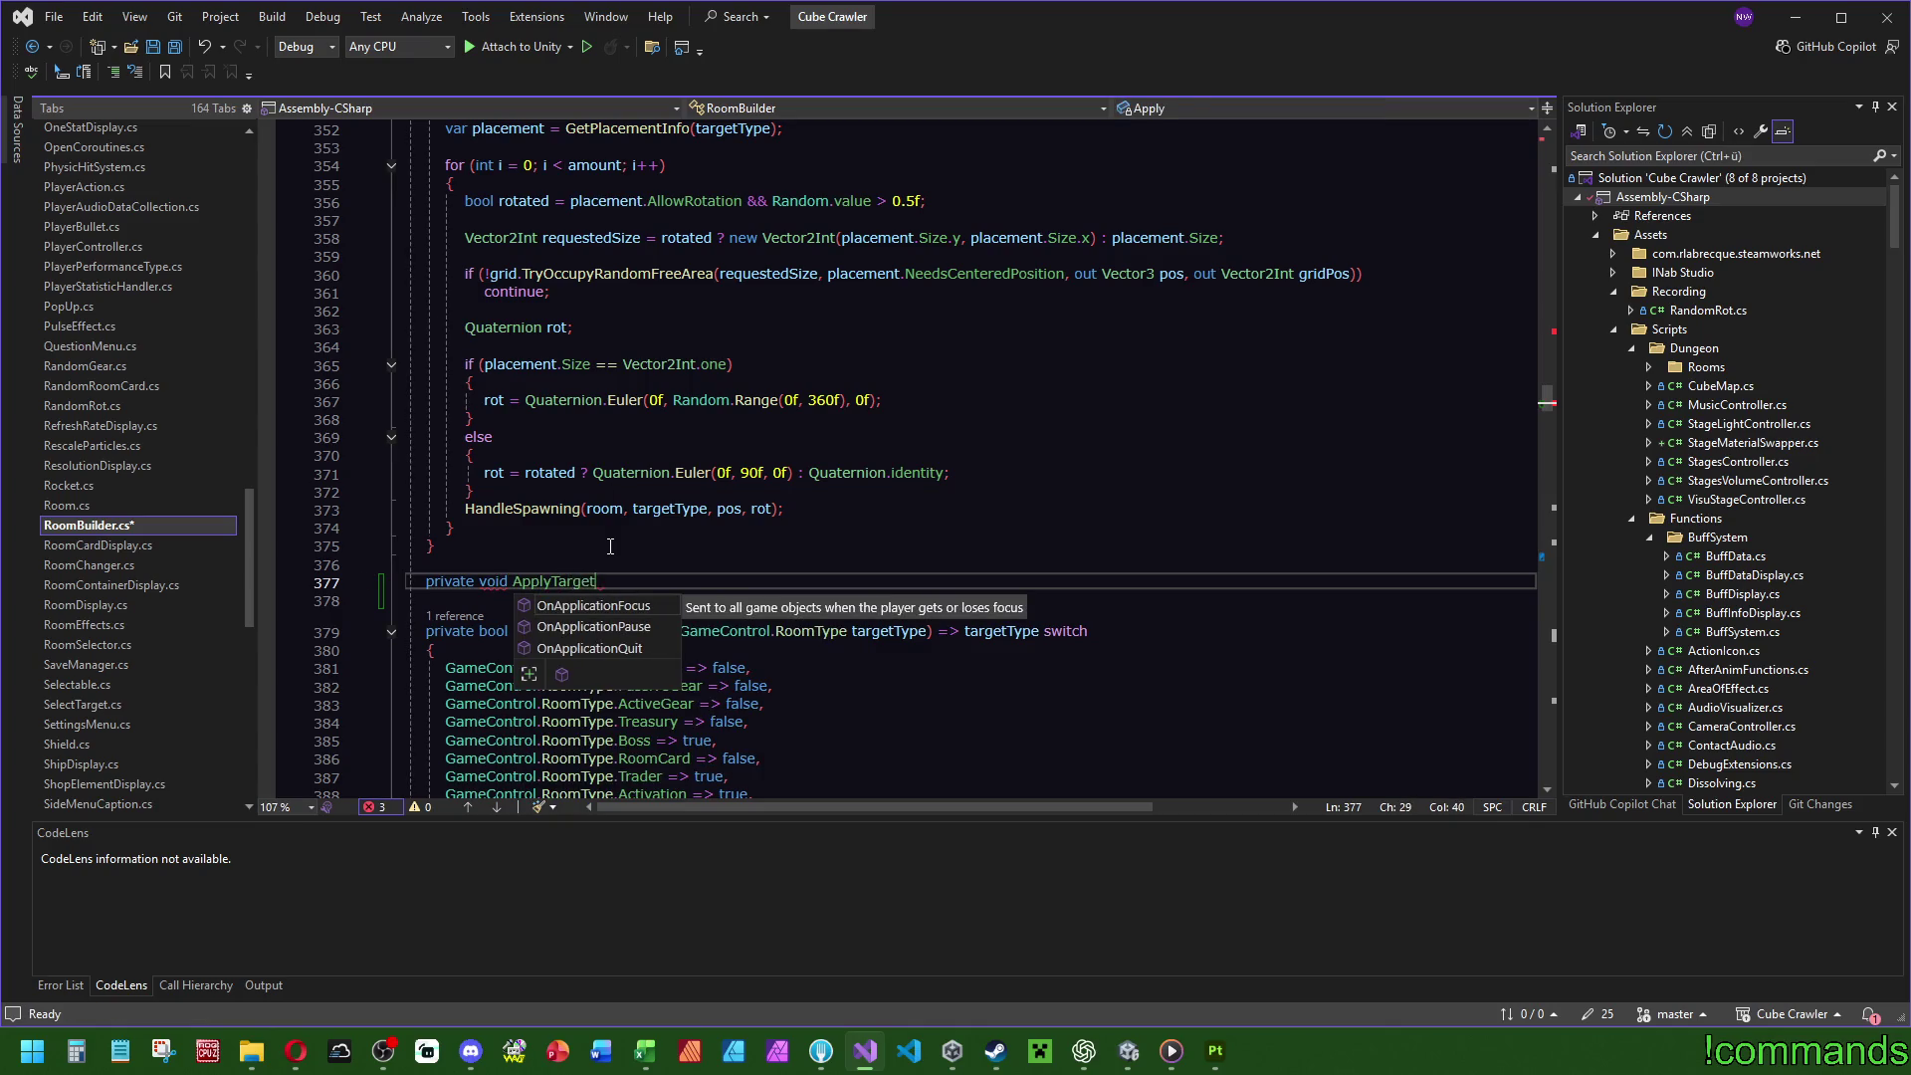
type("StageMaterial()")
type("{")
key("Return")
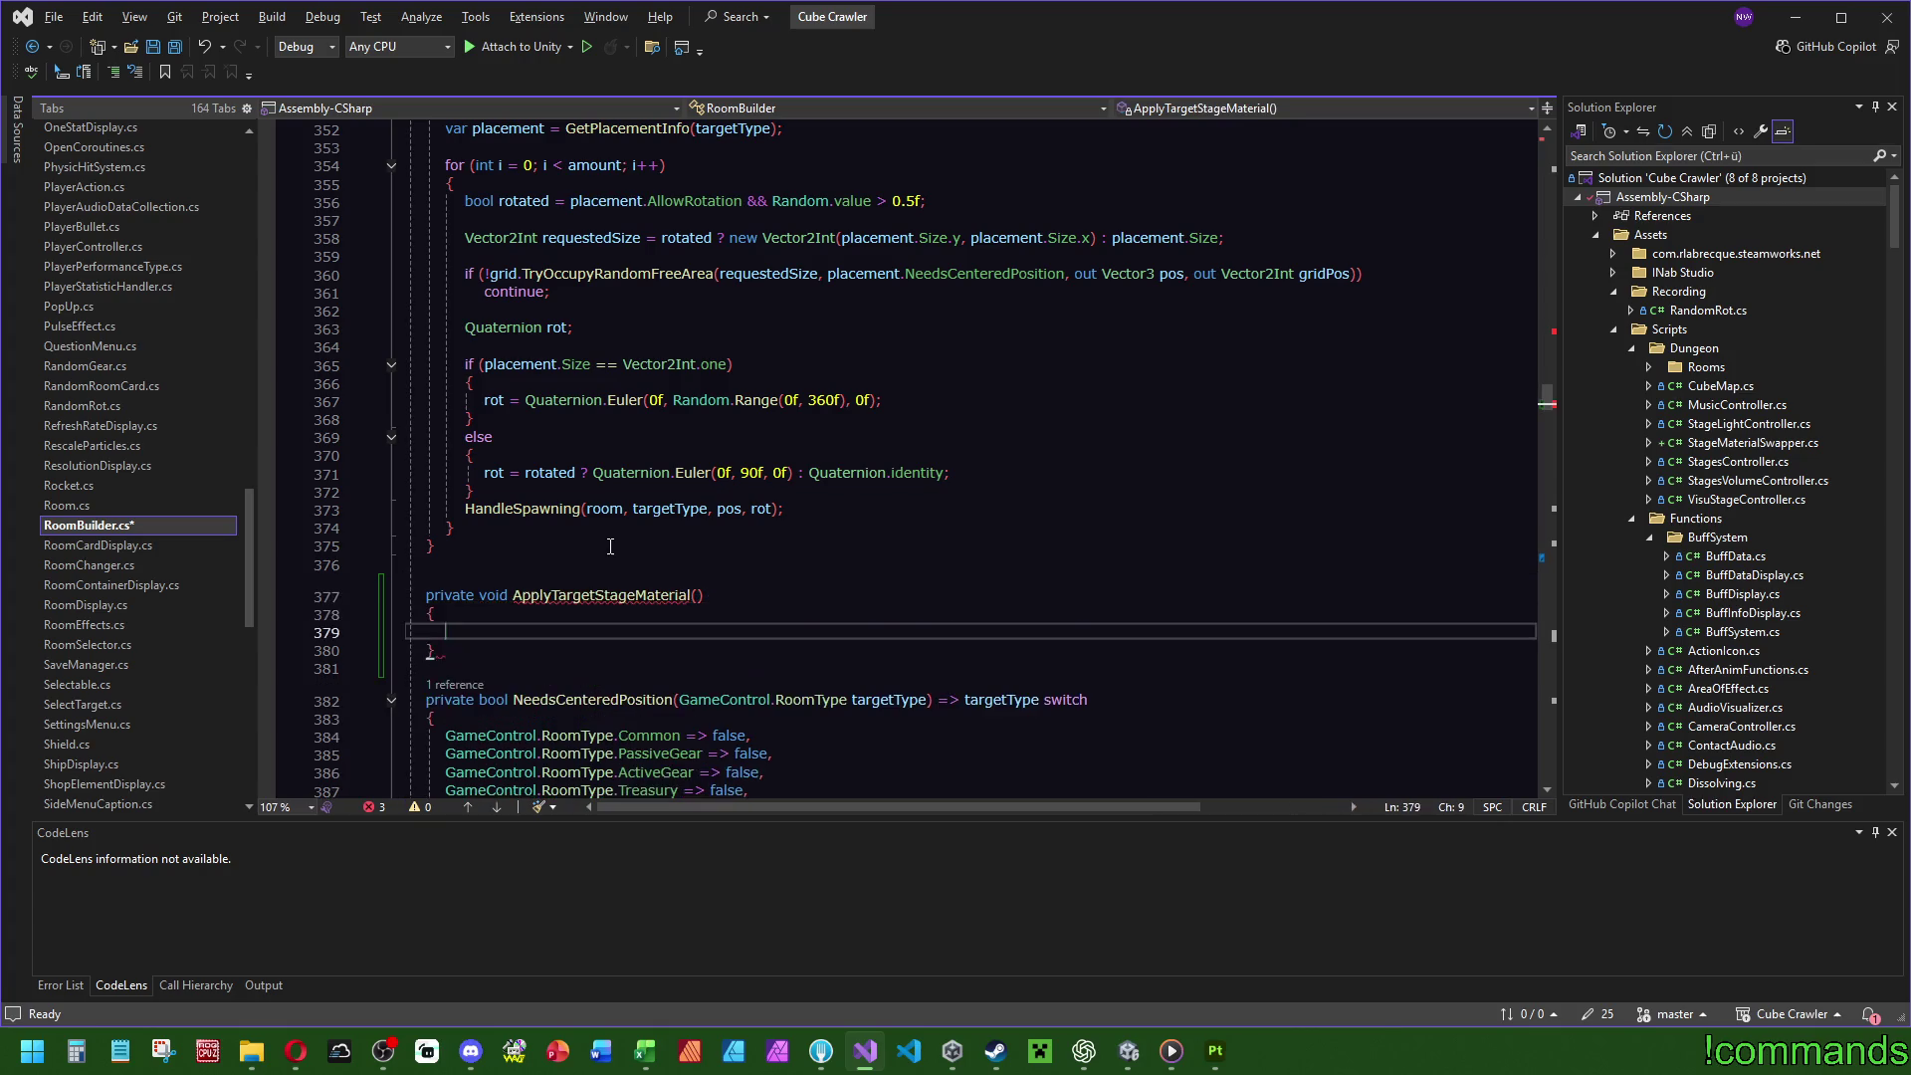
left_click(491, 571)
left_click(716, 601)
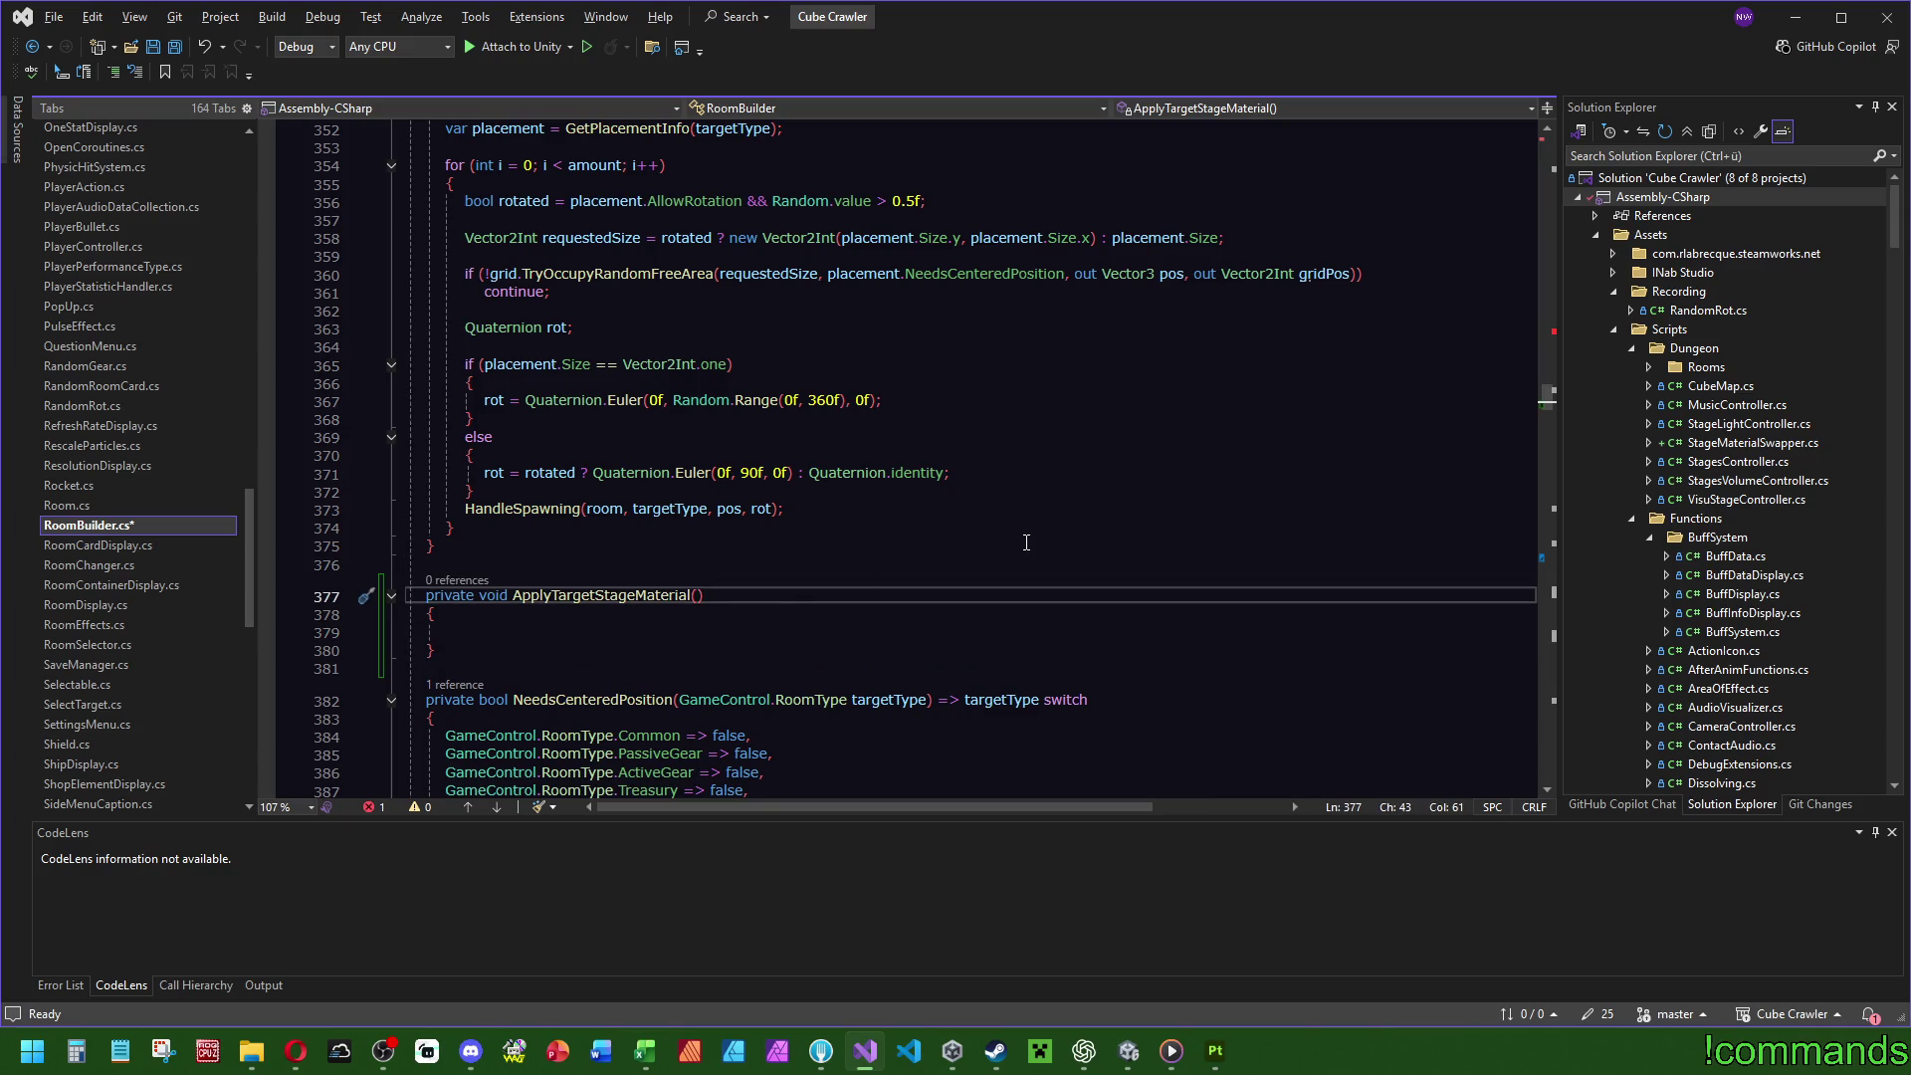
type("GameObject targetObjects")
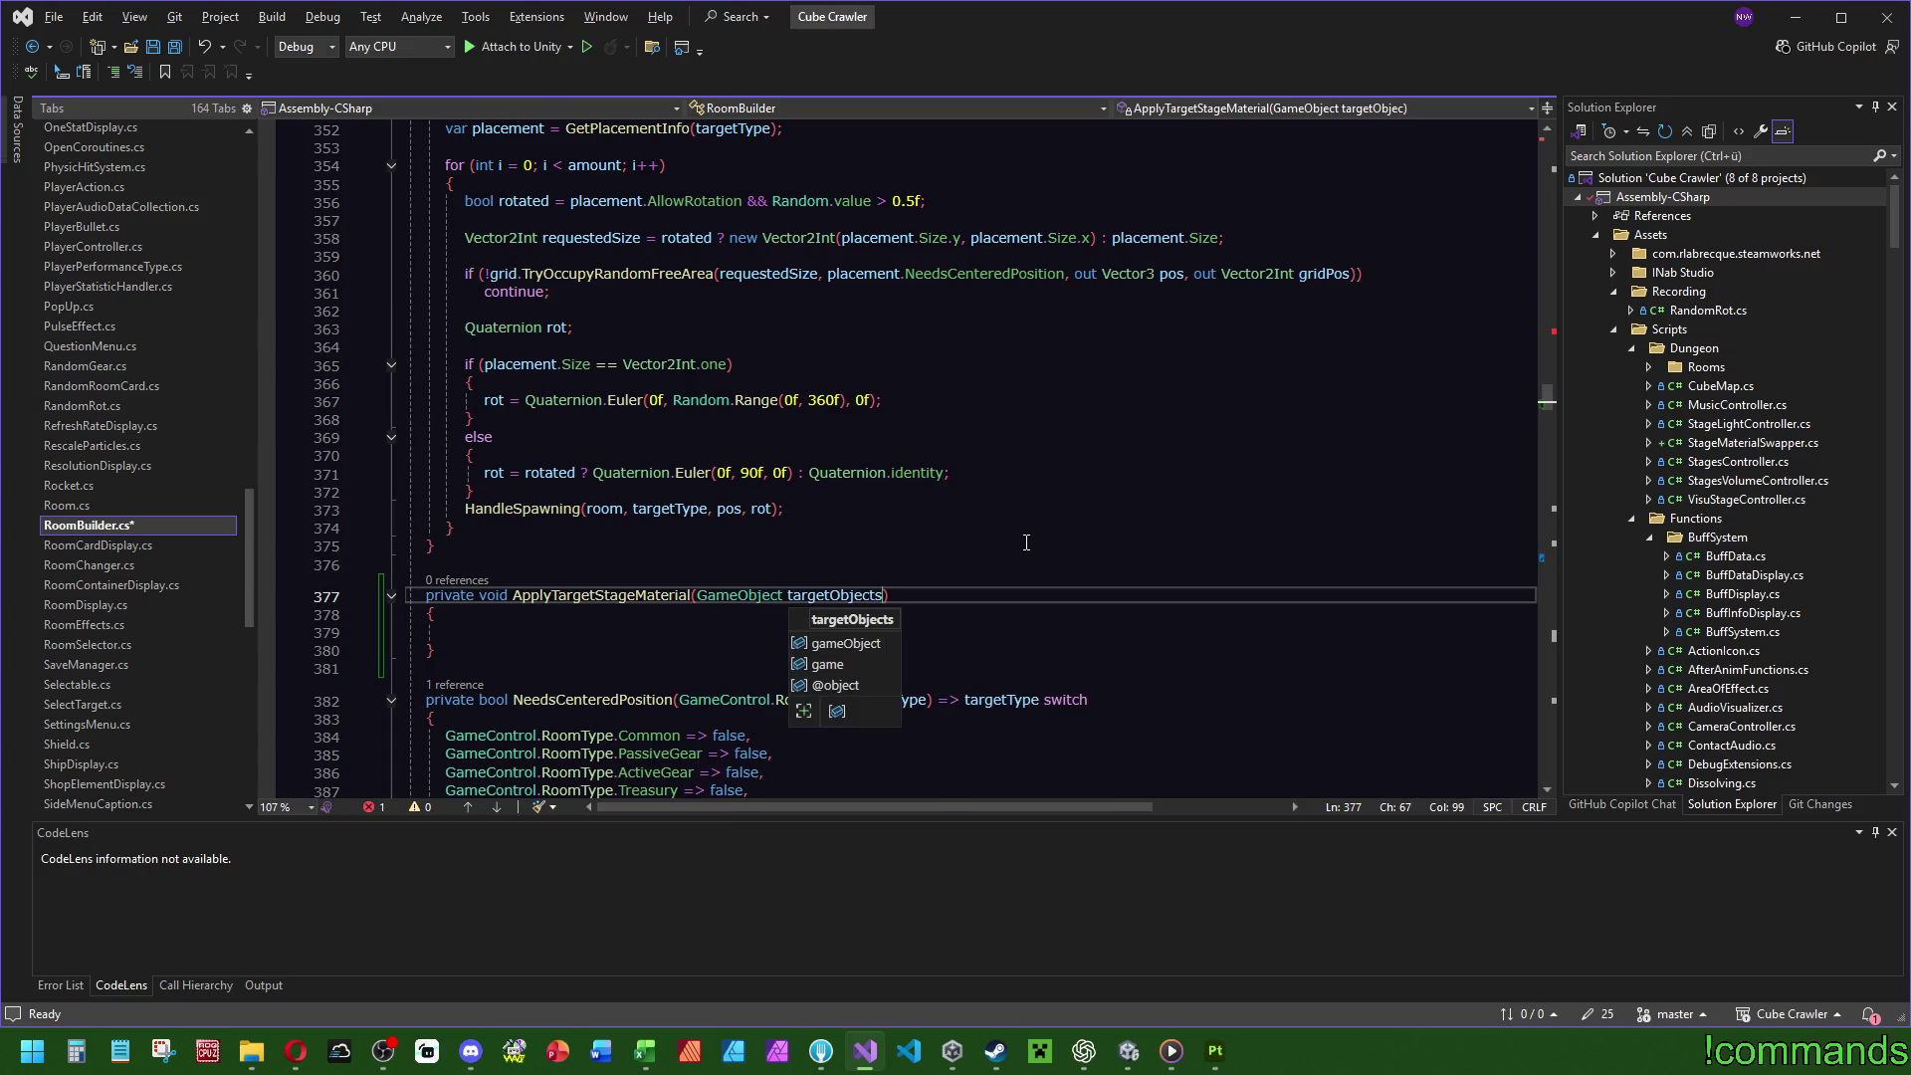
key("BackSpace")
left_click(1026, 542)
scroll(1271, 501, "up", 1)
scroll(1271, 501, "up", 20)
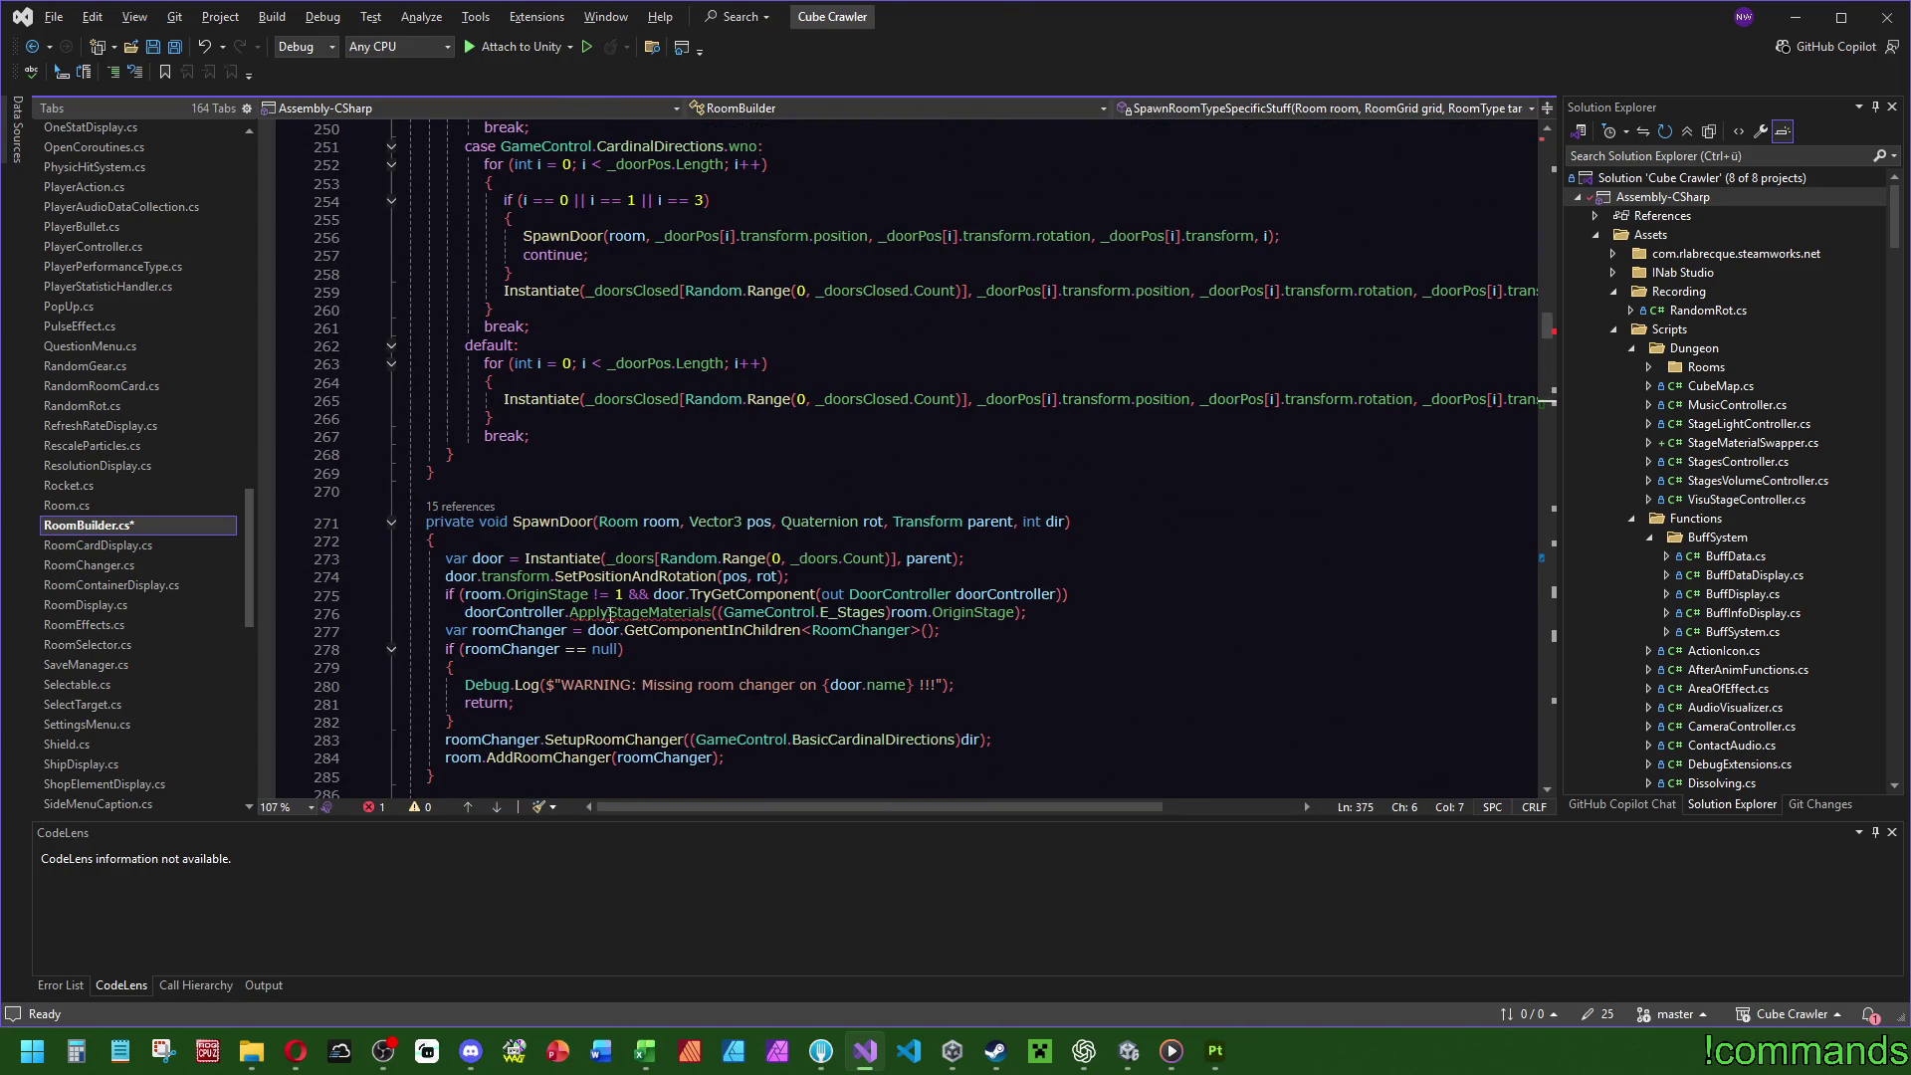
Delete '&& door.TryGetComponent(out DoorController doorController)' from SpawnDoor's if, and copy the room.OriginStage cast.
left_click(487, 559)
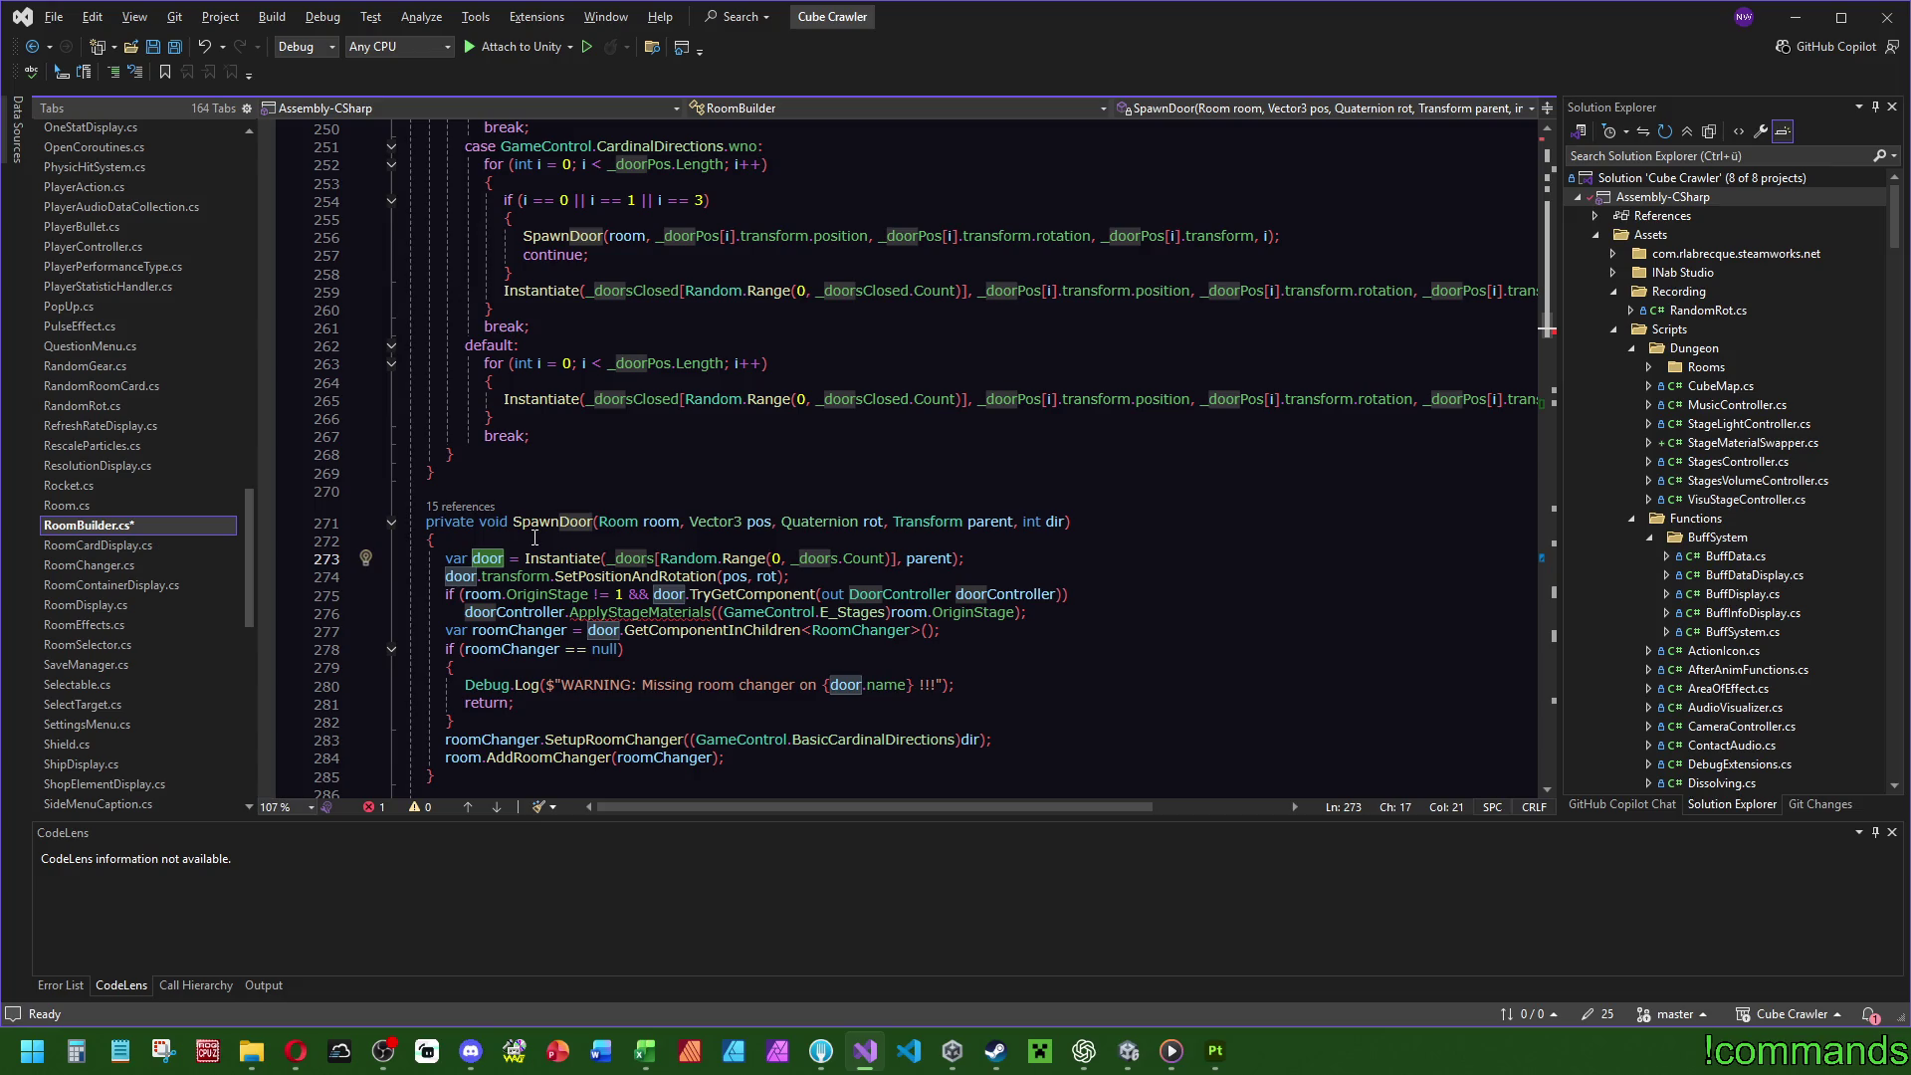
scroll(523, 530, "down", 1)
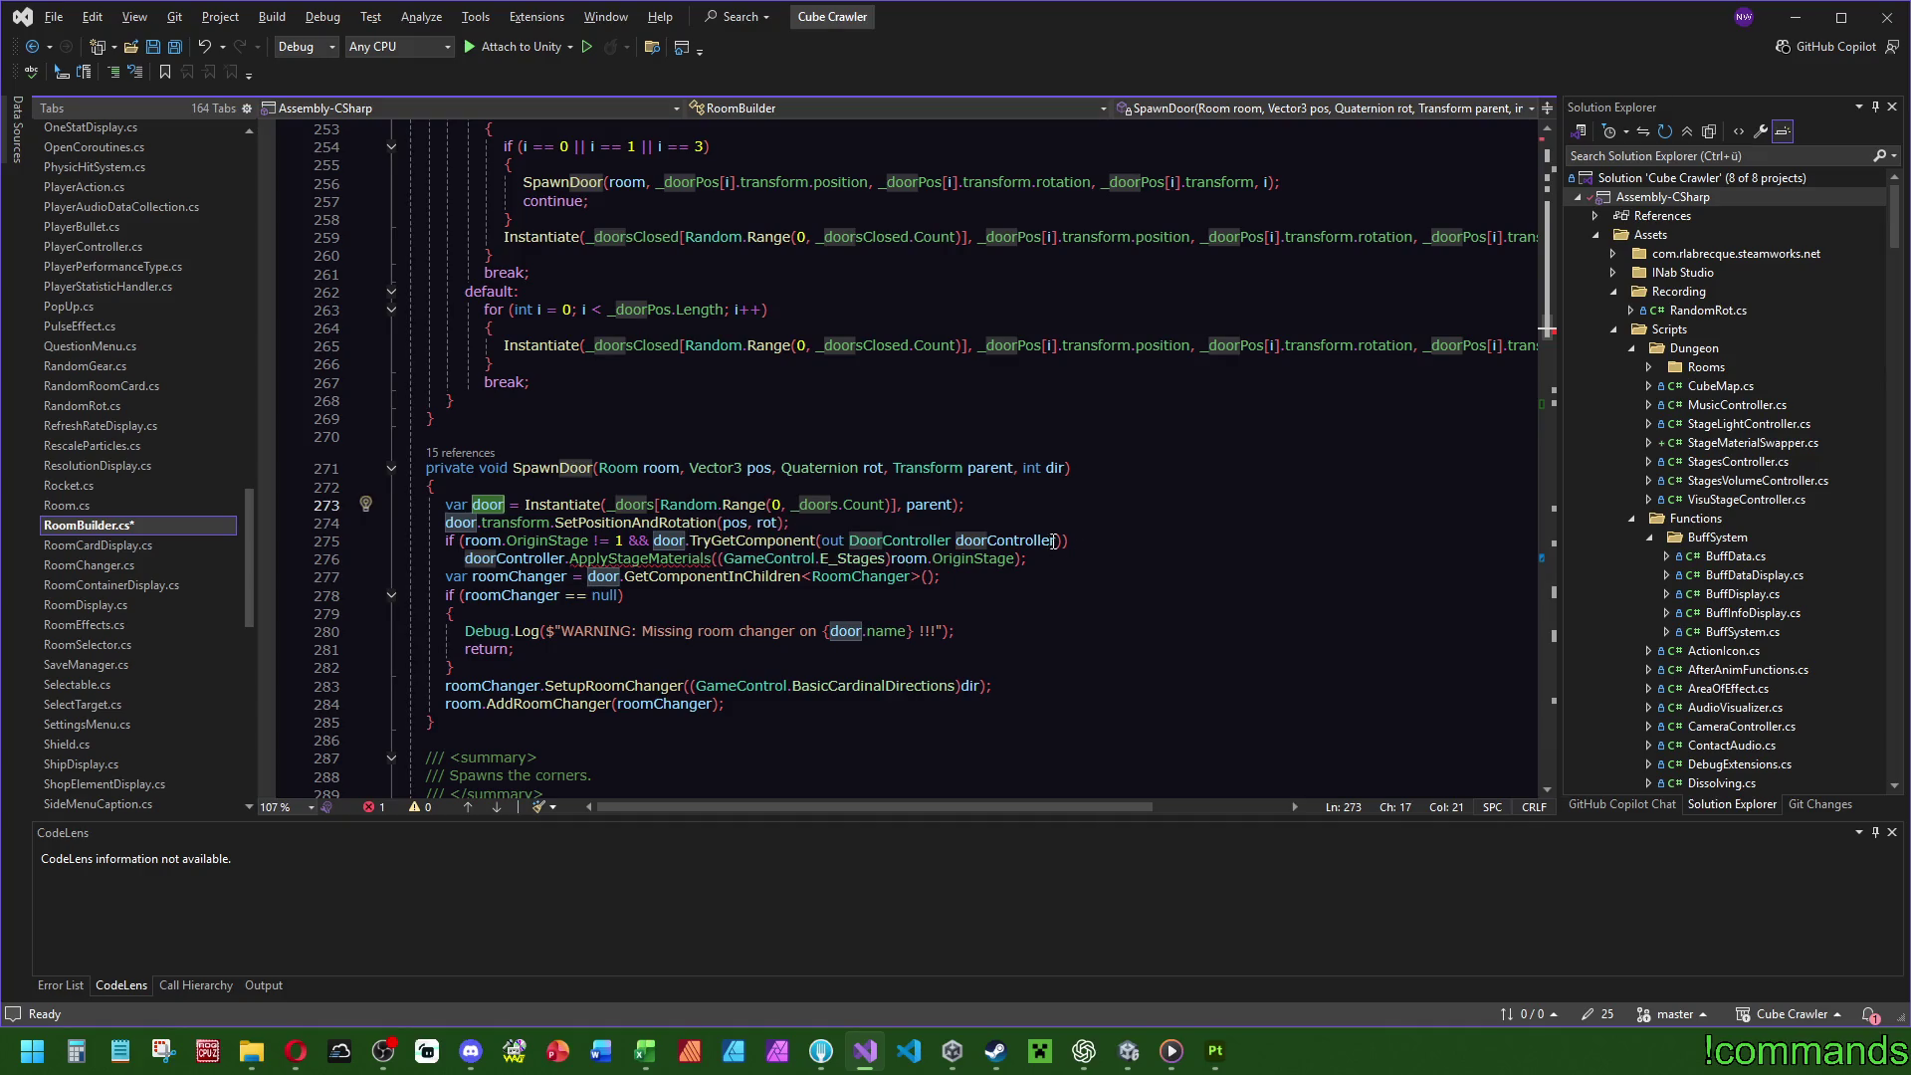
left_click_drag(1060, 541, 631, 540)
key("Delete")
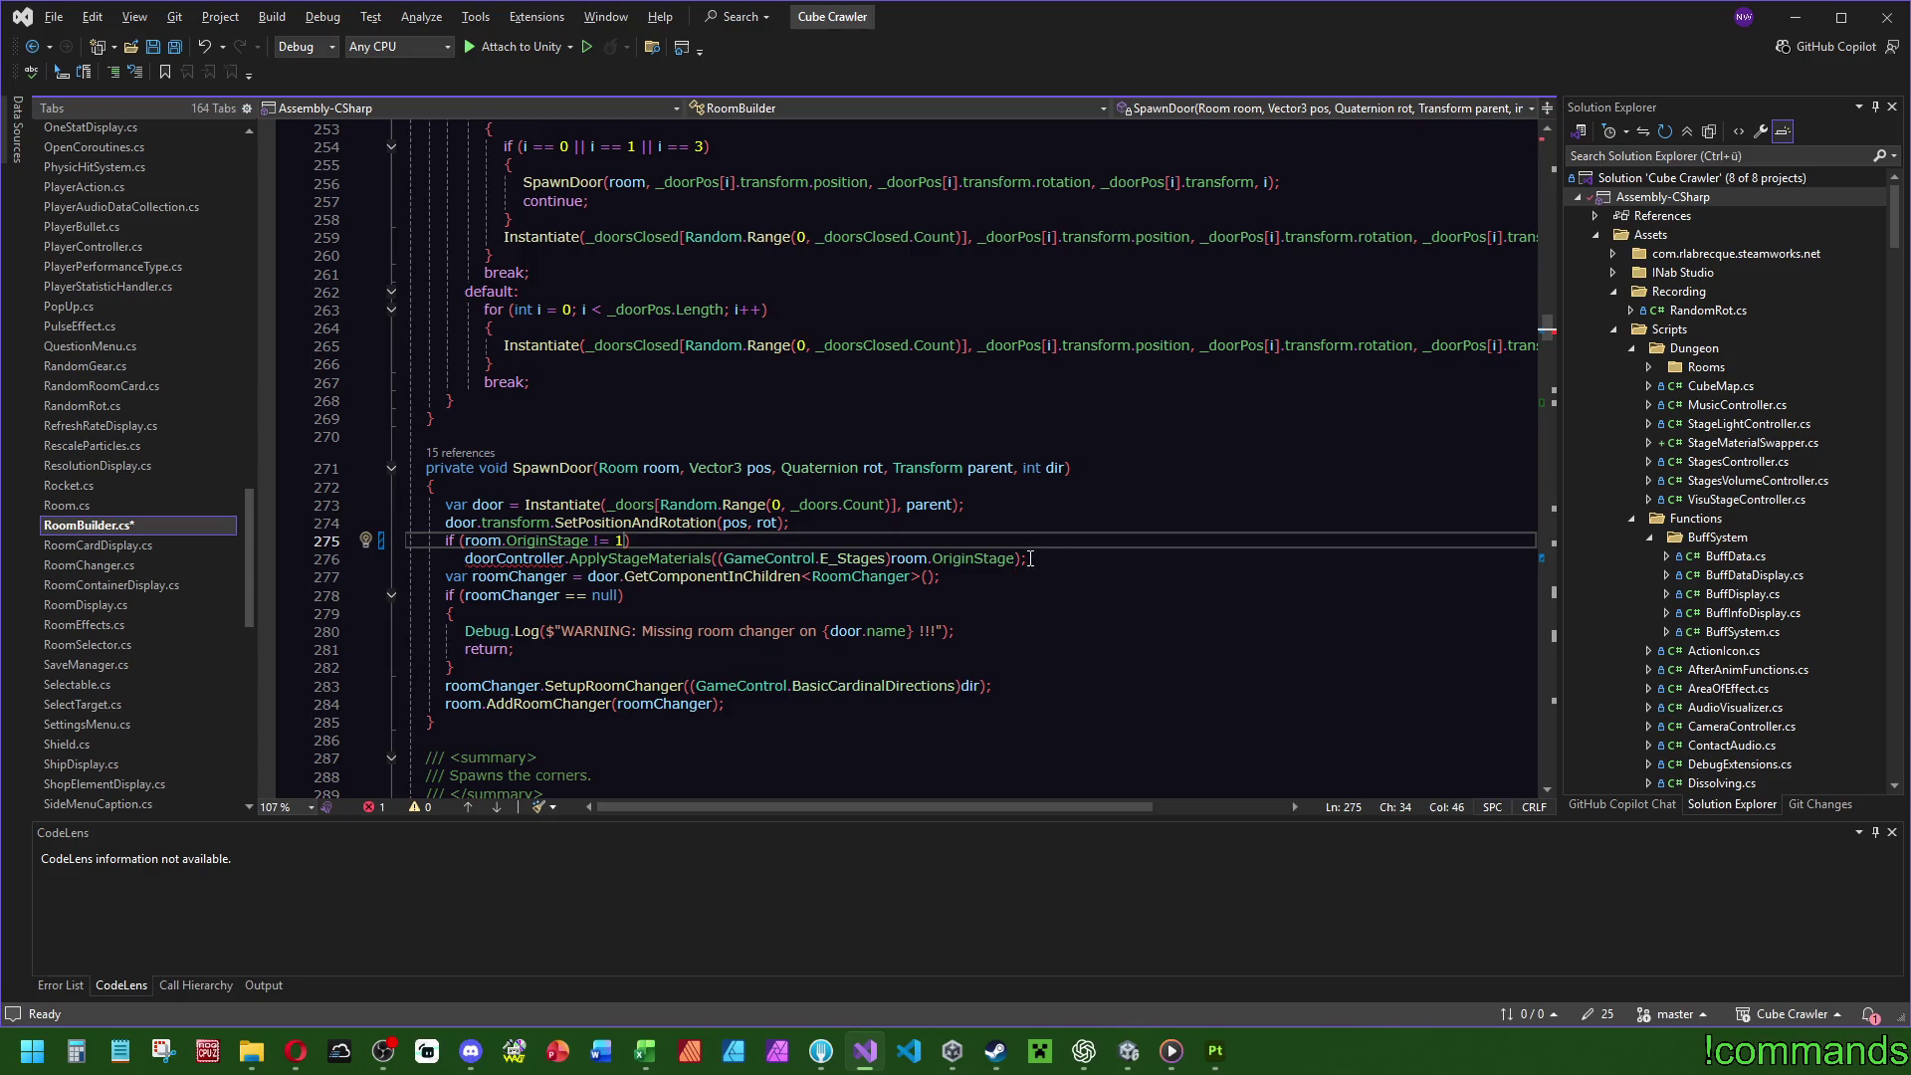
mouse_move(1015, 558)
left_mouse_down()
mouse_move(467, 559)
mouse_move(720, 558)
left_mouse_up()
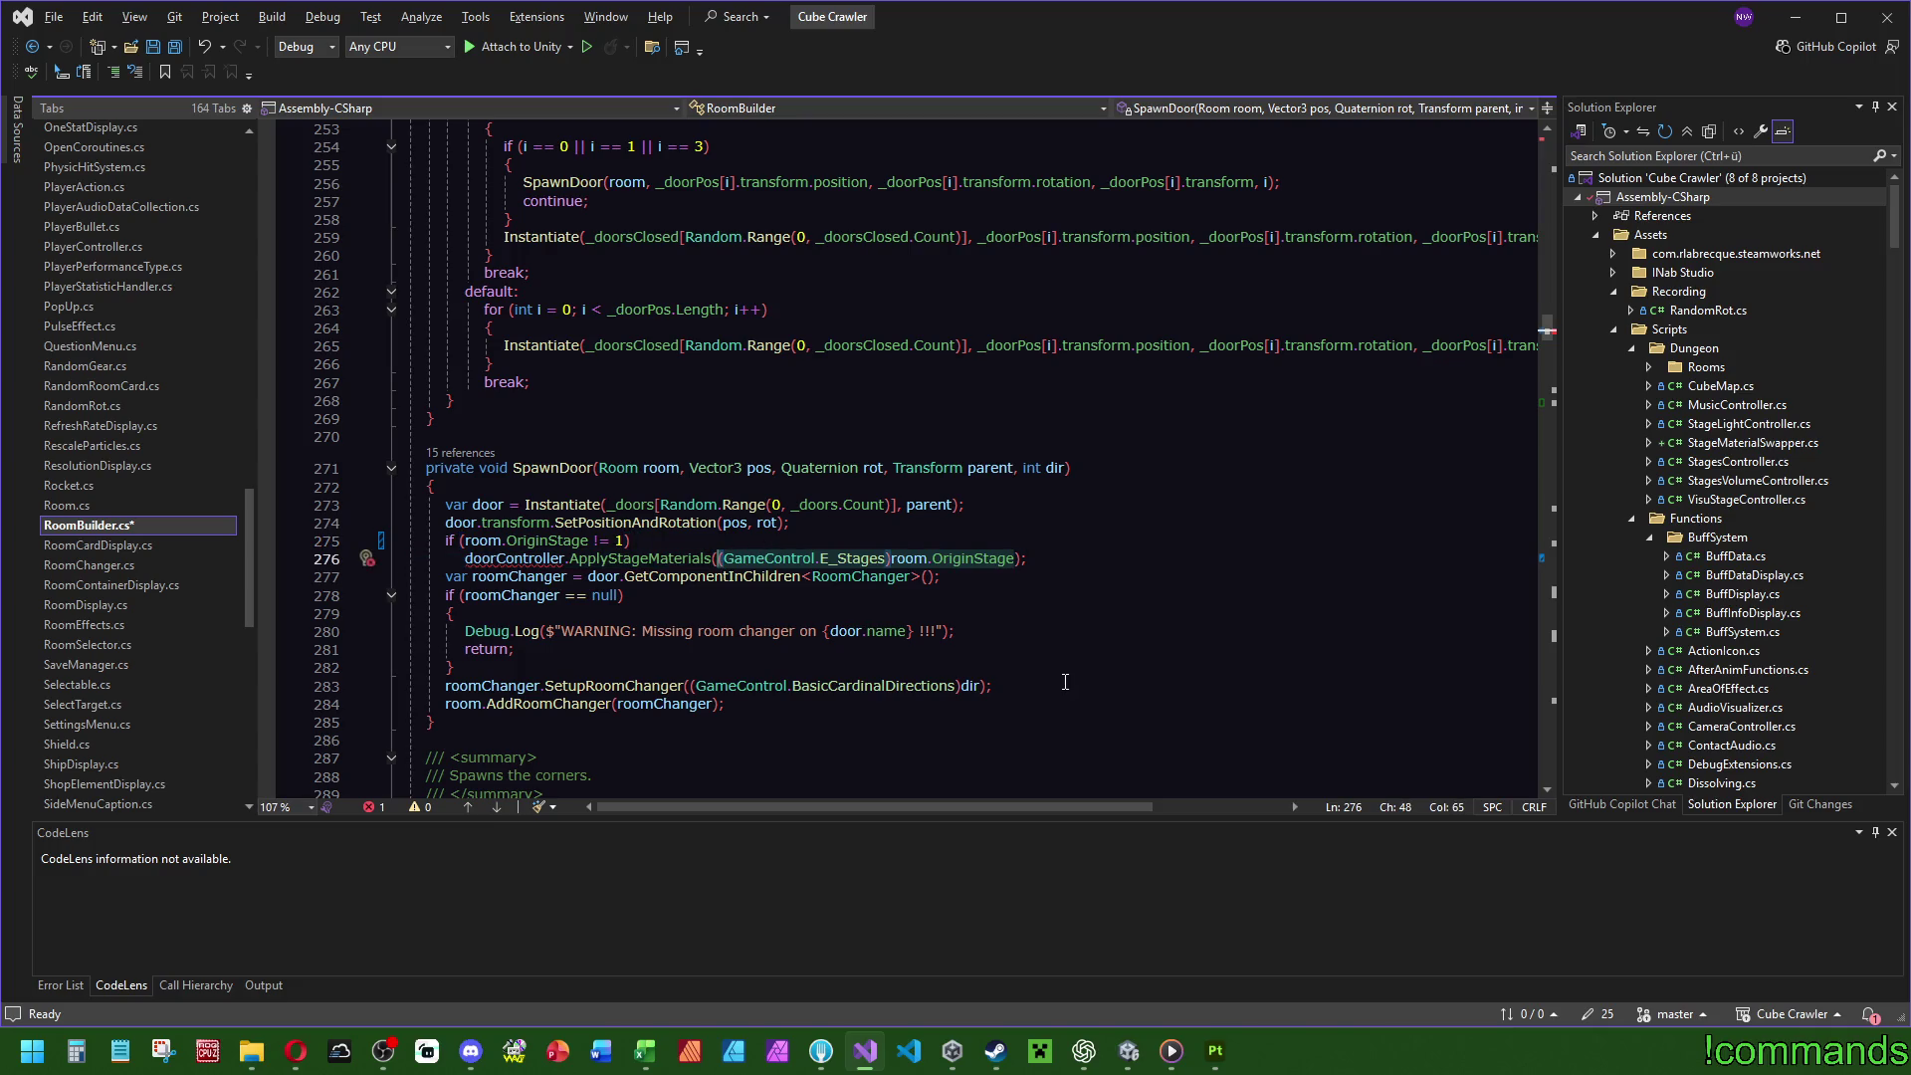
scroll(1049, 691, "down", 20)
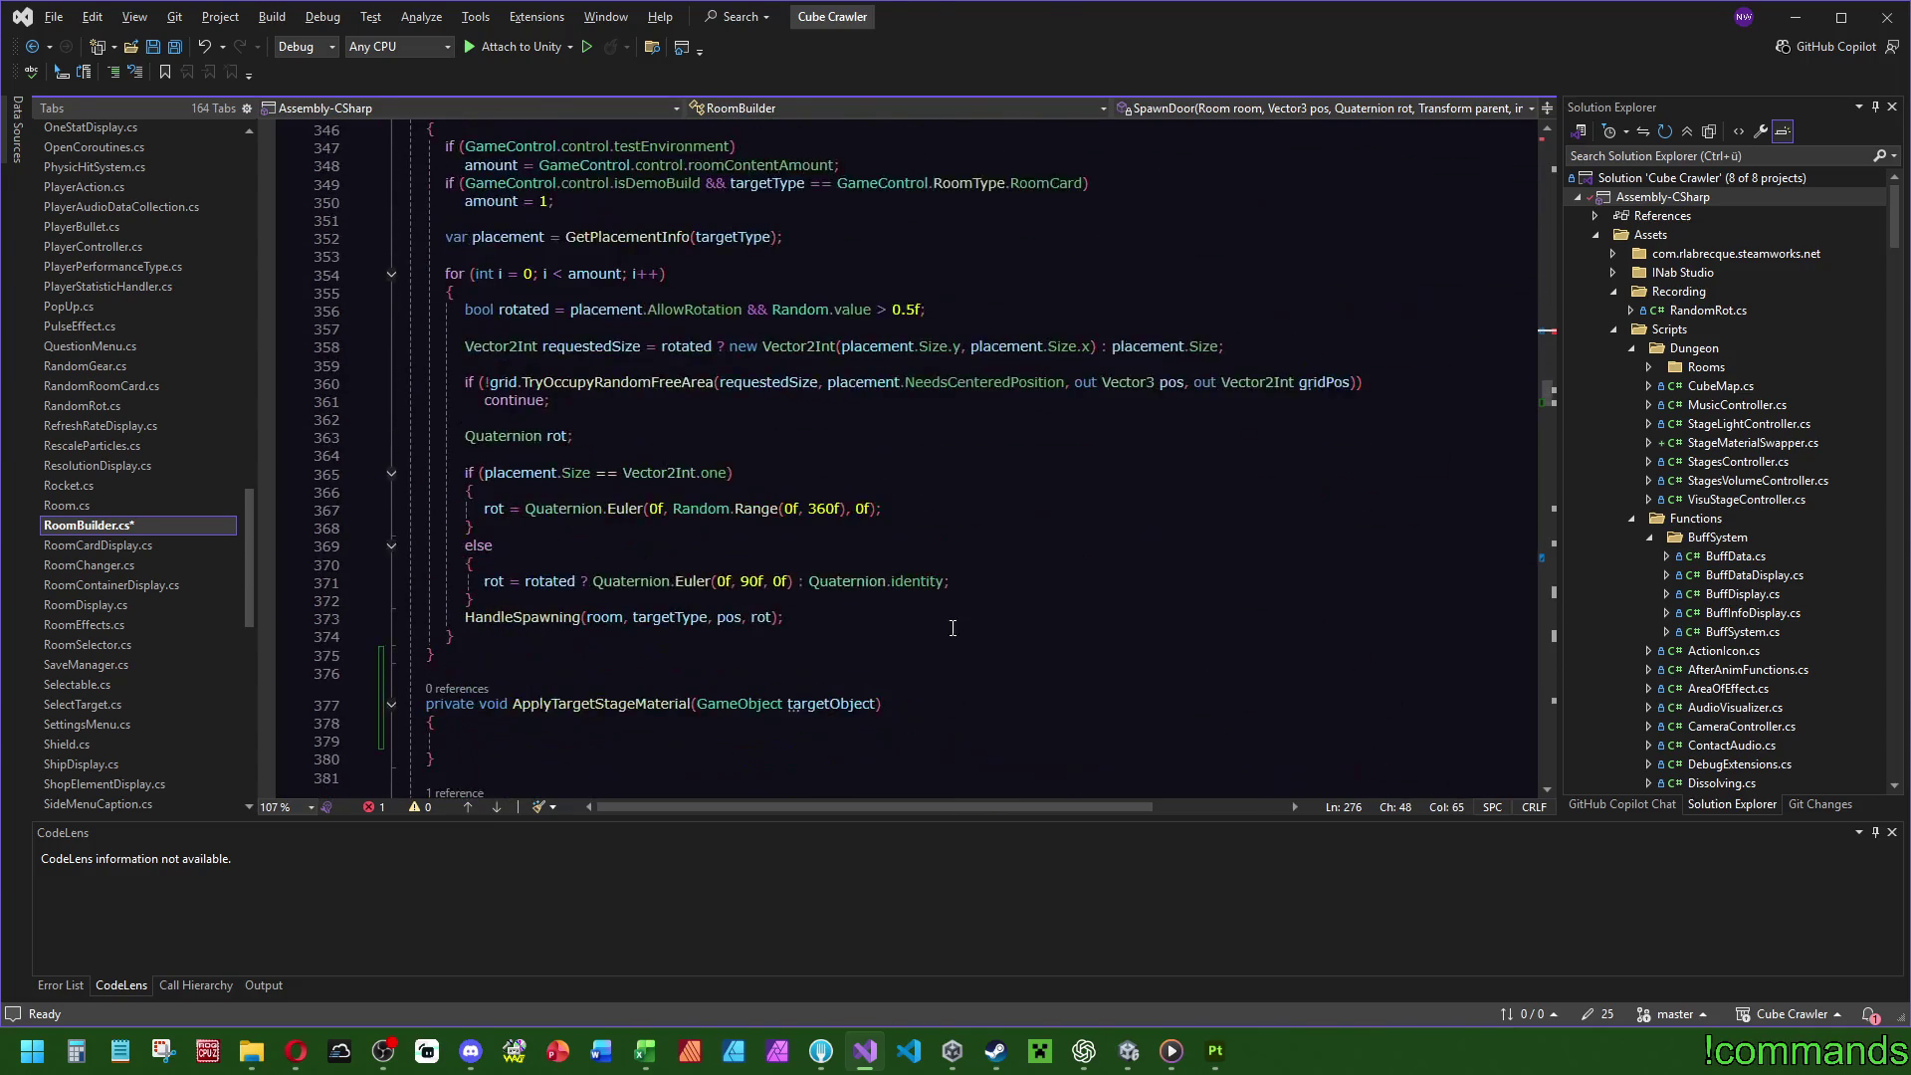
Add a GameControl.E_Stages stage parameter to ApplyTargetStageMaterial's signature.
left_click(876, 595)
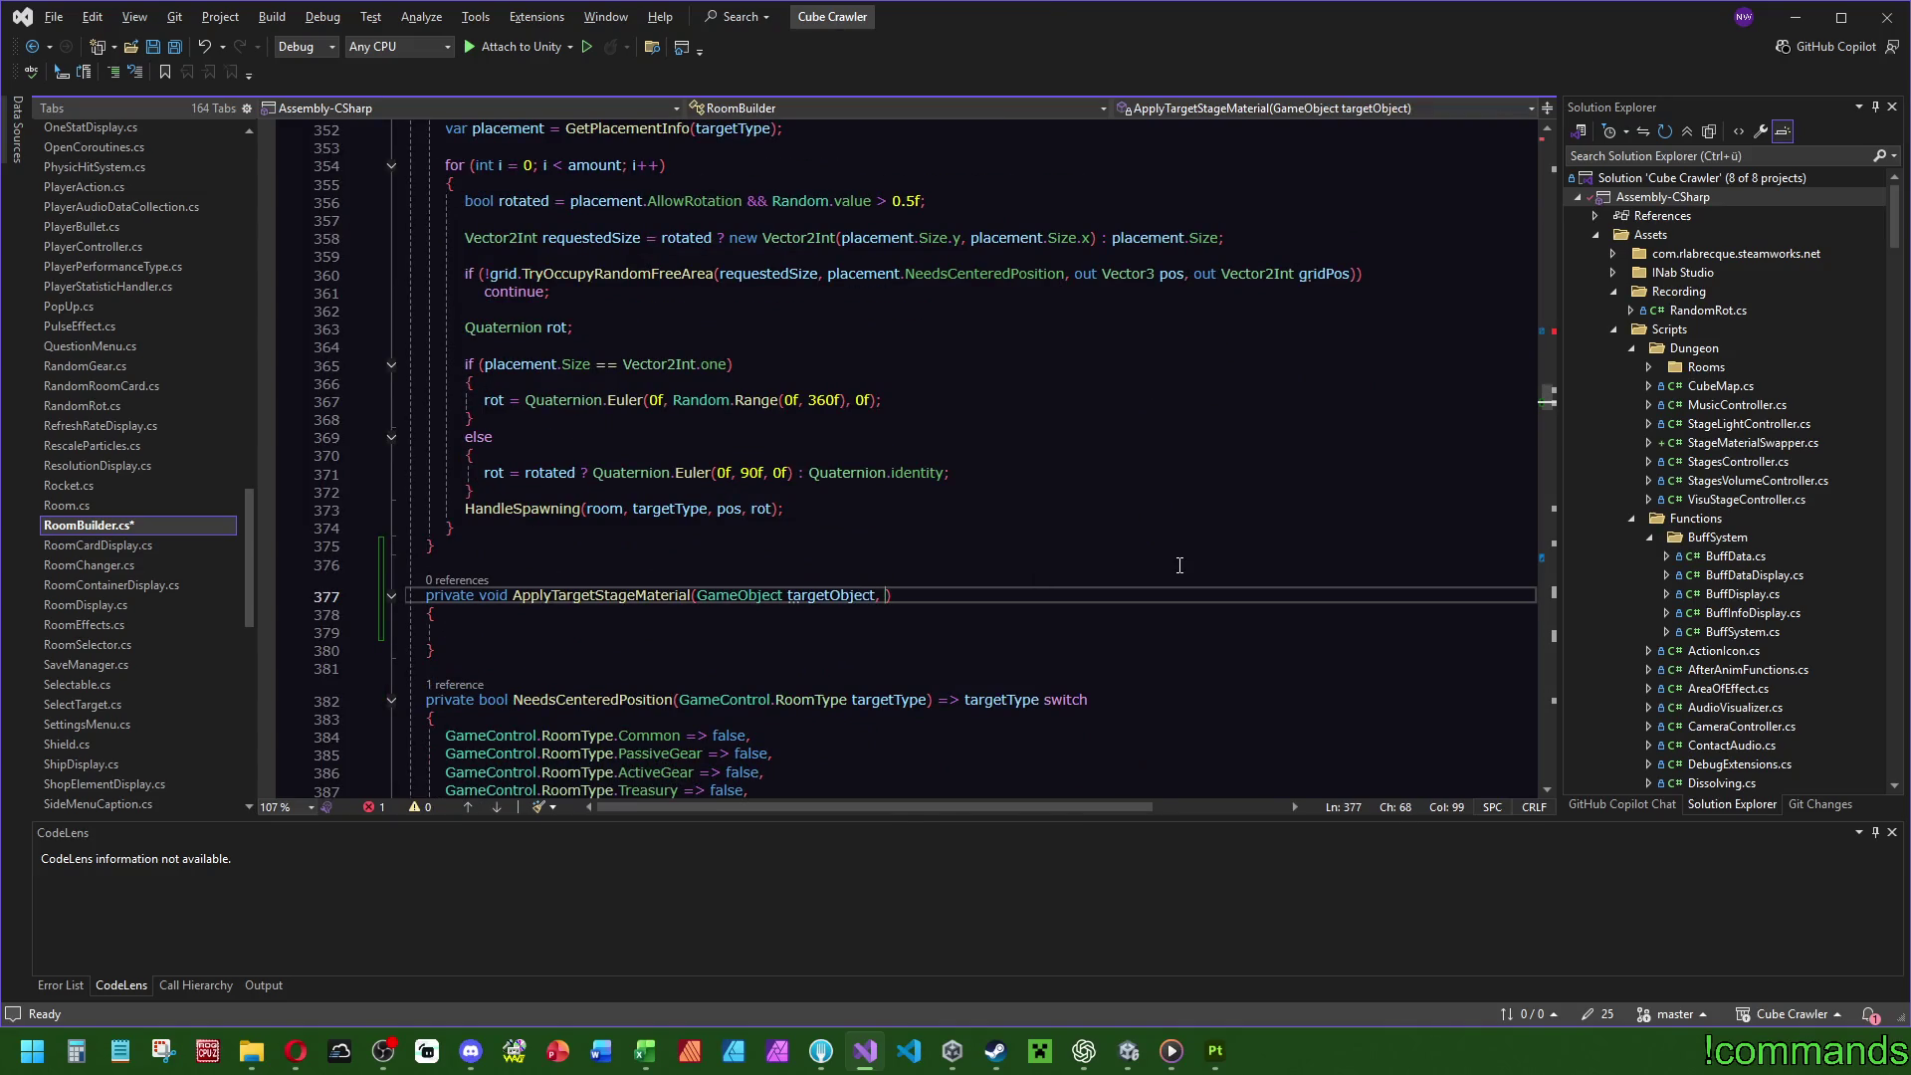
type("GameControl.E_Stages stage")
scroll(1095, 577, "up", 20)
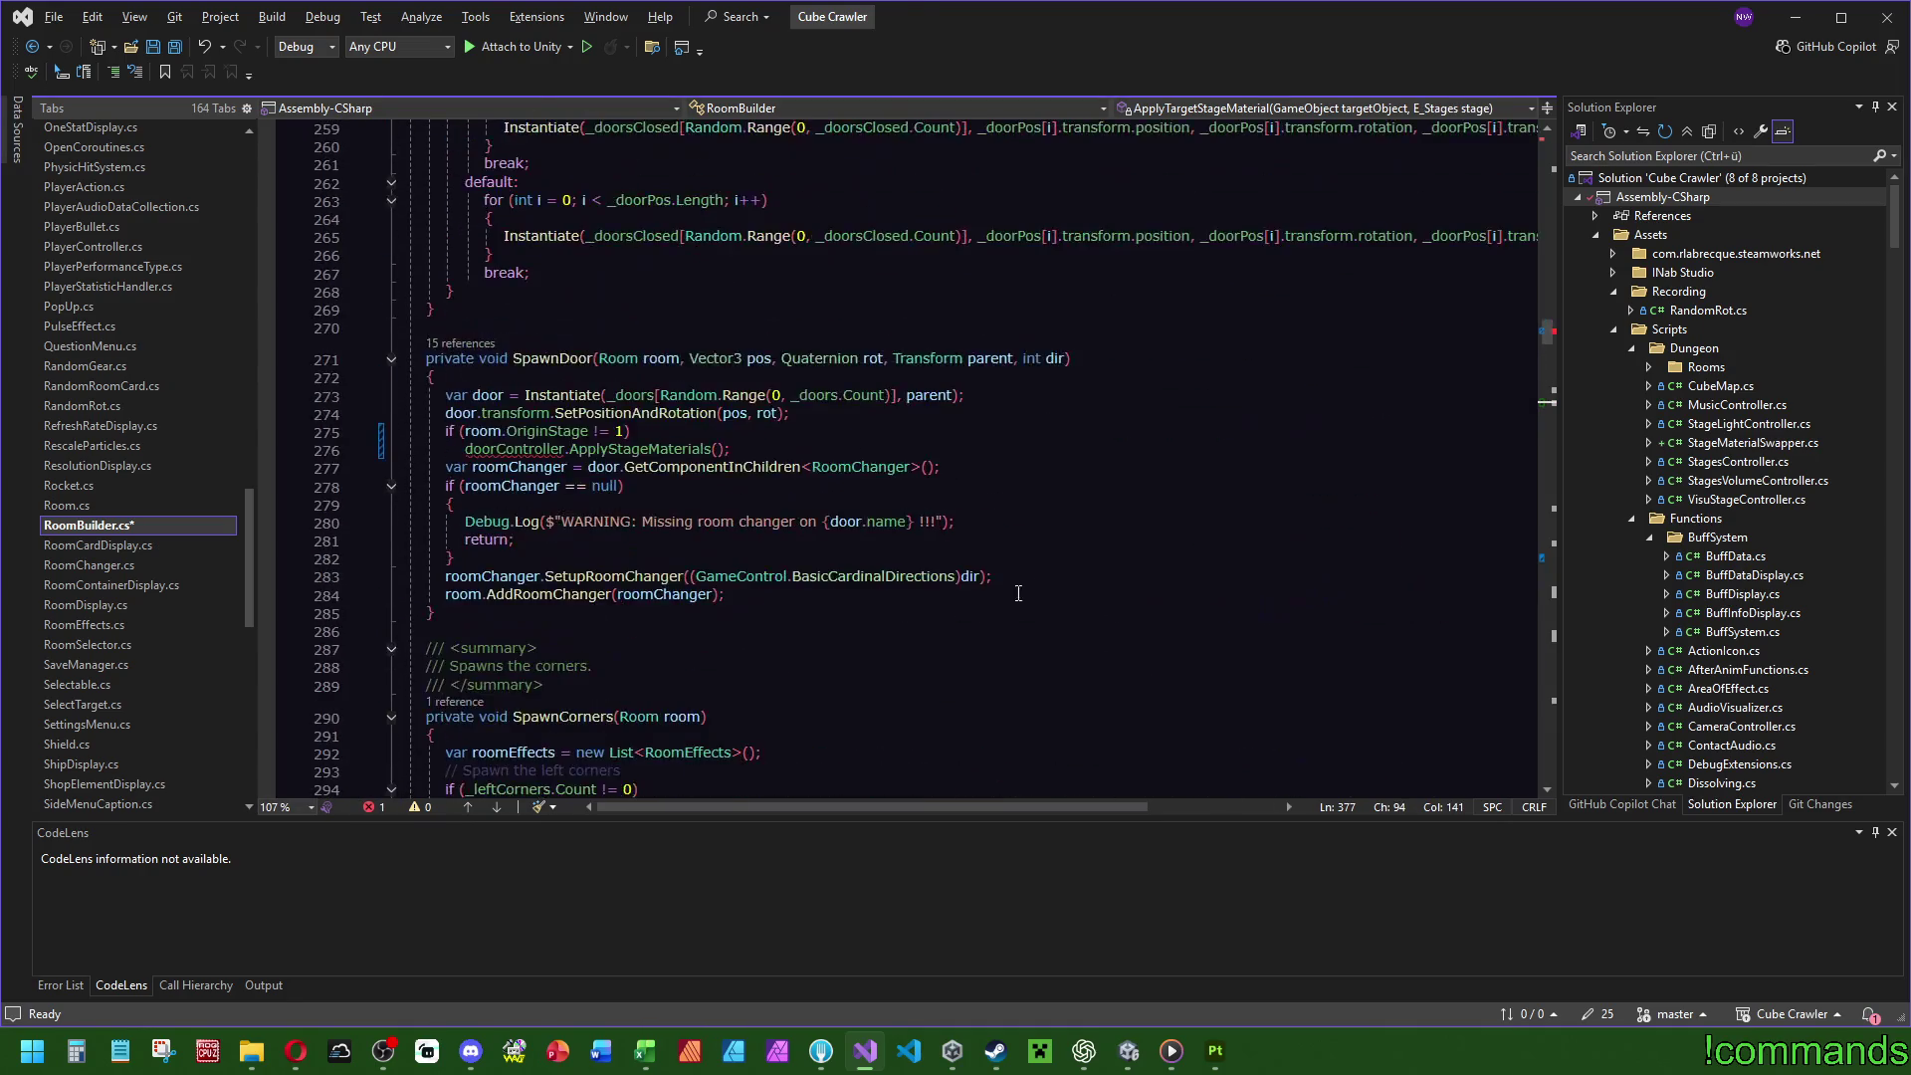
Replace the old call with ApplyTargetStageMaterial(door, (GameControl.E_Stages)room.OriginStage) and jump to its definition.
triple_click(791, 444)
key("BackSpace")
type("apply")
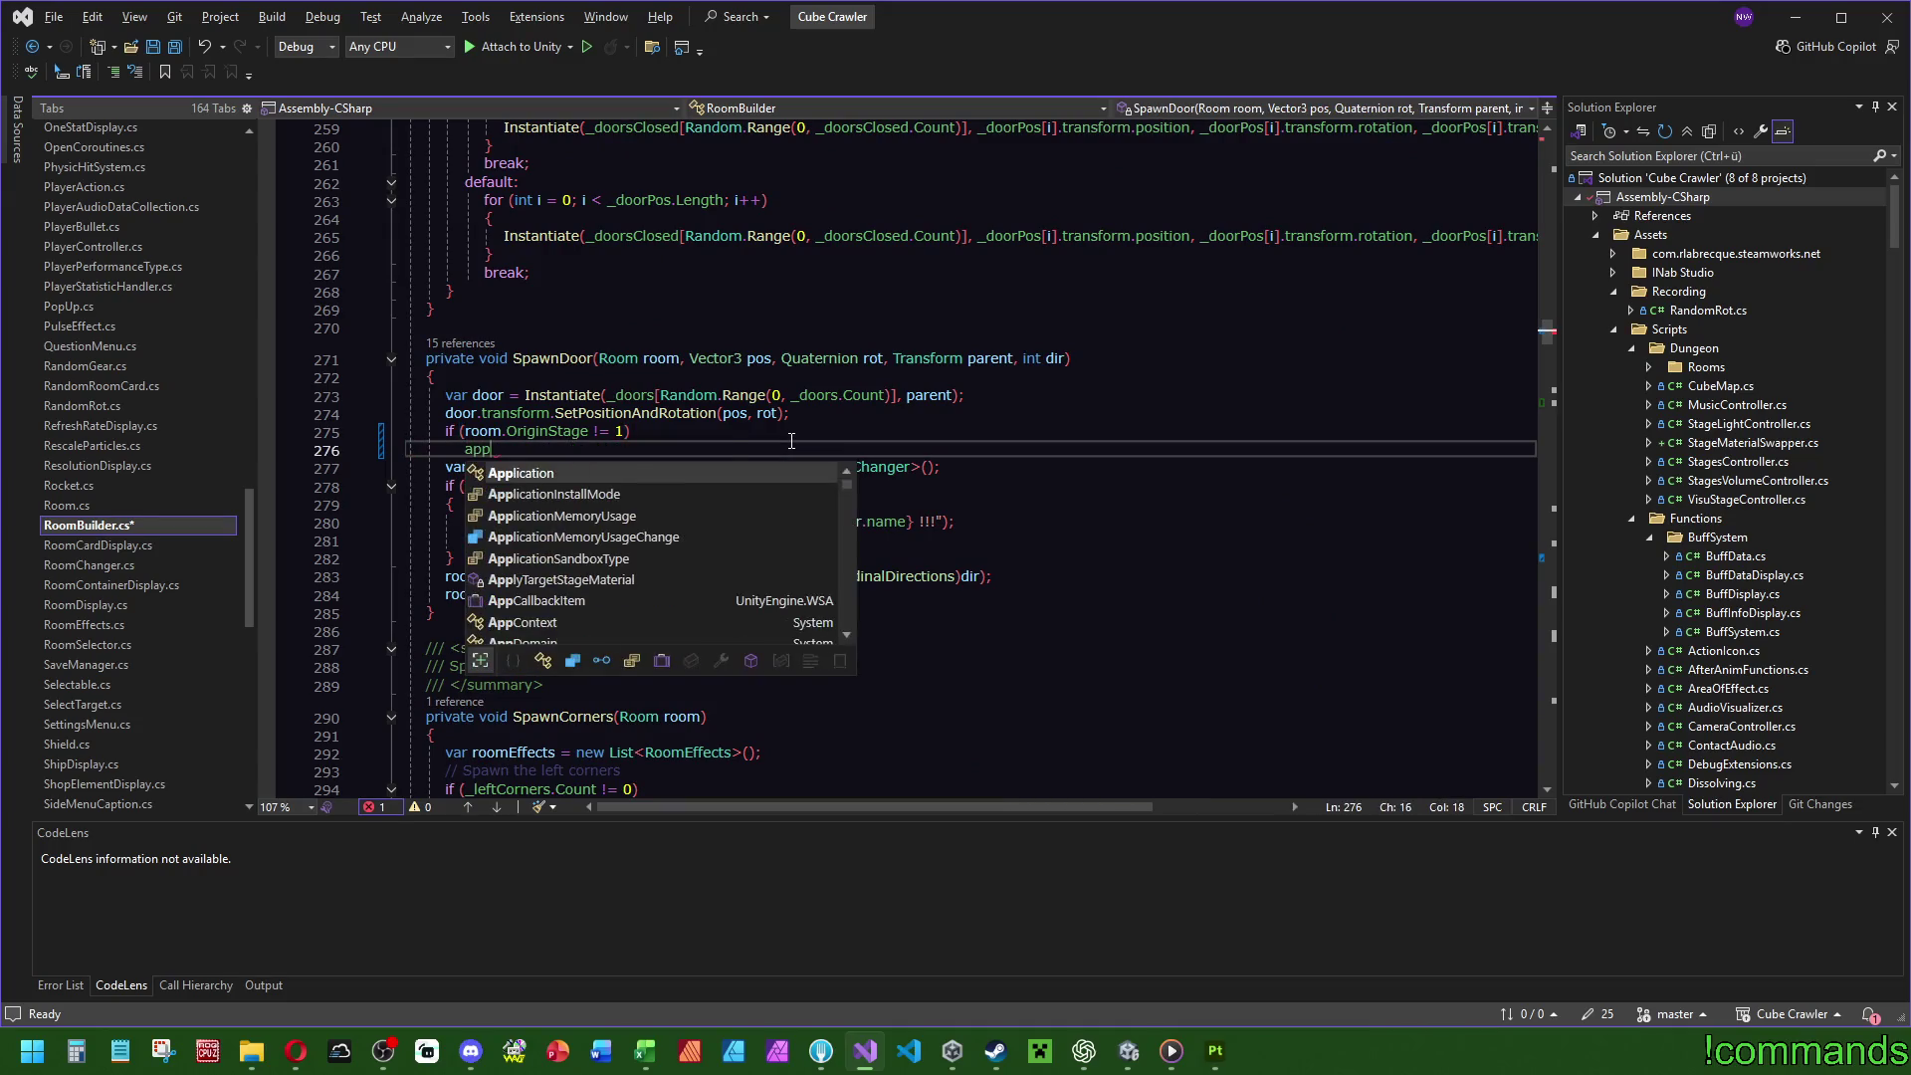
key("Tab")
type("();")
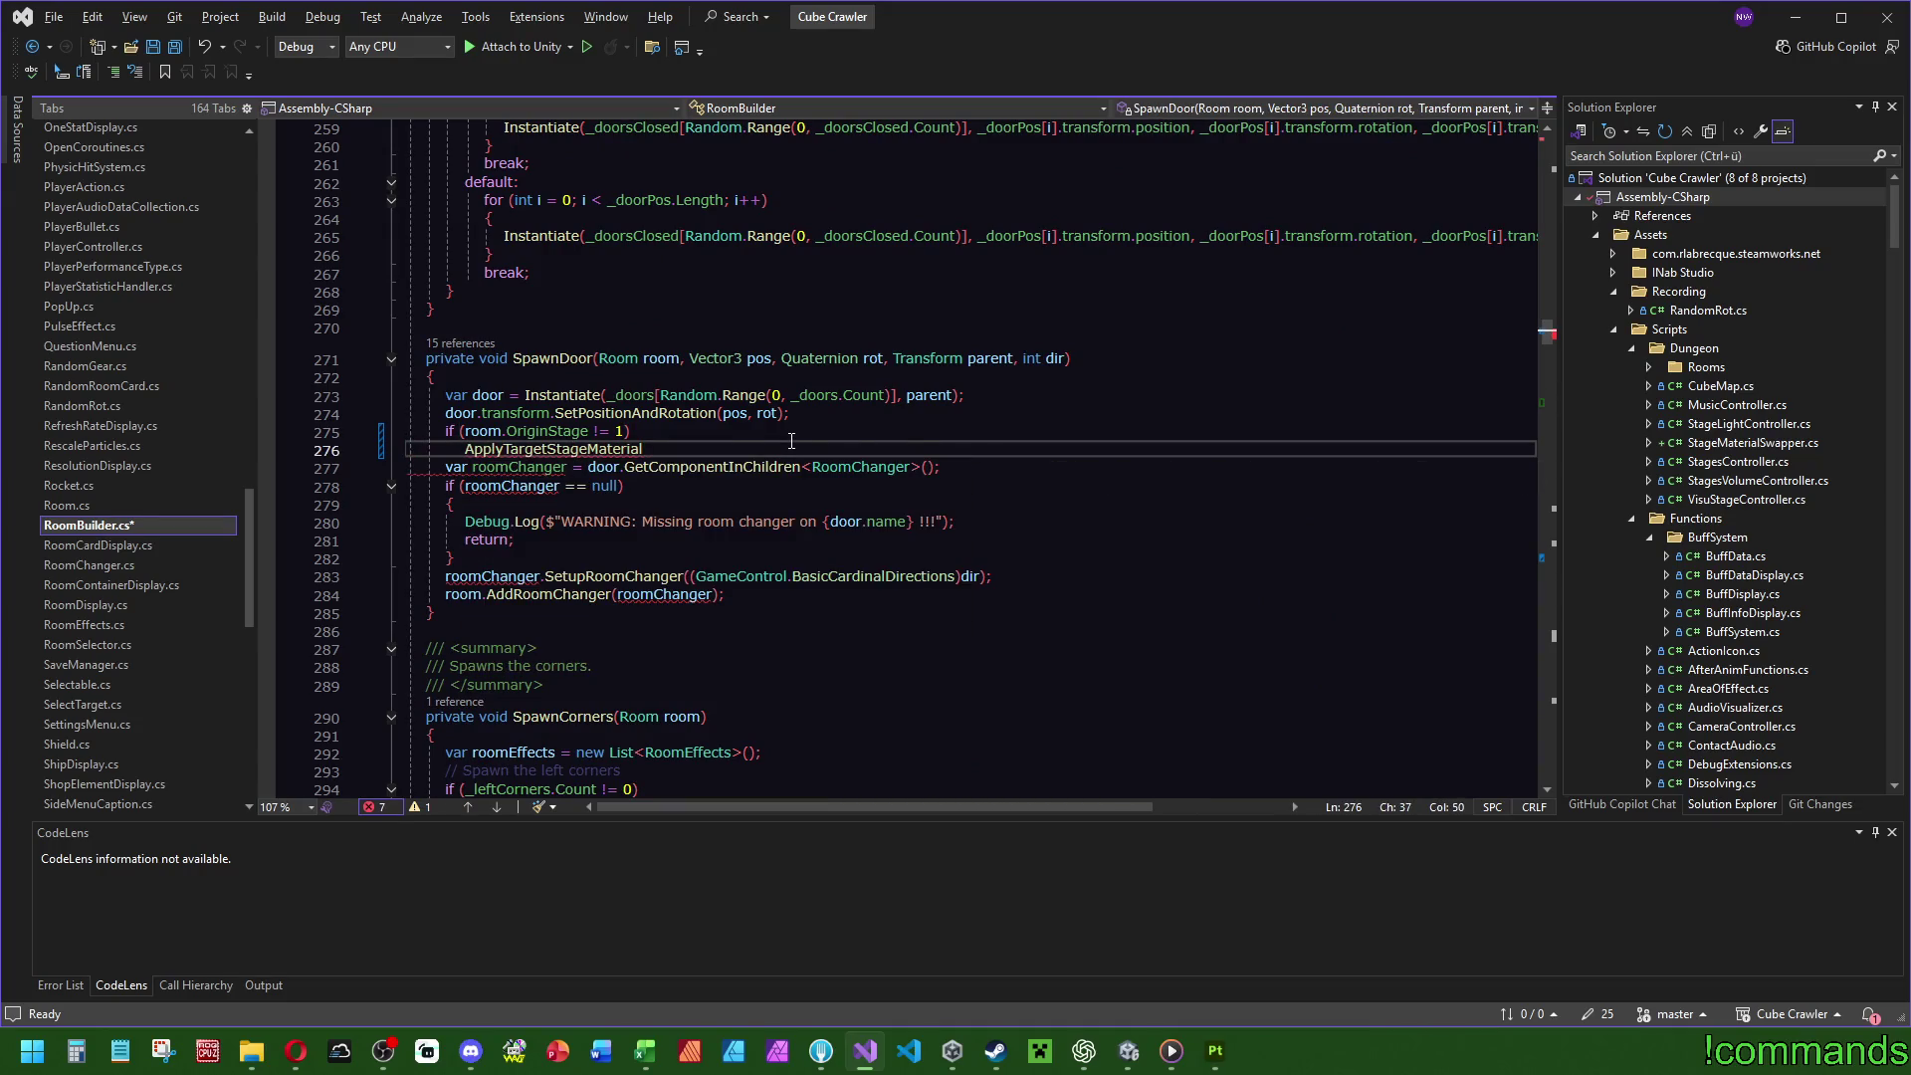
key("Left")
key("Left")
type("door,")
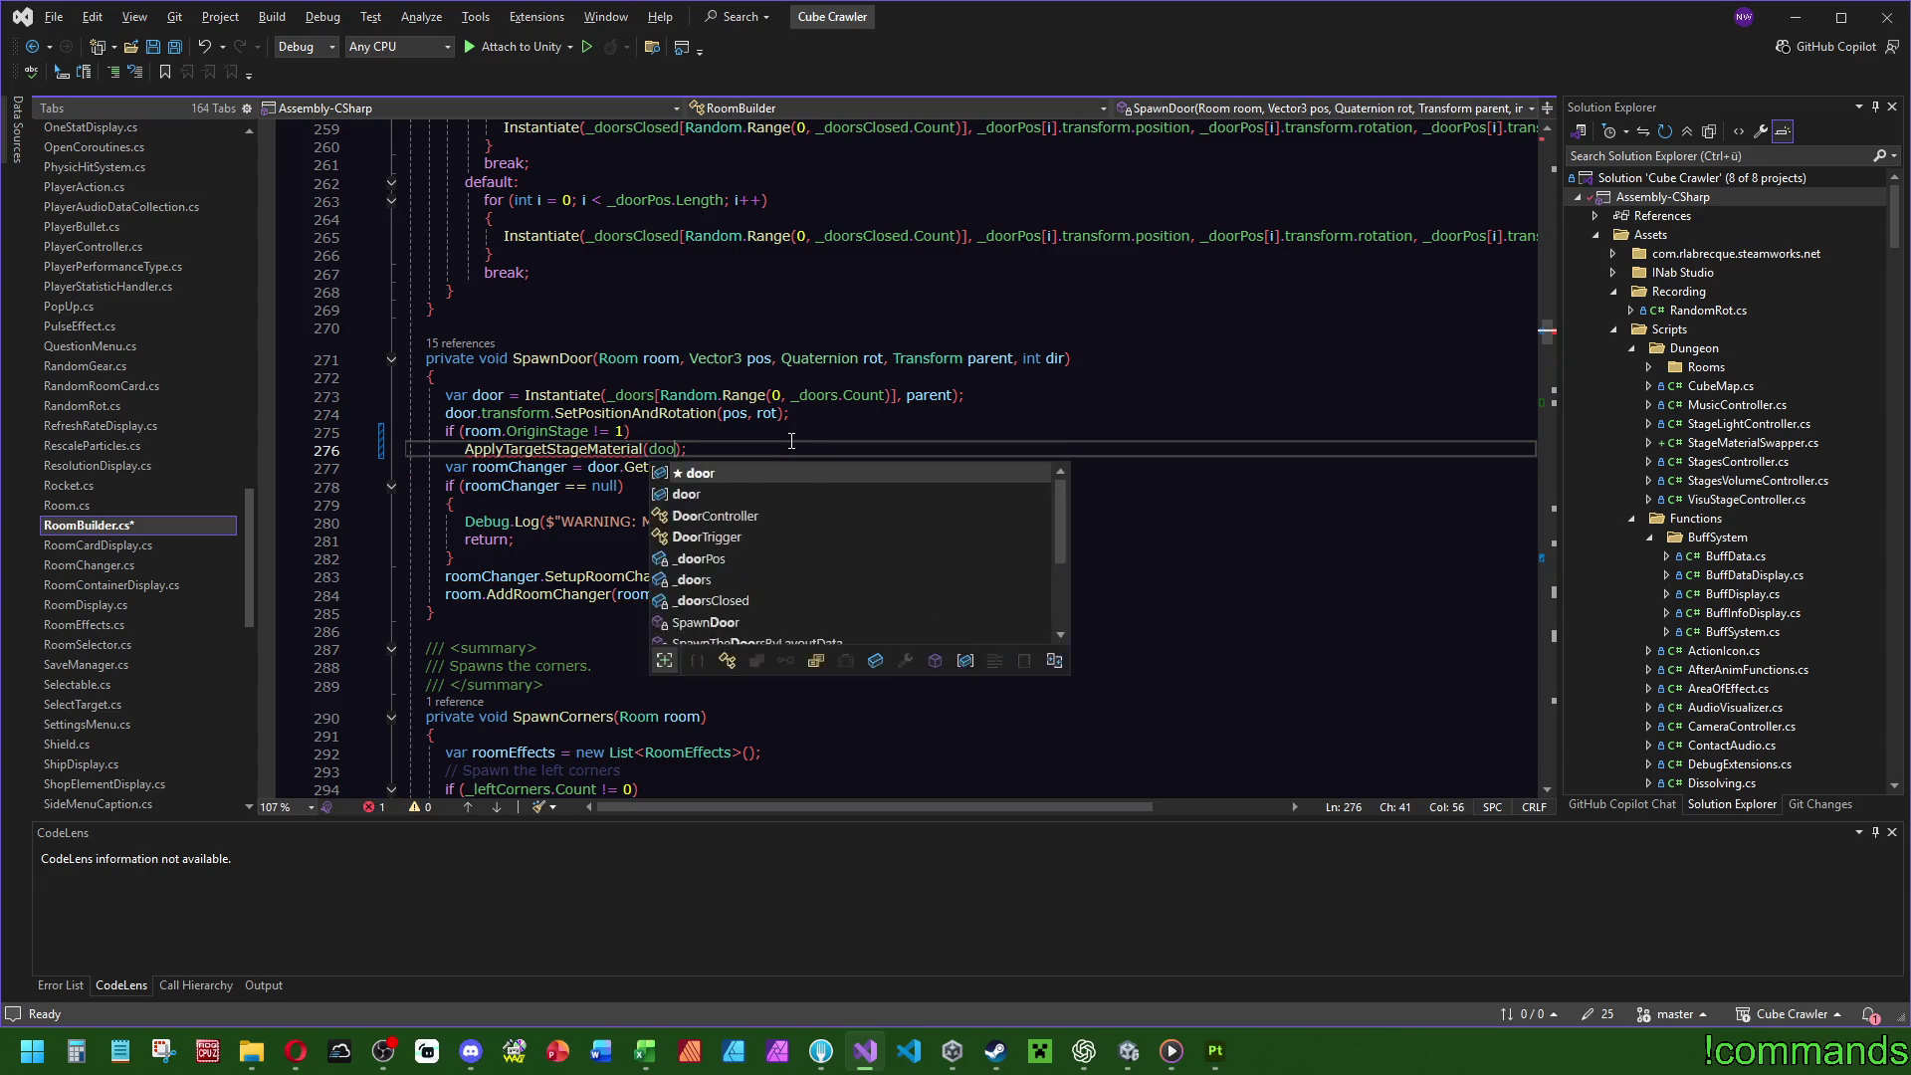
type("(GameControl.E_Stages)room.OriginStage")
key("Up")
key("Up")
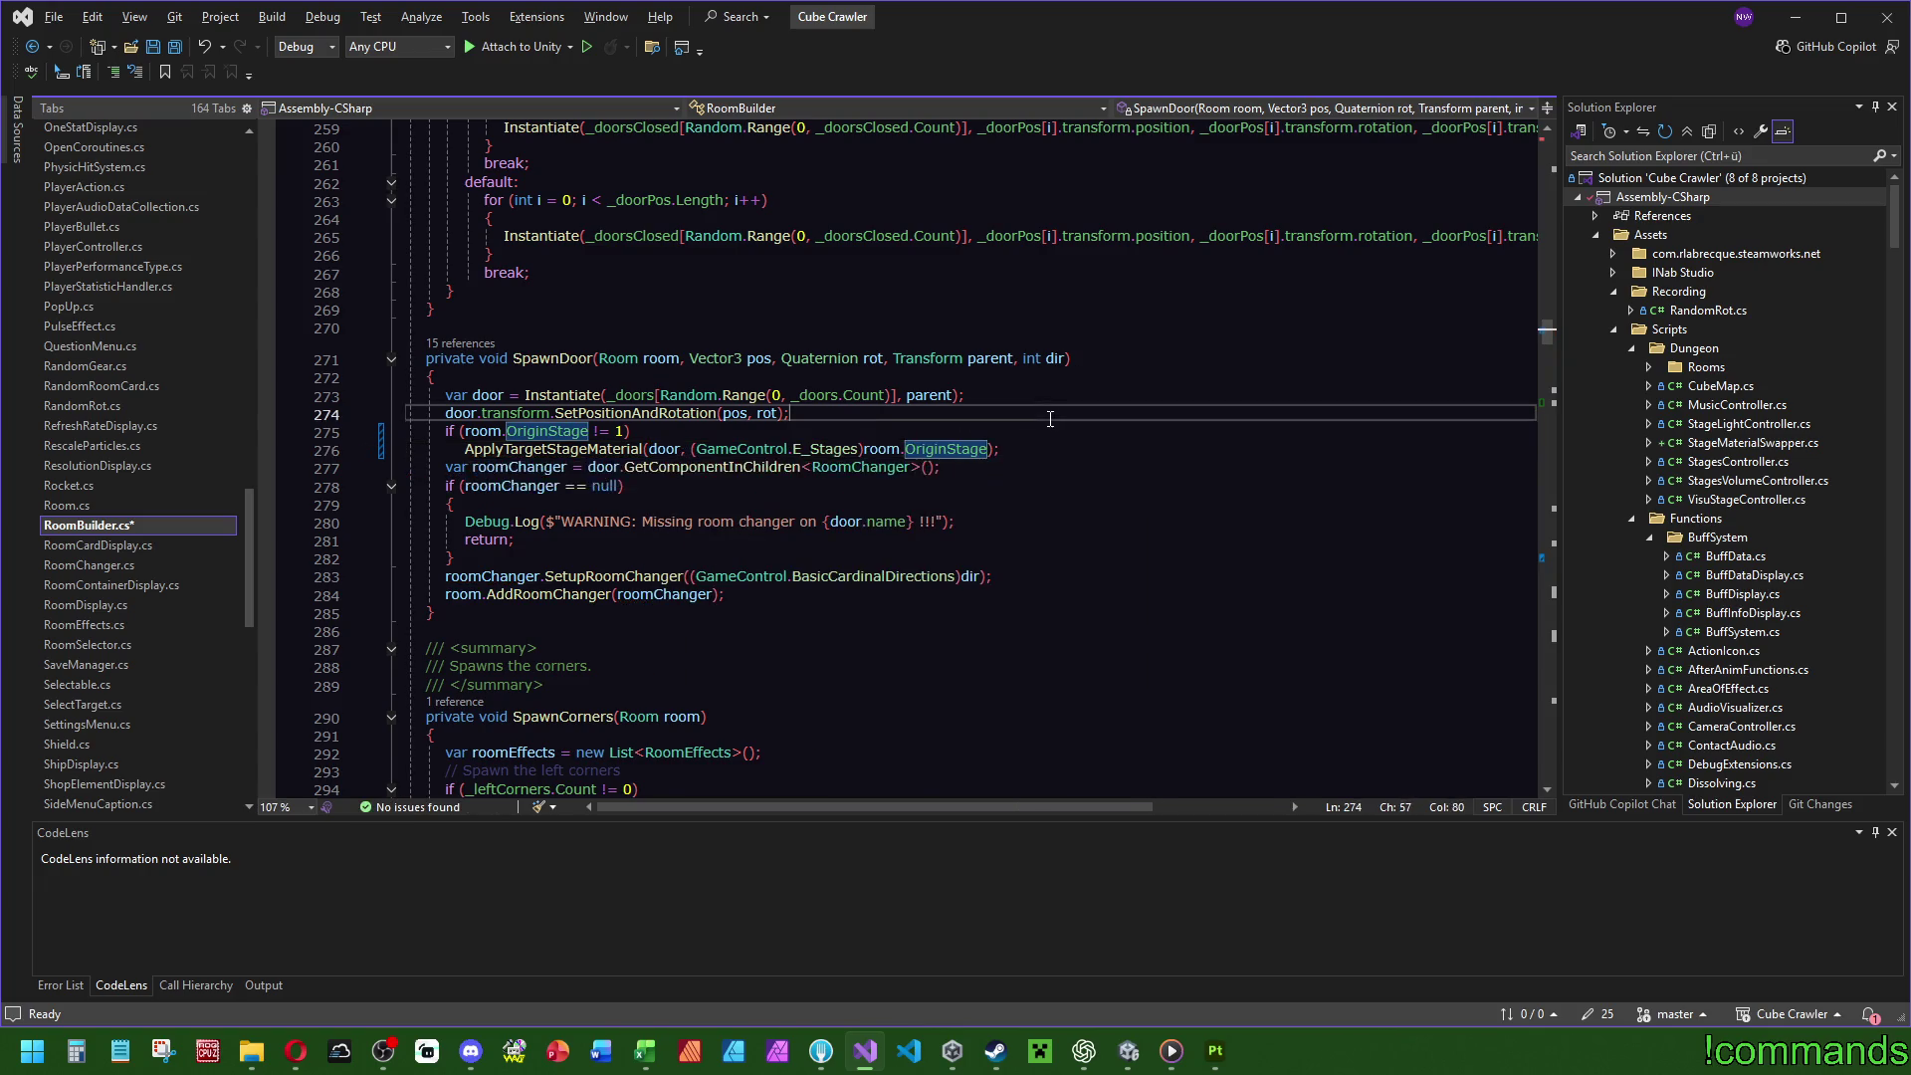
left_click(607, 453)
key("ctrl+period")
key("Return")
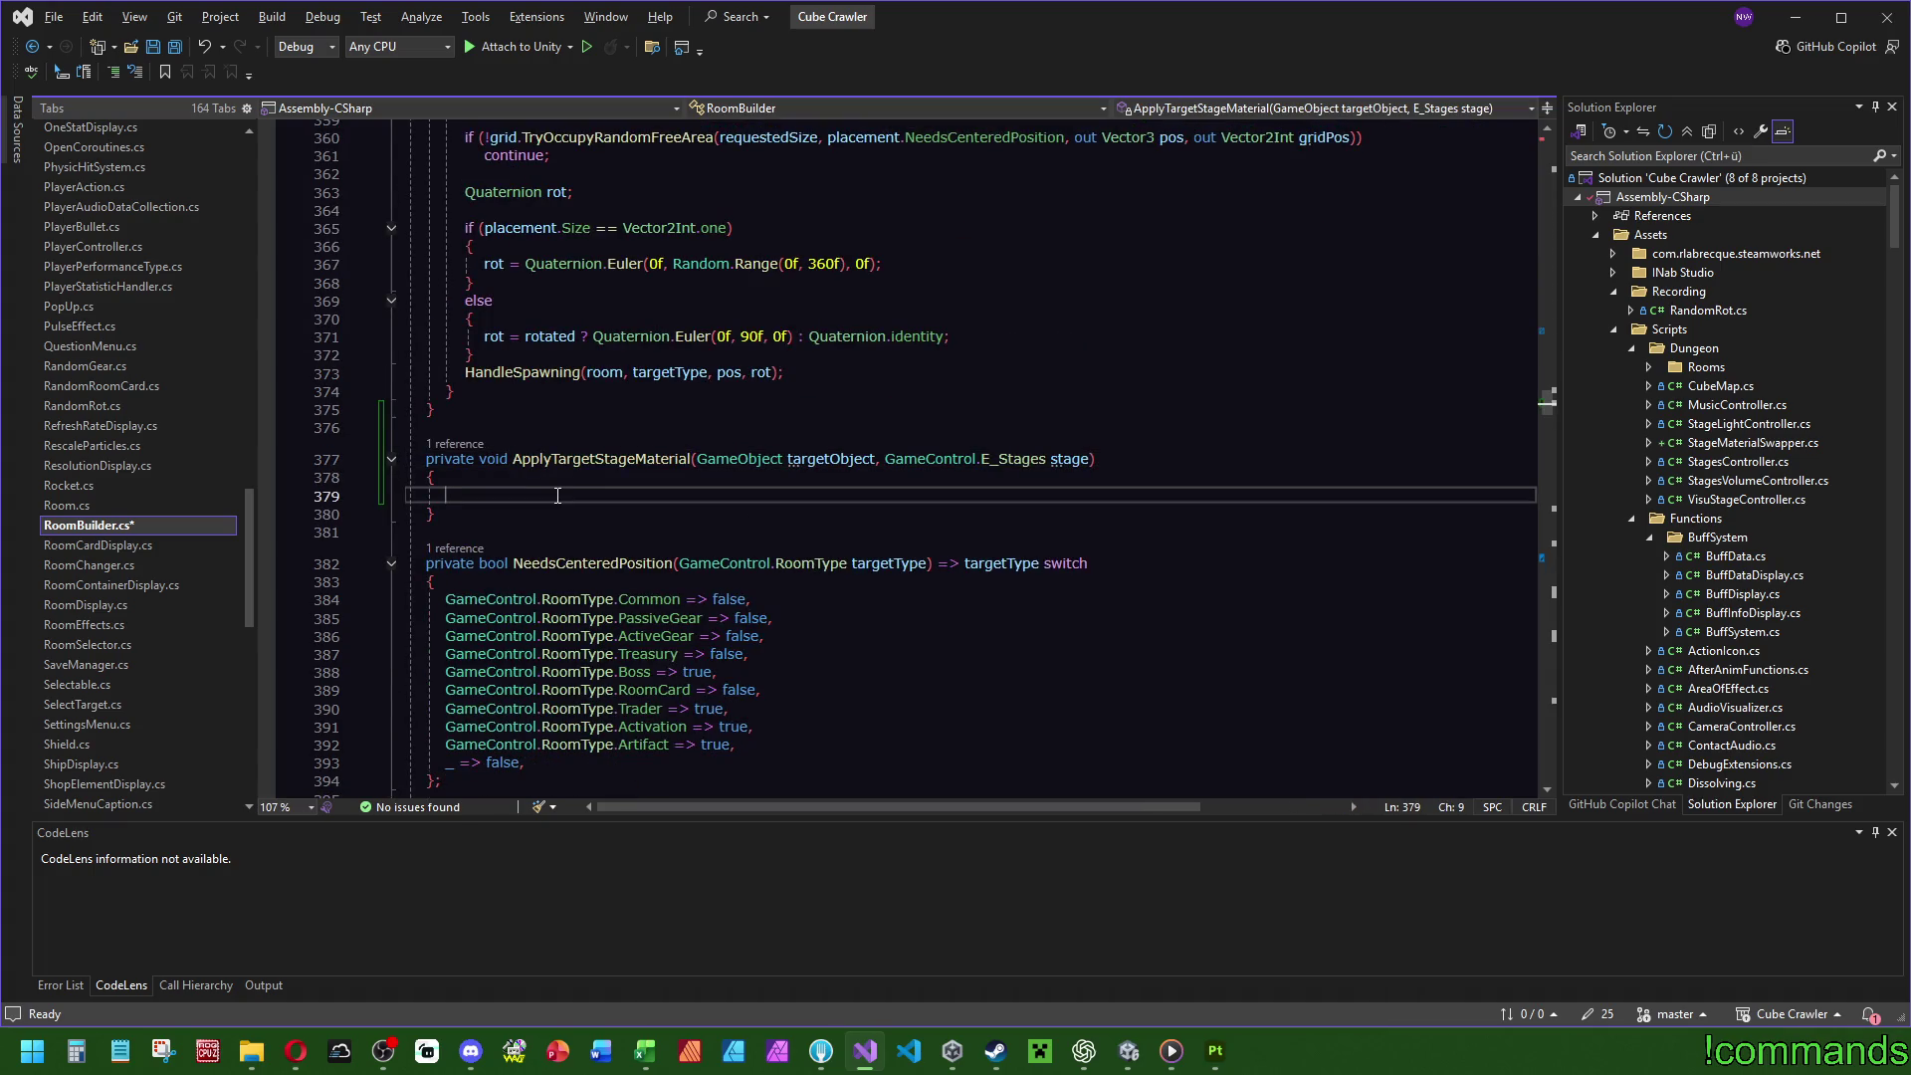
Return early when !targetObject.TryGetComponent(out StageMaterialSwapper matSwapper).
type("if (tar")
type("getObject.TryGetComponent(")
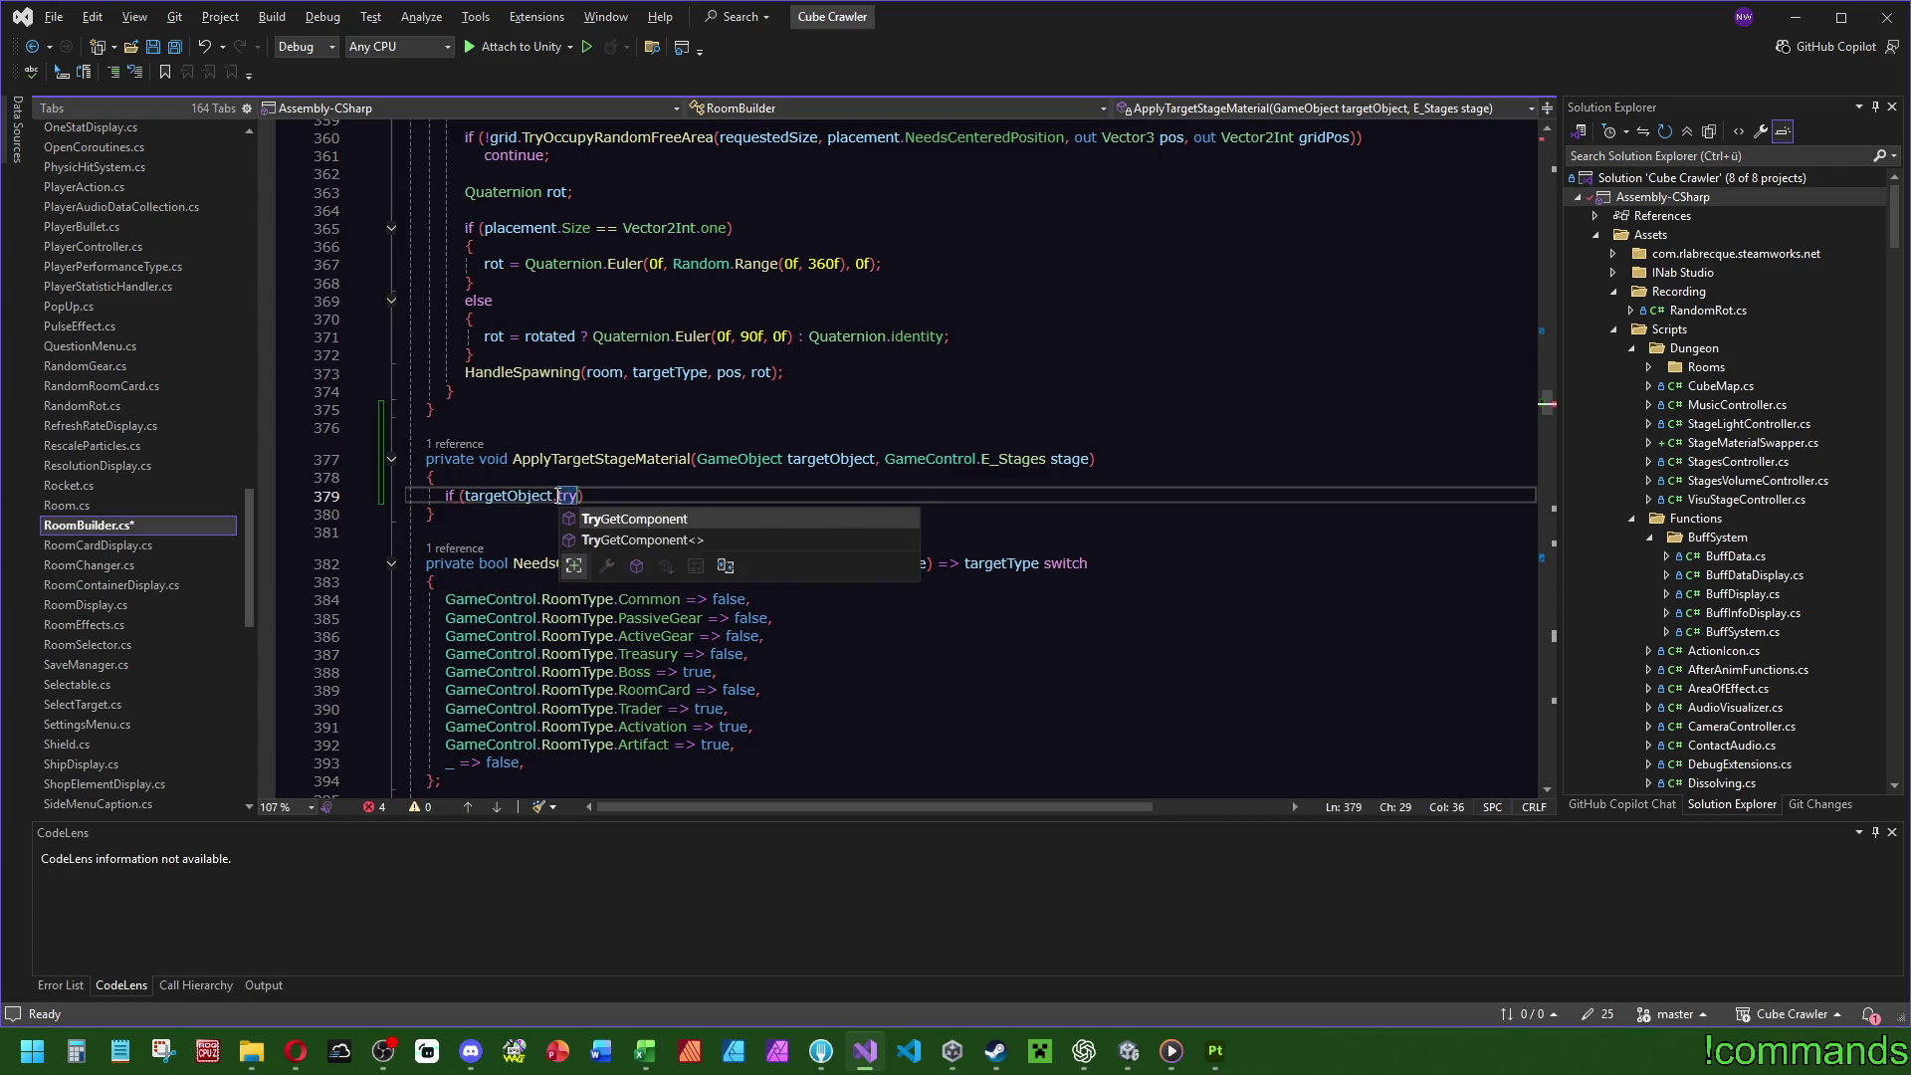
type("out stage")
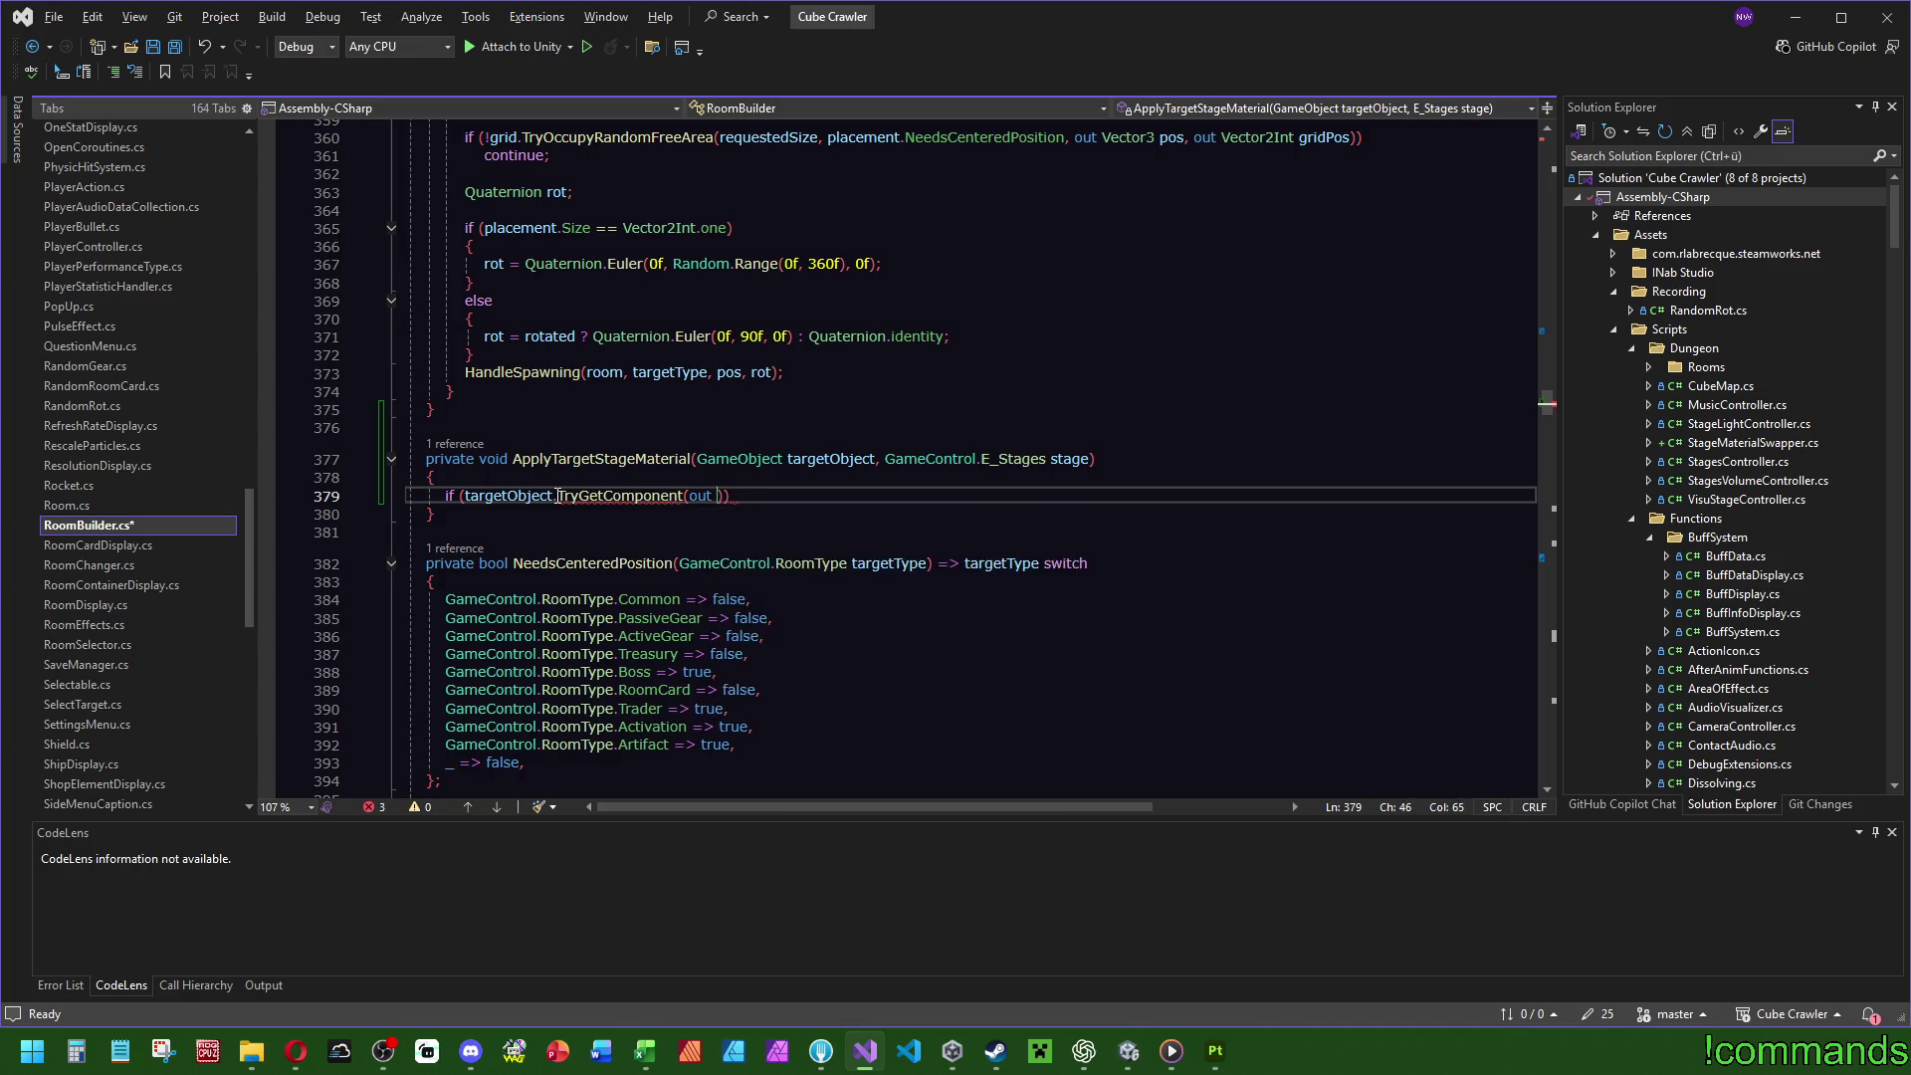
key("Down")
key("Down")
key("Down")
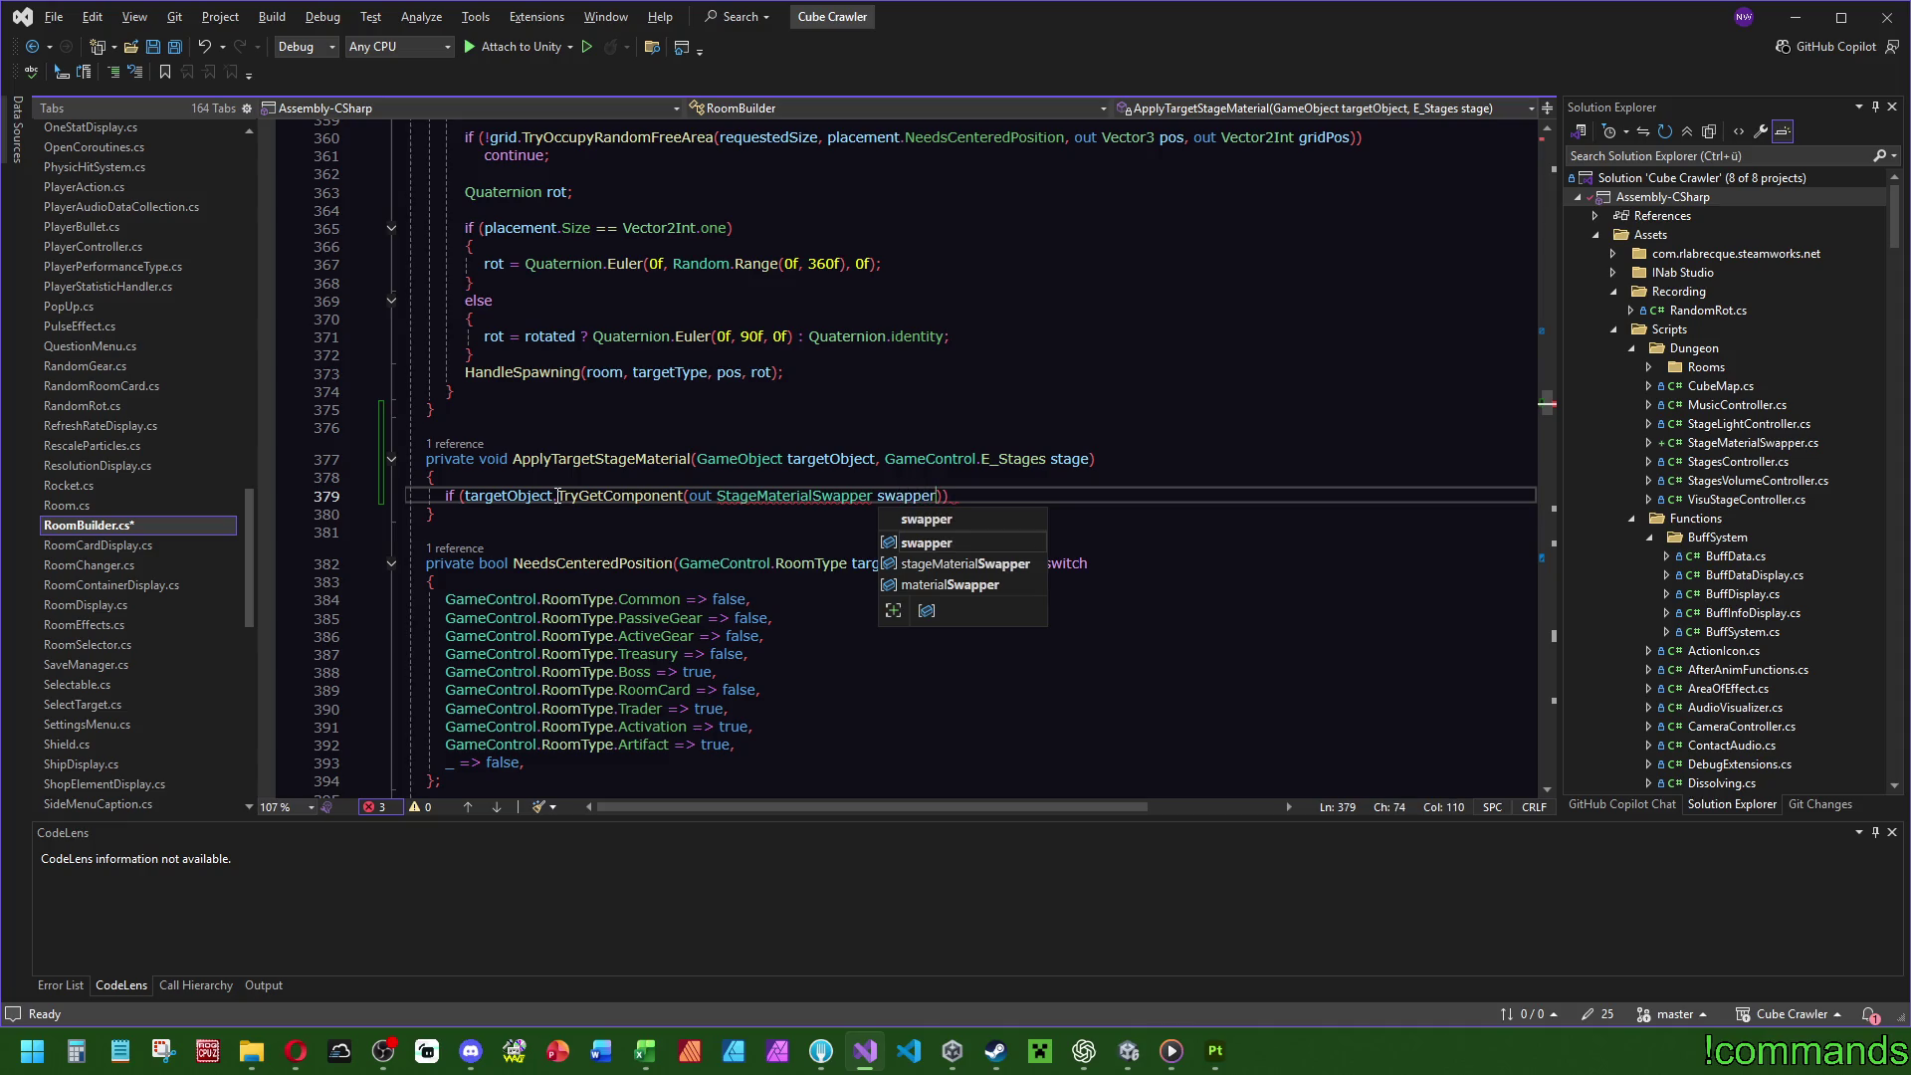
type("matSwapper")
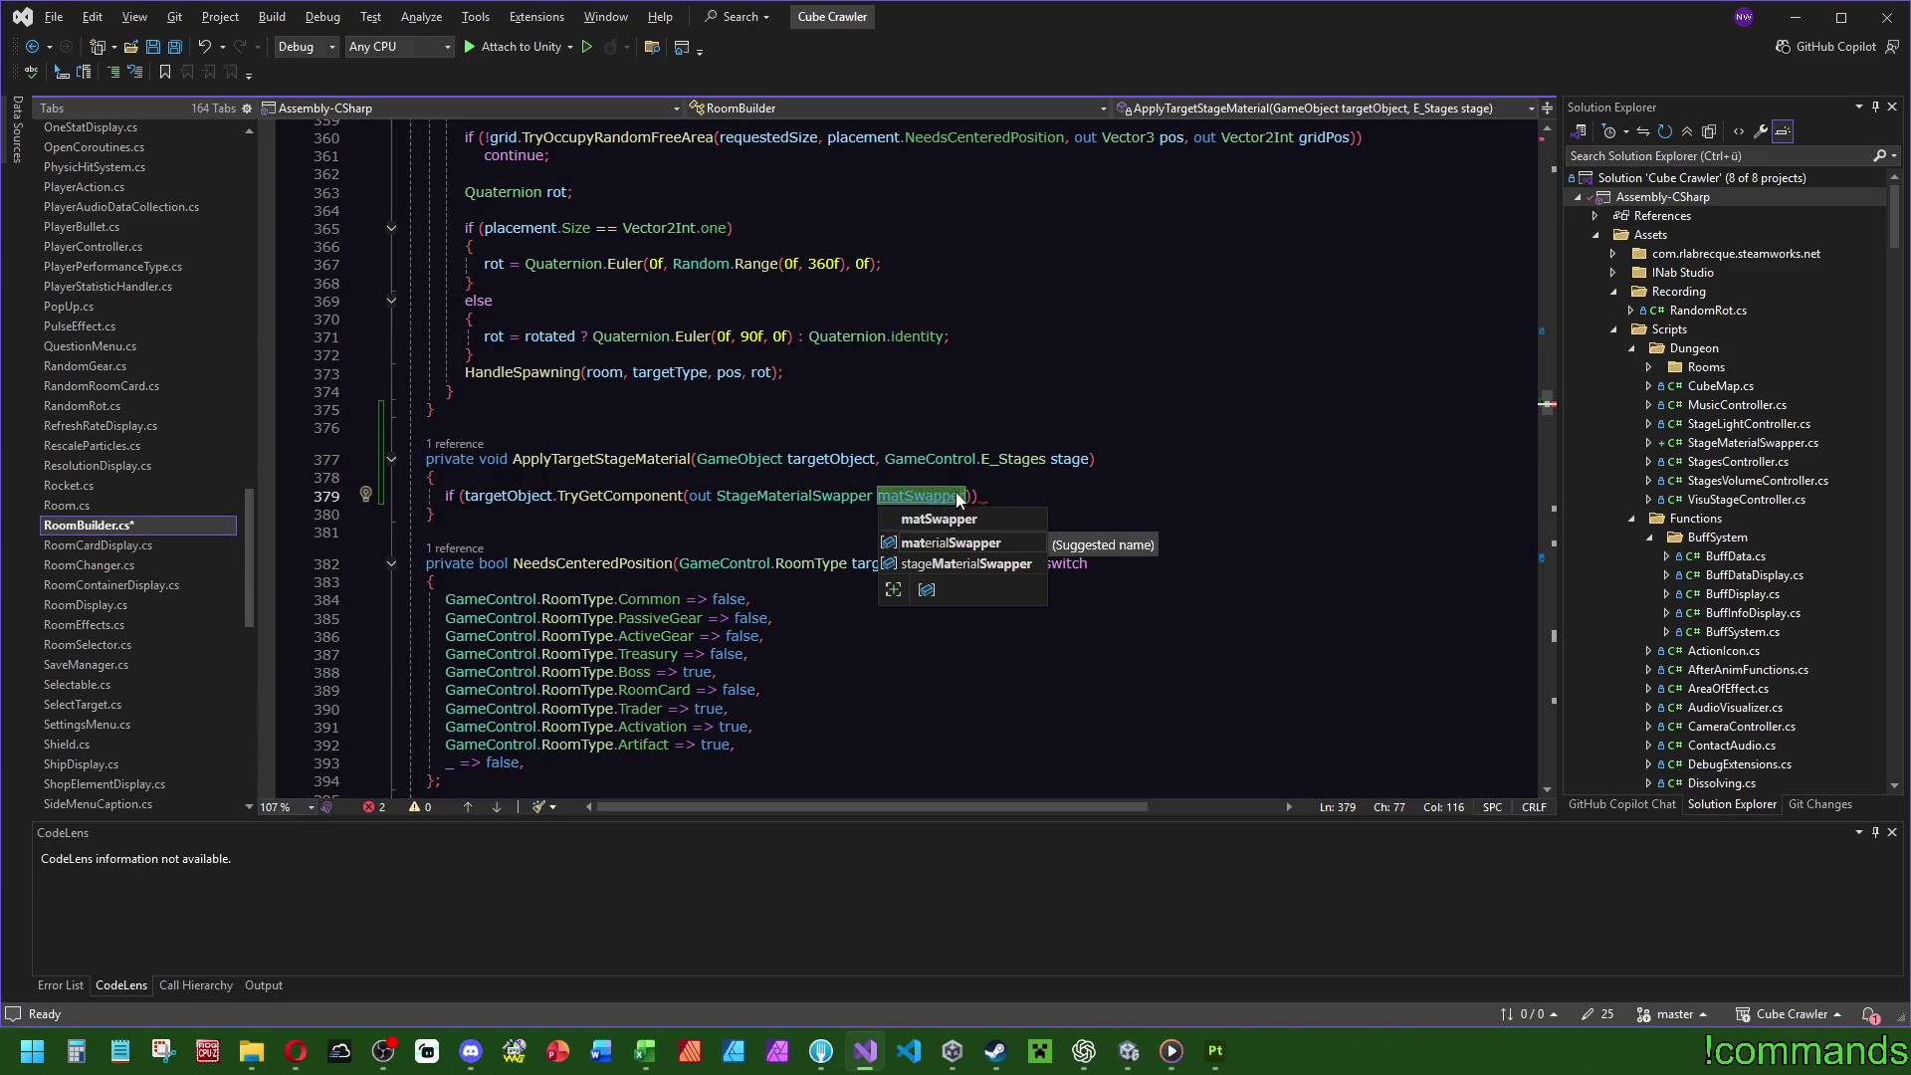
key("Escape")
key("End")
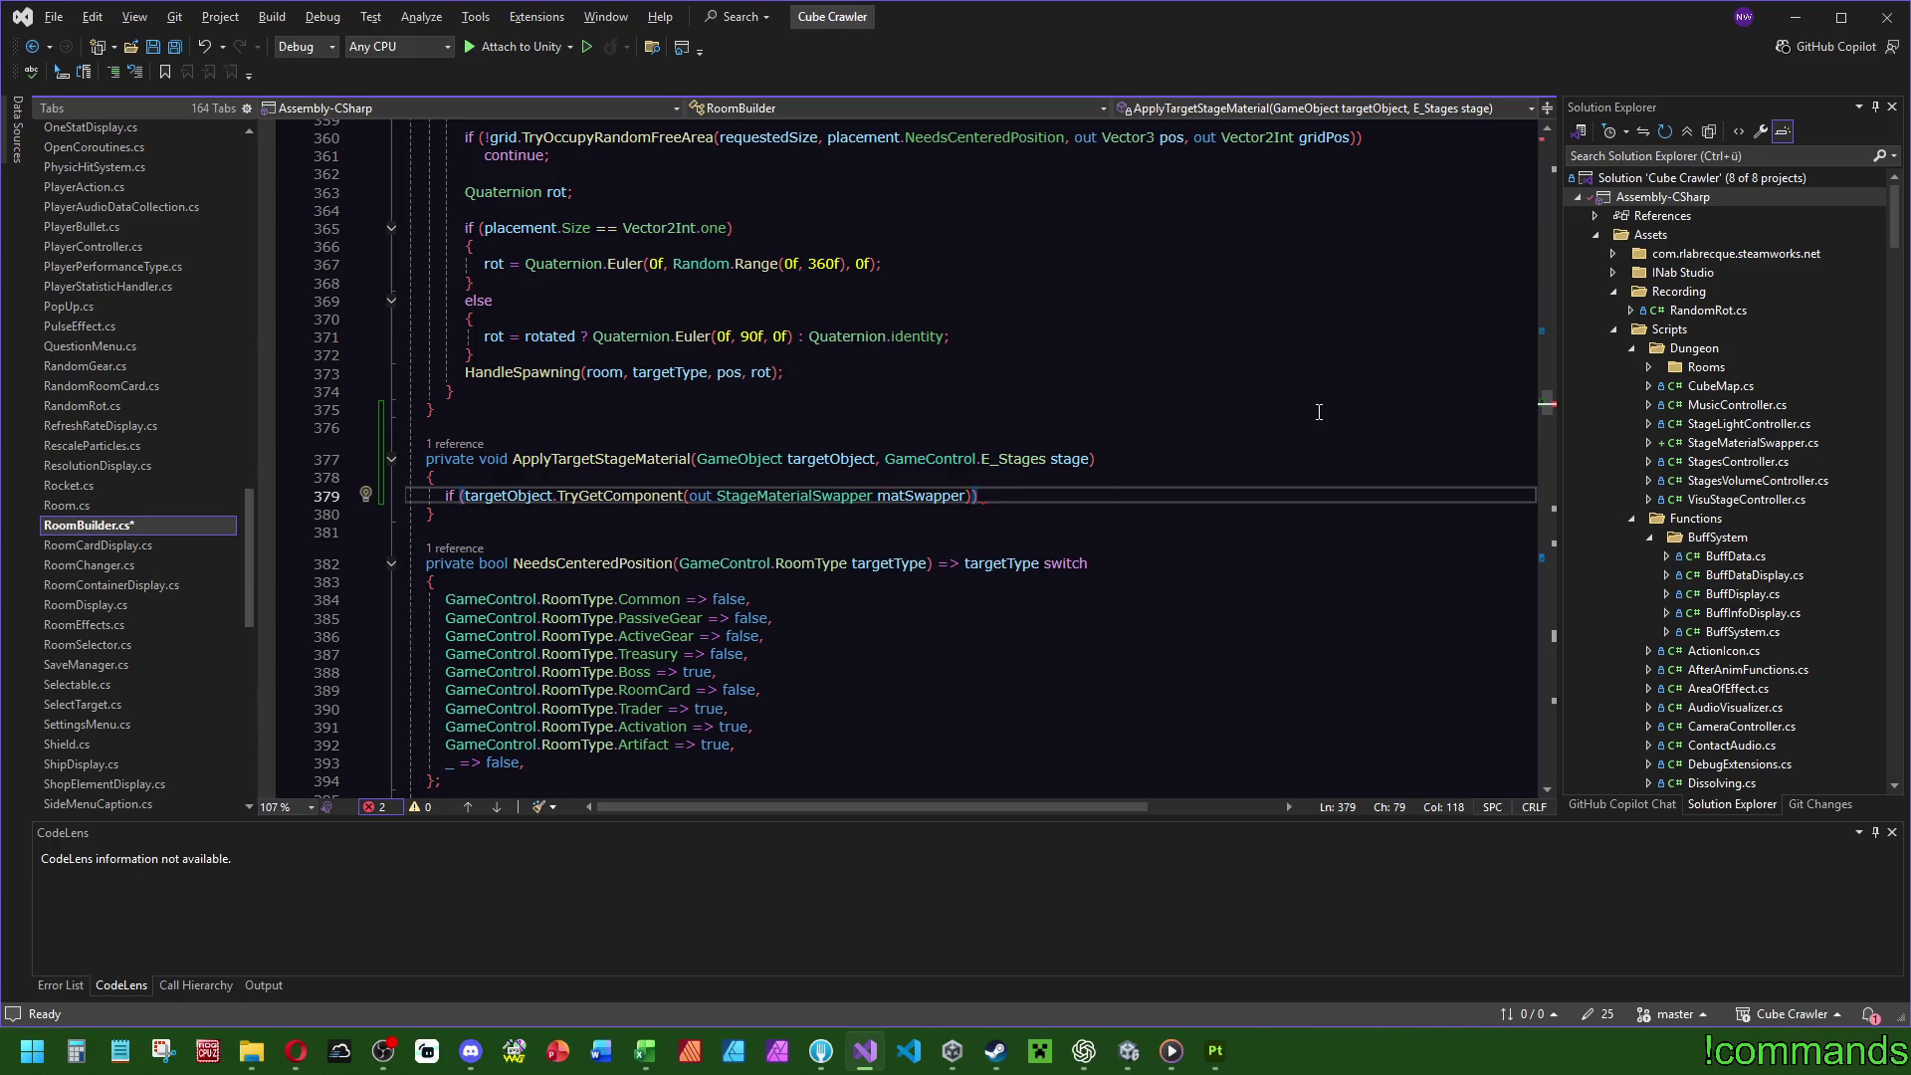
key("Return")
type("return;")
key("Up")
key("ctrl+w")
key("Left")
type("!")
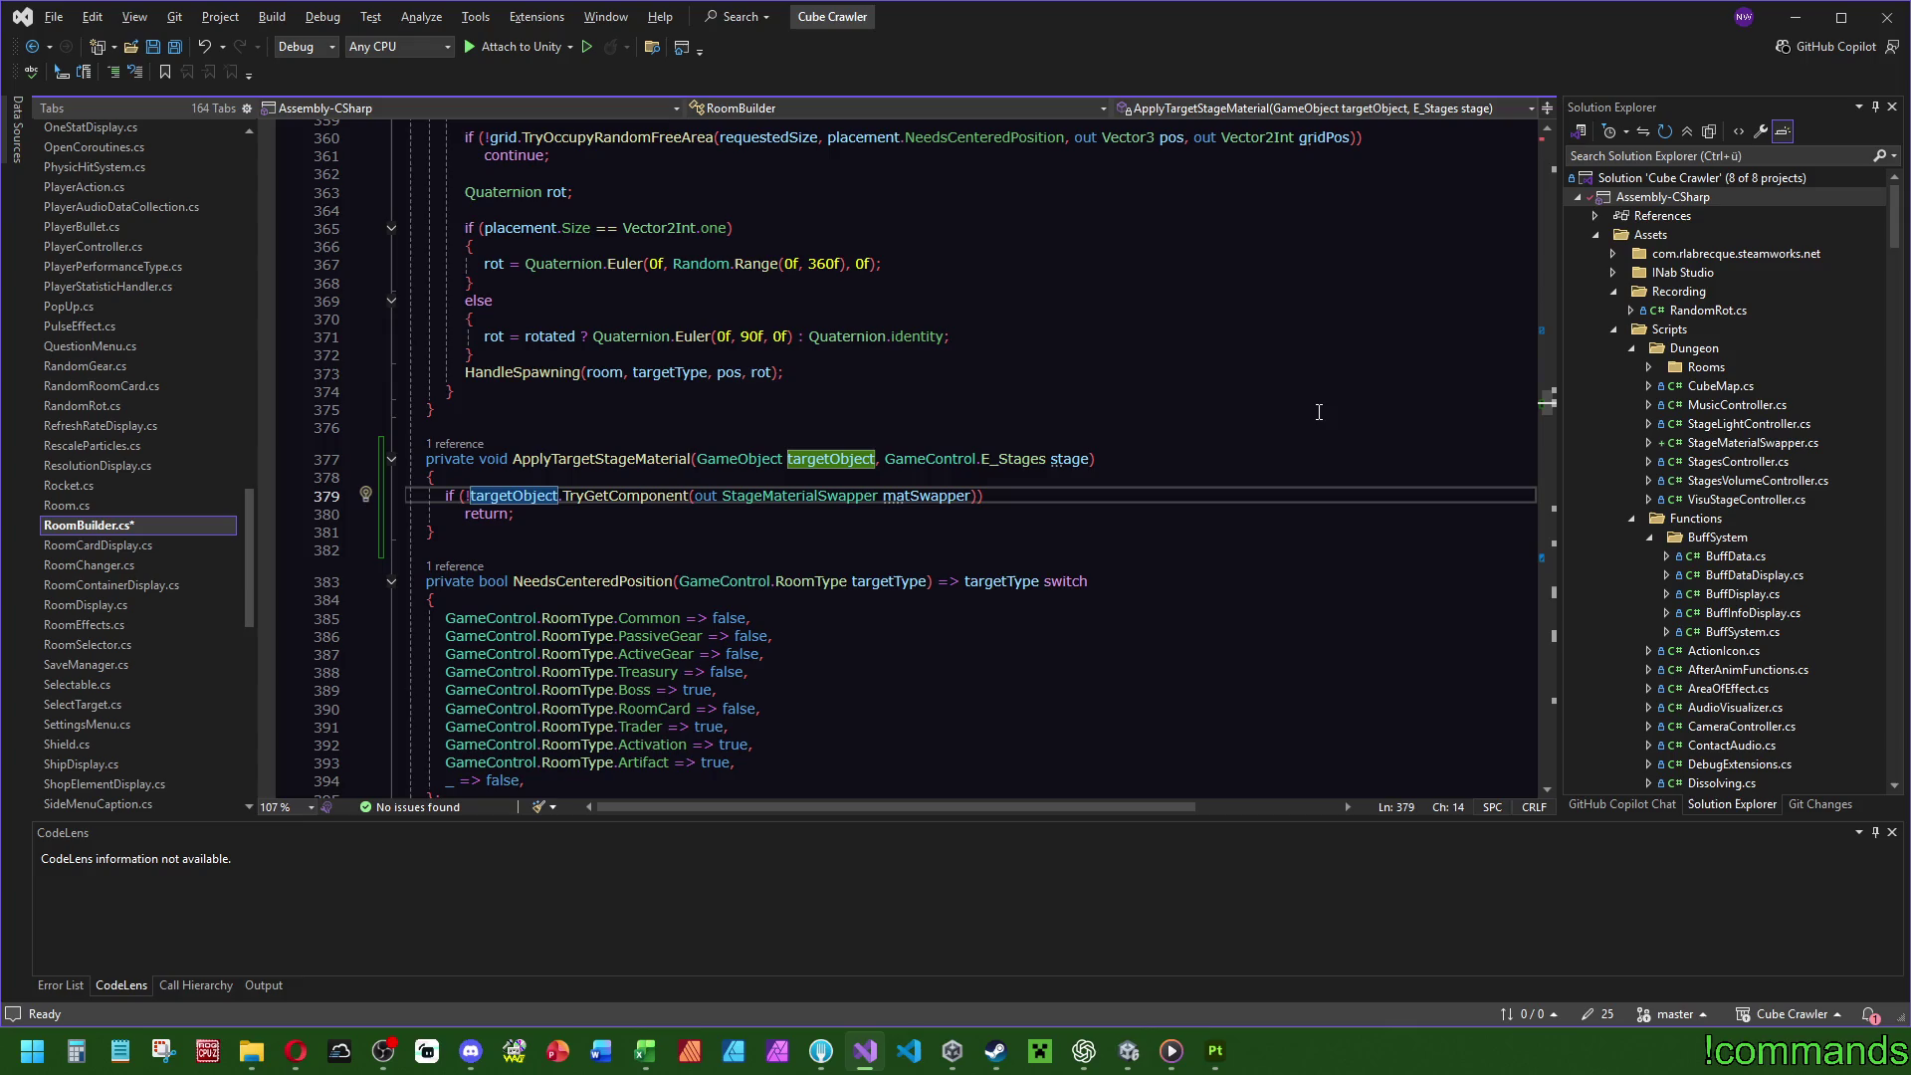
Below the early return, call matSwapper.ApplyStageMaterials(stage).
left_click(542, 501)
left_click(540, 513)
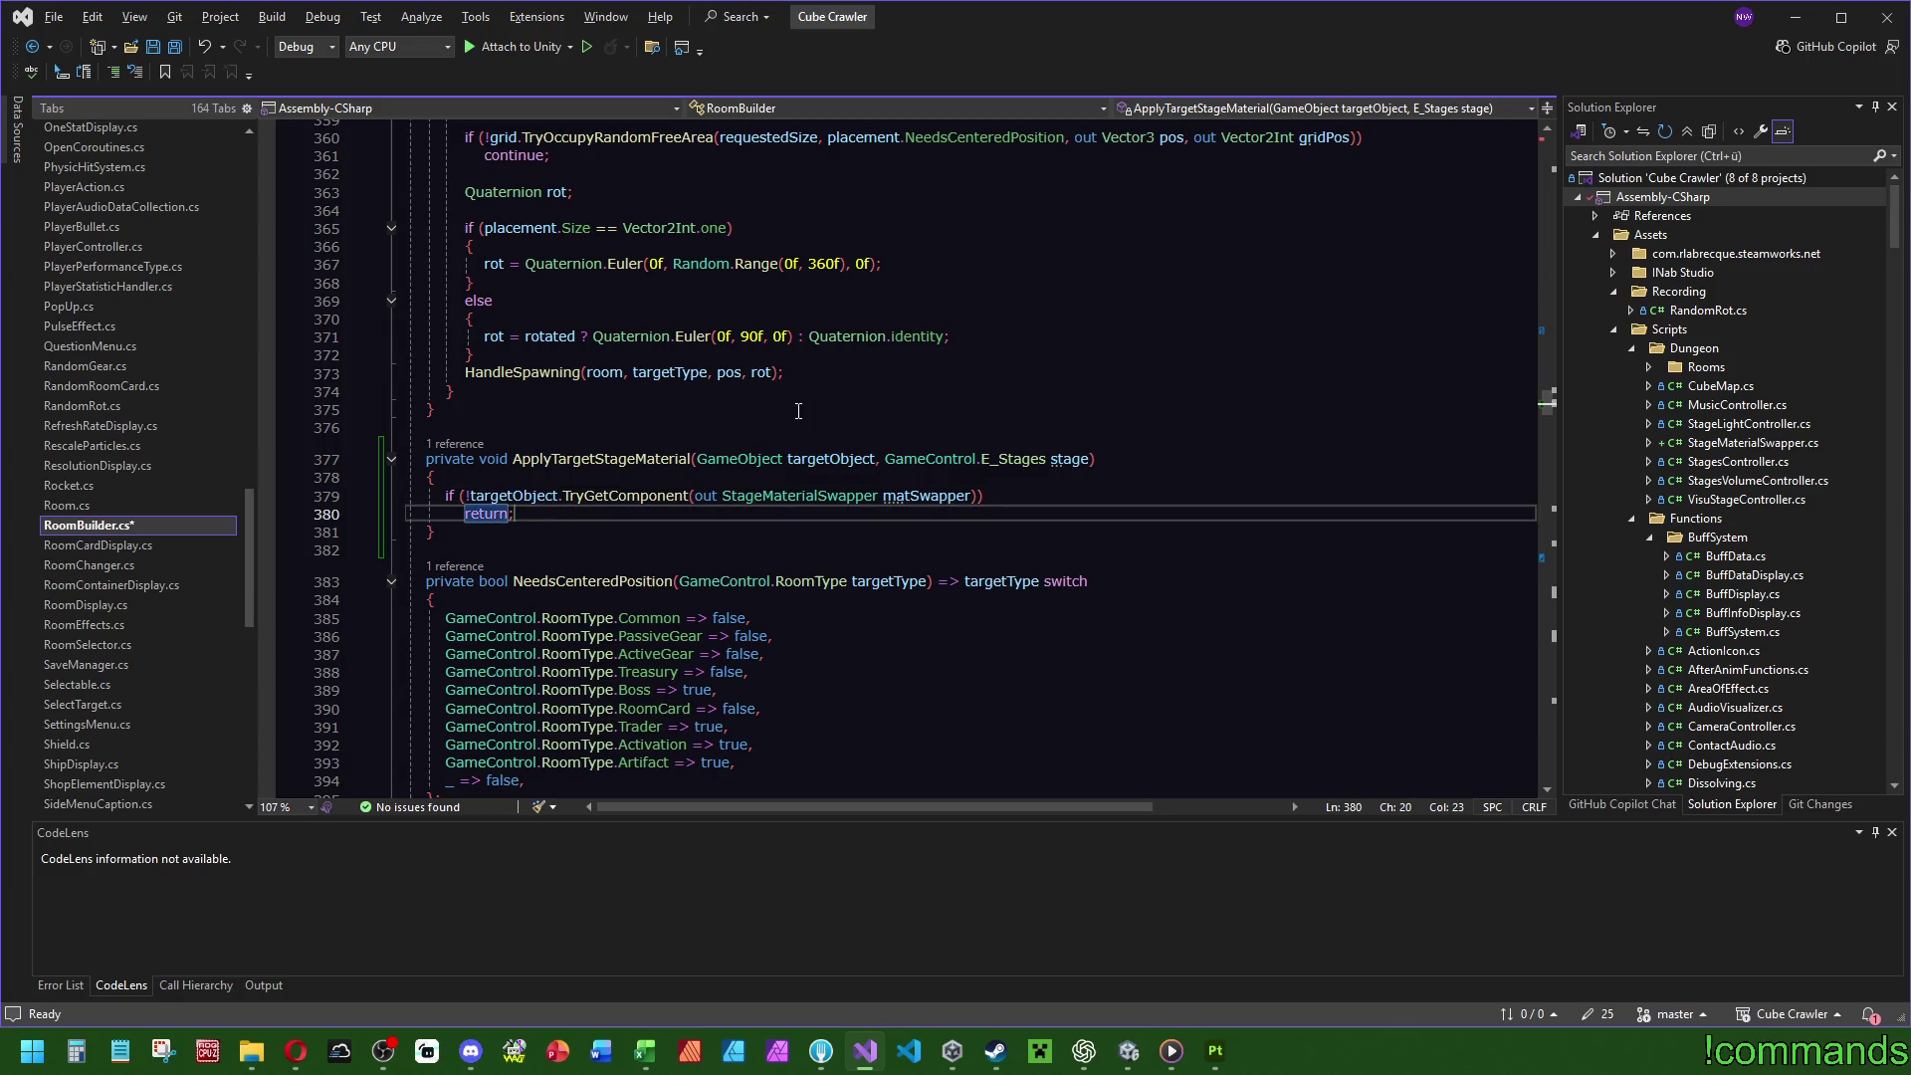
key("Return")
key("Return")
type("matSwapper.app")
key("Tab")
type("(sta")
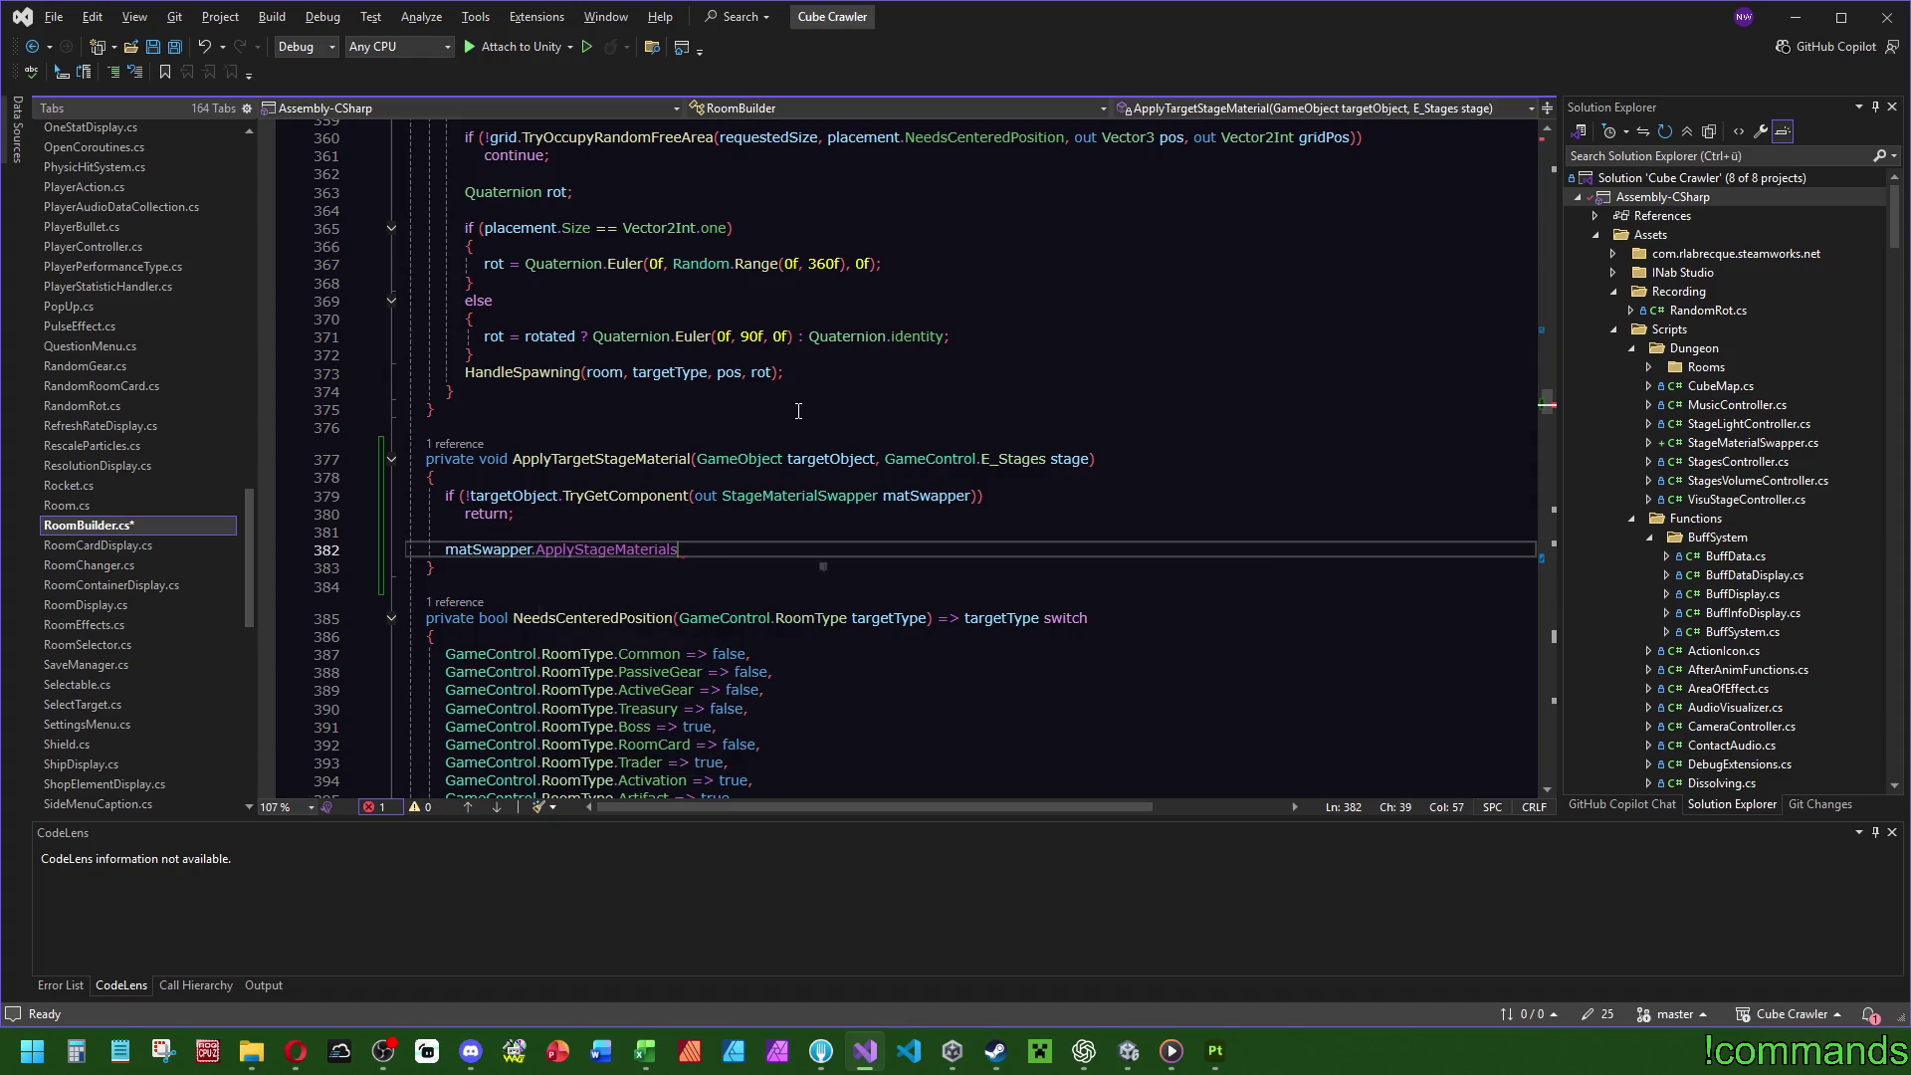
type(");")
key("Left")
key("Left")
type("sta")
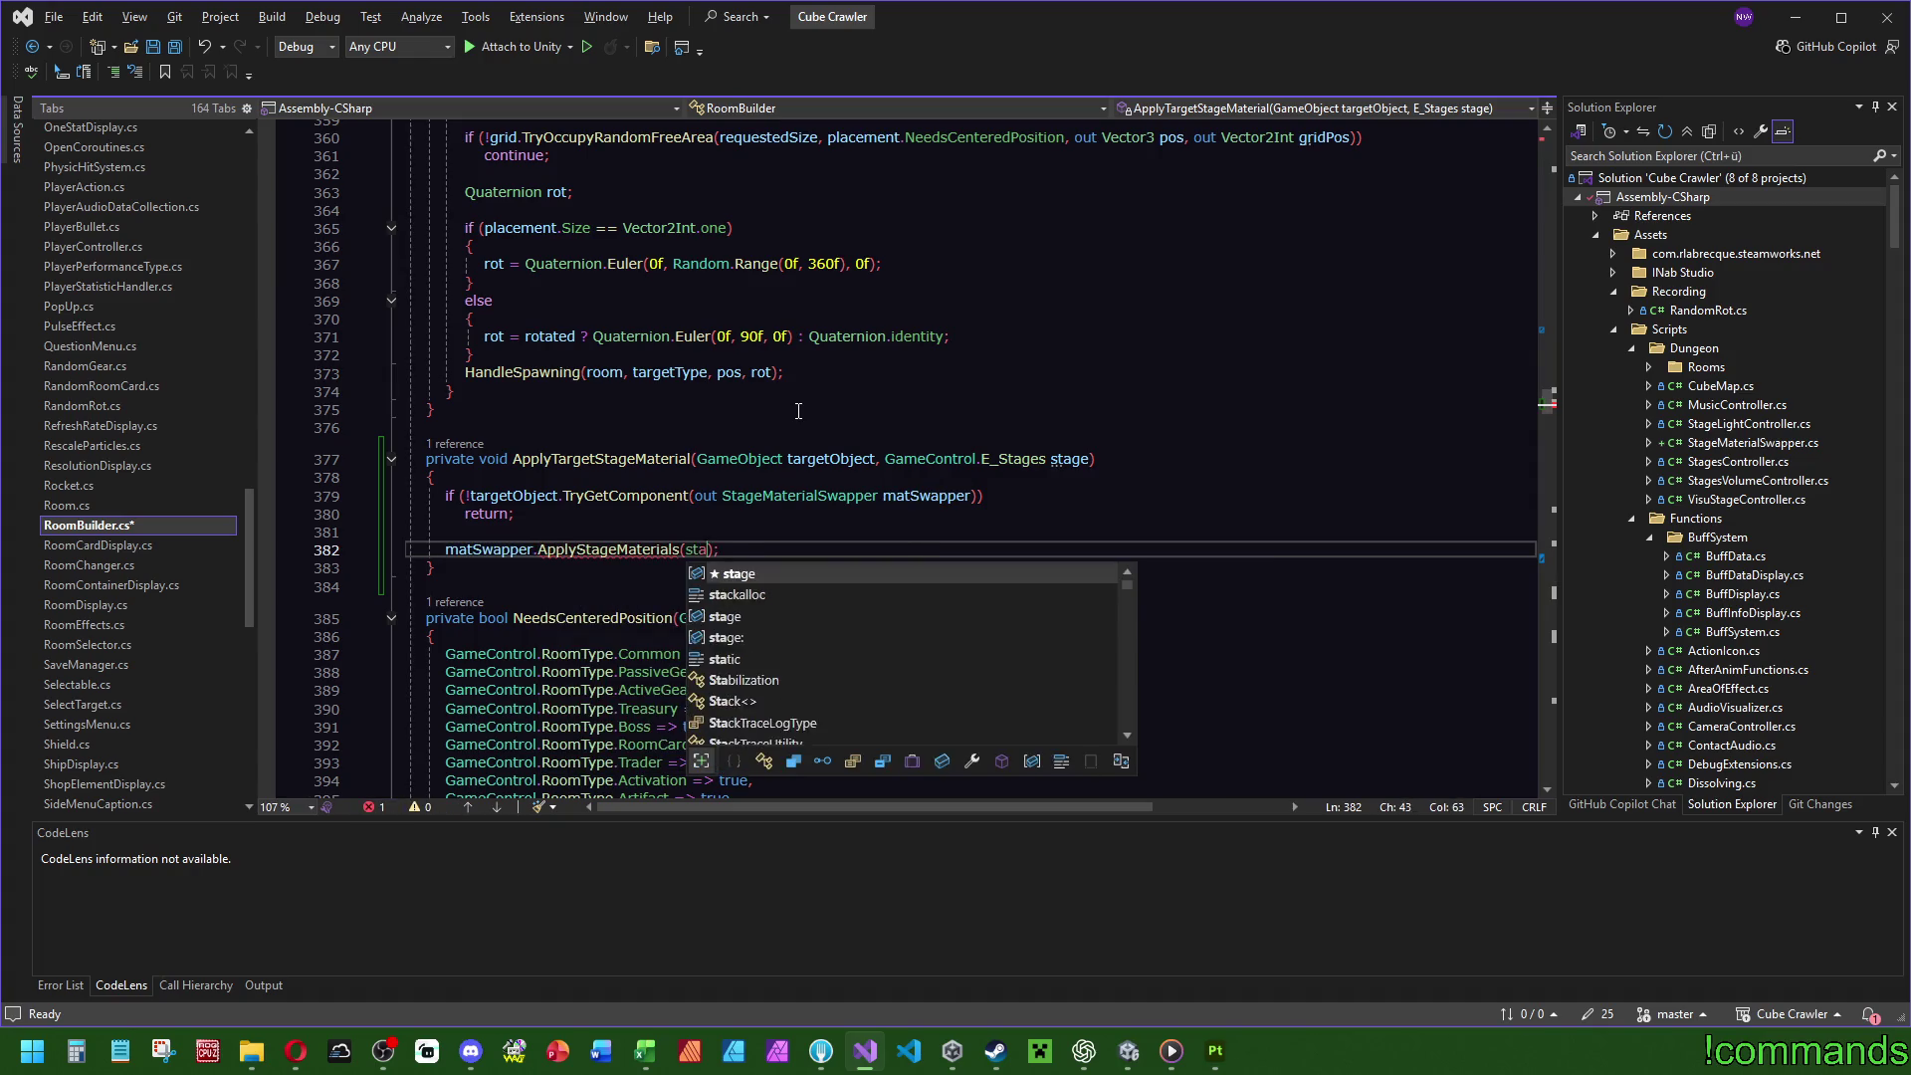
key("Tab")
left_click_drag(515, 586, 521, 423)
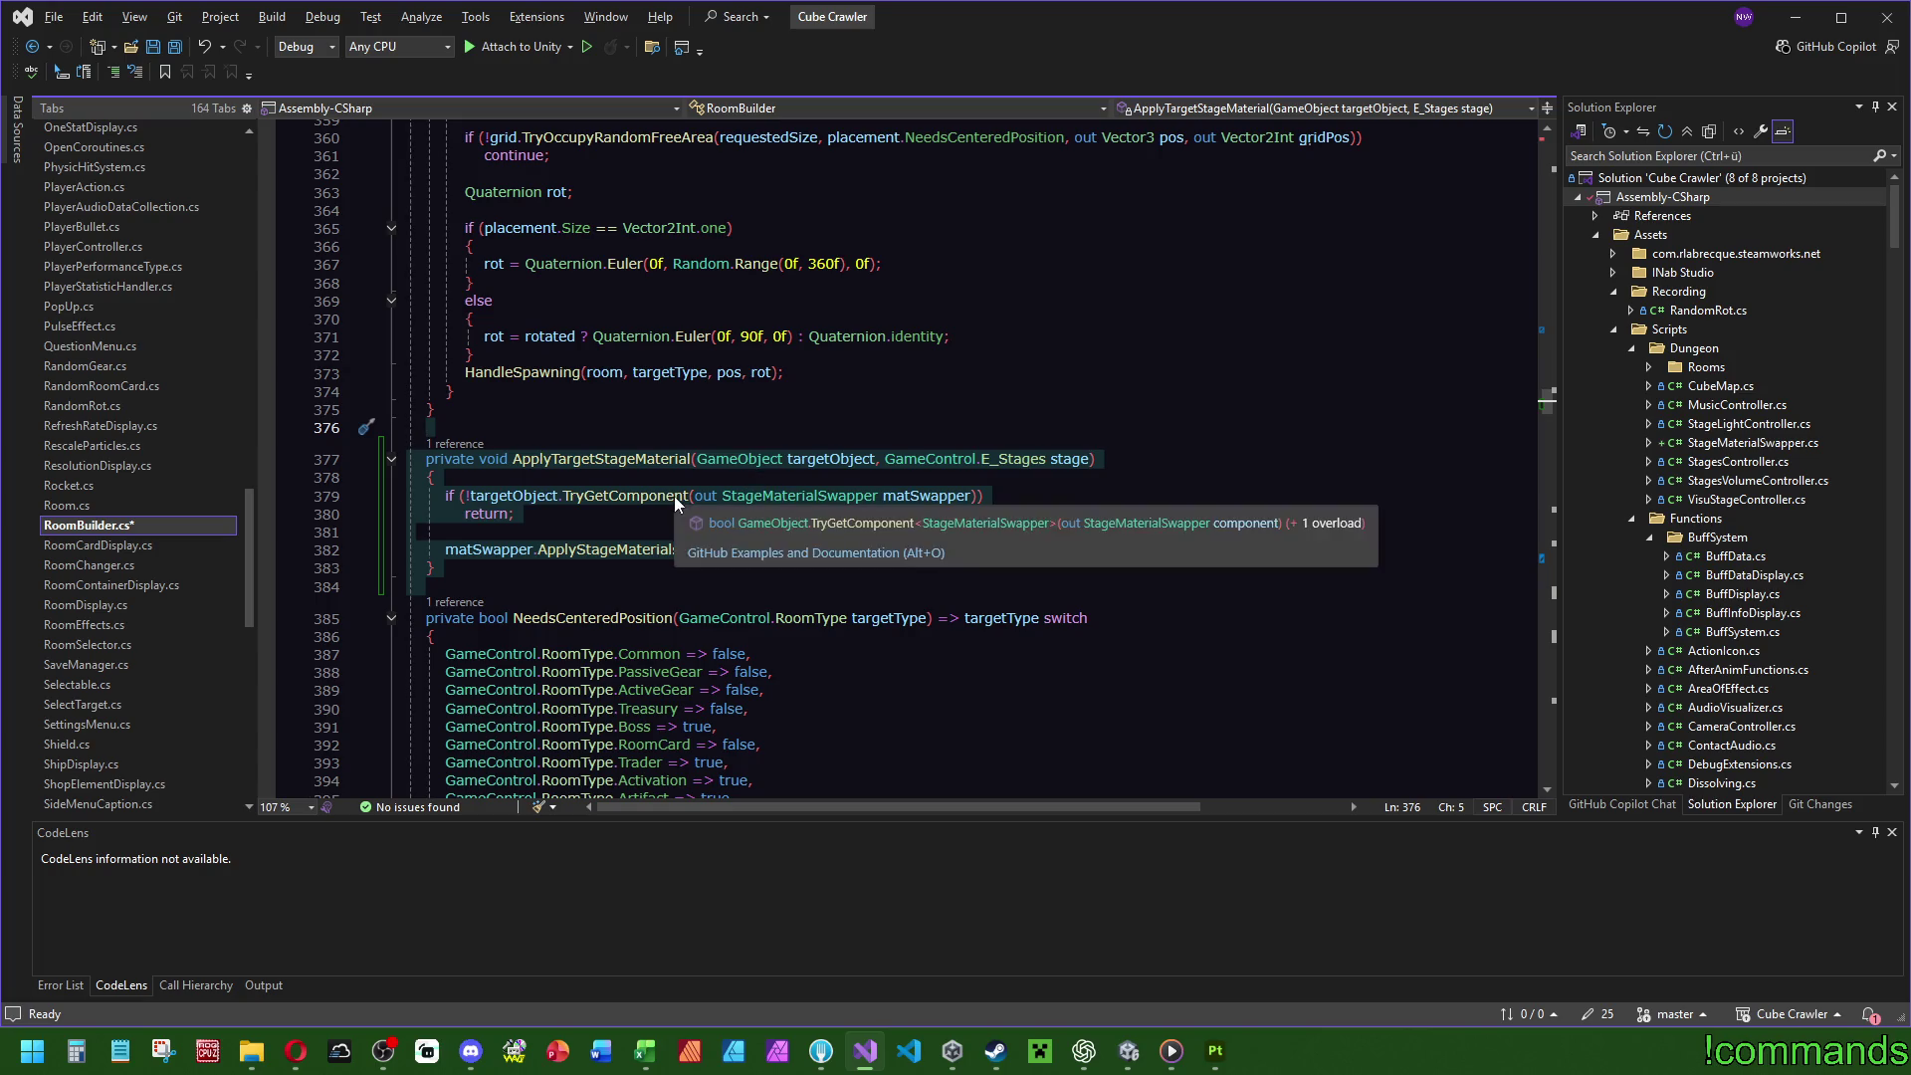
Check ApplyStageMaterials, save RoomBuilder.cs, and switch to Unity to recompile.
left_click(606, 552, "ctrl")
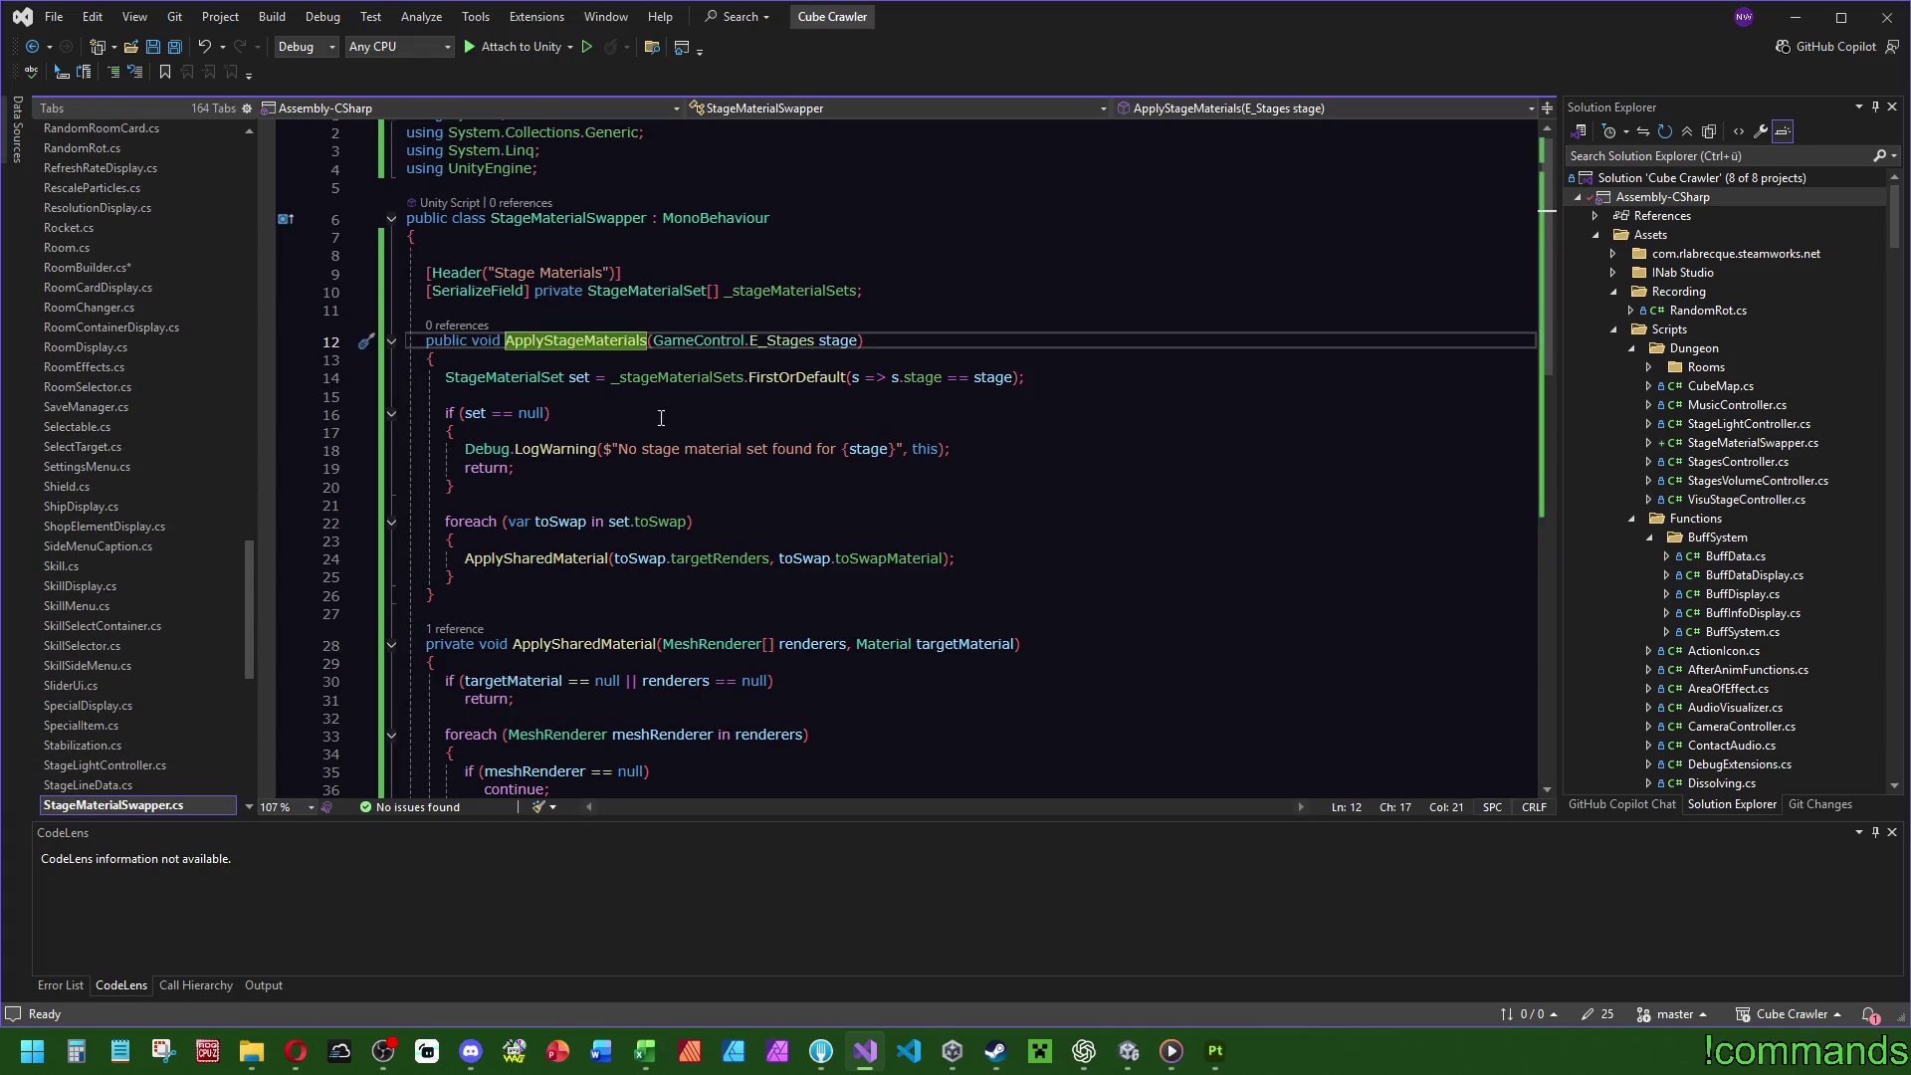
key("ctrl+minus")
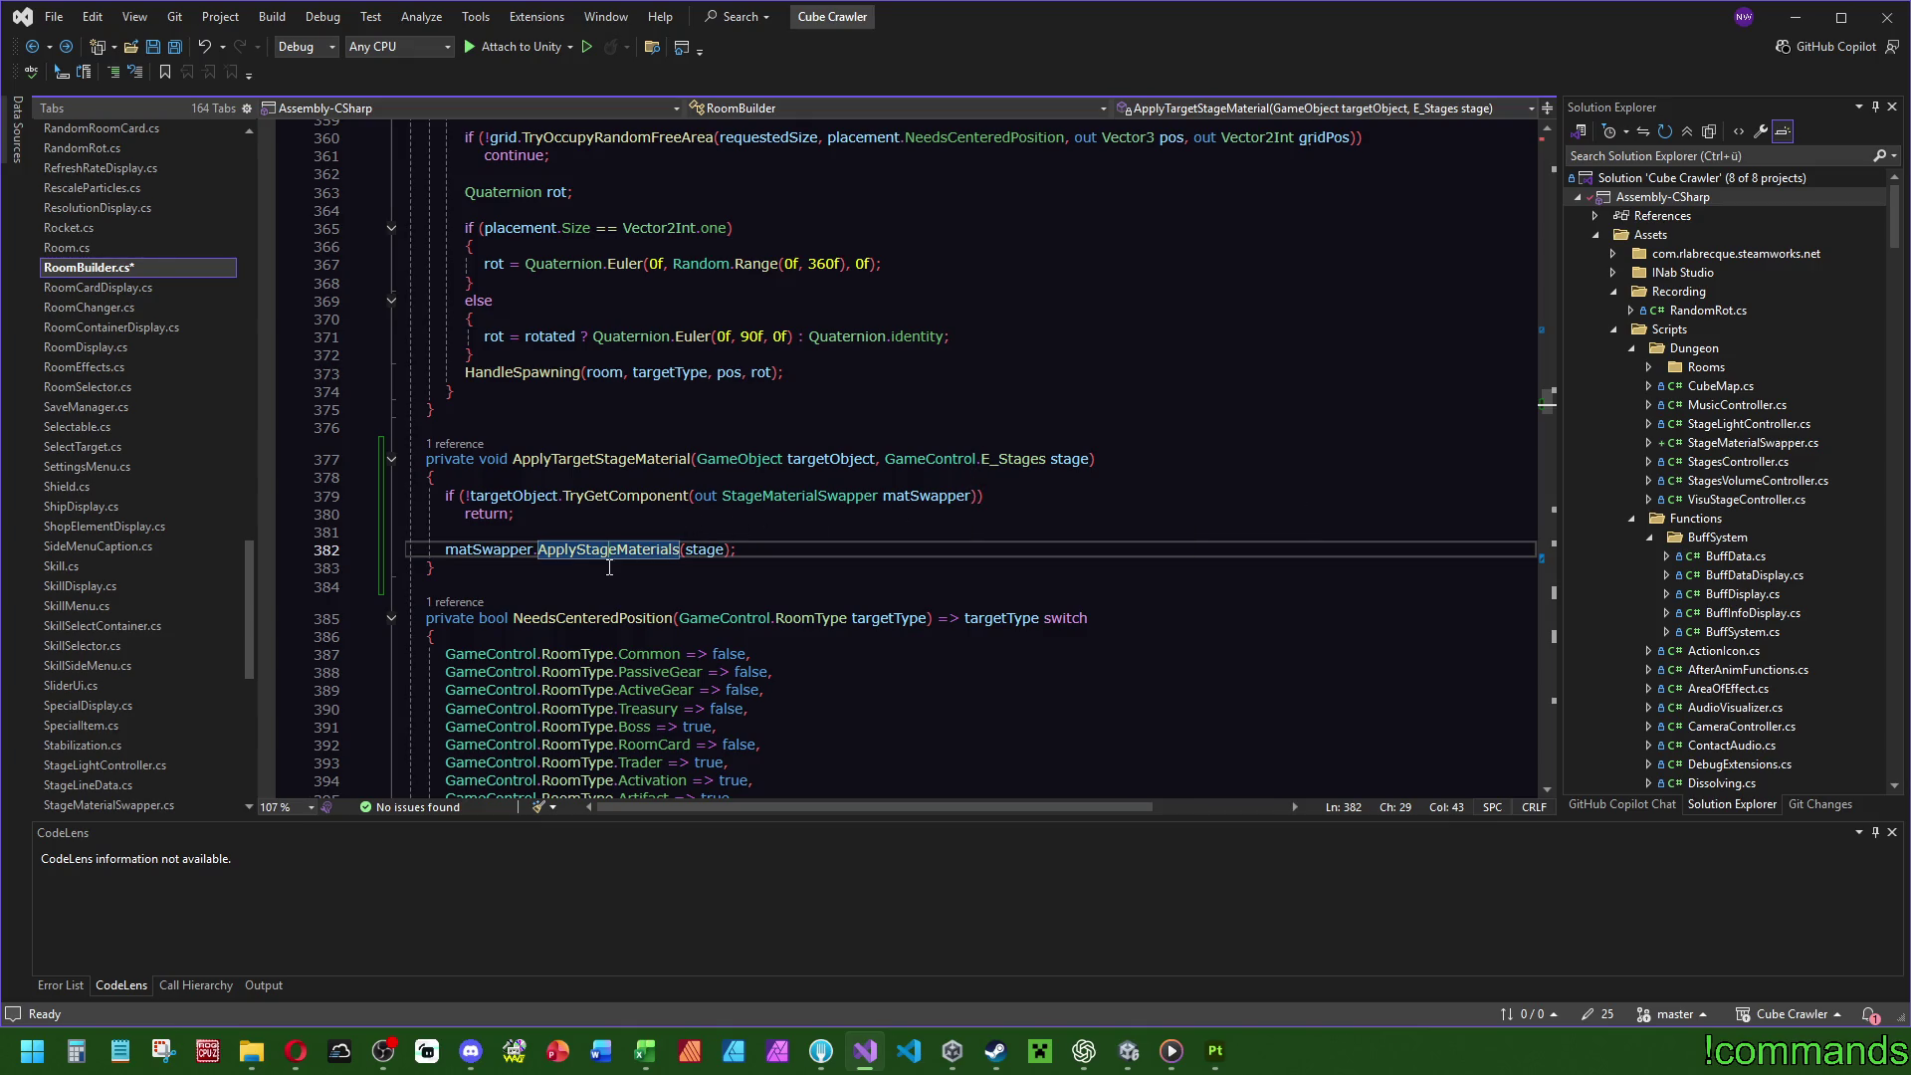
left_click_drag(565, 588, 617, 438)
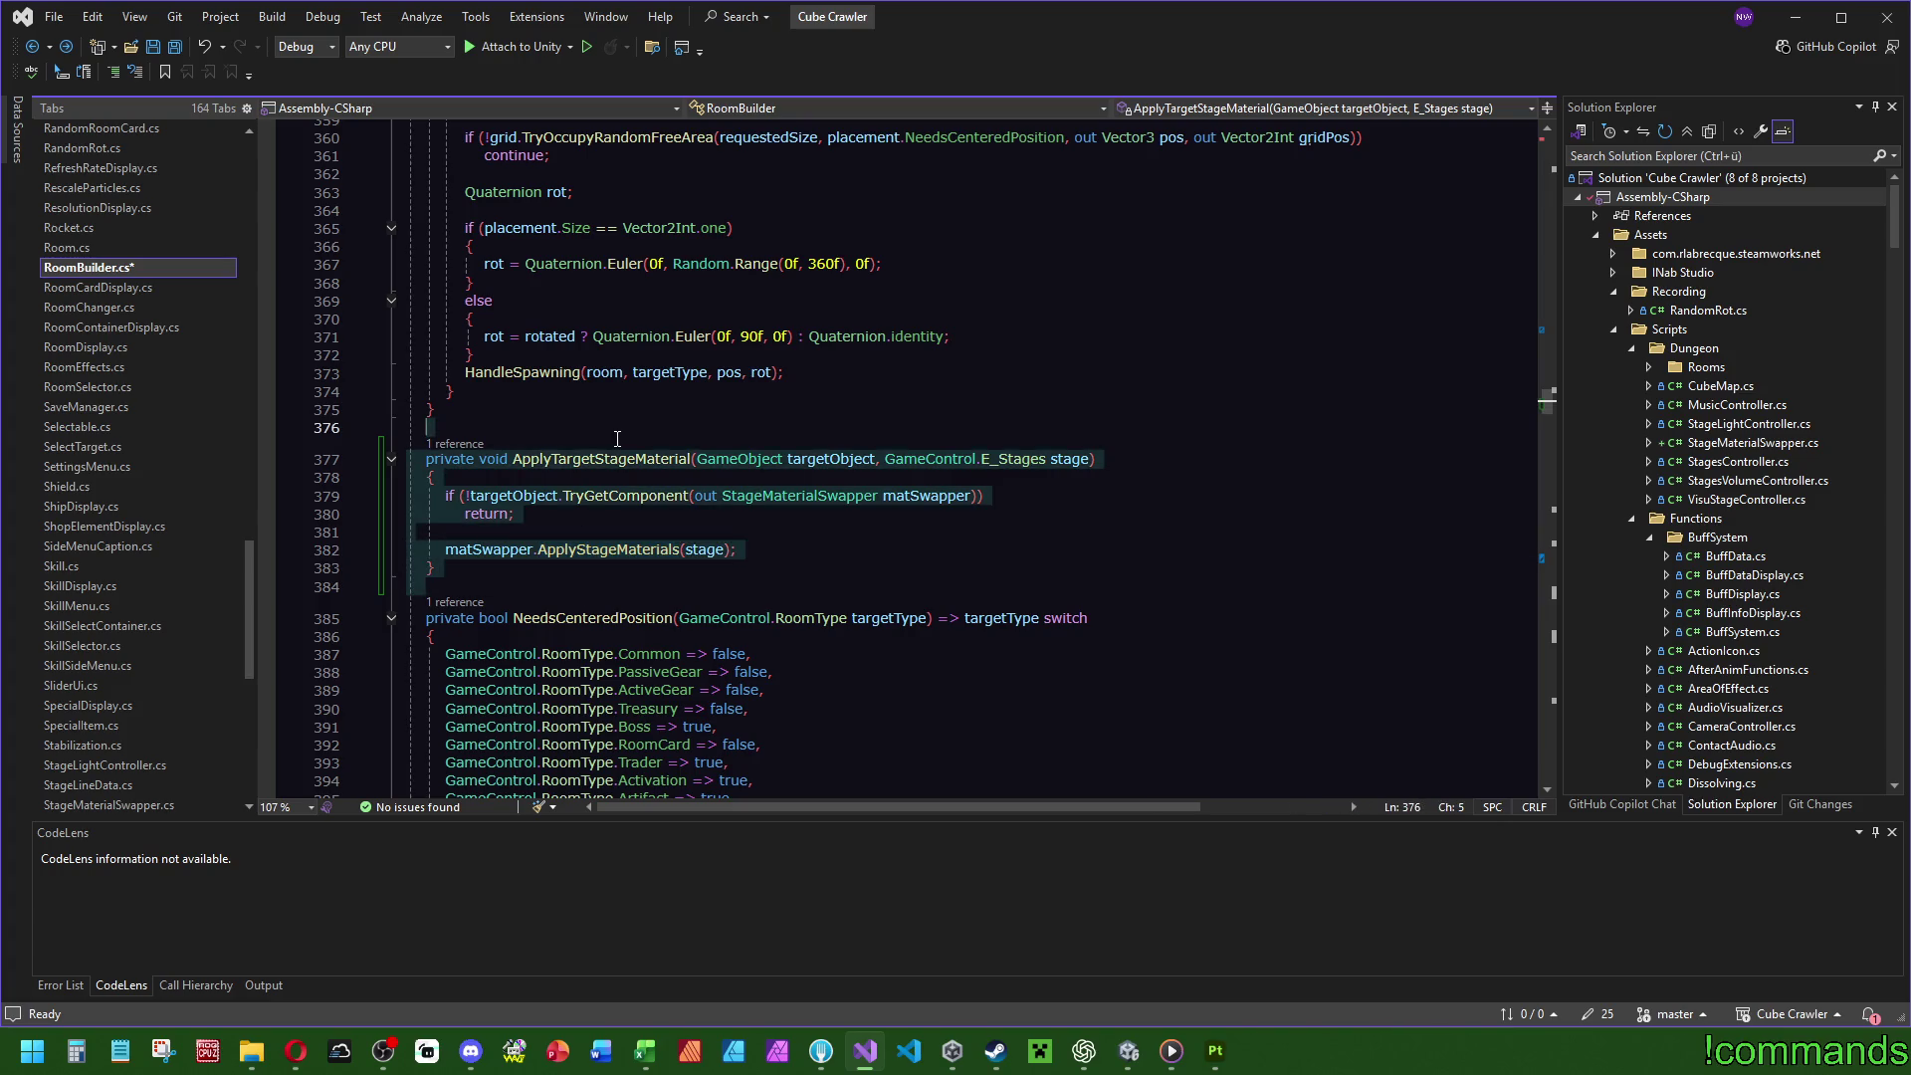
left_click(173, 48)
left_click(1124, 1042)
mouse_move(1084, 1050)
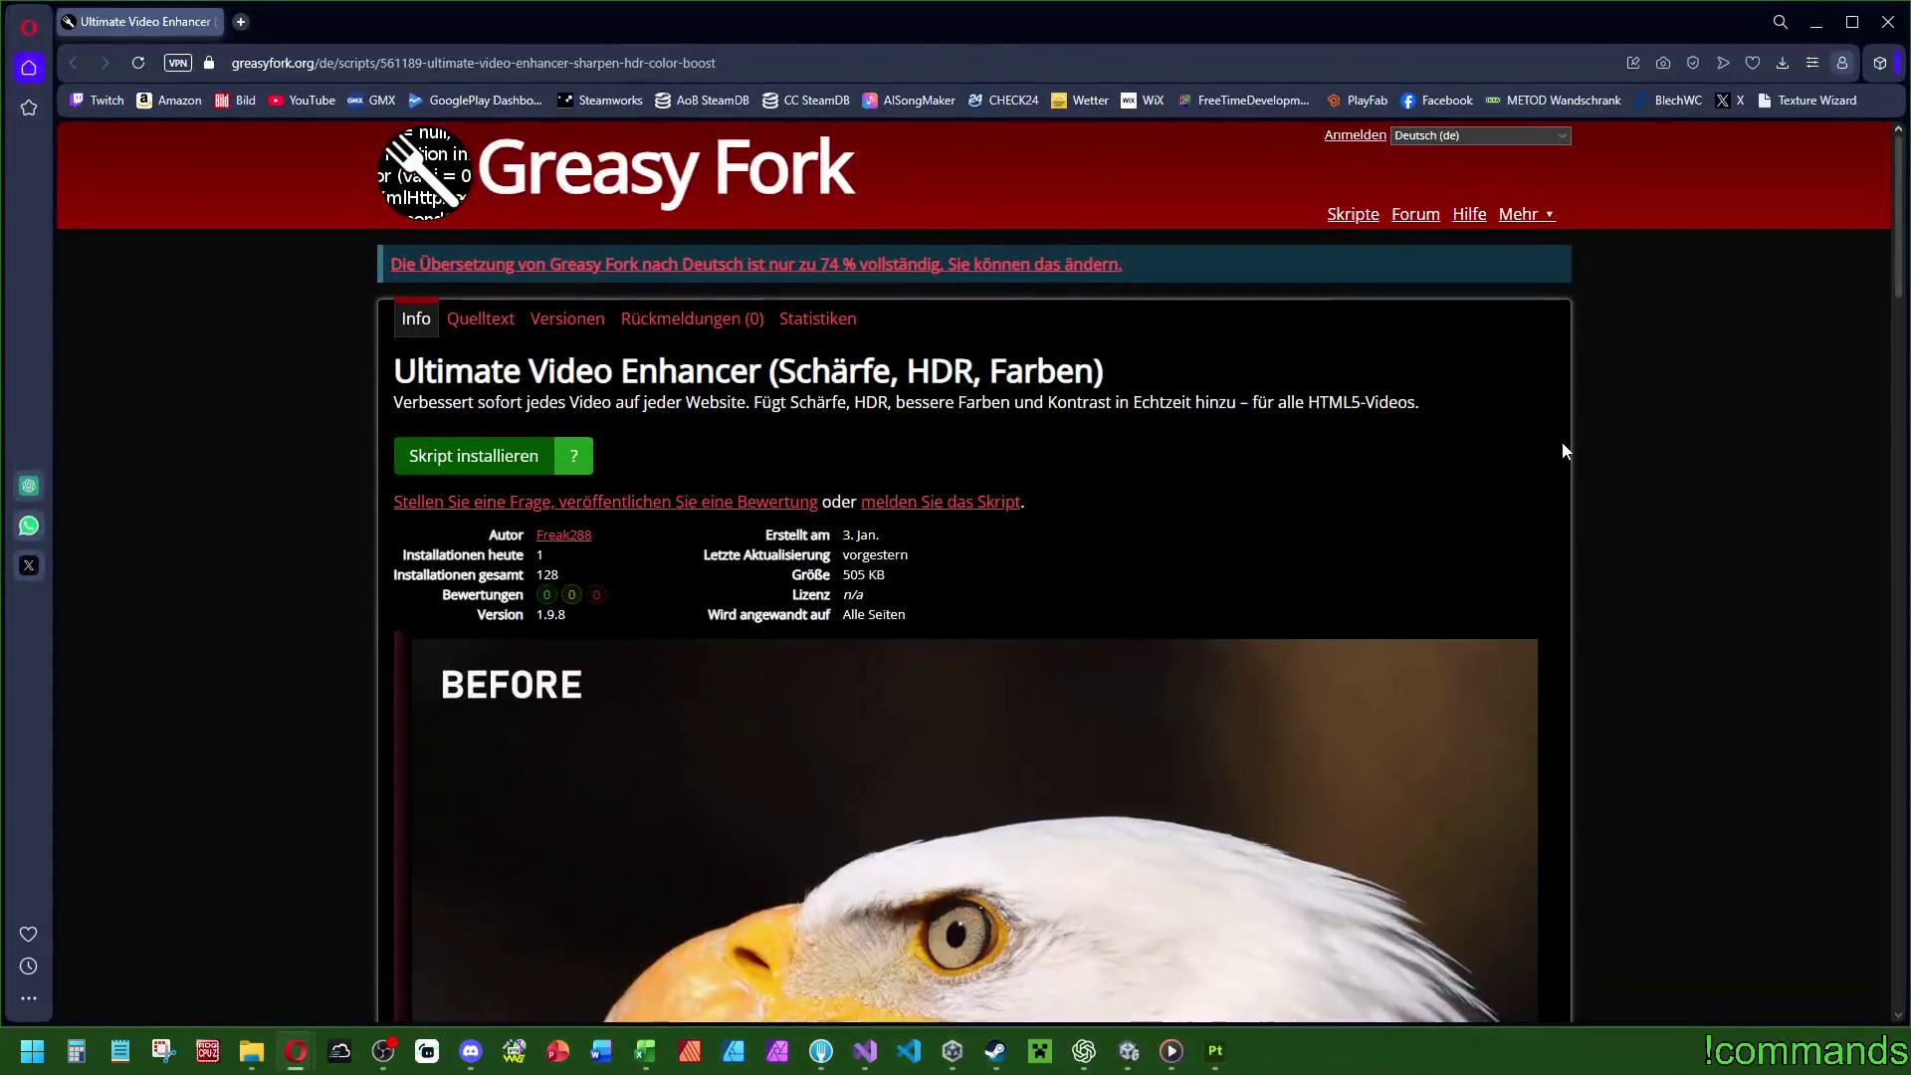
Scroll down to the Ultimate Video Enhancer's before/after eagle comparison image and back up.
scroll(1571, 494, "down", 5)
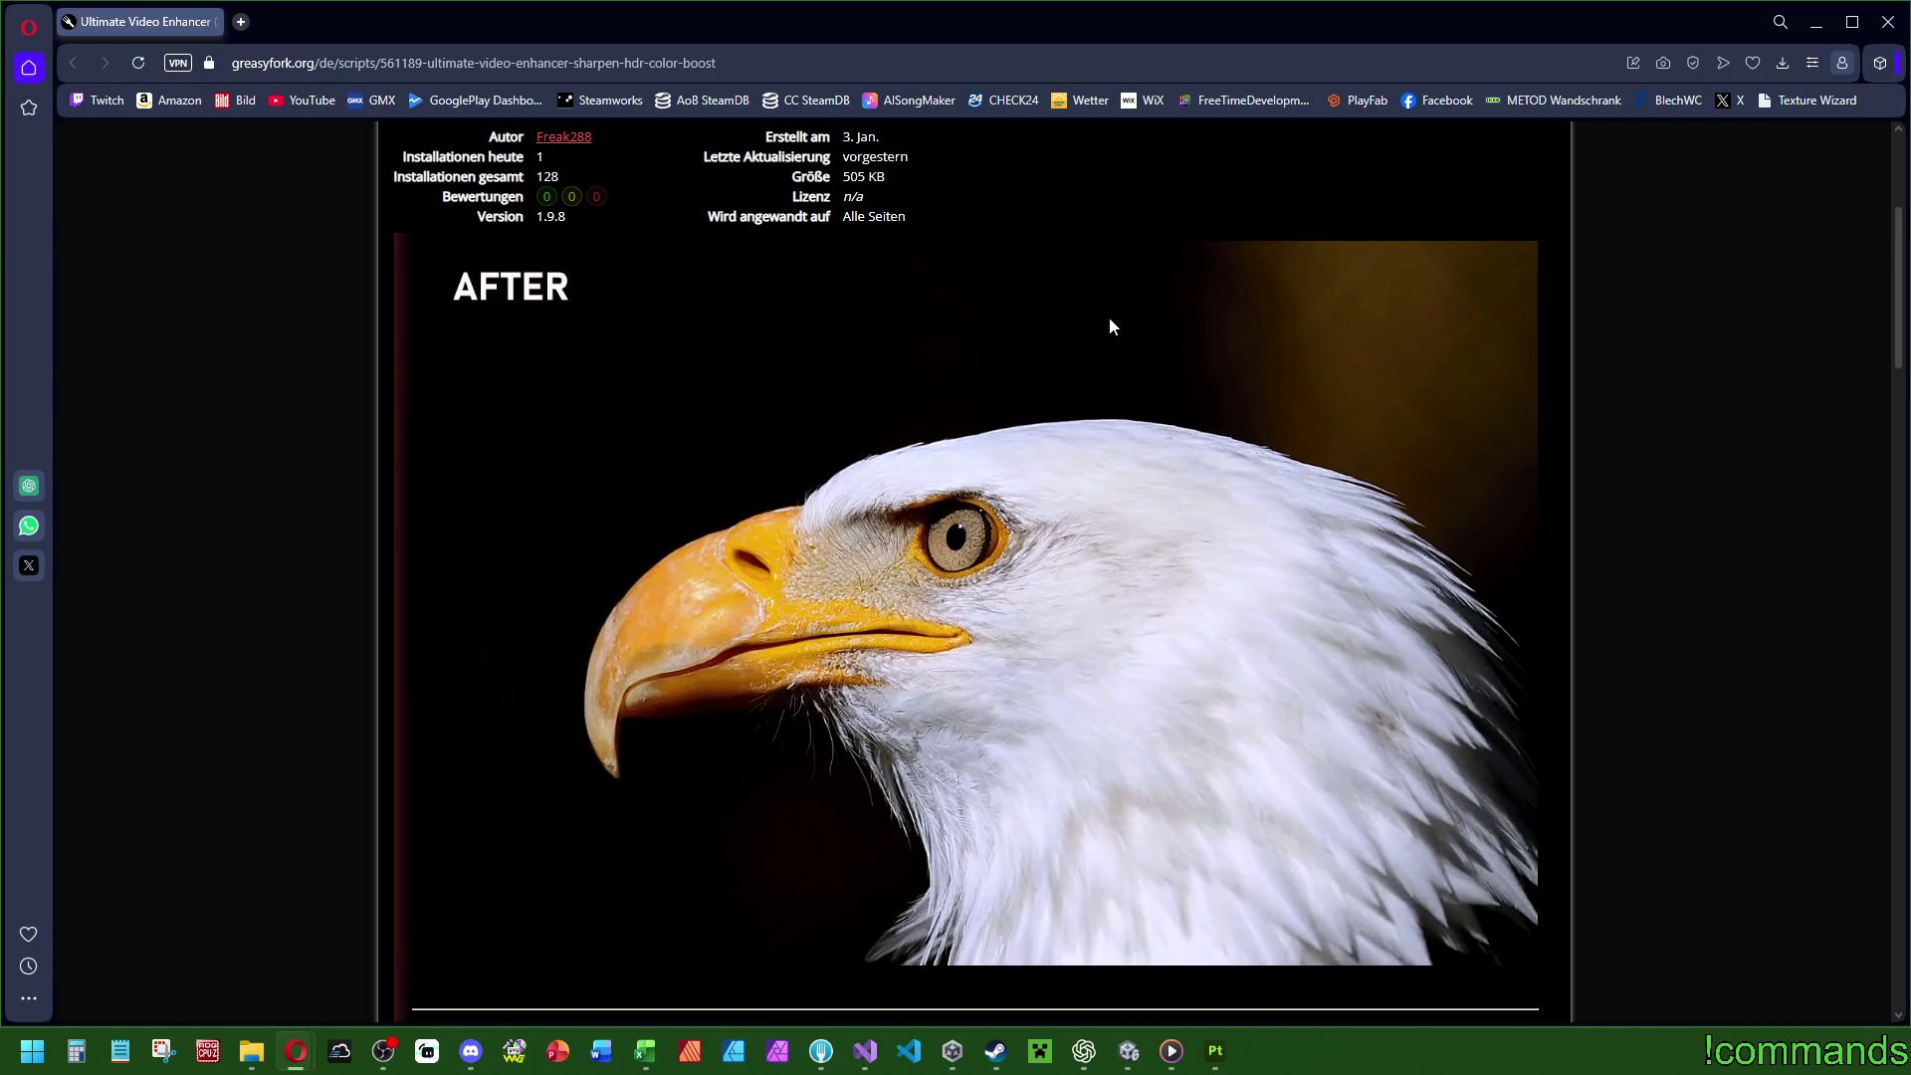
scroll(822, 342, "up", 2)
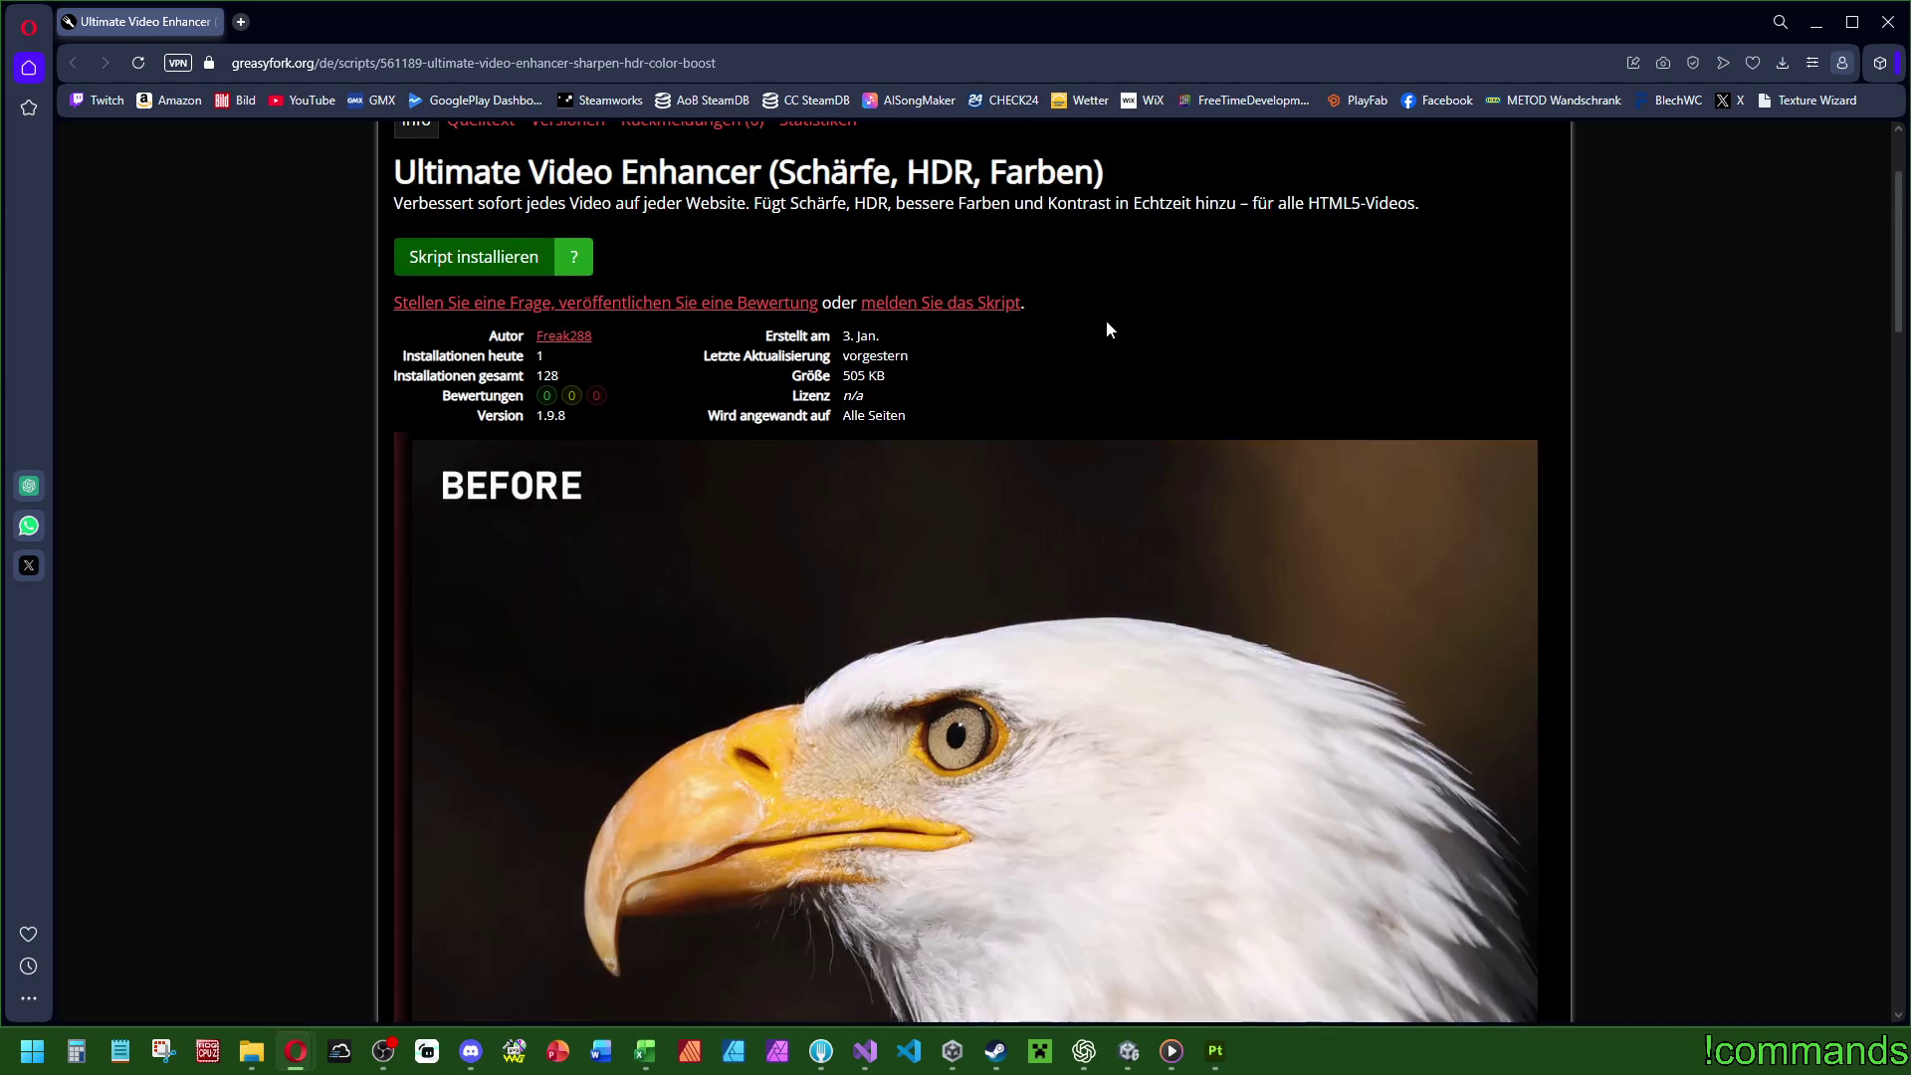
scroll(1107, 329, "up", 2)
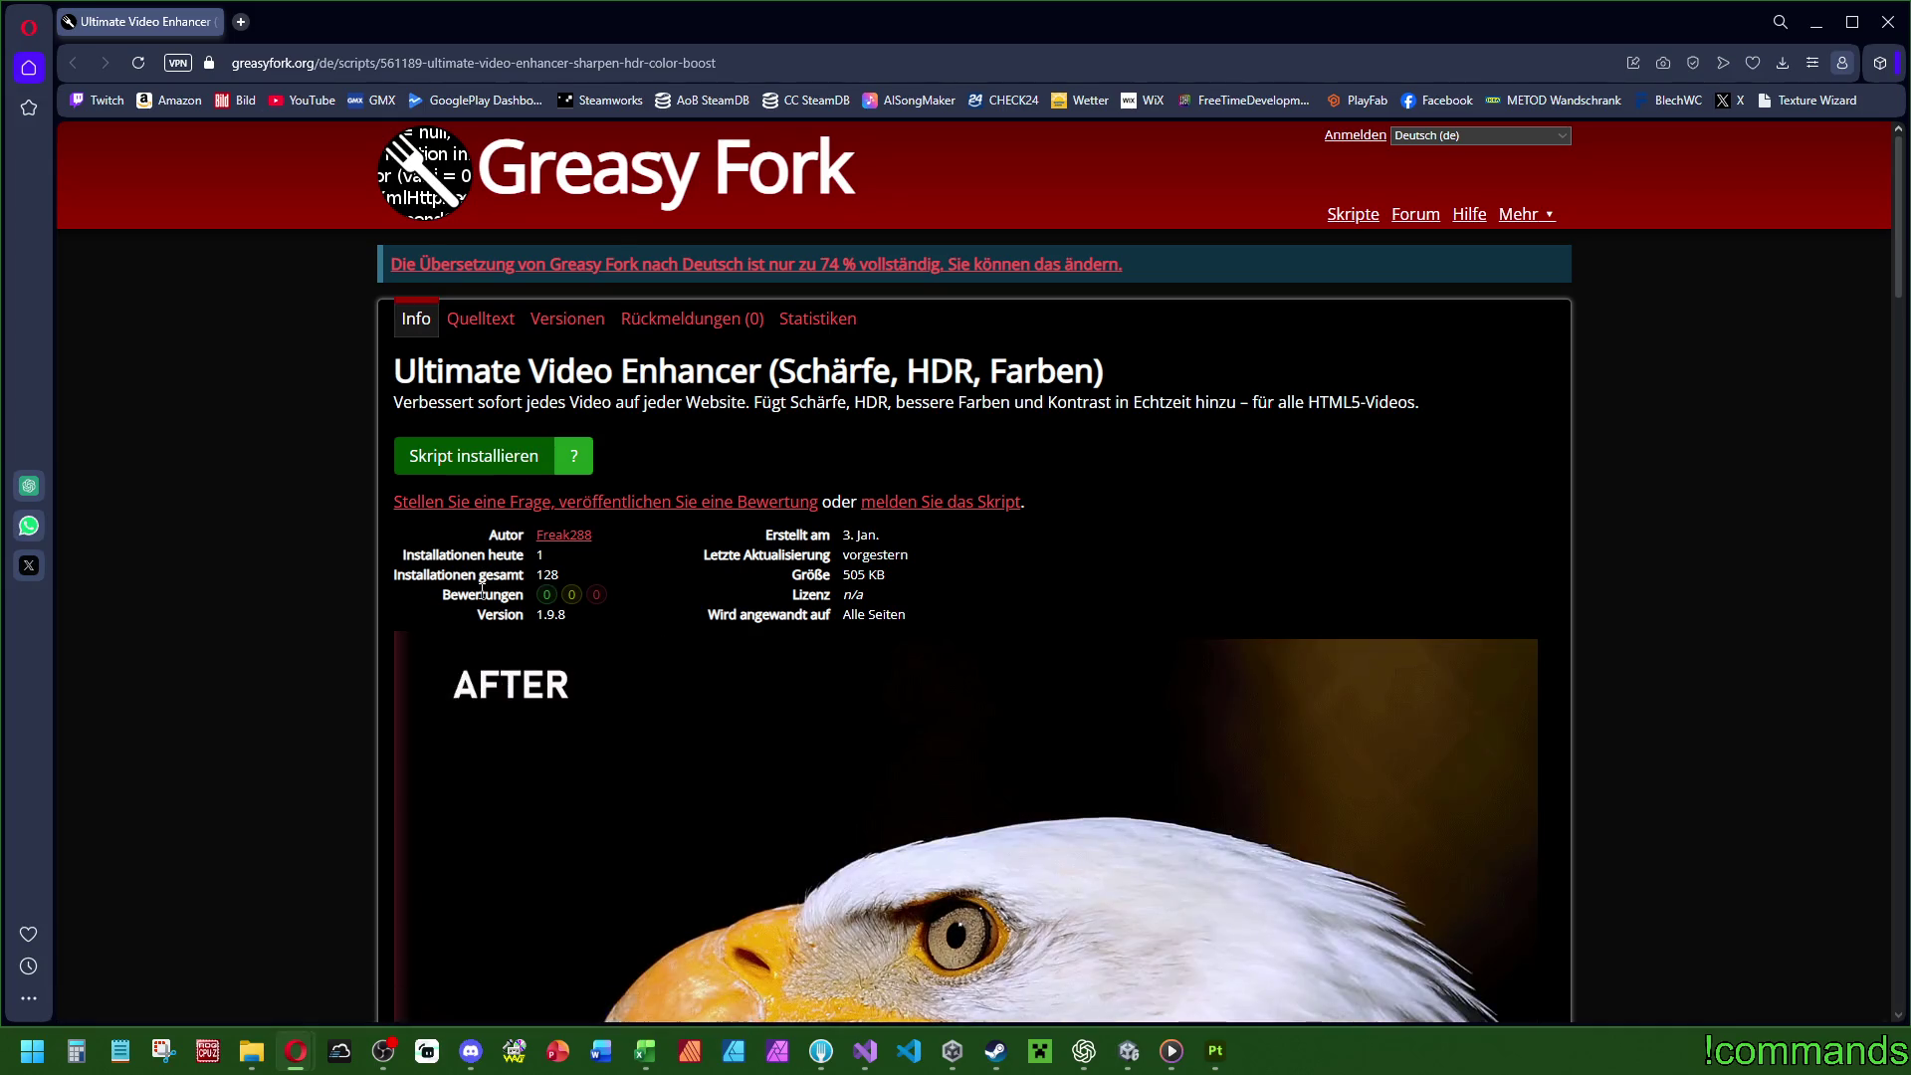
scroll(482, 589, "down", 8)
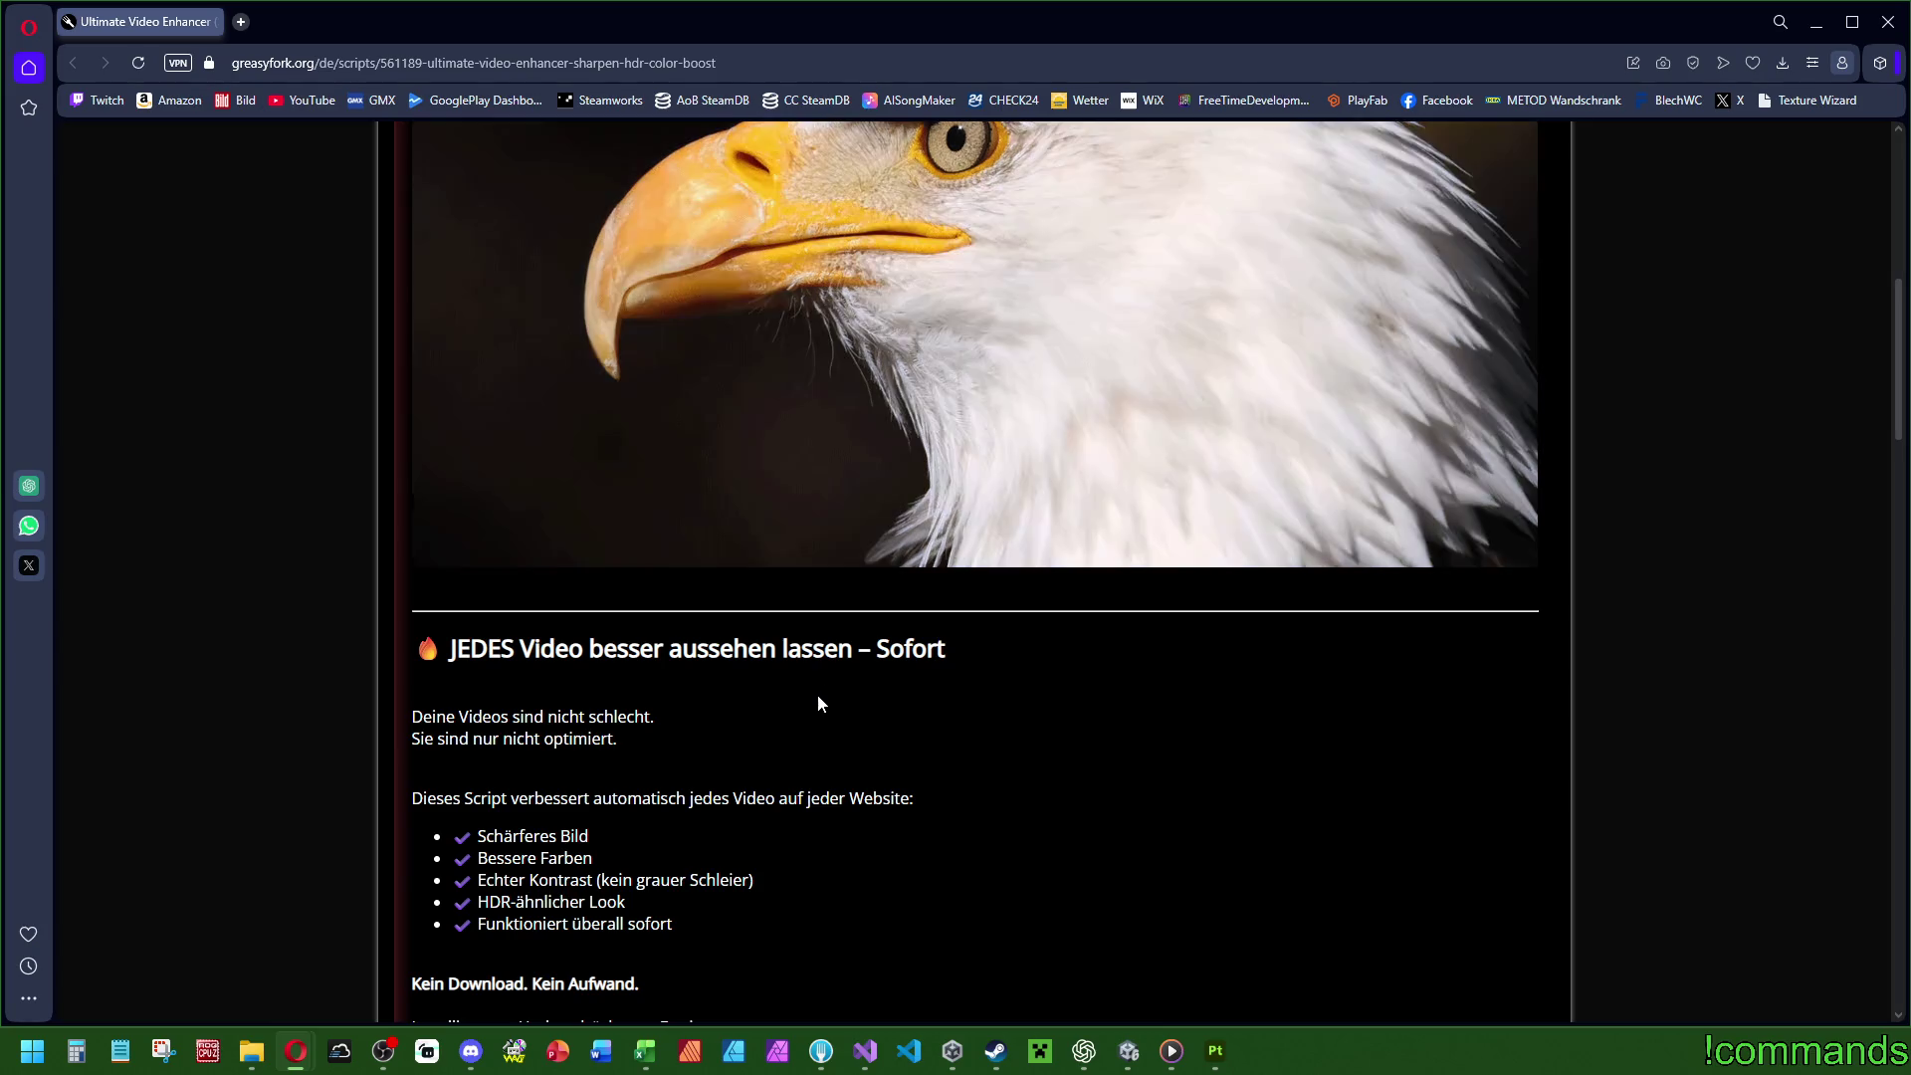
scroll(818, 703, "down", 2)
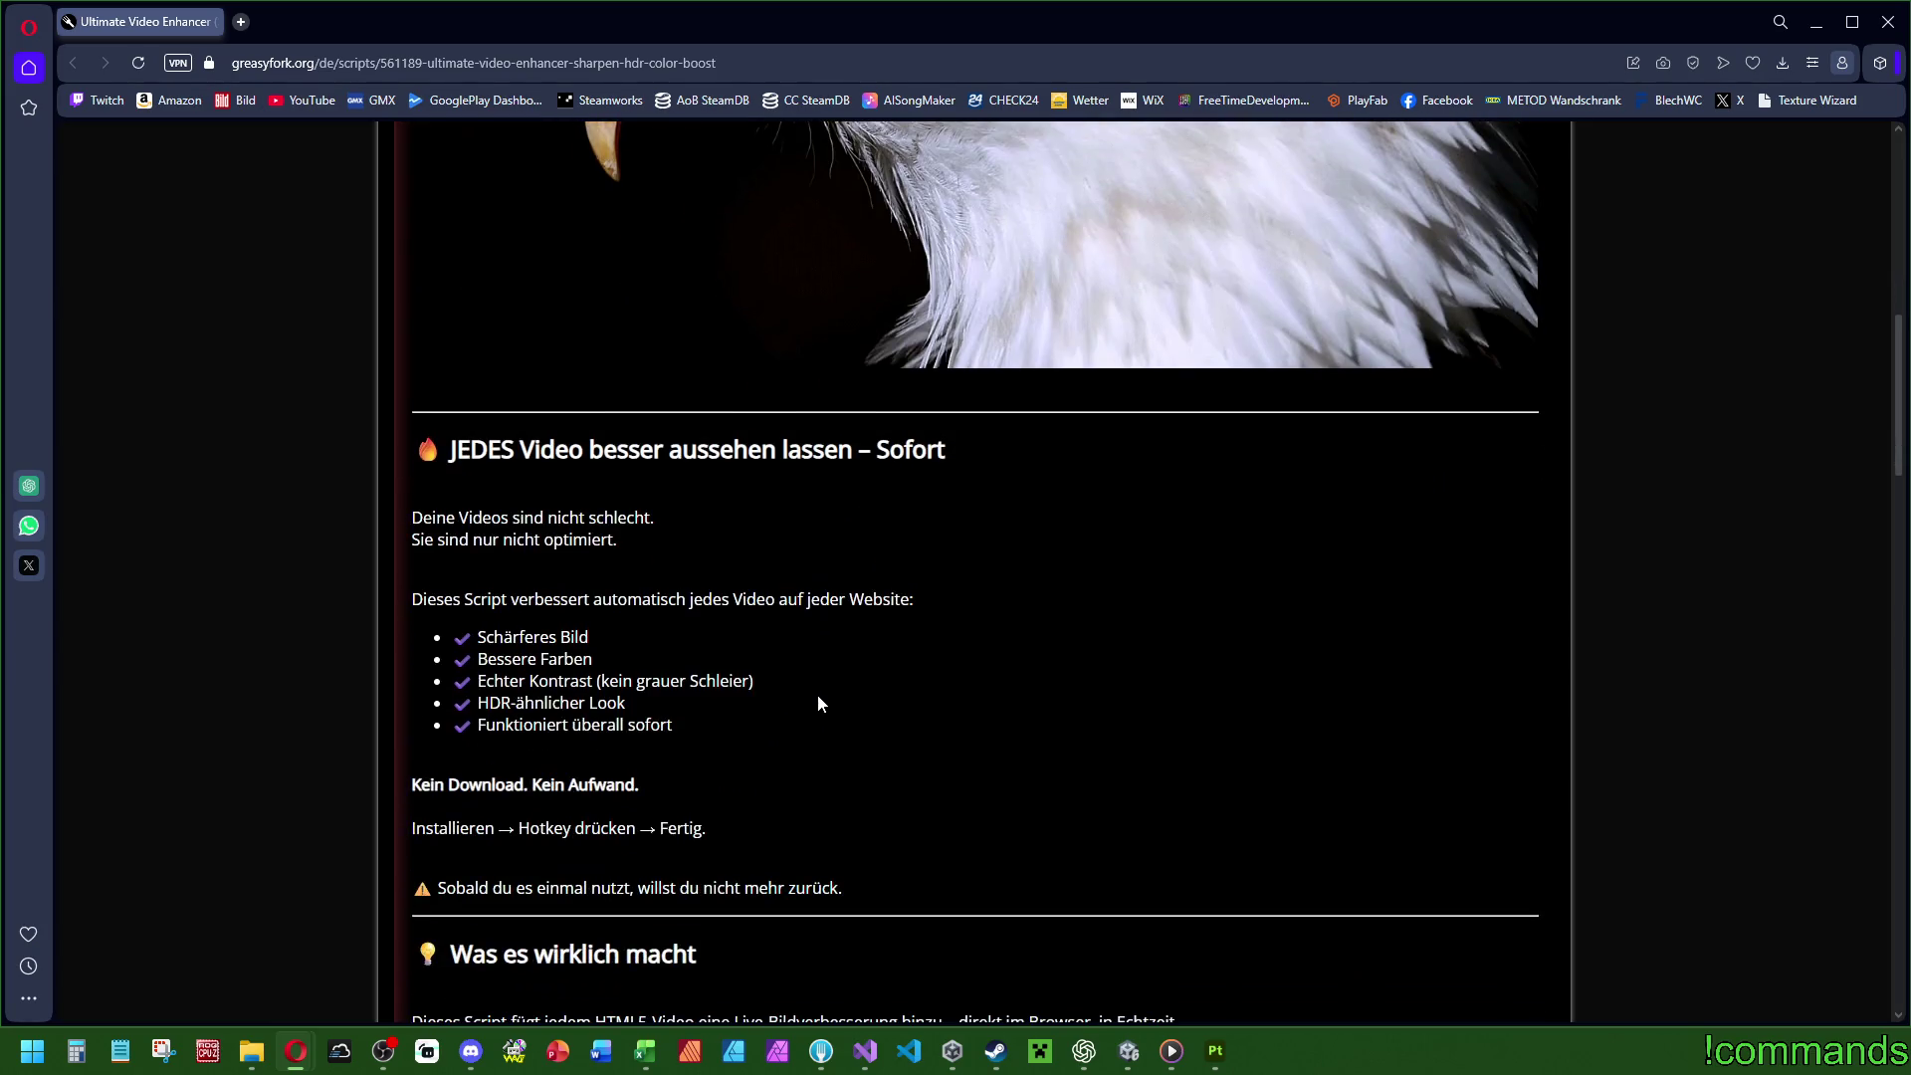
scroll(818, 702, "down", 4)
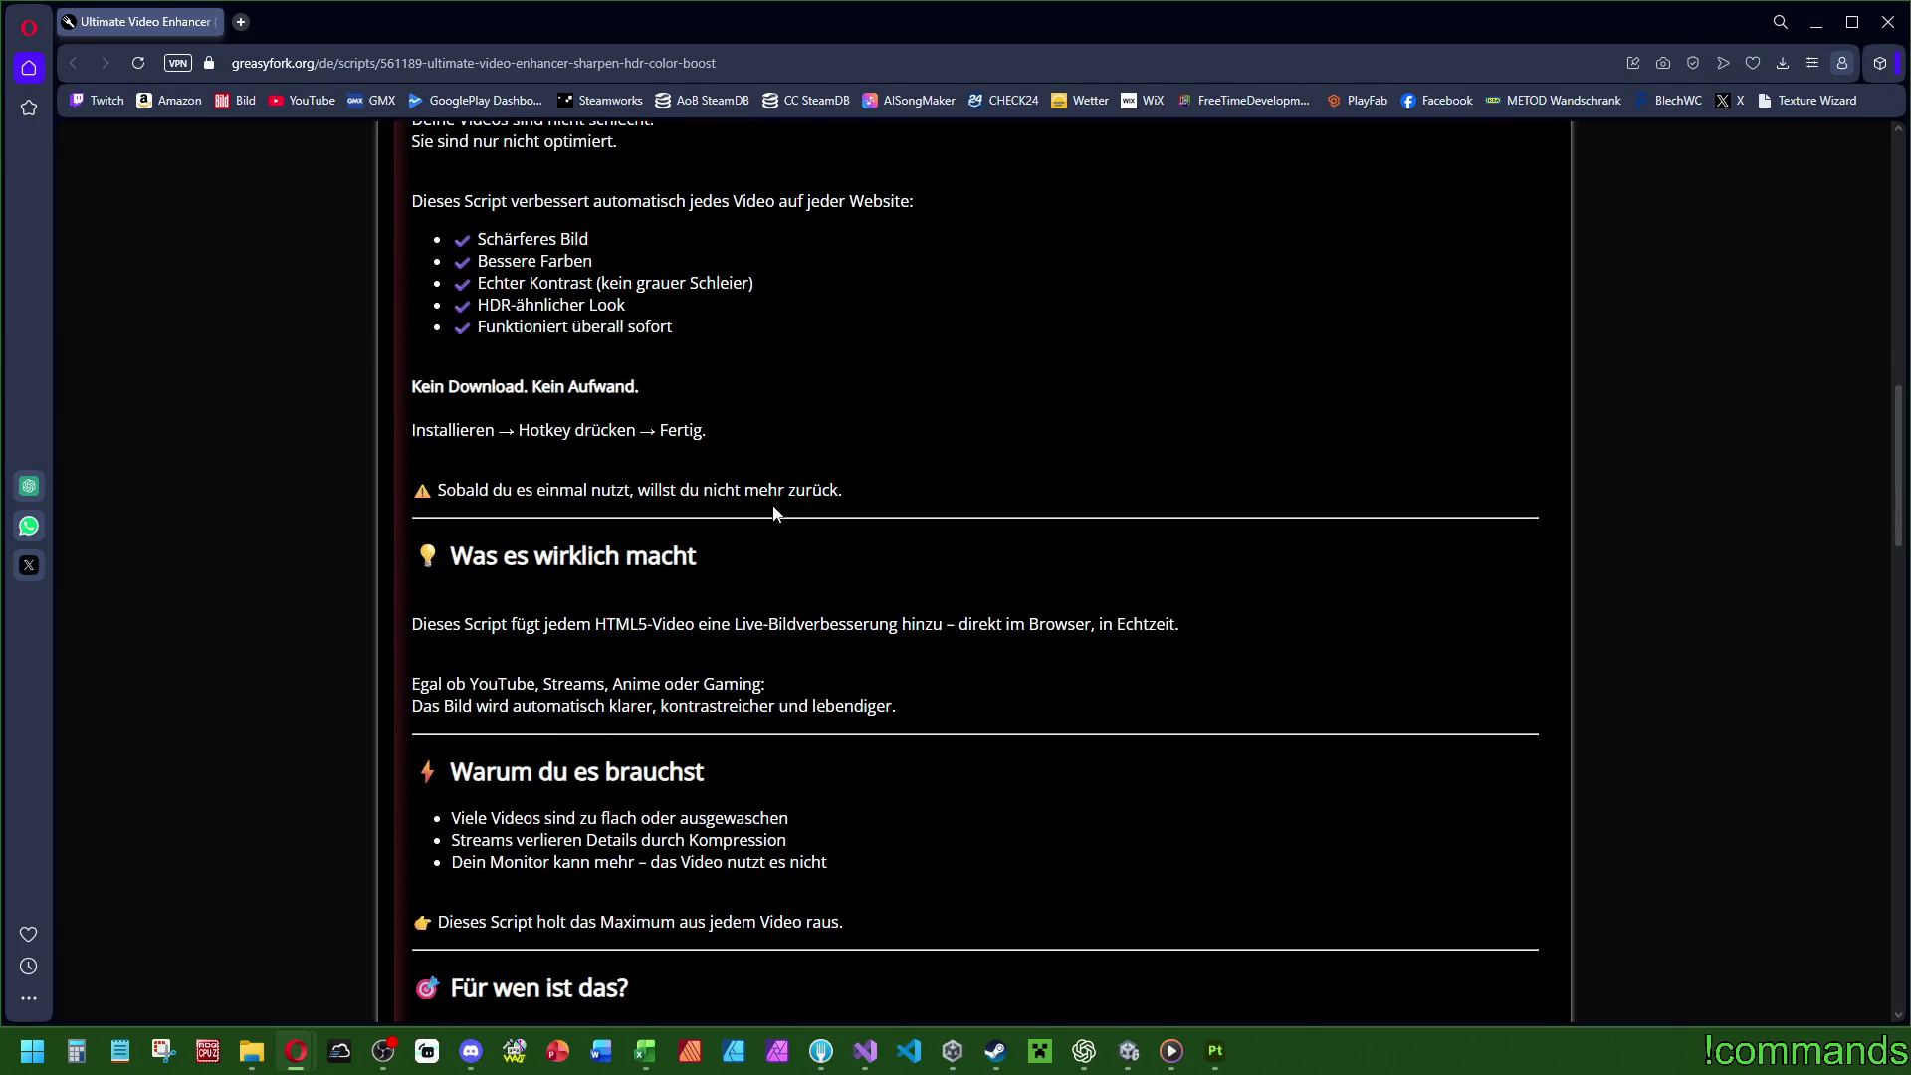
scroll(579, 634, "down", 2)
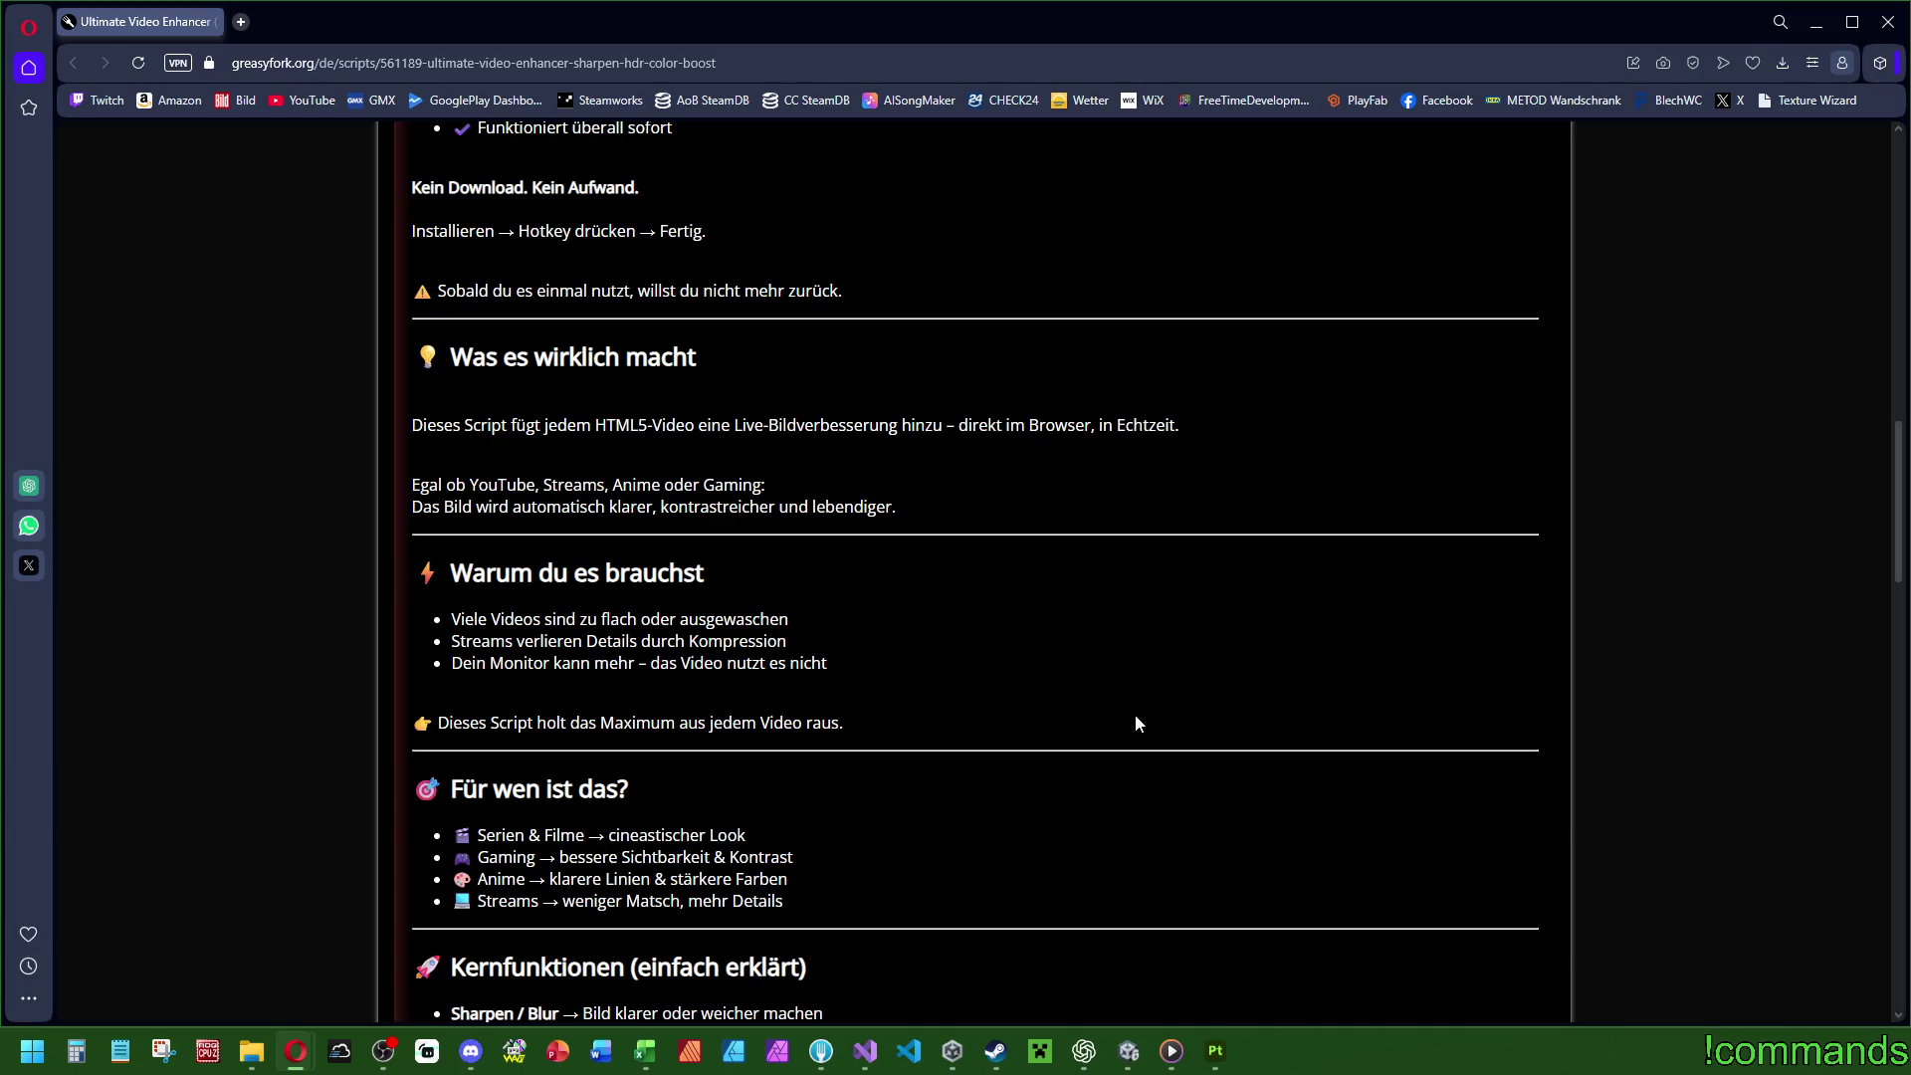
scroll(1134, 737, "down", 4)
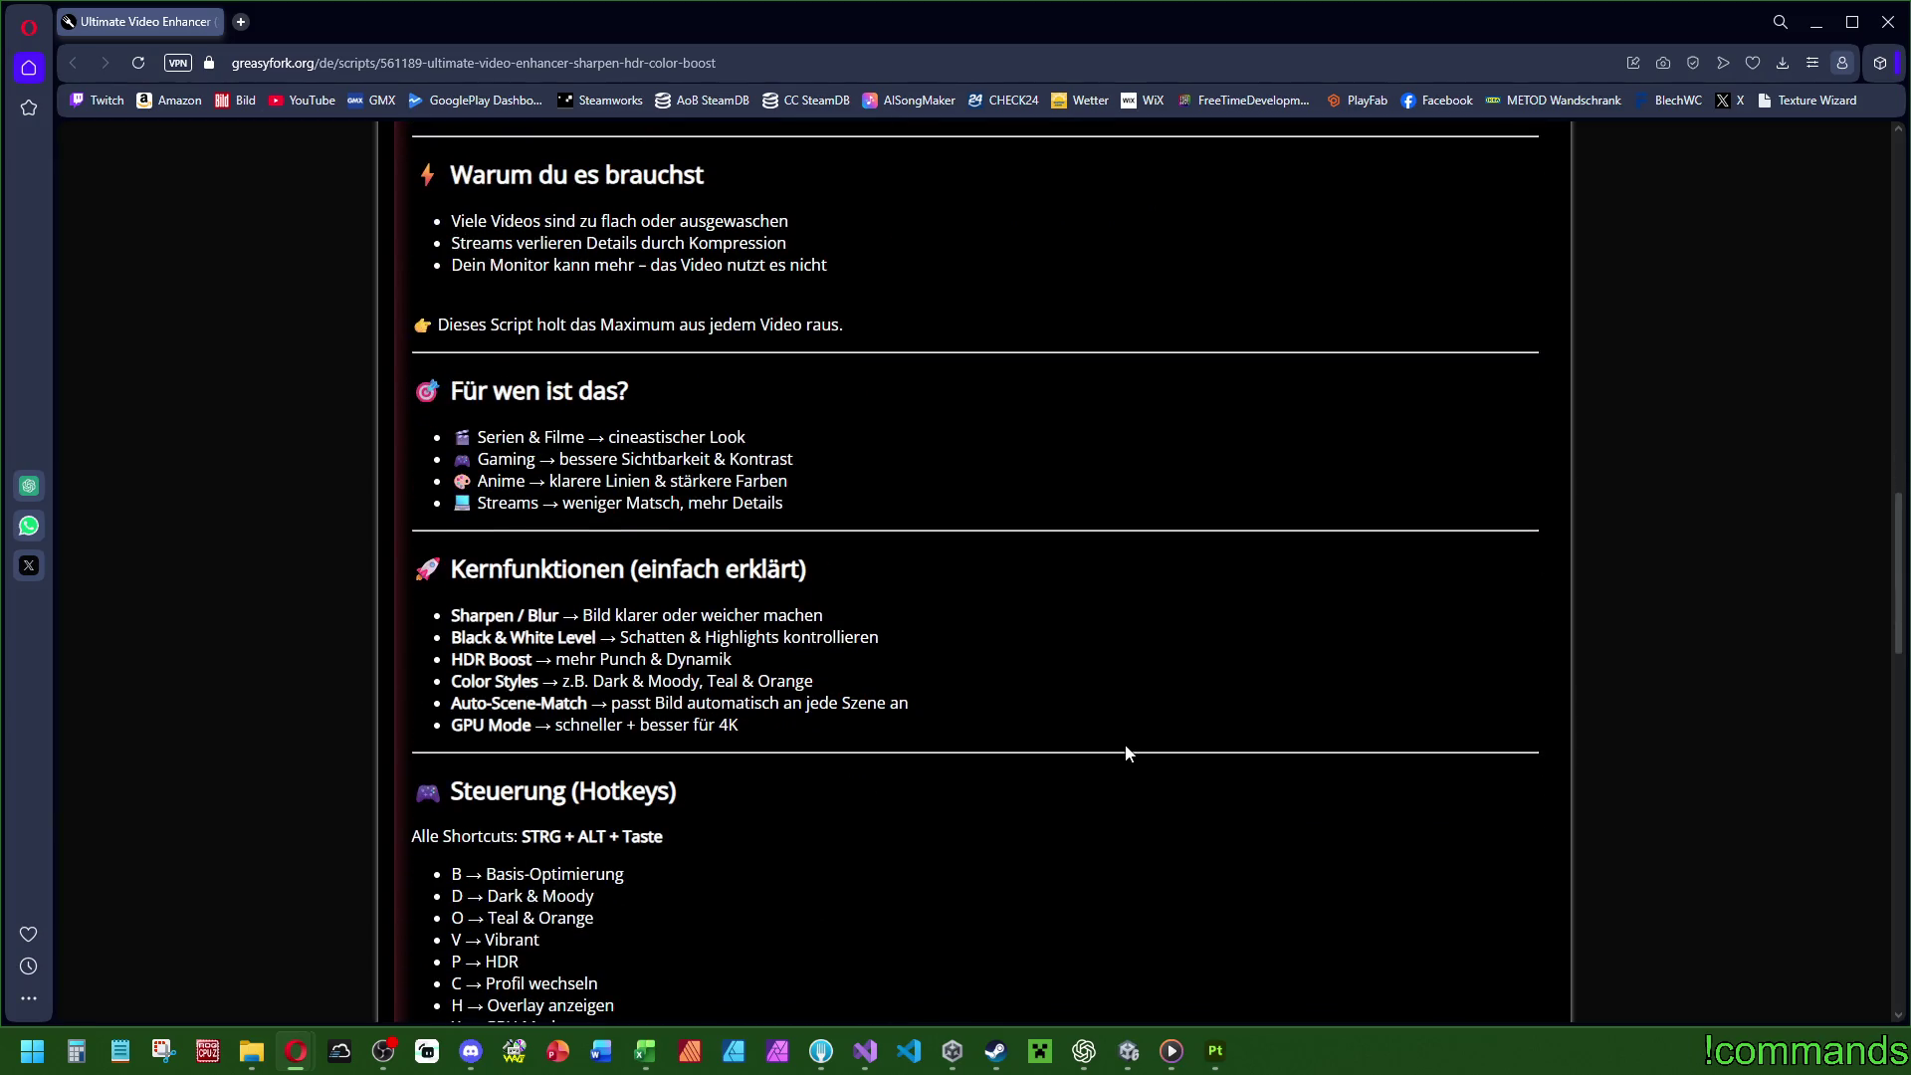
scroll(1130, 747, "down", 8)
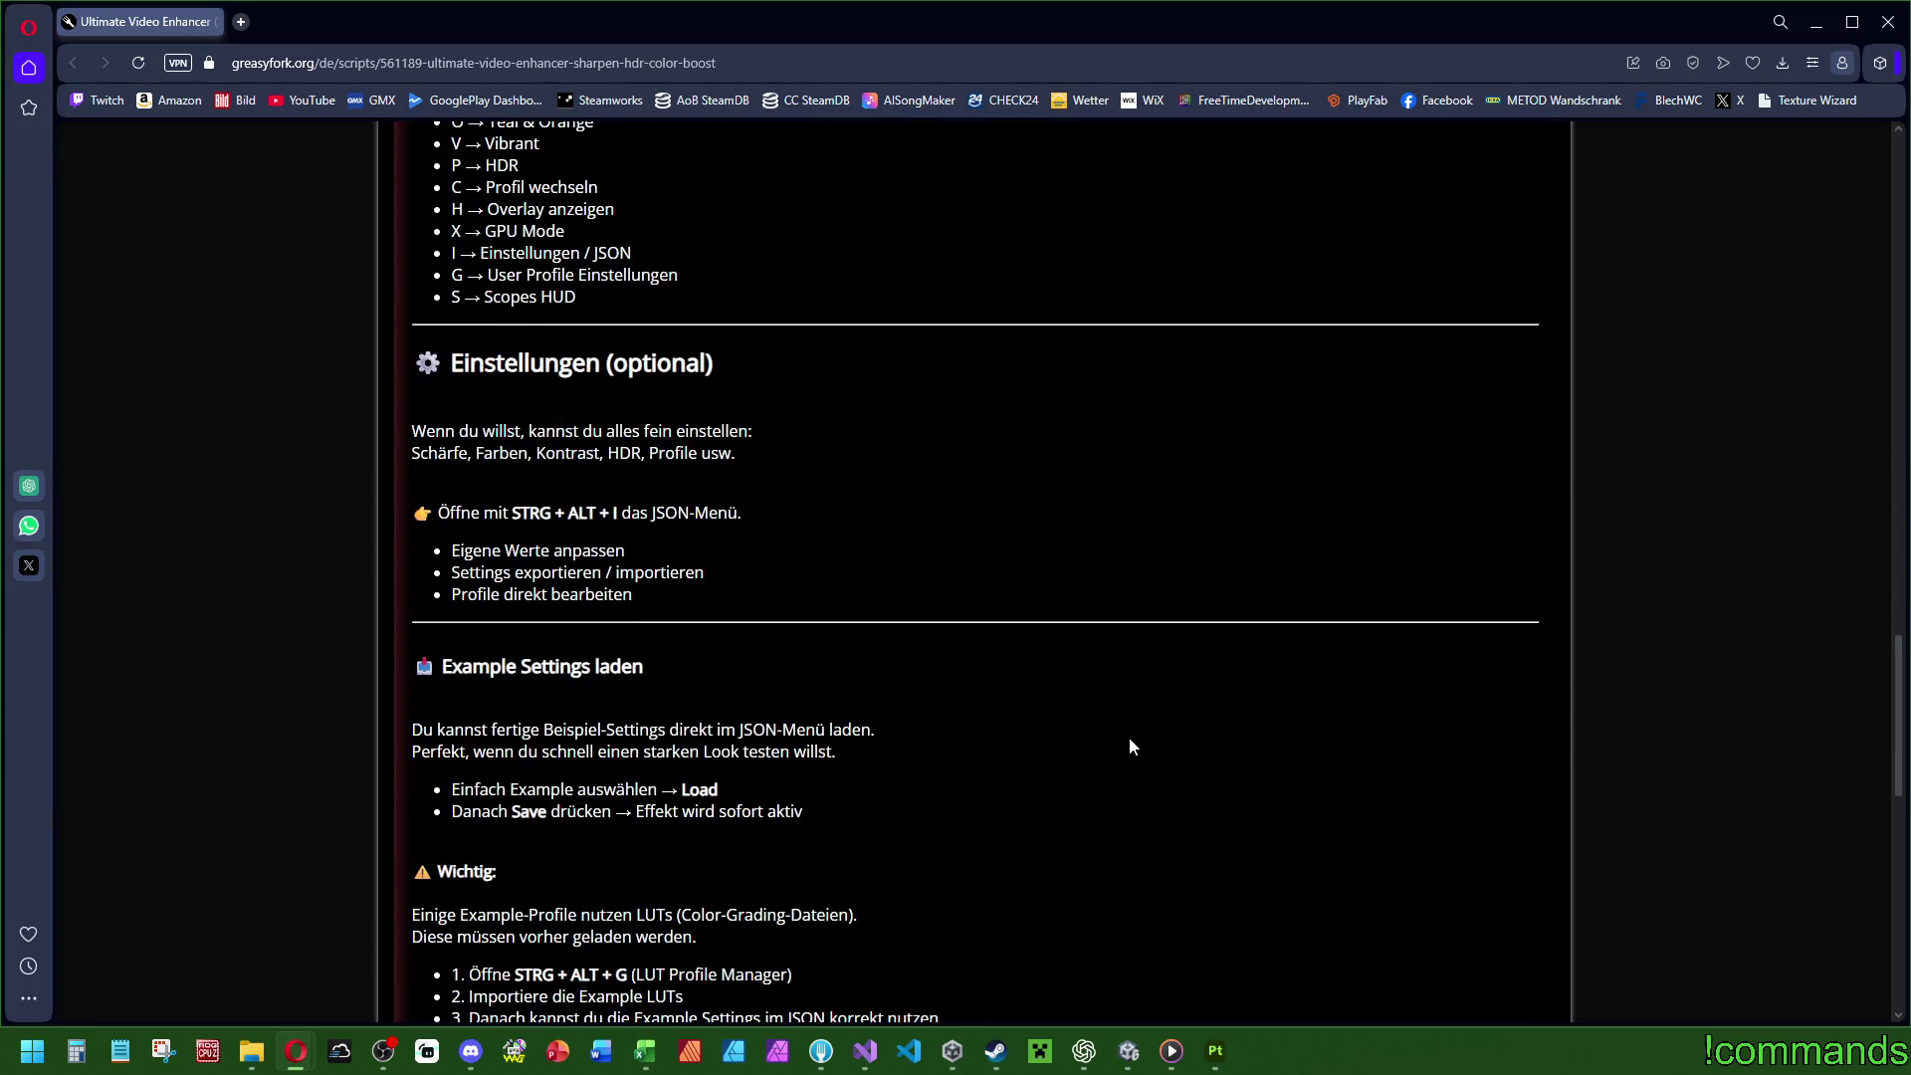
scroll(1132, 737, "down", 7)
scroll(1055, 742, "down", 6)
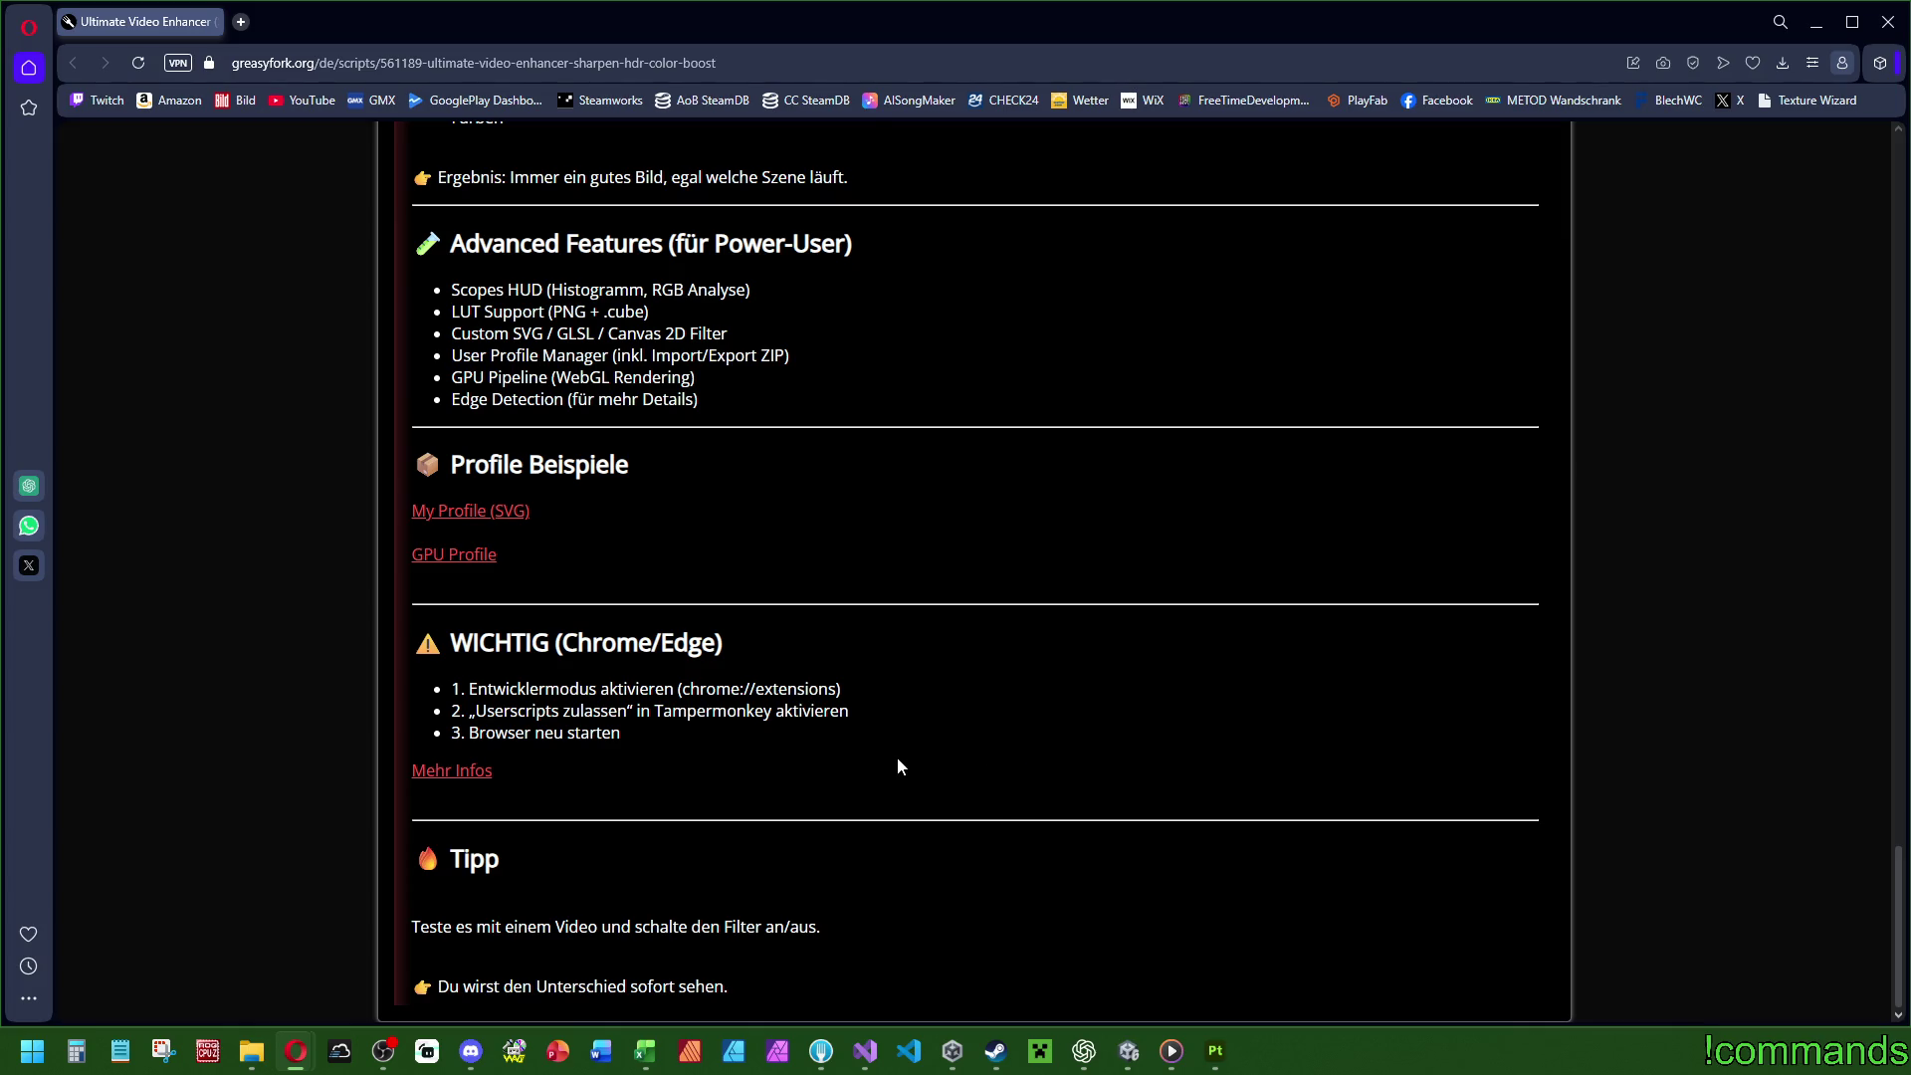
scroll(912, 780, "up", 5)
scroll(912, 781, "down", 5)
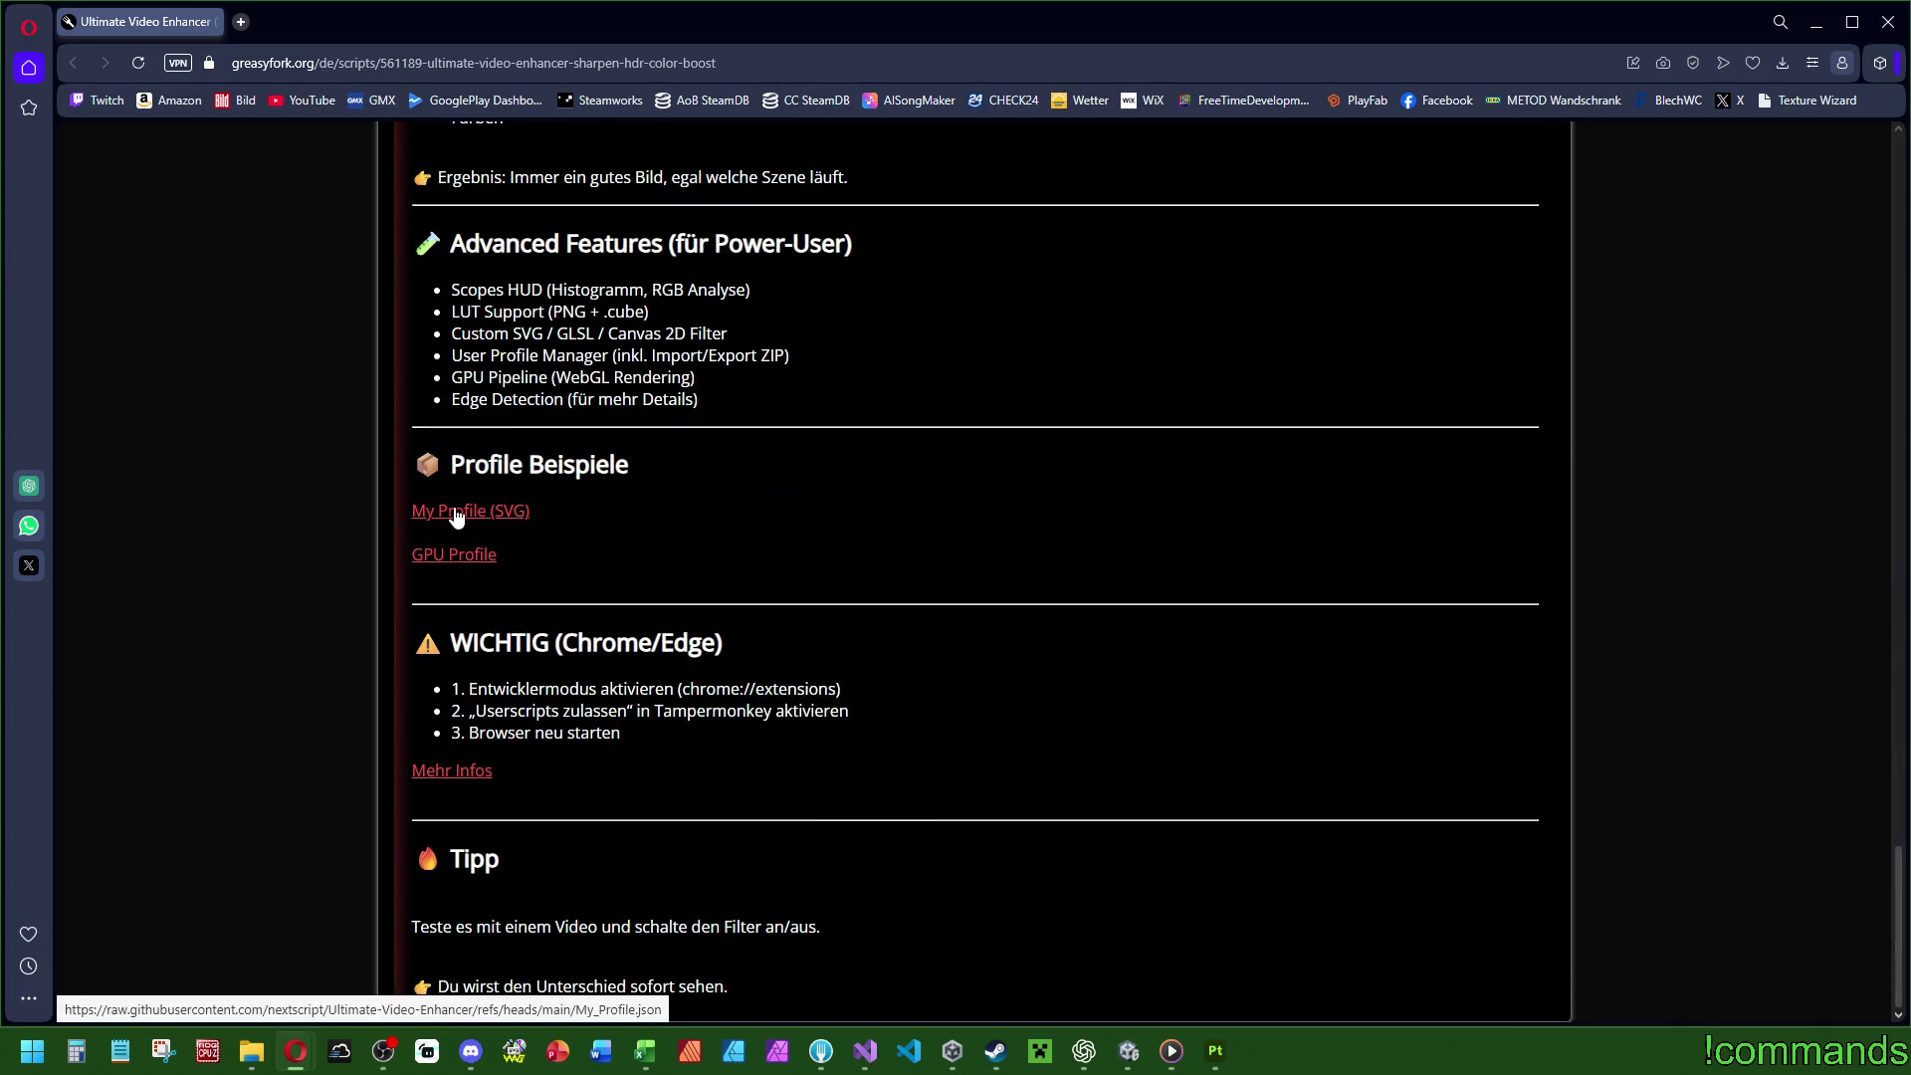
scroll(714, 814, "up", 20)
left_click(480, 319)
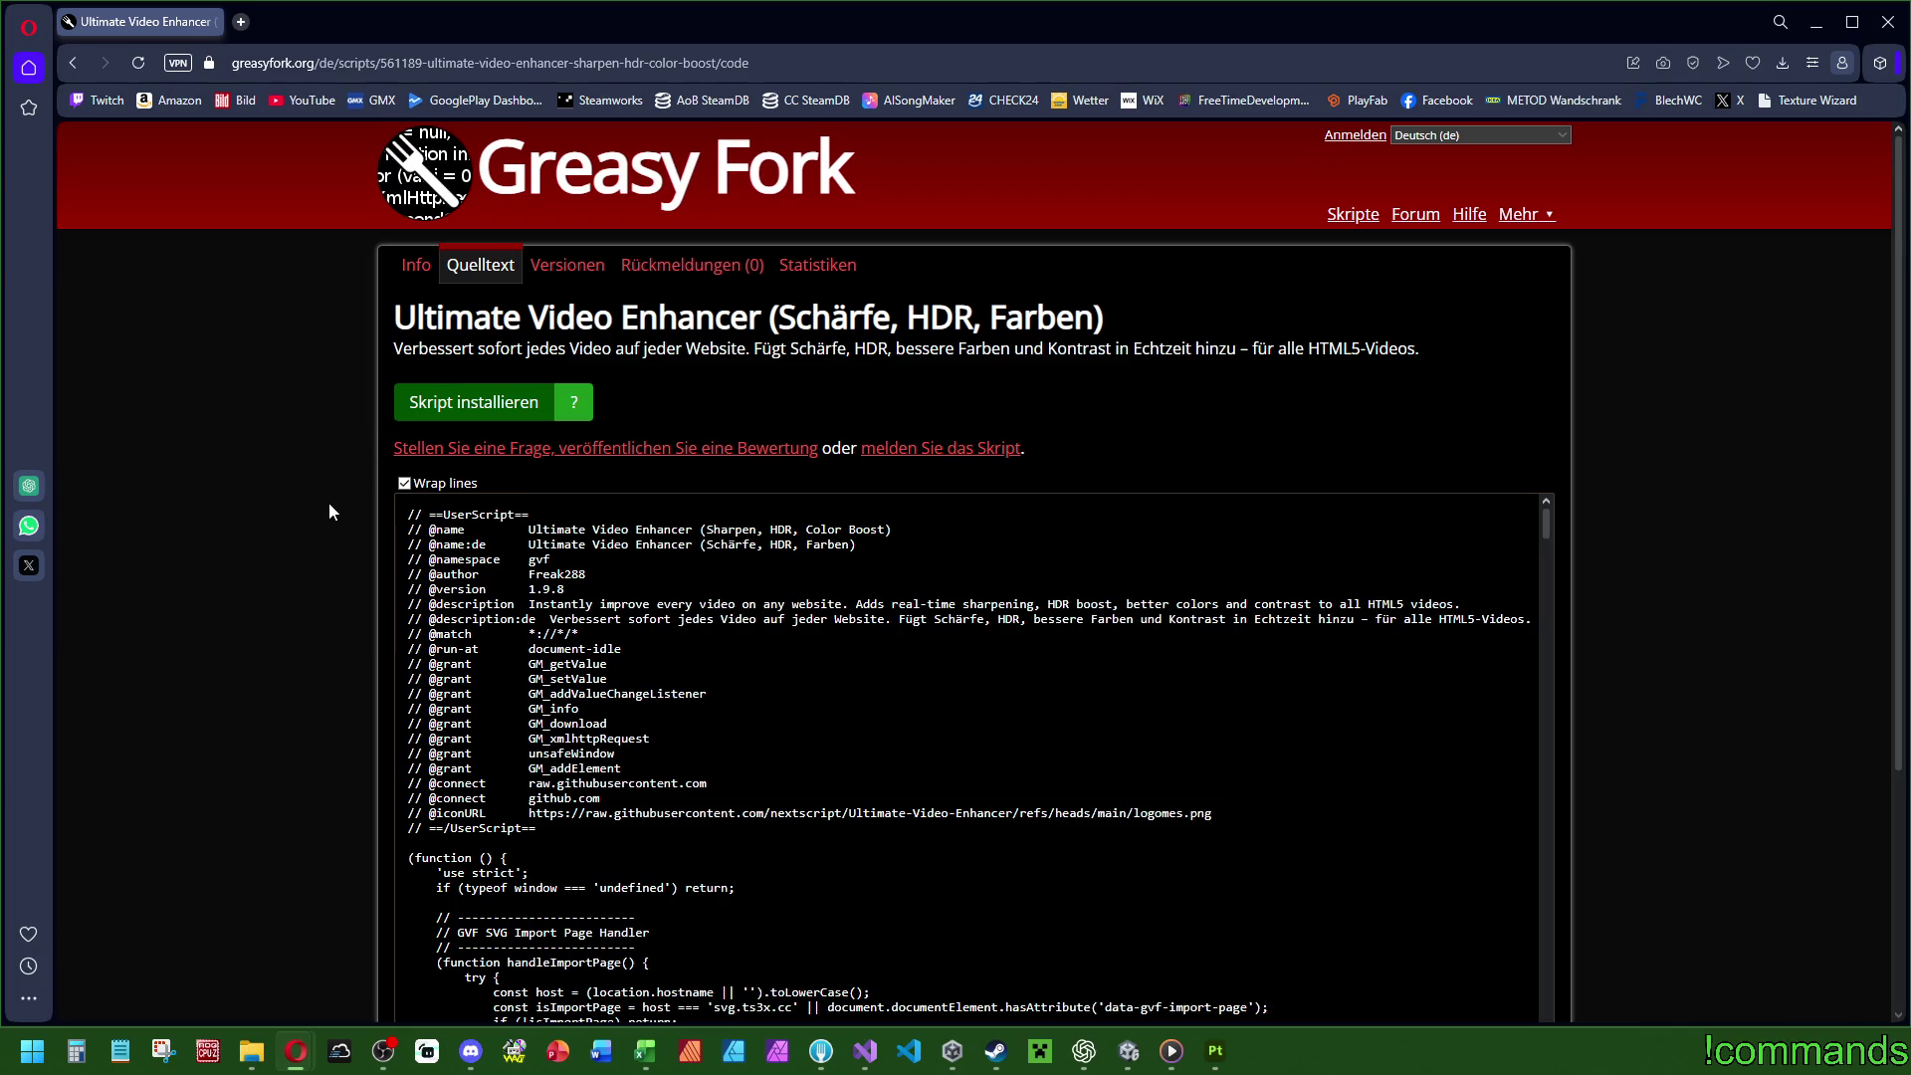
Scroll through the Ultimate Video Enhancer source code, briefly highlighting a === comparison.
scroll(535, 936, "down", 4)
scroll(535, 936, "up", 4)
double_click(576, 887)
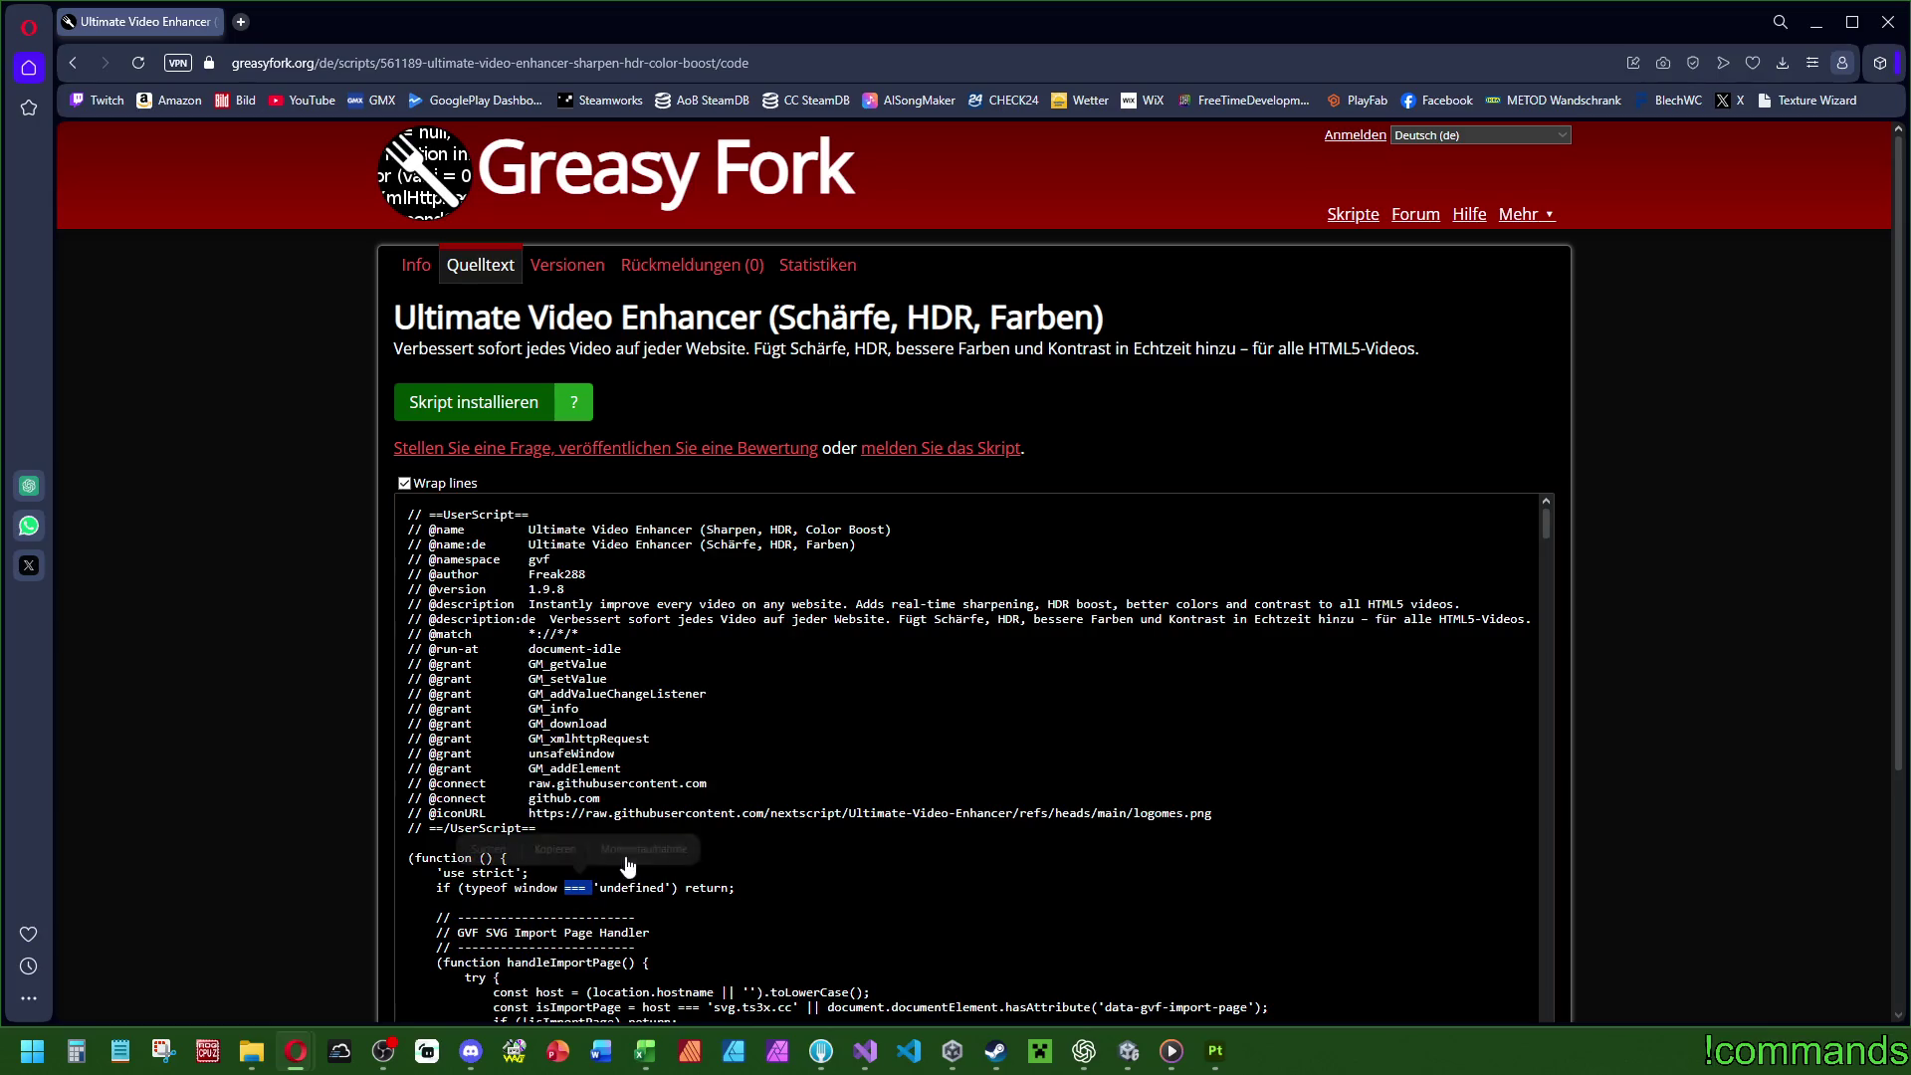
left_click(1206, 640)
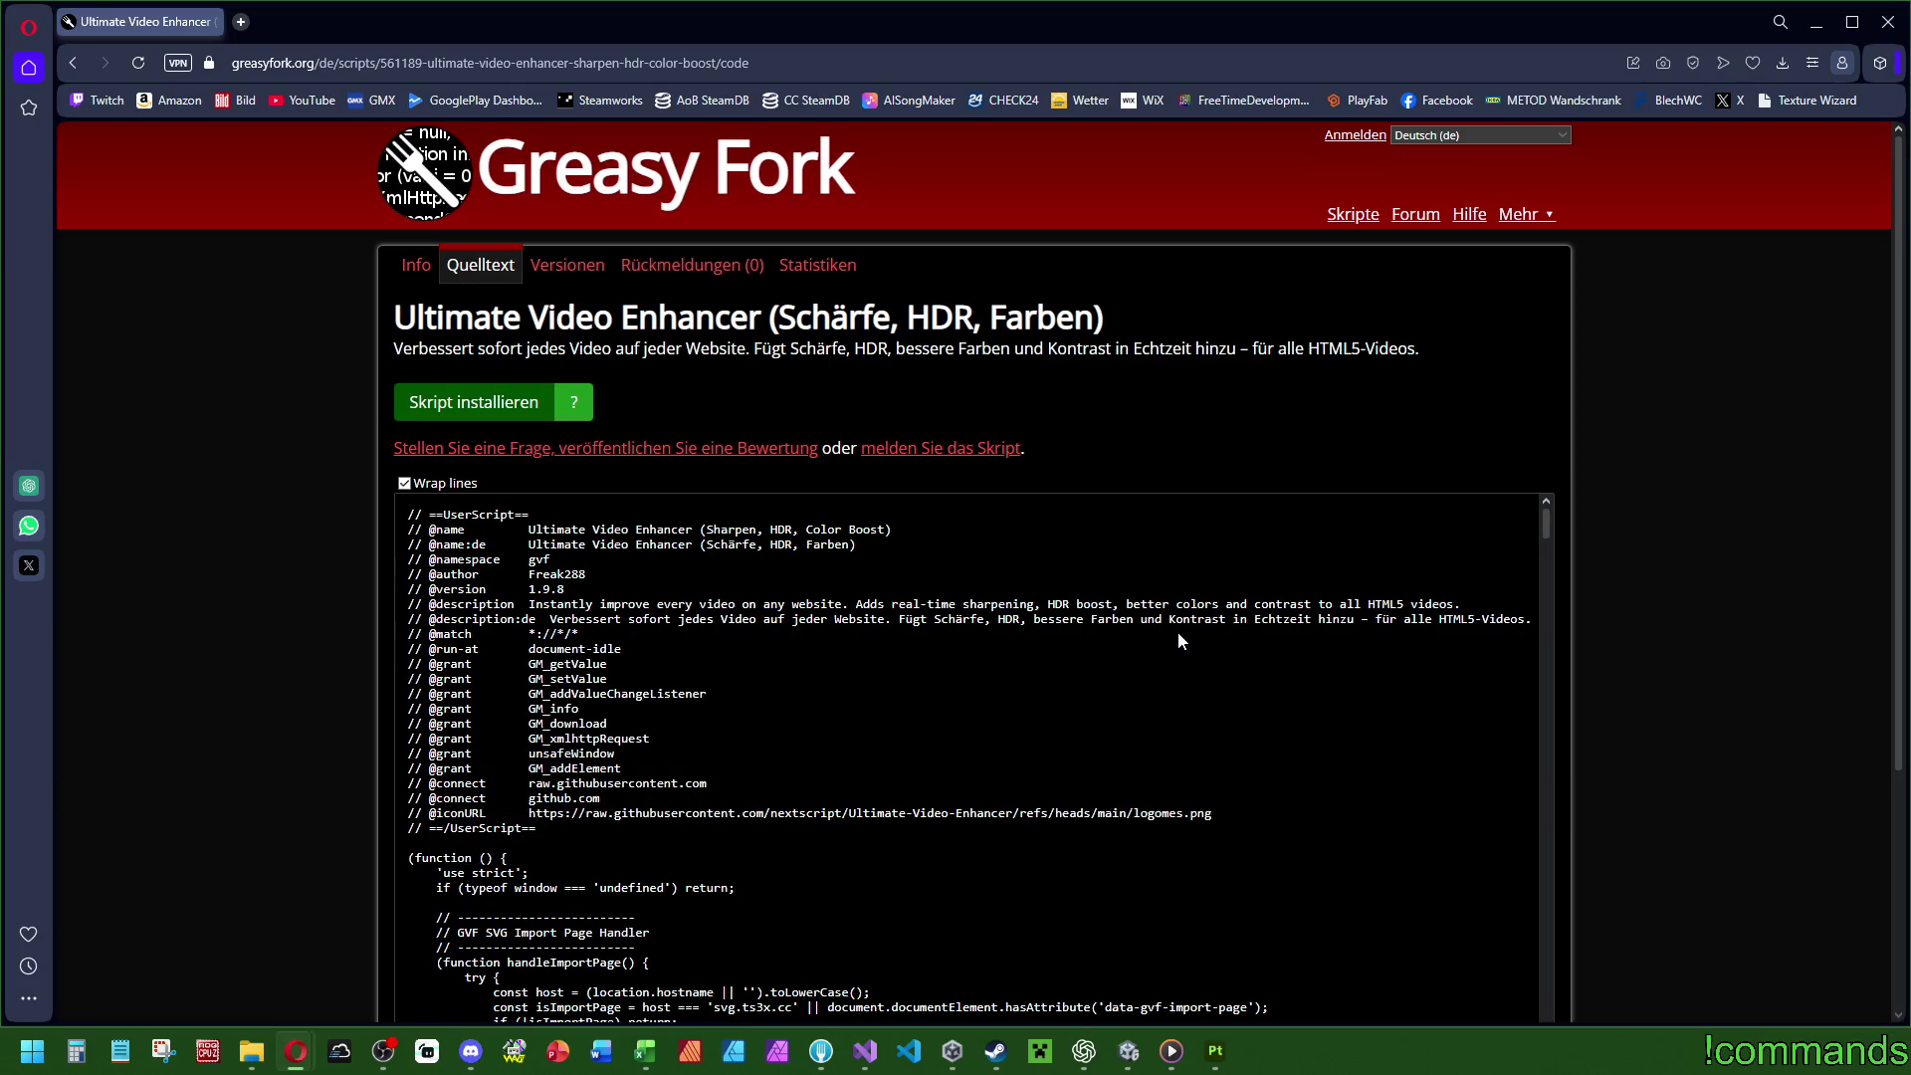
scroll(1178, 633, "down", 4)
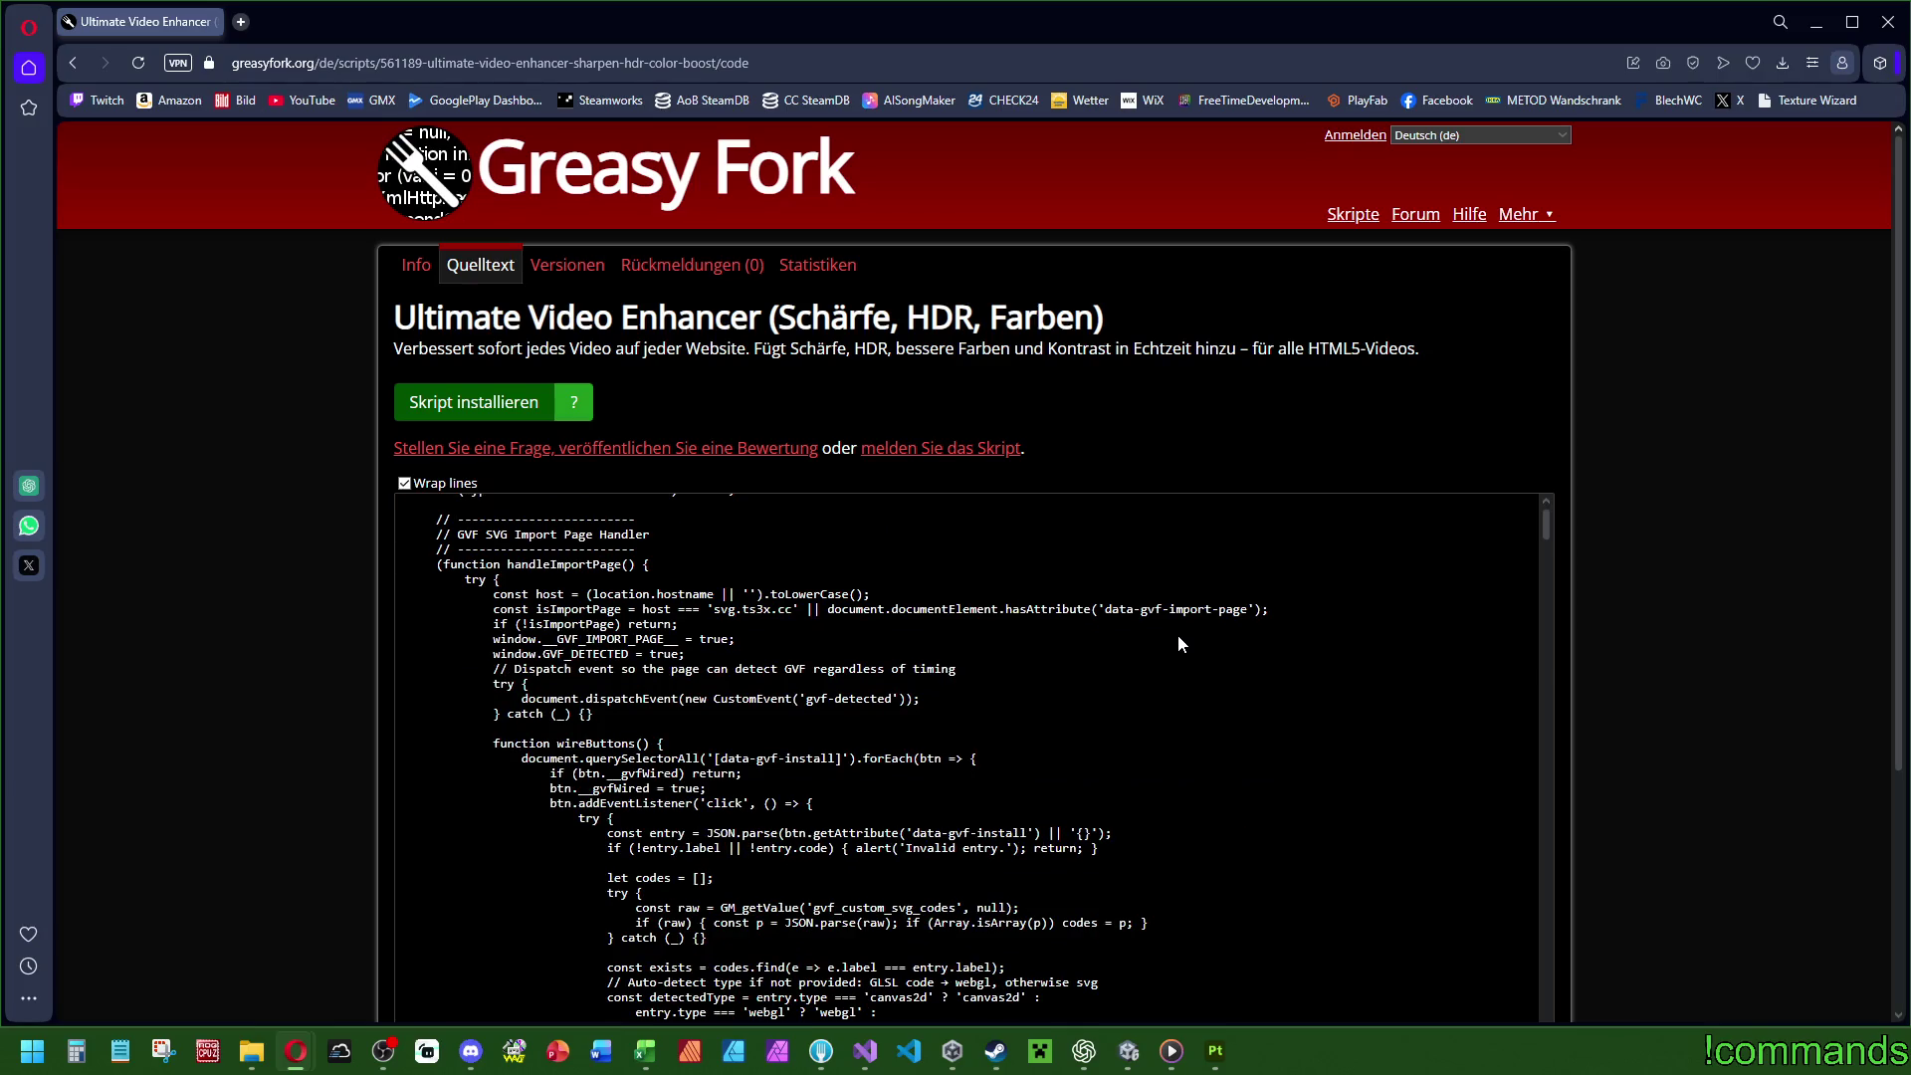
scroll(1179, 637, "down", 15)
left_click_drag(1531, 615, 1525, 877)
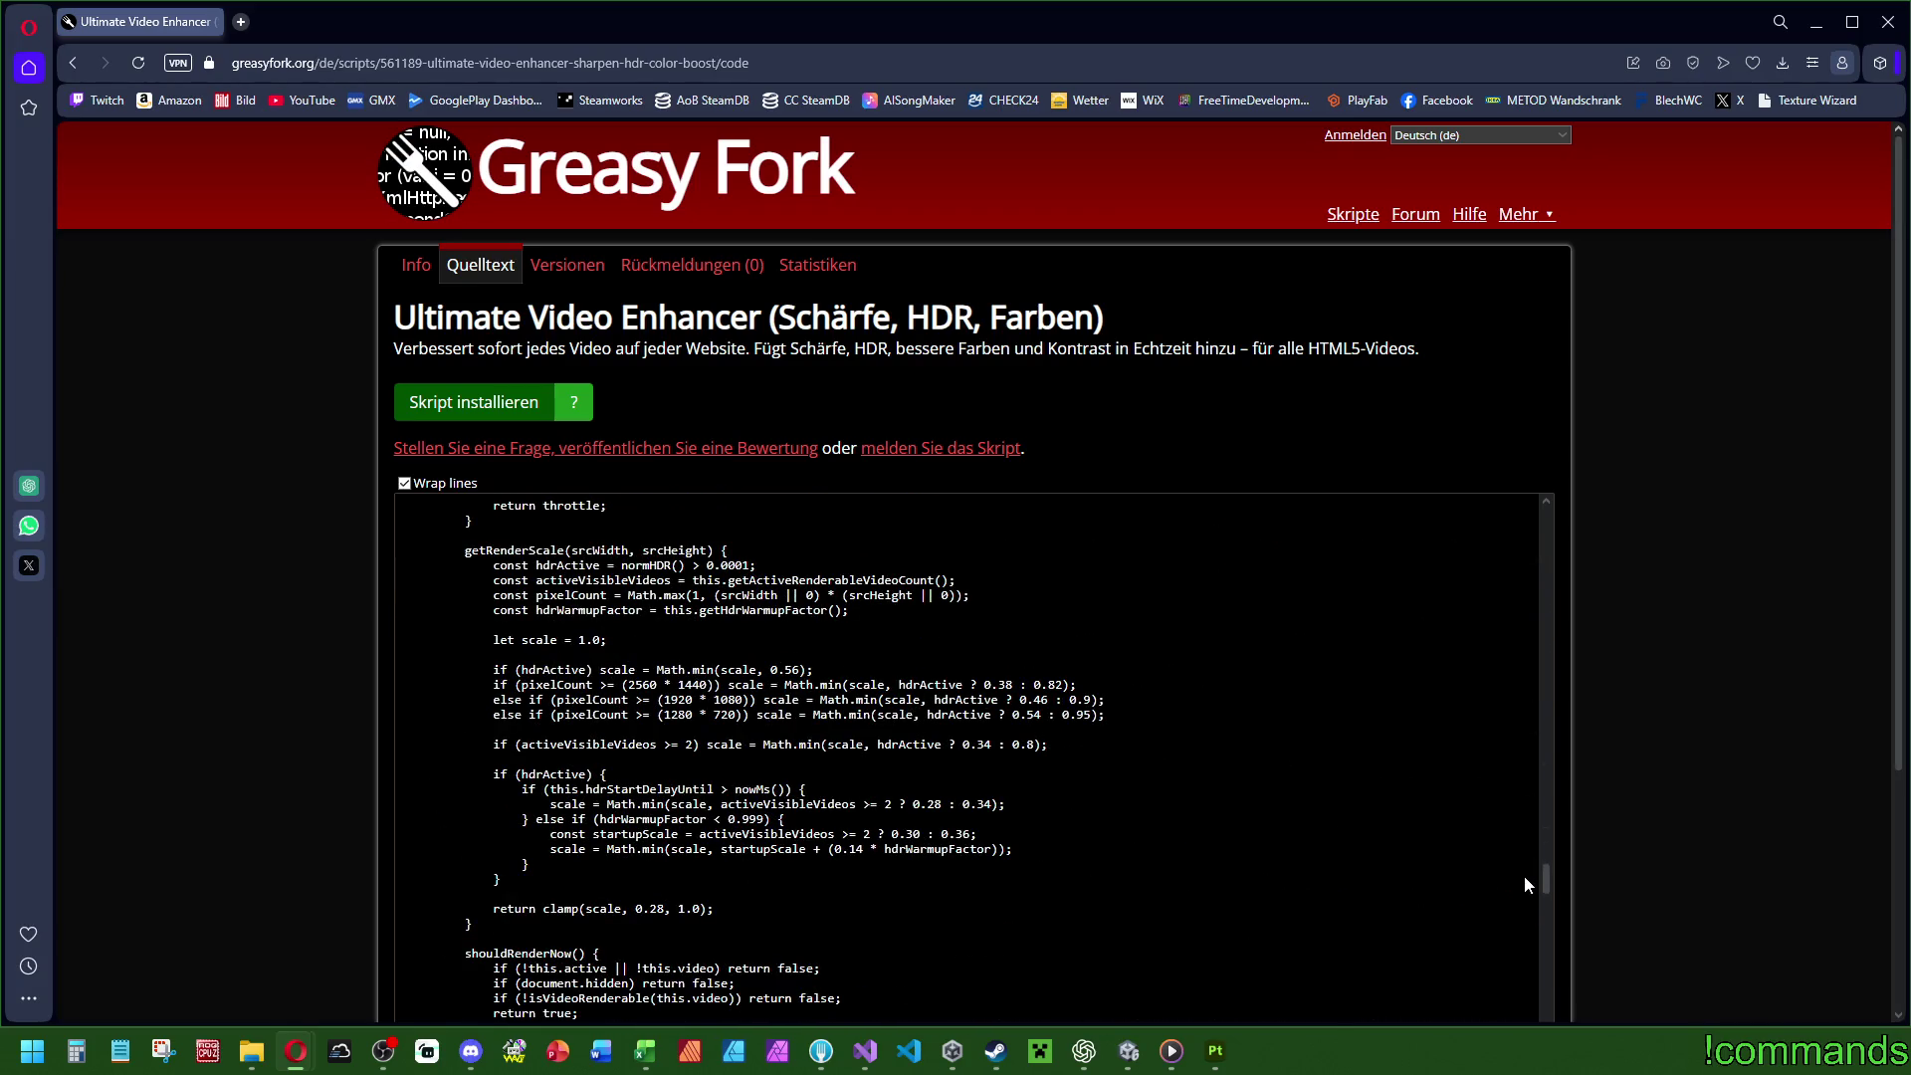
scroll(1525, 875, "down", 2)
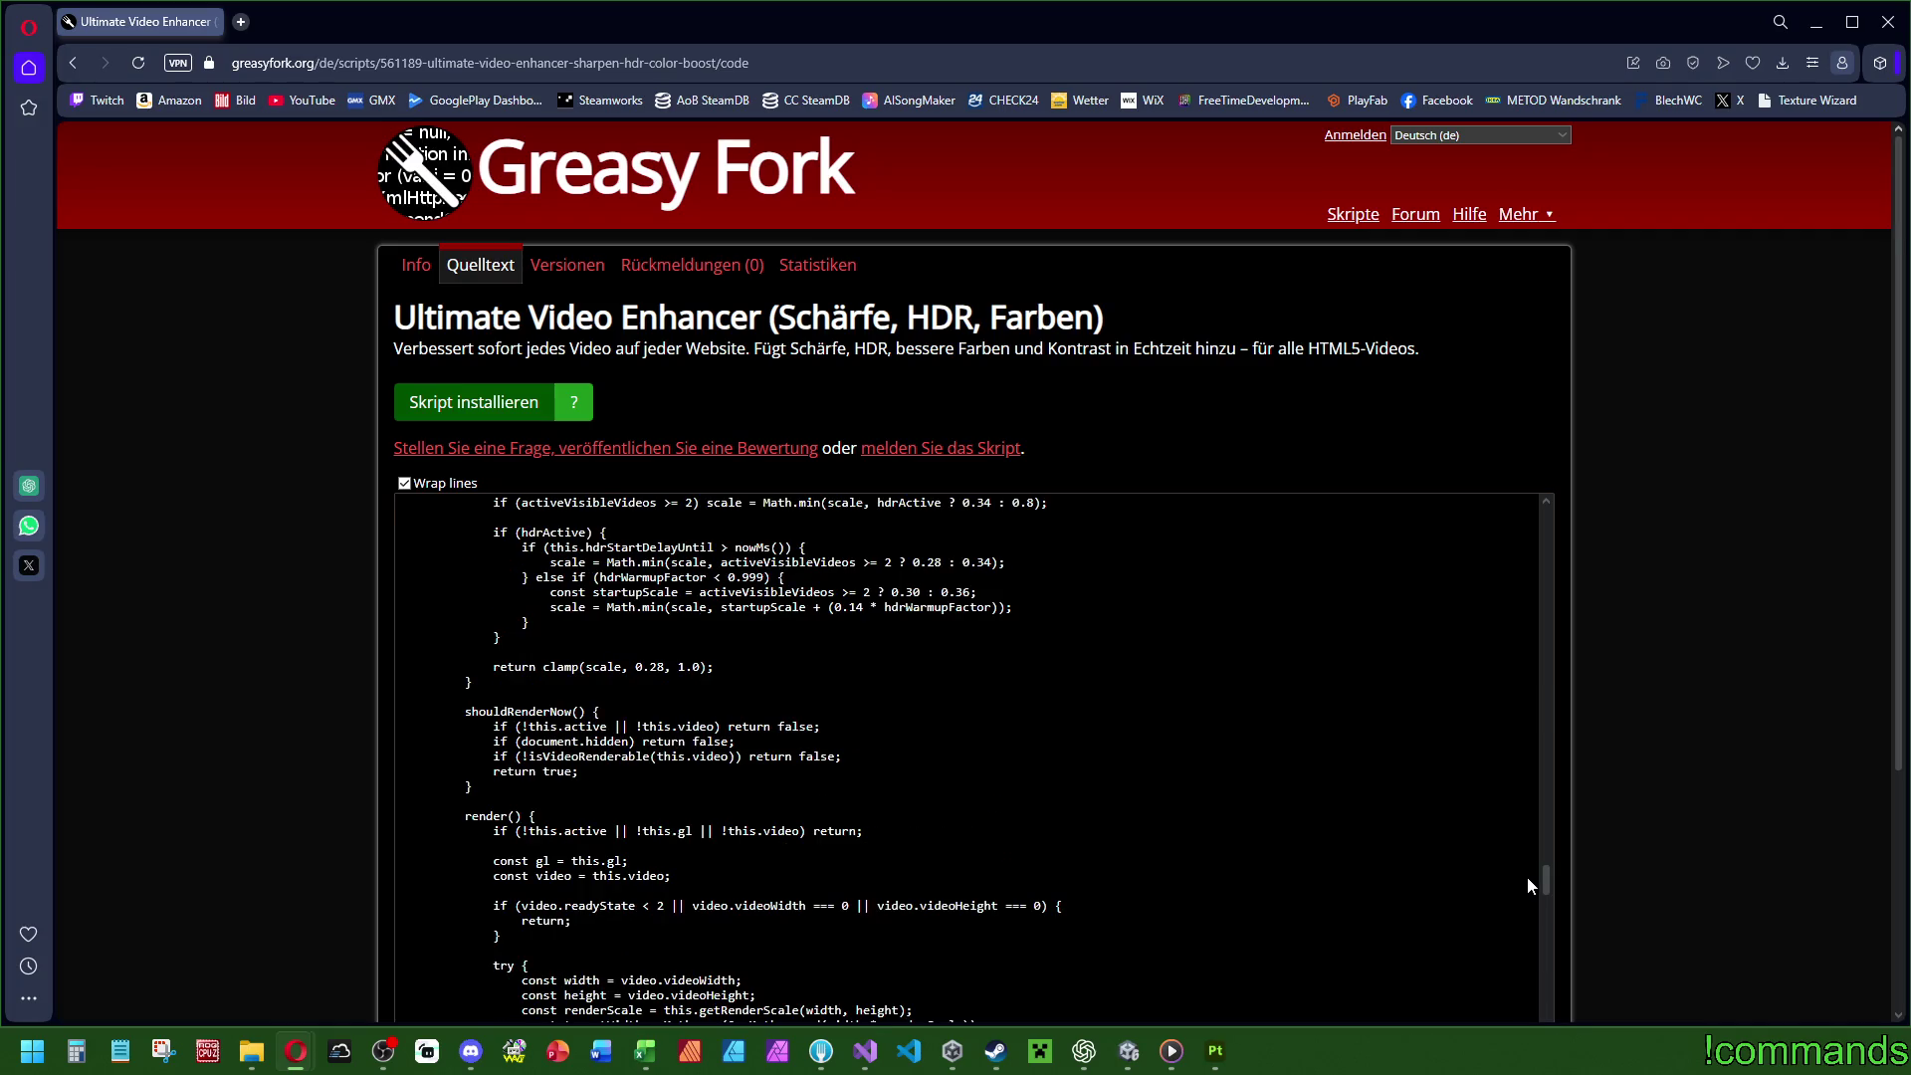
scroll(1527, 876, "up", 2)
Open the Versionen tab and page back through version pages 4, 3 and 2.
left_click(543, 268)
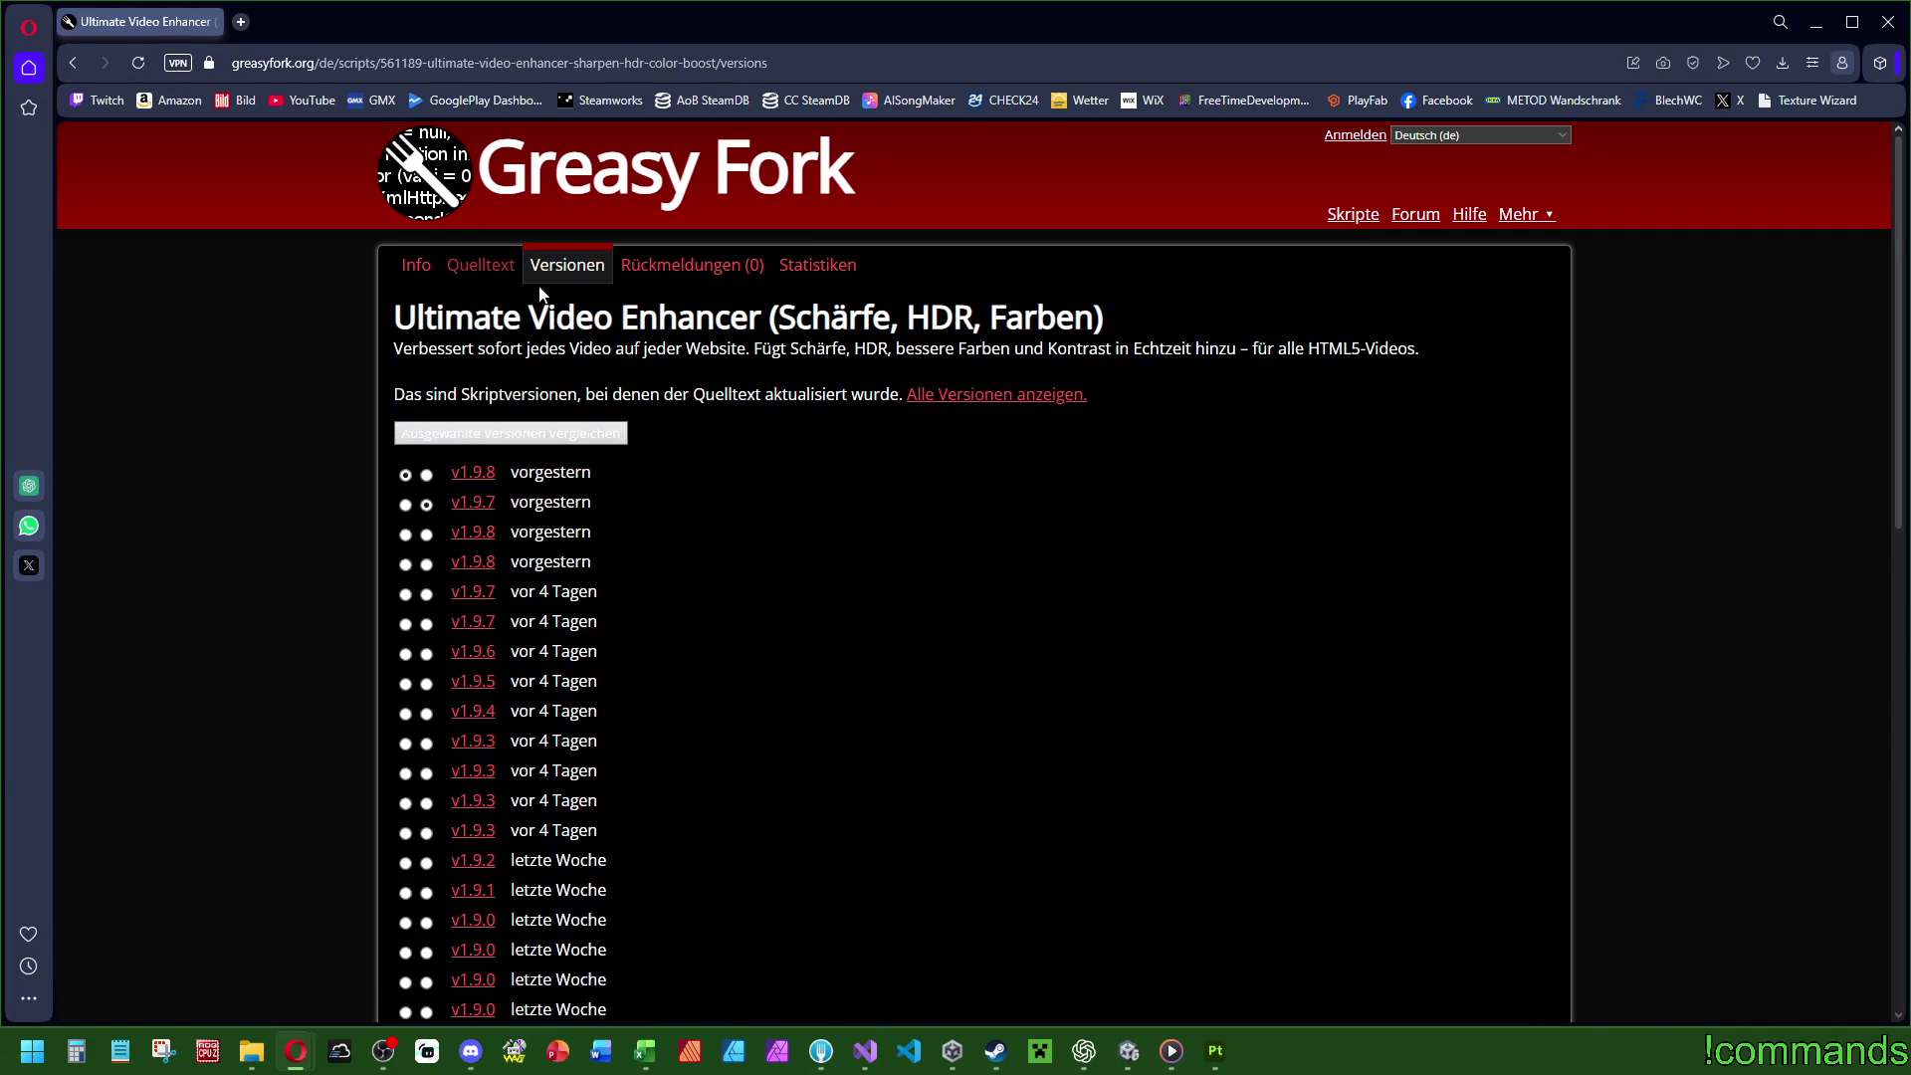
scroll(497, 462, "down", 15)
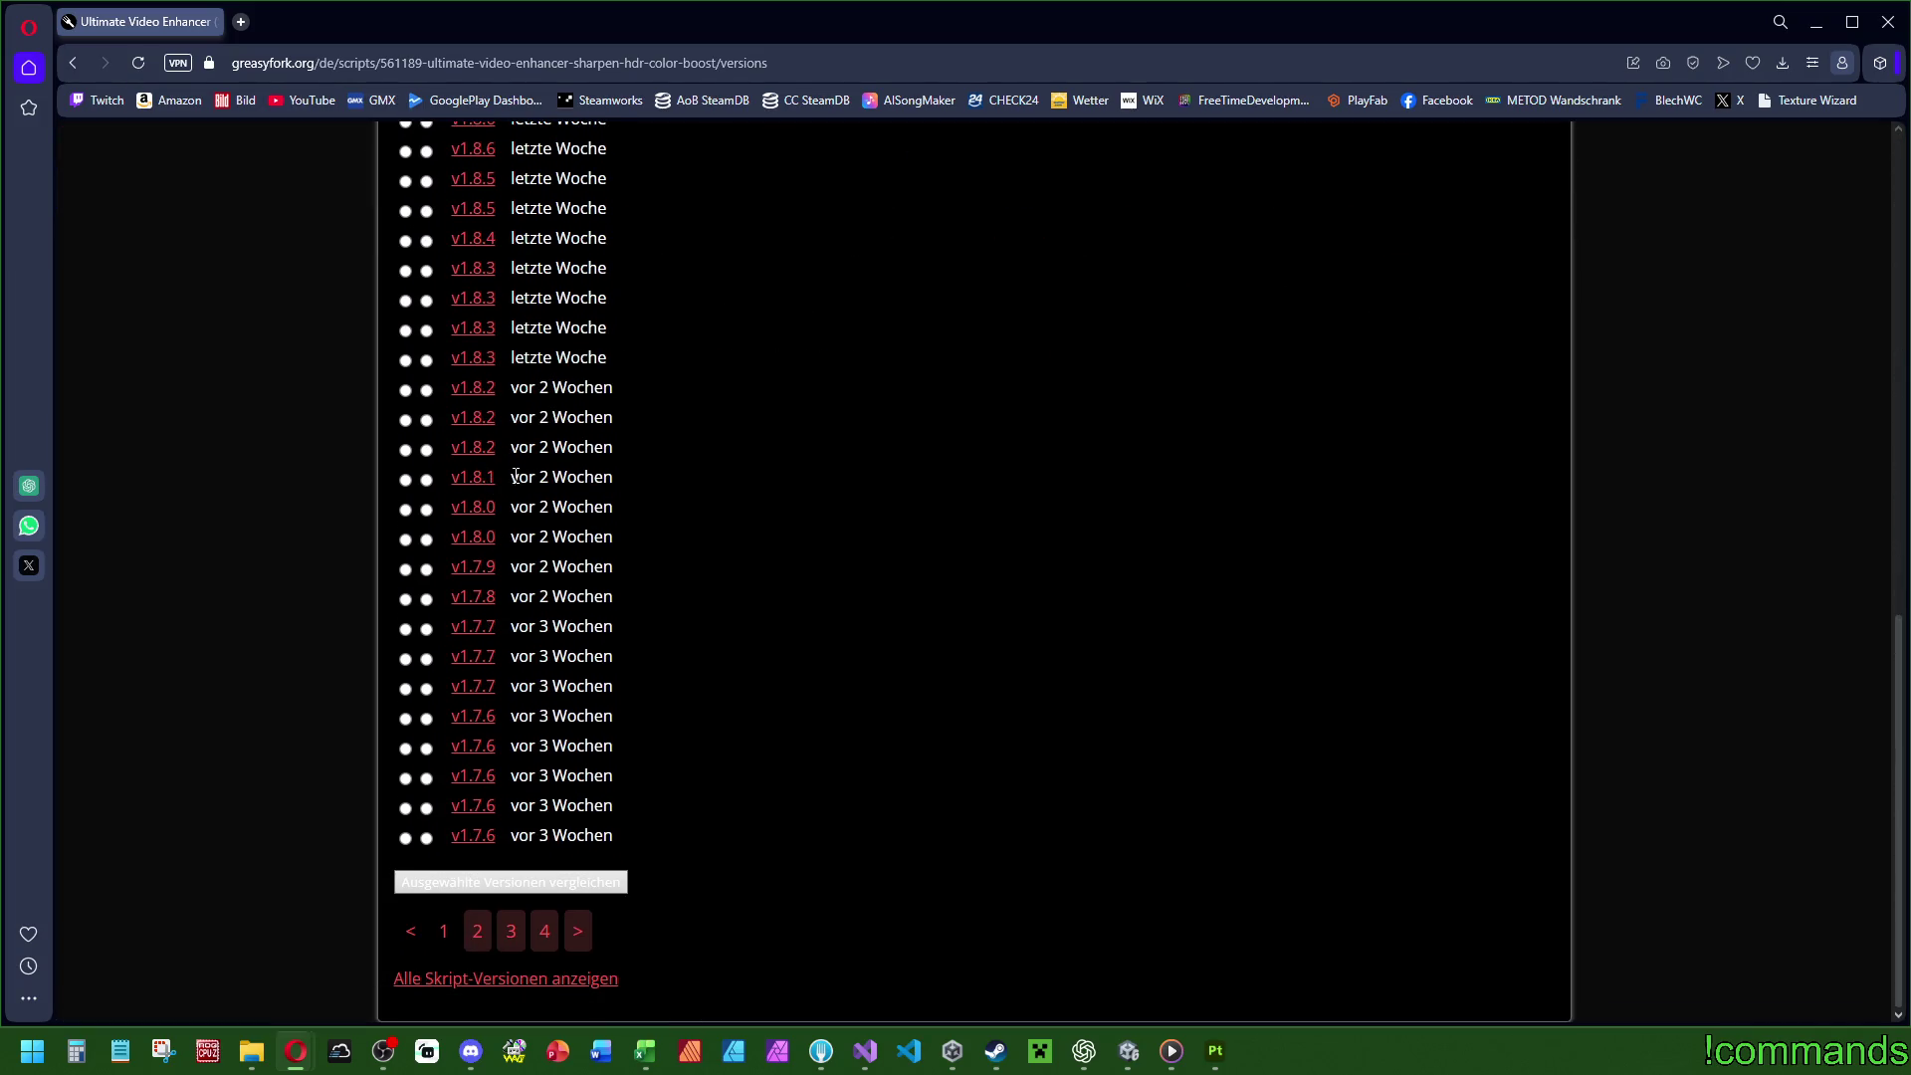
left_click(545, 931)
scroll(685, 852, "down", 10)
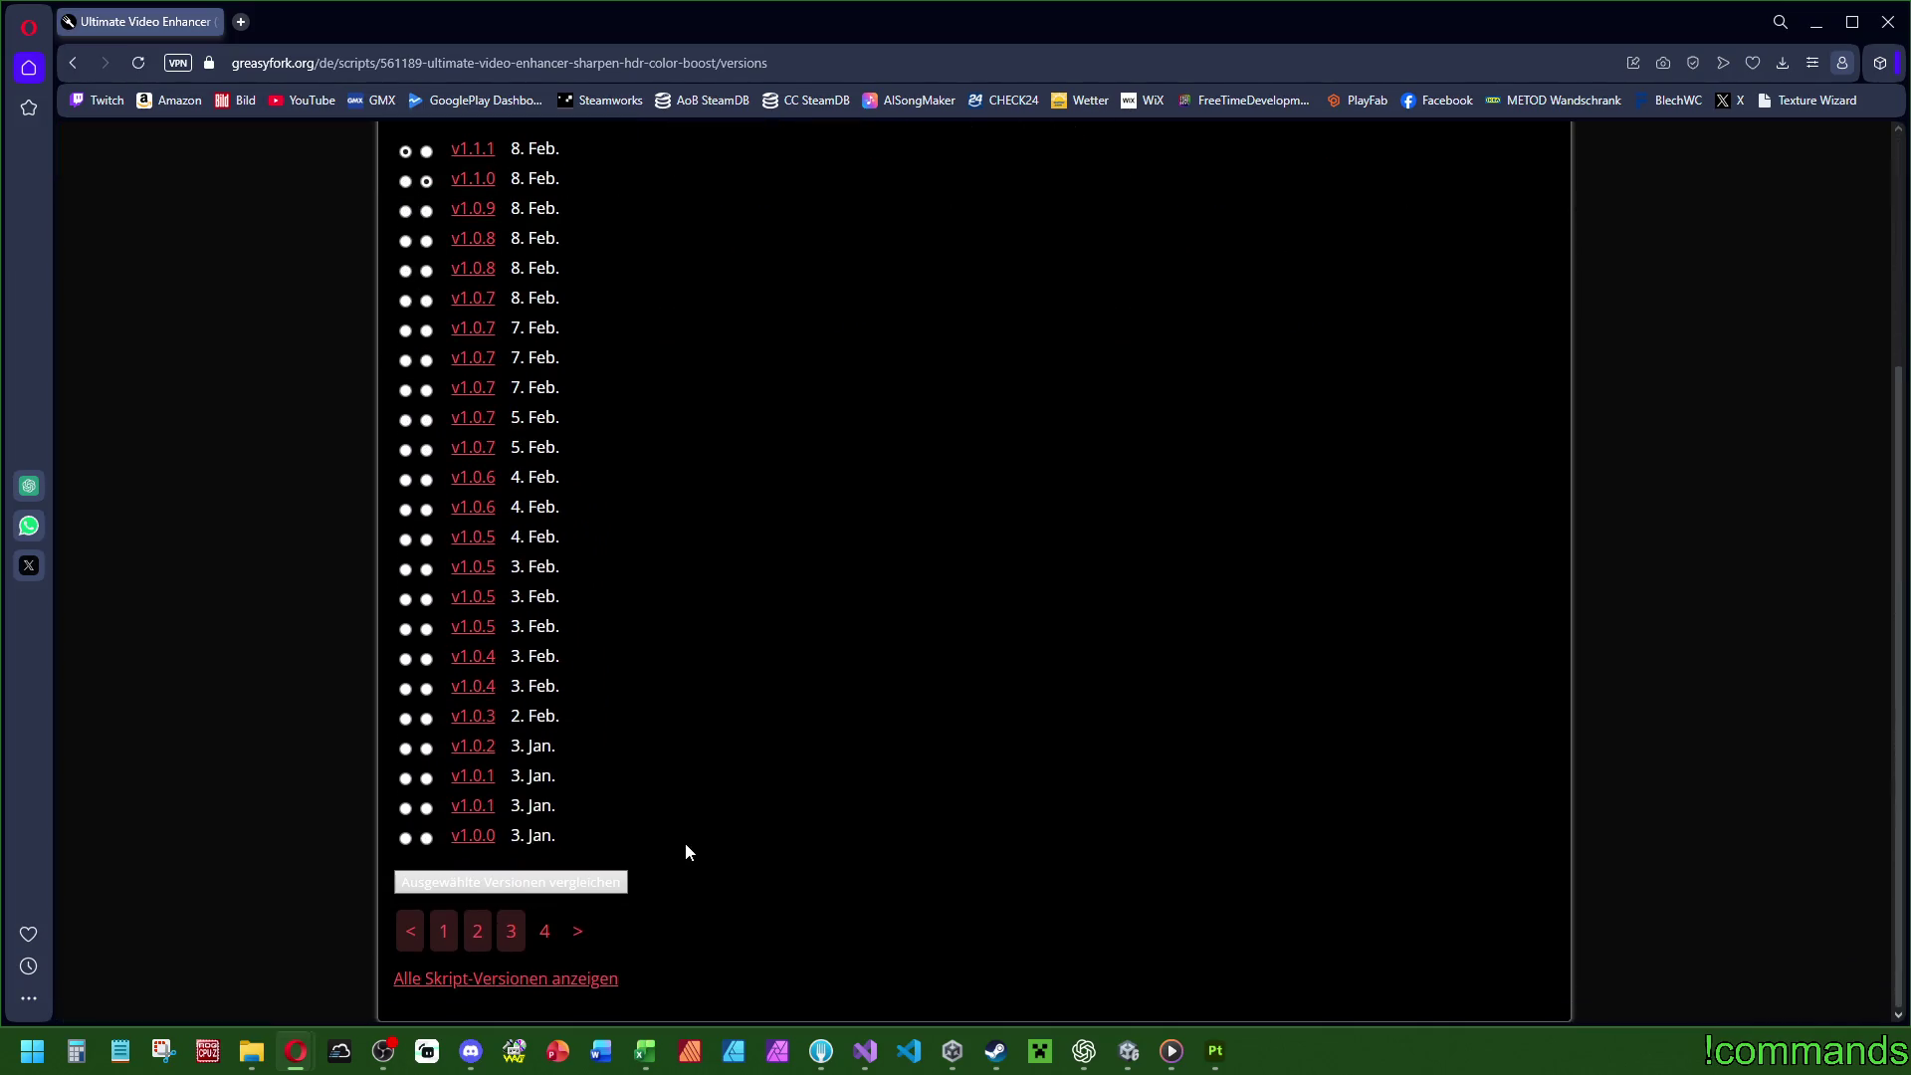
left_click(511, 931)
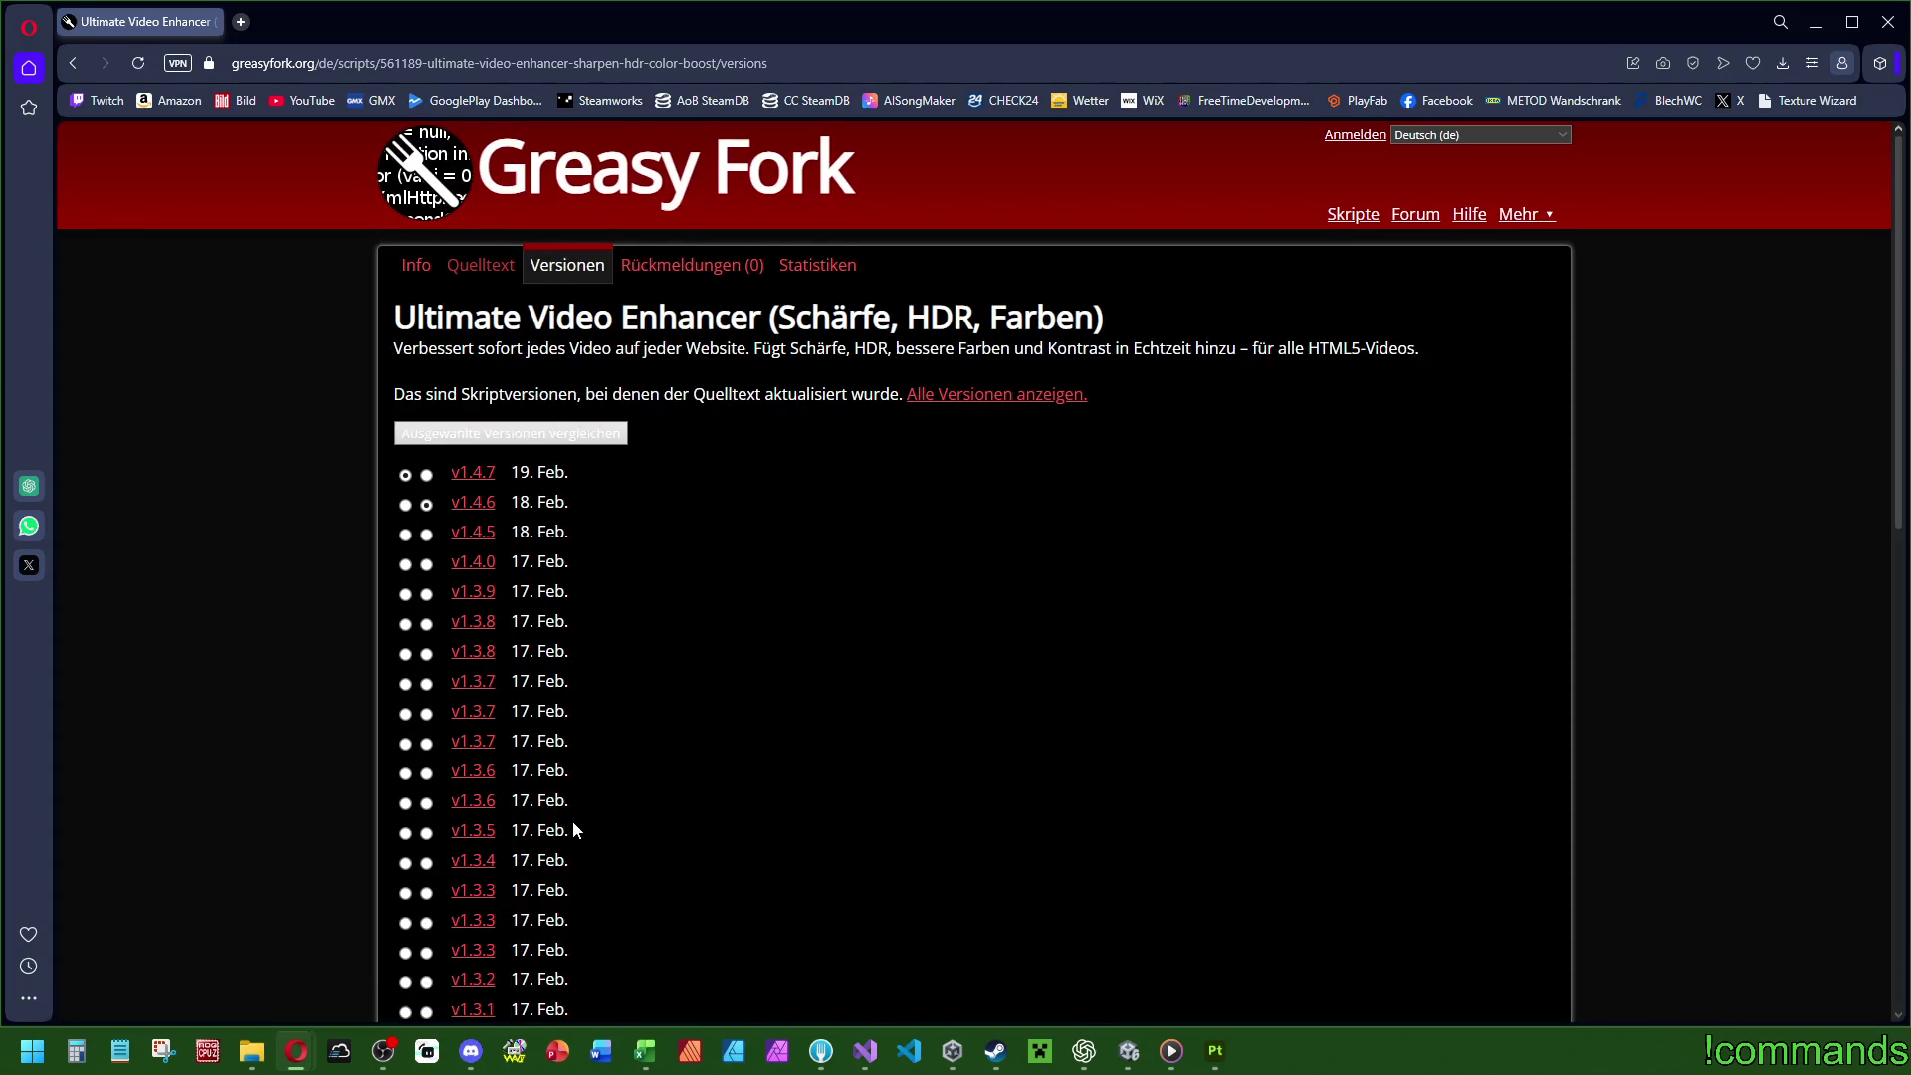
scroll(598, 797, "down", 10)
left_click(478, 931)
scroll(630, 798, "down", 10)
scroll(630, 790, "up", 9)
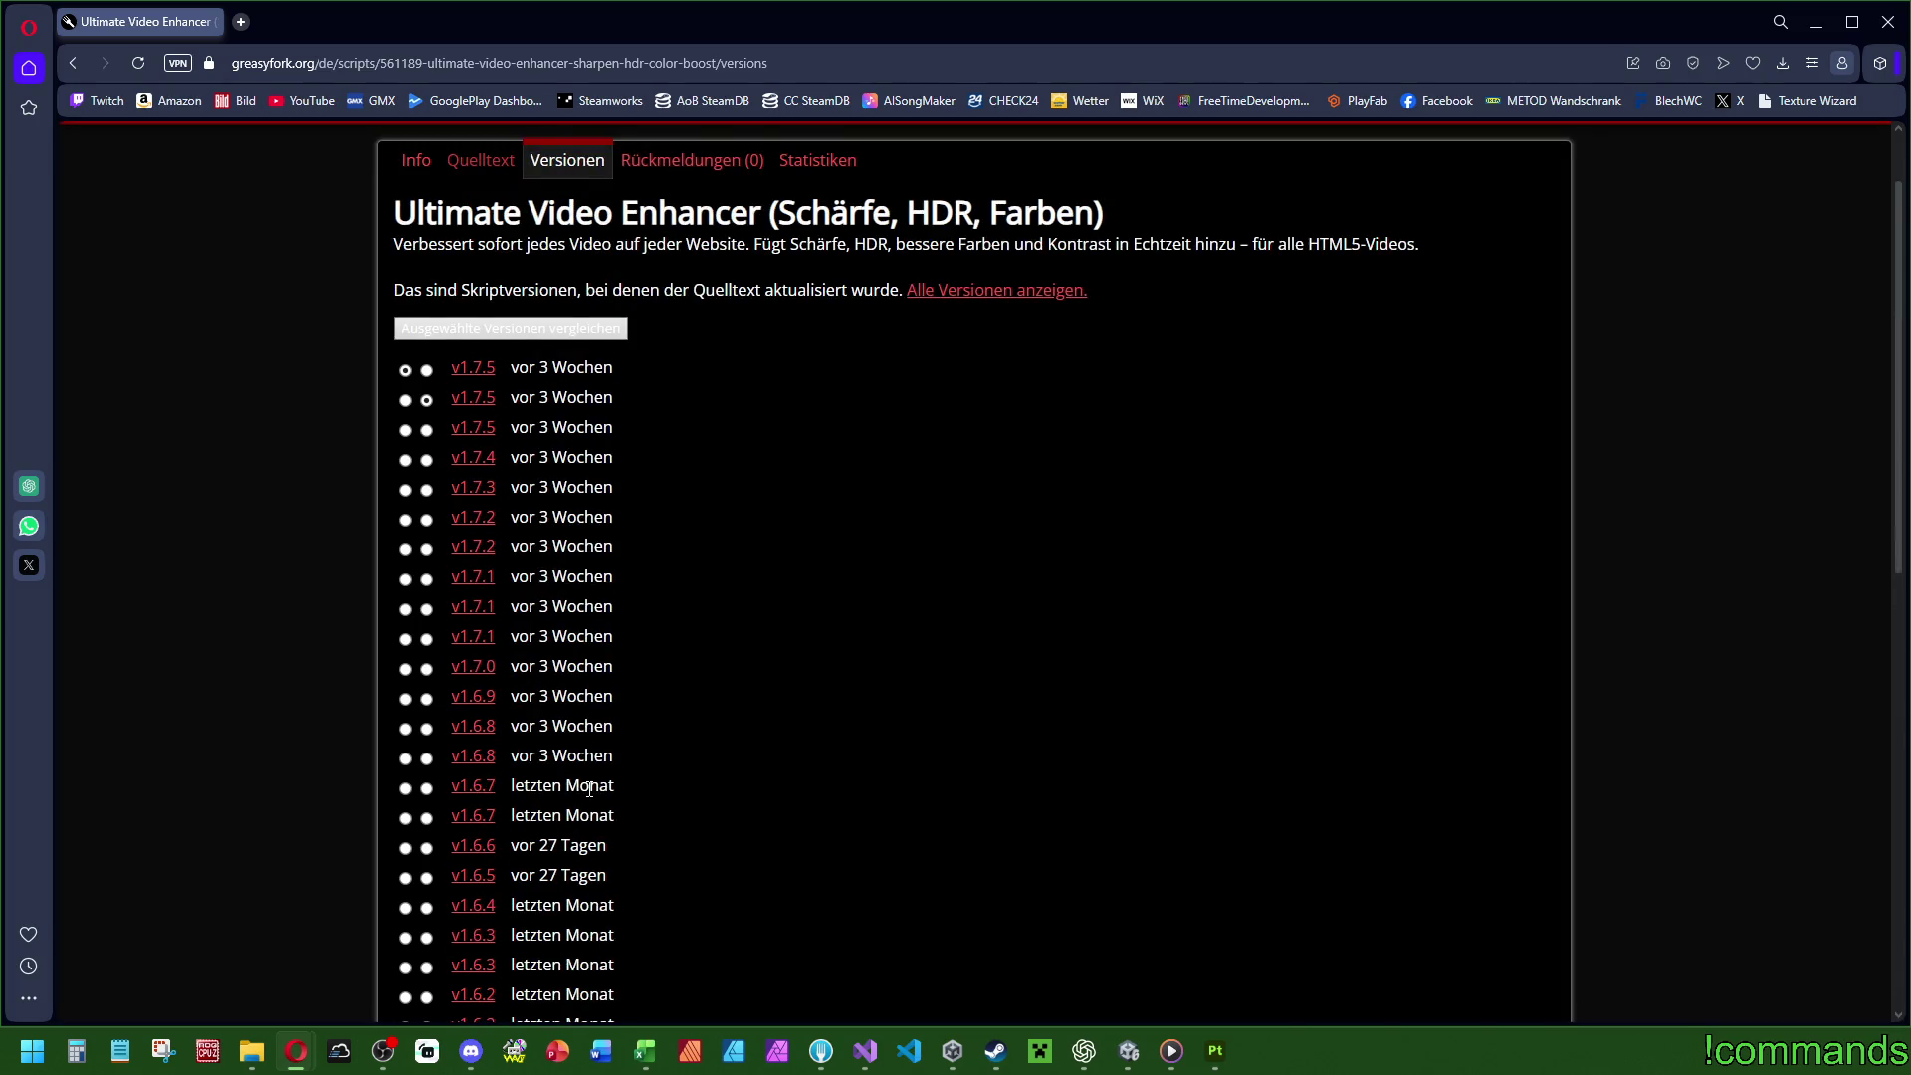
scroll(589, 789, "up", 1)
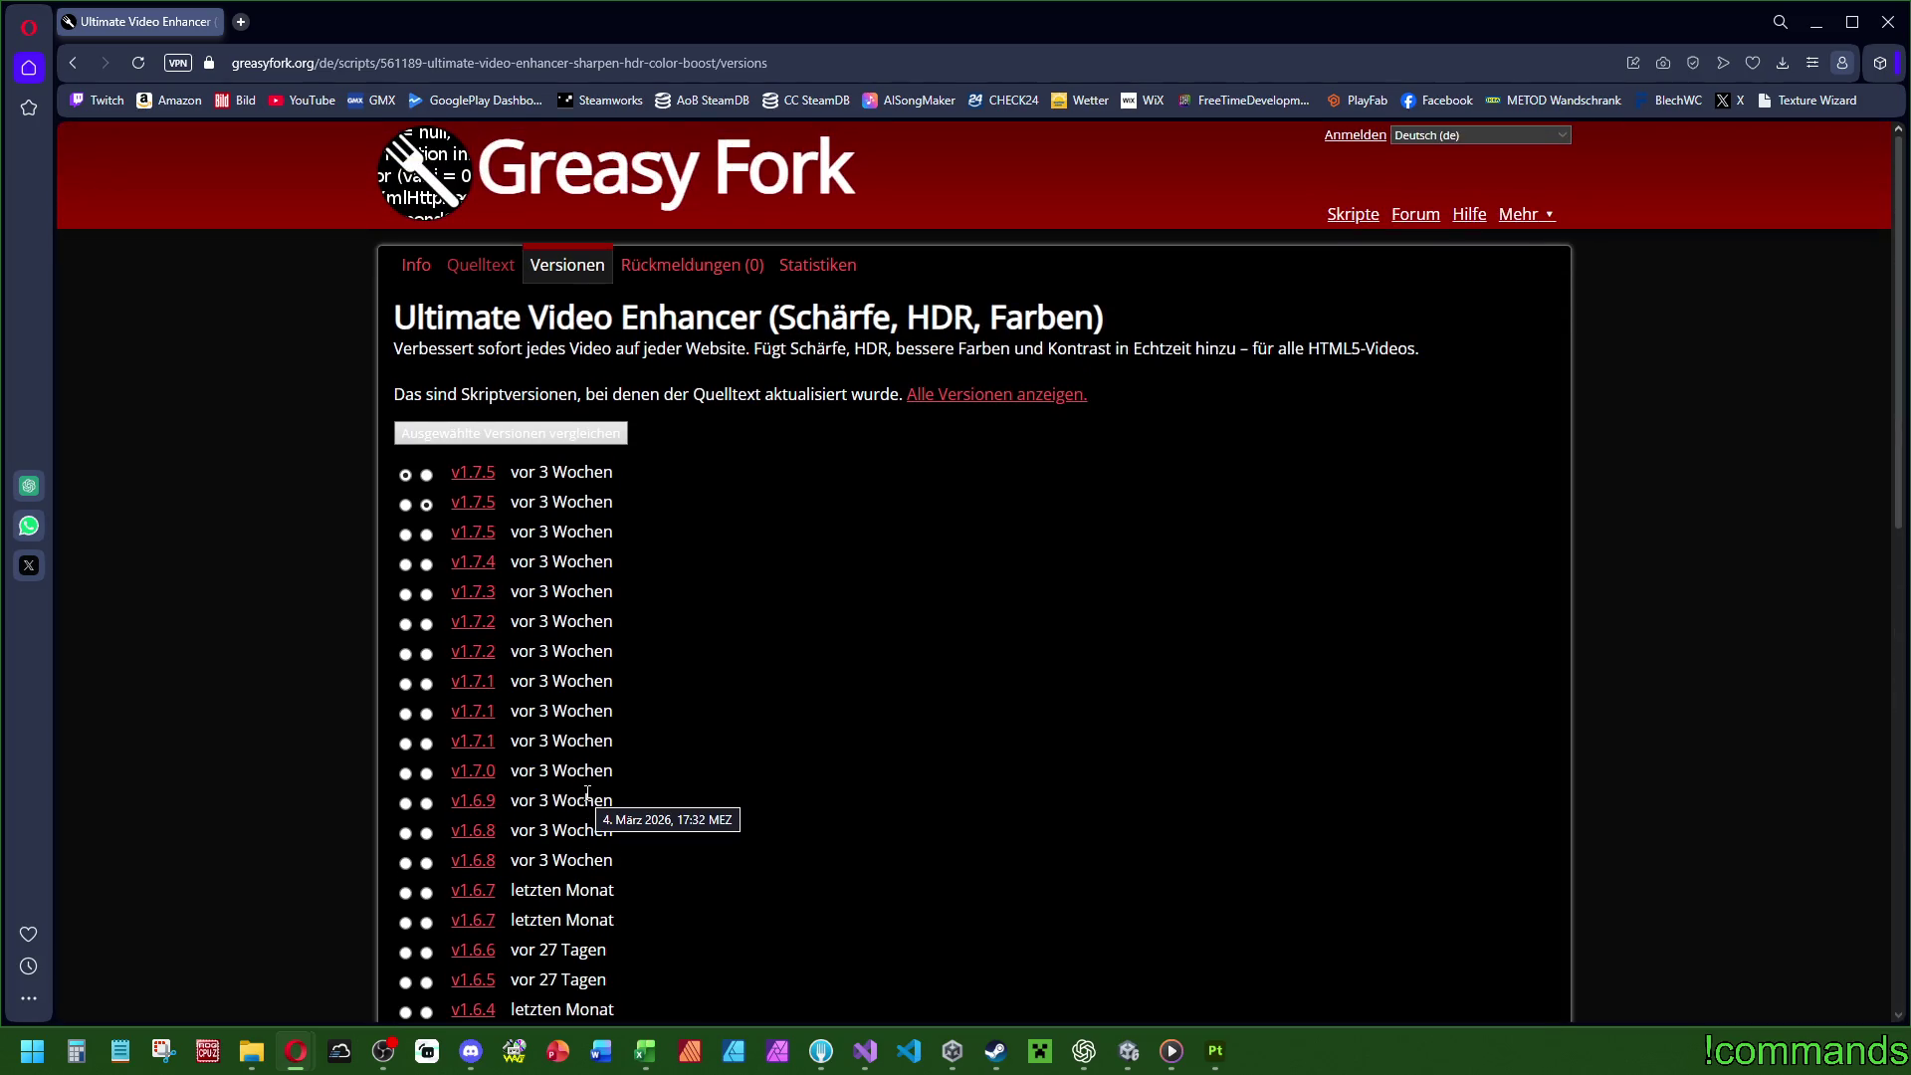
Open the Statistiken tab and scroll down to the Rohdaten daily install table.
left_click(809, 268)
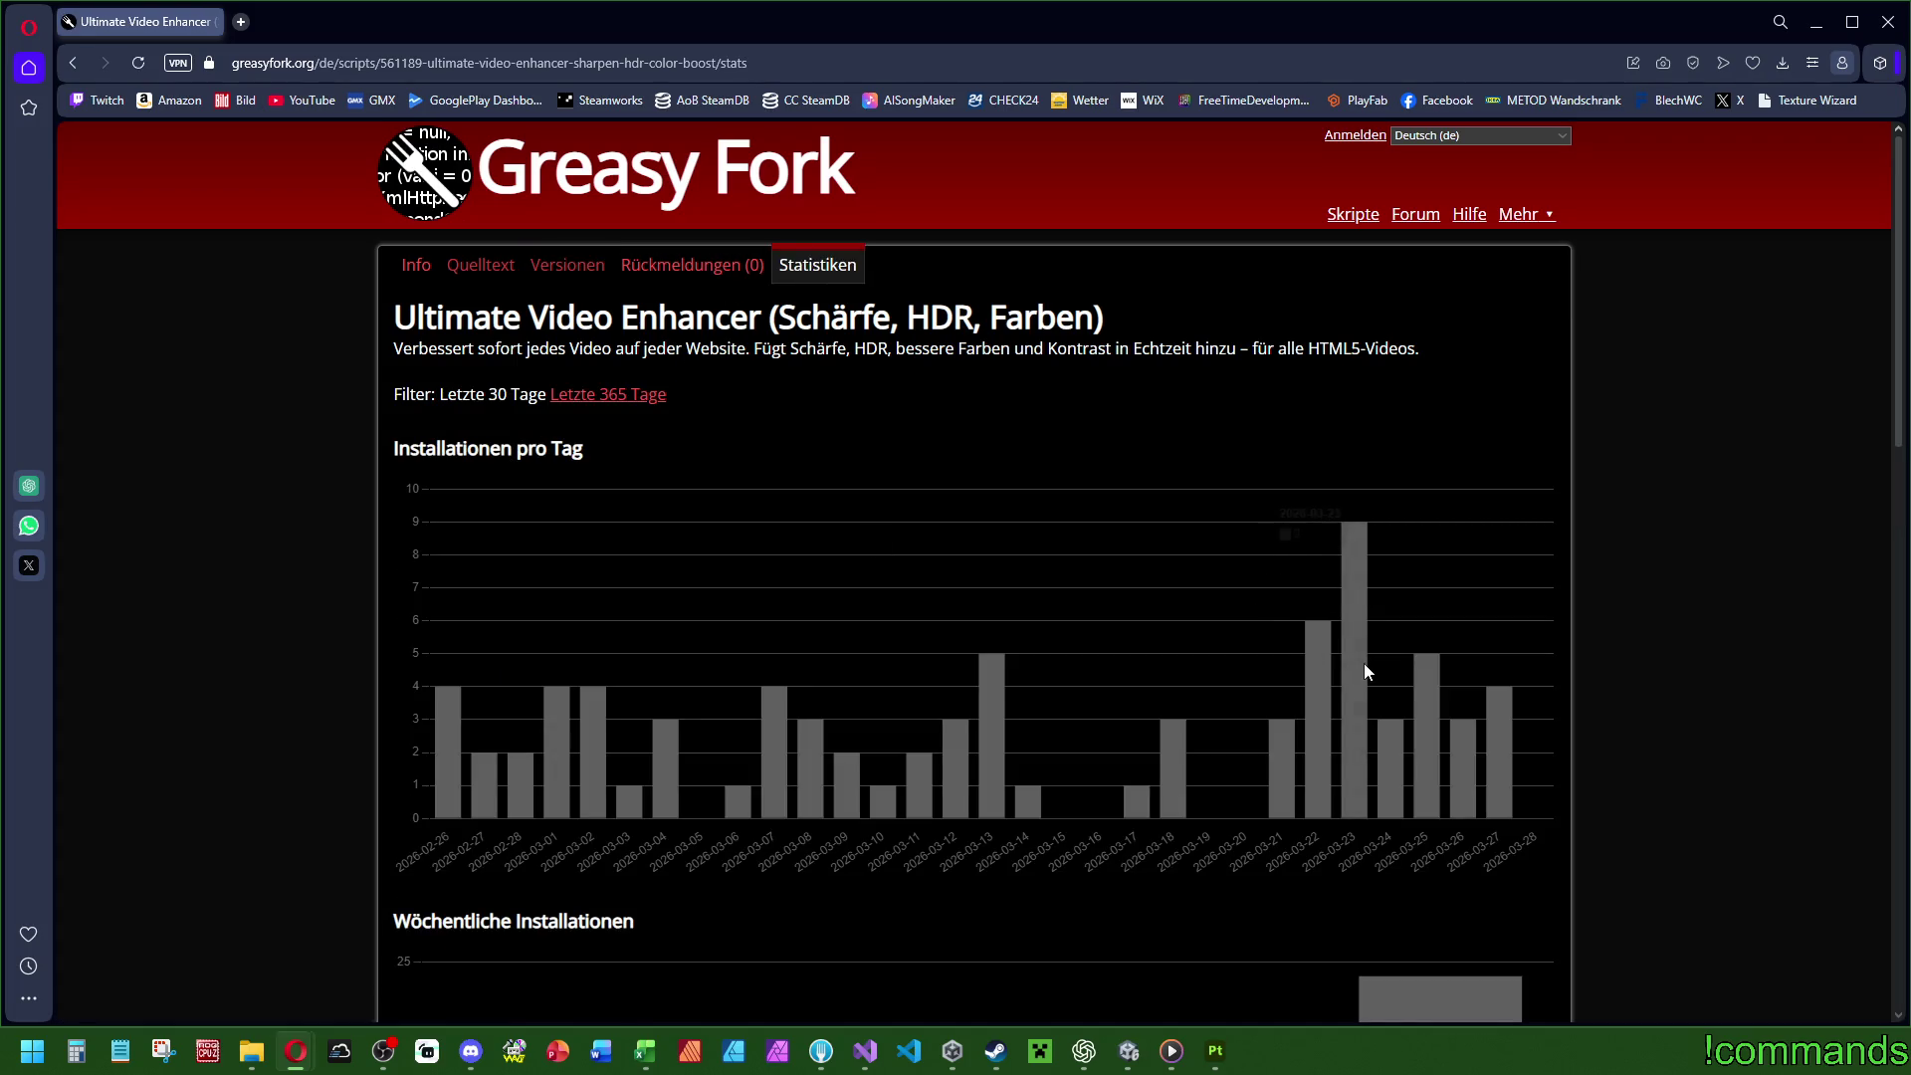
mouse_move(1496, 782)
scroll(1282, 721, "down", 10)
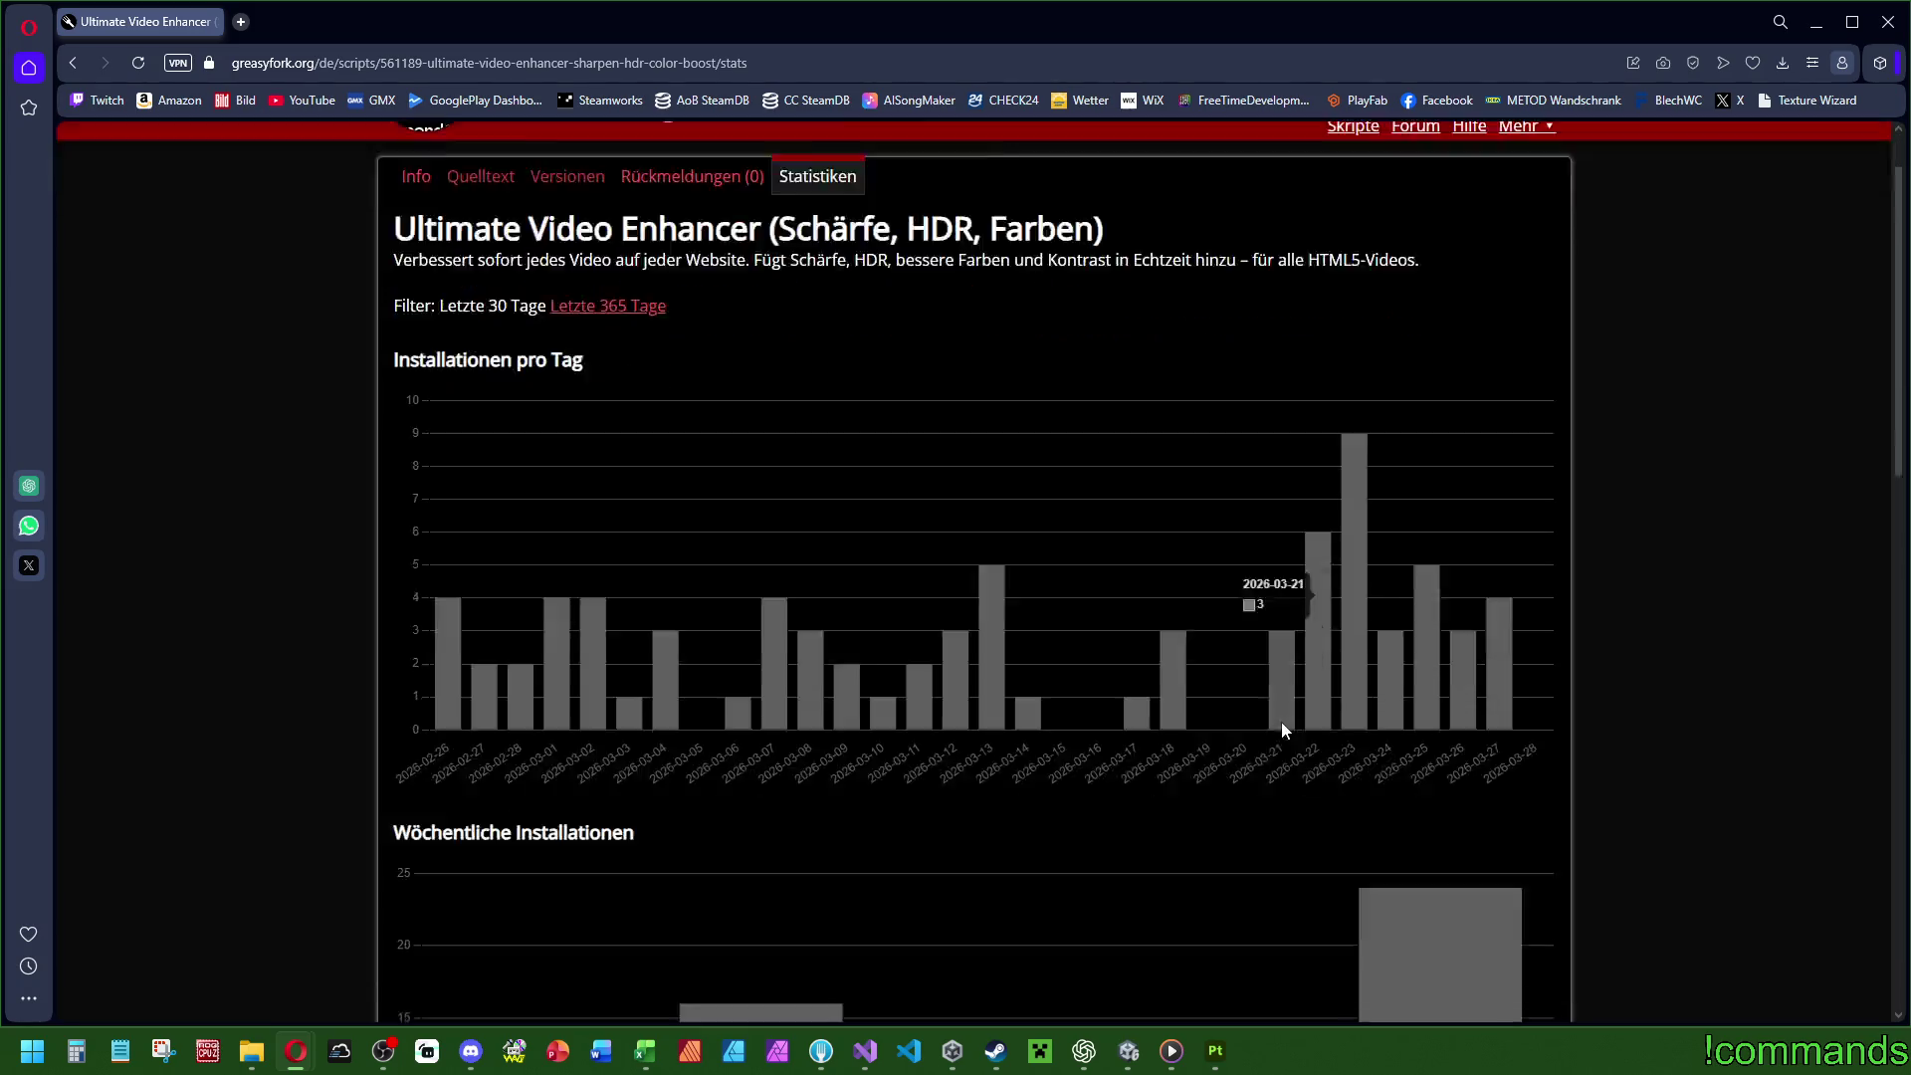
scroll(1318, 639, "down", 4)
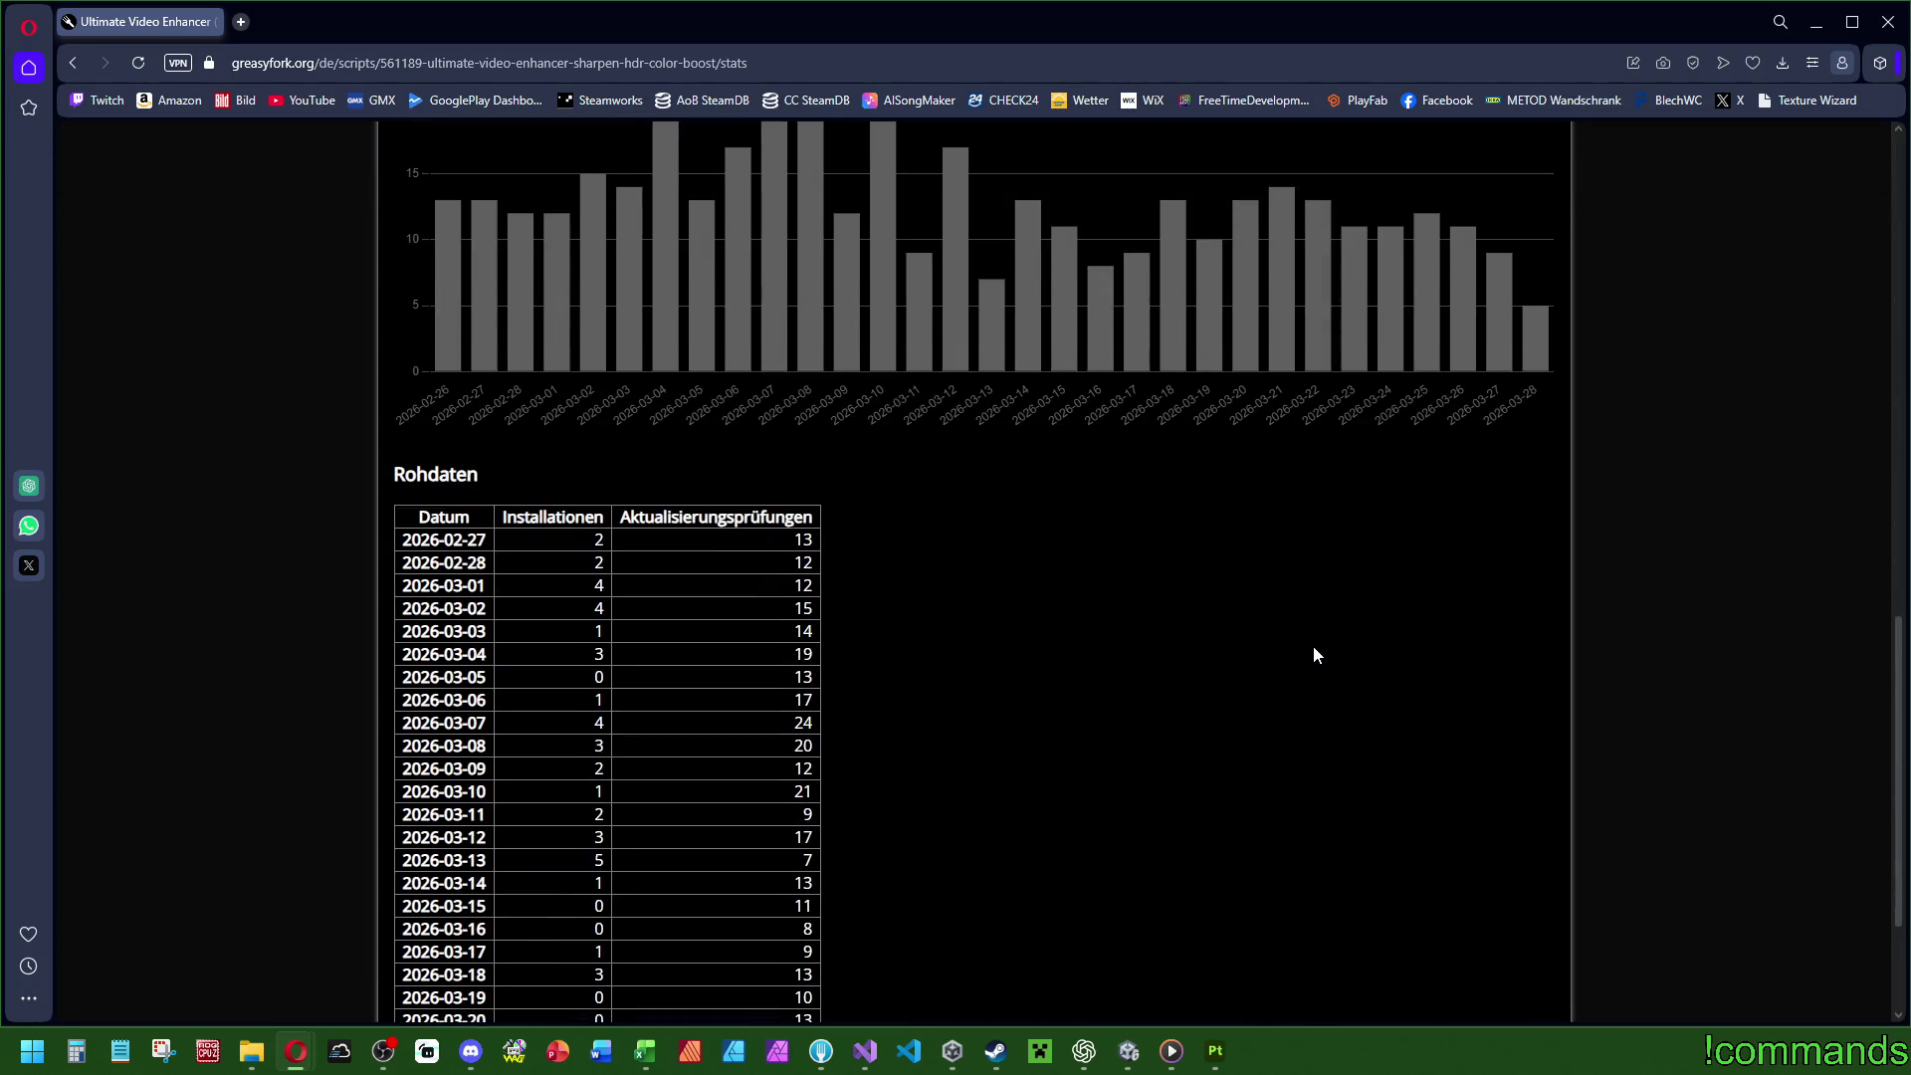
scroll(1314, 643, "down", 2)
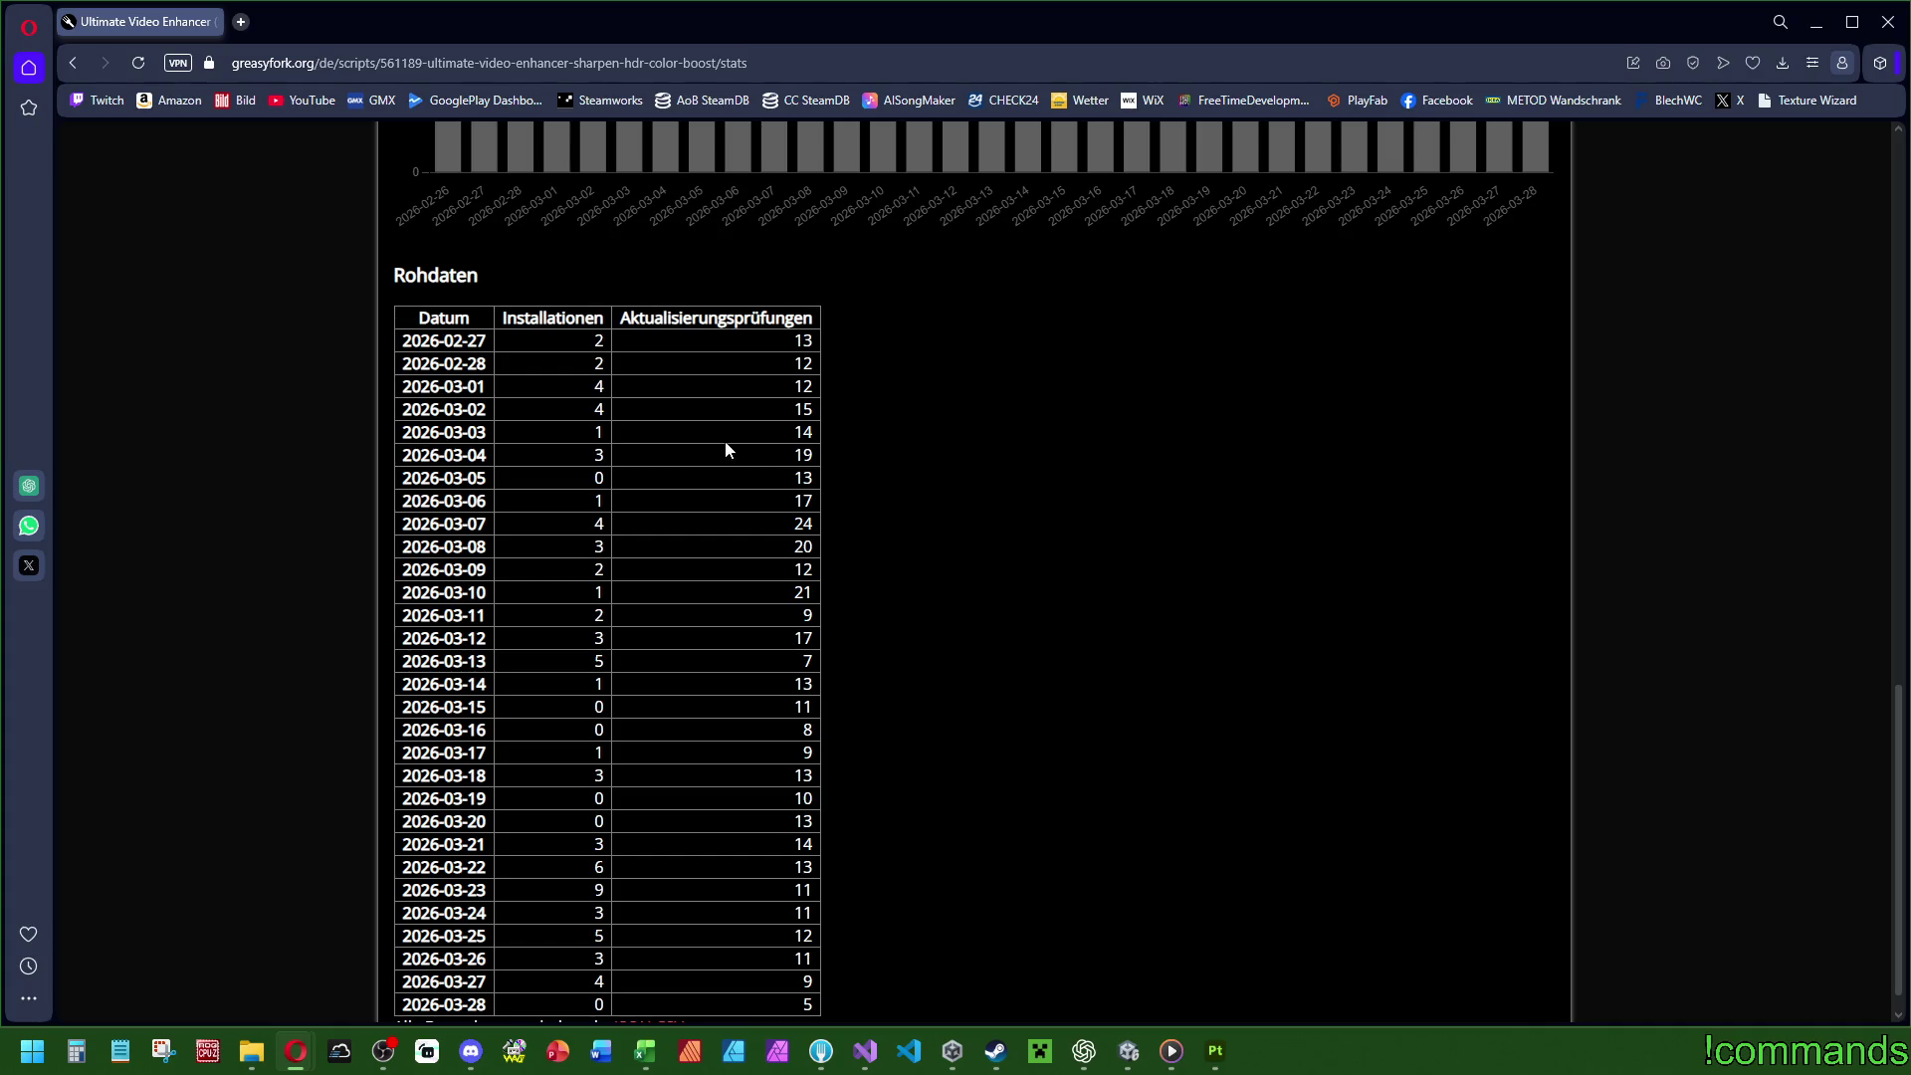
left_click(242, 24)
Search Google for 'hdr' and expand the AI overview with Mehr anzeigen.
type("hdr")
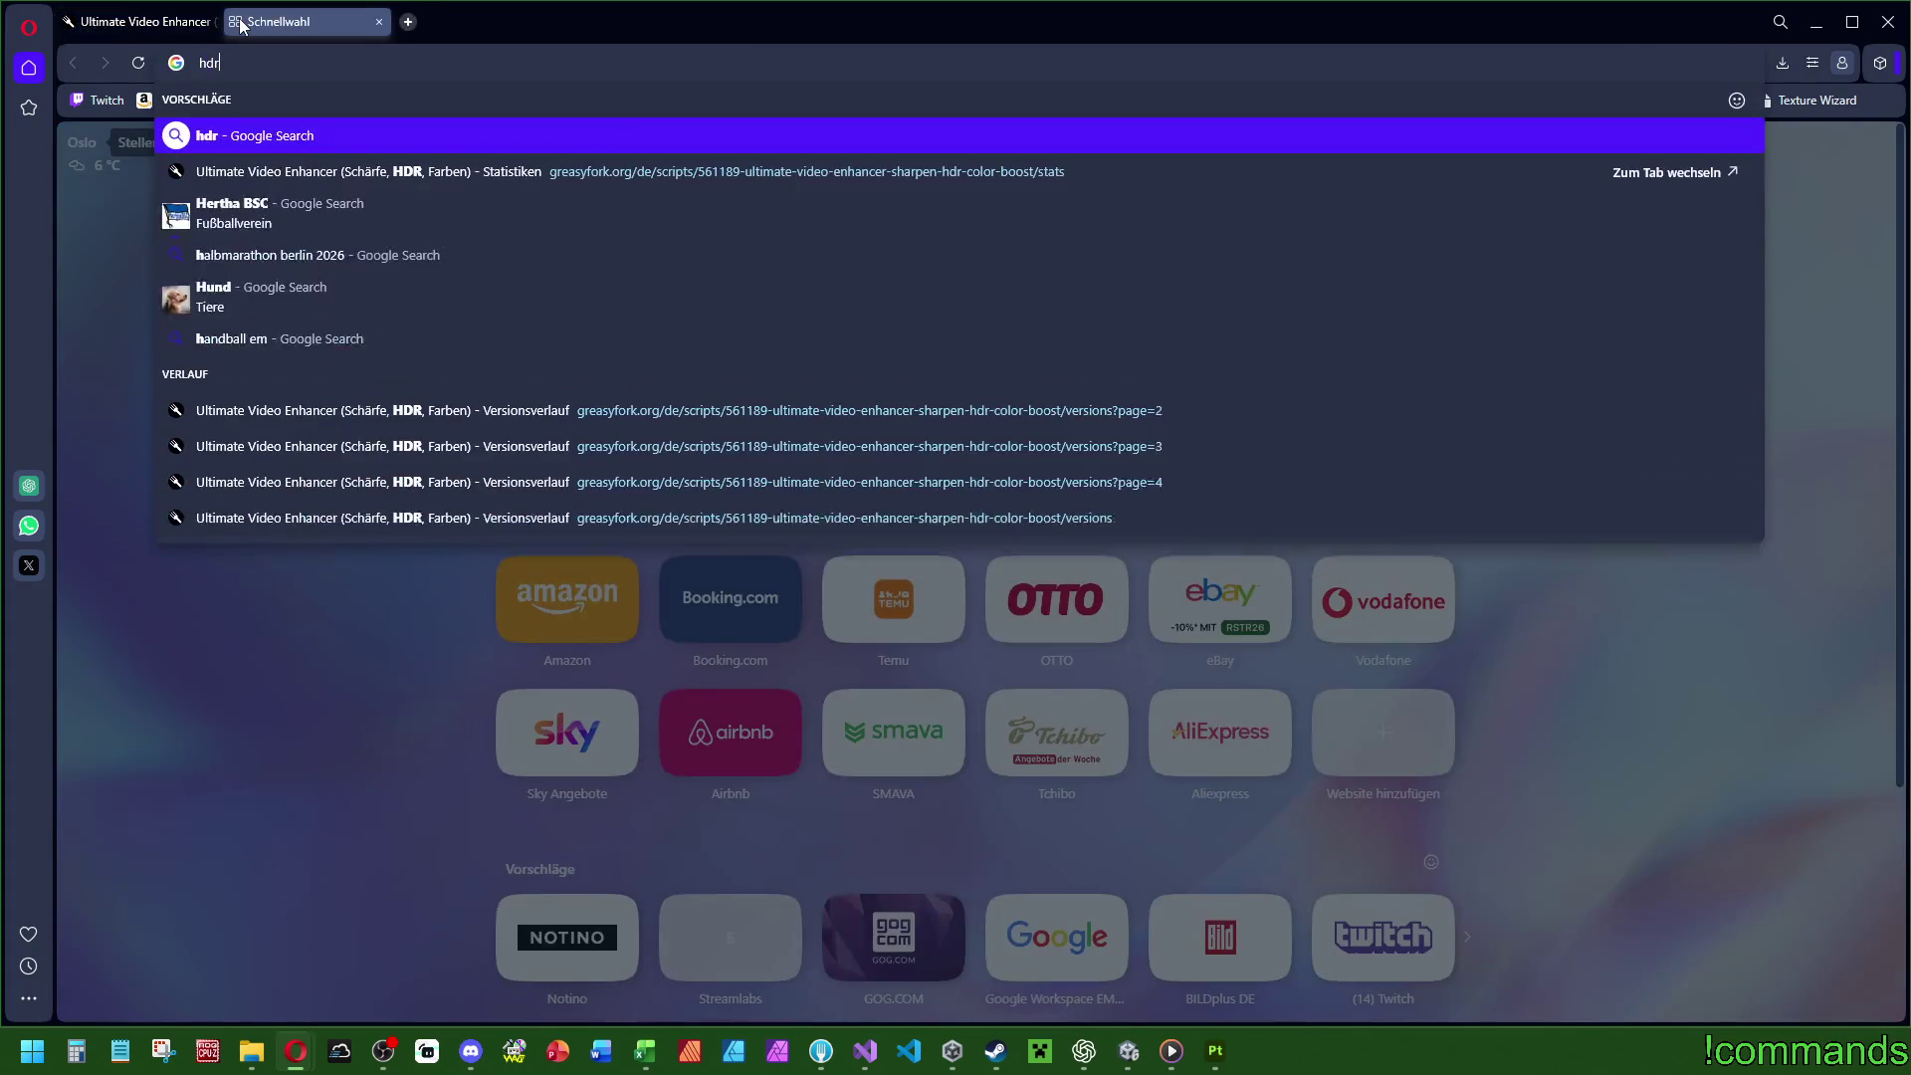
key("Return")
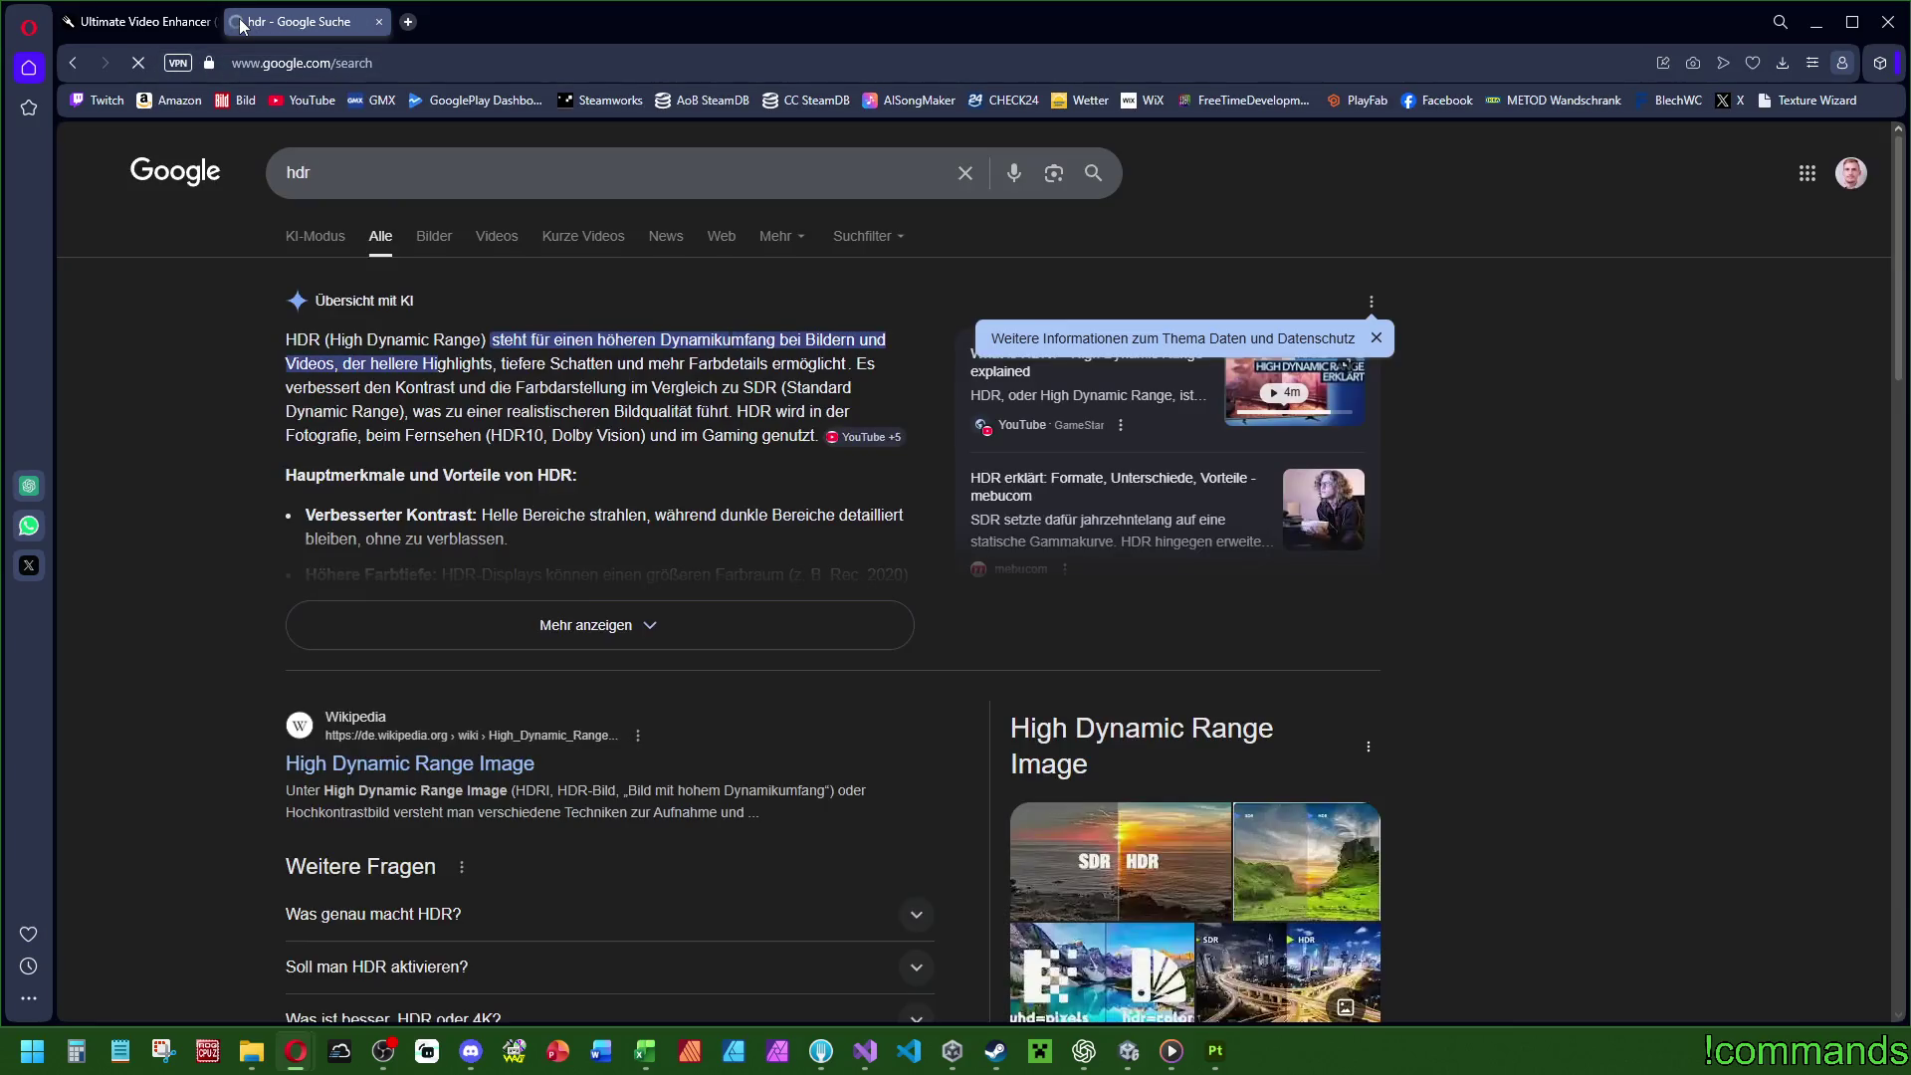
left_click(657, 642)
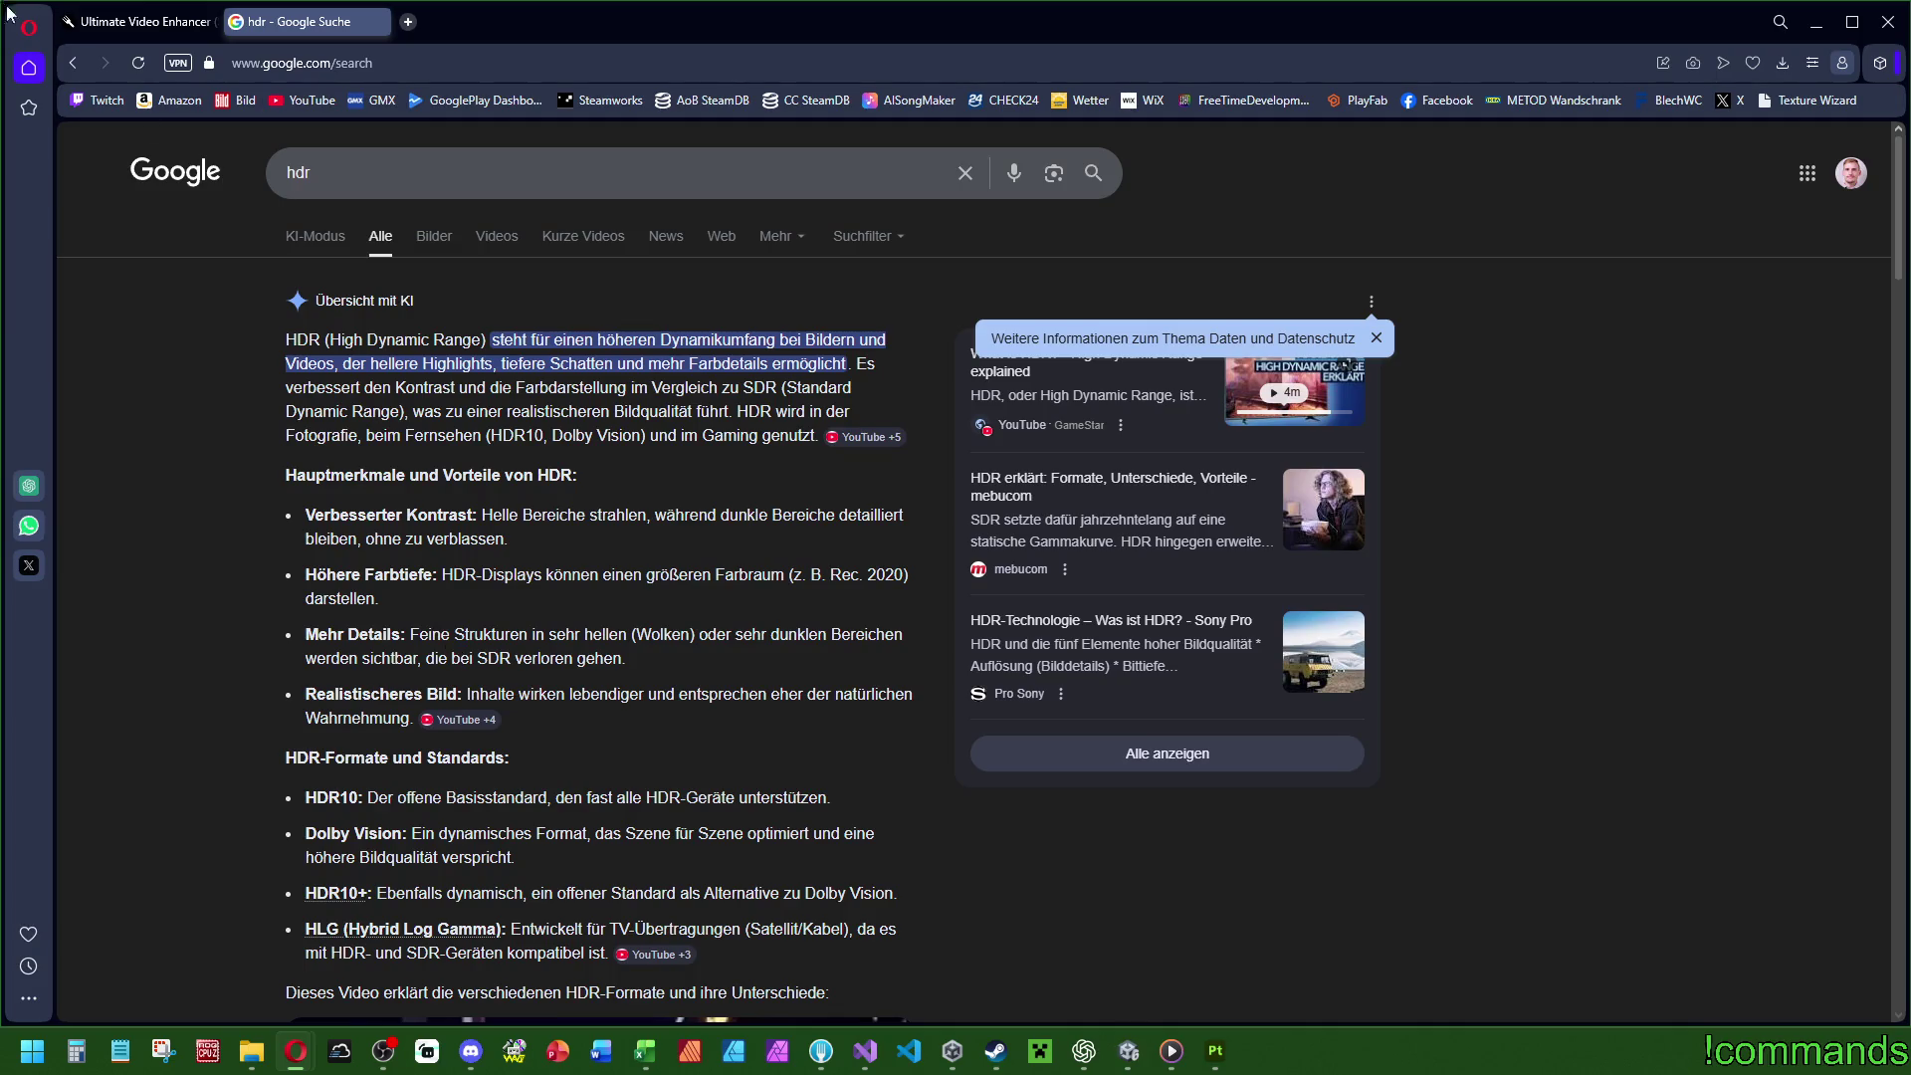
left_click(140, 21)
scroll(866, 466, "up", 15)
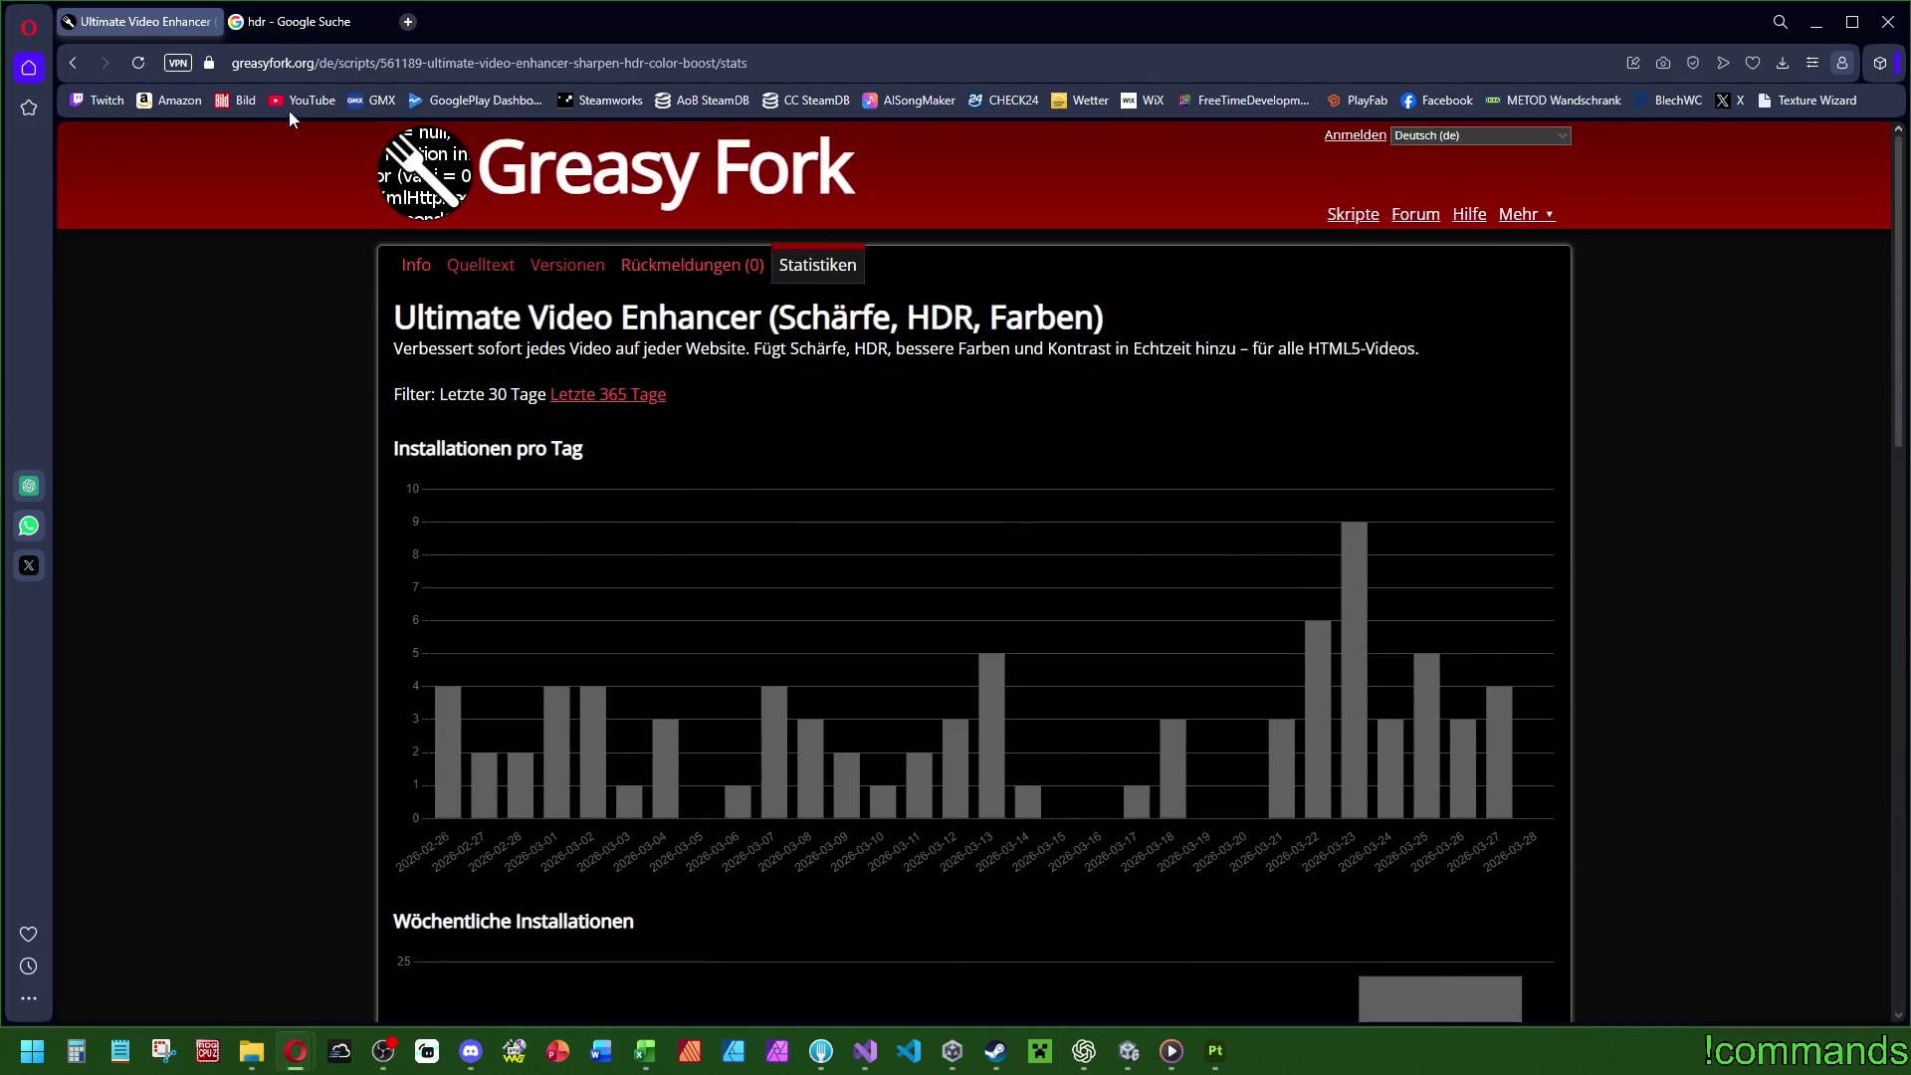
left_click(299, 21)
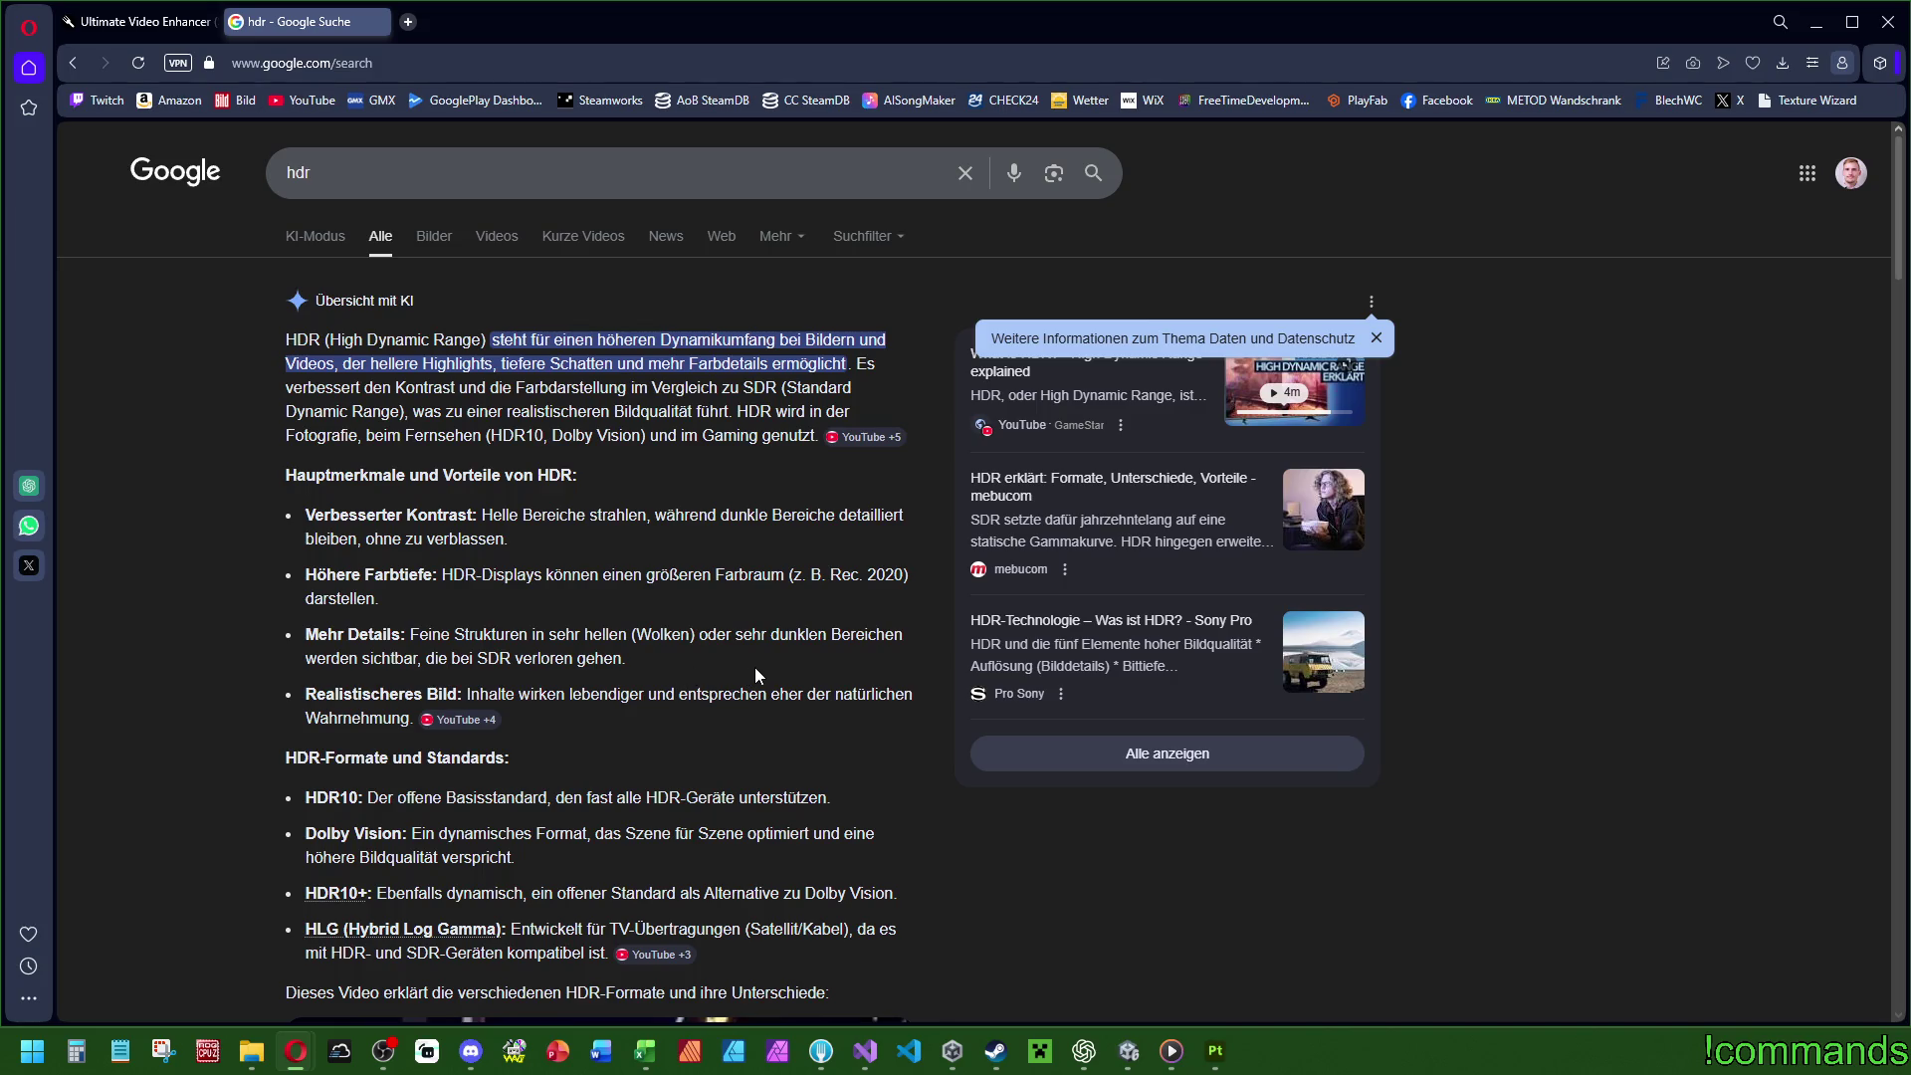
scroll(762, 665, "down", 4)
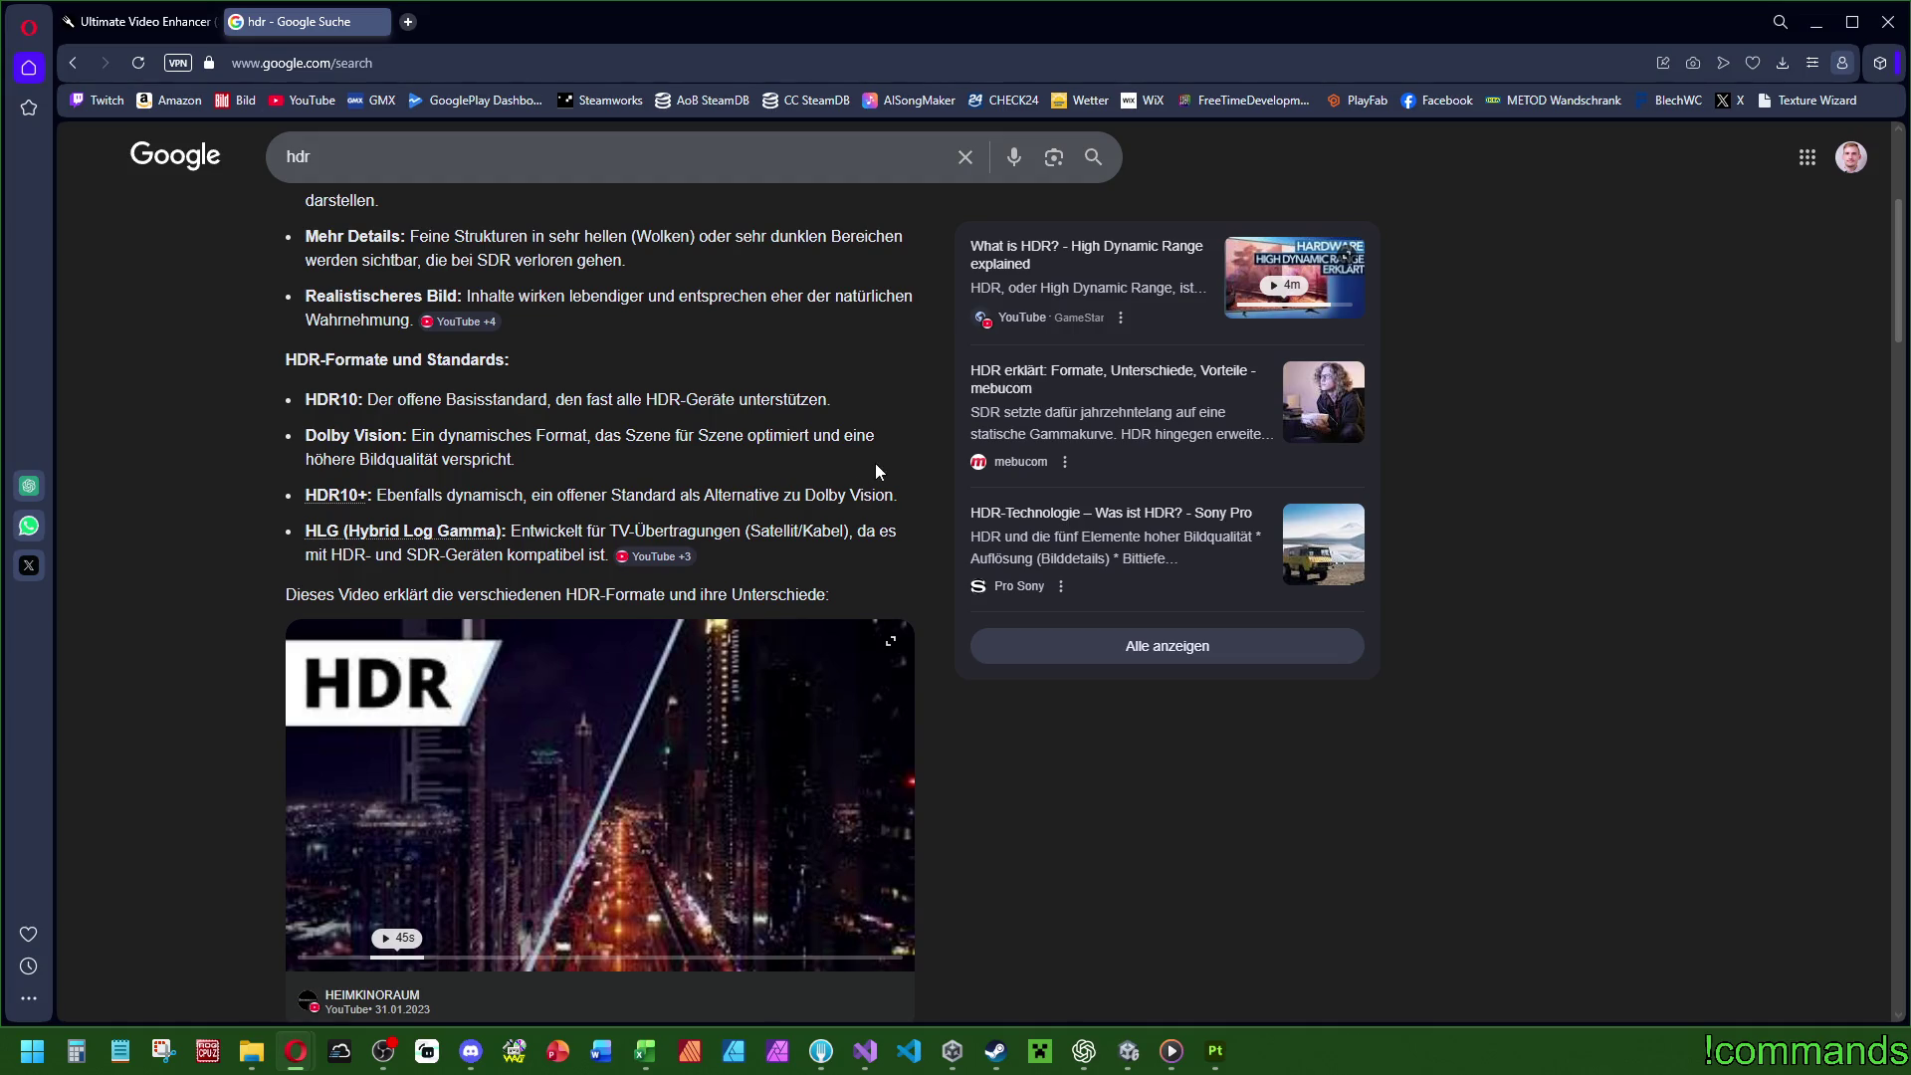
scroll(932, 733, "up", 4)
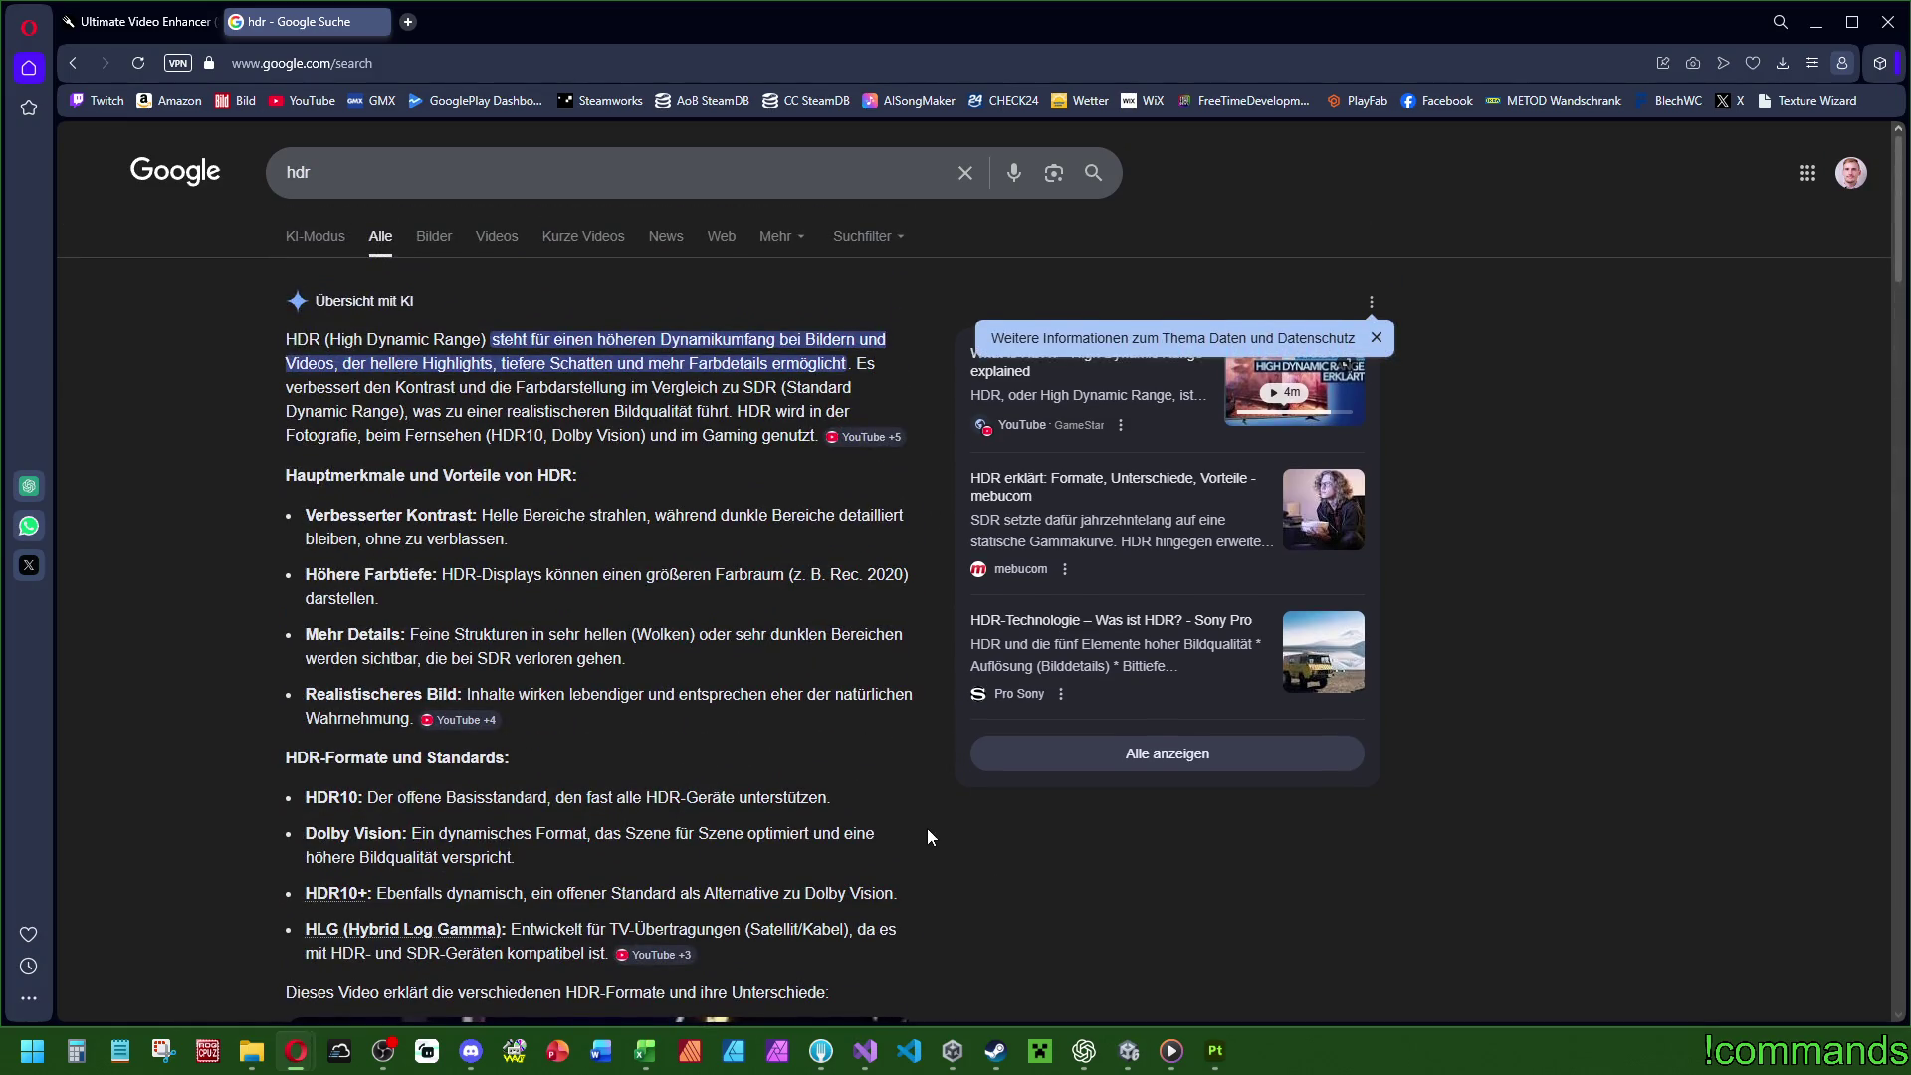
scroll(928, 828, "down", 8)
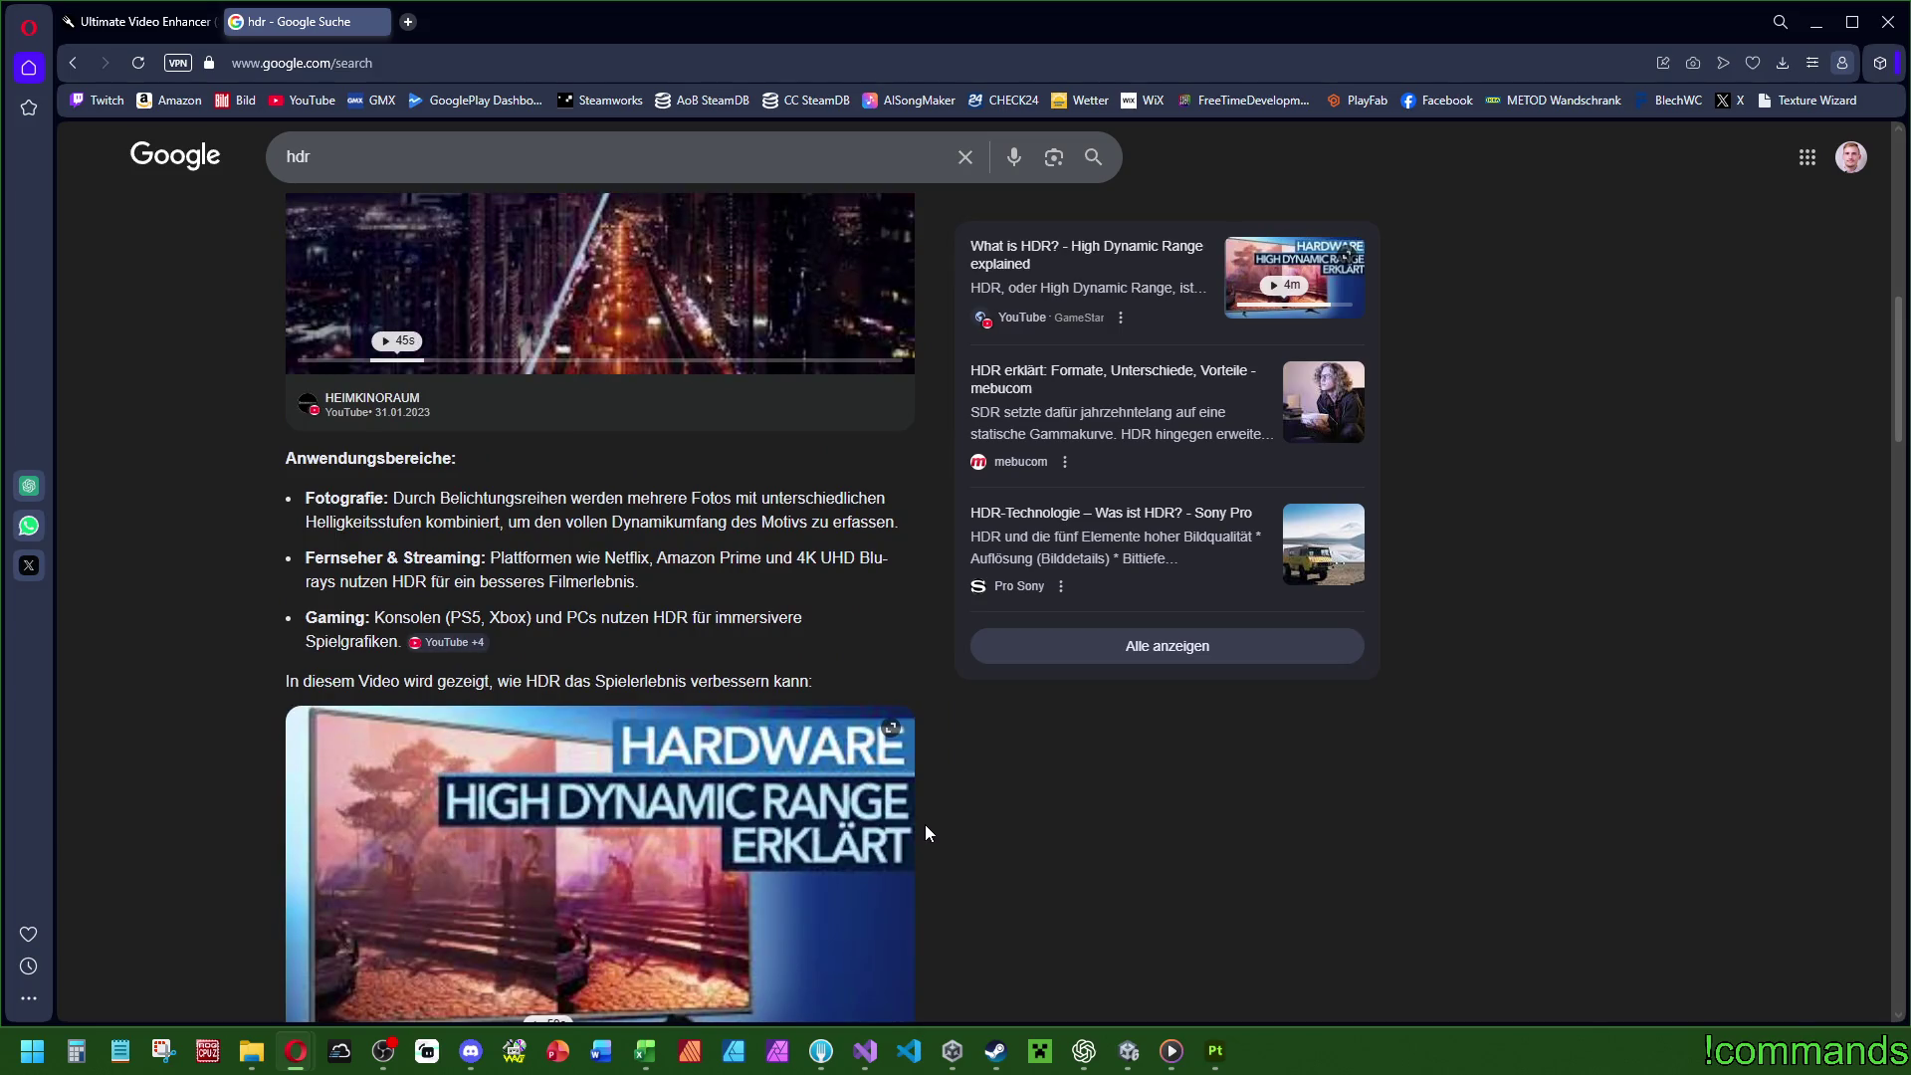
scroll(924, 824, "down", 10)
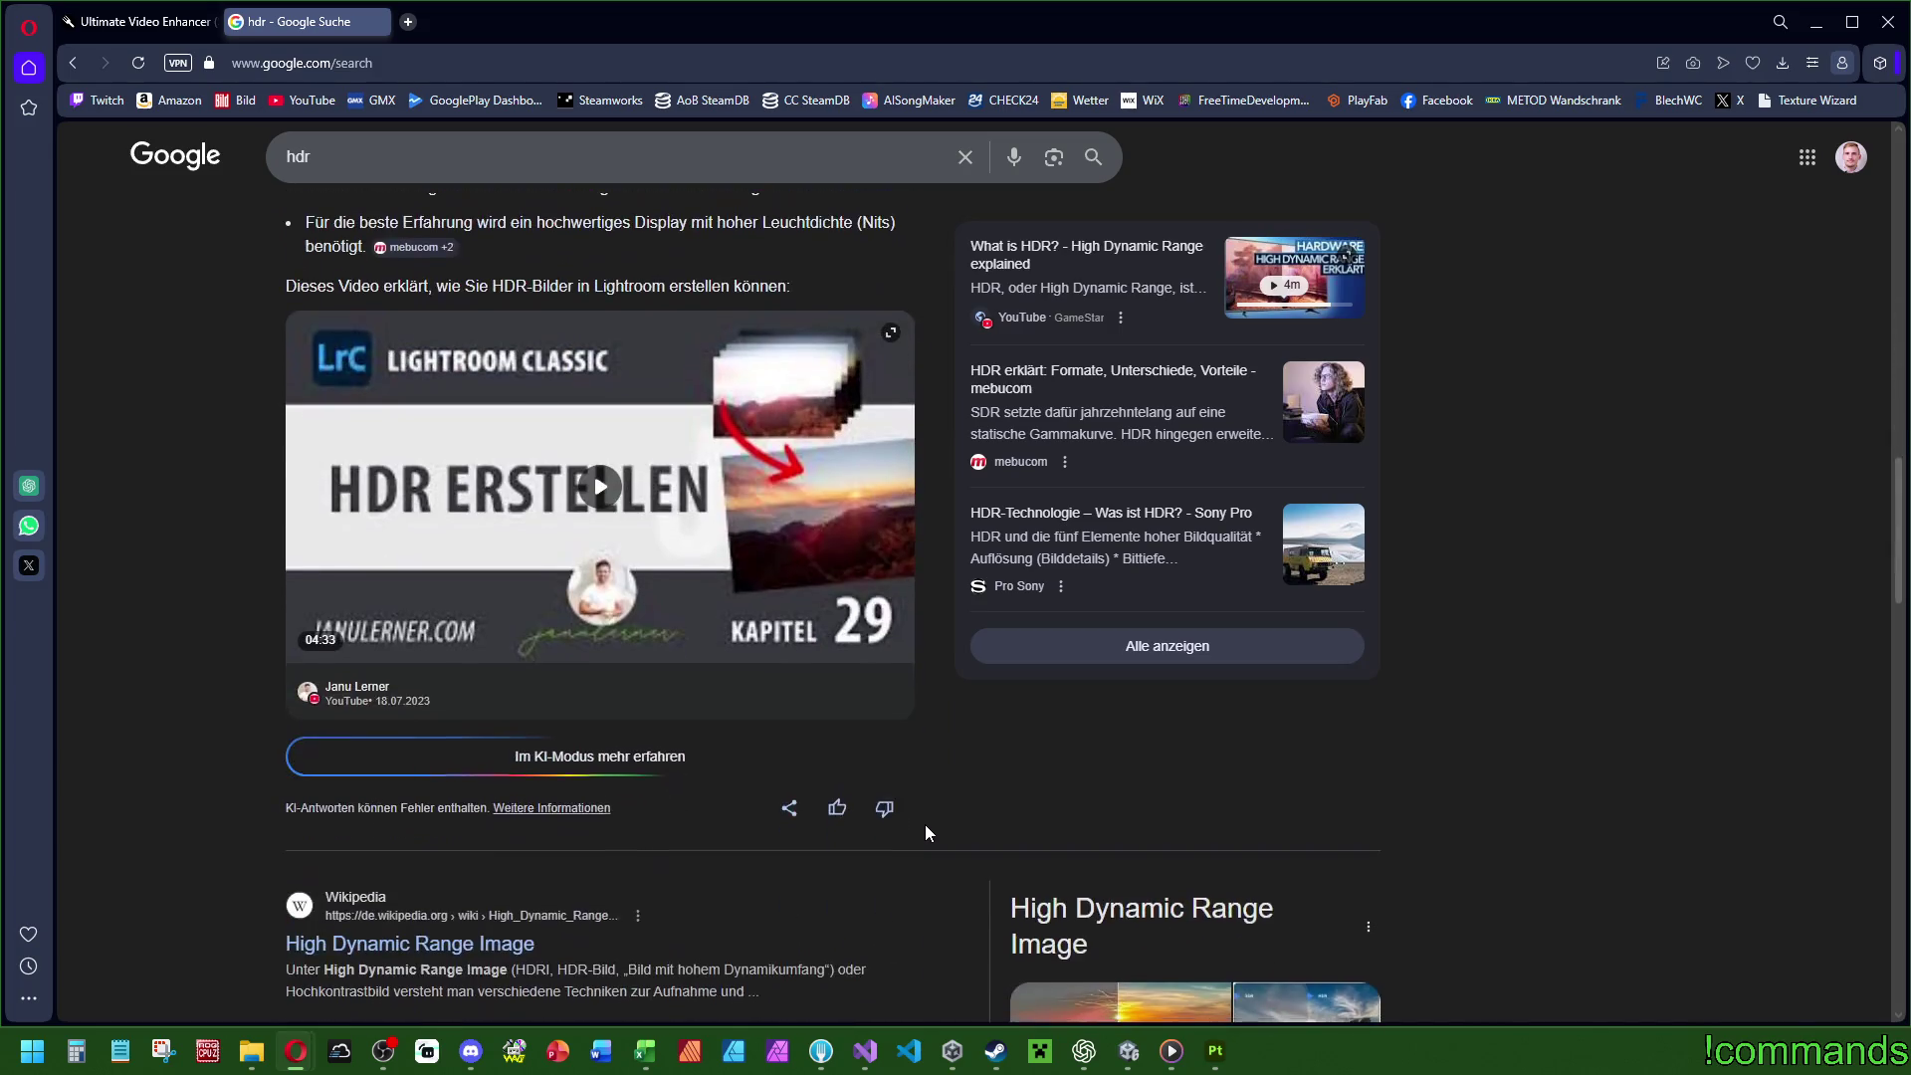
scroll(924, 824, "up", 5)
scroll(925, 826, "up", 10)
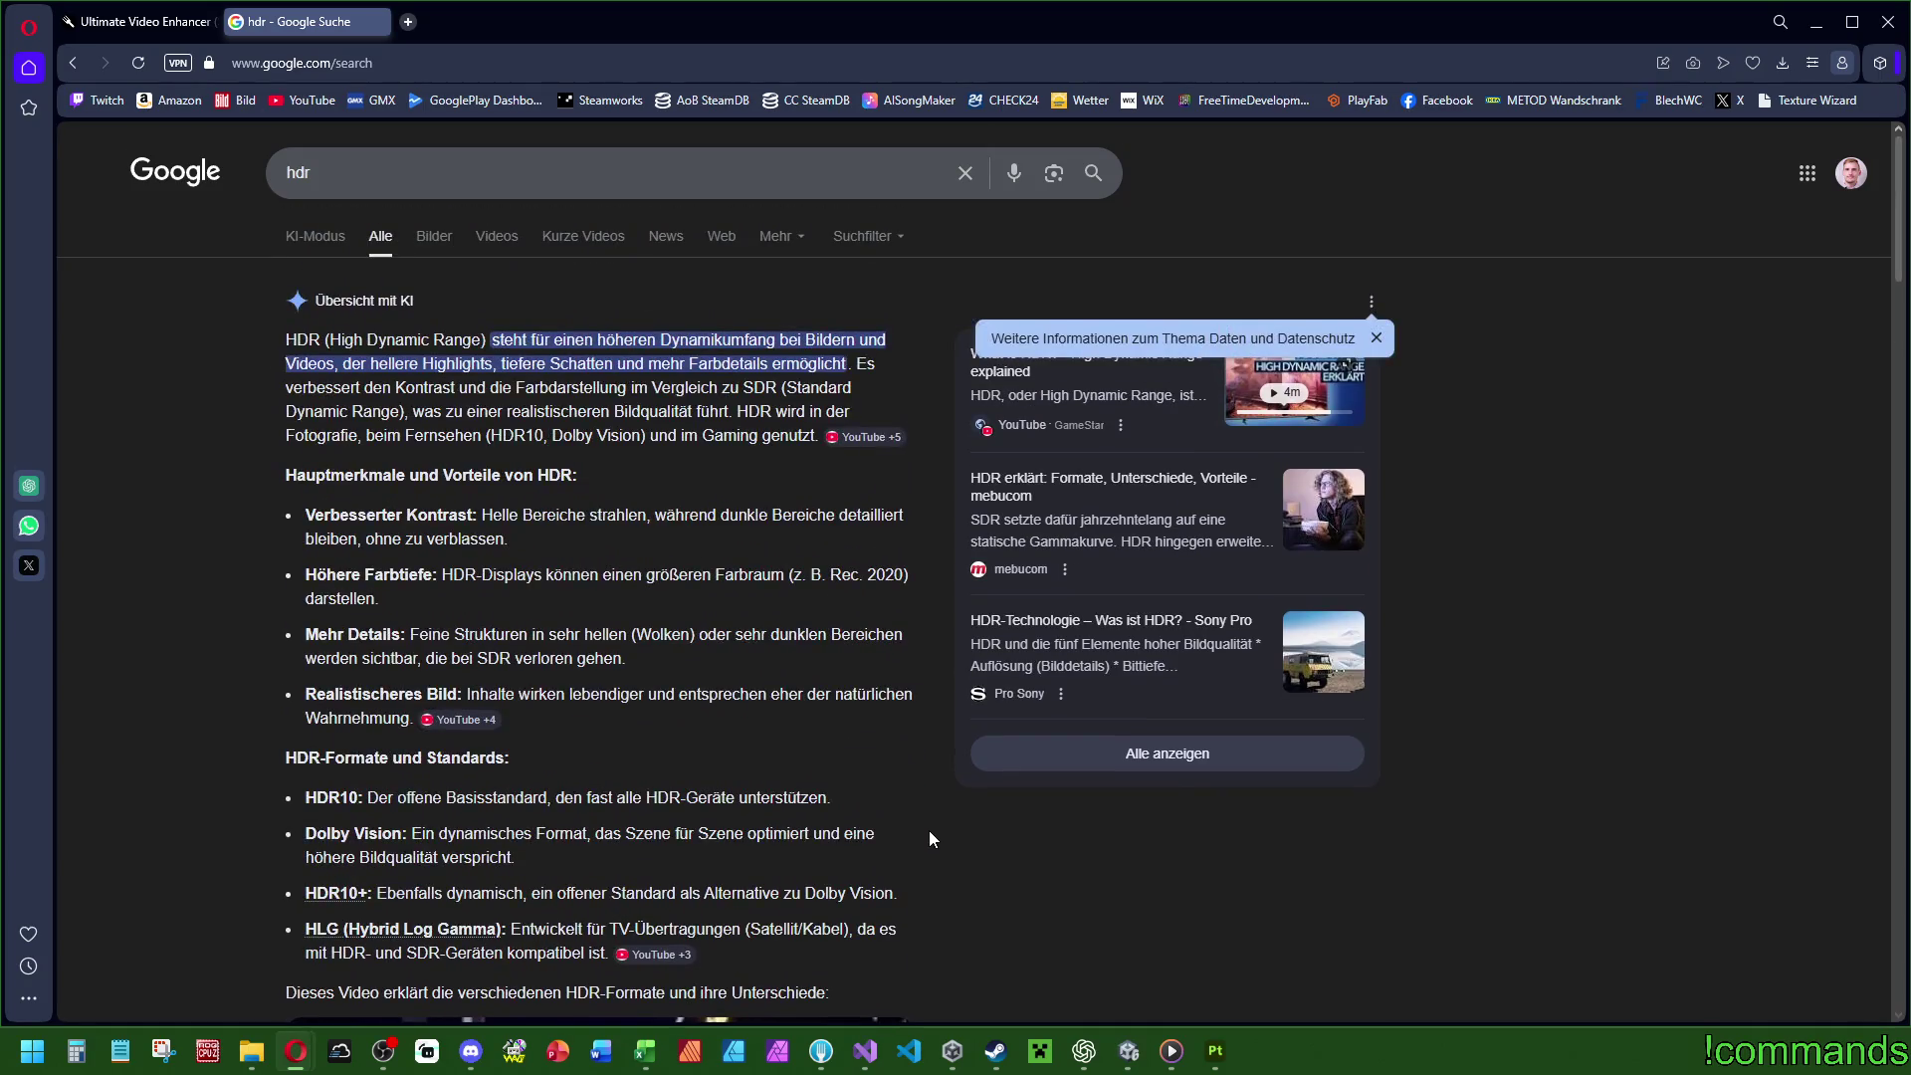
left_click(402, 163)
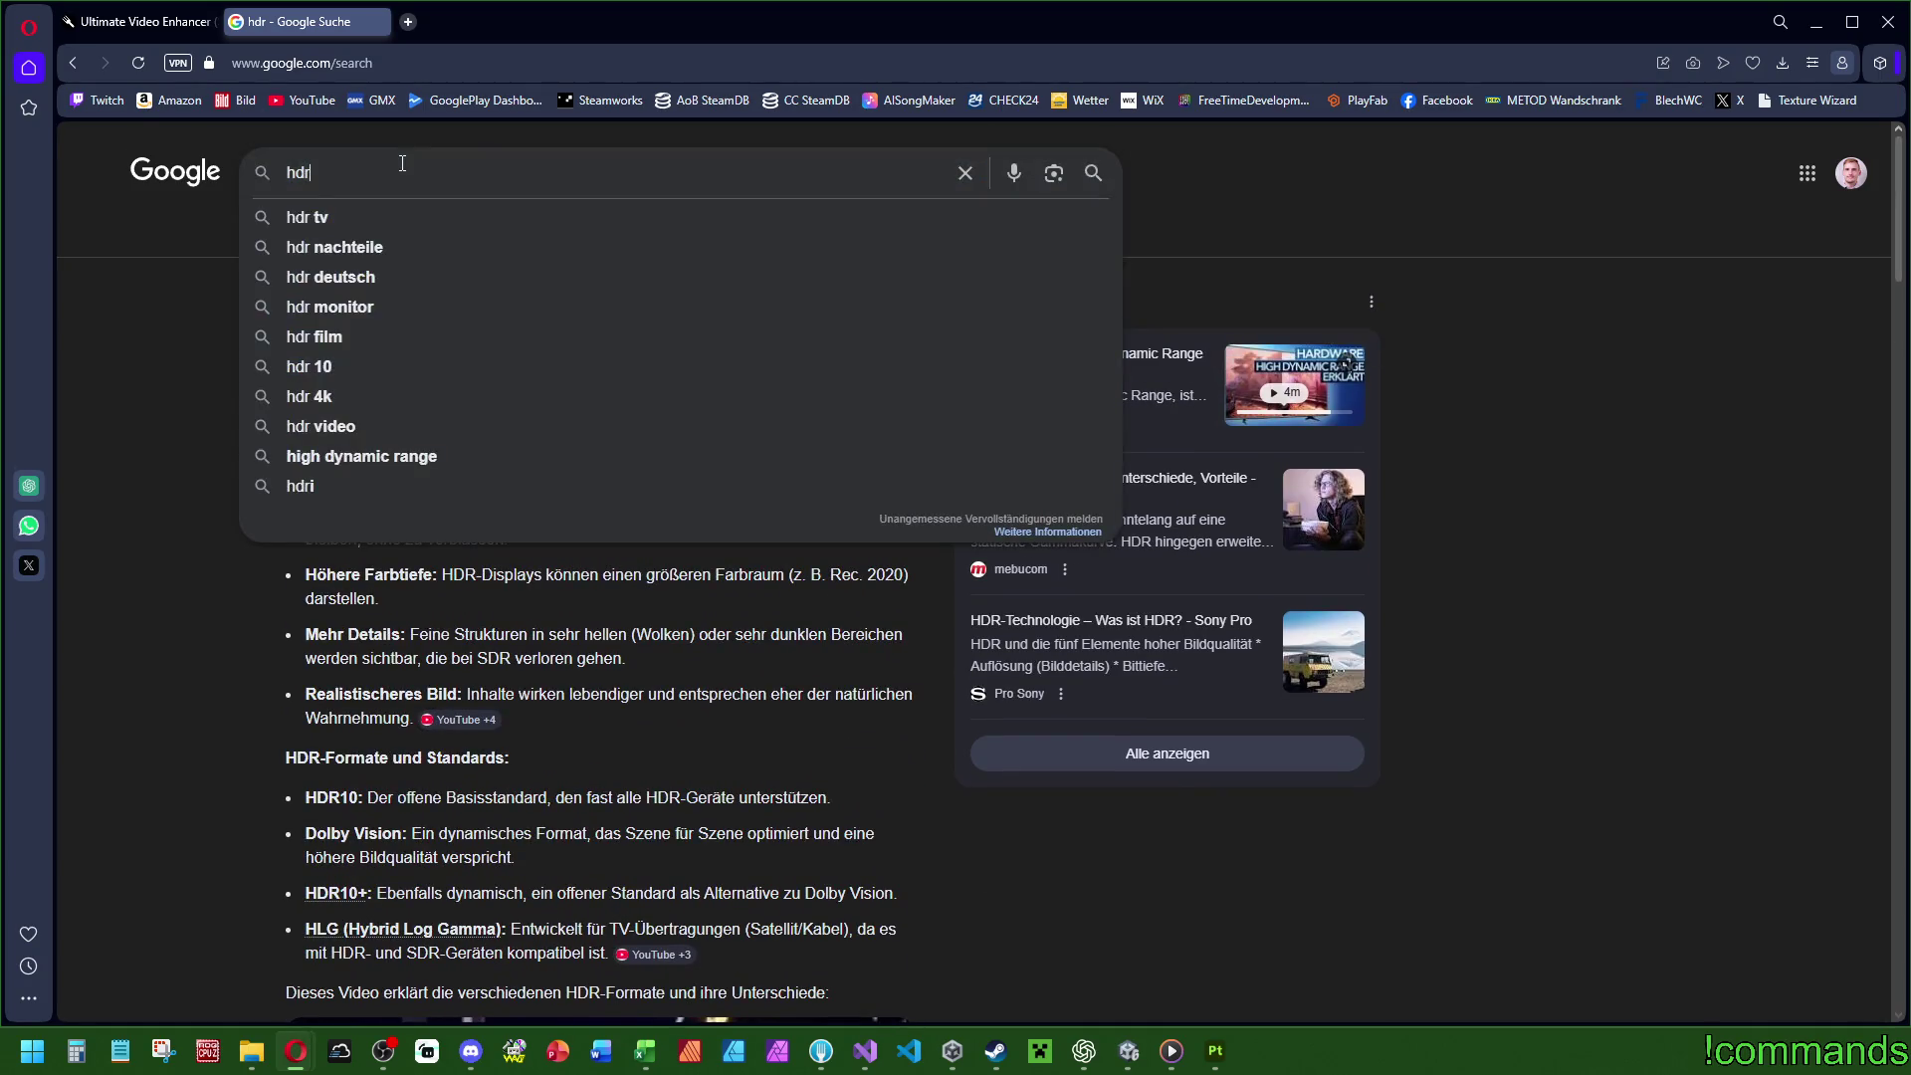
left_click(812, 331)
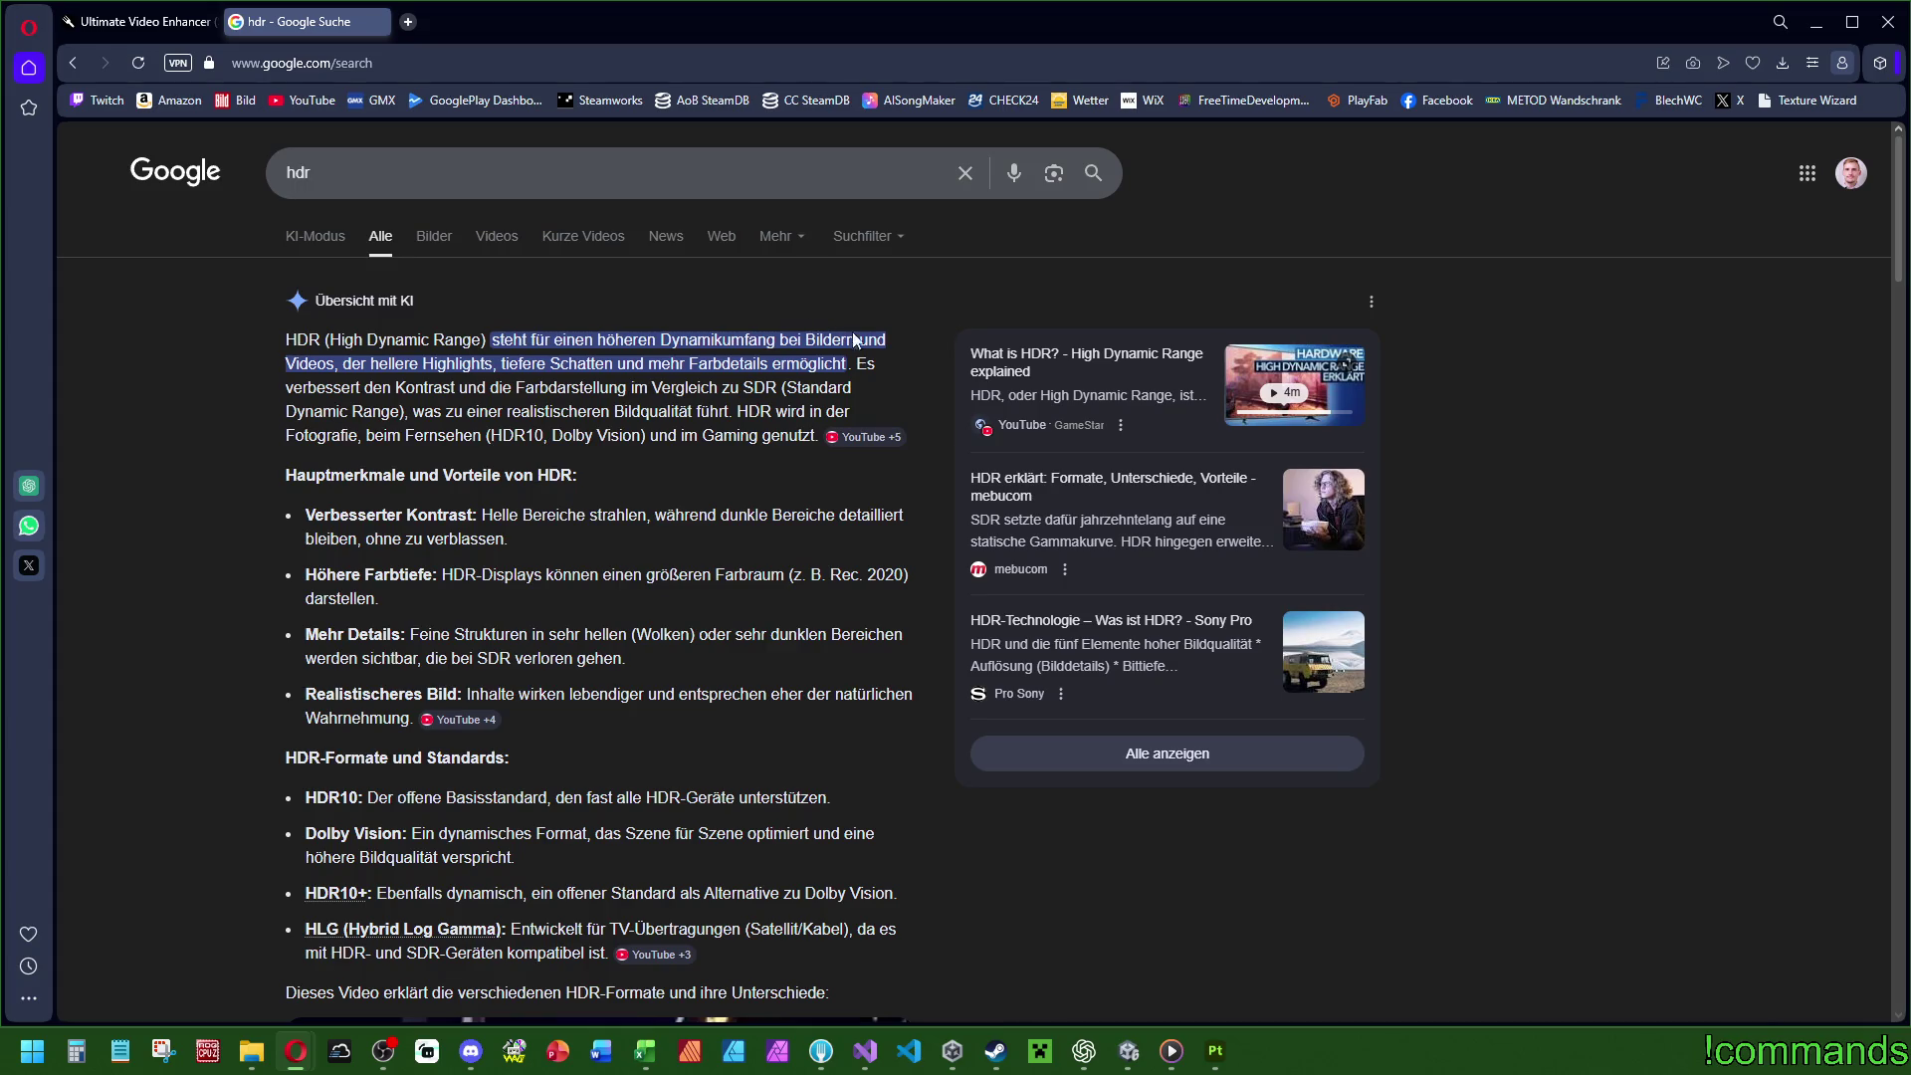
scroll(853, 363, "down", 5)
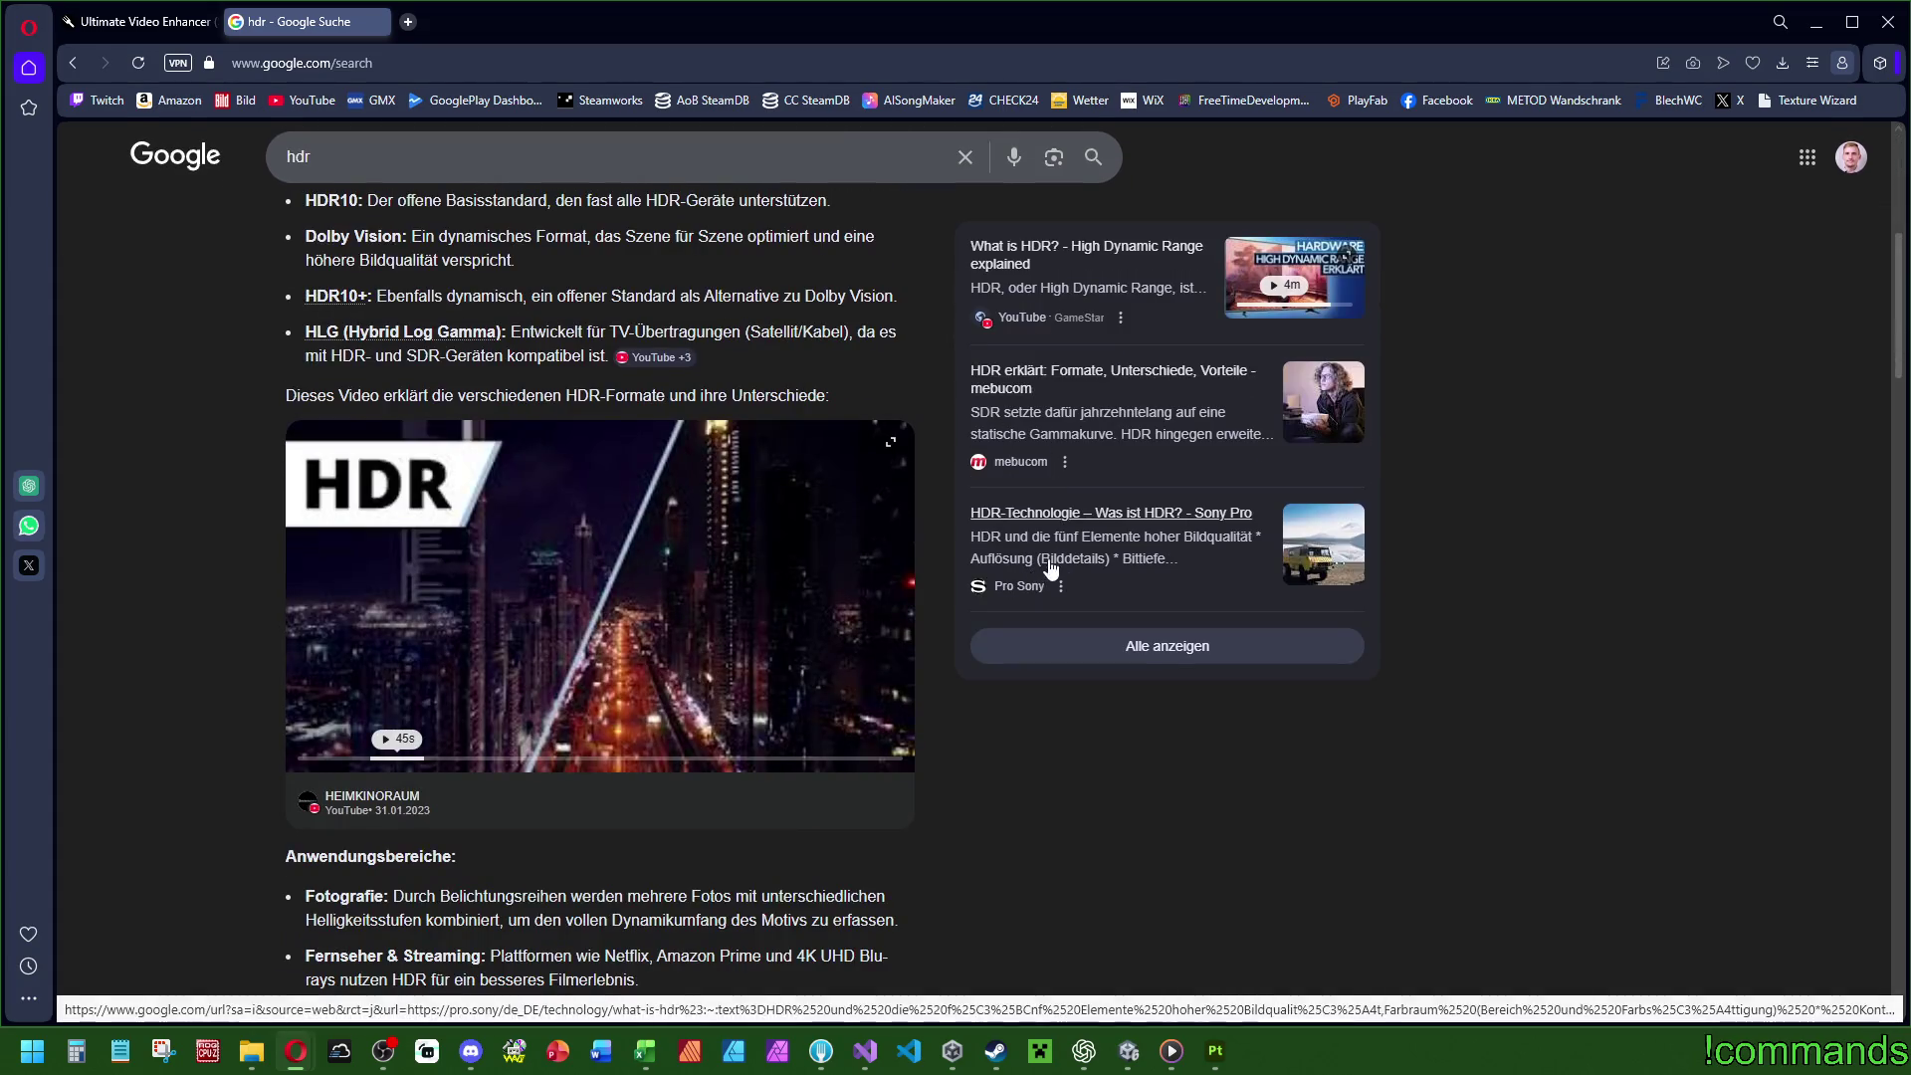
scroll(1144, 592, "down", 5)
scroll(1143, 591, "down", 15)
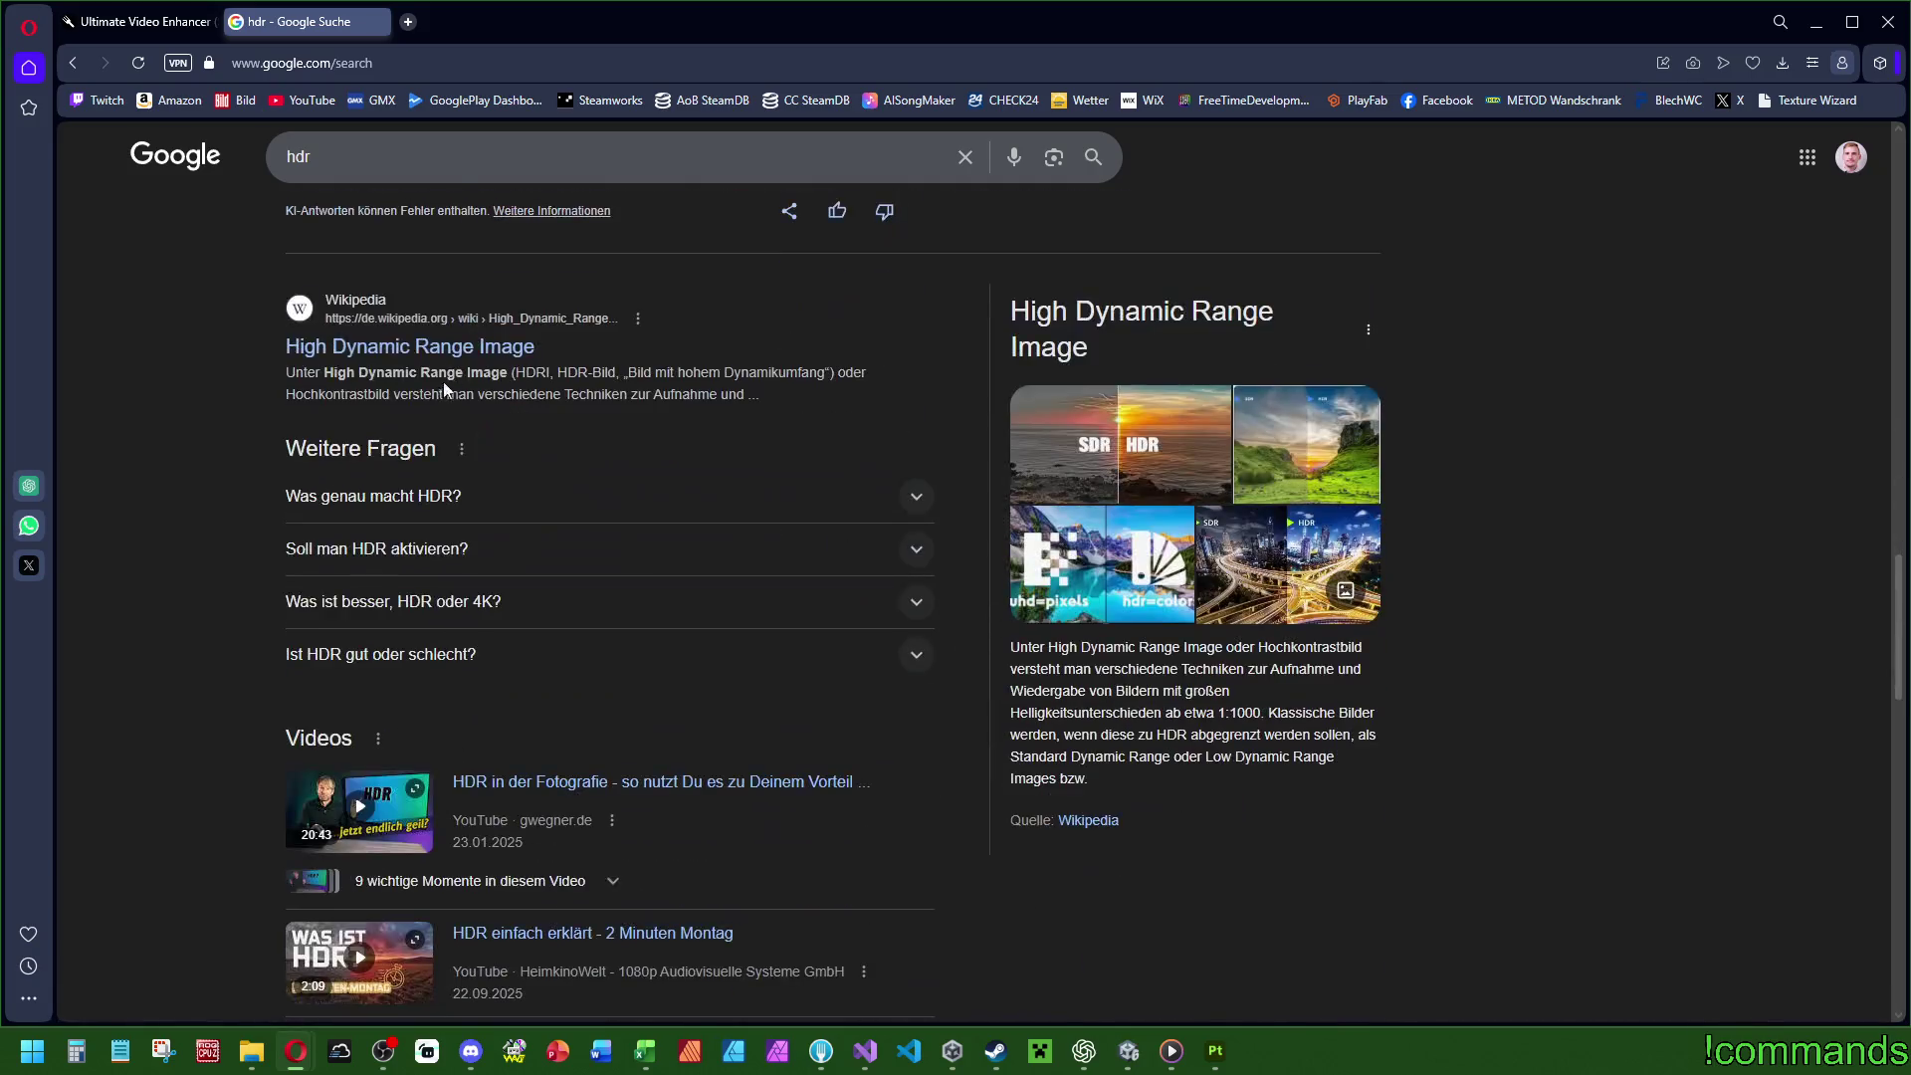
left_click(412, 347)
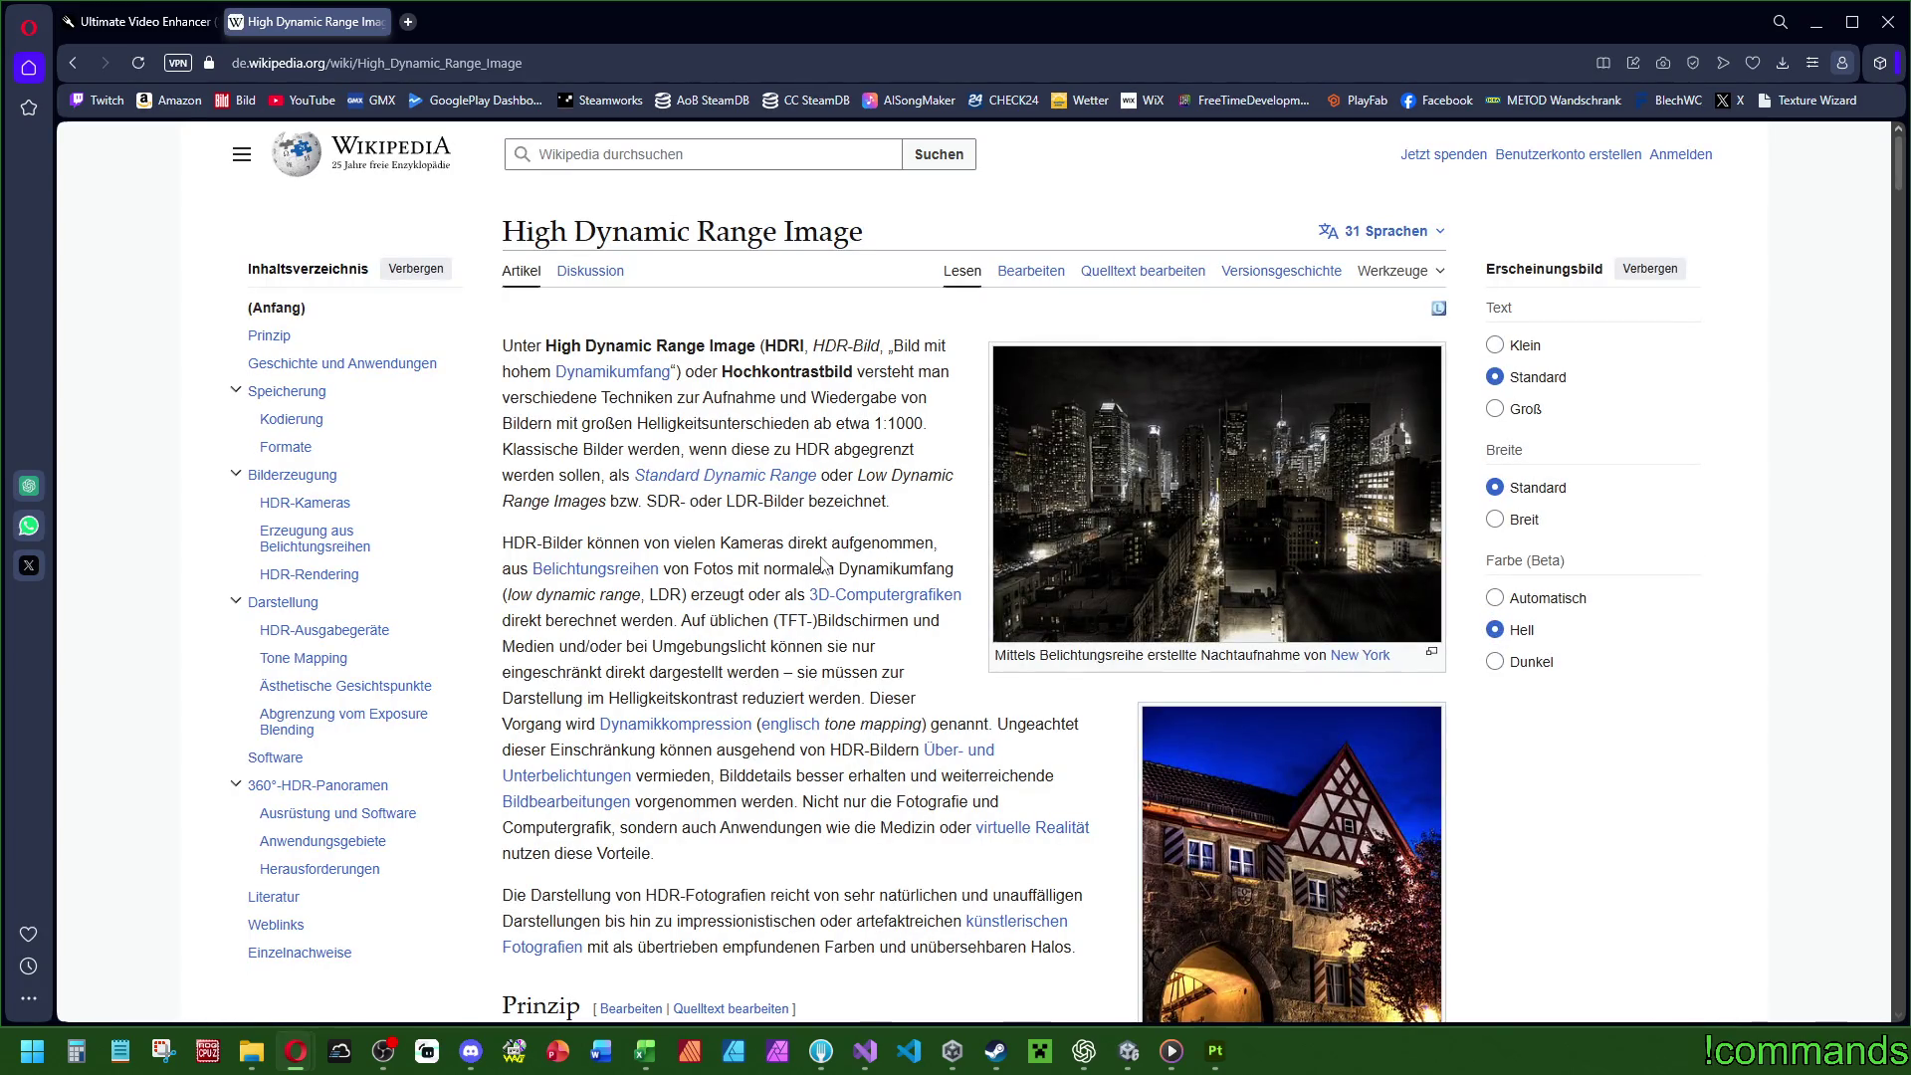
Skim the HDR Wikipedia article, then search Google for 'seit wann gibt es hdr'.
scroll(822, 565, "down", 5)
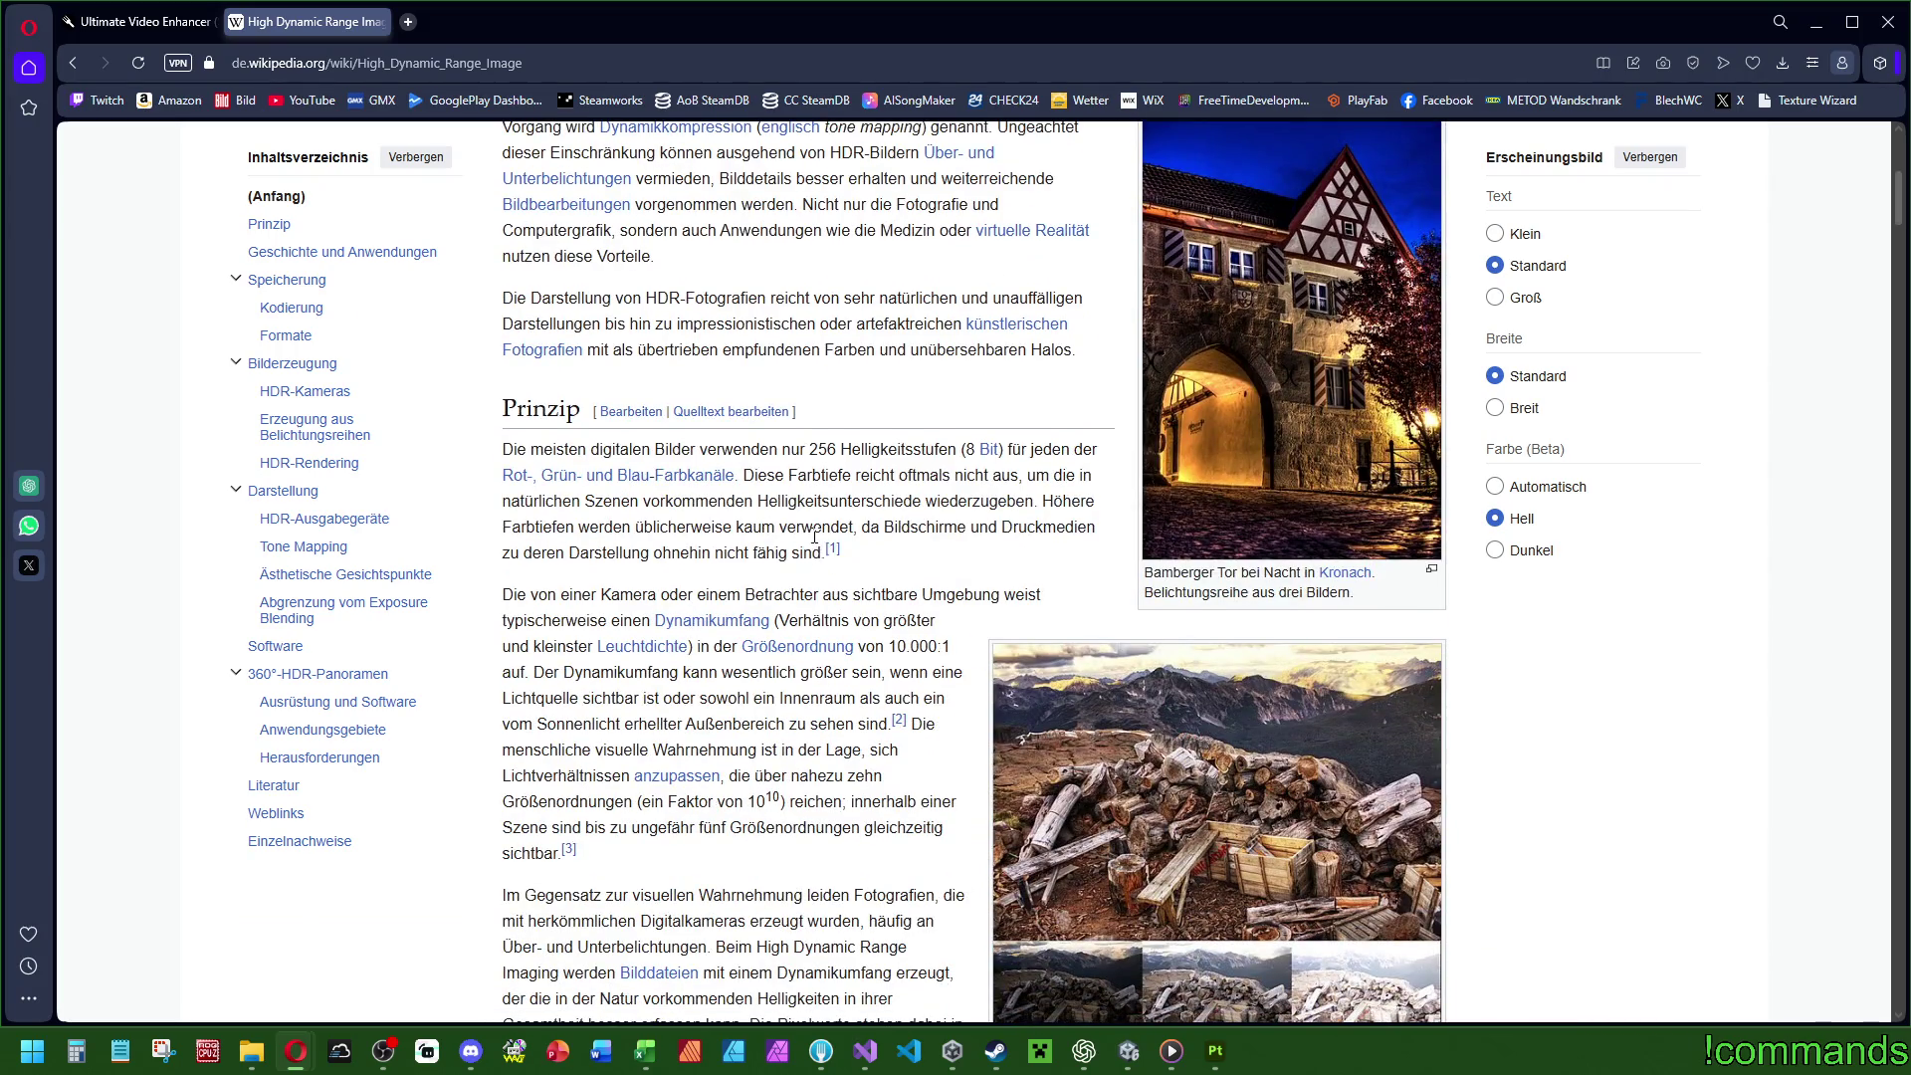
scroll(814, 545, "down", 4)
scroll(814, 545, "down", 5)
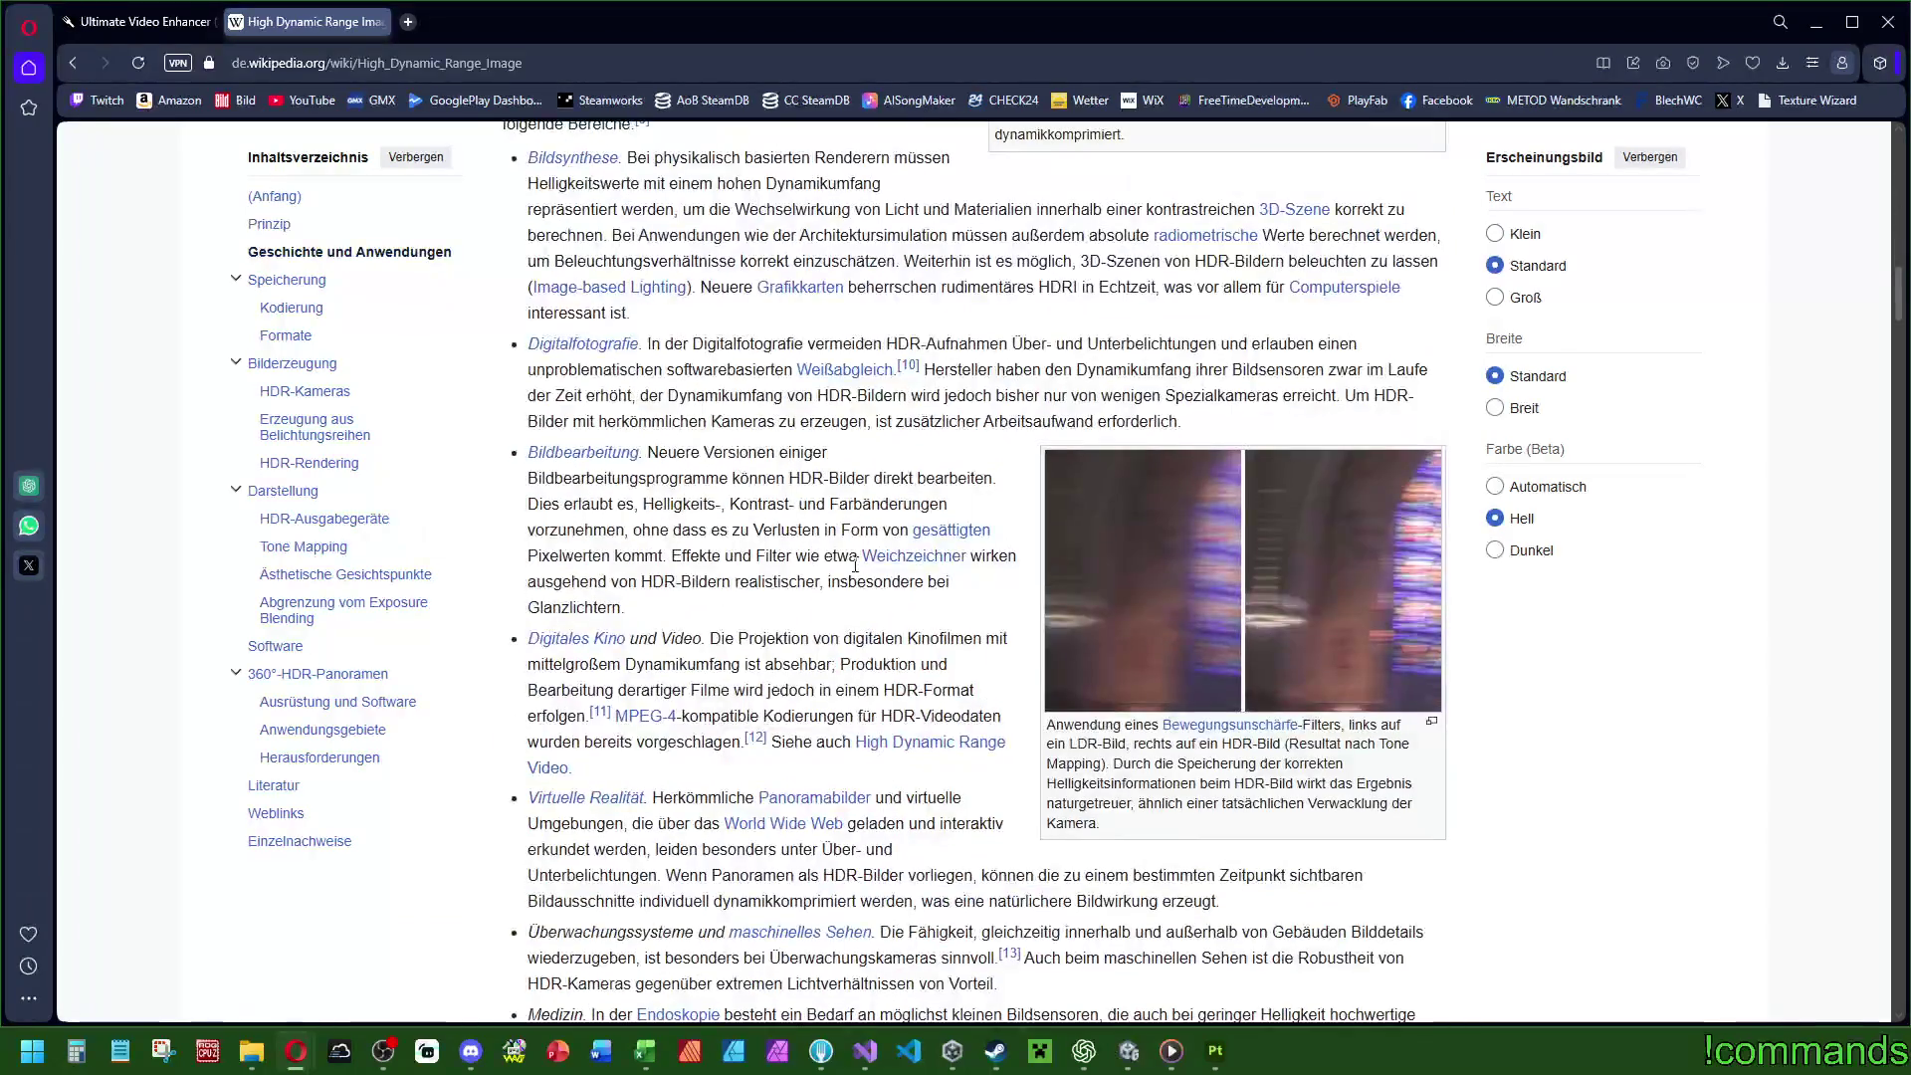
key("alt+Left")
left_click(443, 172)
key("ctrl+a")
type("seit wann ")
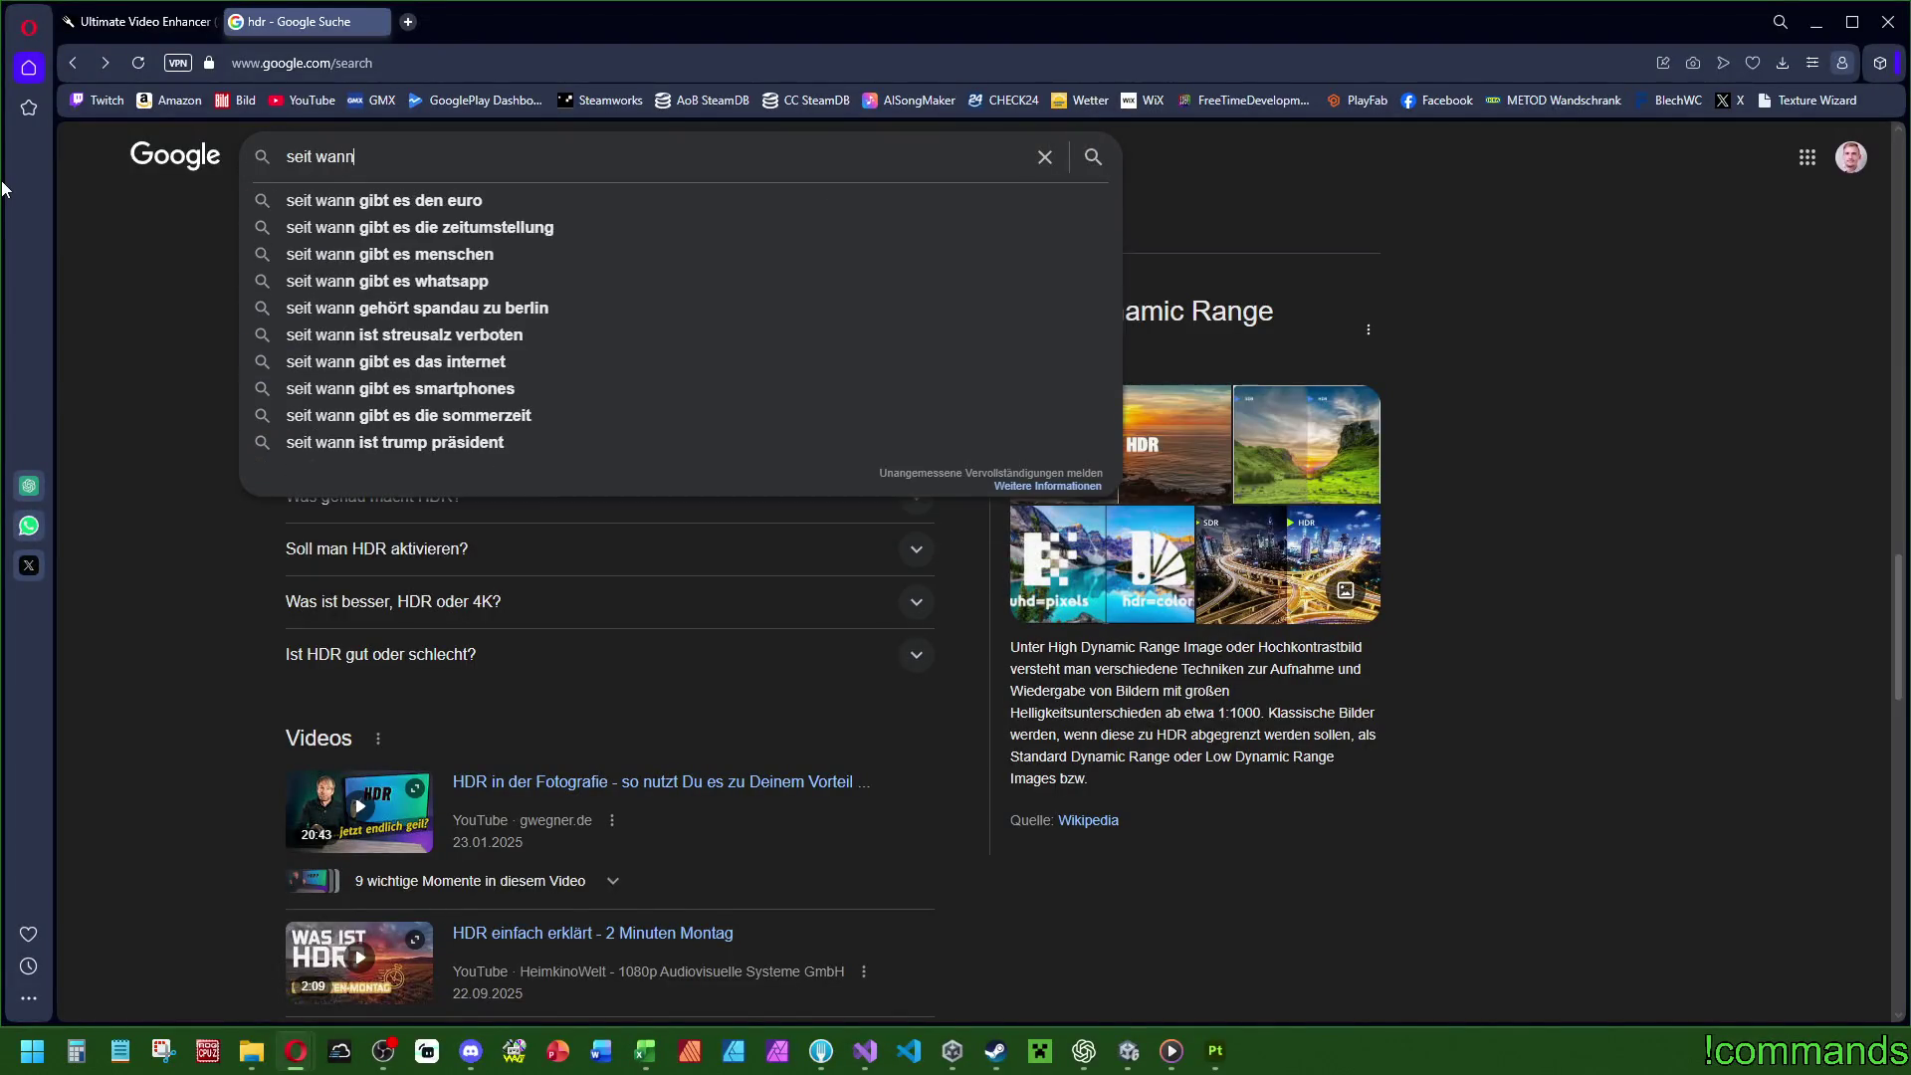
type("gibt es ")
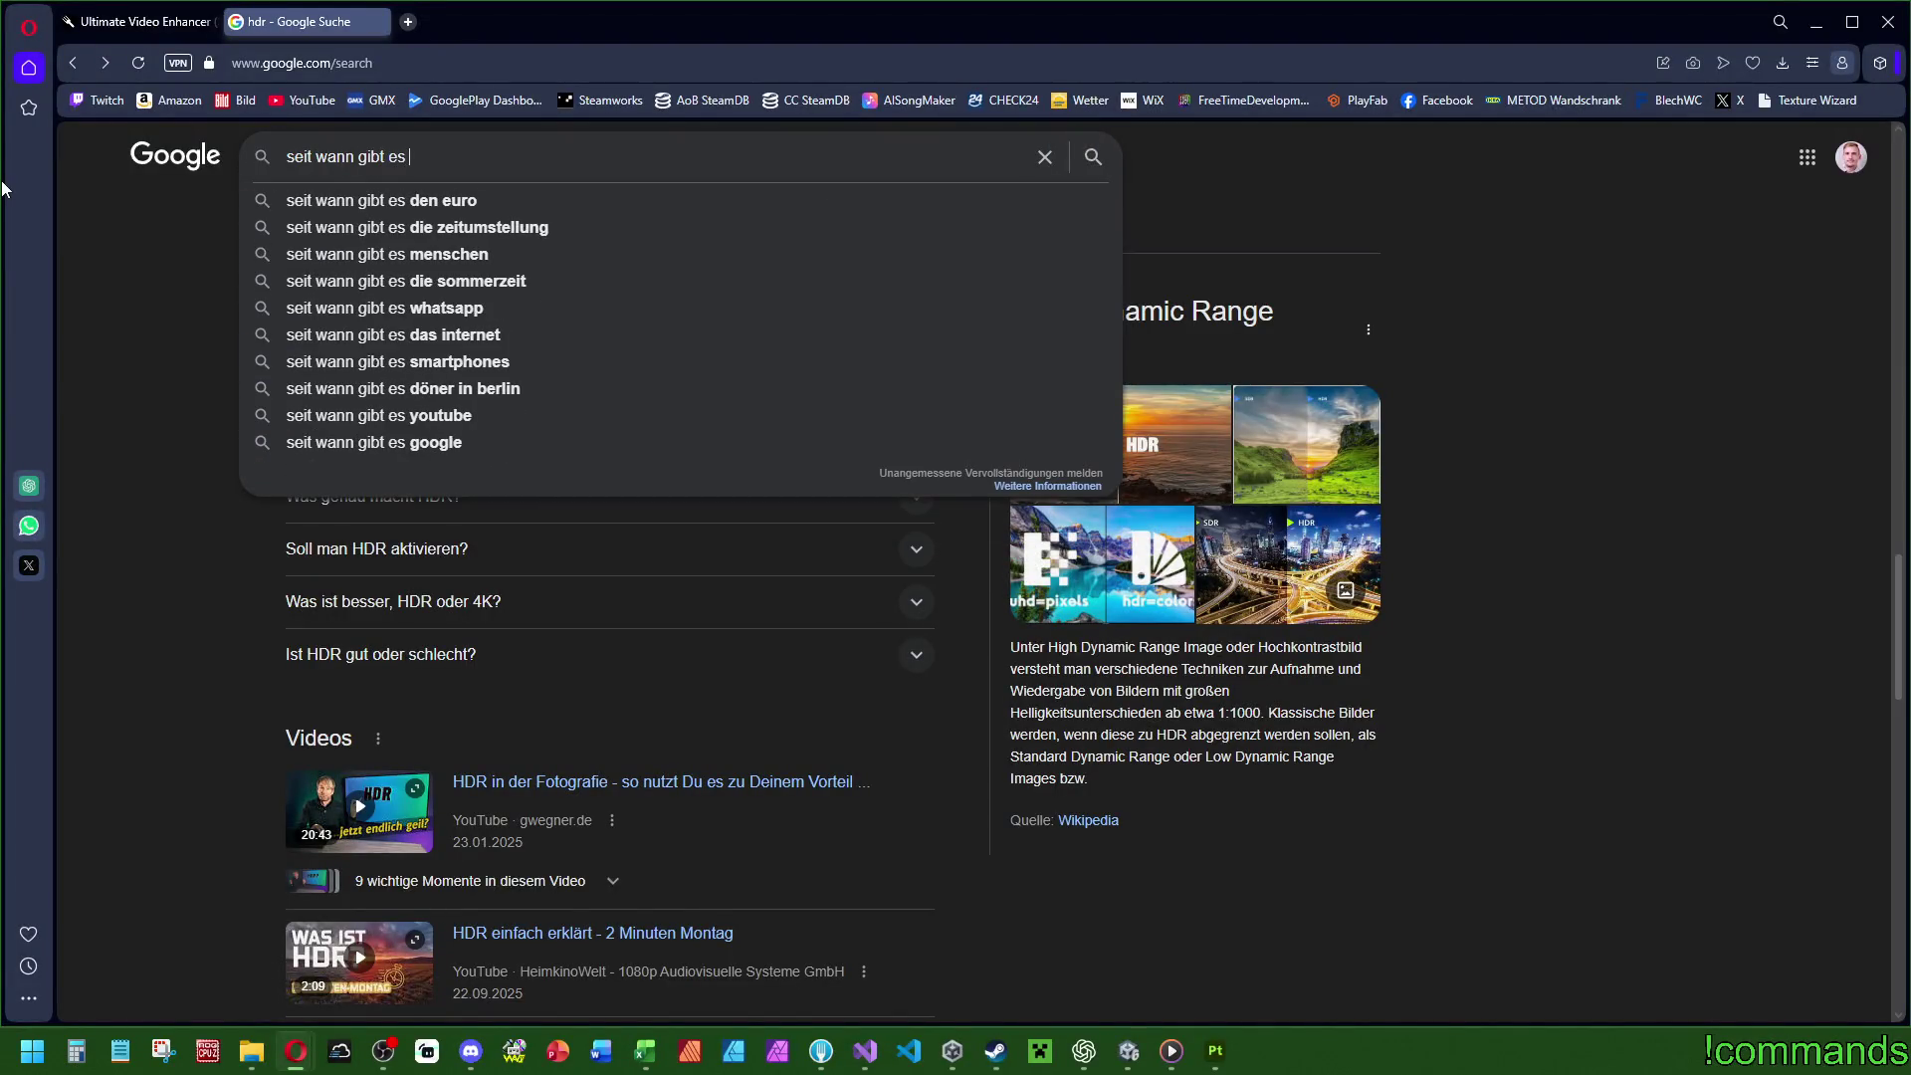
type("hdr")
key("Return")
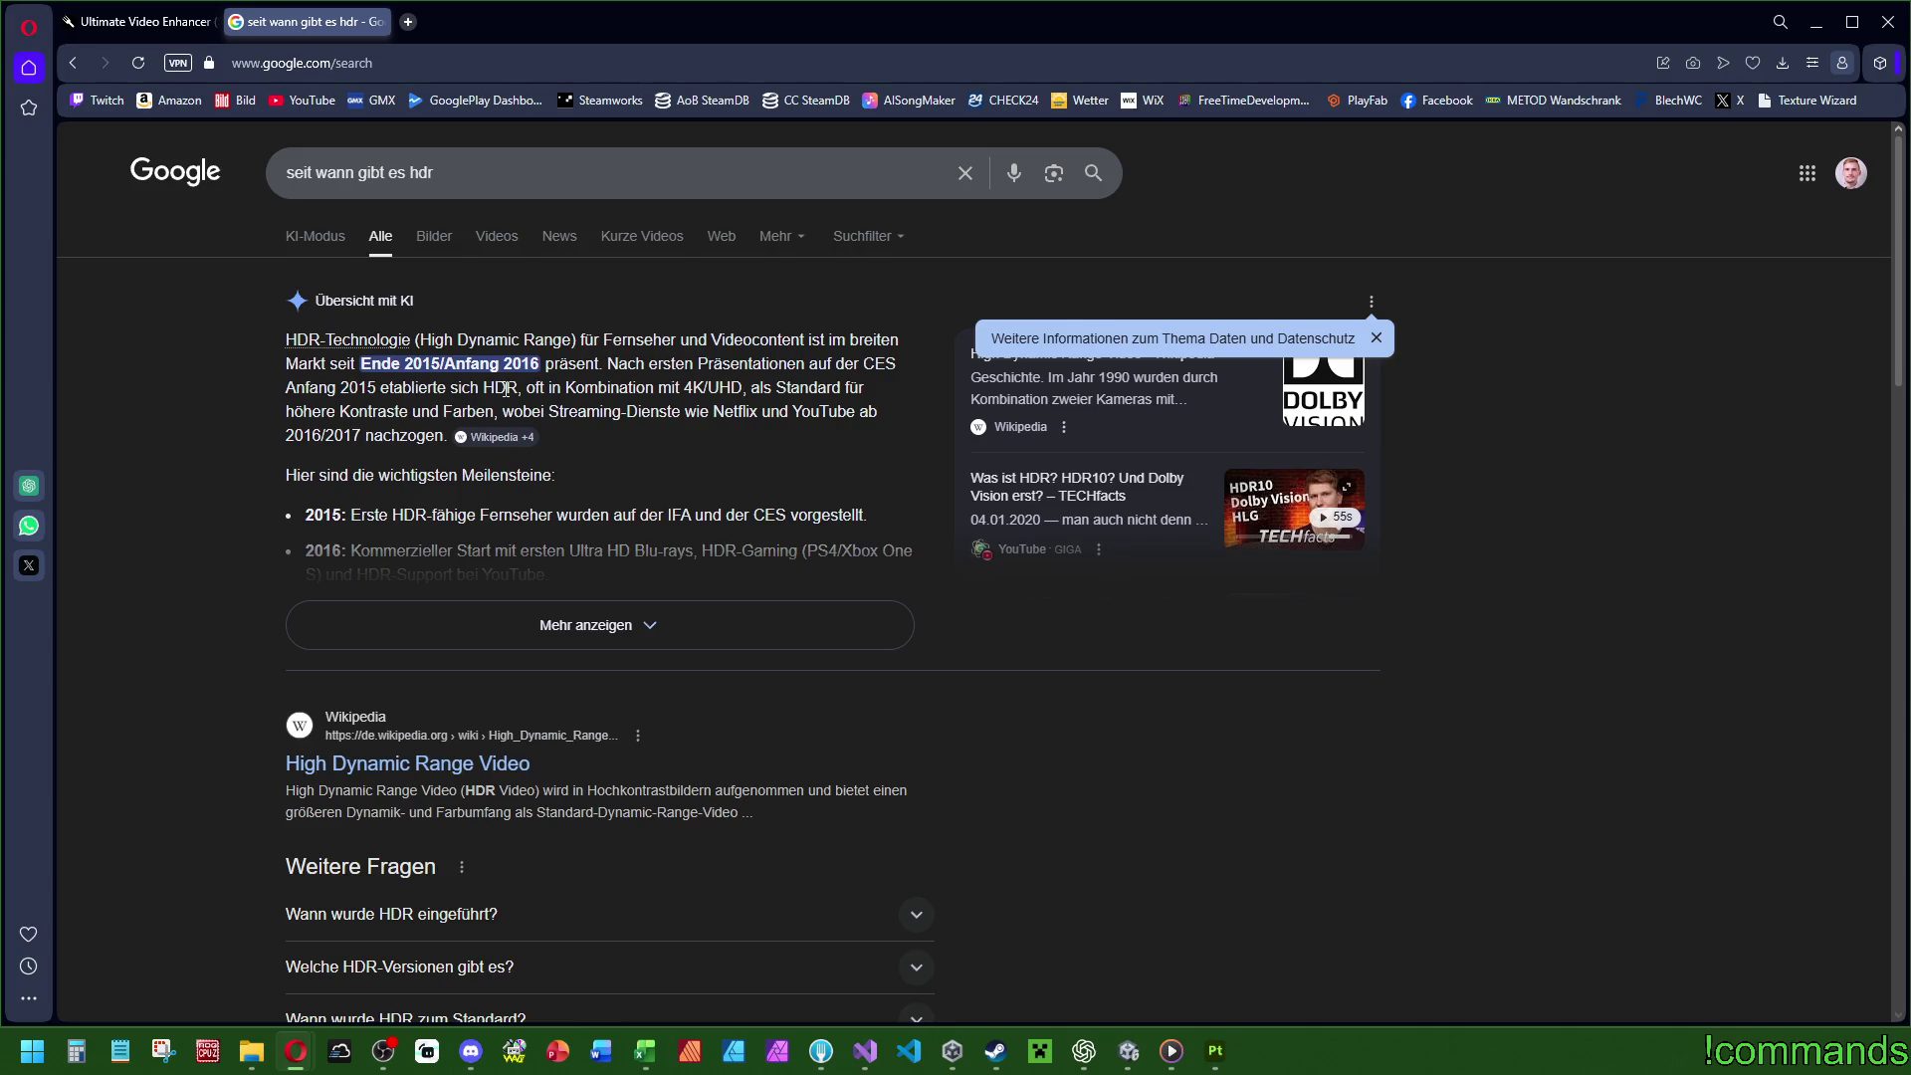
Expand the AI overview on when HDR appeared, then close Google and return to Greasy Fork.
left_click(595, 626)
scroll(290, 527, "down", 4)
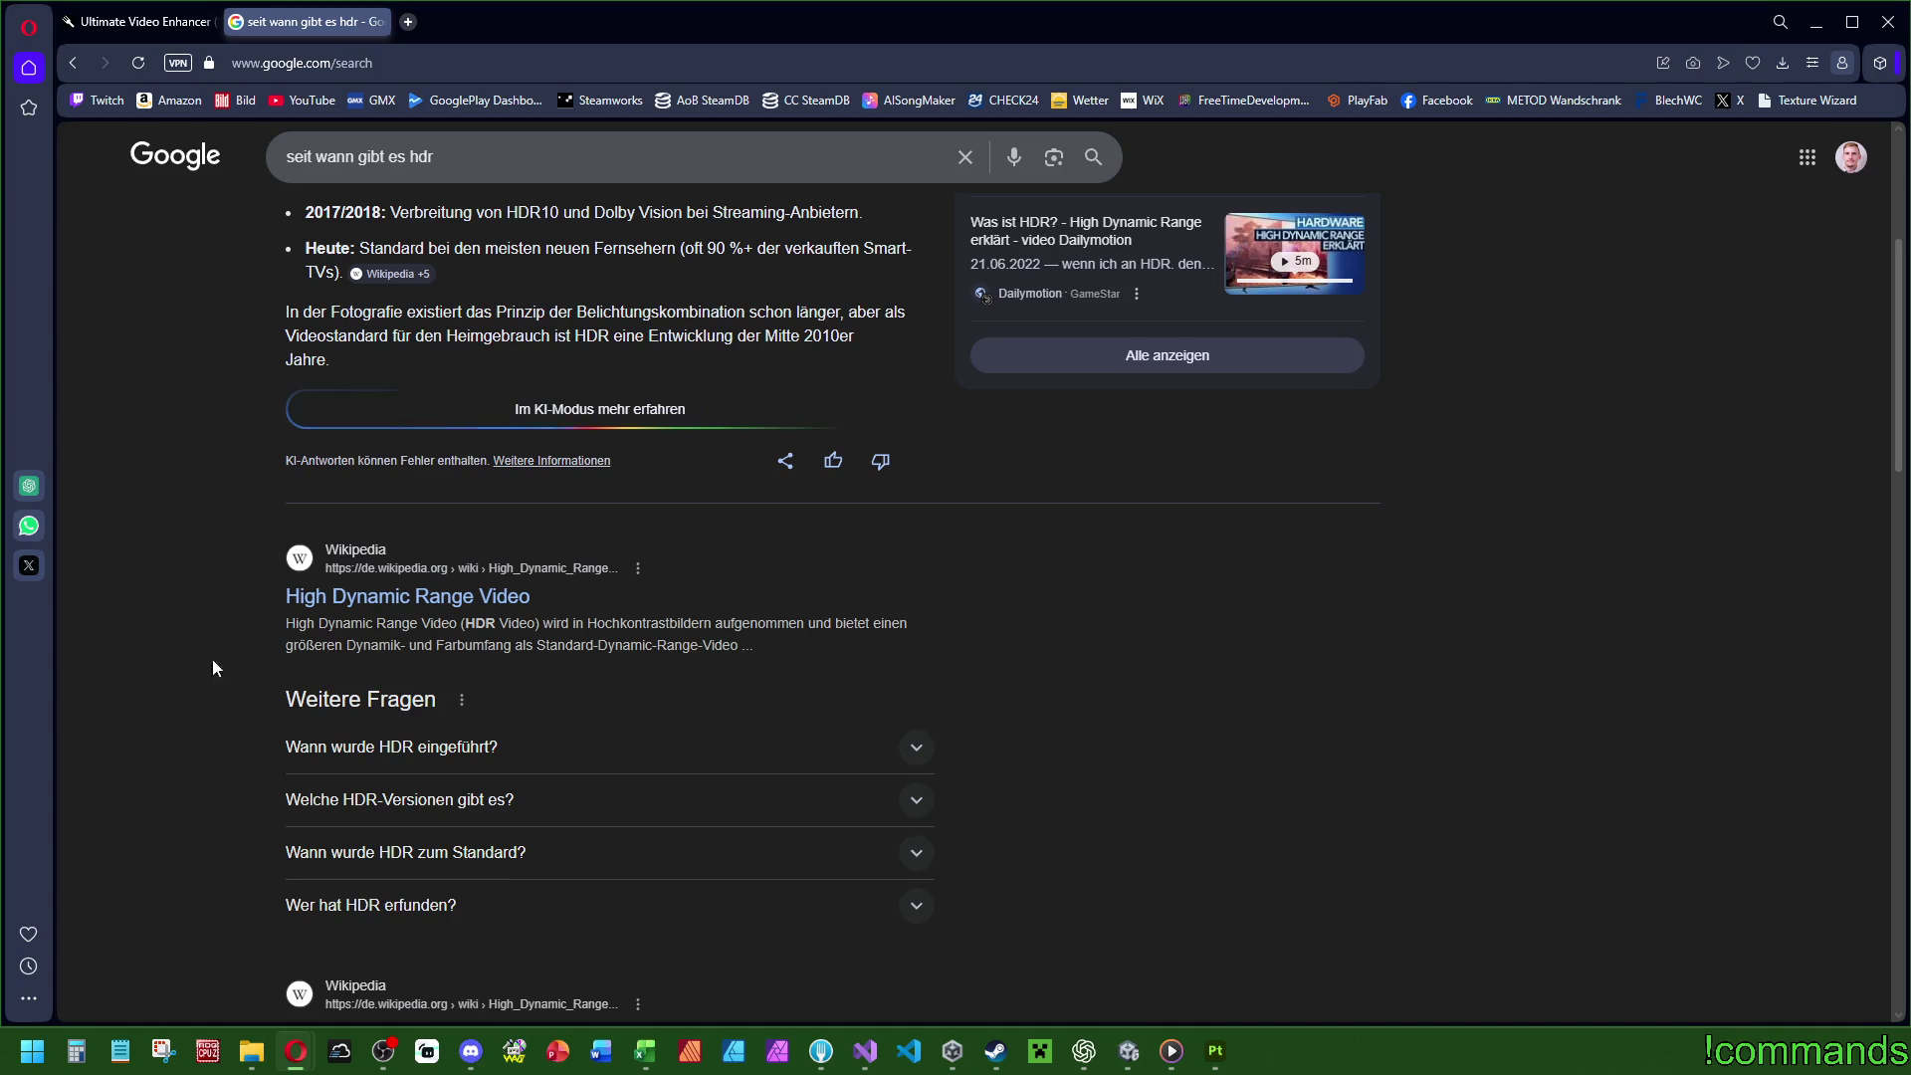
scroll(249, 657, "down", 2)
scroll(175, 612, "down", 4)
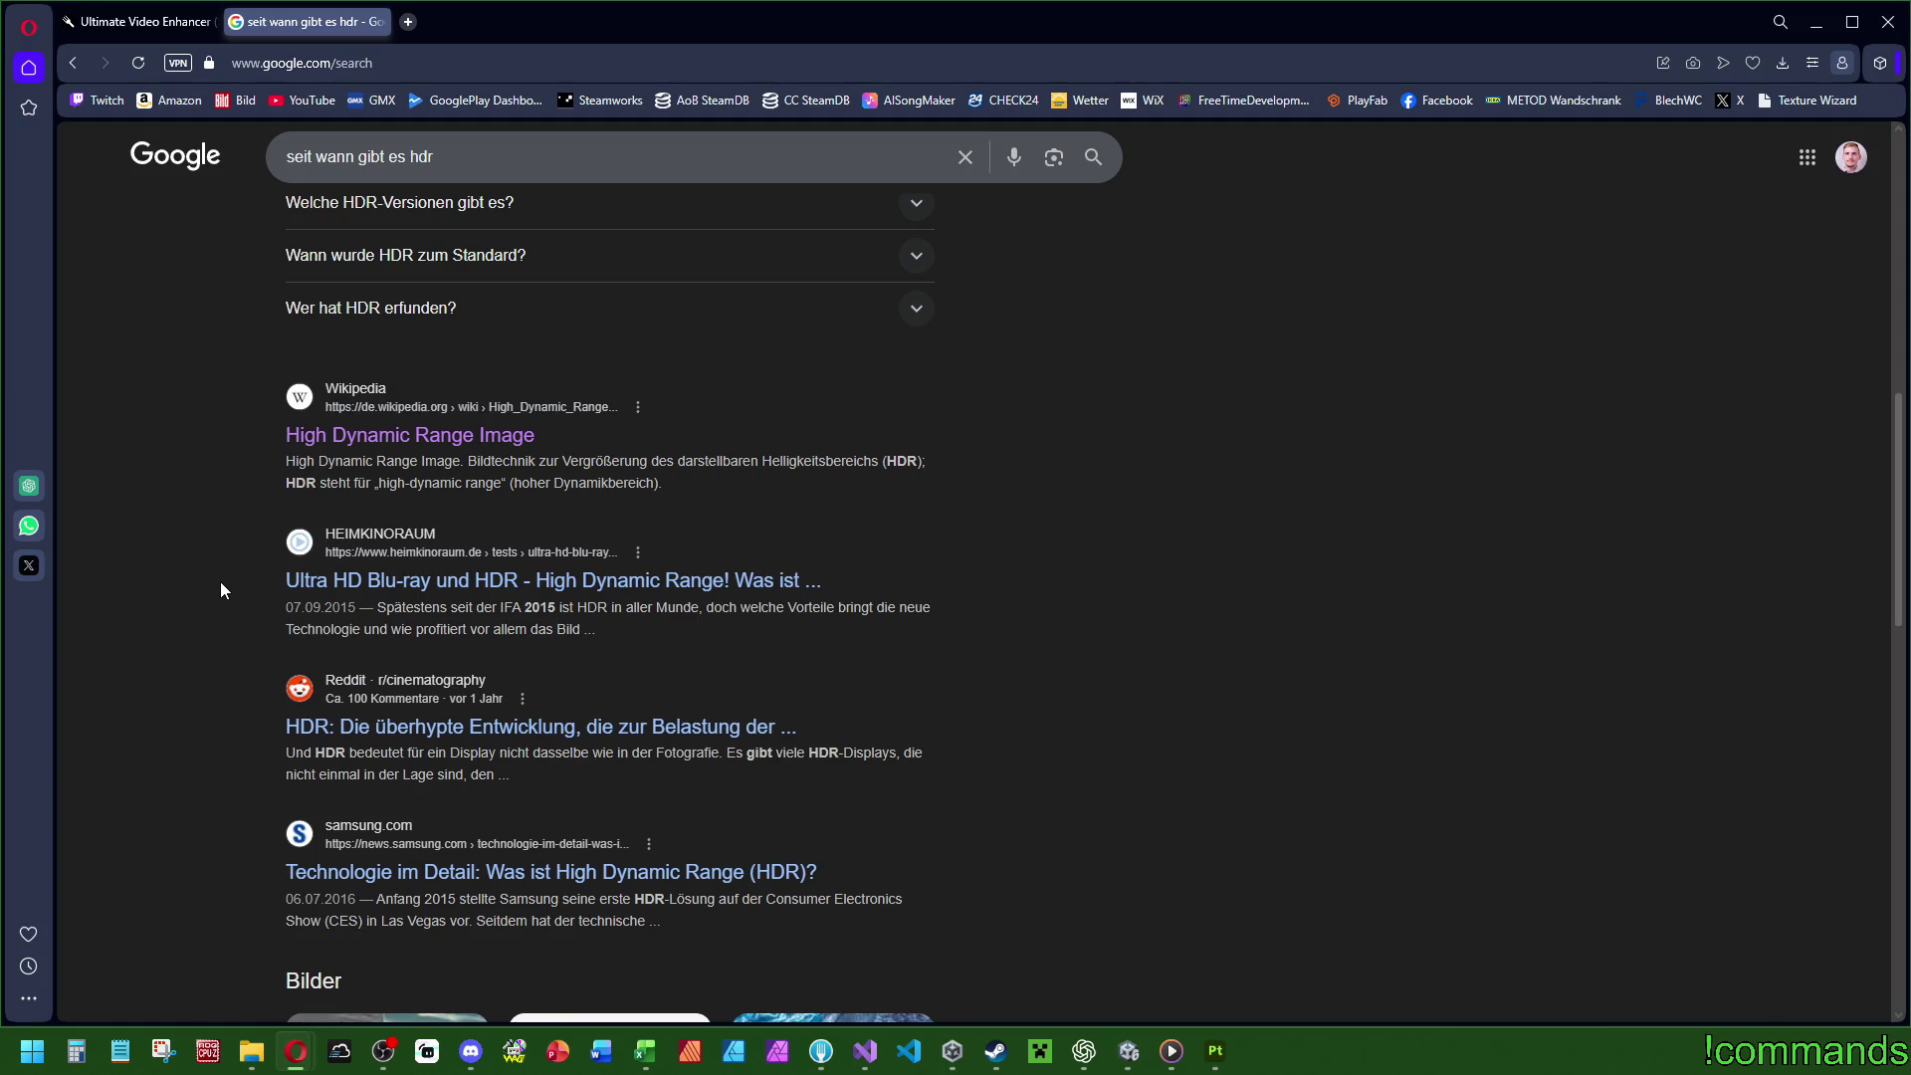
scroll(219, 587, "up", 6)
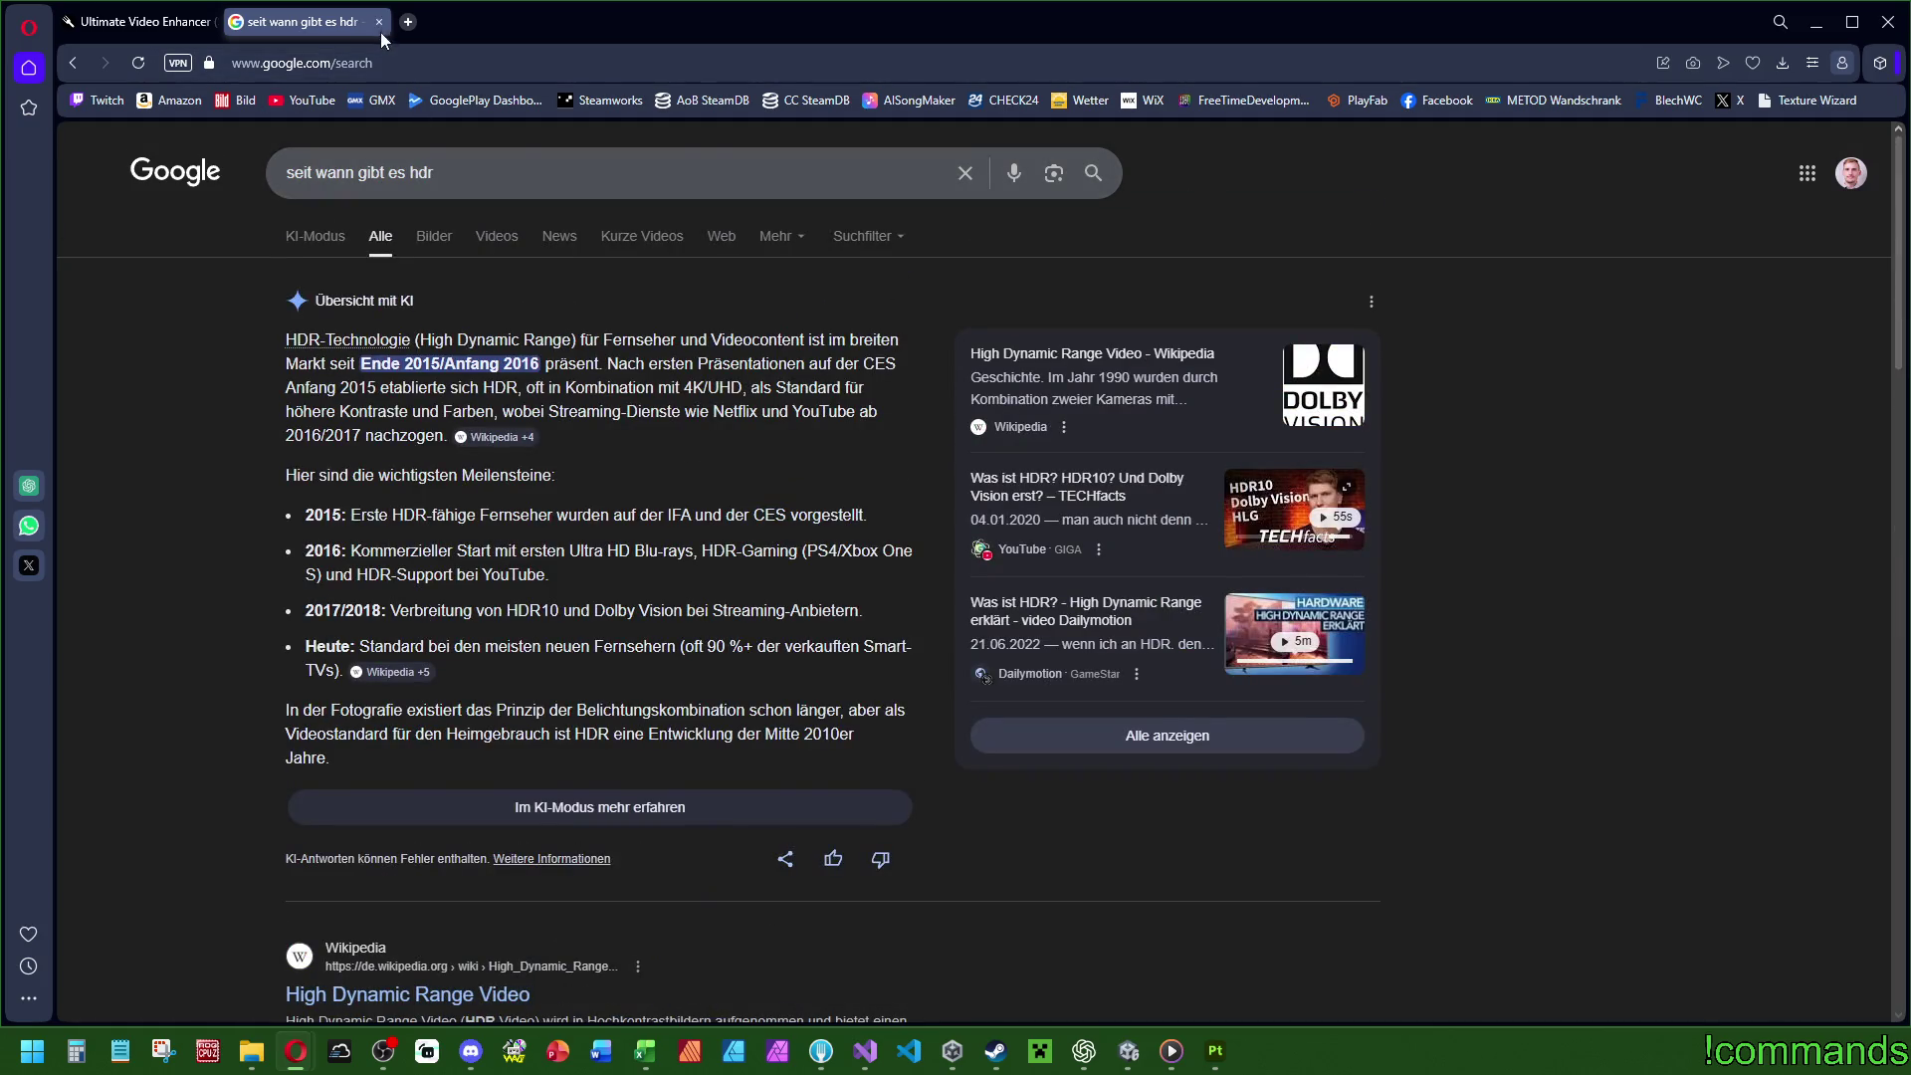
left_click(379, 22)
left_click(605, 191)
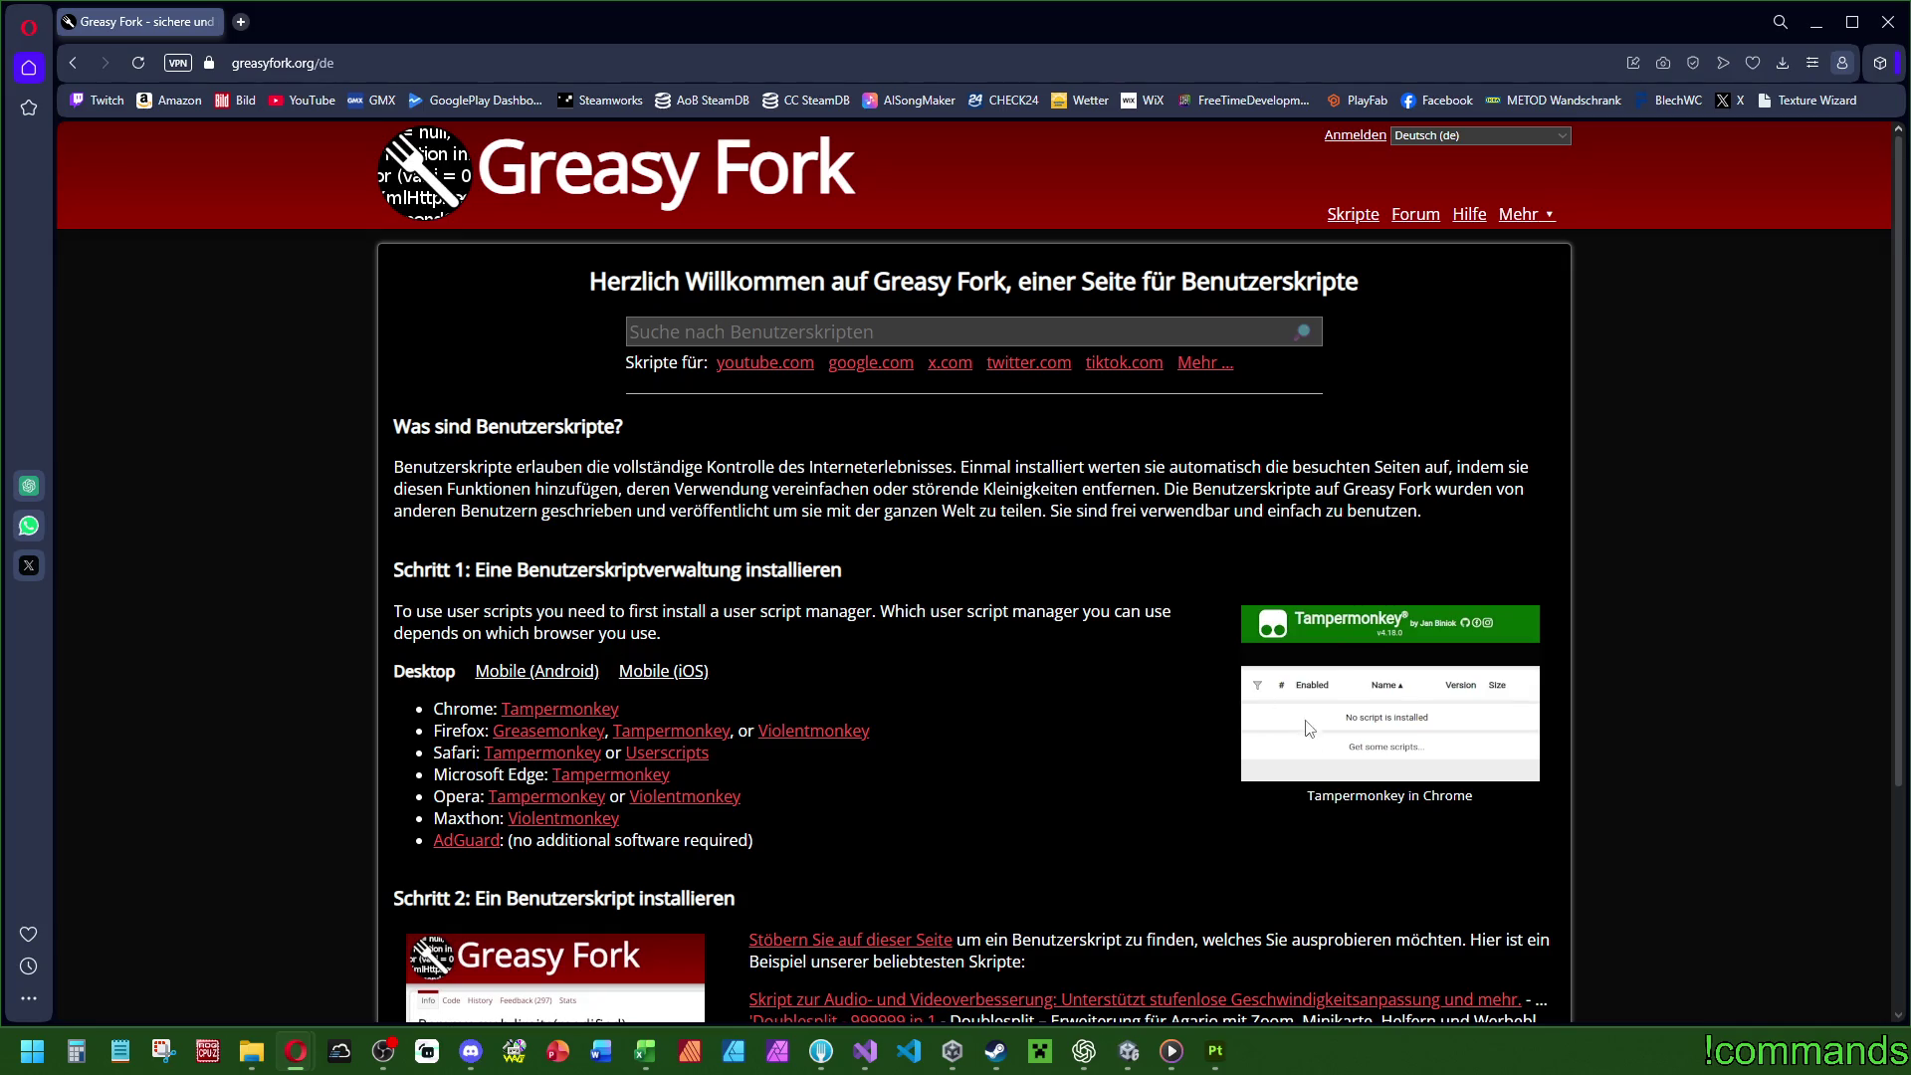
Browse Greasy Fork's home page and by-site script overview, then open the Hilfe page.
scroll(1352, 625, "down", 3)
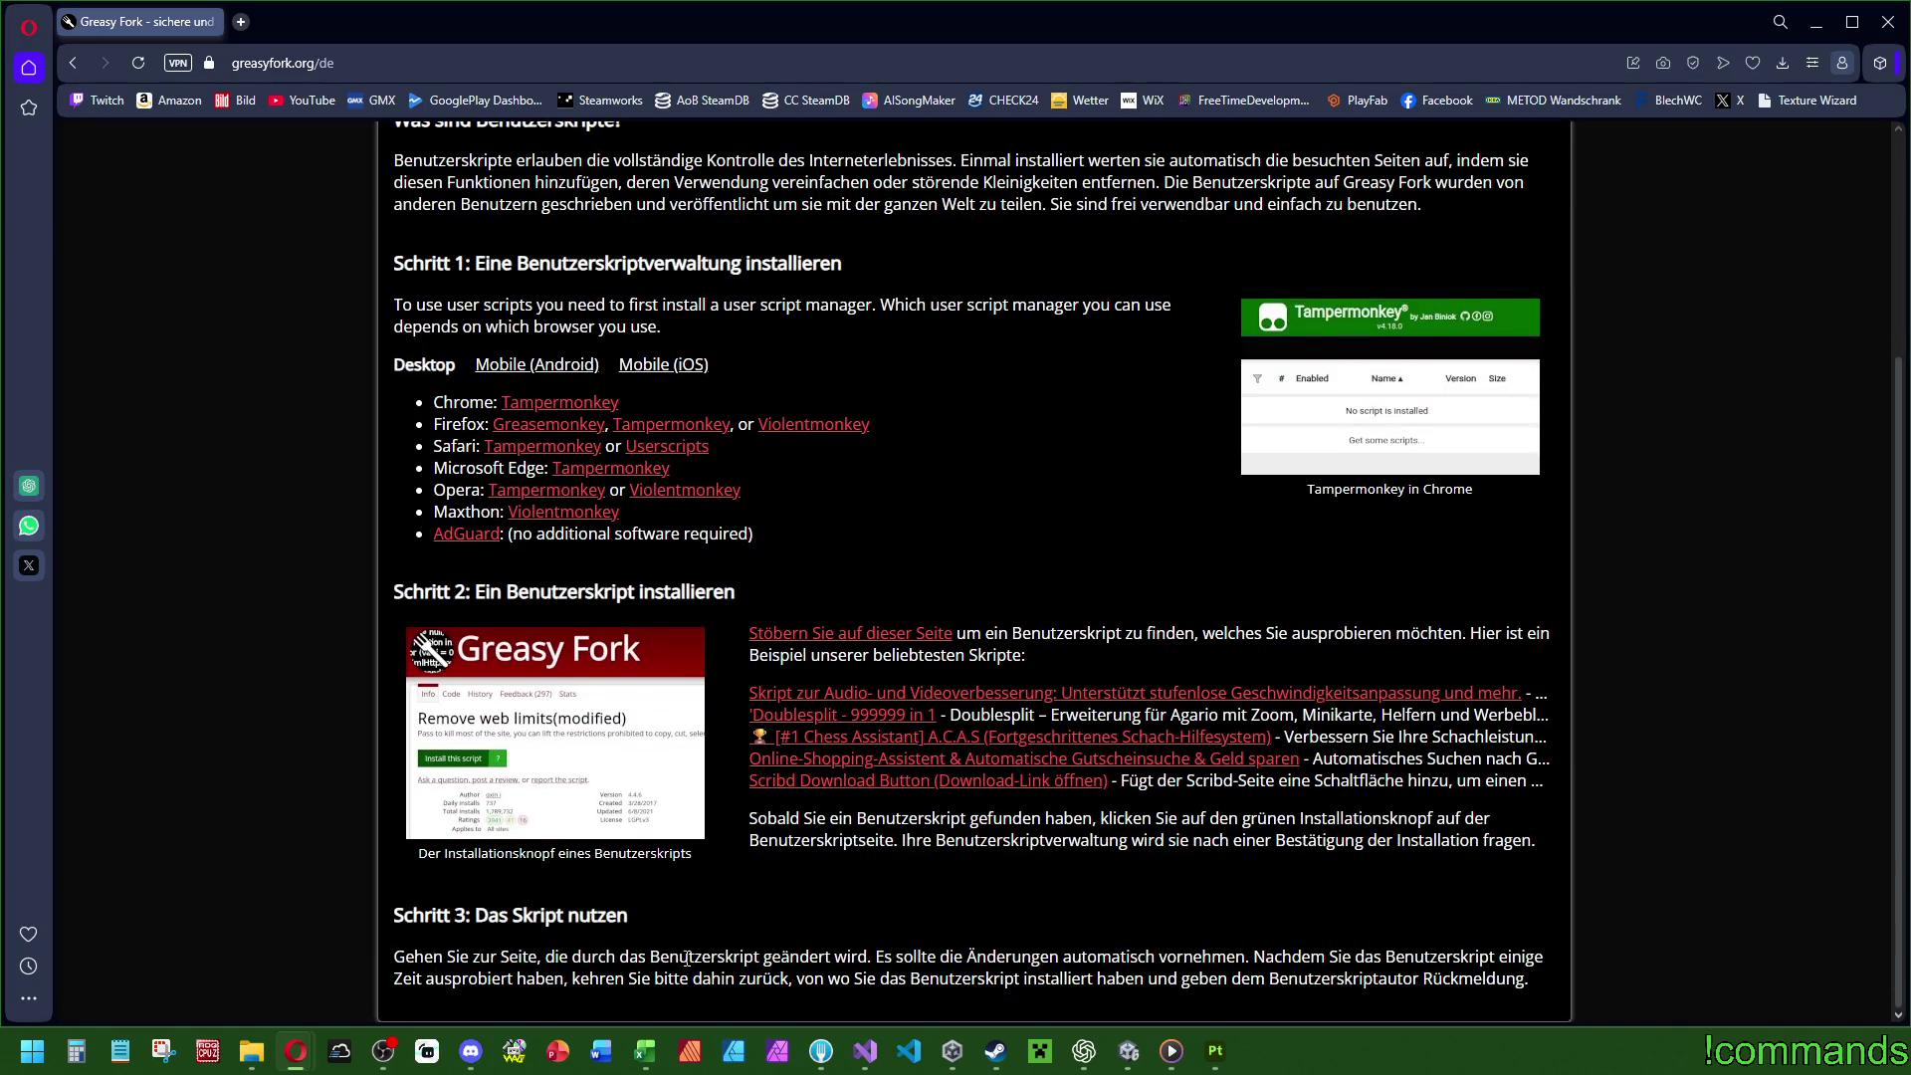
scroll(687, 963, "up", 3)
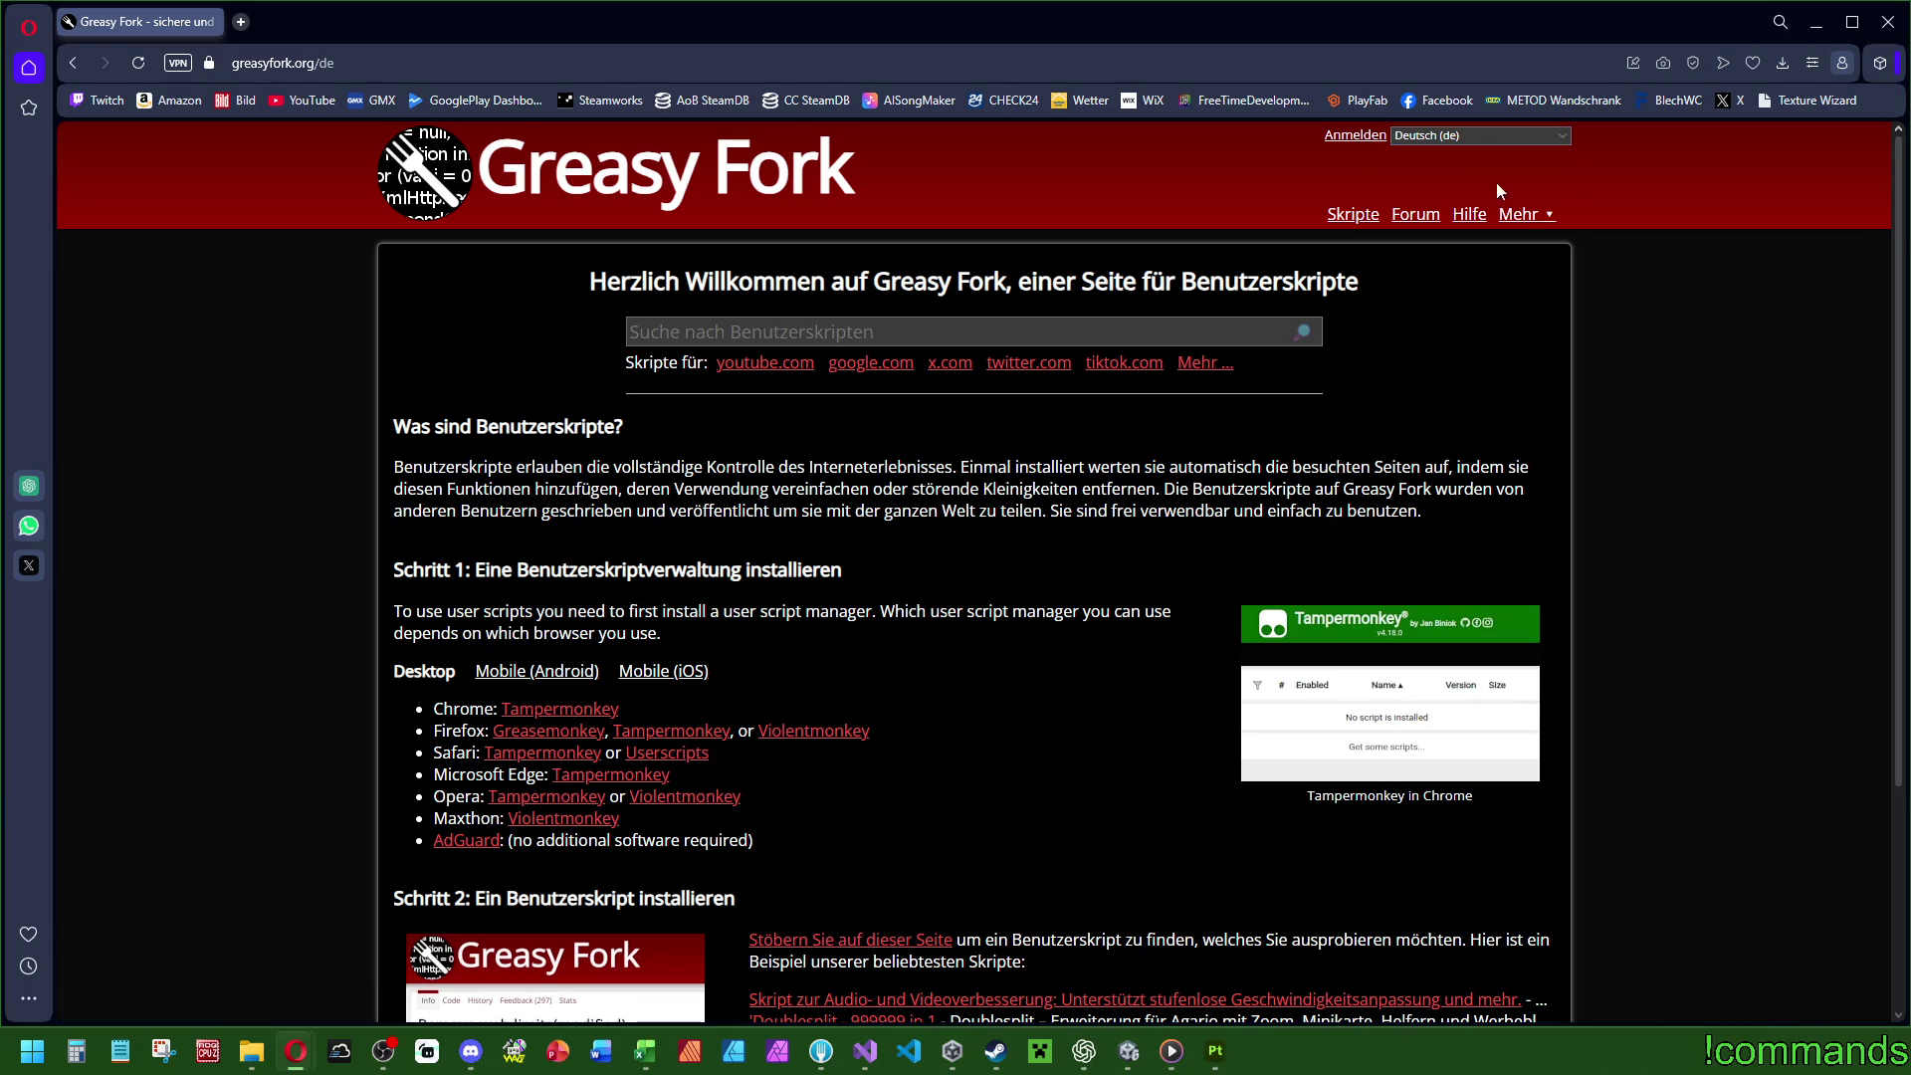
mouse_move(1523, 218)
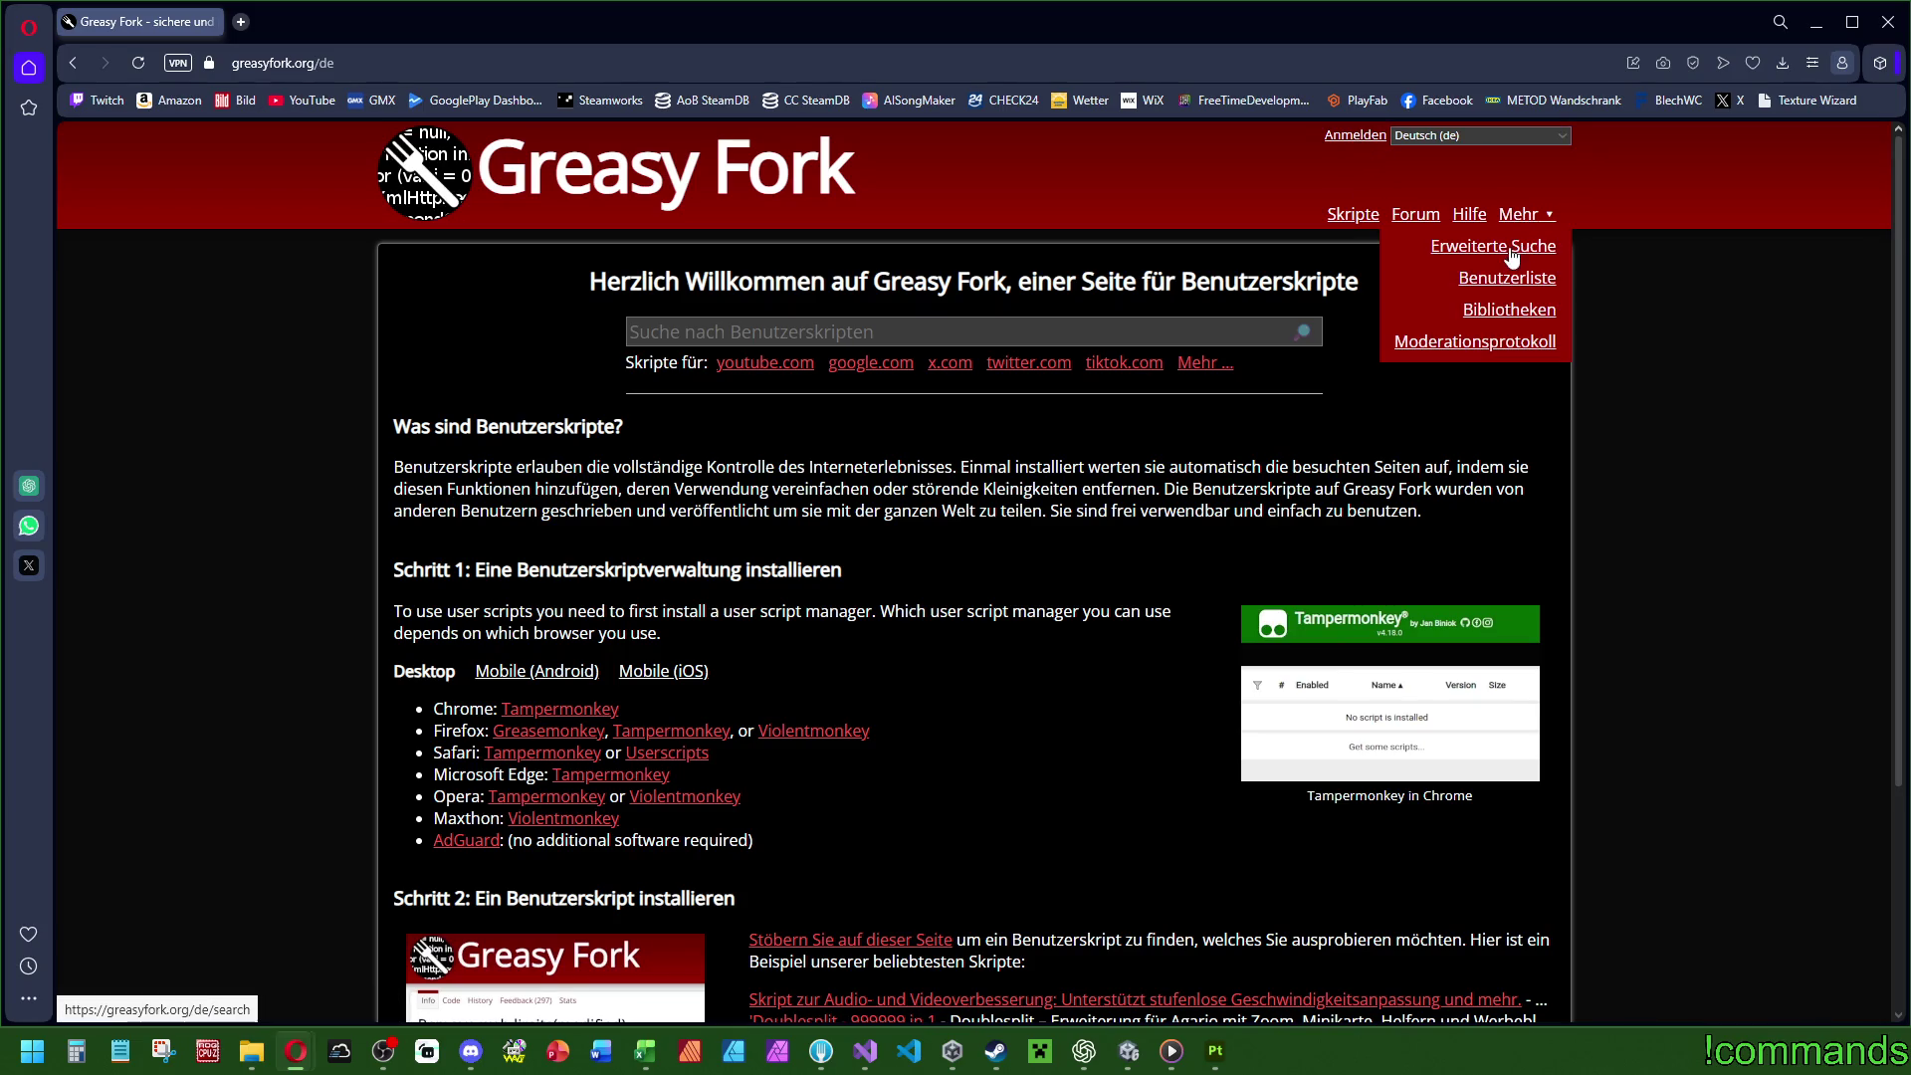
left_click(1227, 365)
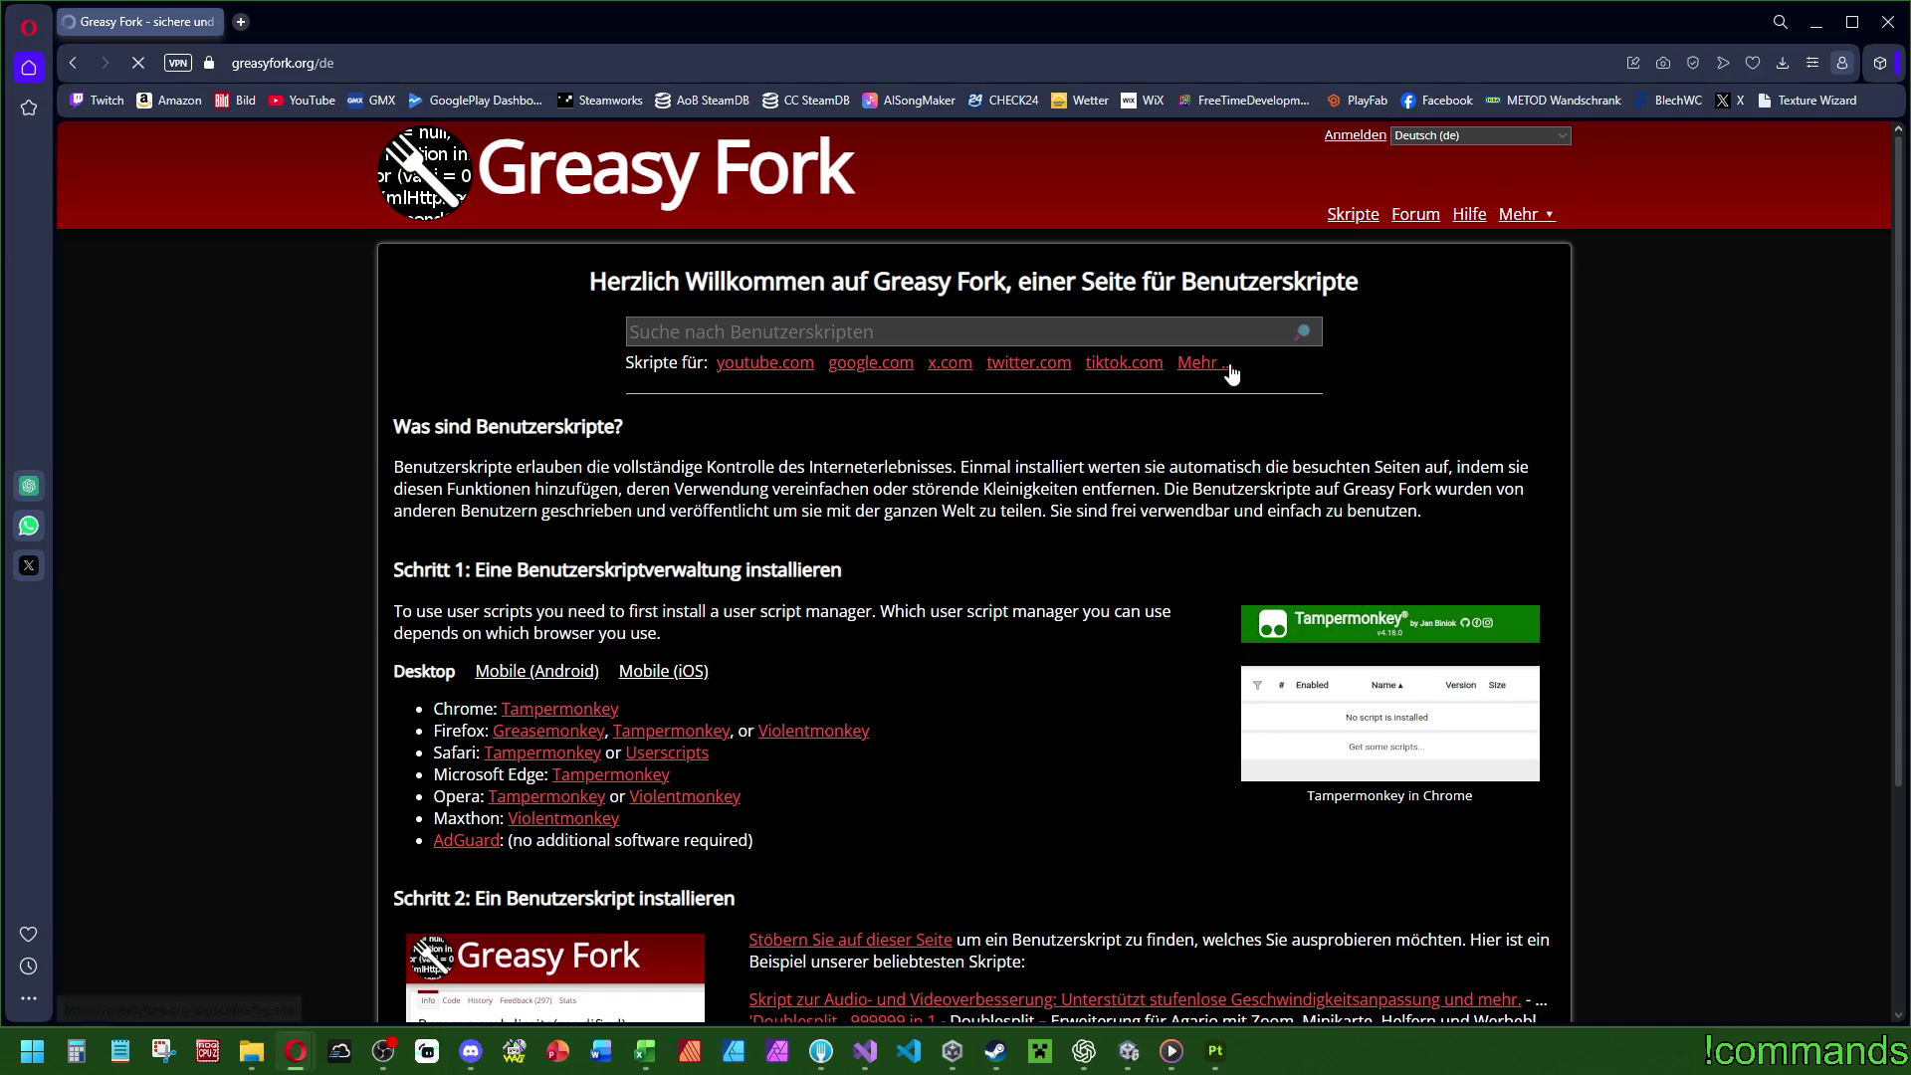
left_click(423, 209)
scroll(404, 323, "down", 1)
scroll(403, 323, "down", 3)
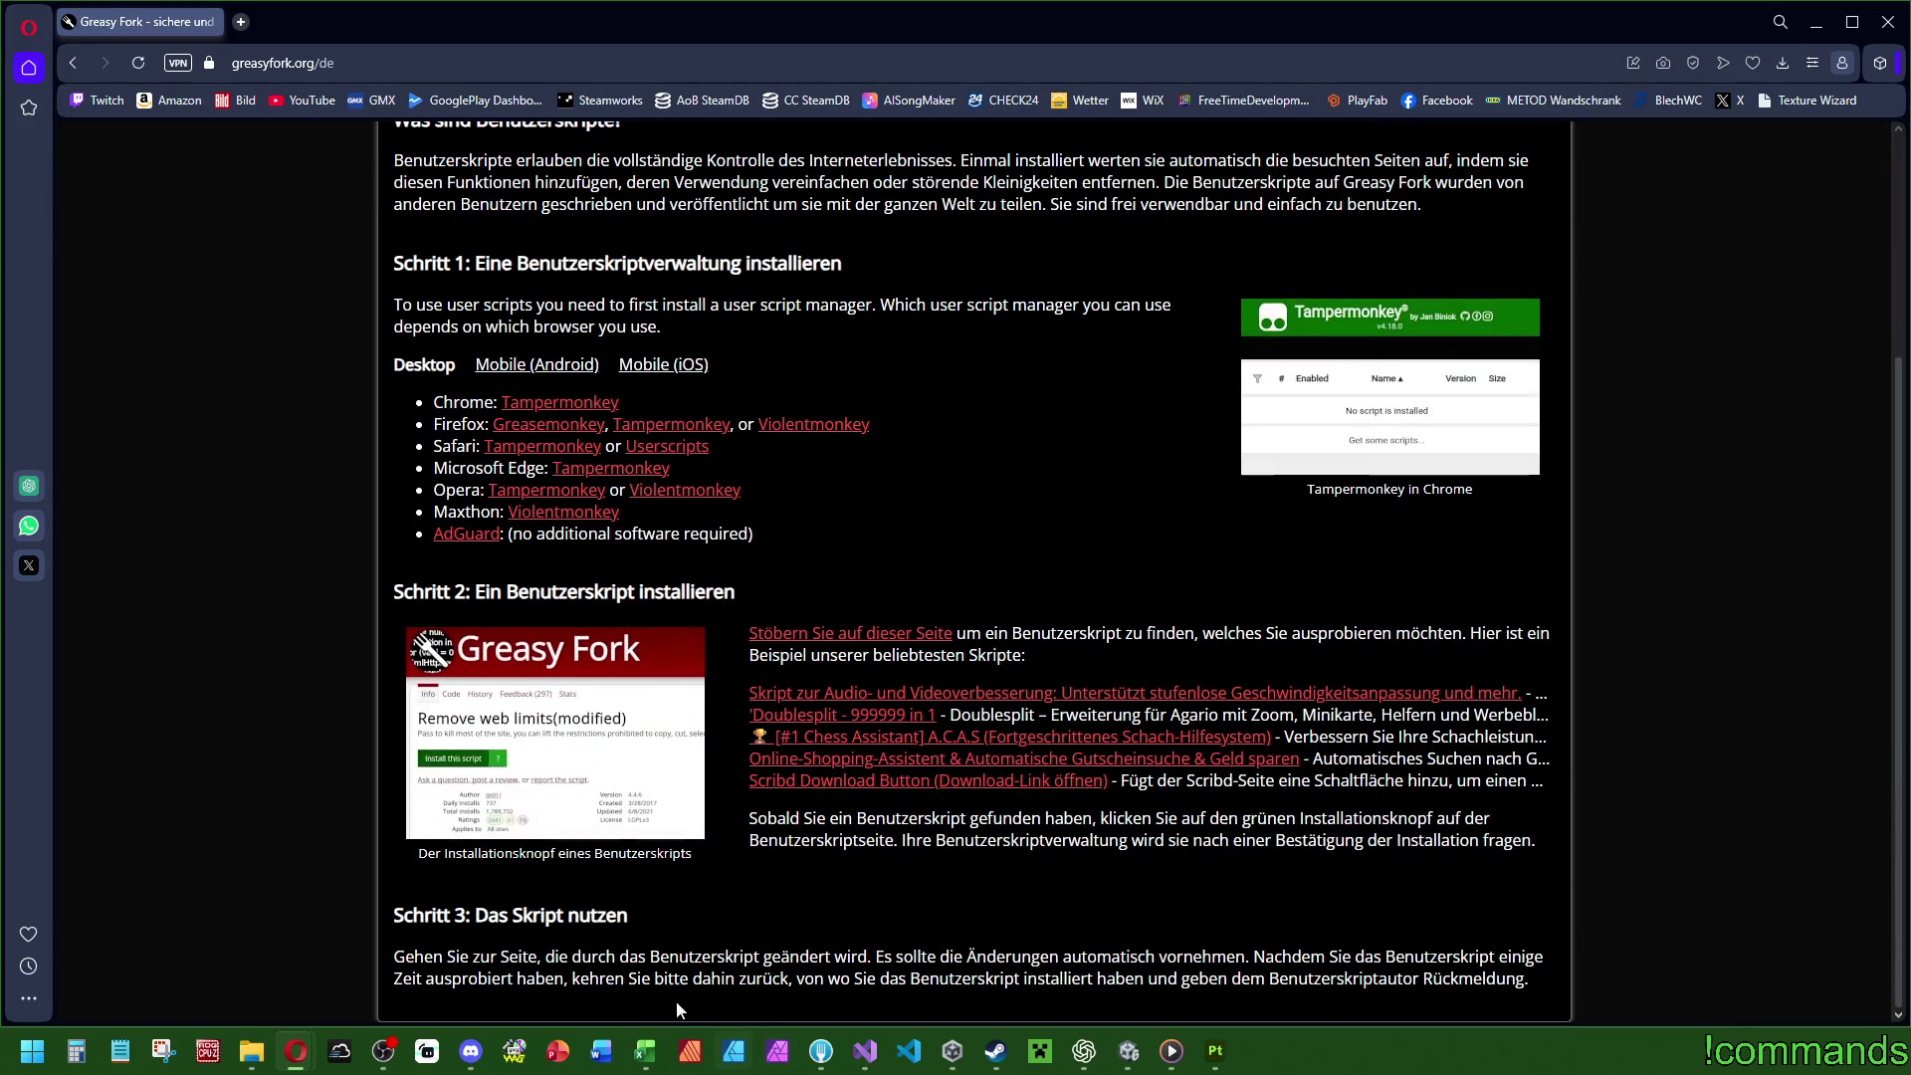
scroll(517, 334, "up", 4)
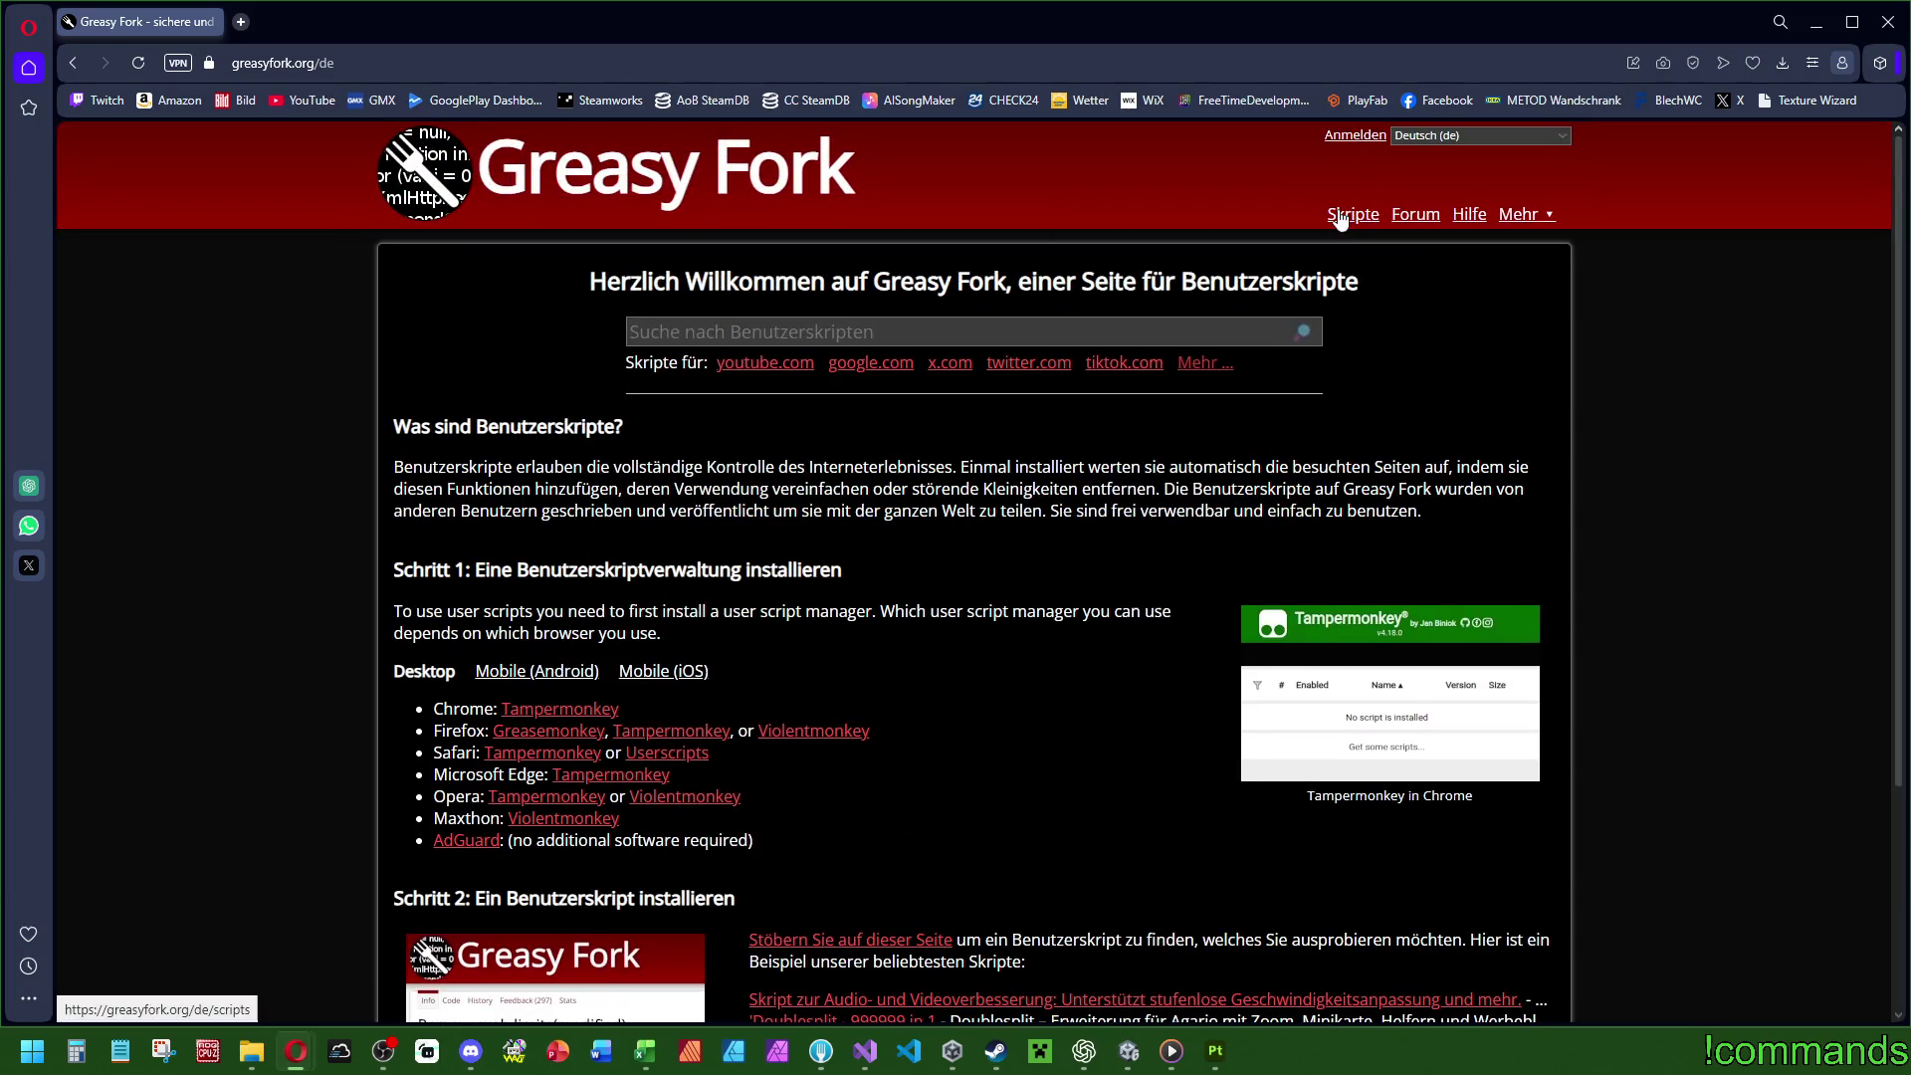
scroll(592, 542, "down", 3)
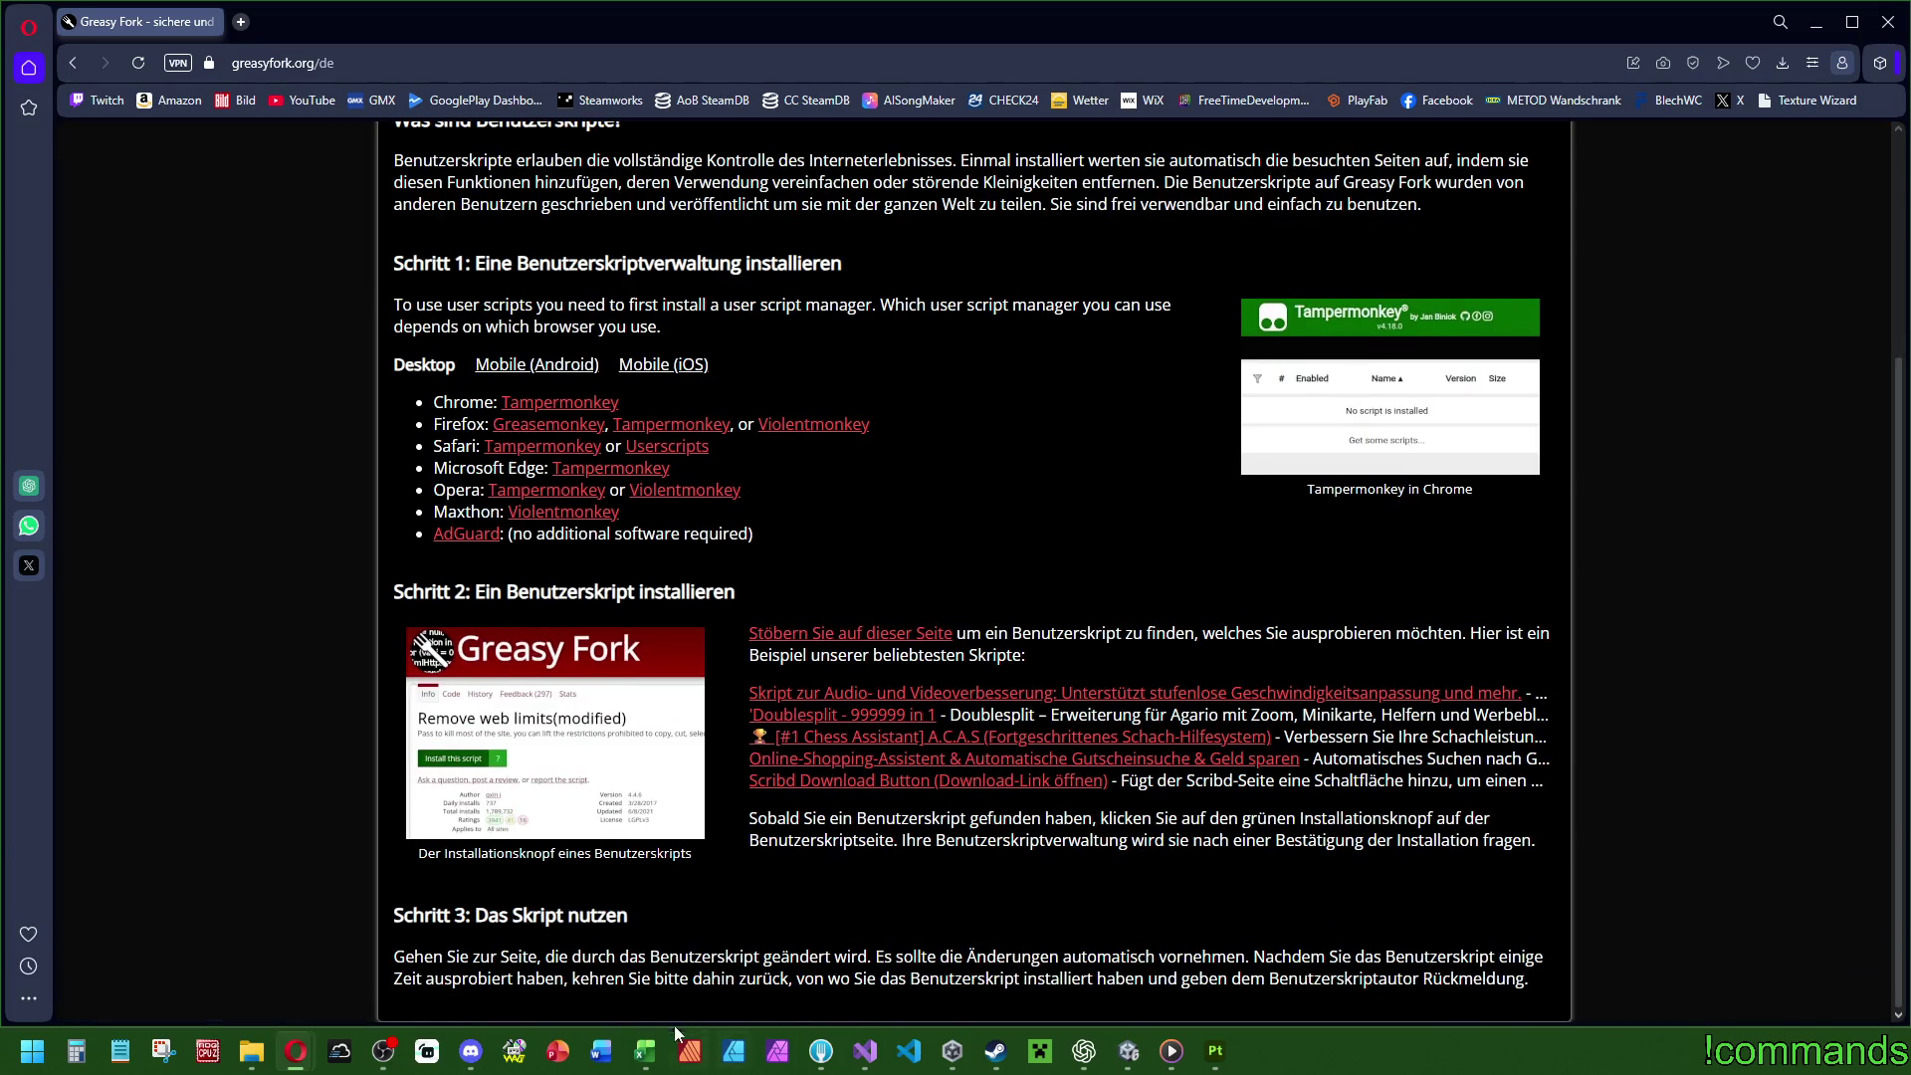
scroll(1217, 787, "up", 3)
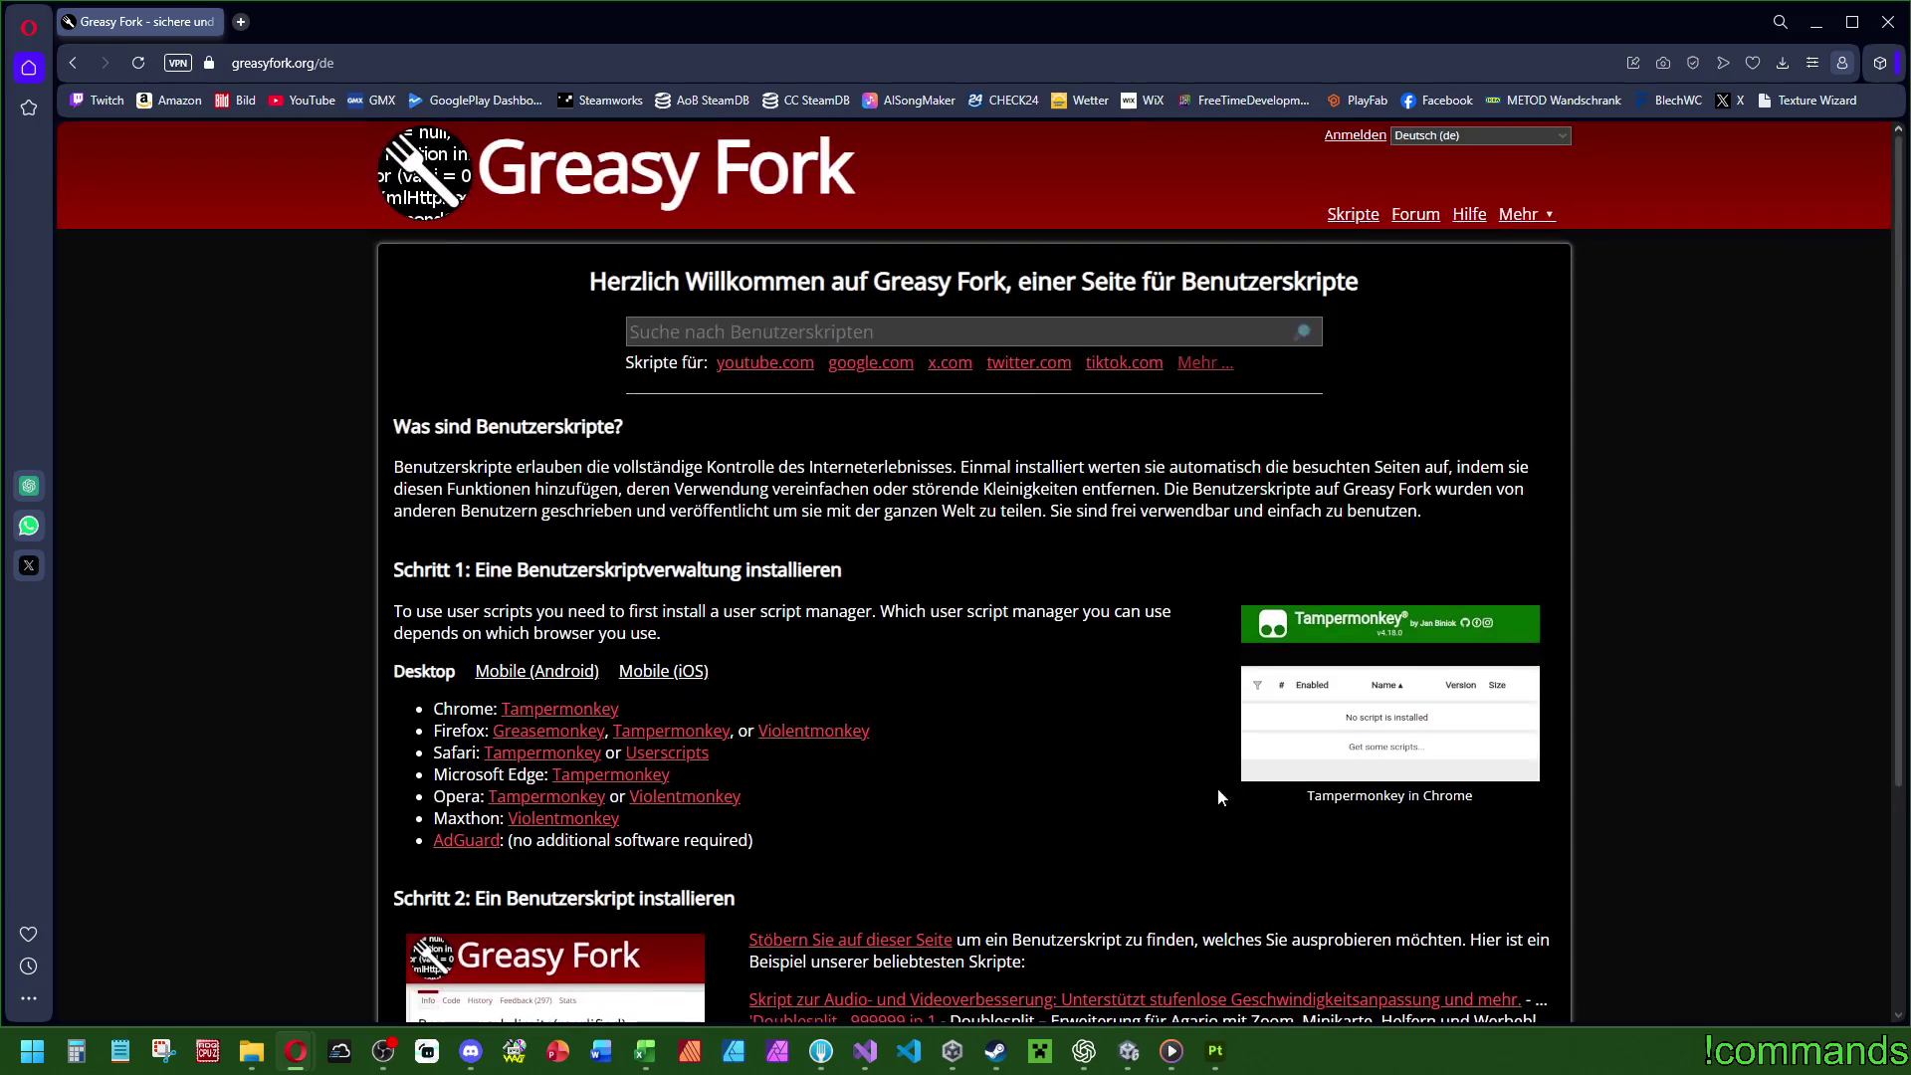
left_click(1471, 217)
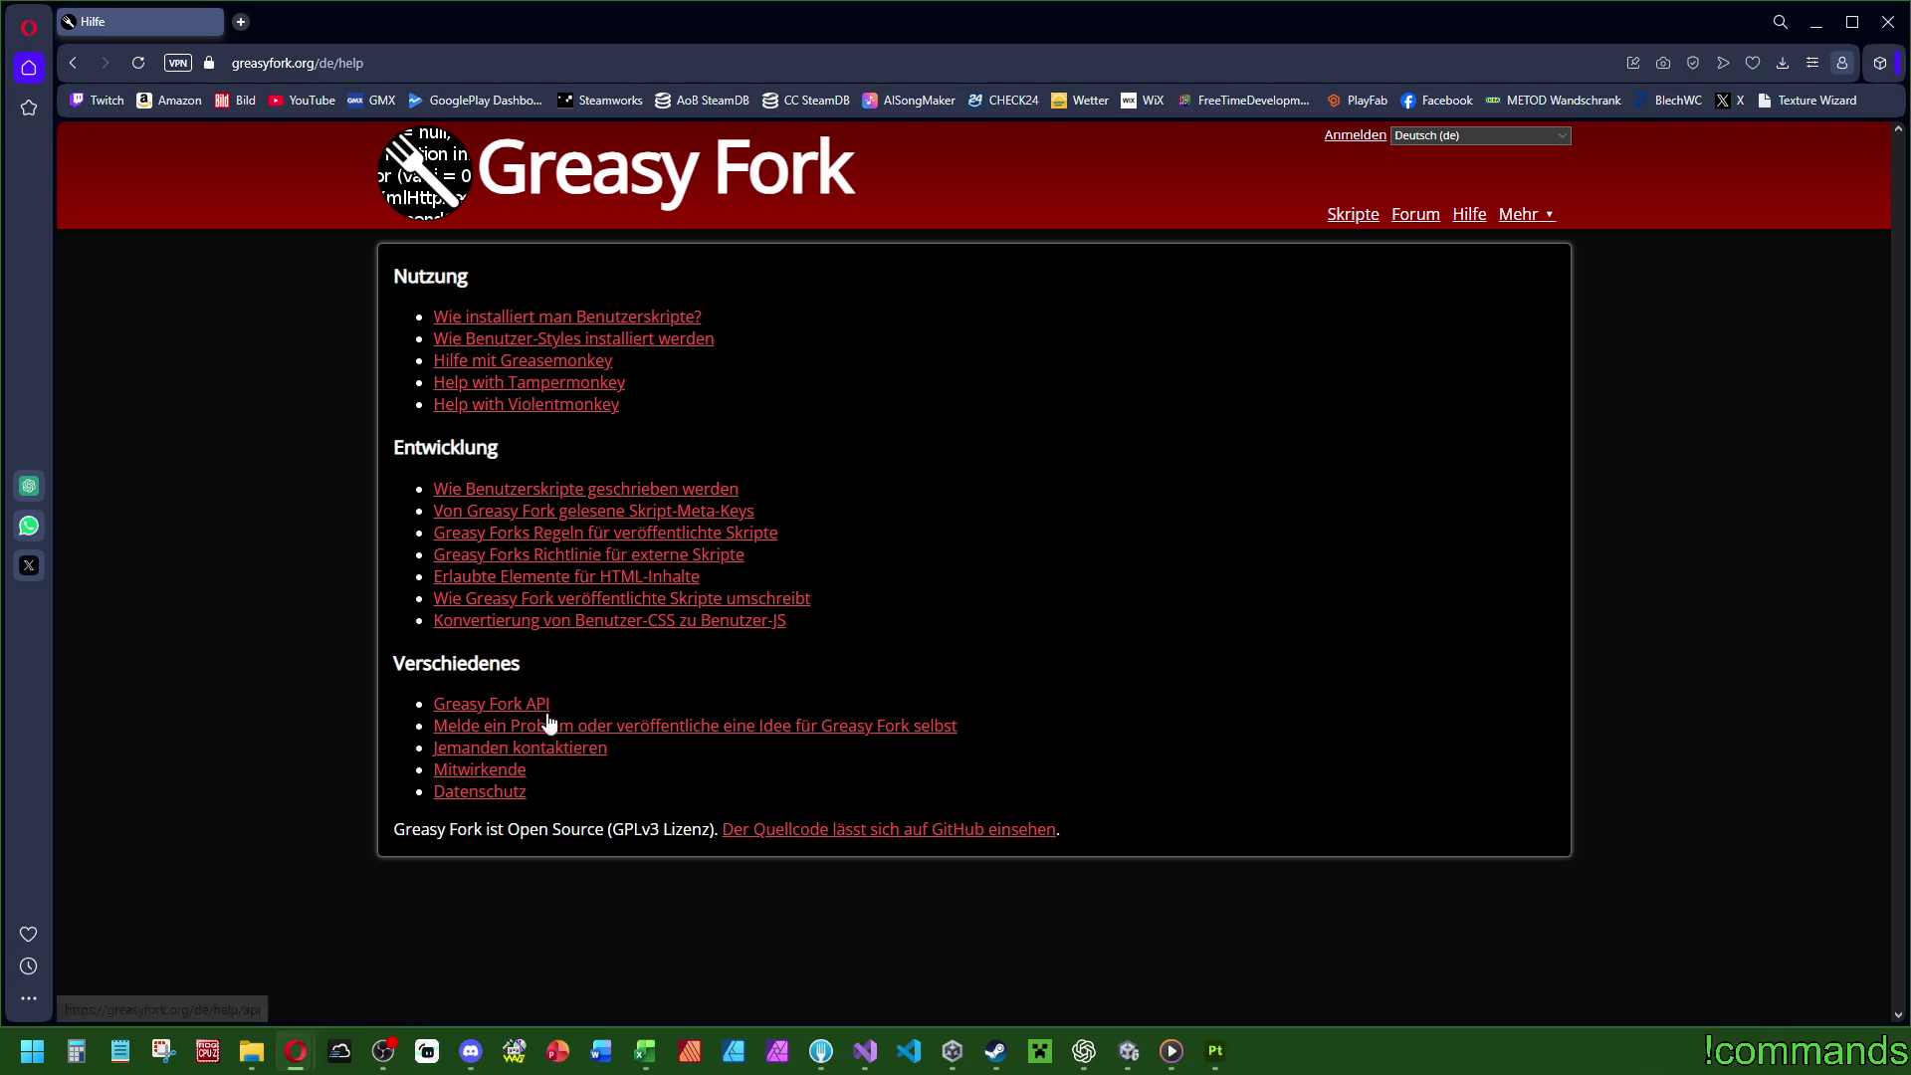
left_click(1352, 214)
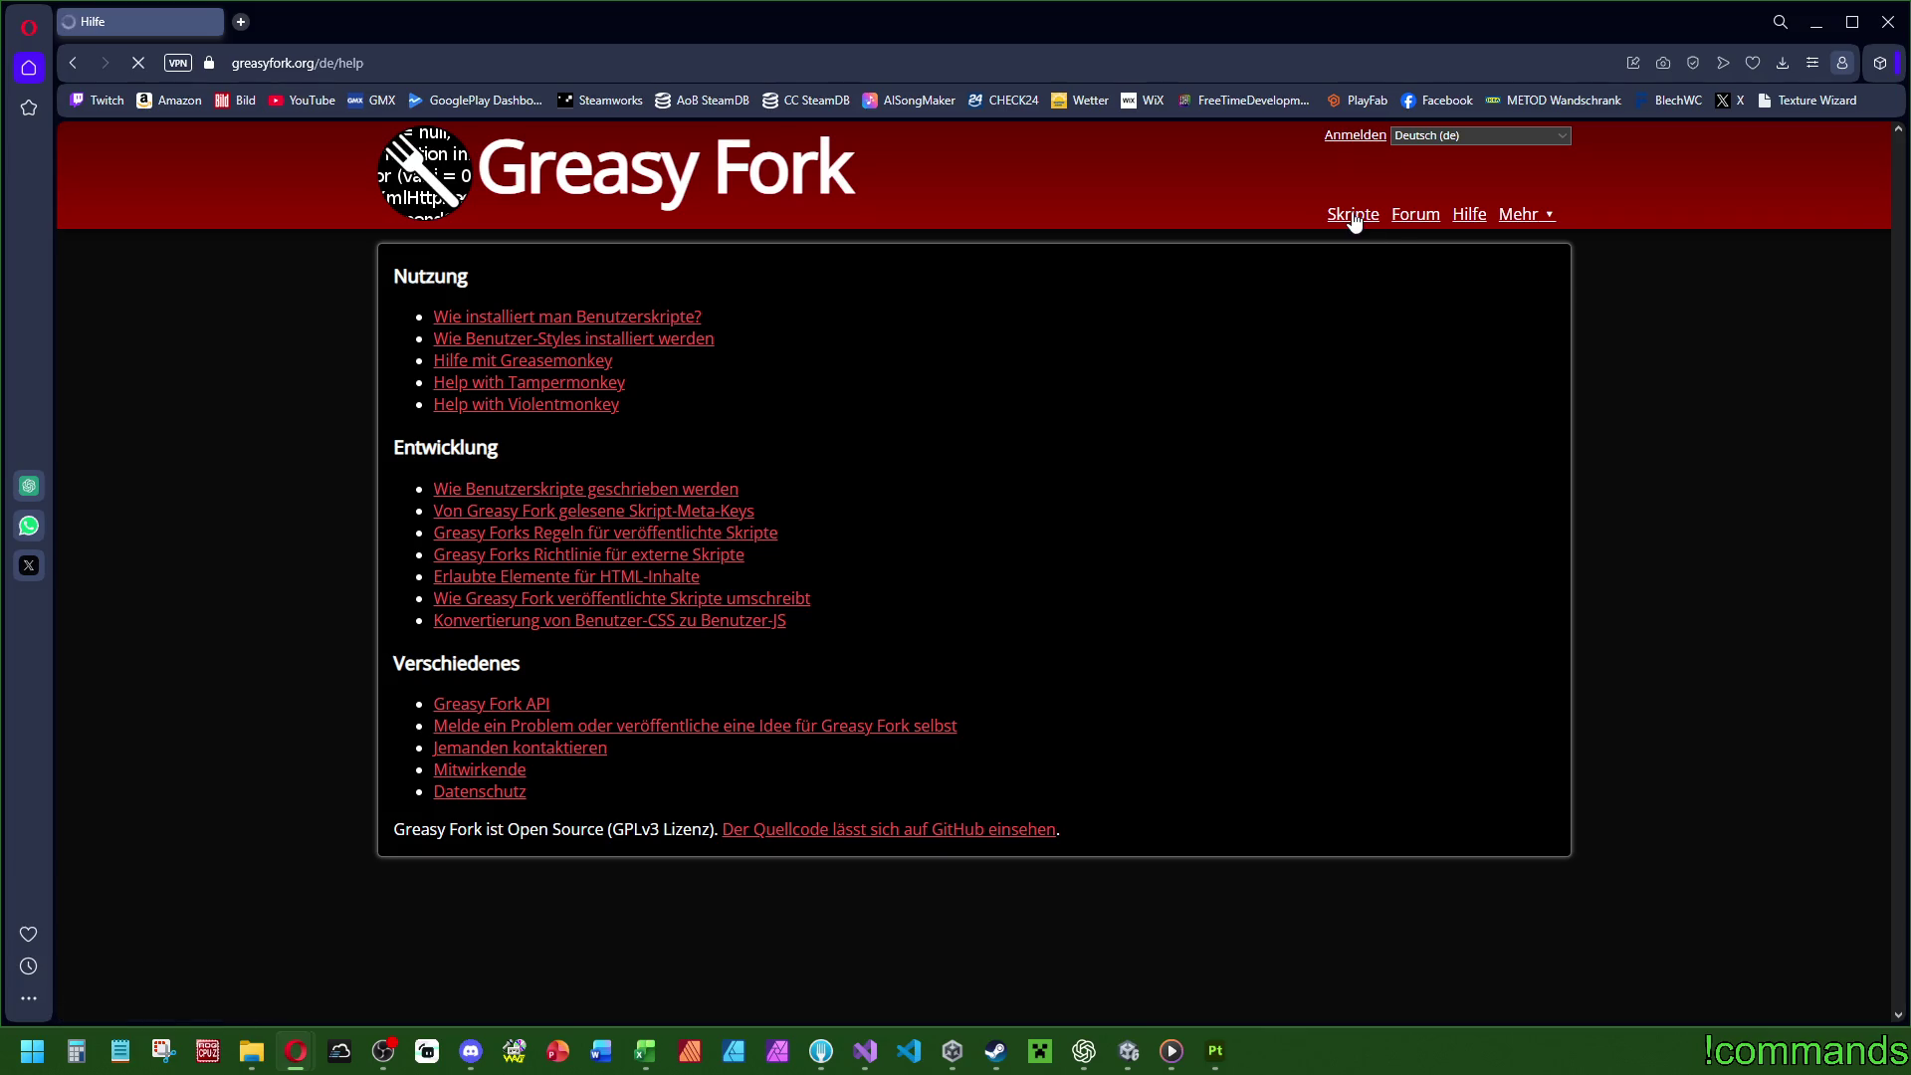
left_click(1359, 135)
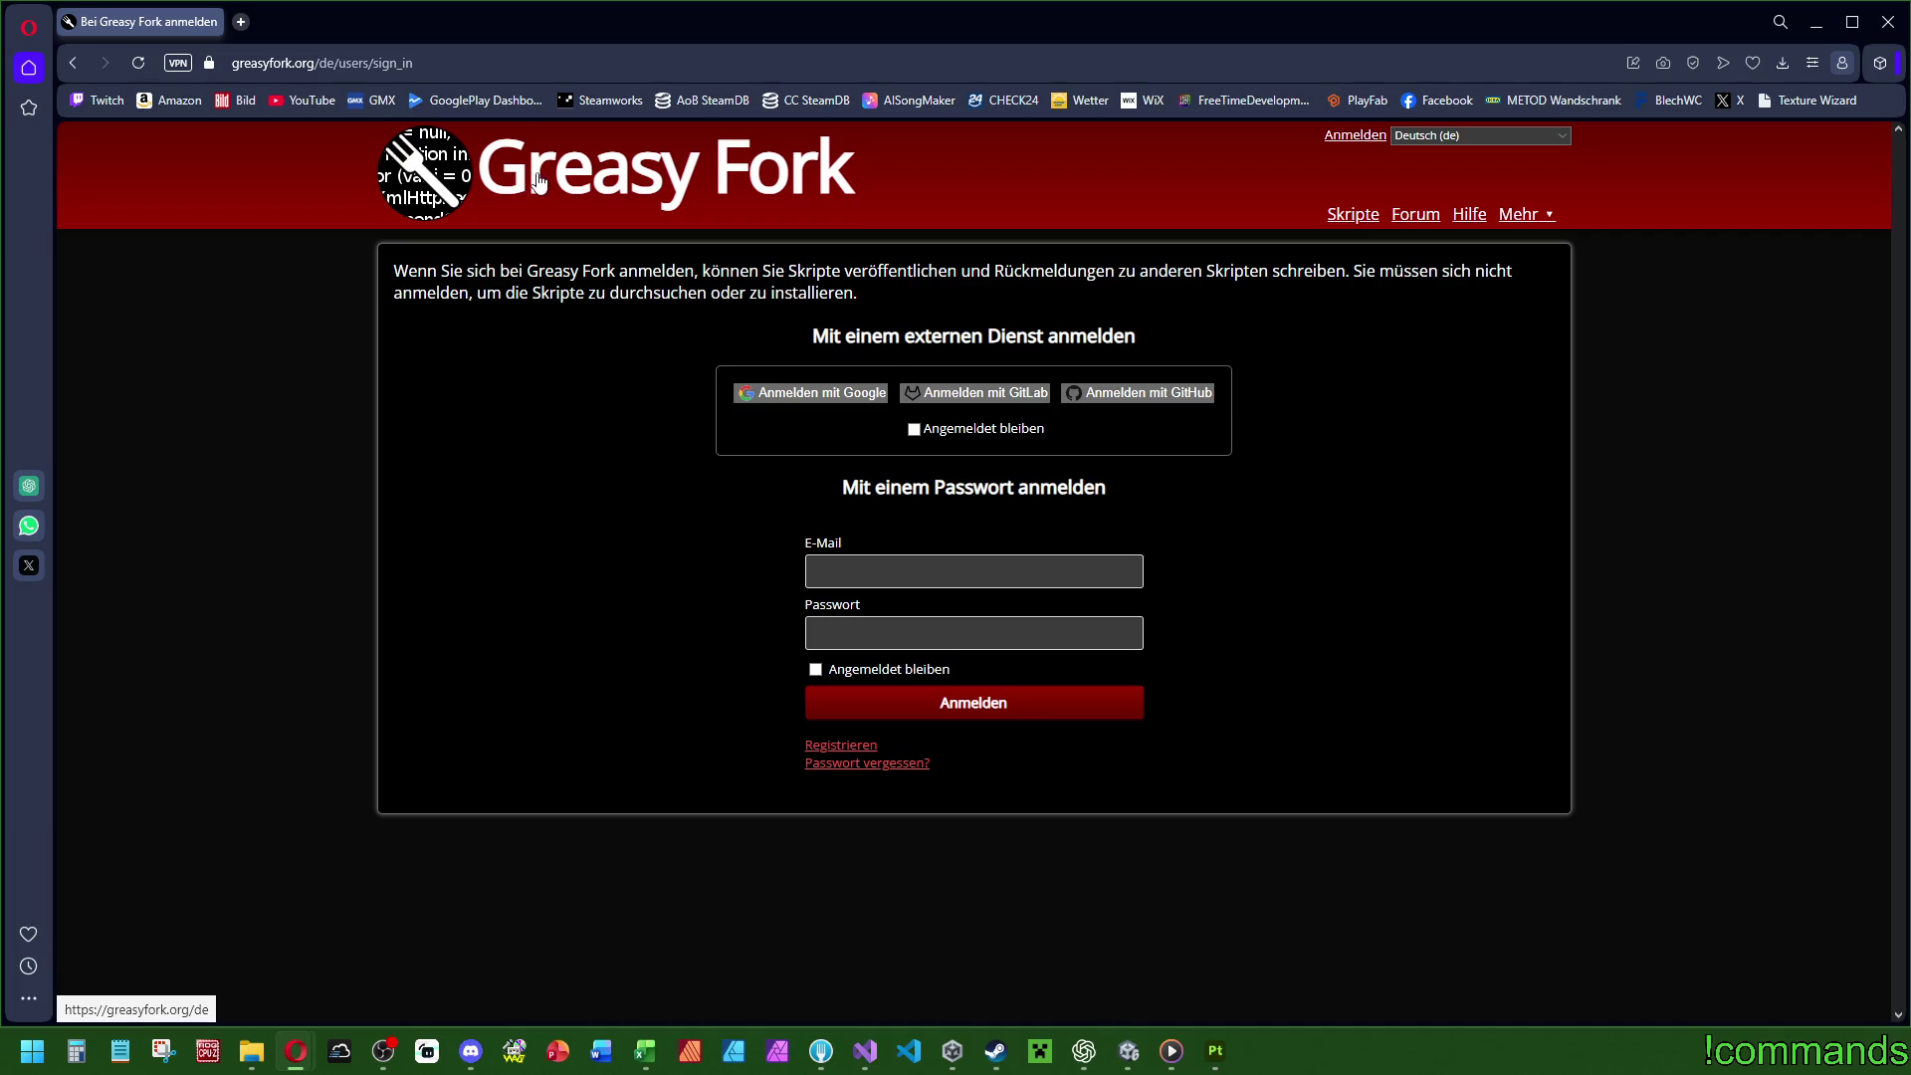
mouse_move(1538, 224)
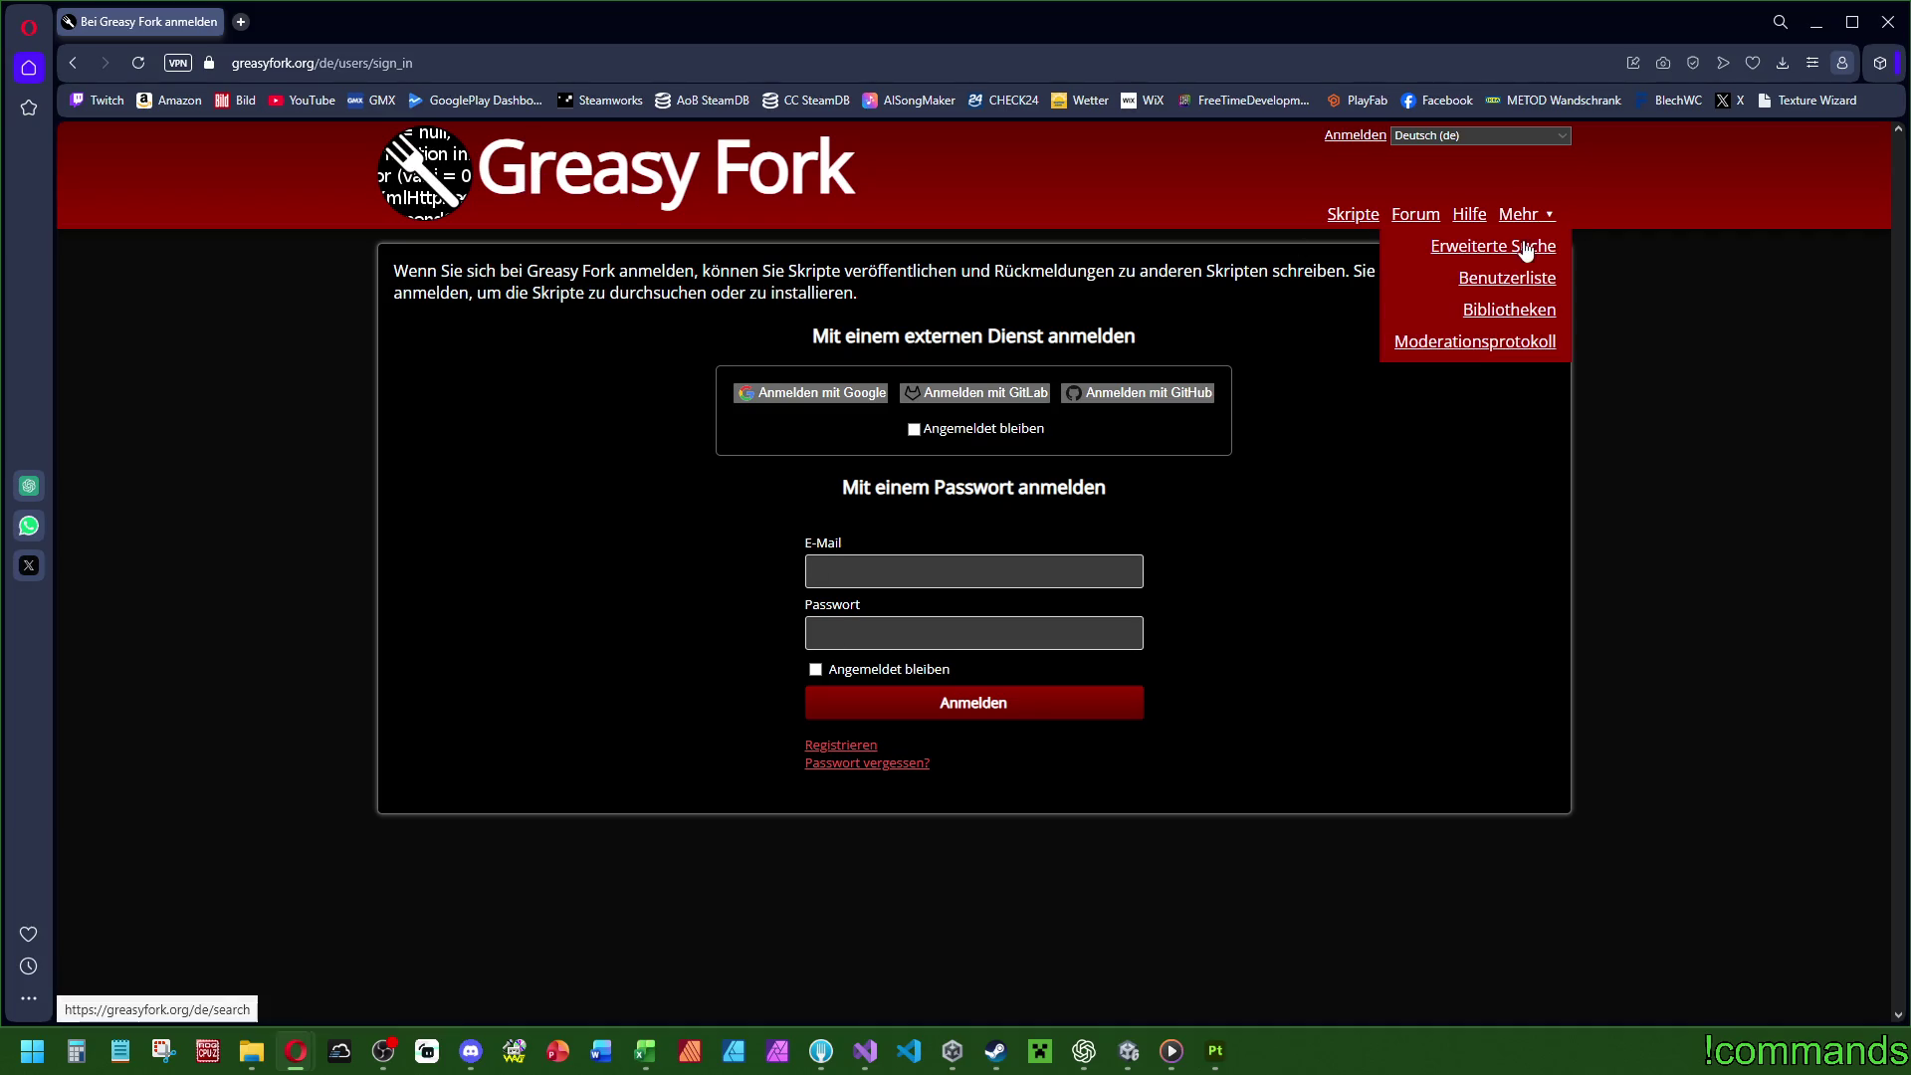
left_click(1509, 344)
scroll(1065, 677, "down", 5)
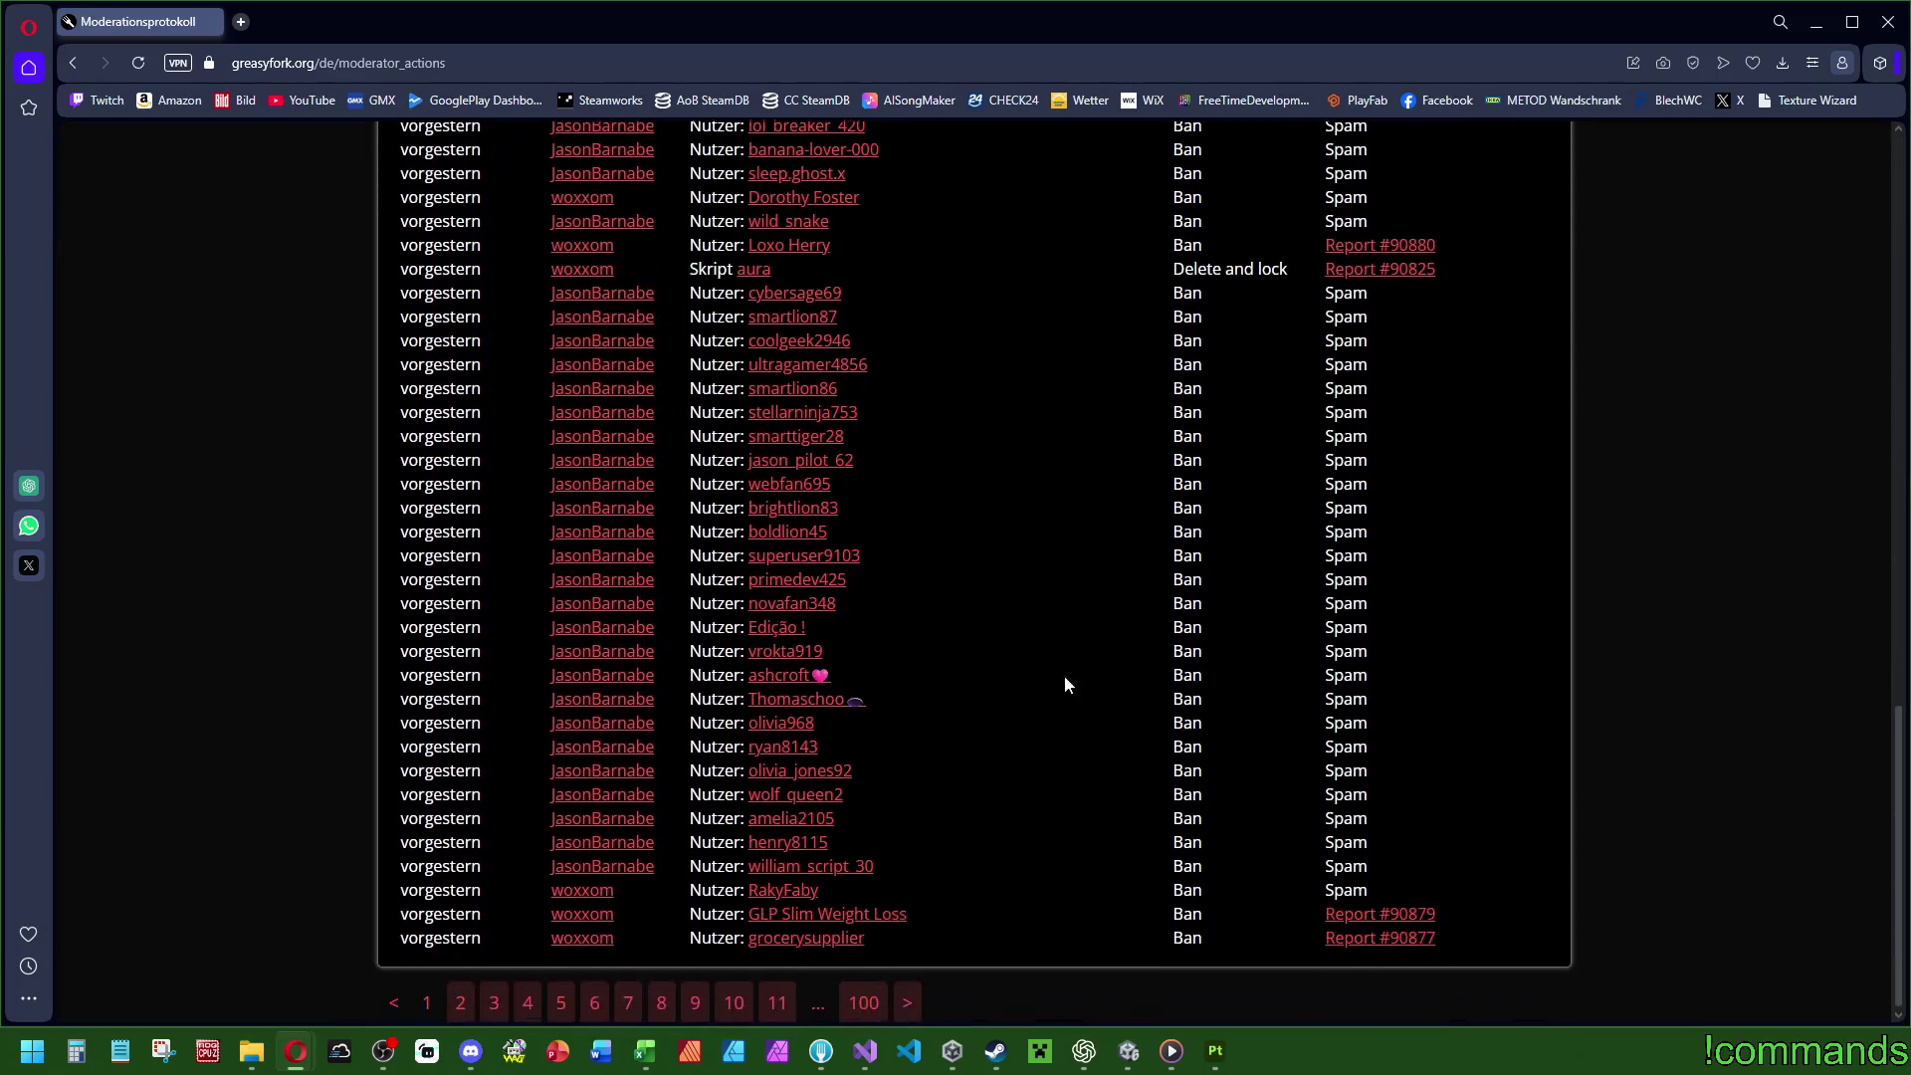
scroll(1038, 645, "up", 5)
scroll(1035, 745, "up", 1)
left_click(523, 150)
scroll(1373, 376, "down", 3)
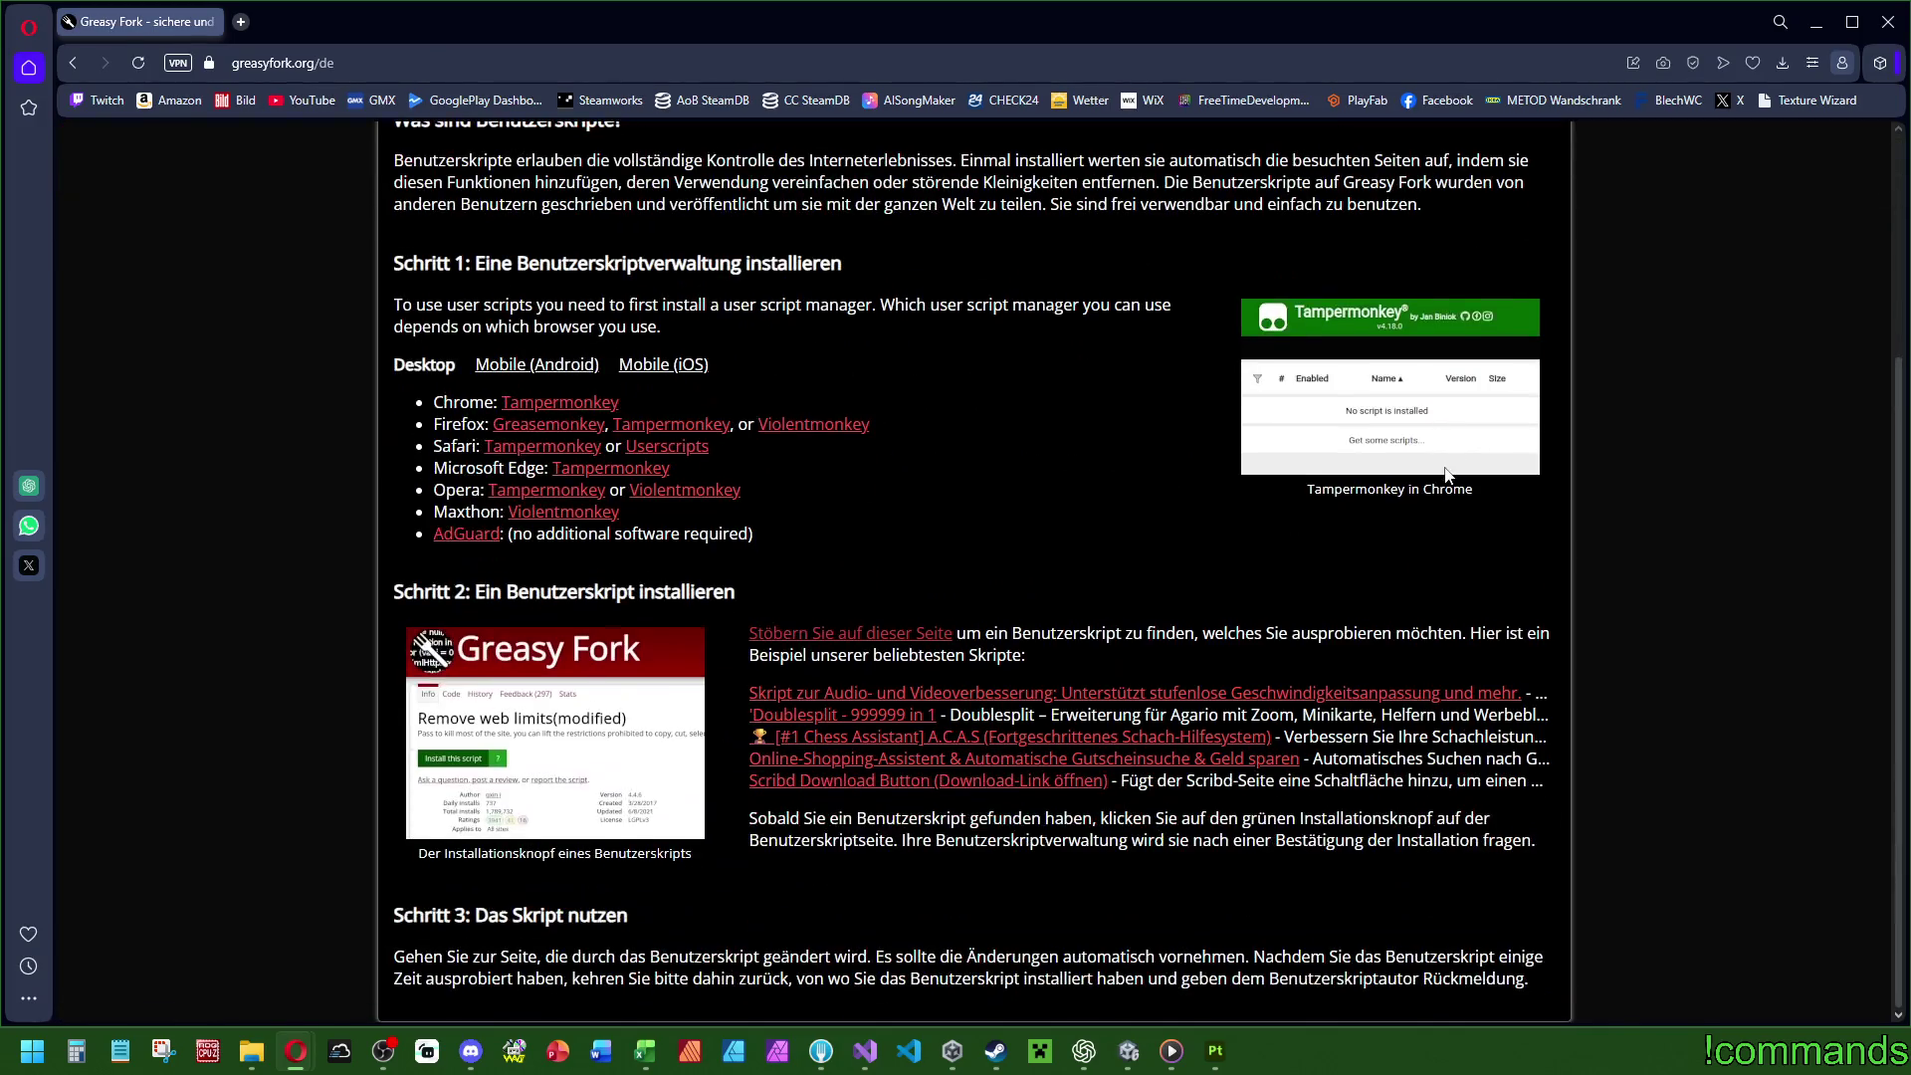
scroll(1436, 543, "up", 3)
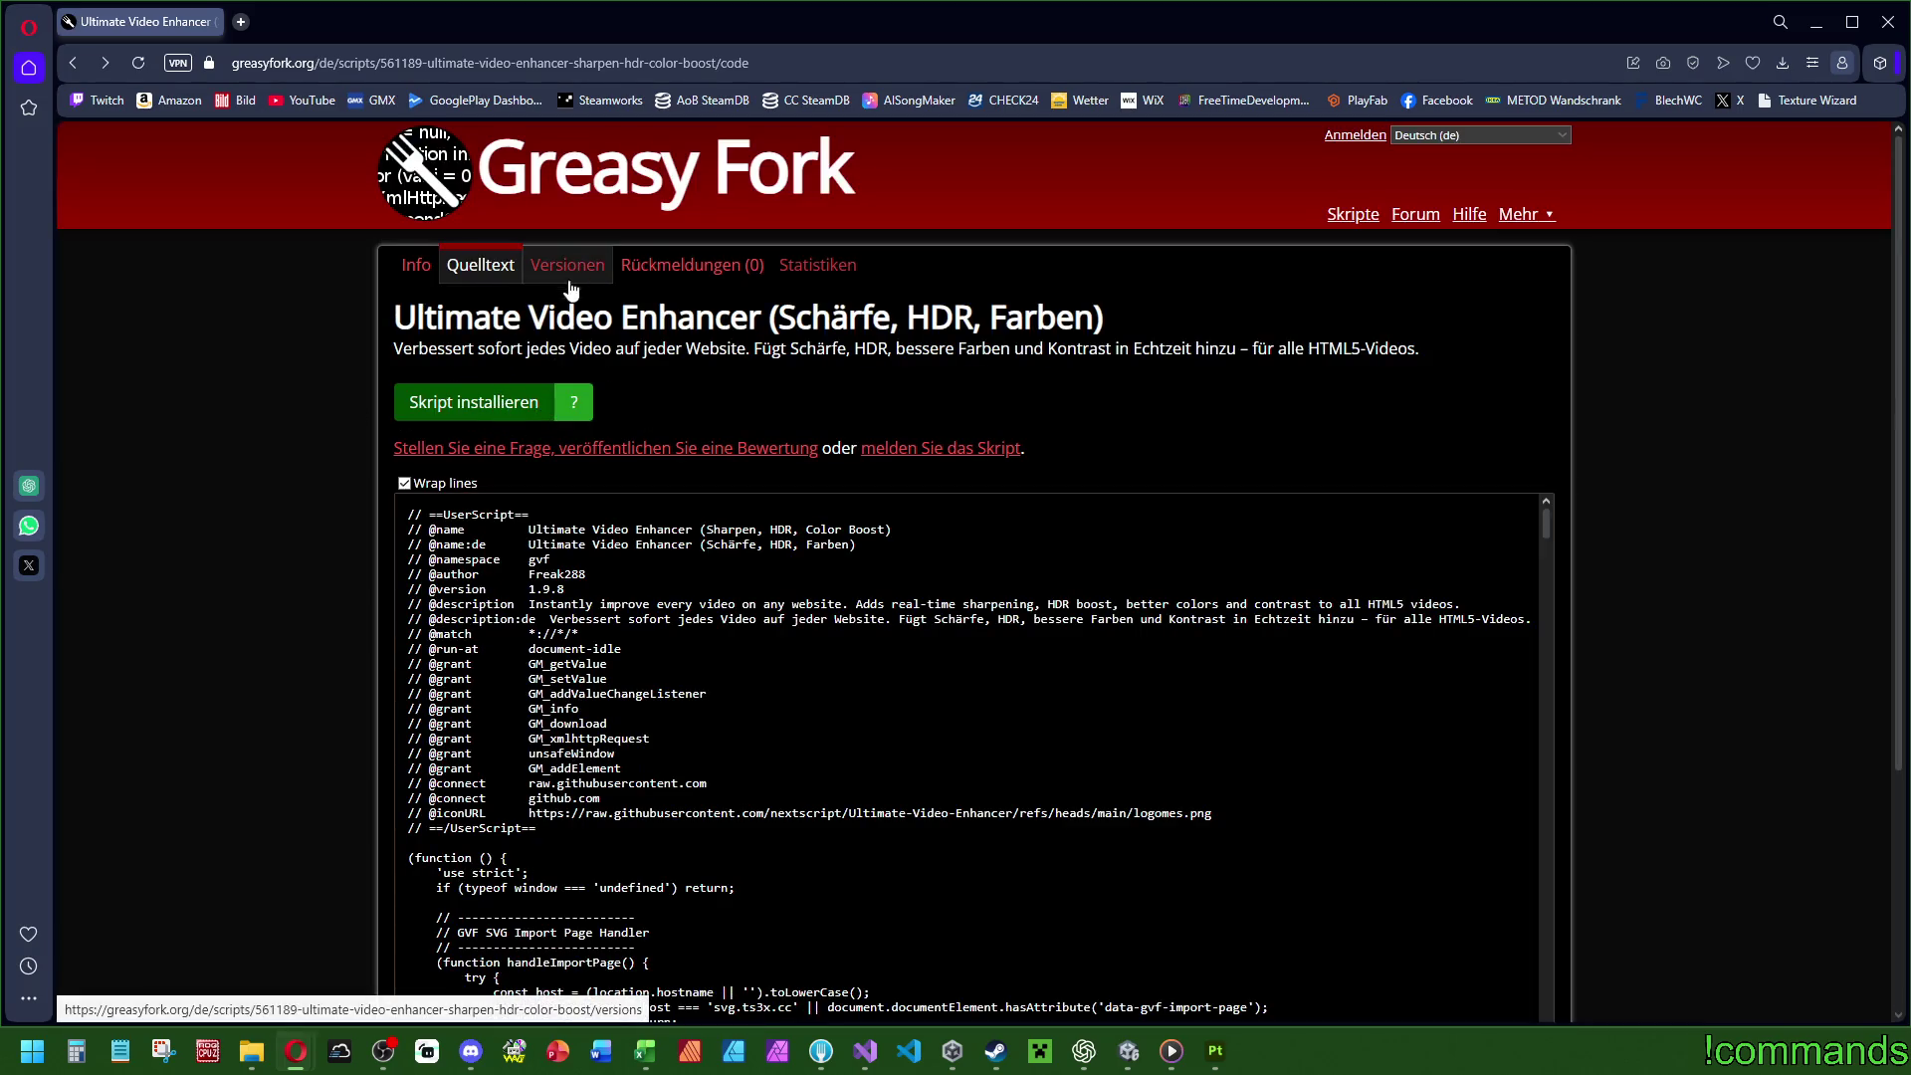
Scroll through the Ultimate Video Enhancer source code, then close the browser.
scroll(1531, 571, "down", 10)
left_click_drag(1545, 207, 1493, 993)
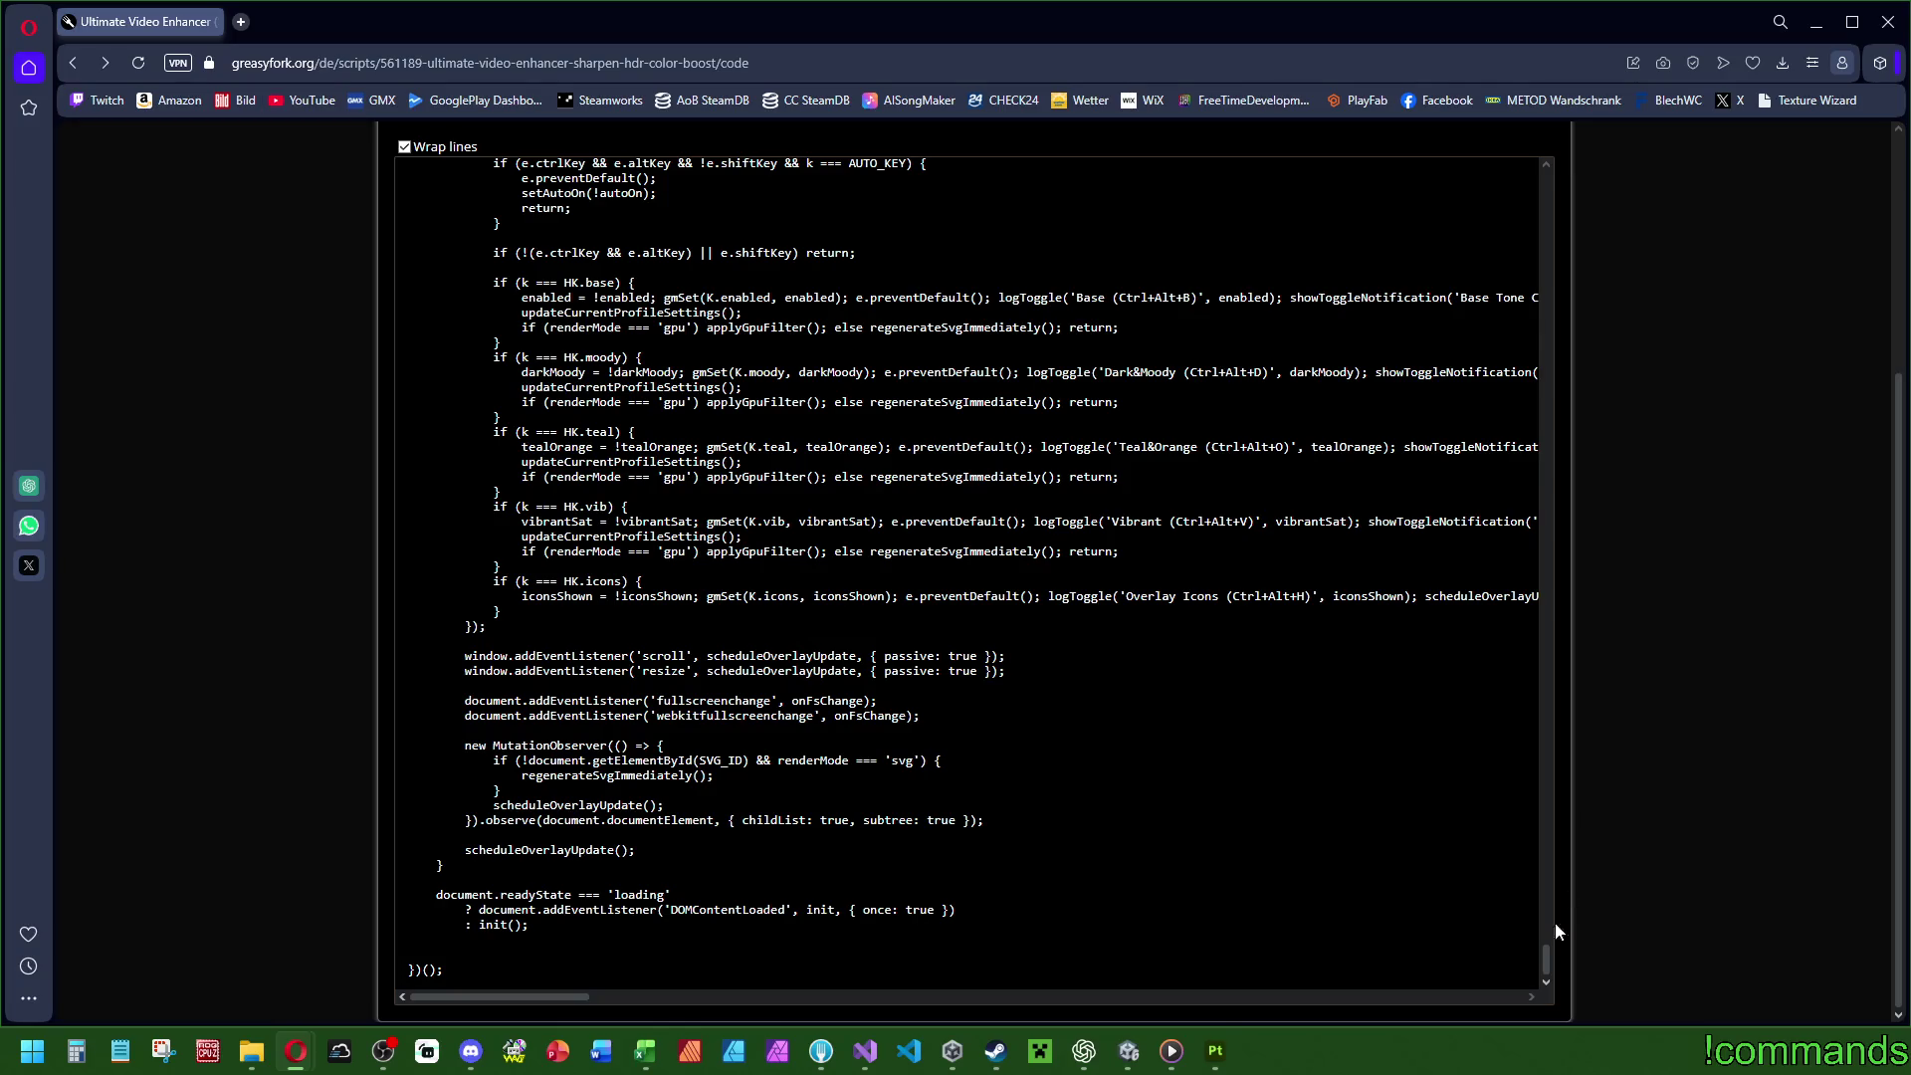
mouse_move(1546, 966)
left_mouse_down()
mouse_move(1525, 625)
mouse_move(1577, 200)
left_mouse_up()
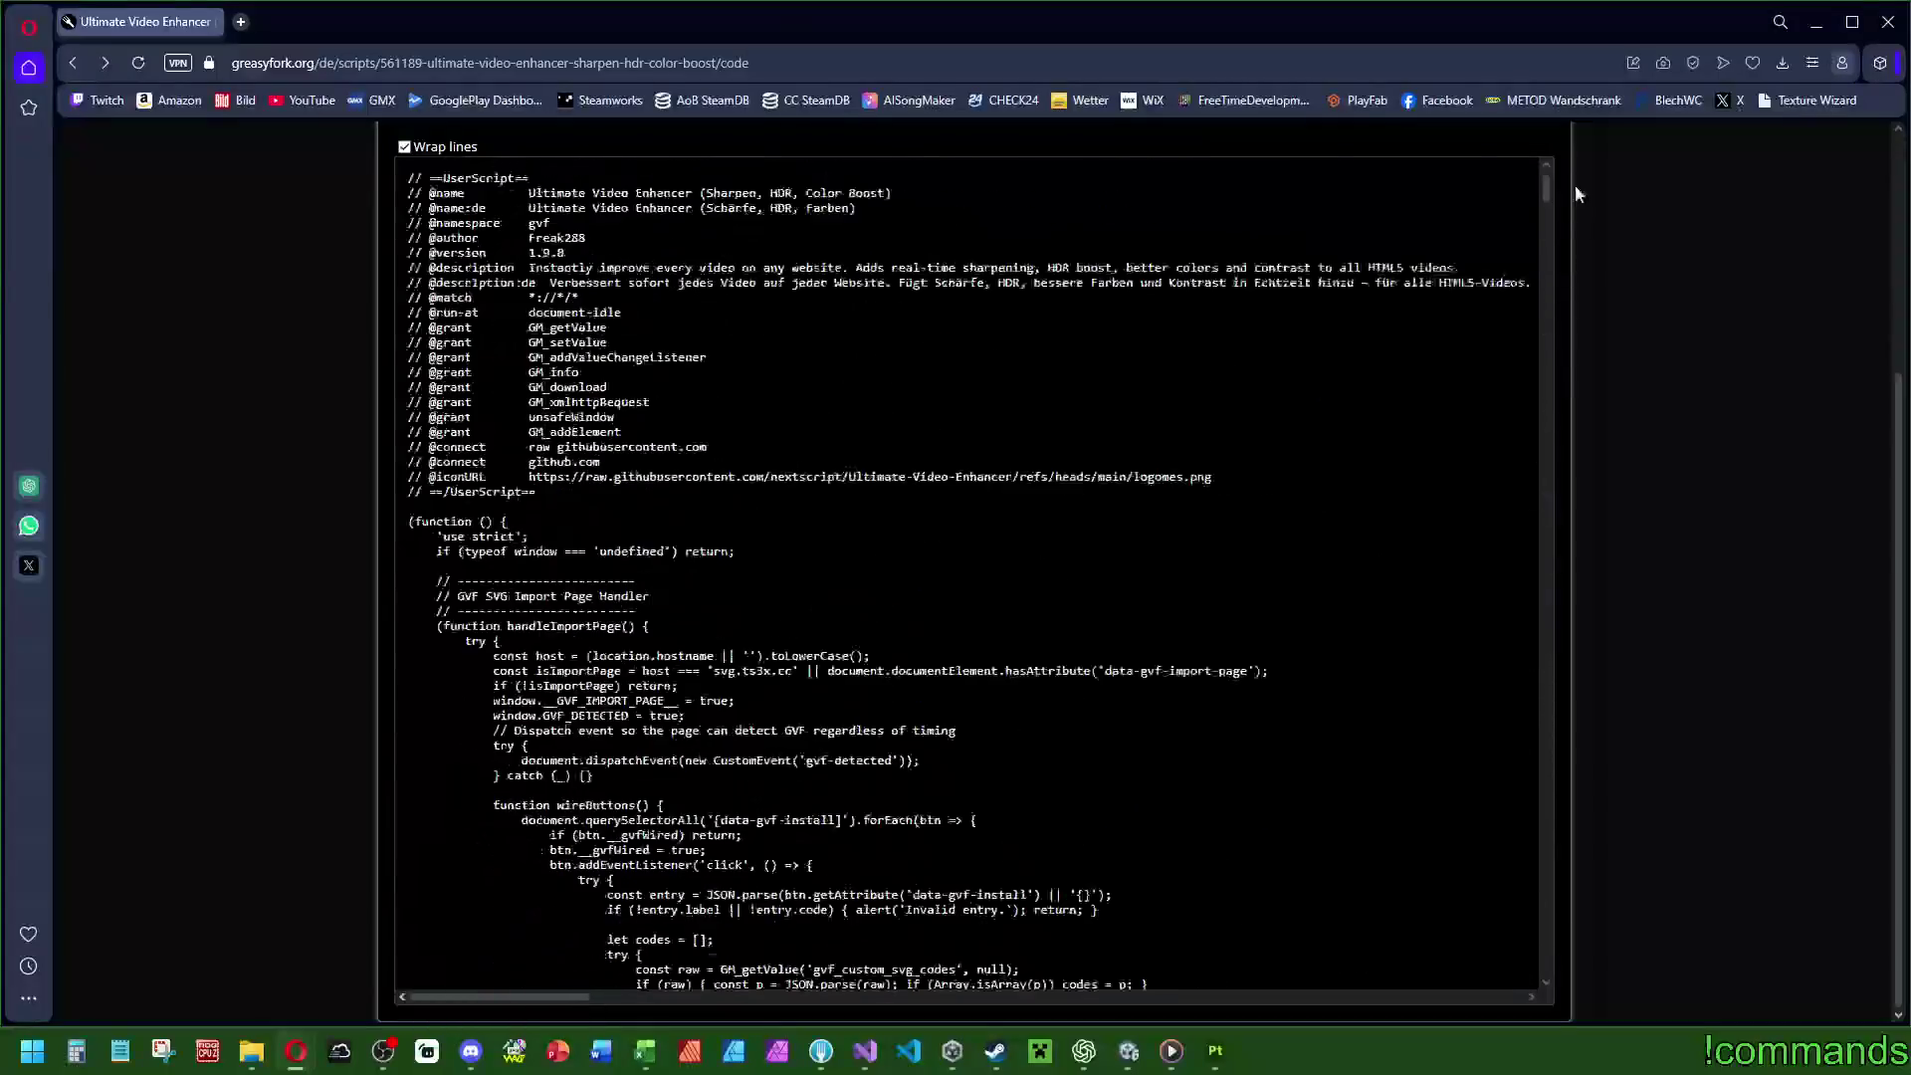
scroll(1679, 503, "up", 3)
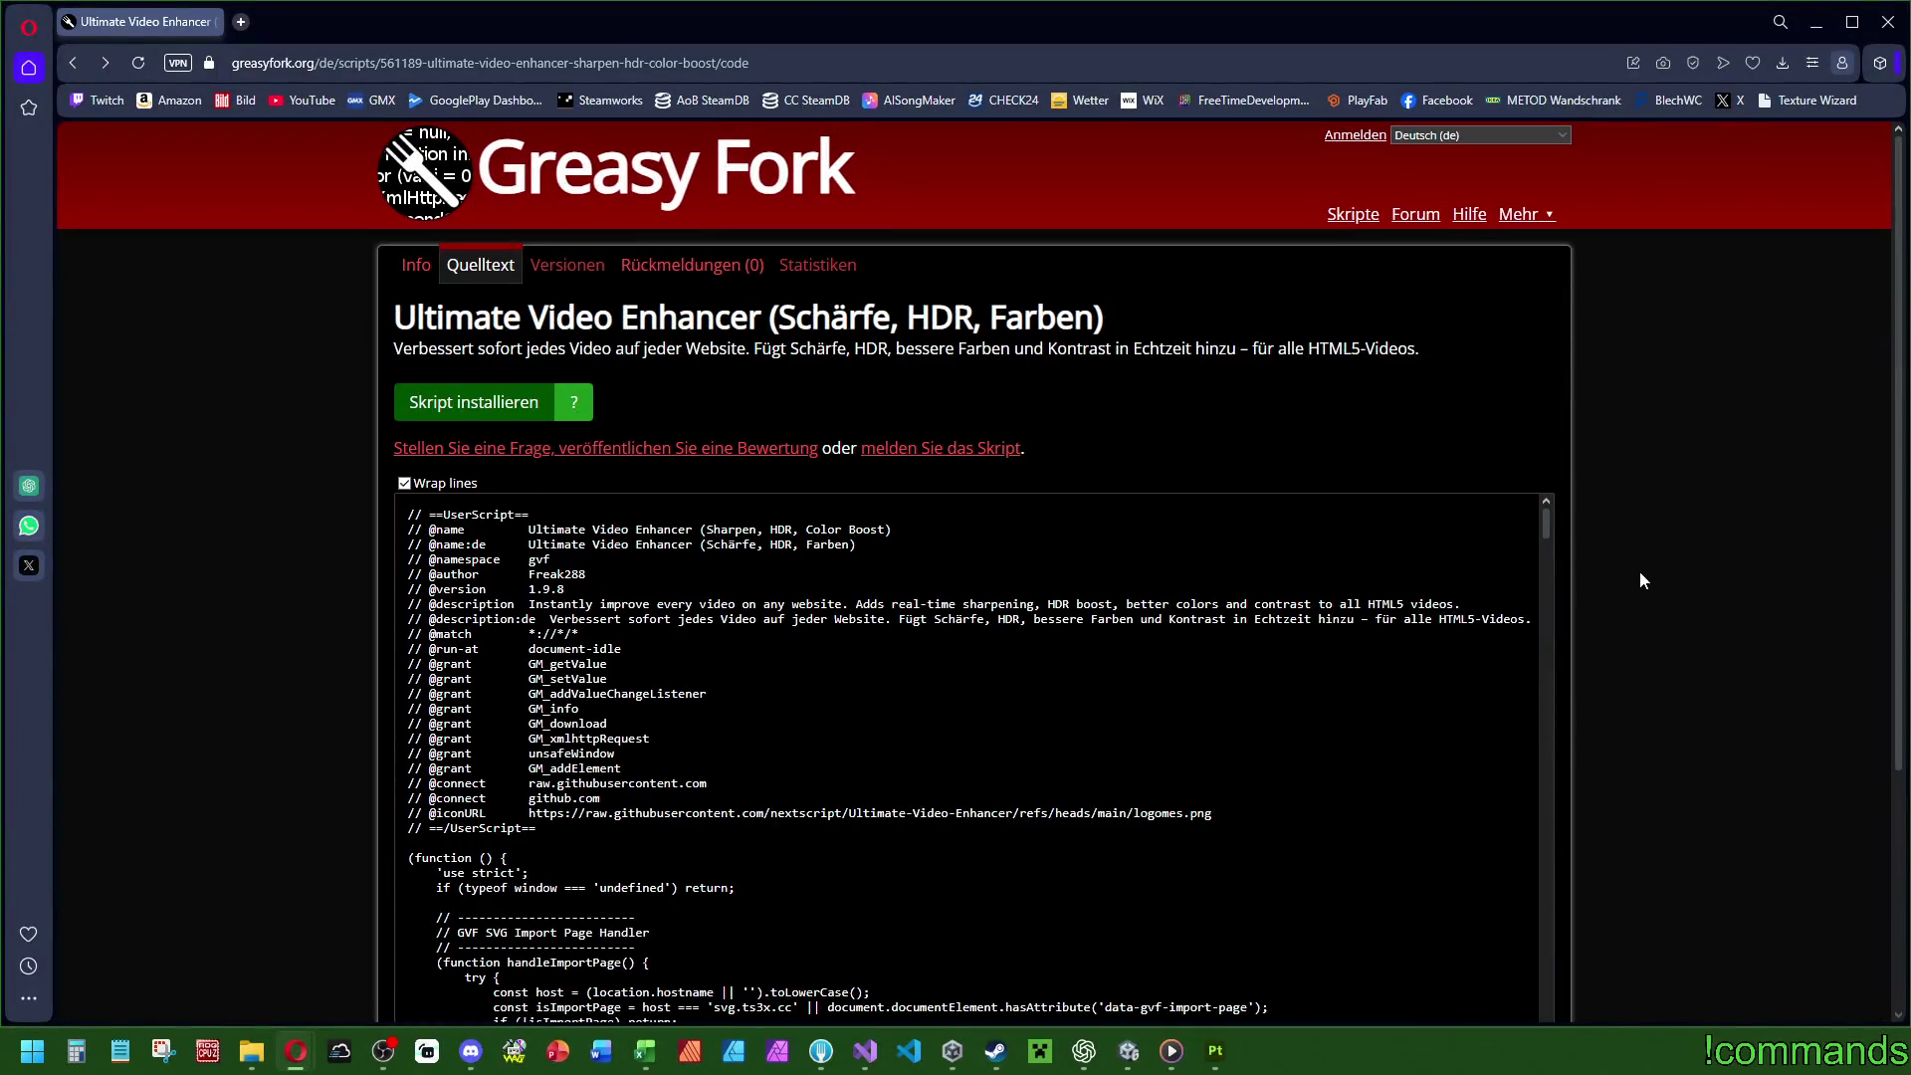
left_click(1888, 22)
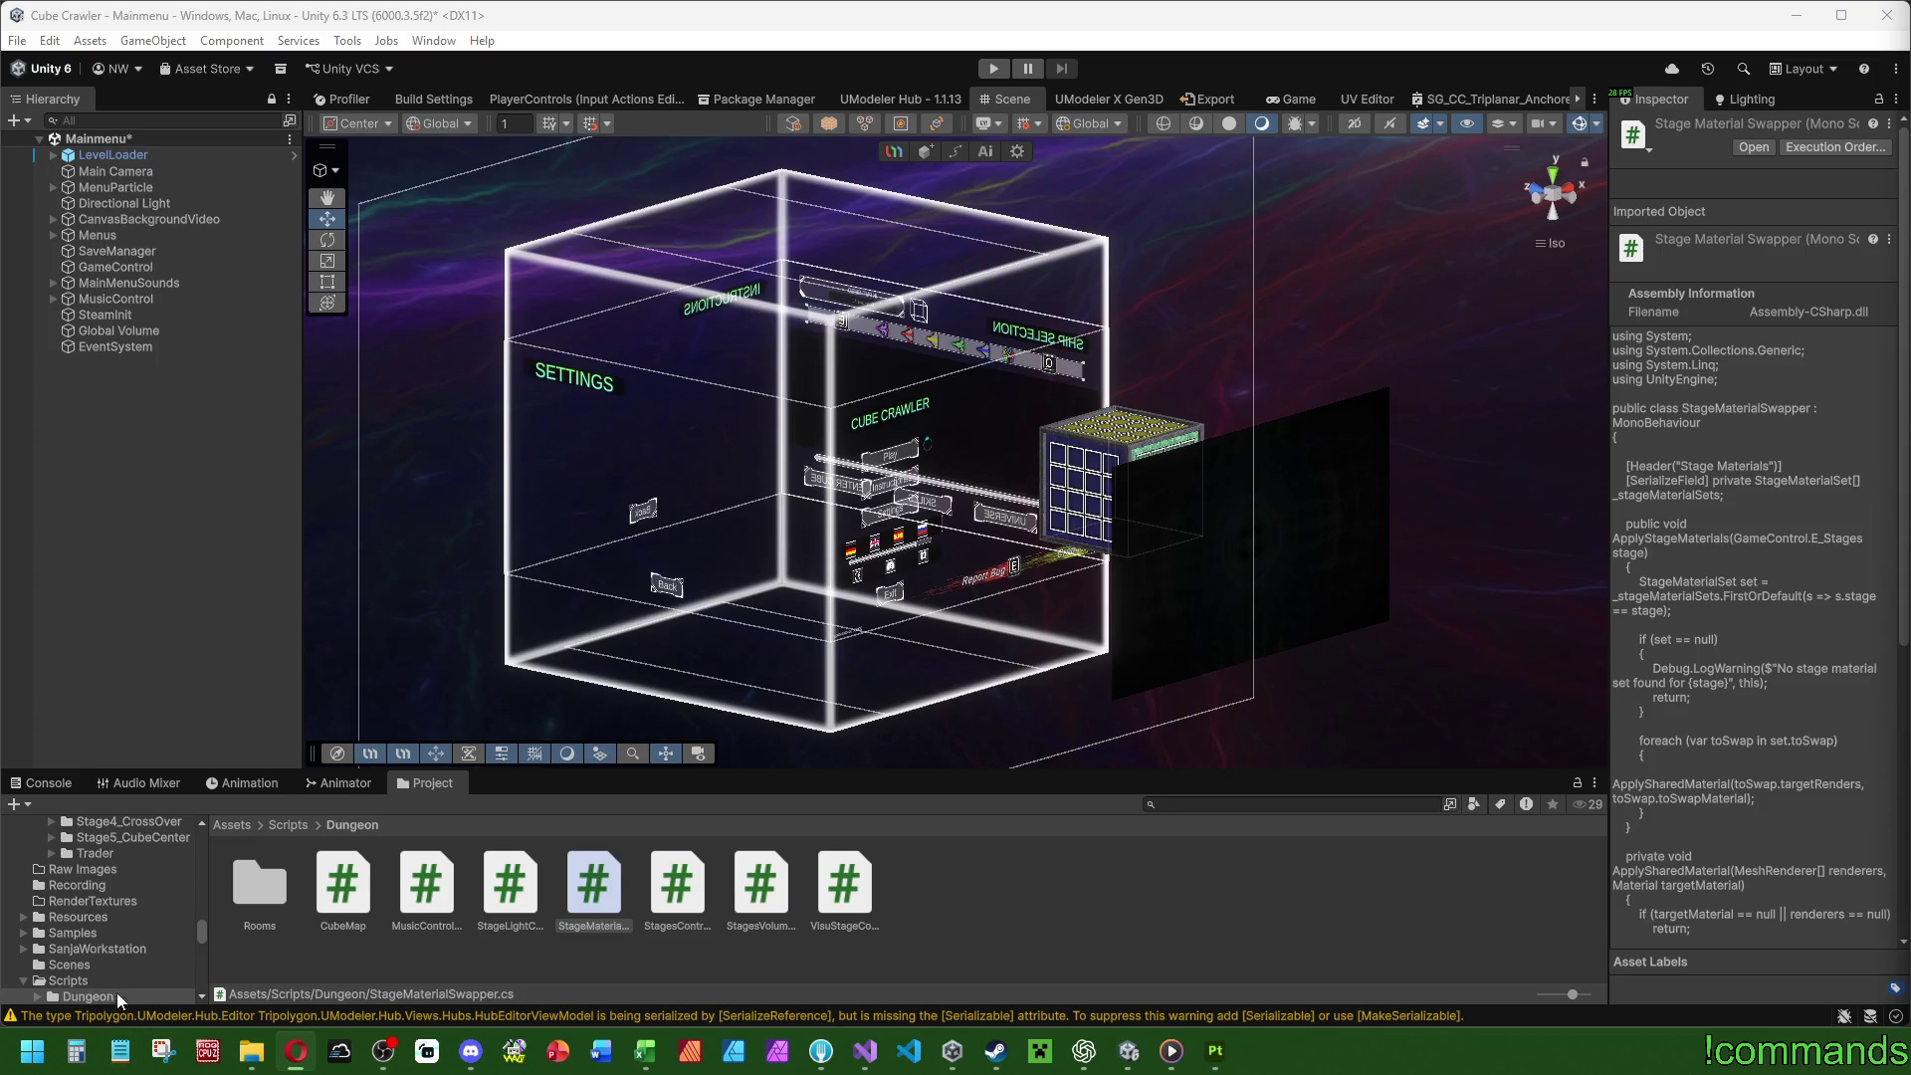
Show Unity's empty Console, then bring the Opera browser back to the front.
left_click(45, 783)
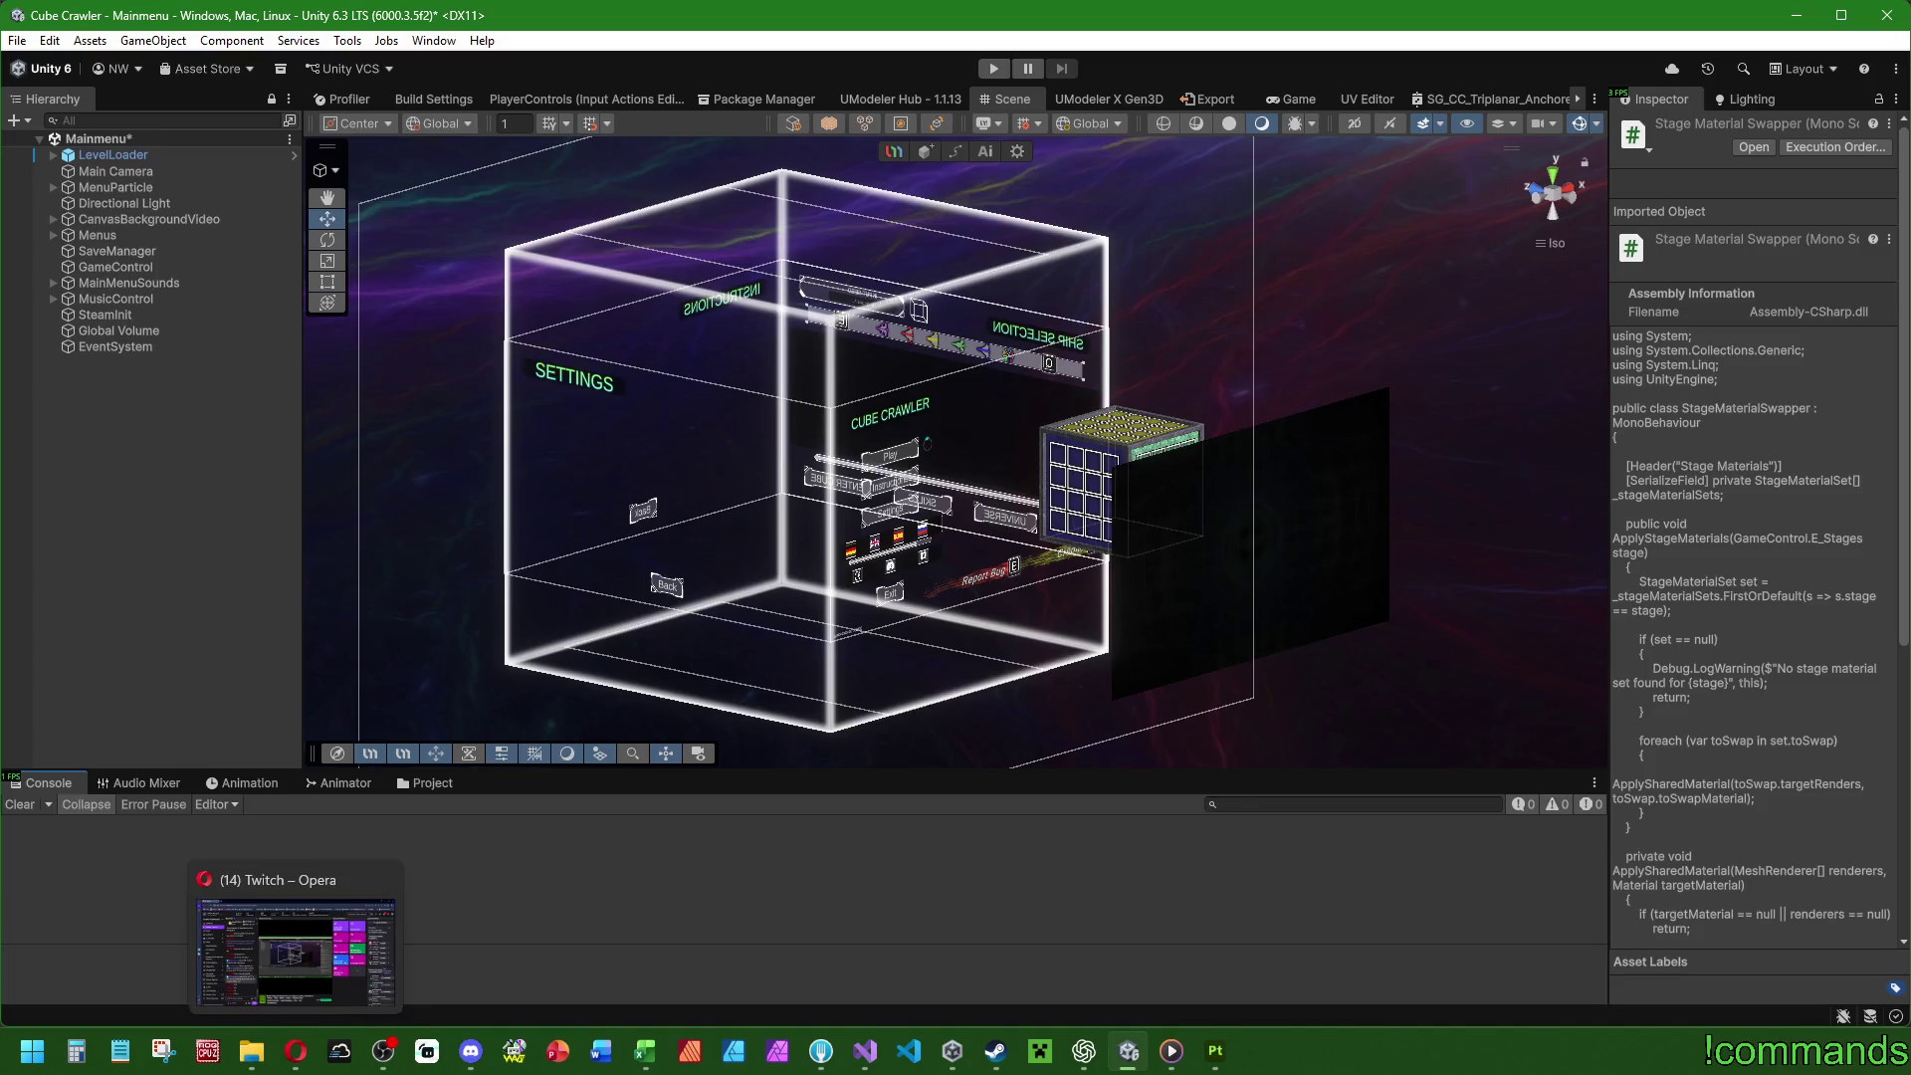
left_click(296, 1051)
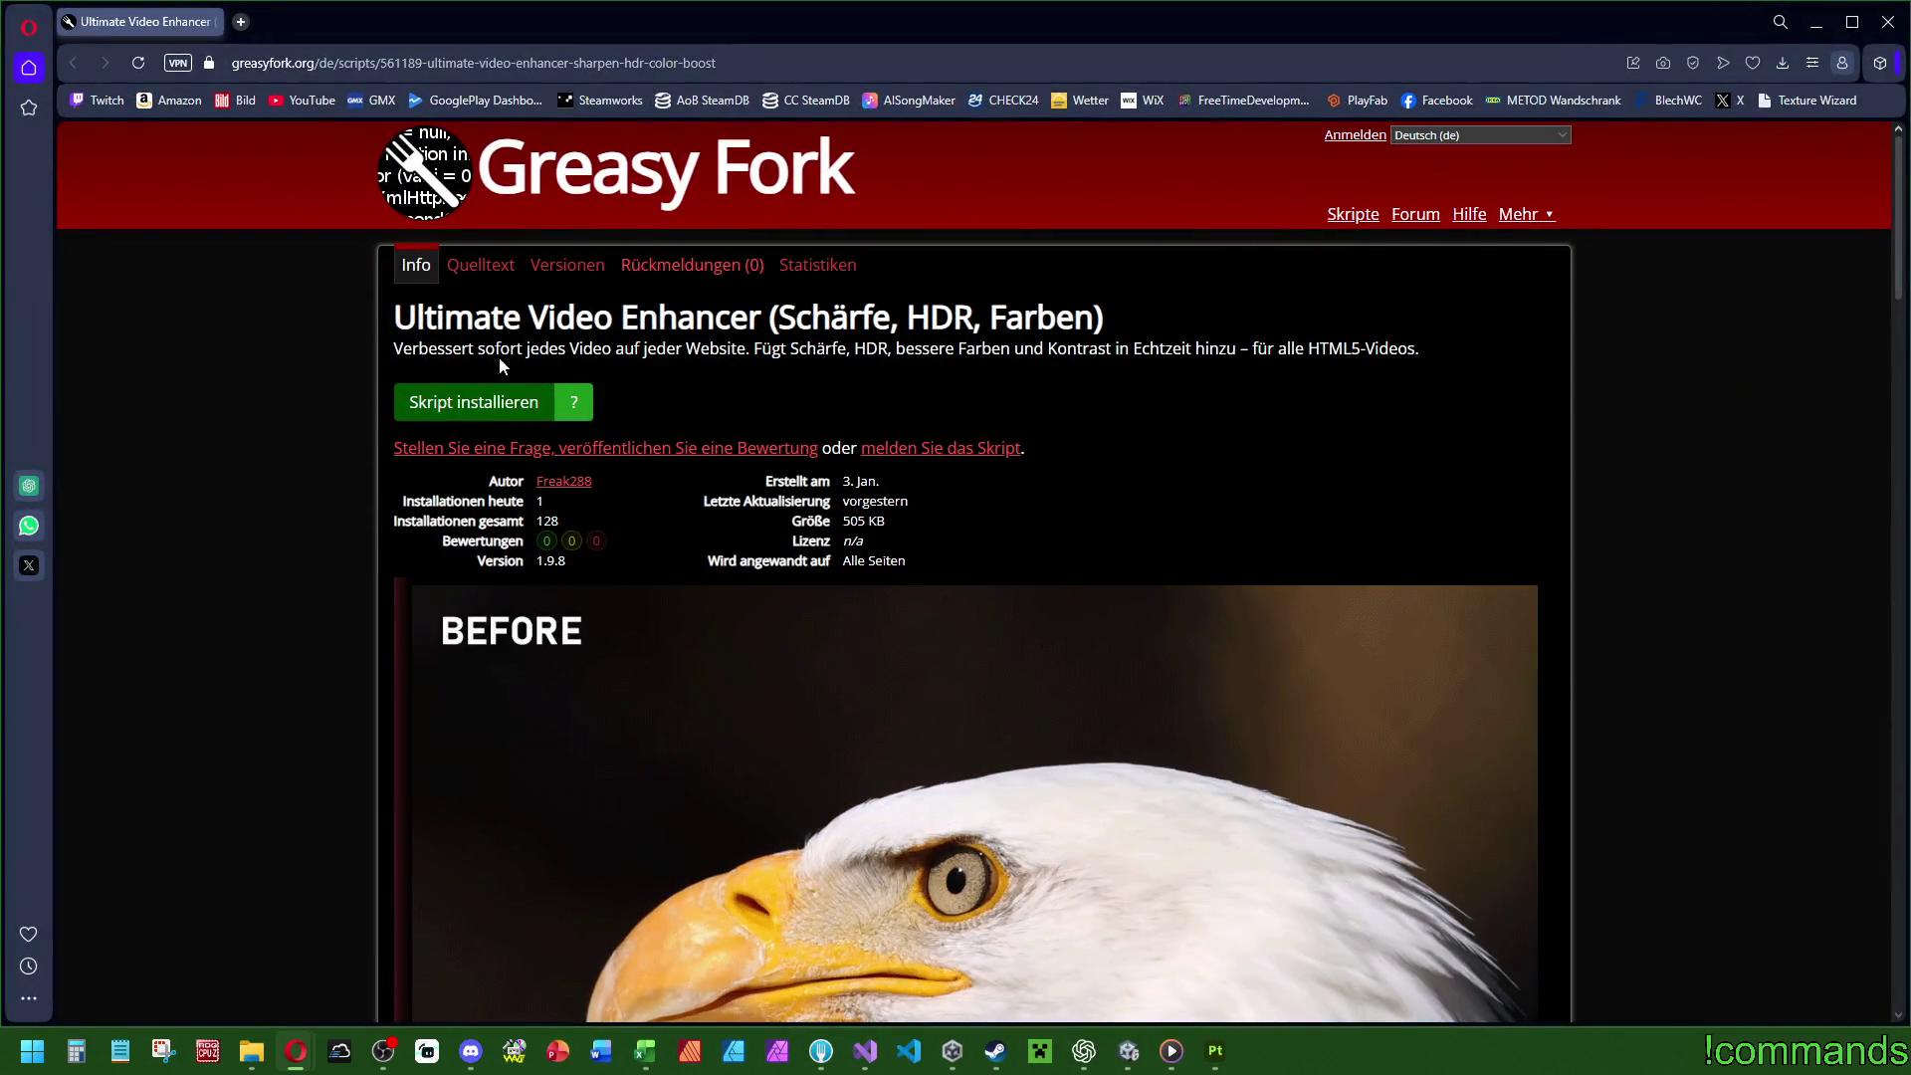
Select the Ultimate Video Enhancer's entire source in the Quelltext view and switch to VS Code.
left_click(486, 267)
scroll(1639, 463, "down", 3)
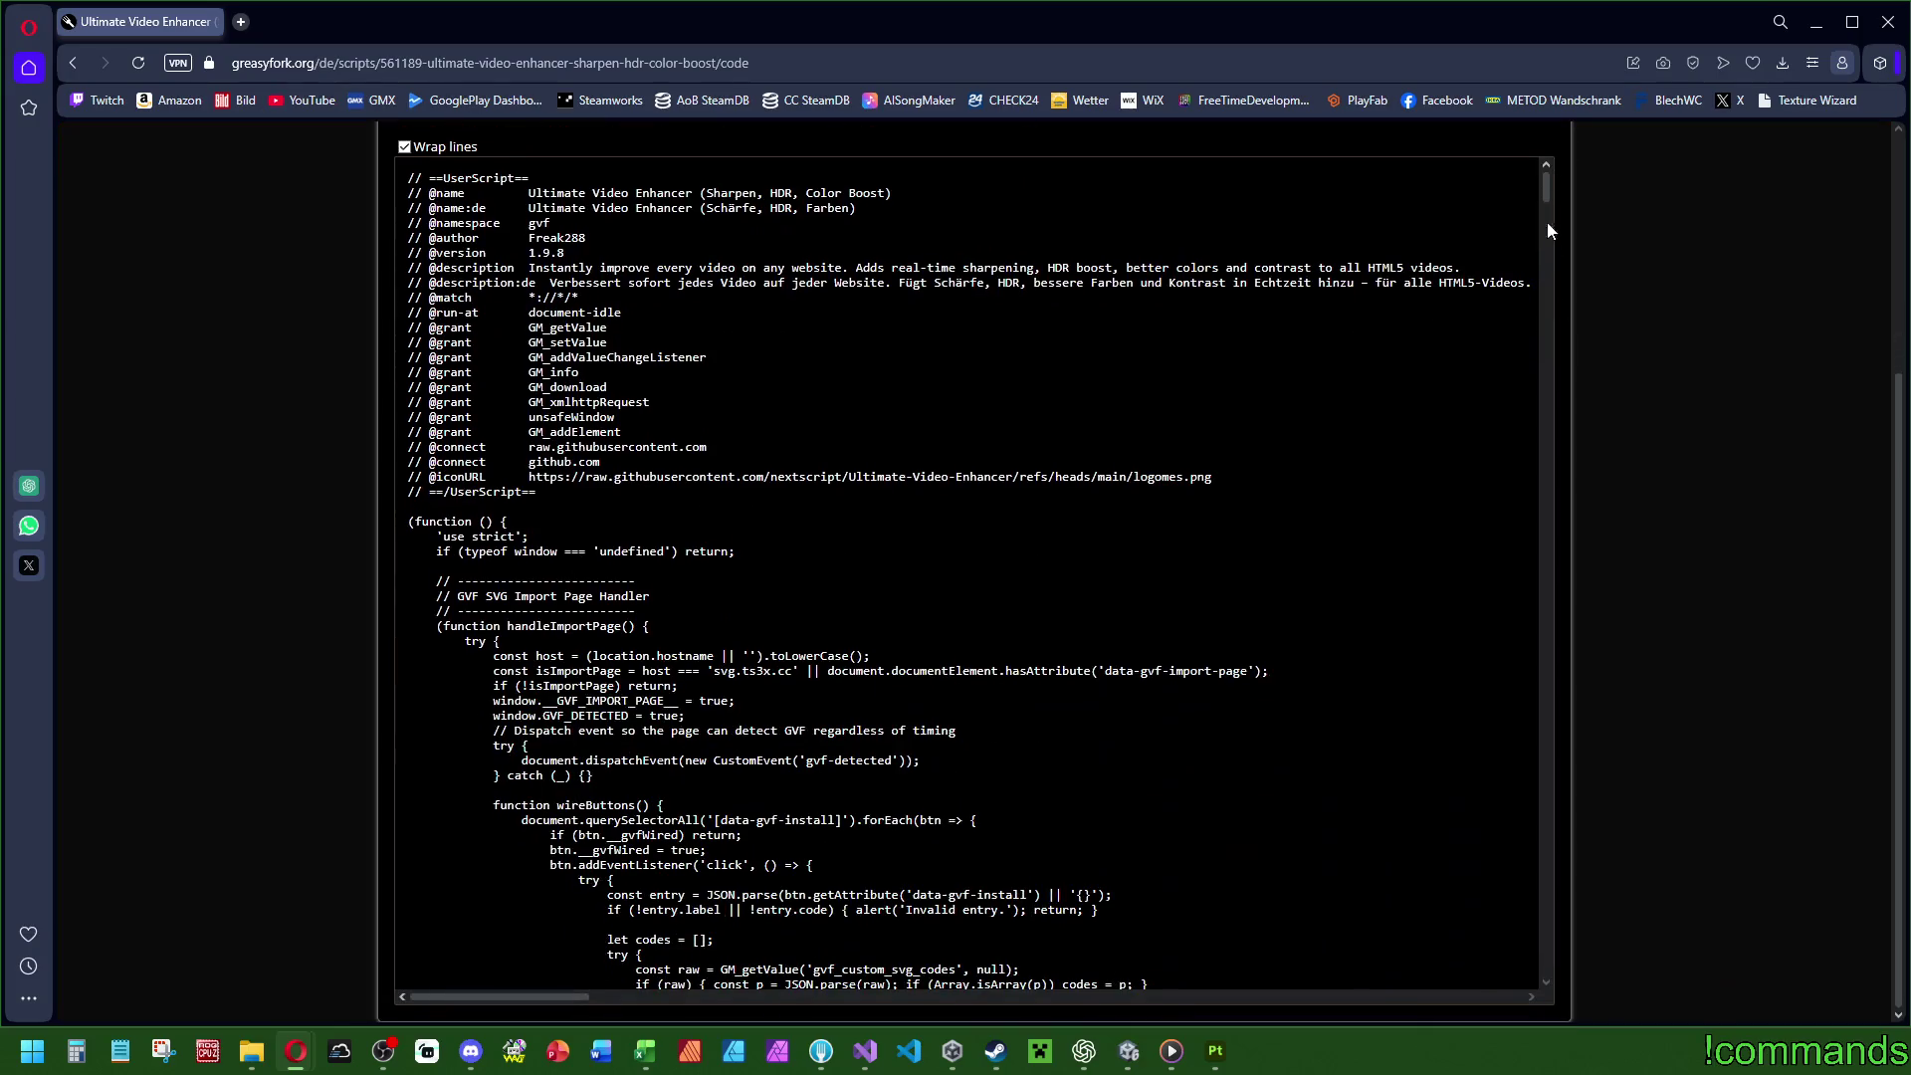
left_click_drag(1545, 185, 1563, 341)
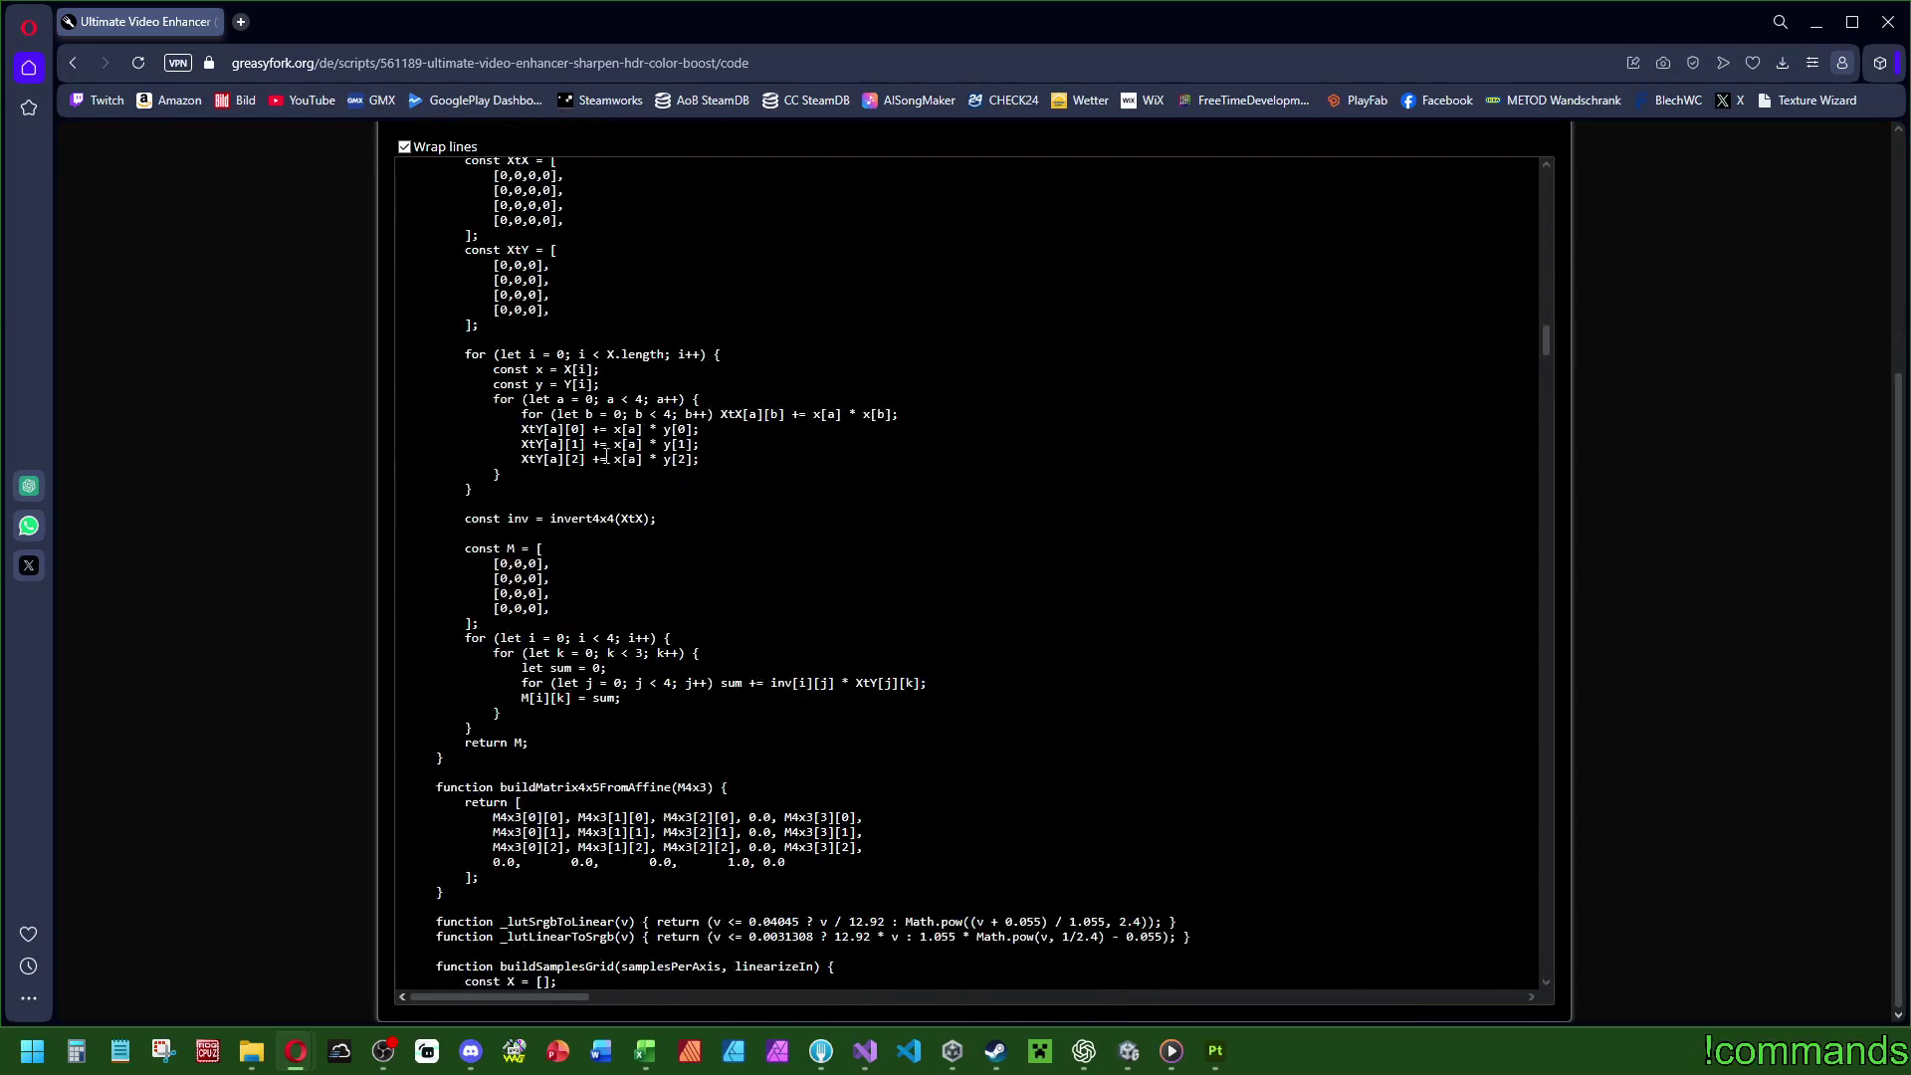
key("ctrl+a")
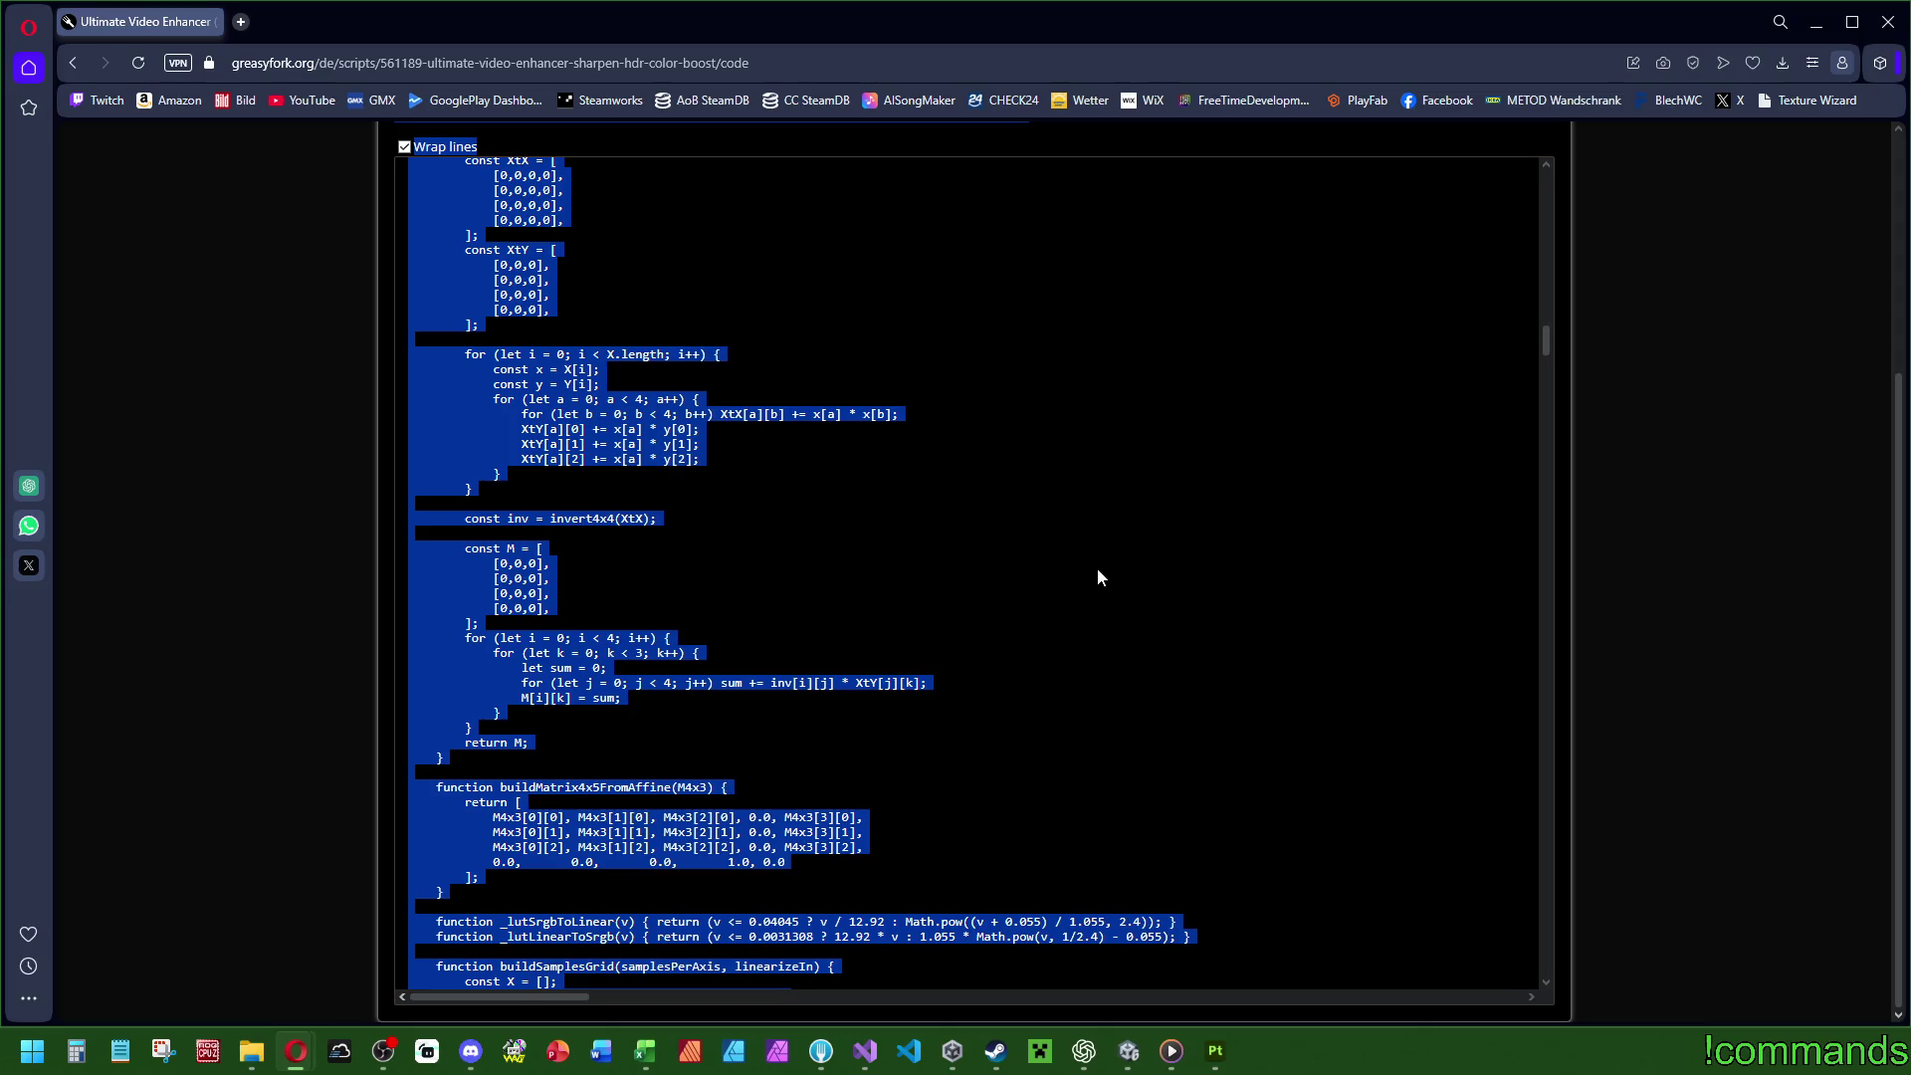
left_click(1137, 627)
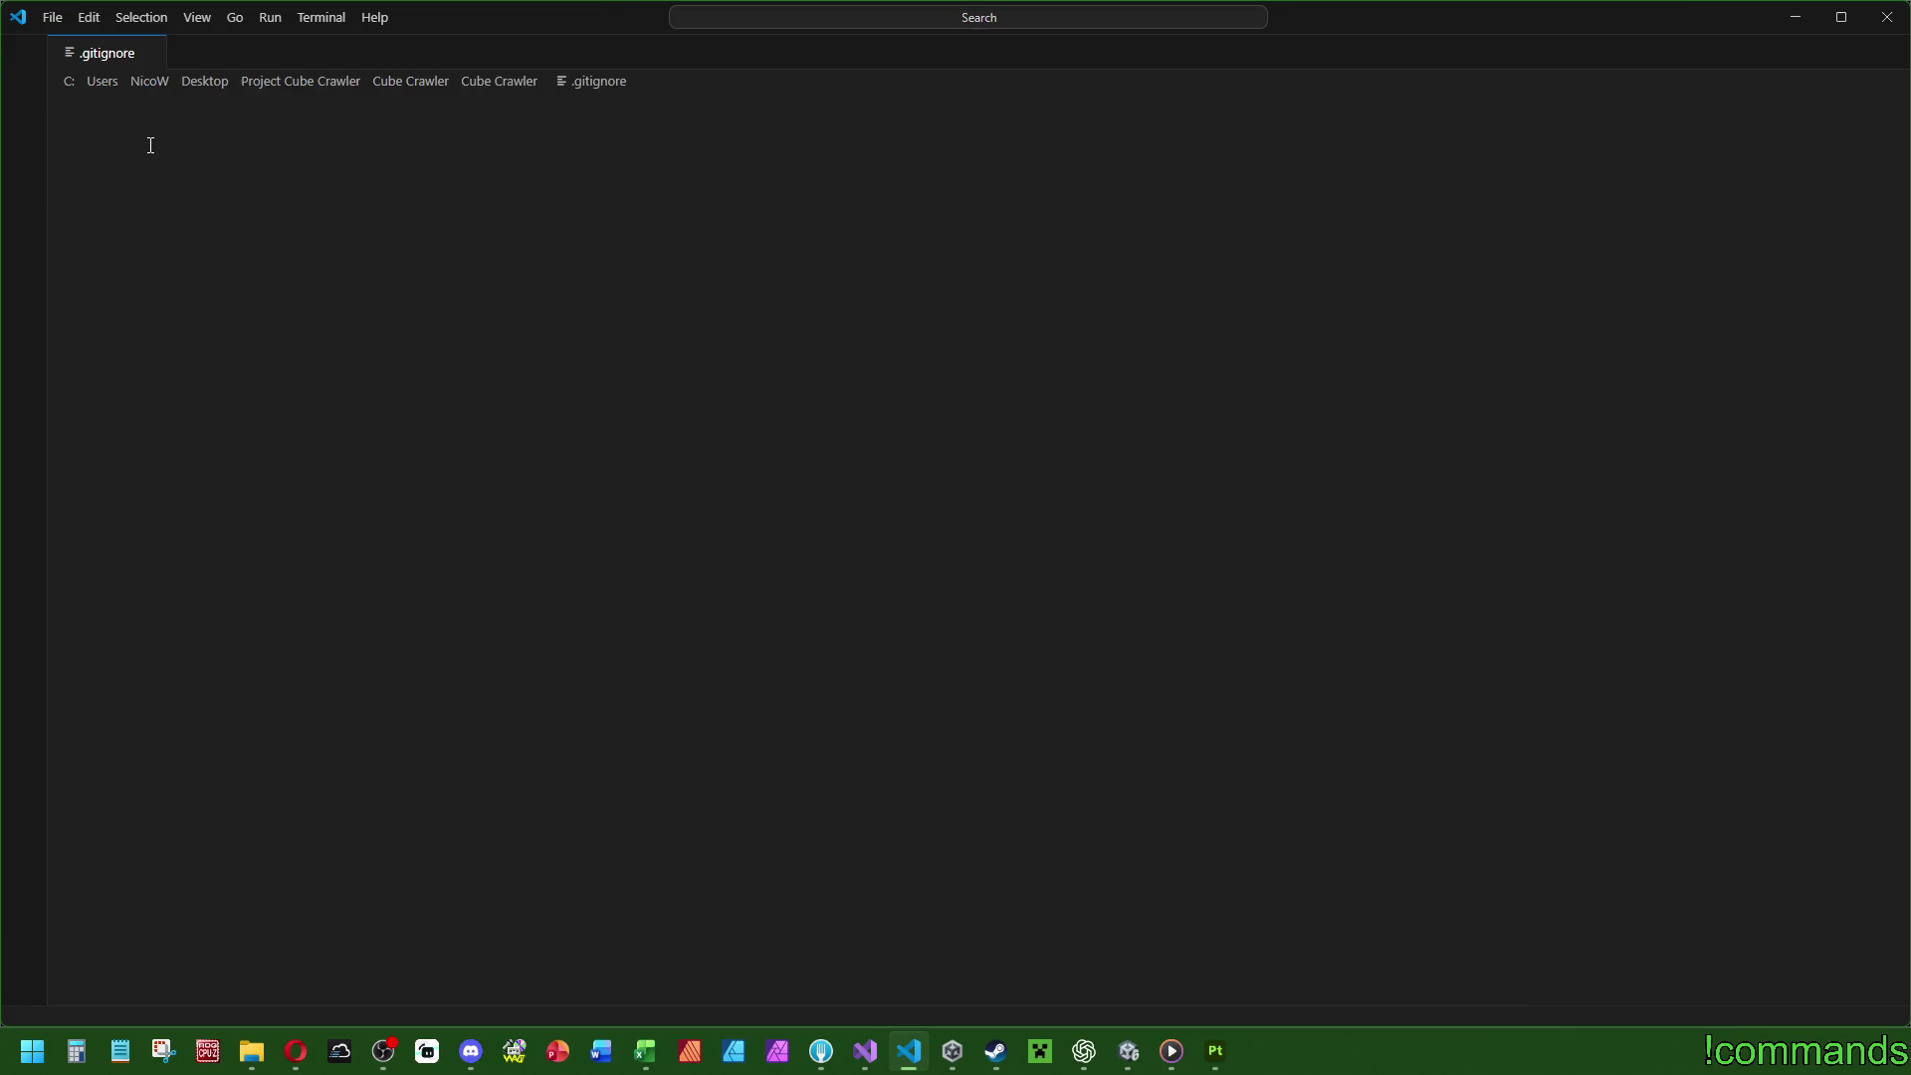
left_click(57, 20)
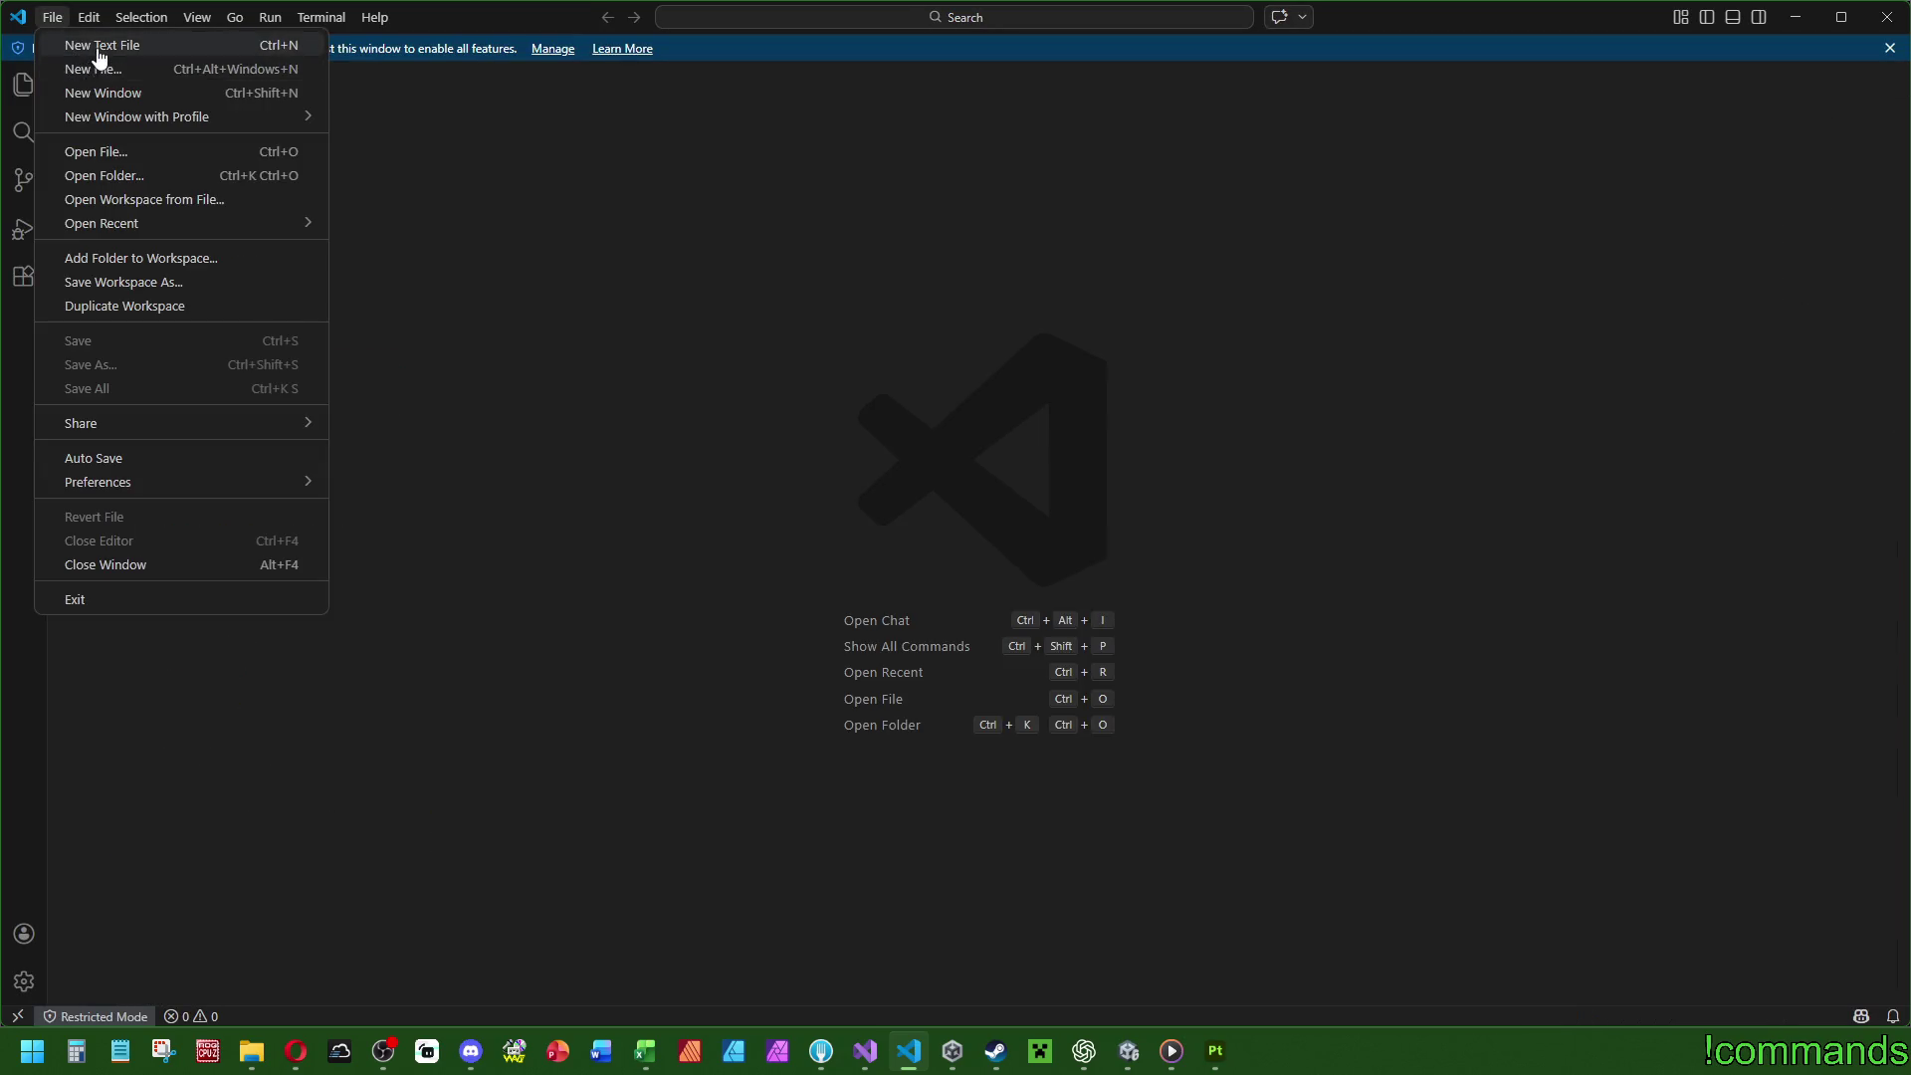
Paste the copied userscript into a new untitled text file and scroll through it.
left_click(95, 47)
key("ctrl+v")
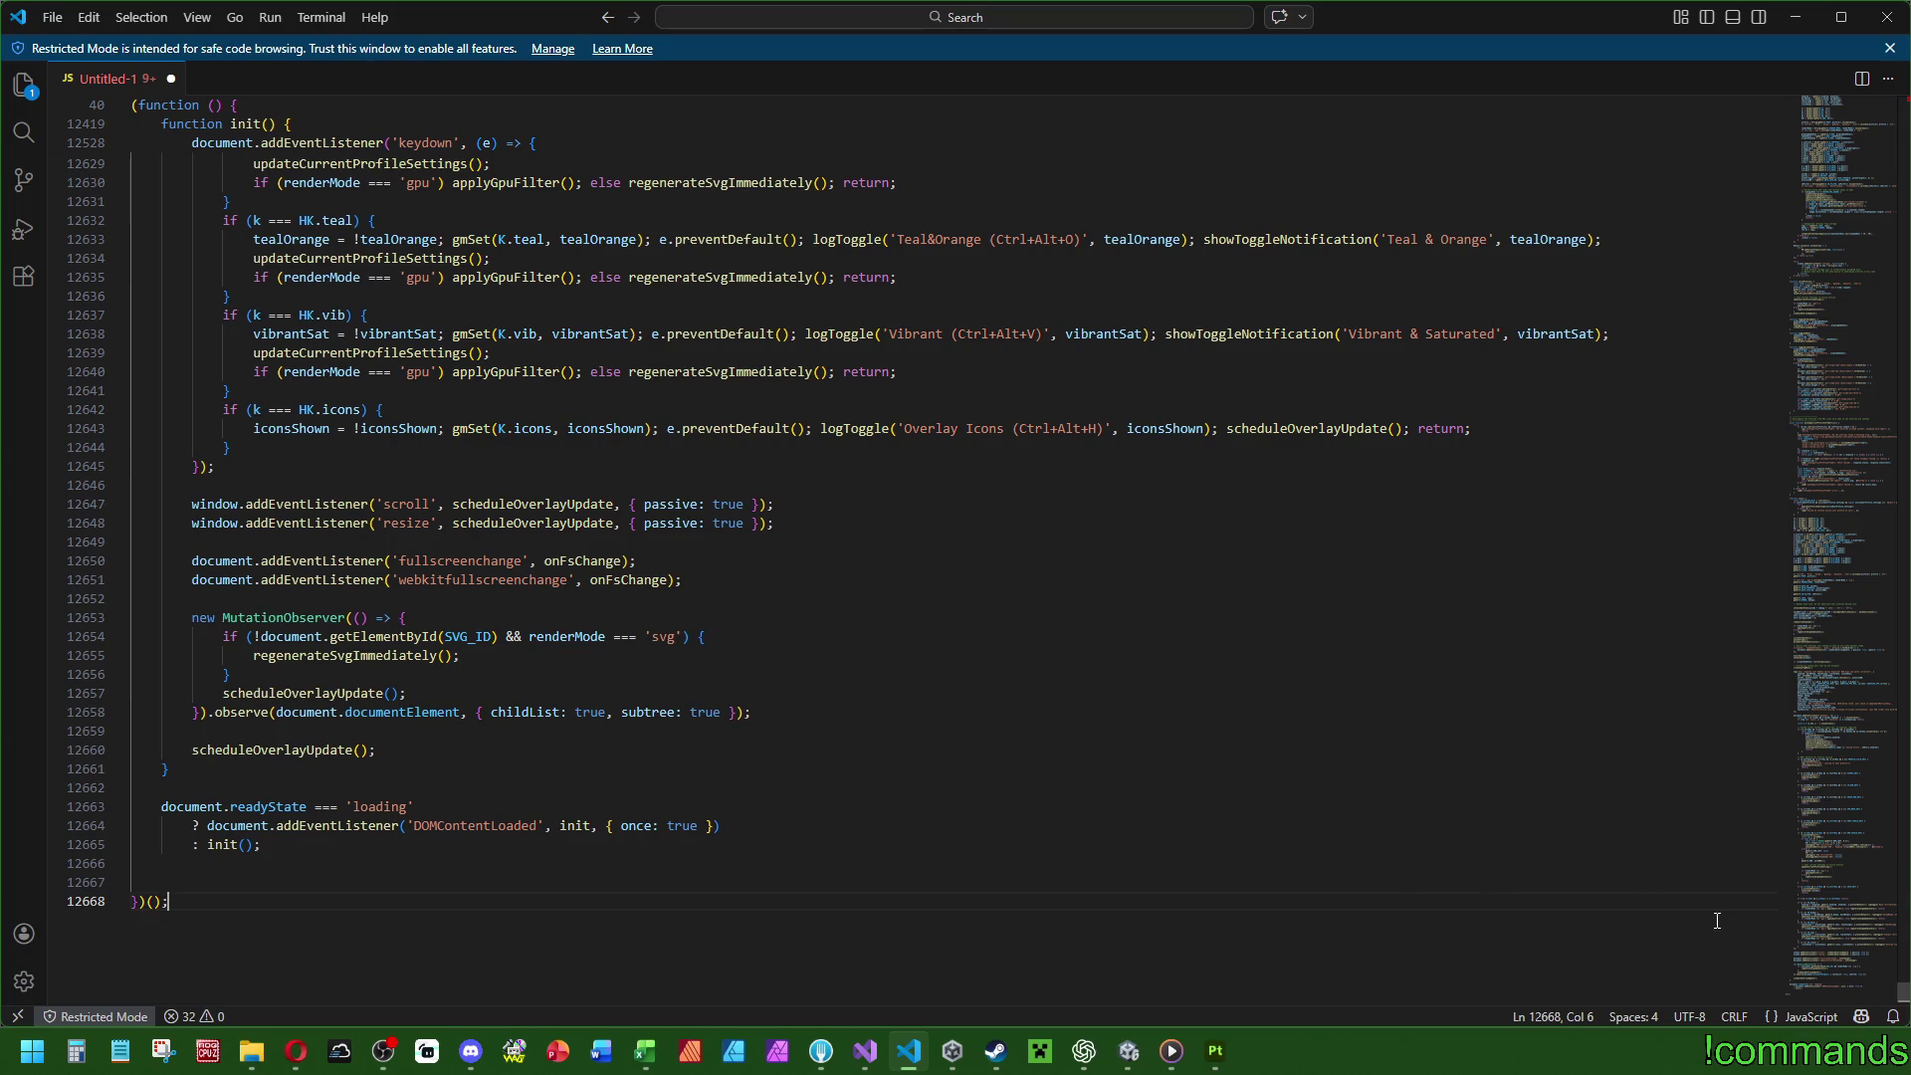
mouse_move(1902, 994)
left_mouse_down()
mouse_move(1868, 725)
mouse_move(1897, 625)
mouse_move(1902, 459)
mouse_move(1904, 485)
left_mouse_up()
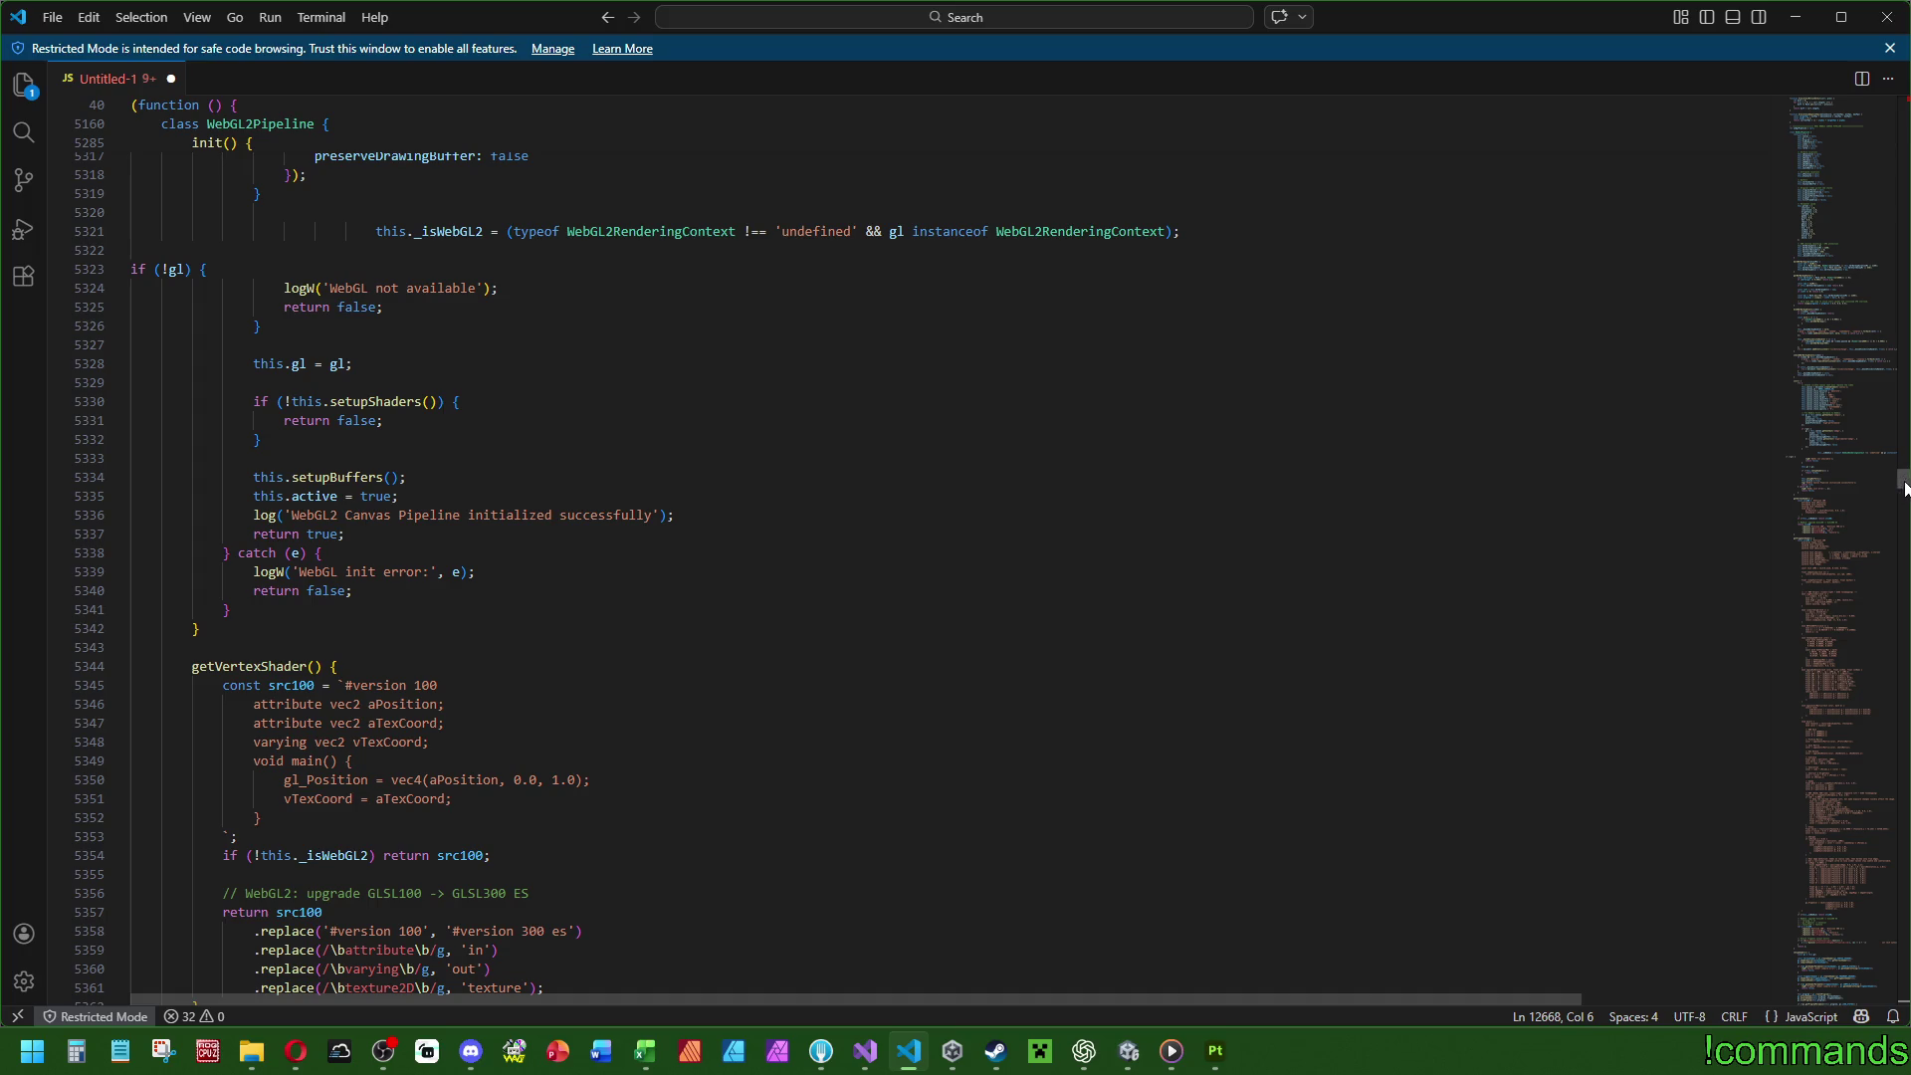
Return to the browser's script page and close the browser.
mouse_move(295, 1051)
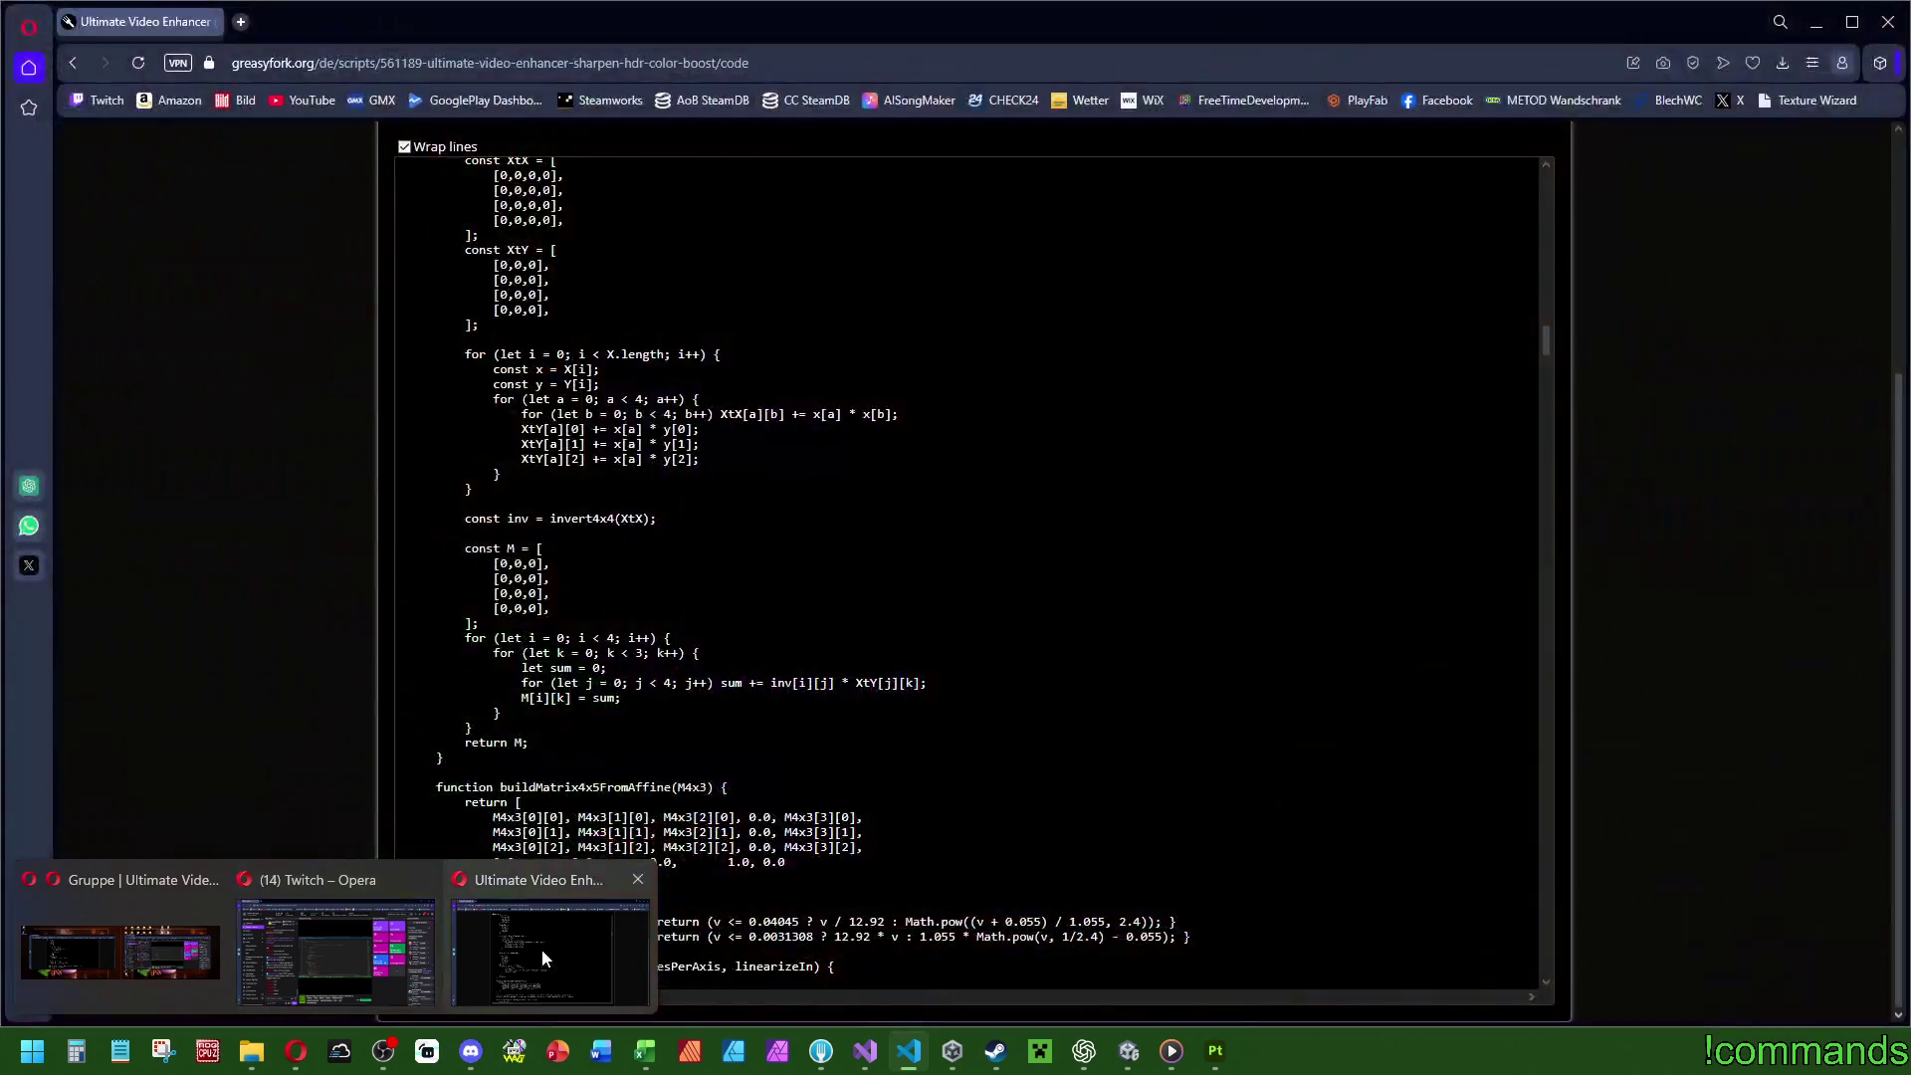
left_click(541, 948)
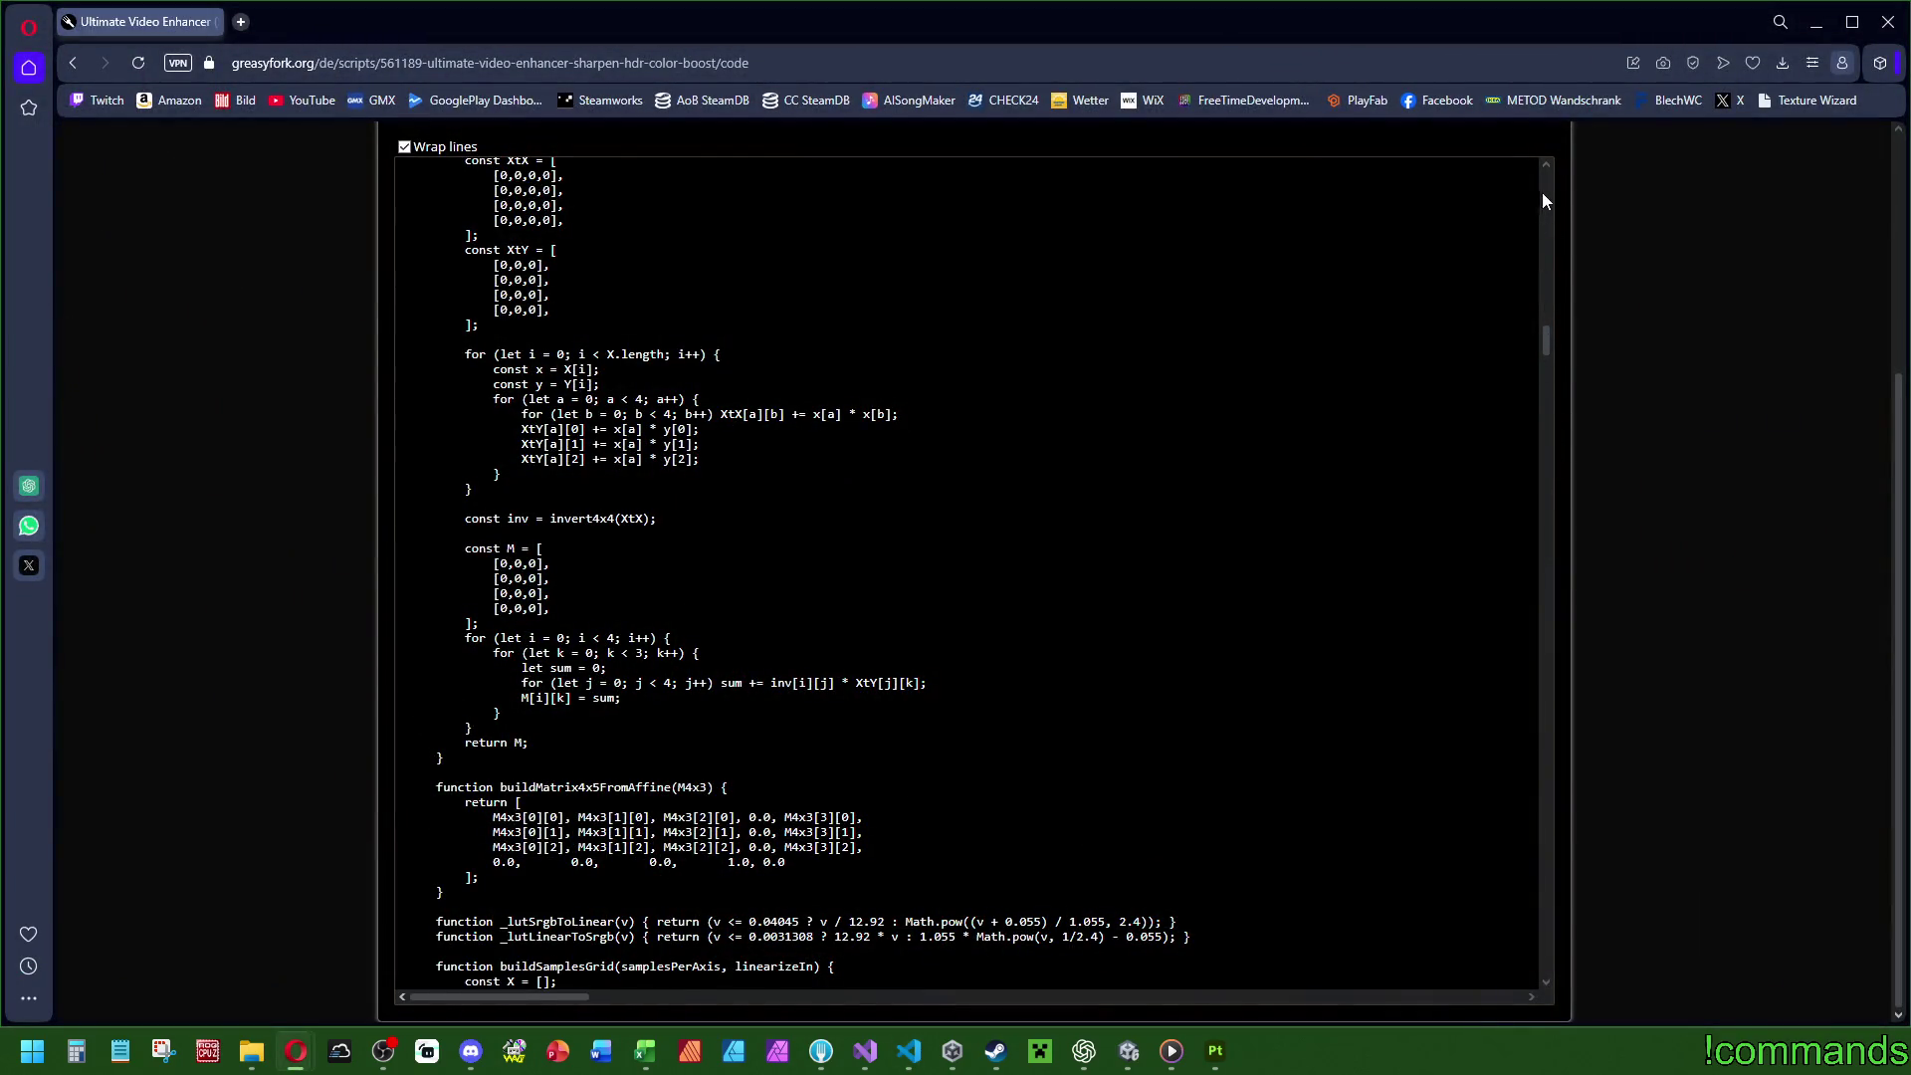
middle_click(1541, 346)
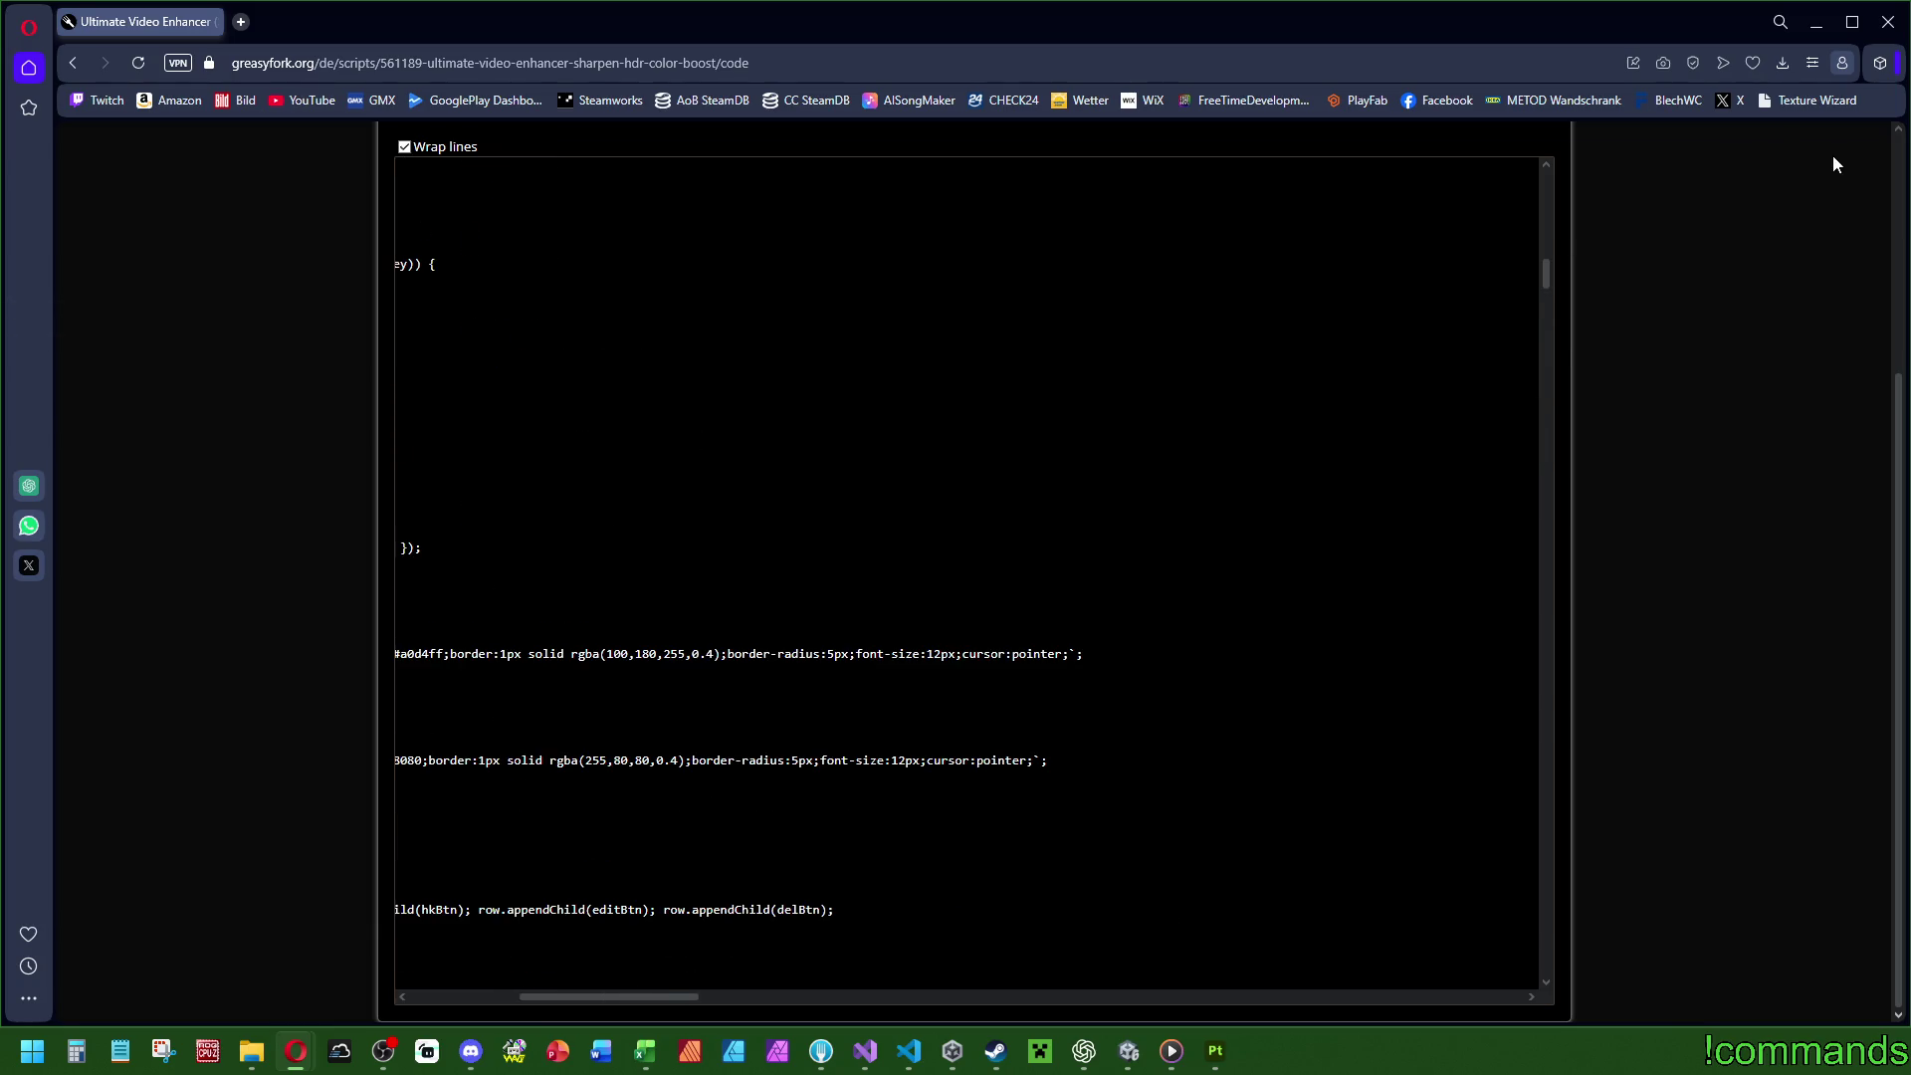
left_click(1890, 22)
Discard Untitled-1 without saving and close VS Code.
left_click(1127, 593)
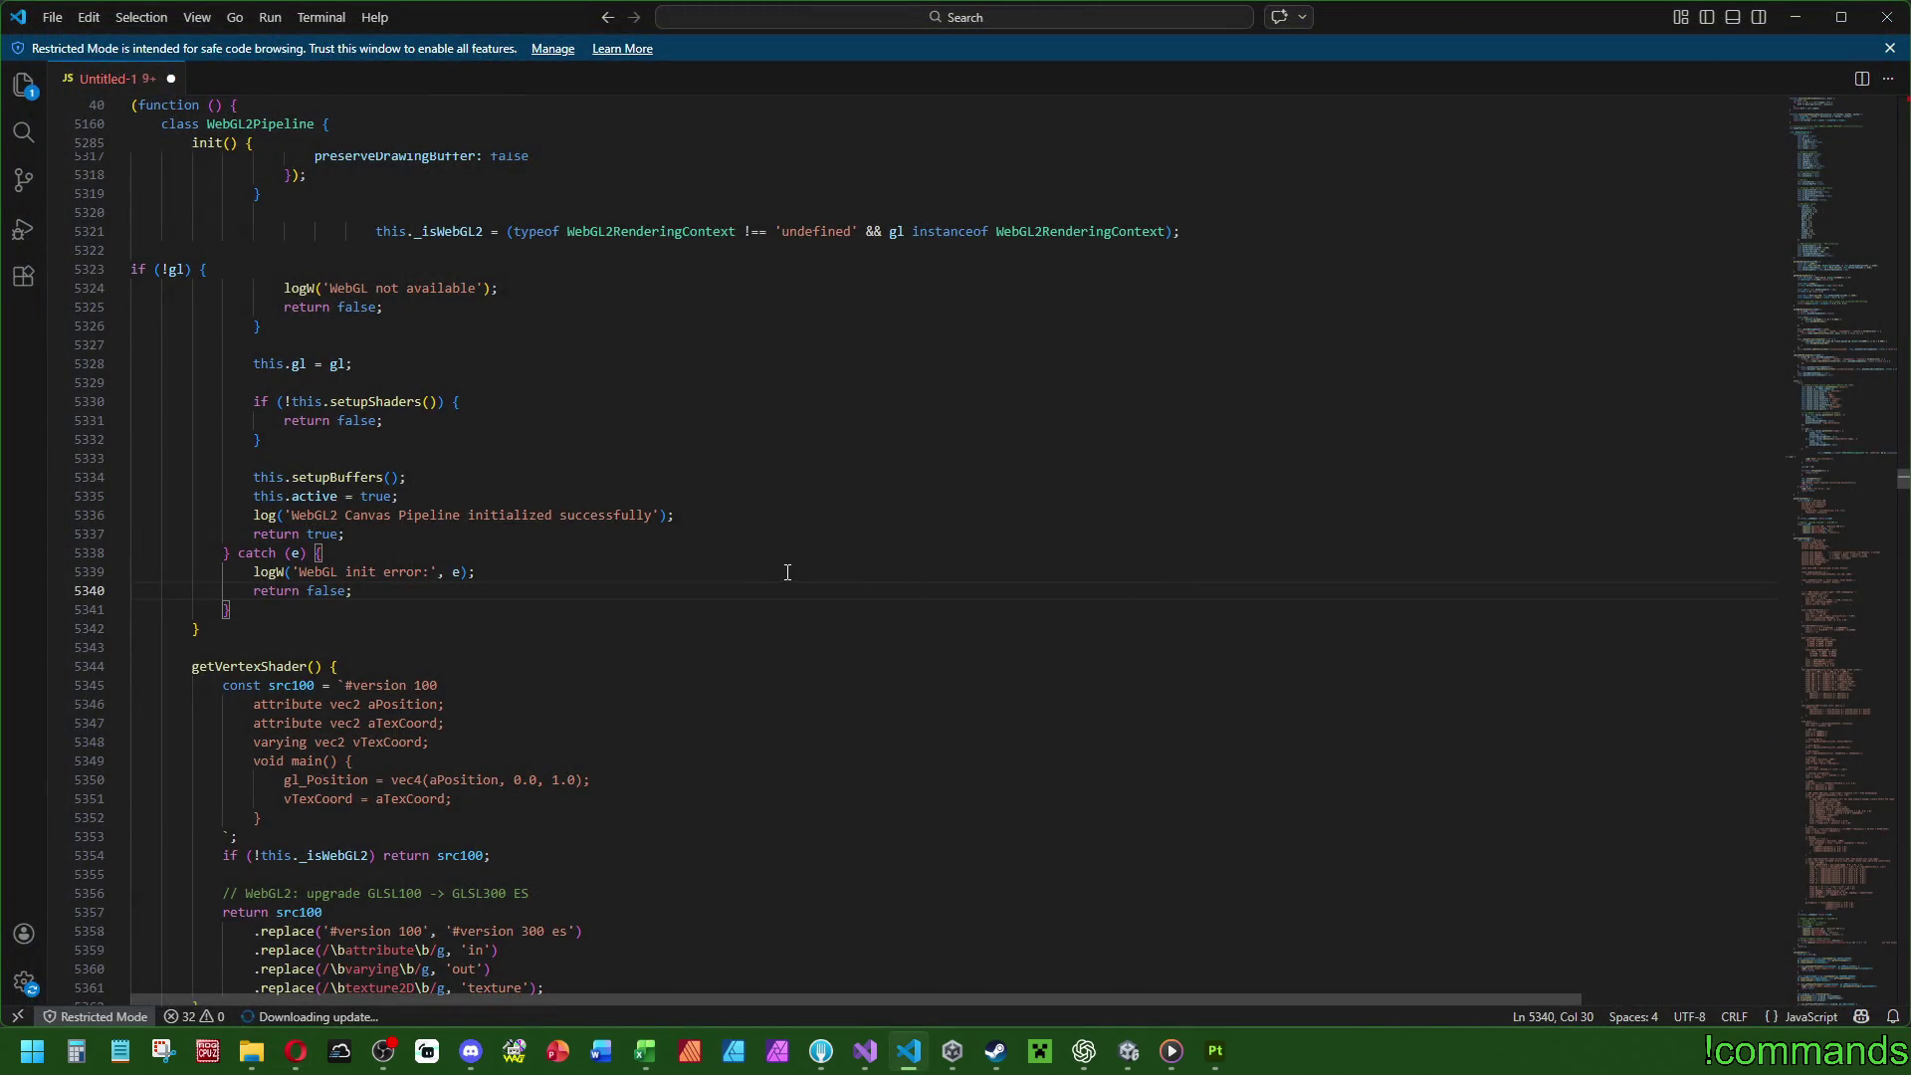
mouse_move(678, 232)
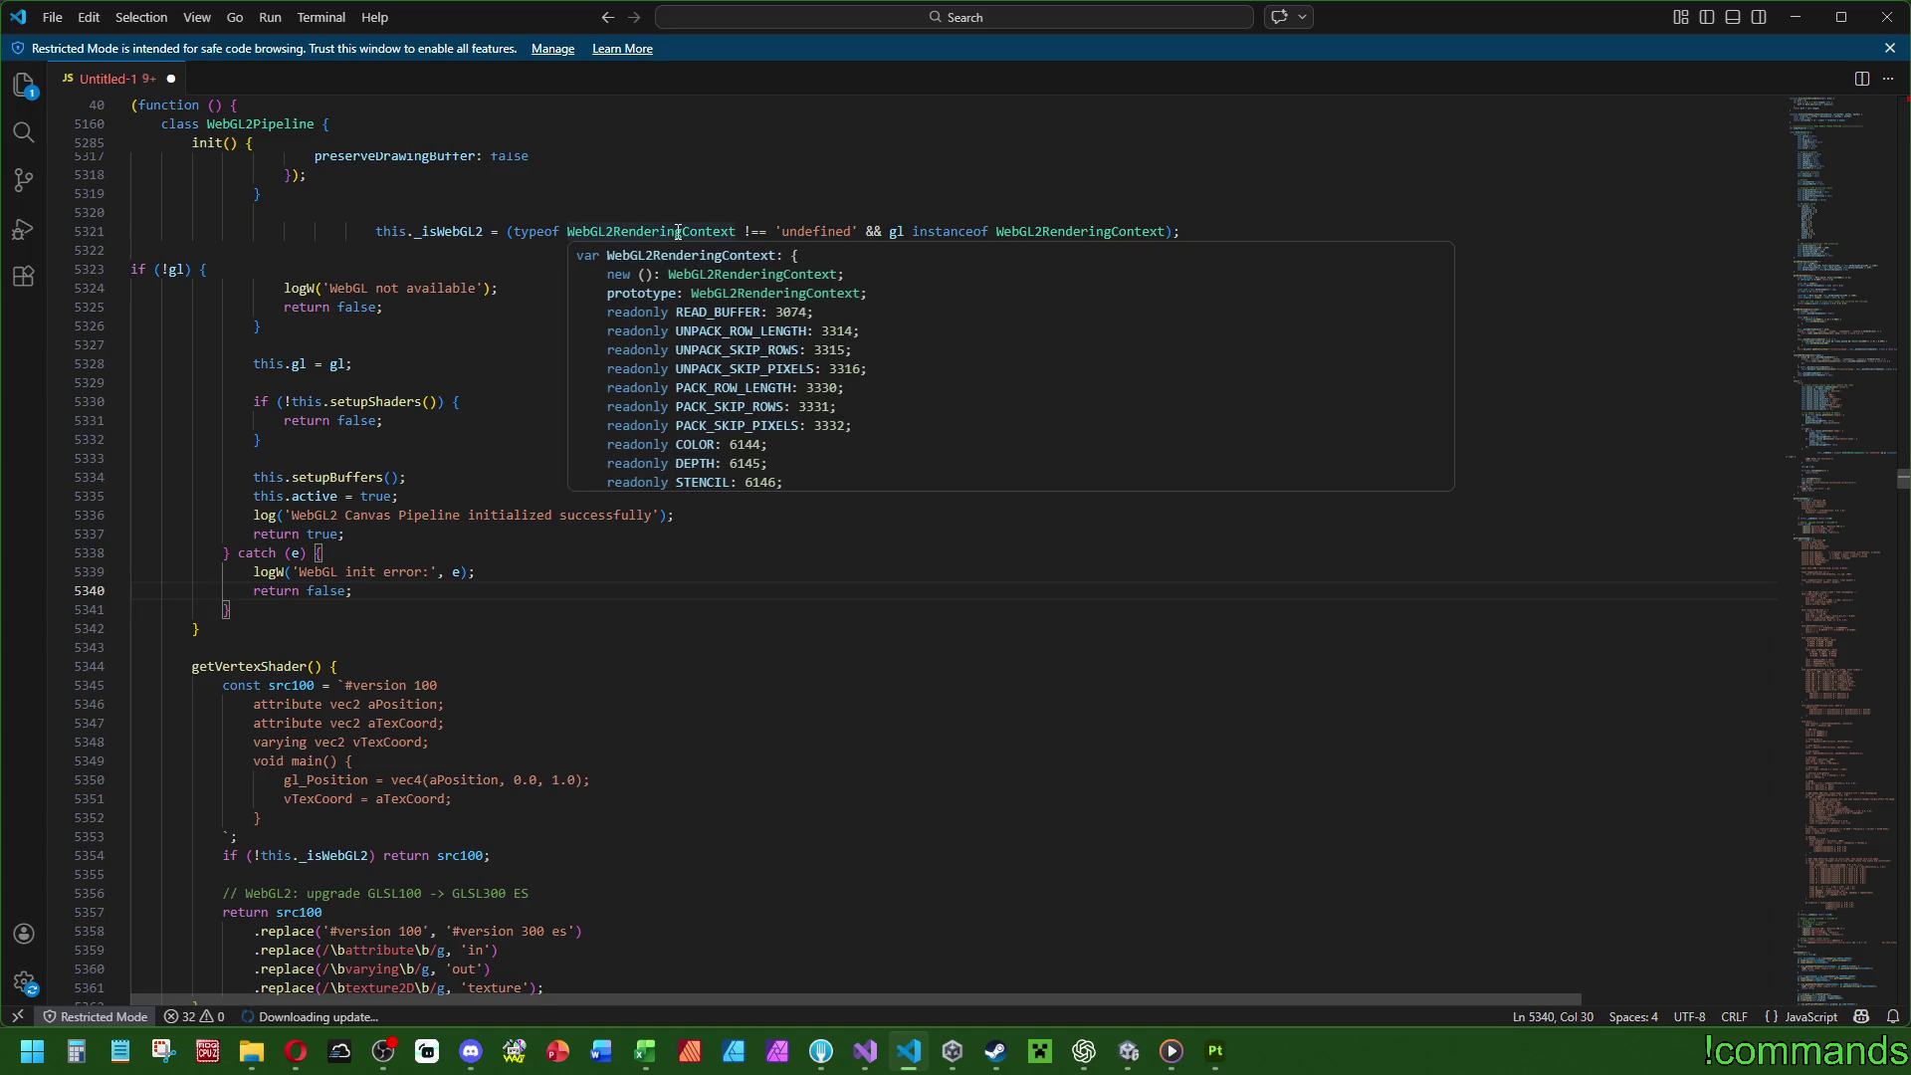
left_click(170, 79)
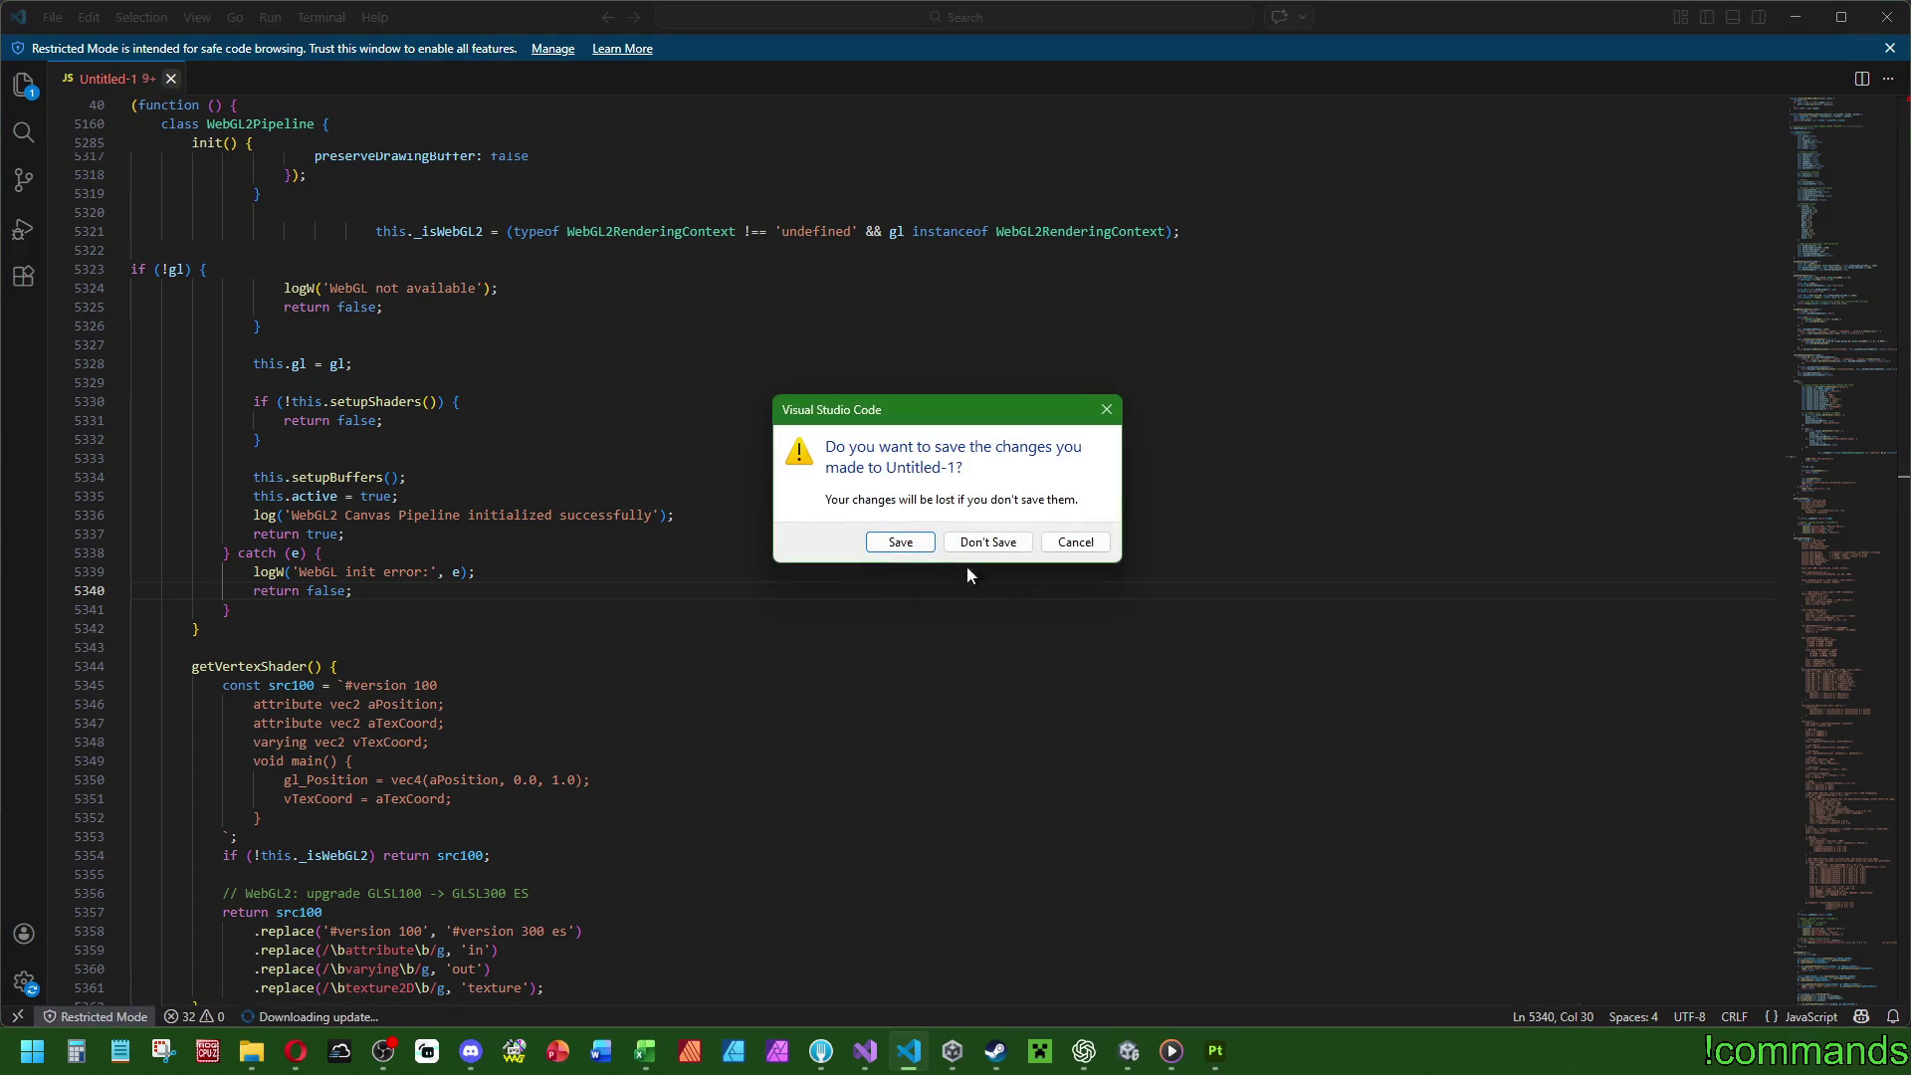
left_click(988, 542)
left_click(1887, 17)
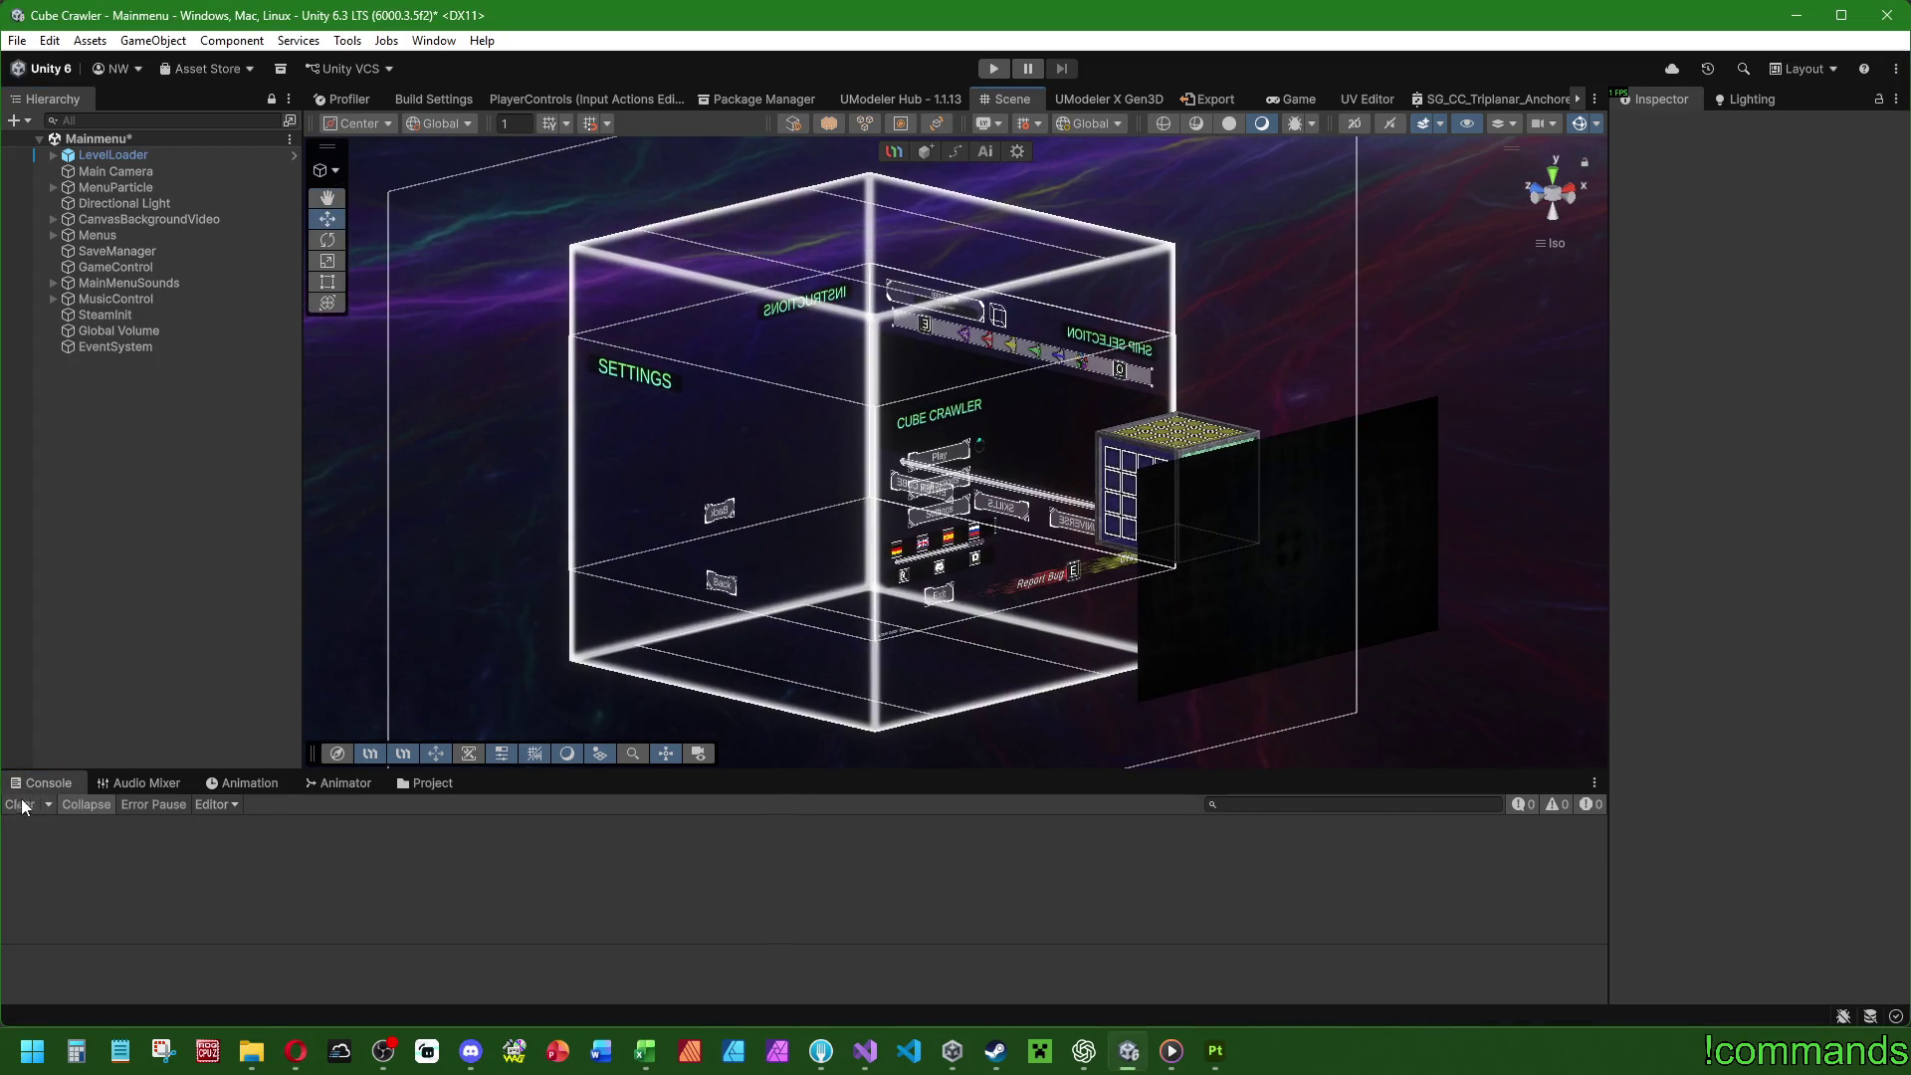
Navigate to Assets/Prefabs/World/Doors/Door and open the DoorFrameFinal prefab.
left_click(423, 783)
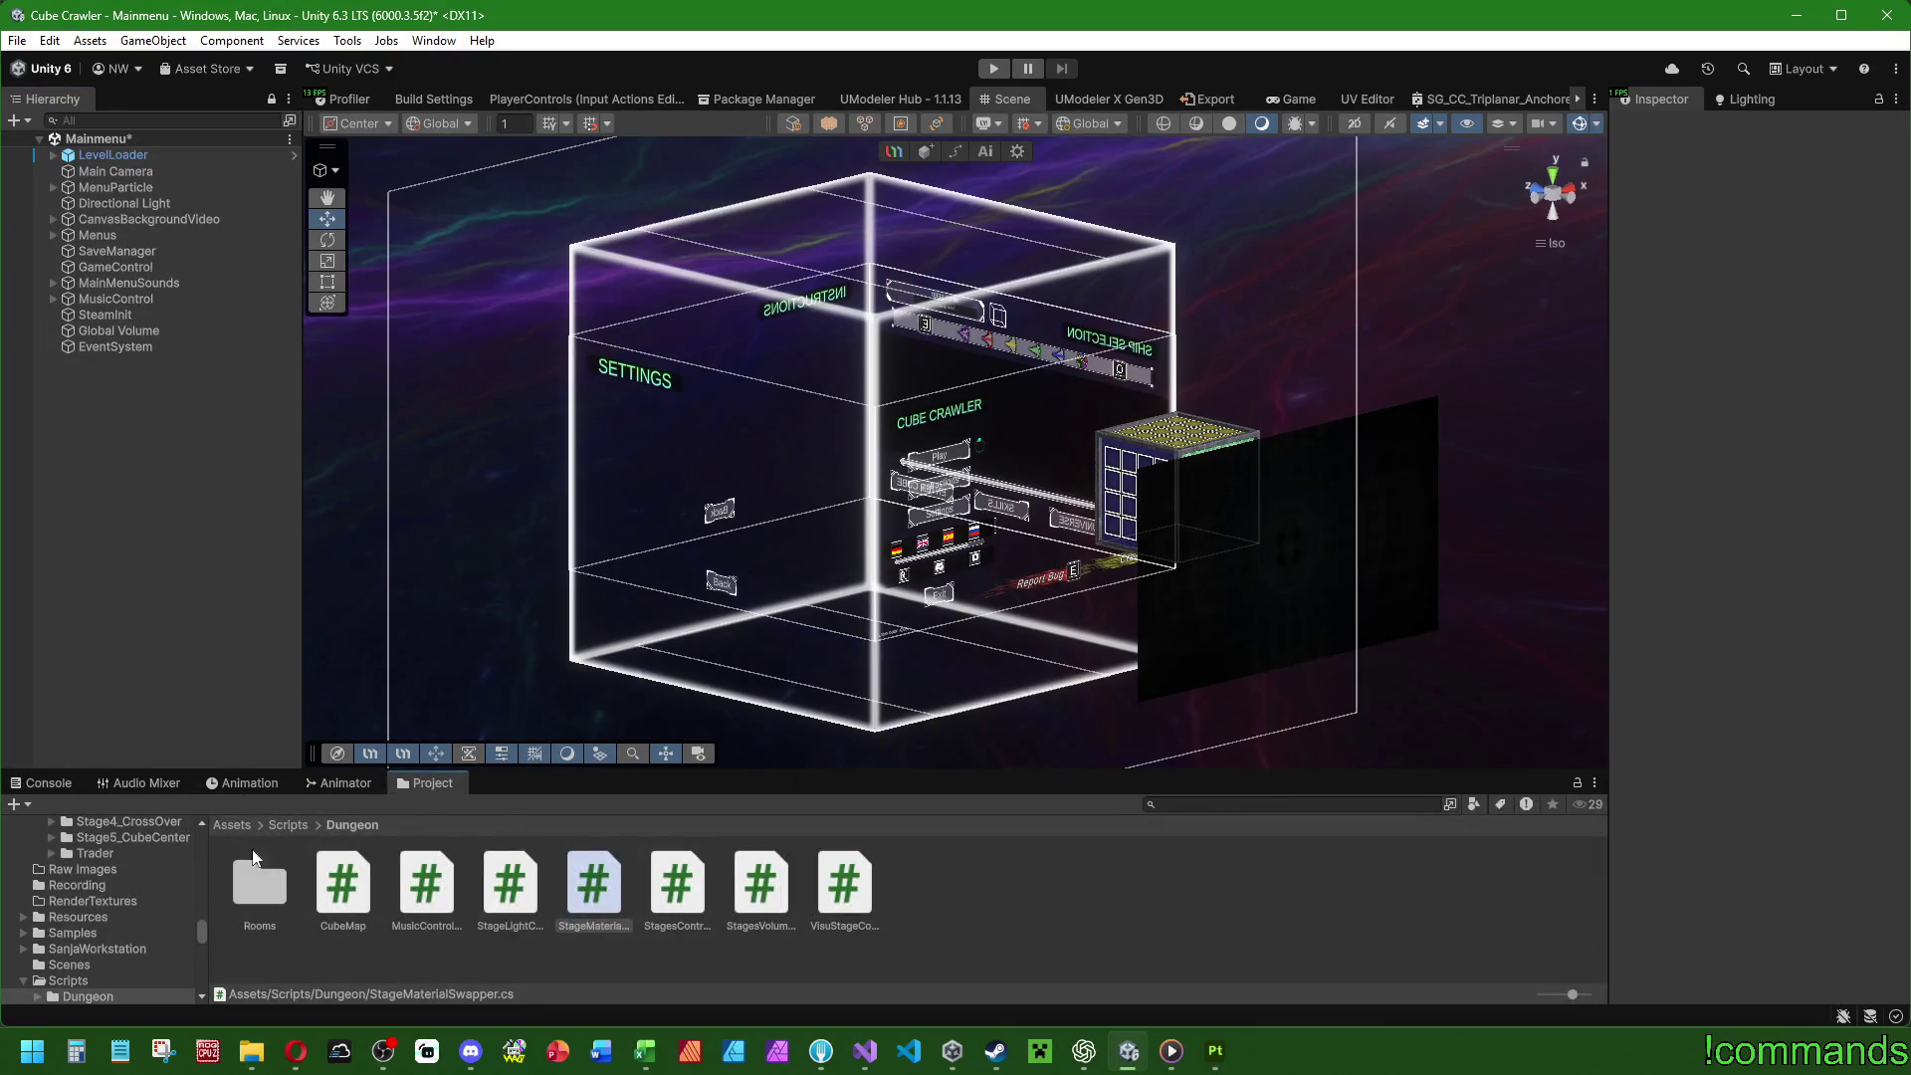
left_click(241, 823)
double_click(773, 906)
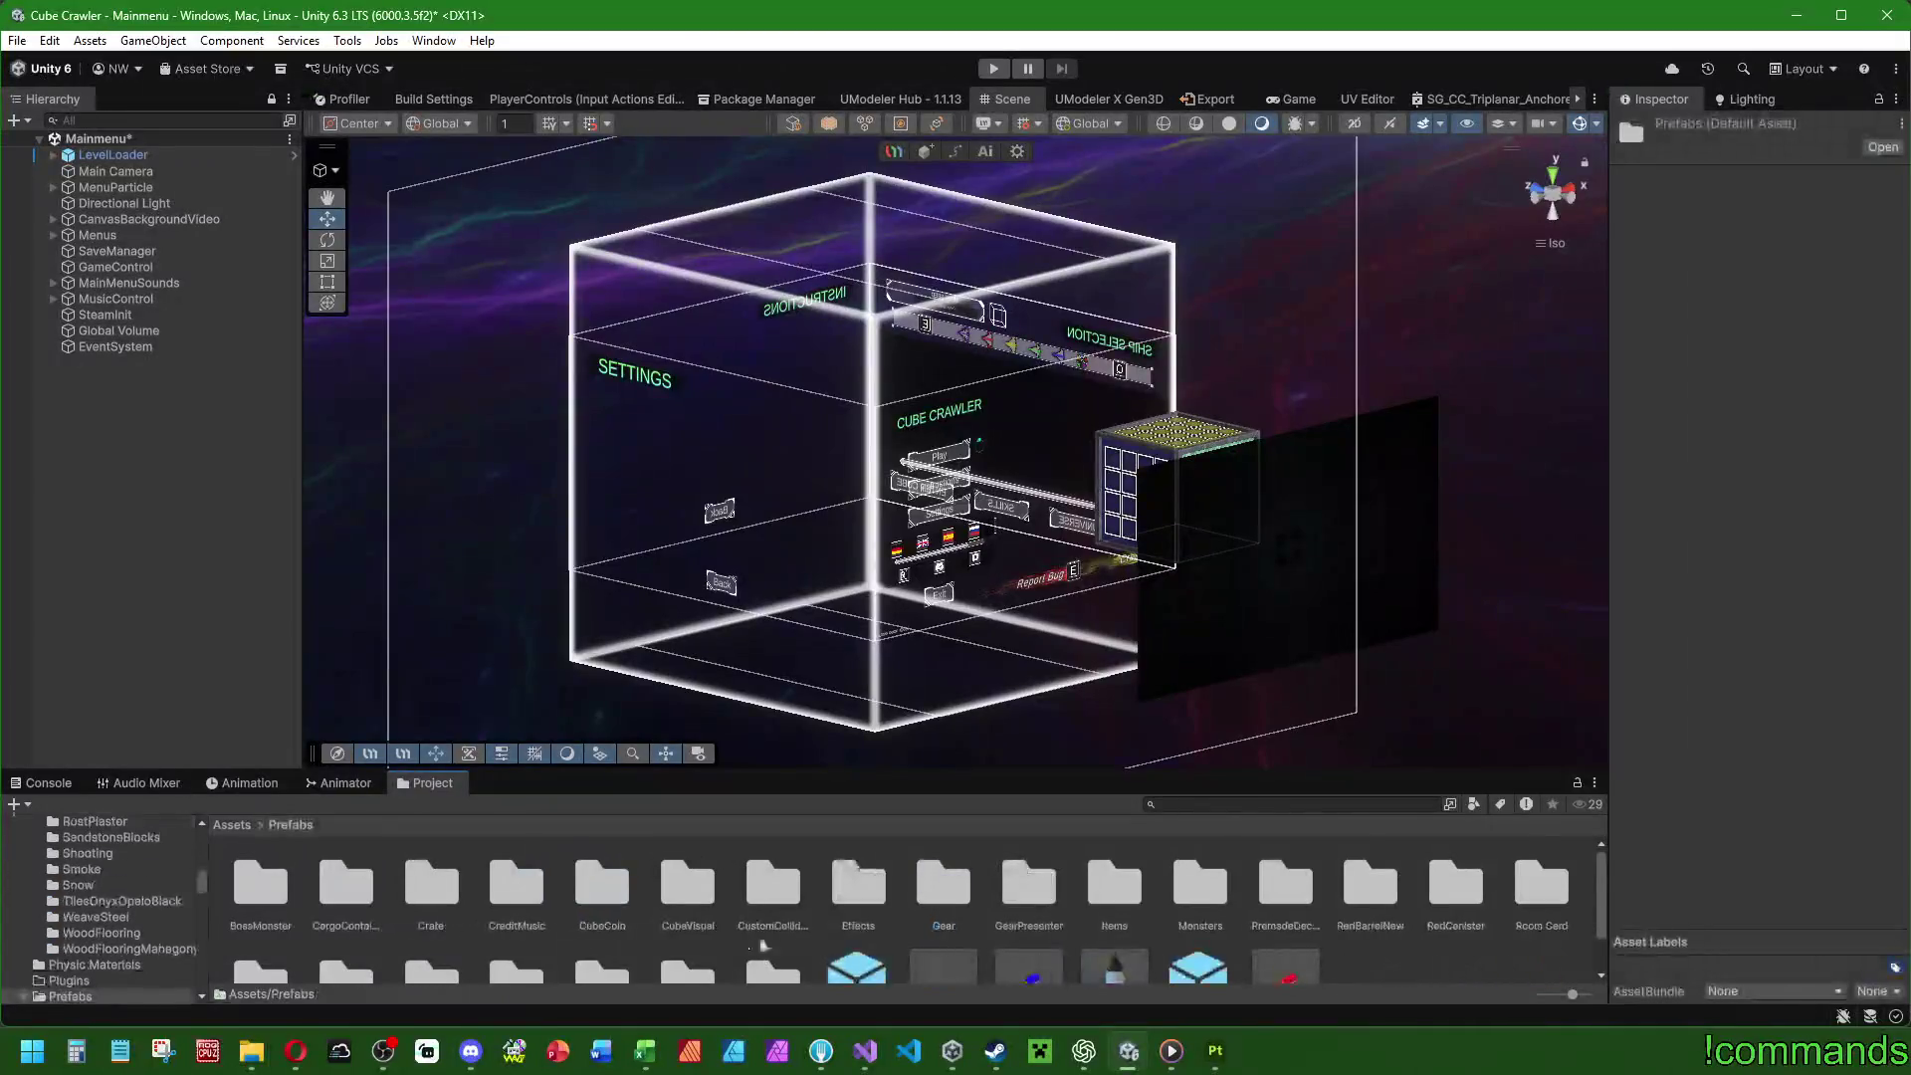
scroll(780, 936, "down", 2)
double_click(762, 929)
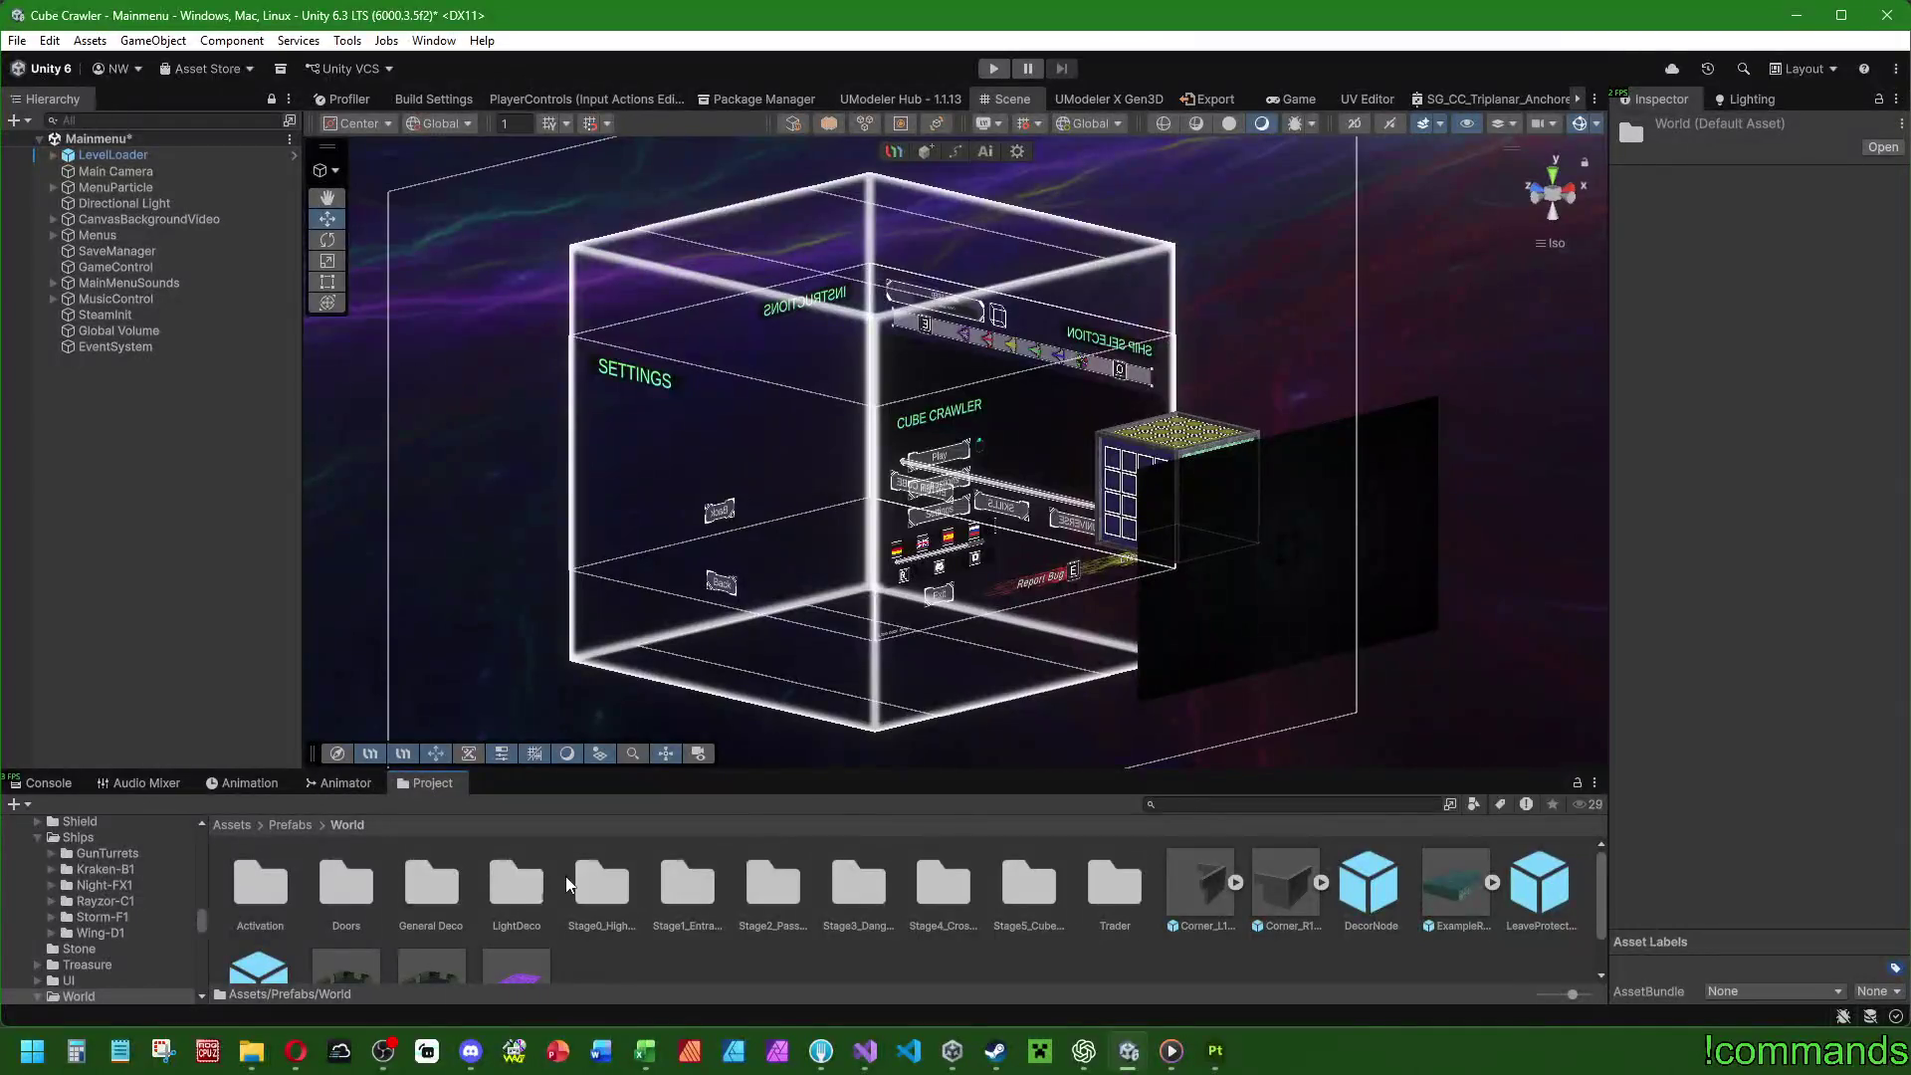
double_click(344, 884)
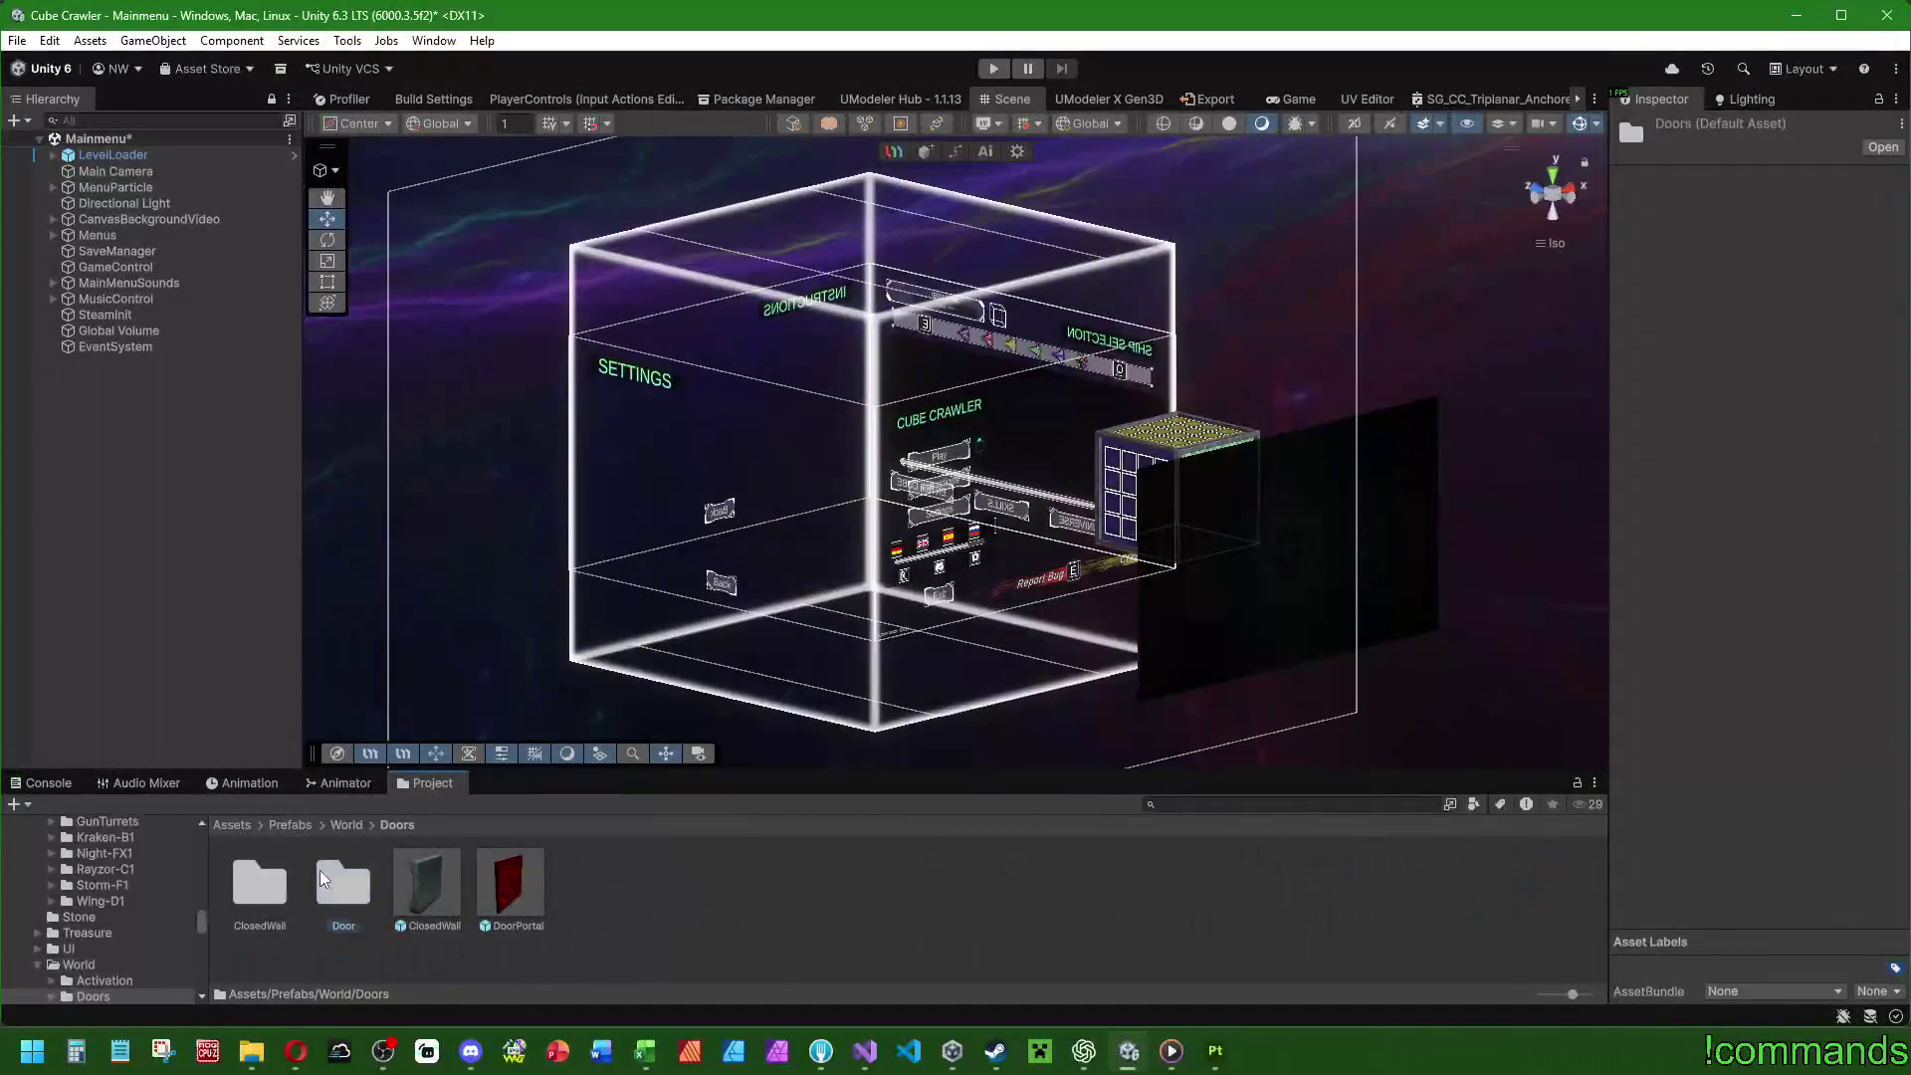
double_click(323, 878)
double_click(490, 886)
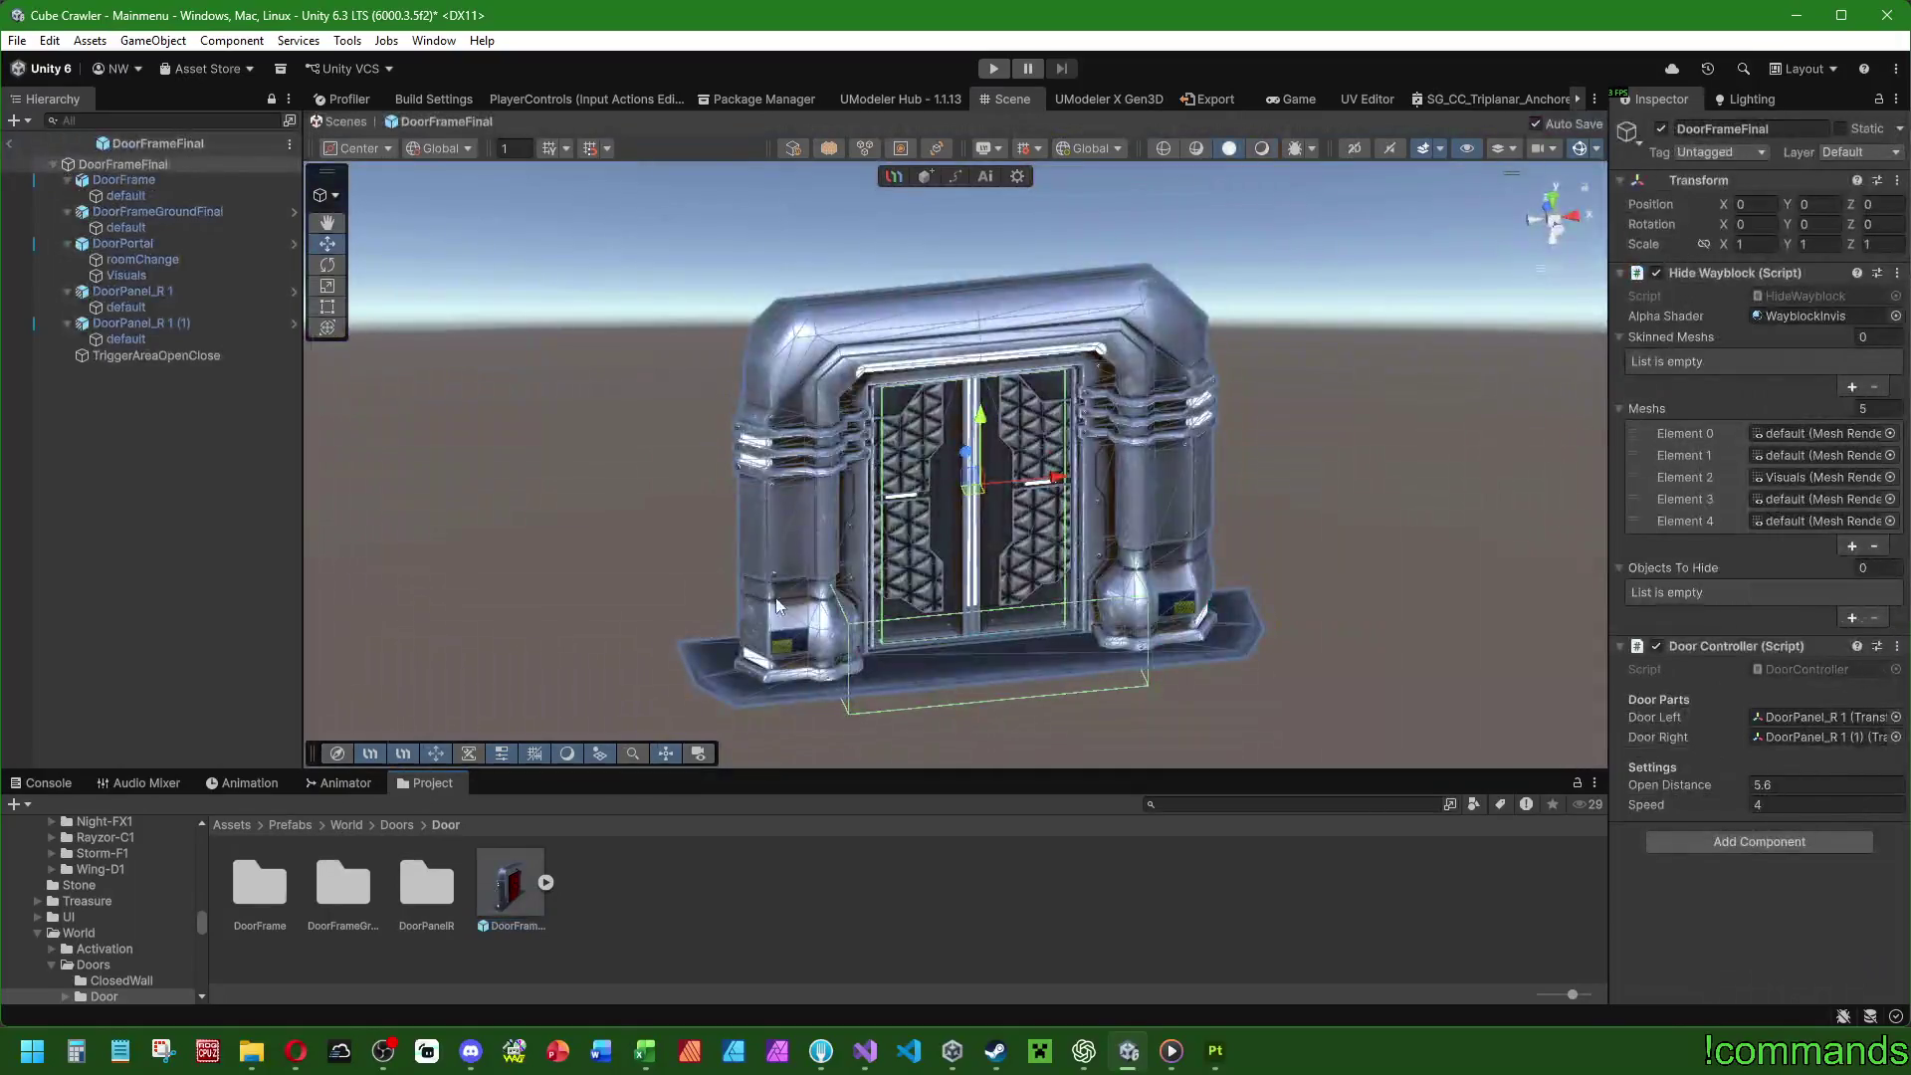
Select the DoorFrameFinal root and add the Stage Material Swapper component.
left_click(220, 592)
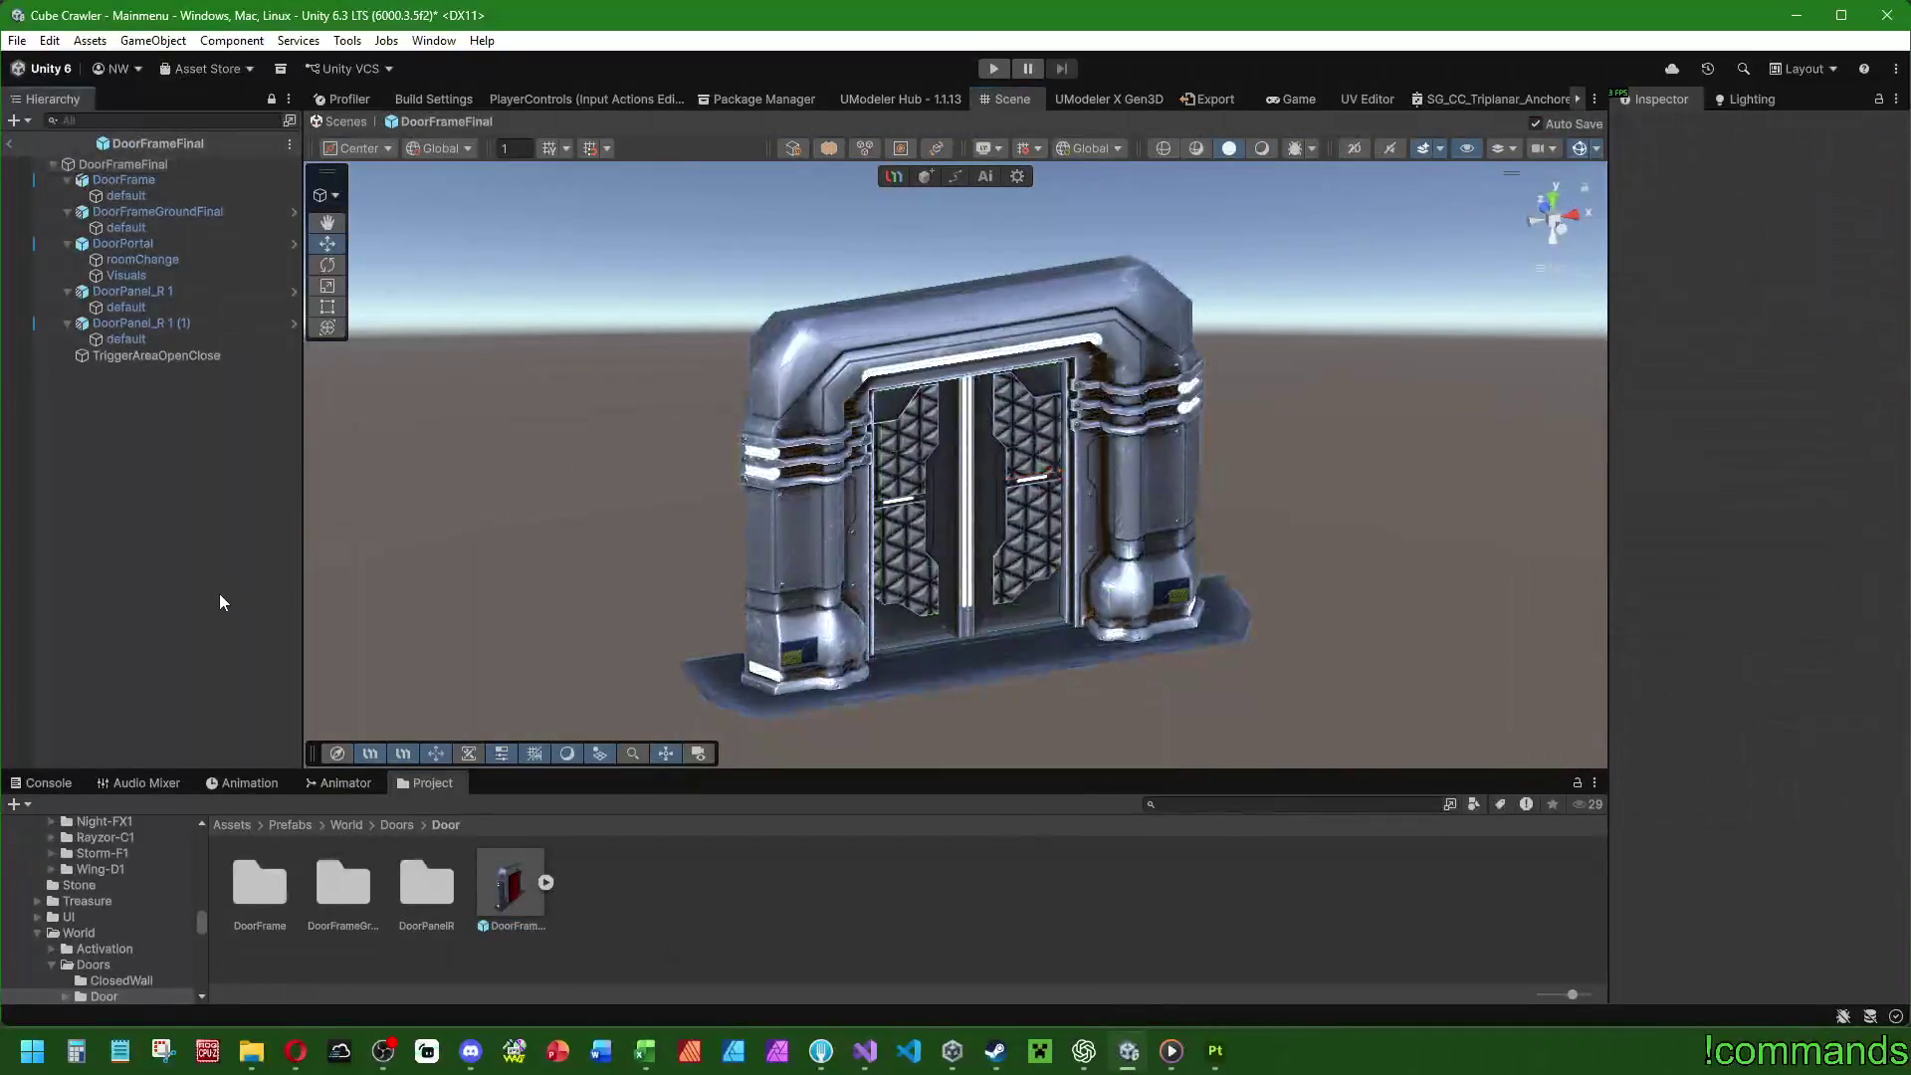
left_click(147, 163)
left_click(30, 788)
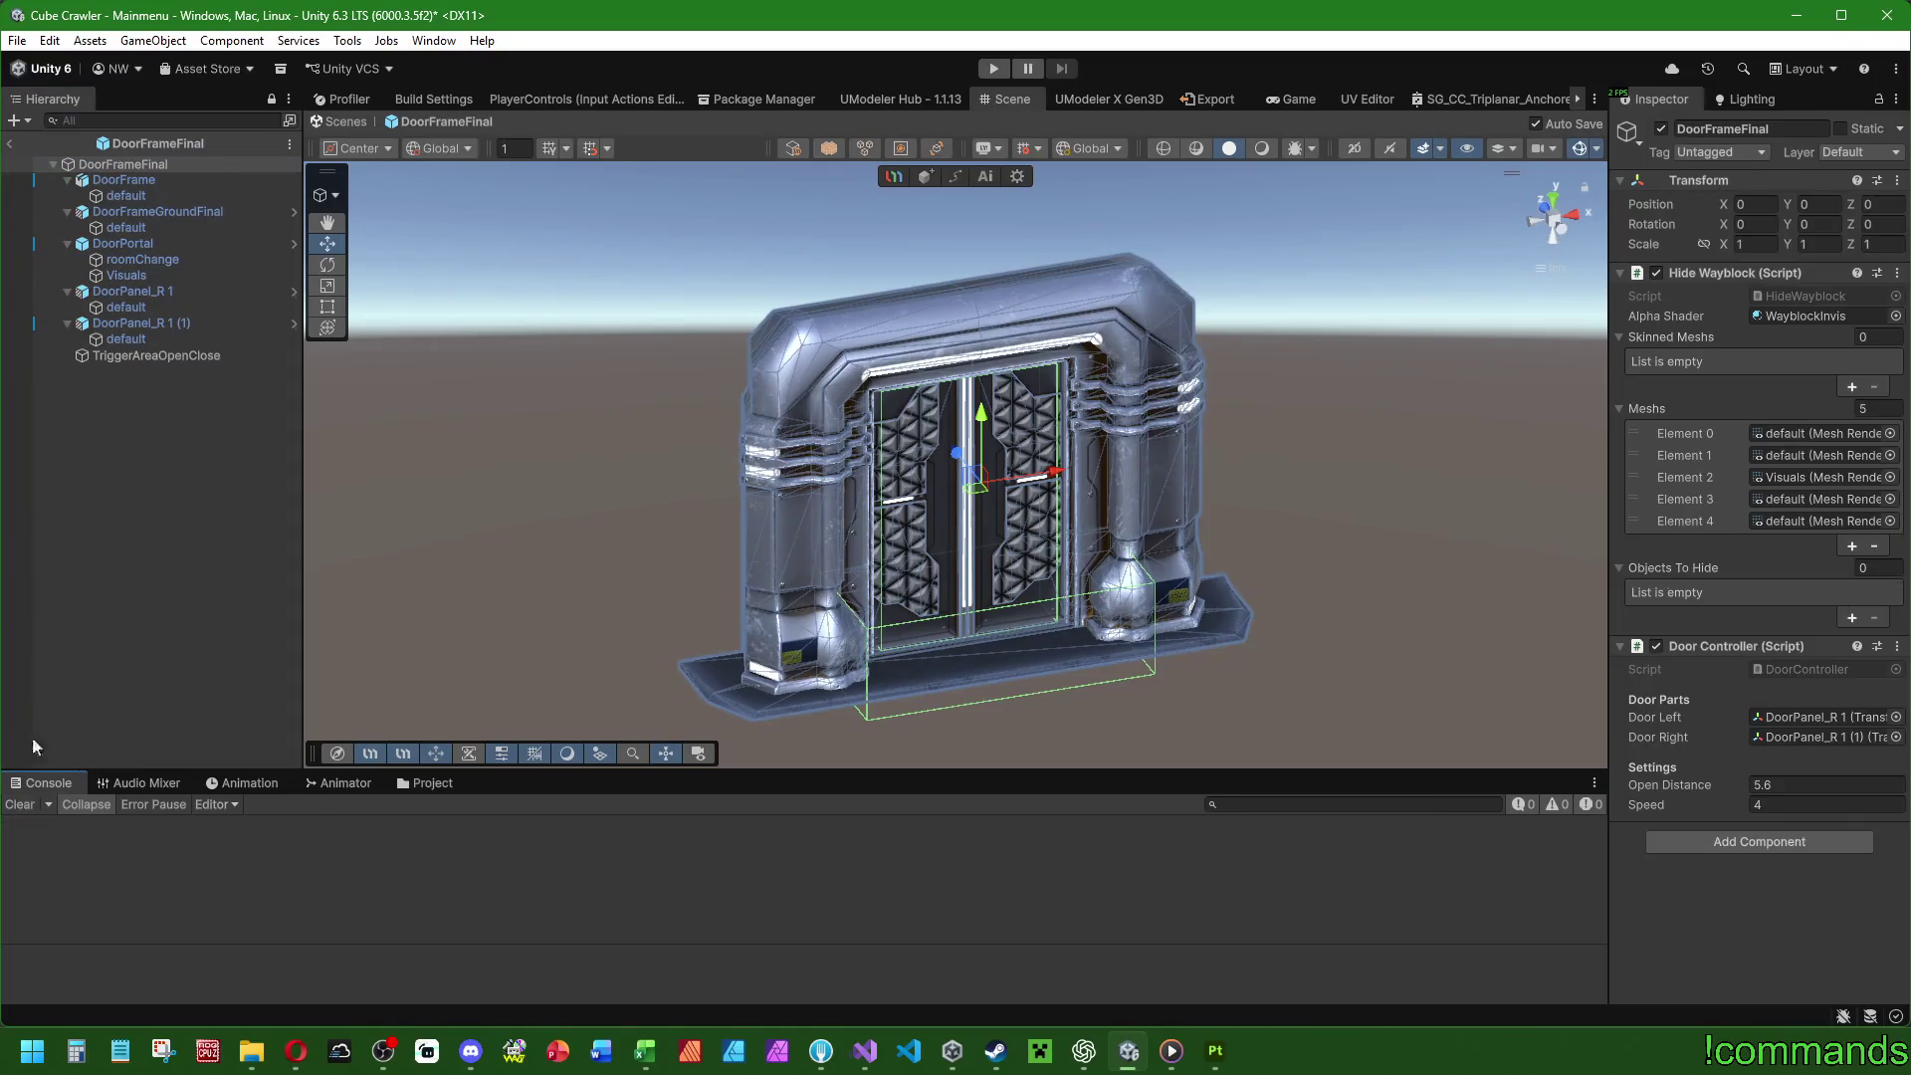
left_click(404, 782)
left_click(156, 164)
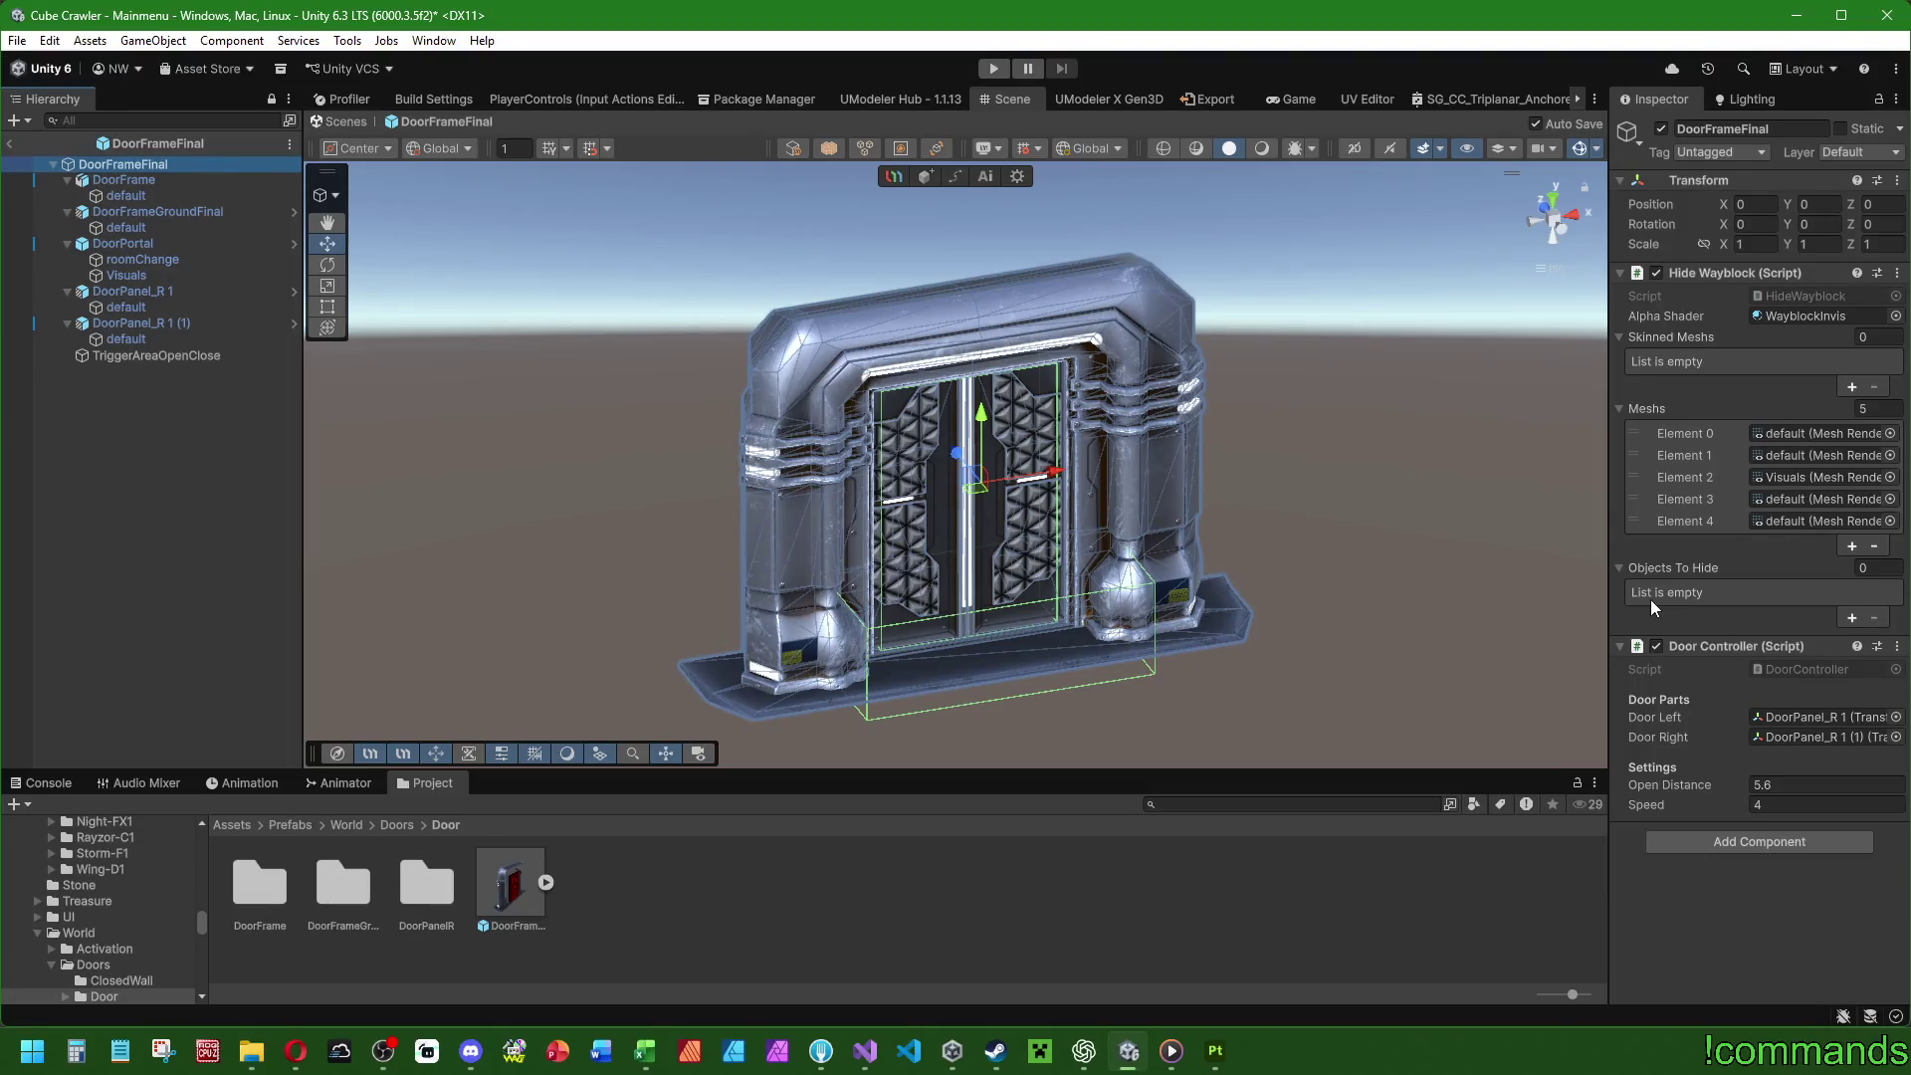
left_click(1754, 846)
type("stage")
left_click(1722, 812)
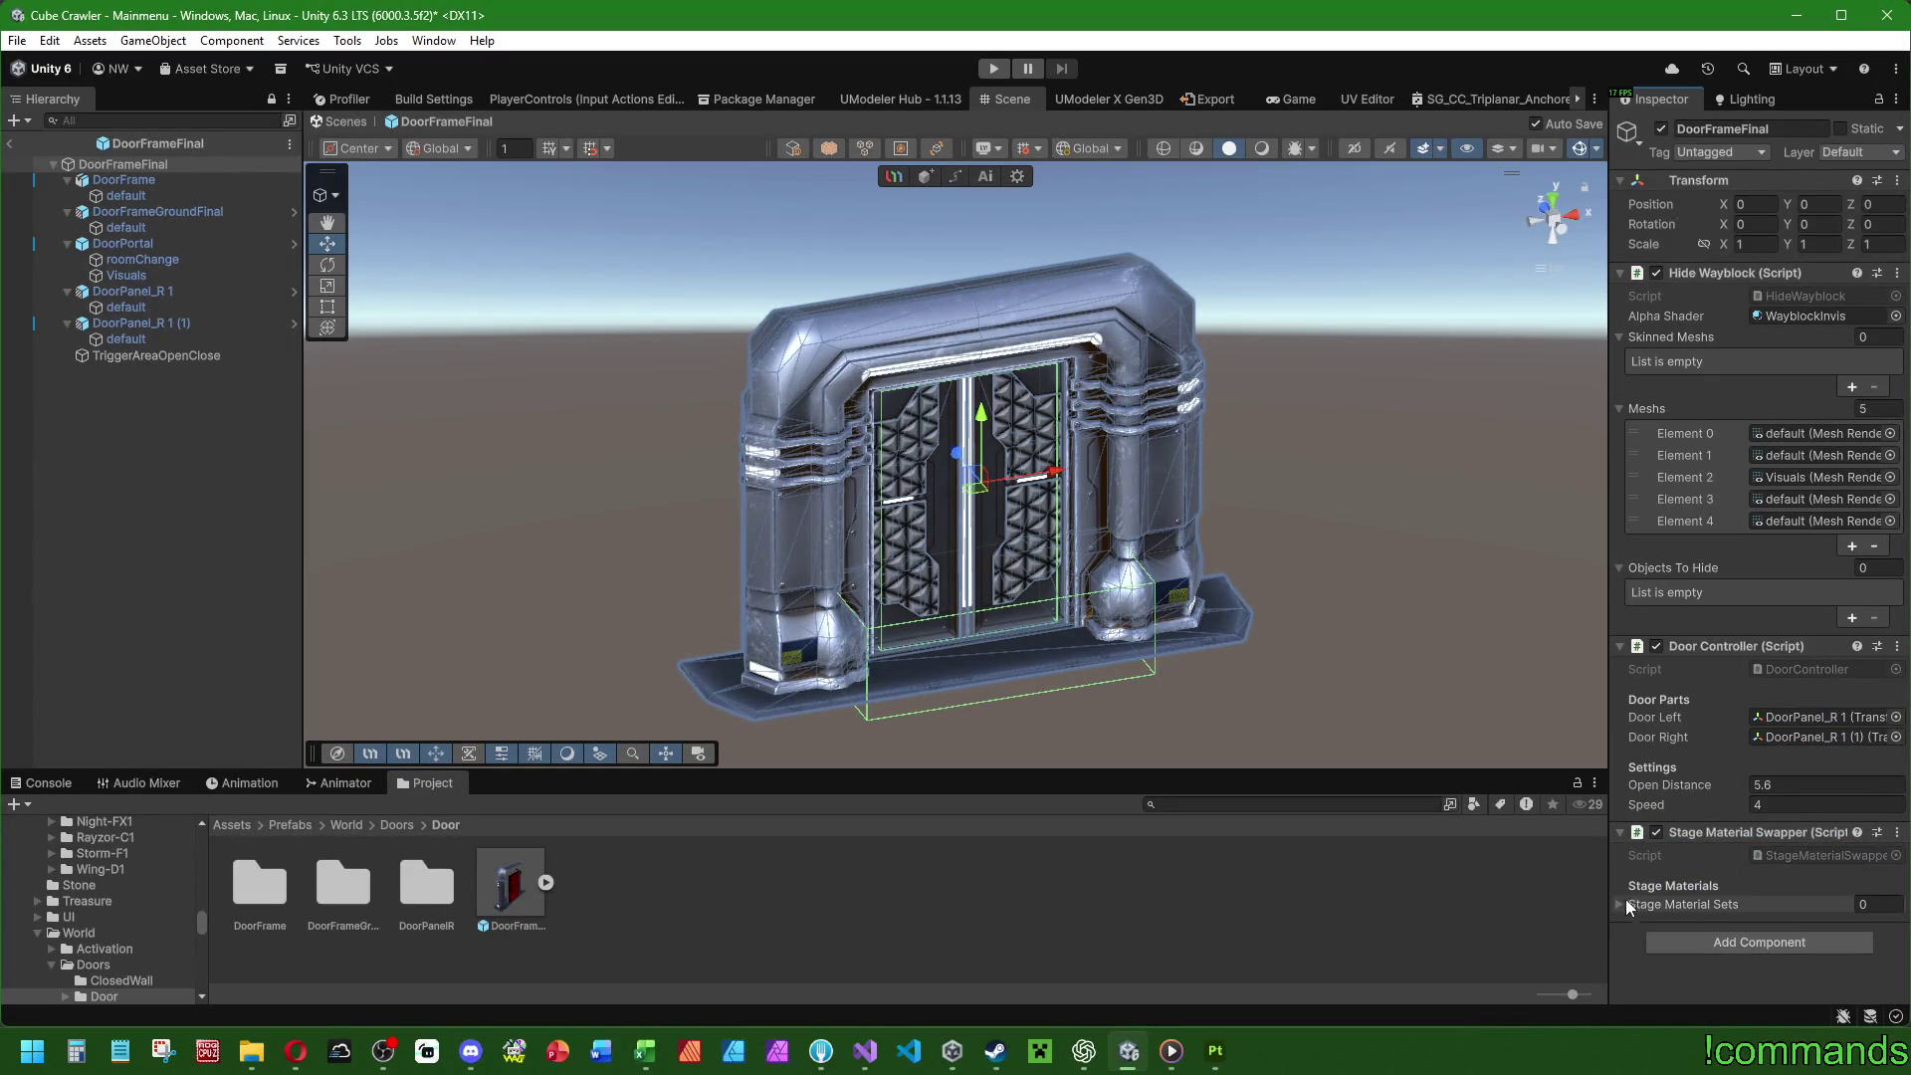
Add two Stage Material Sets and expand both sets and their To Swap lists.
scroll(1638, 868, "down", 1)
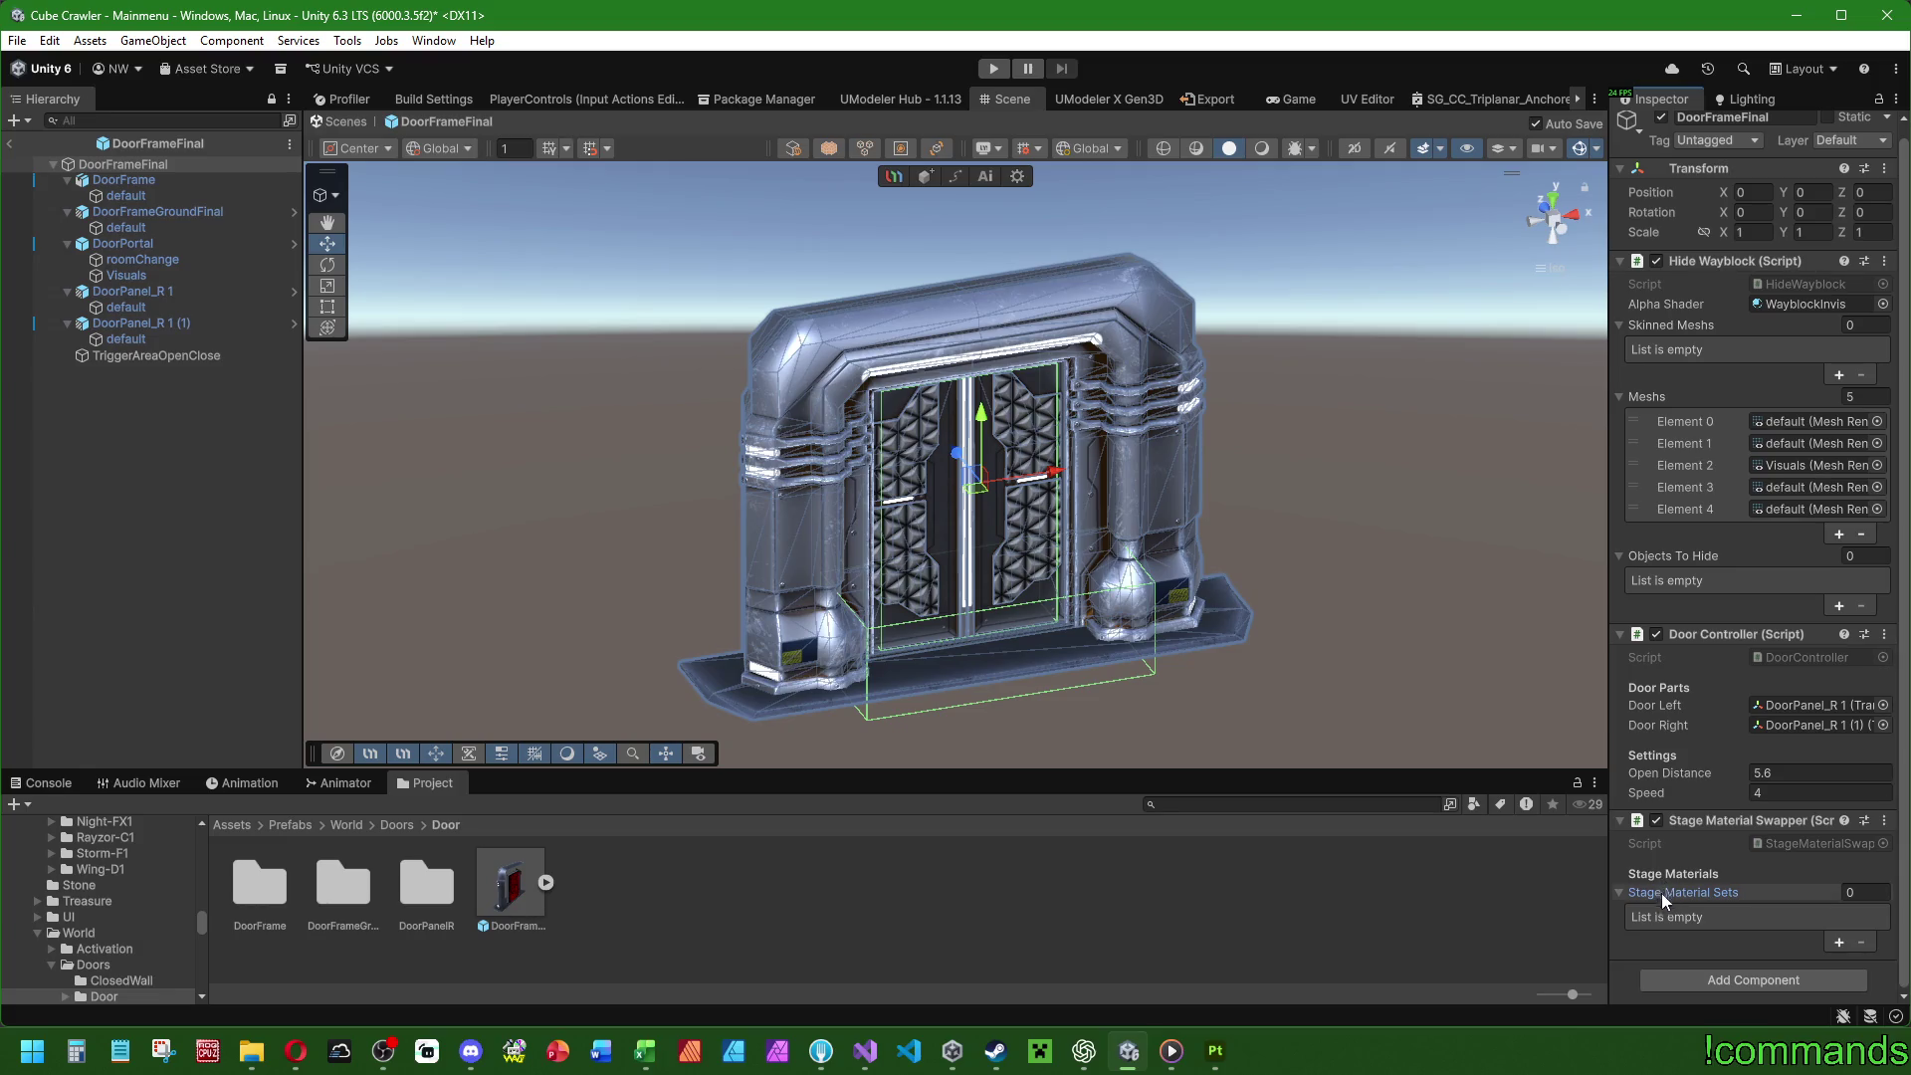
left_click(1838, 943)
left_click(1839, 942)
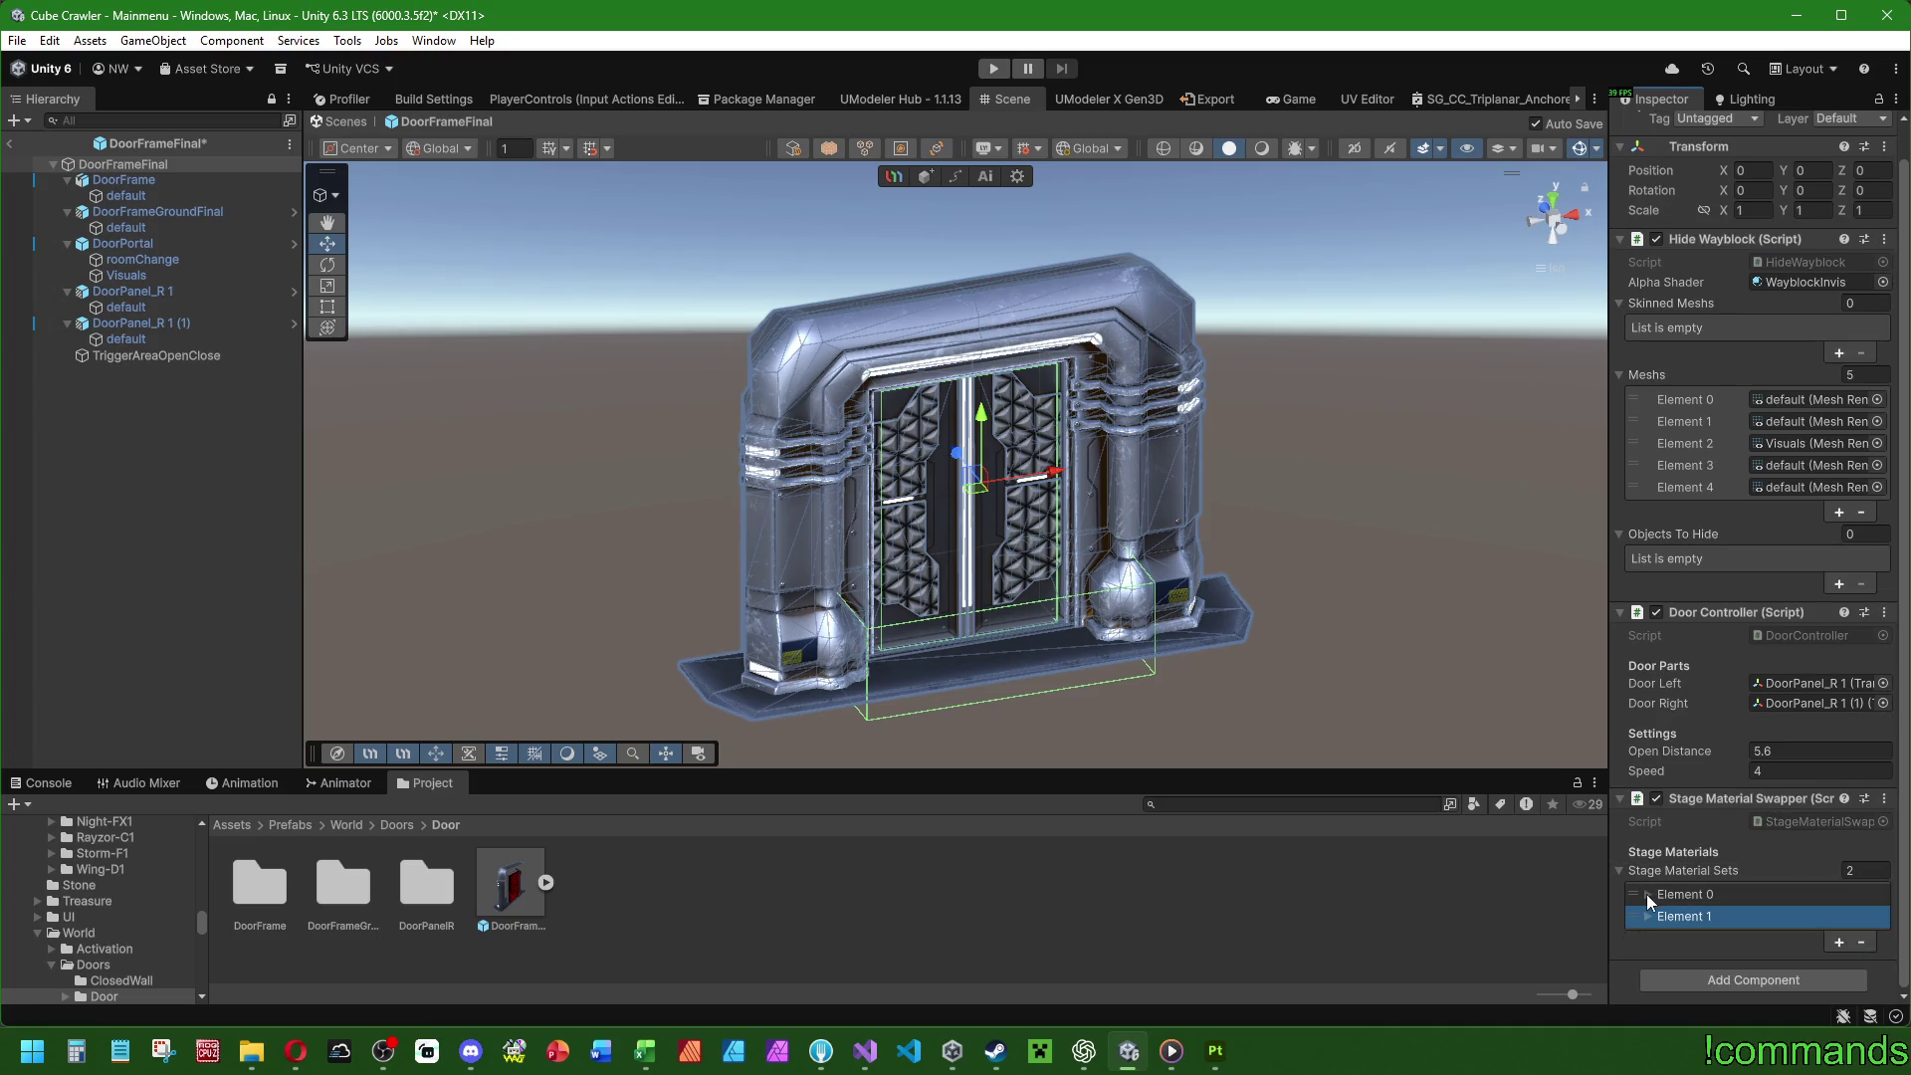
left_click(1647, 894)
left_click(1645, 915)
left_click(1662, 852)
left_click(1662, 920)
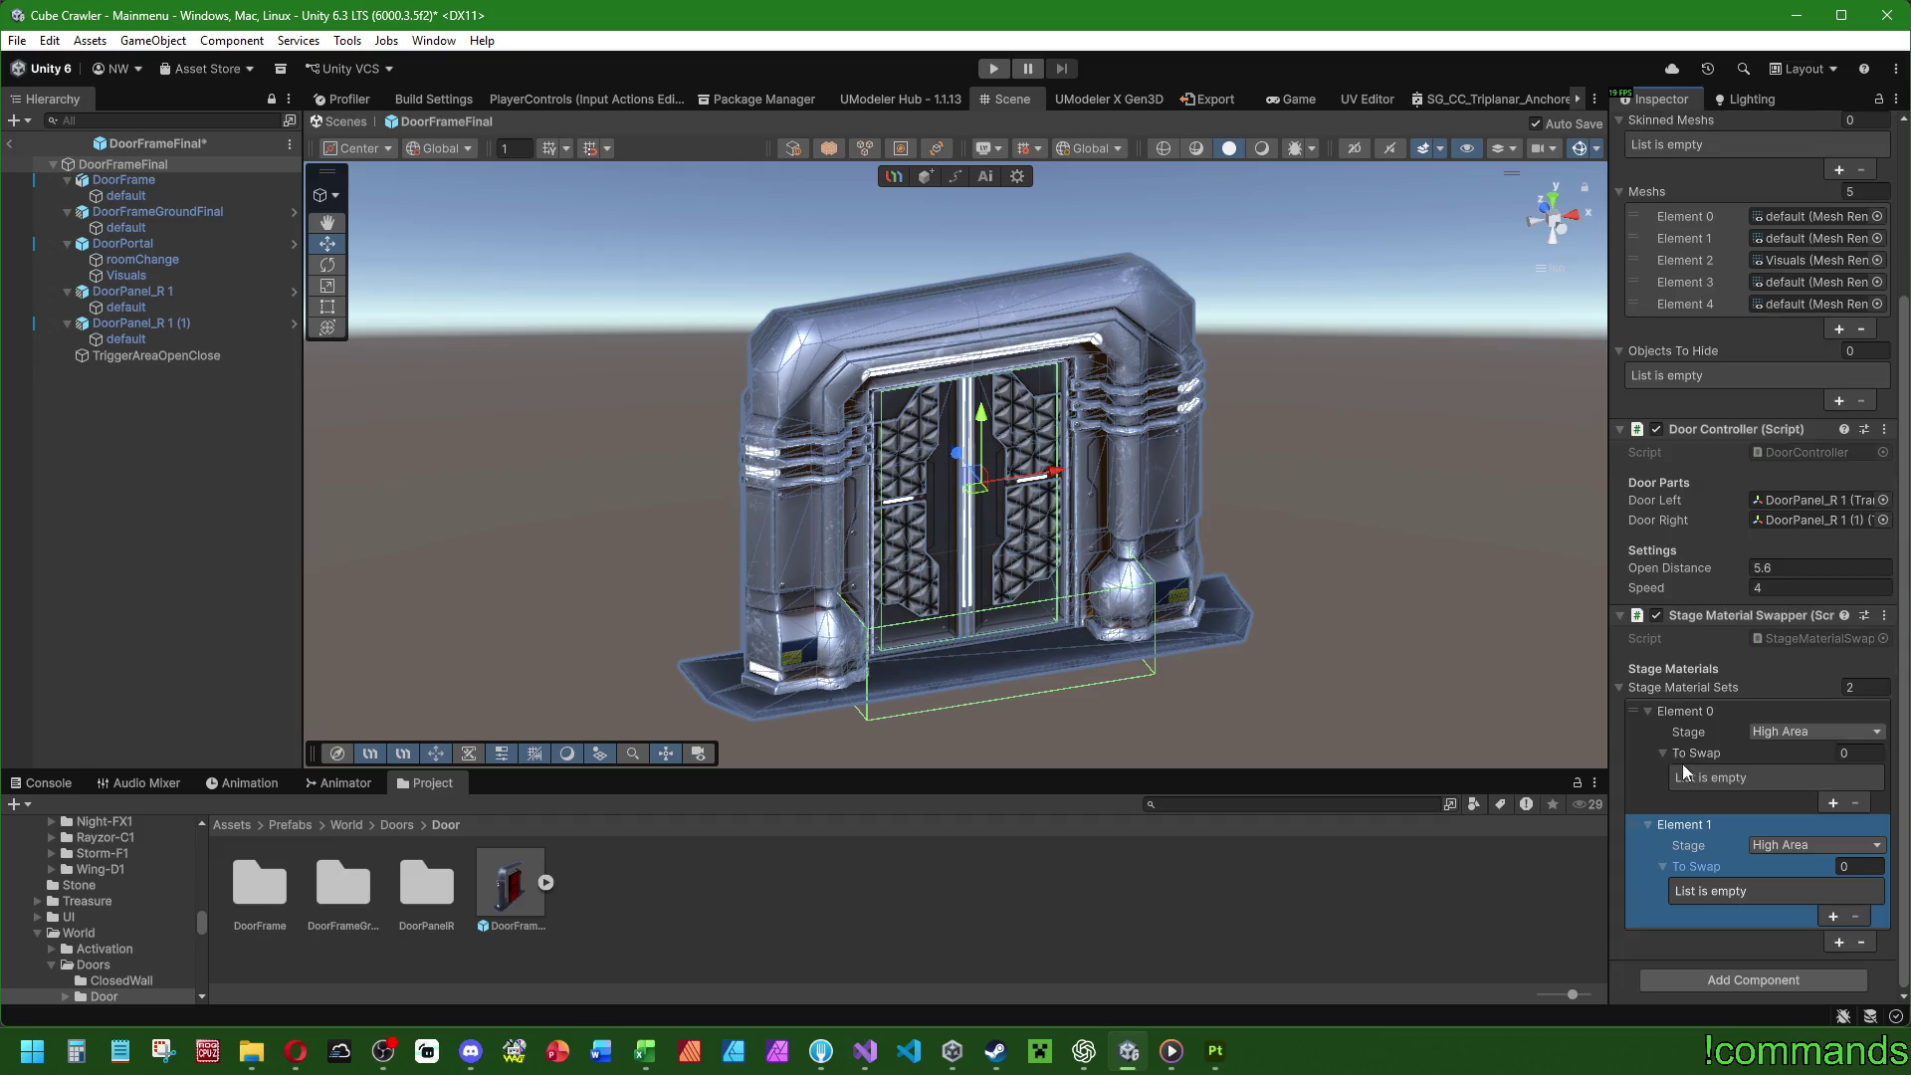
Set the first set's stage to High Area and the second's to Entrance.
left_click(1779, 731)
left_click(1765, 745)
left_click(1649, 802)
left_click(1782, 840)
left_click(1792, 884)
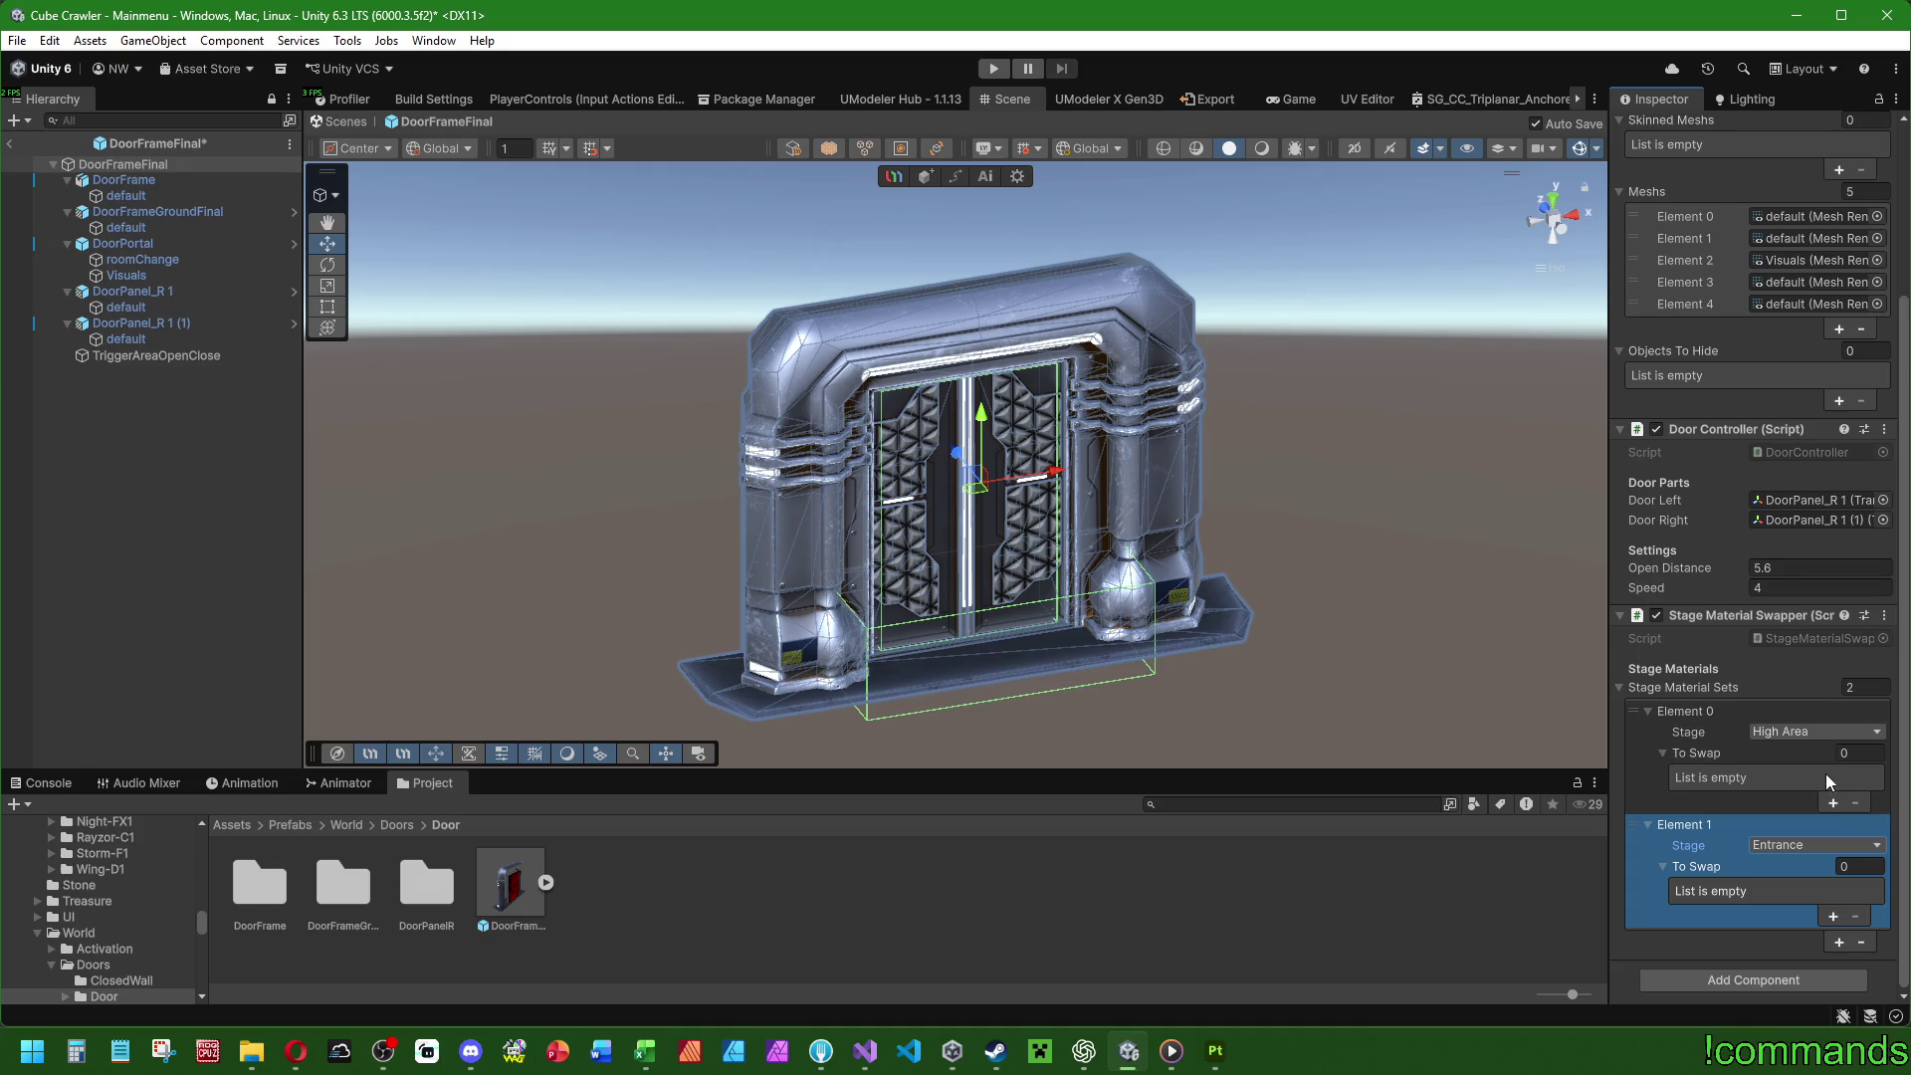
Add four swap entries to the Entrance set's To Swap list and widen the Inspector.
left_click(1831, 917)
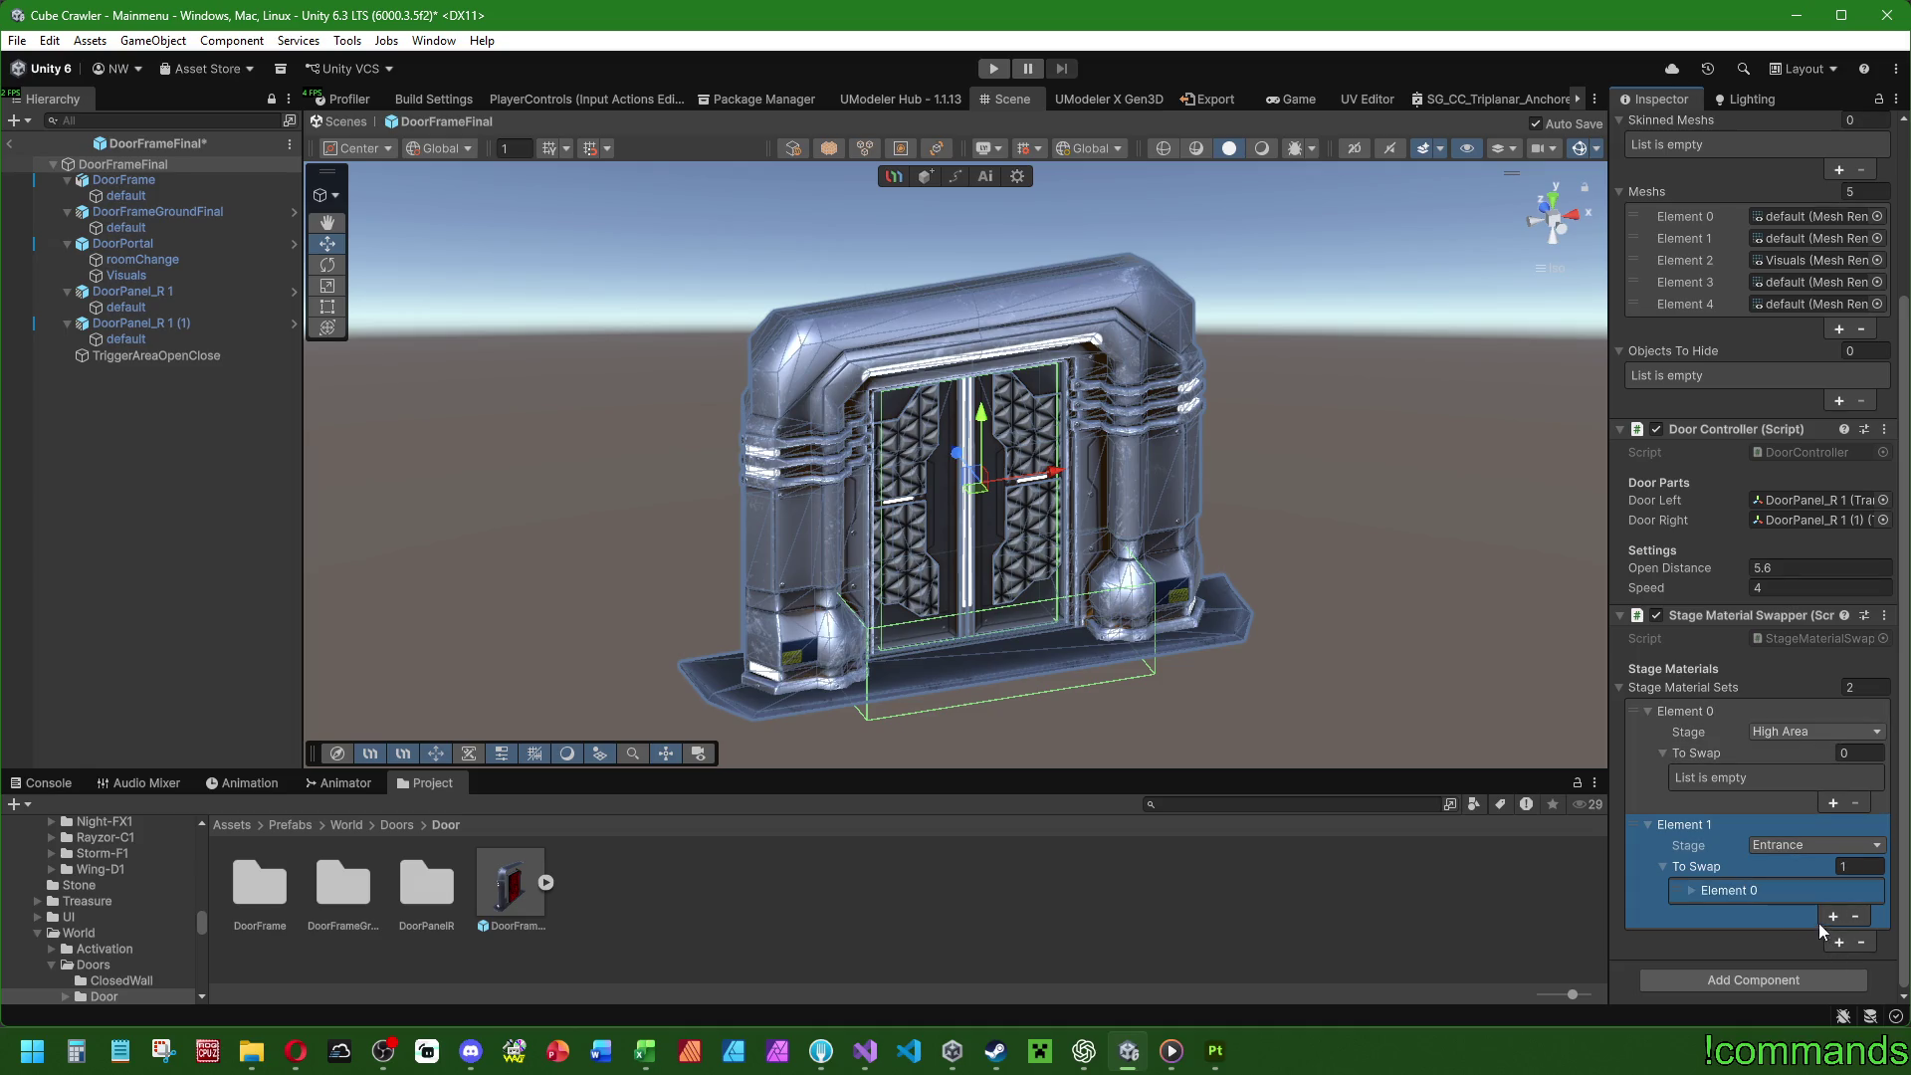
left_click(1830, 917)
left_click(1835, 939)
left_click(1832, 961)
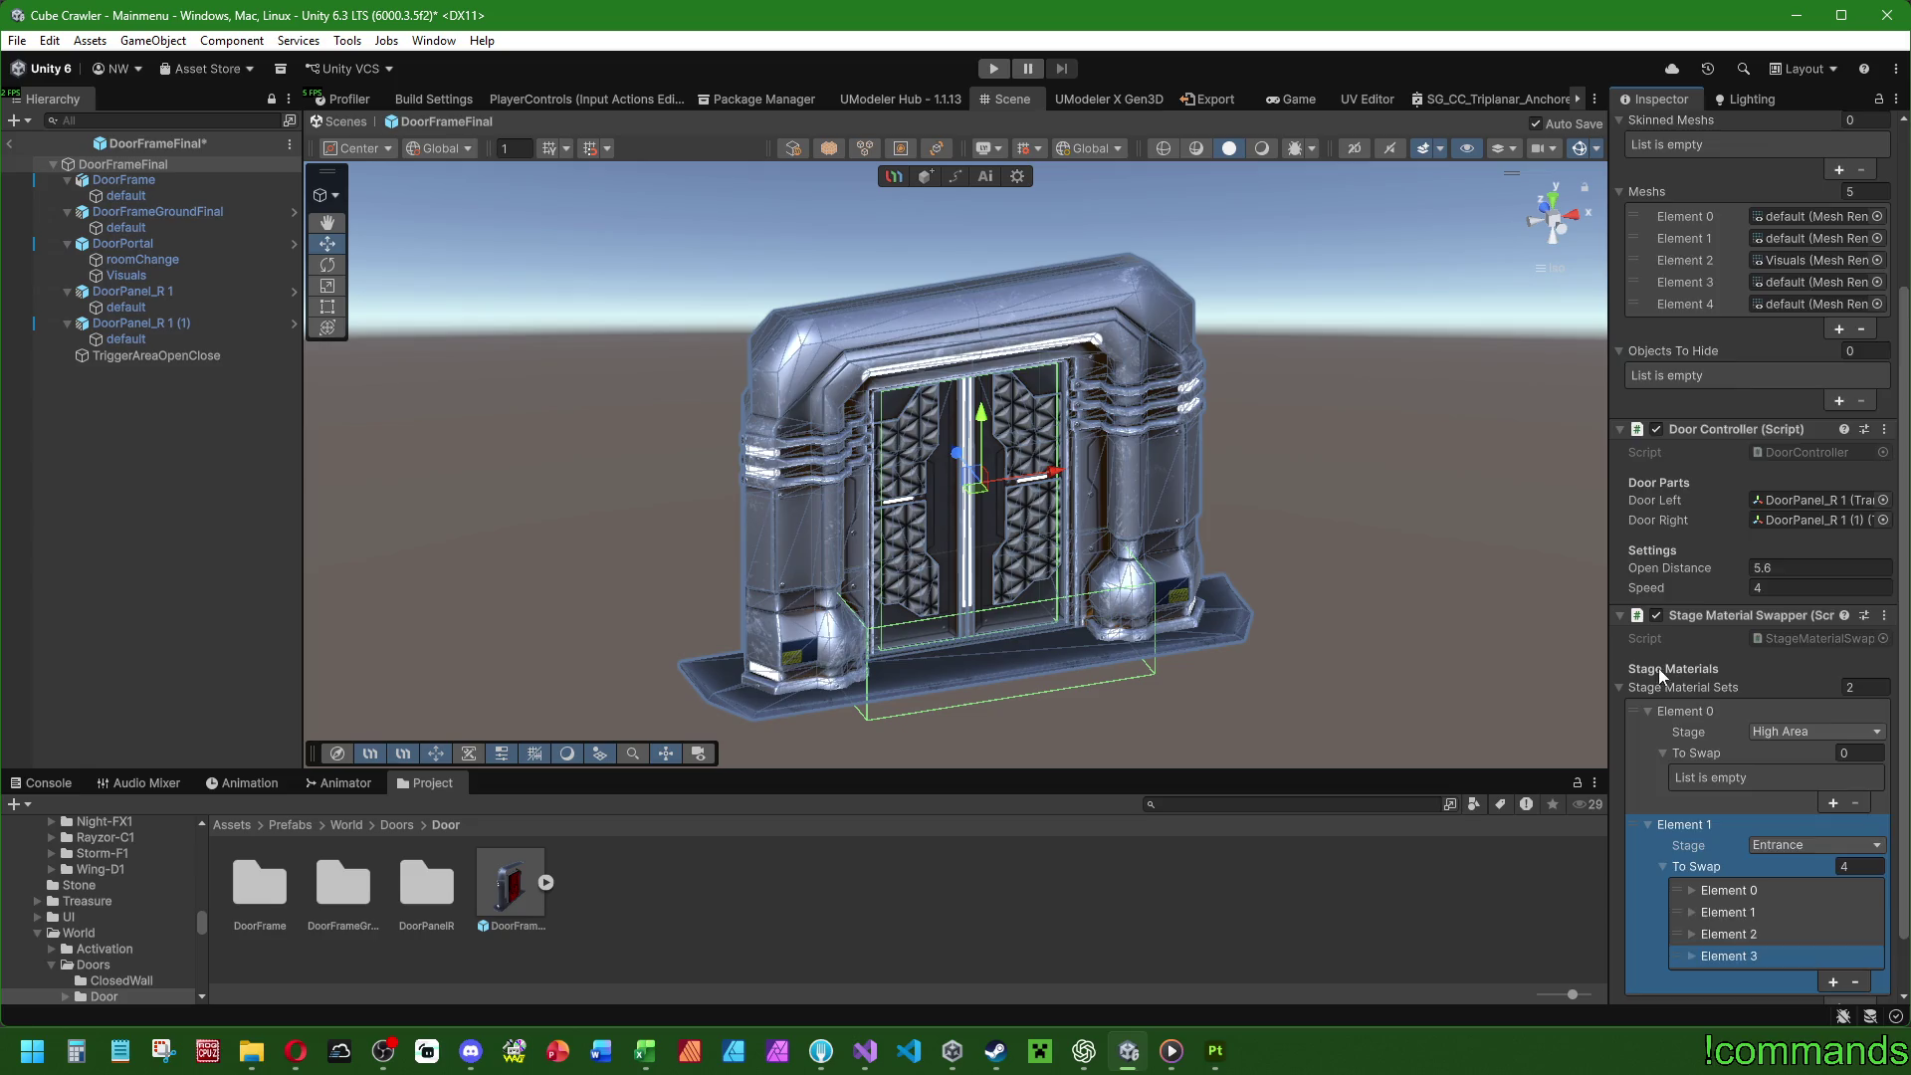
scroll(1658, 666, "down", 2)
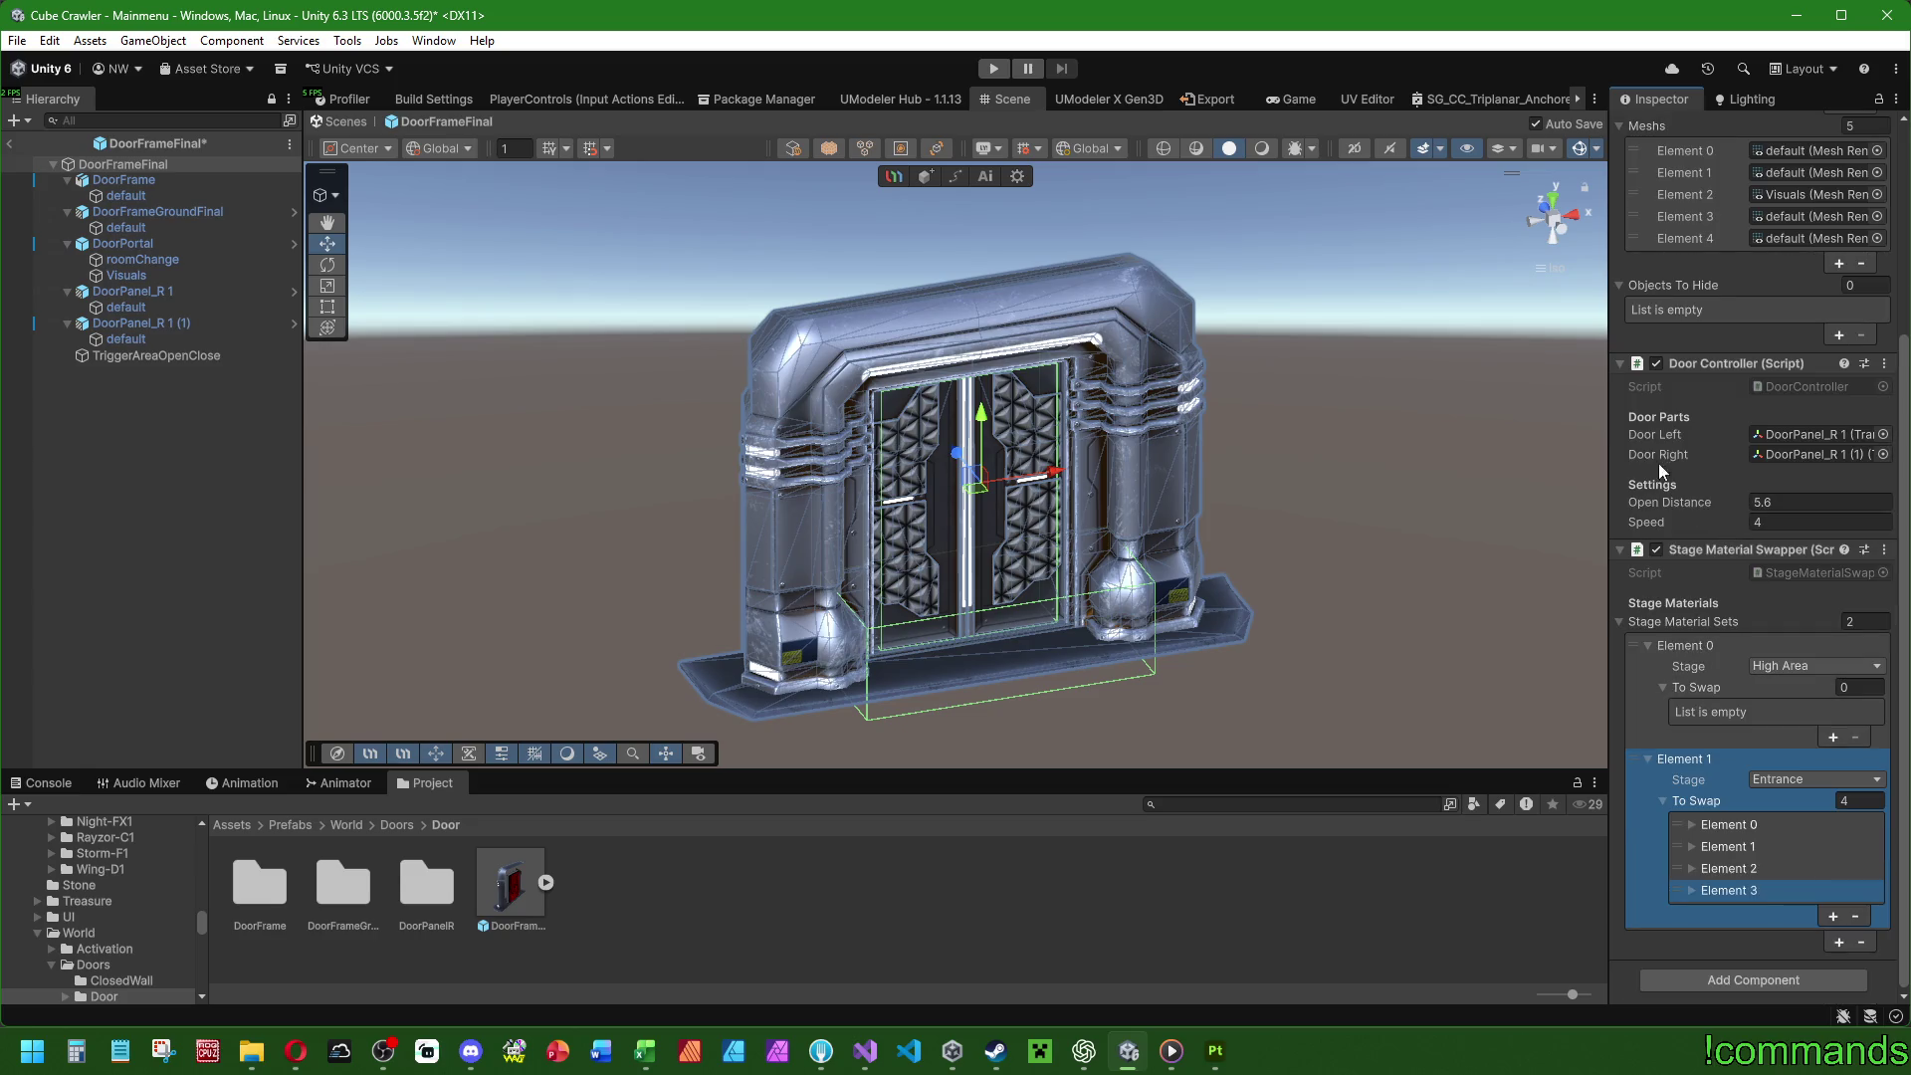
left_click(1692, 890)
scroll(1703, 637, "down", 3)
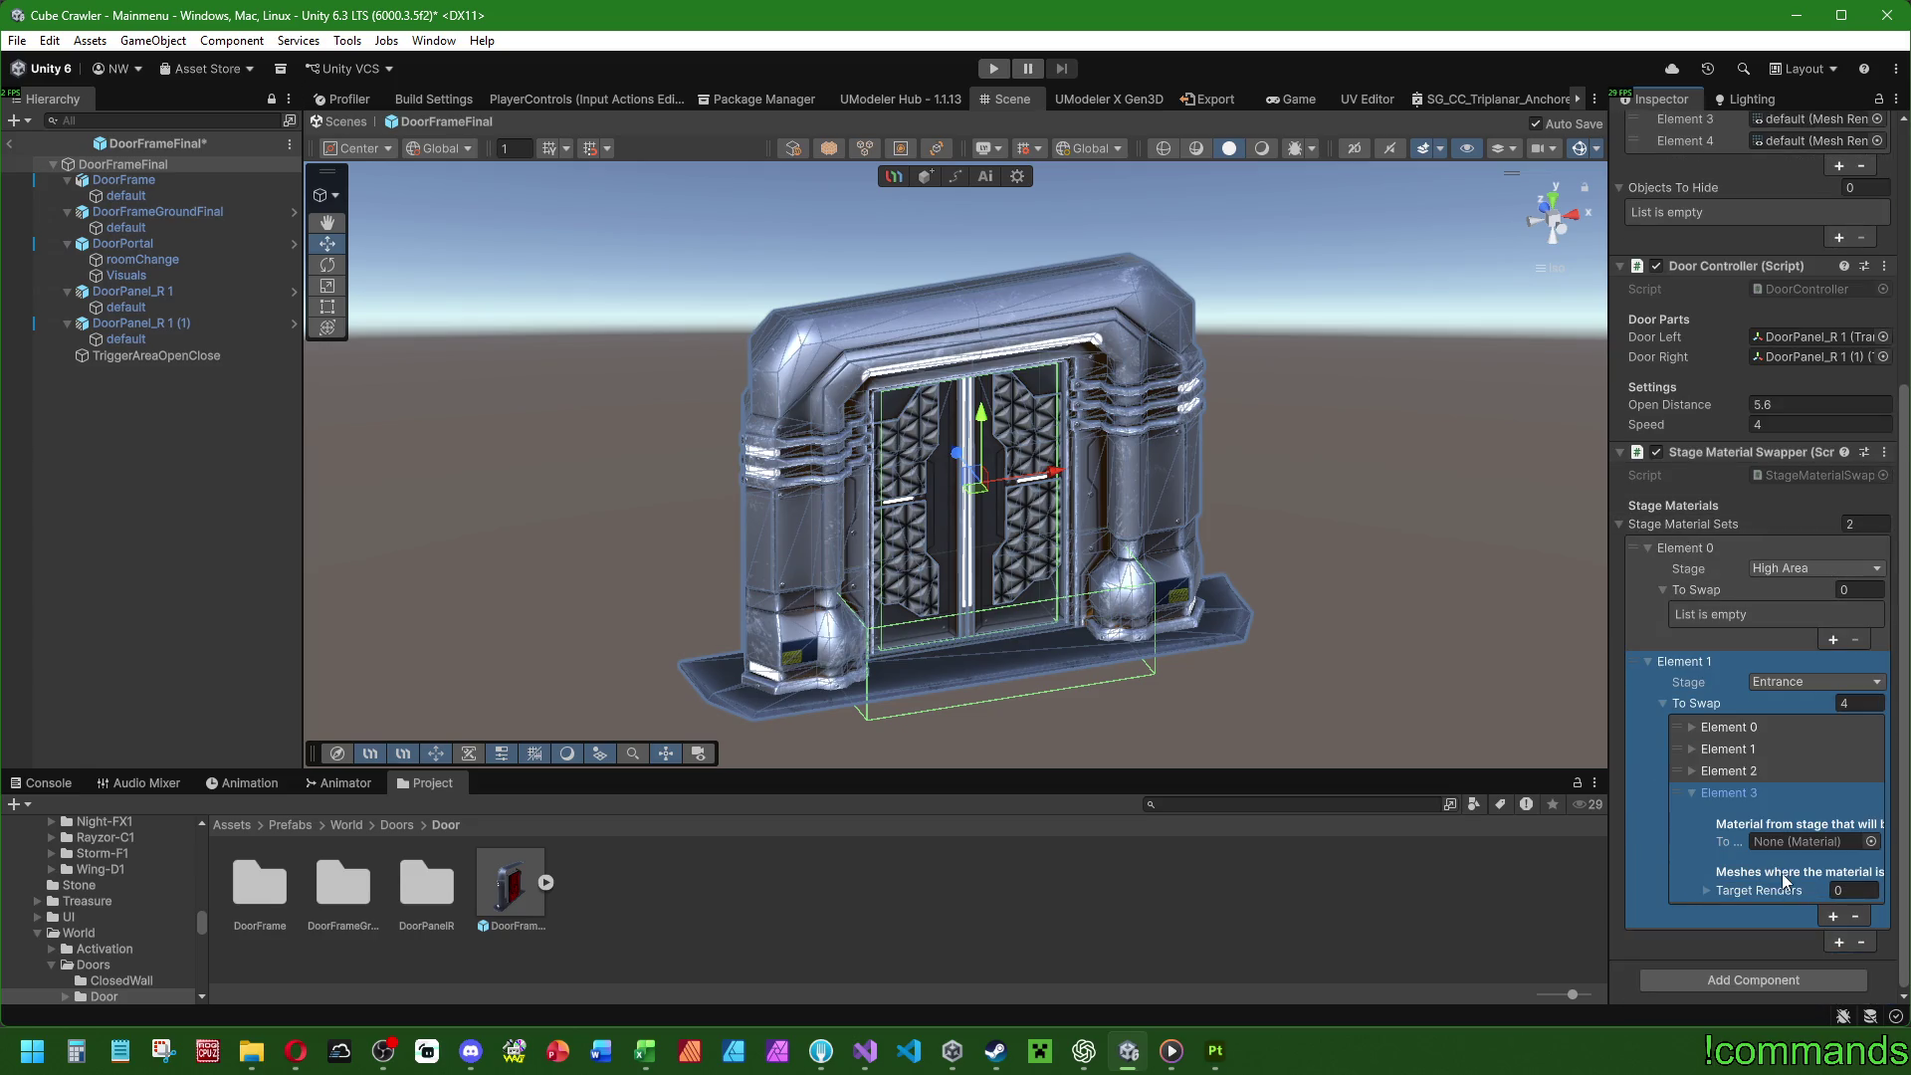
left_click_drag(1610, 567, 1440, 567)
left_click(1612, 914)
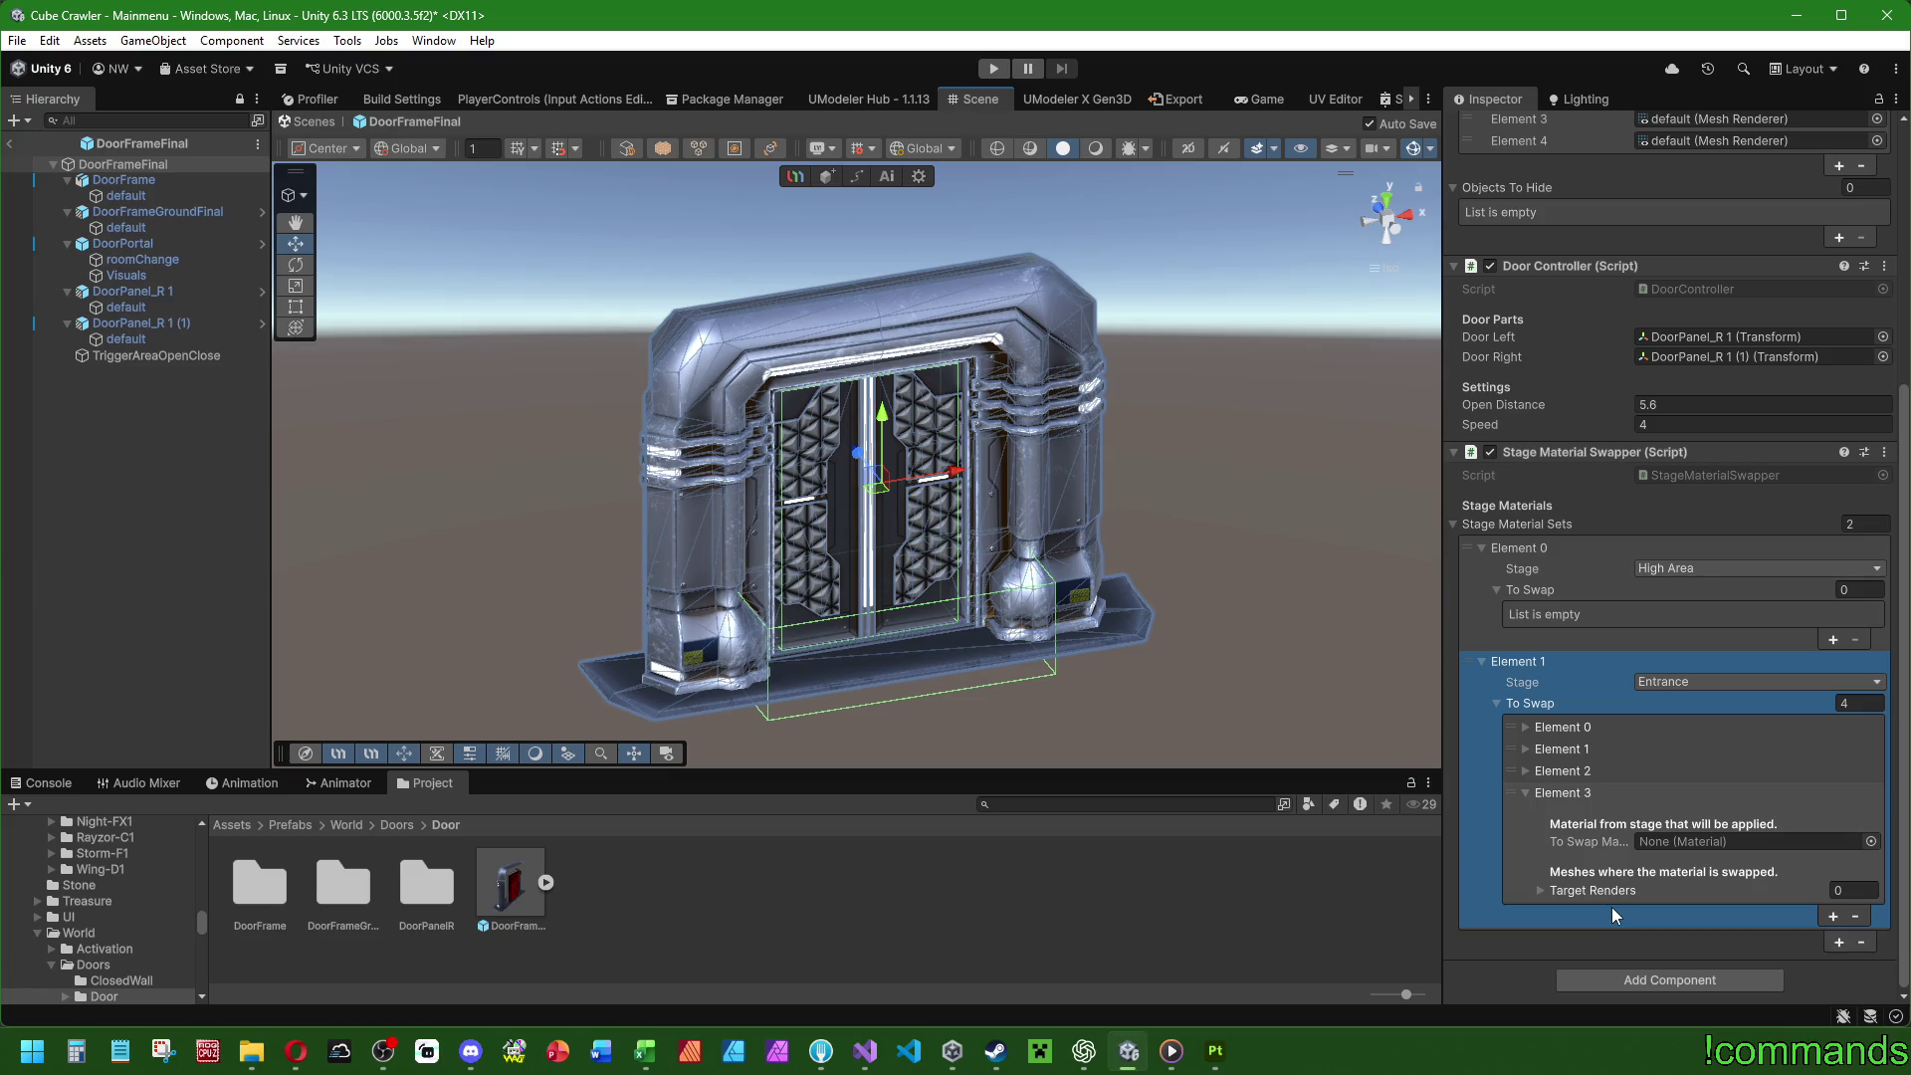
Expand the four Entrance swap entries to inspect their target renderer lists.
left_click(1539, 889)
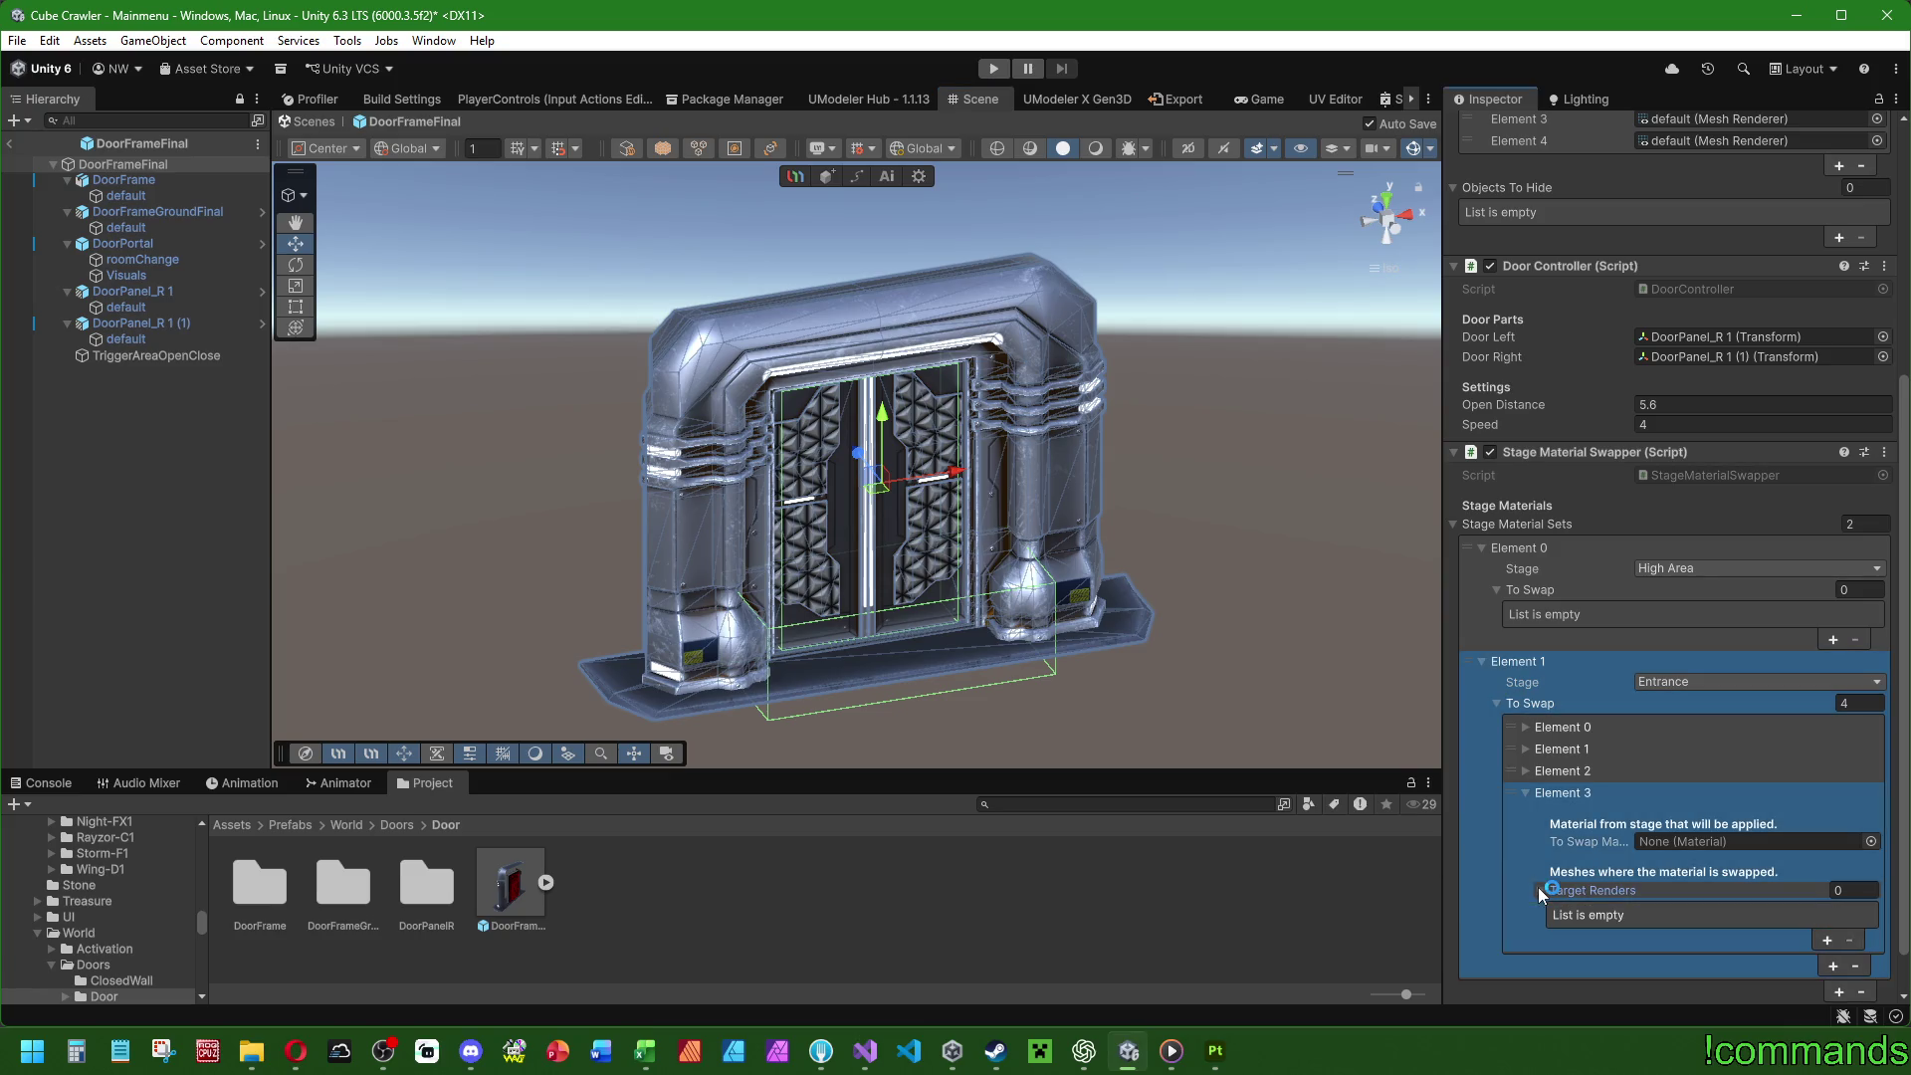
left_click(1525, 771)
left_click(1521, 749)
left_click(1521, 726)
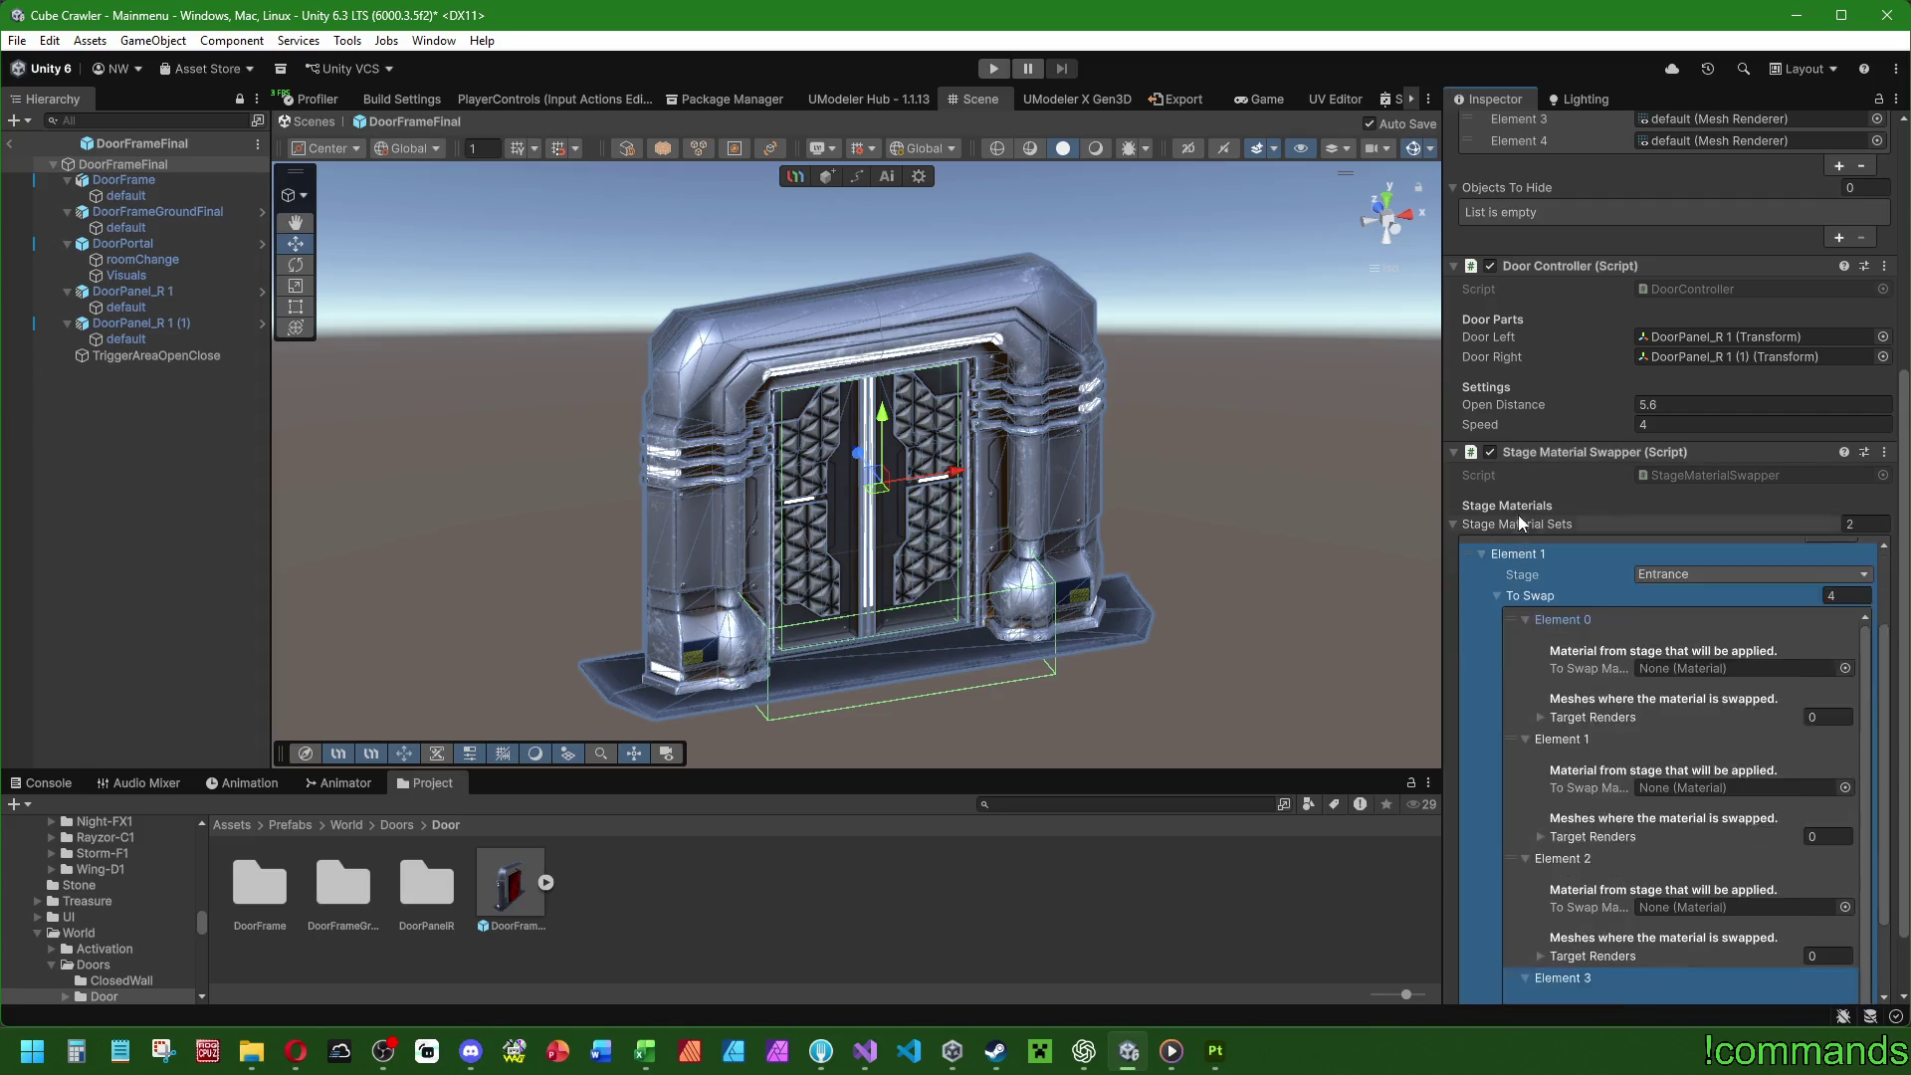
scroll(1598, 617, "down", 2)
scroll(1598, 618, "up", 2)
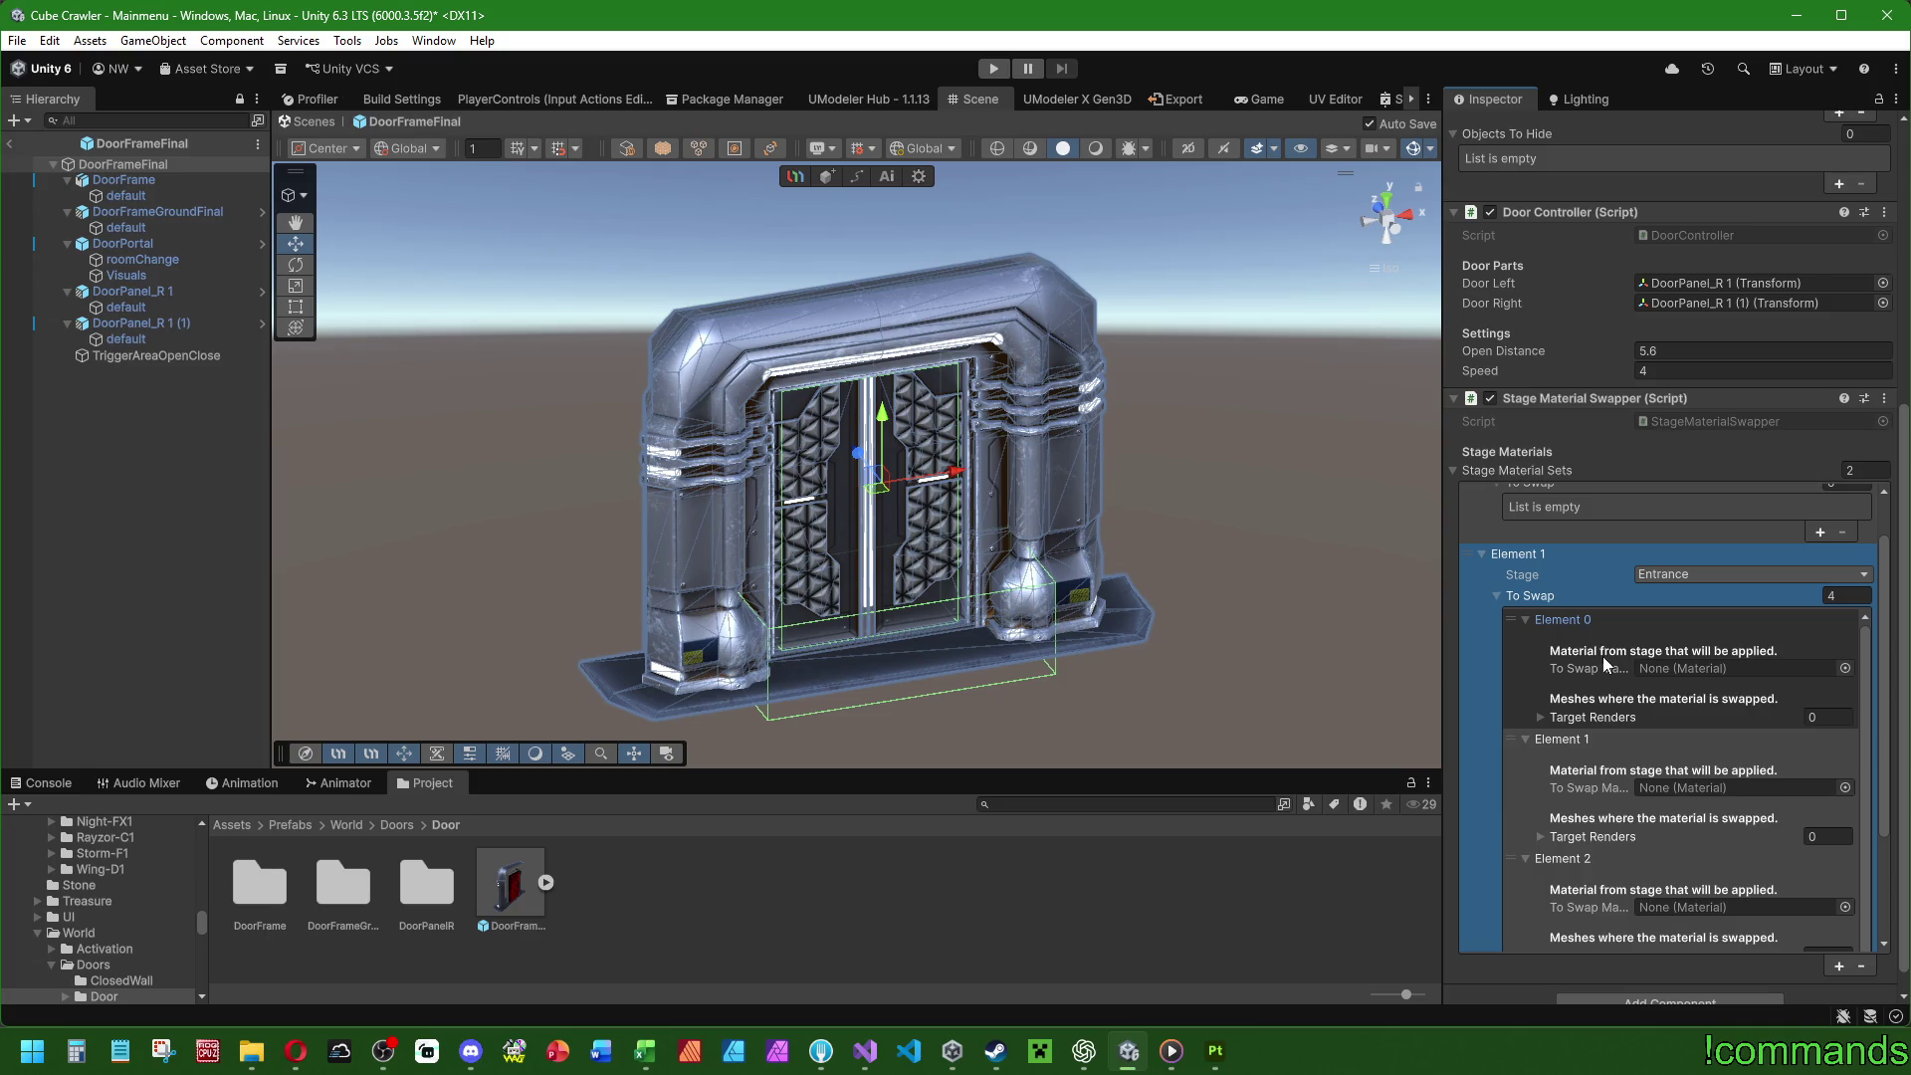
left_click(1541, 716)
left_click(1543, 717)
scroll(1543, 717, "down", 5)
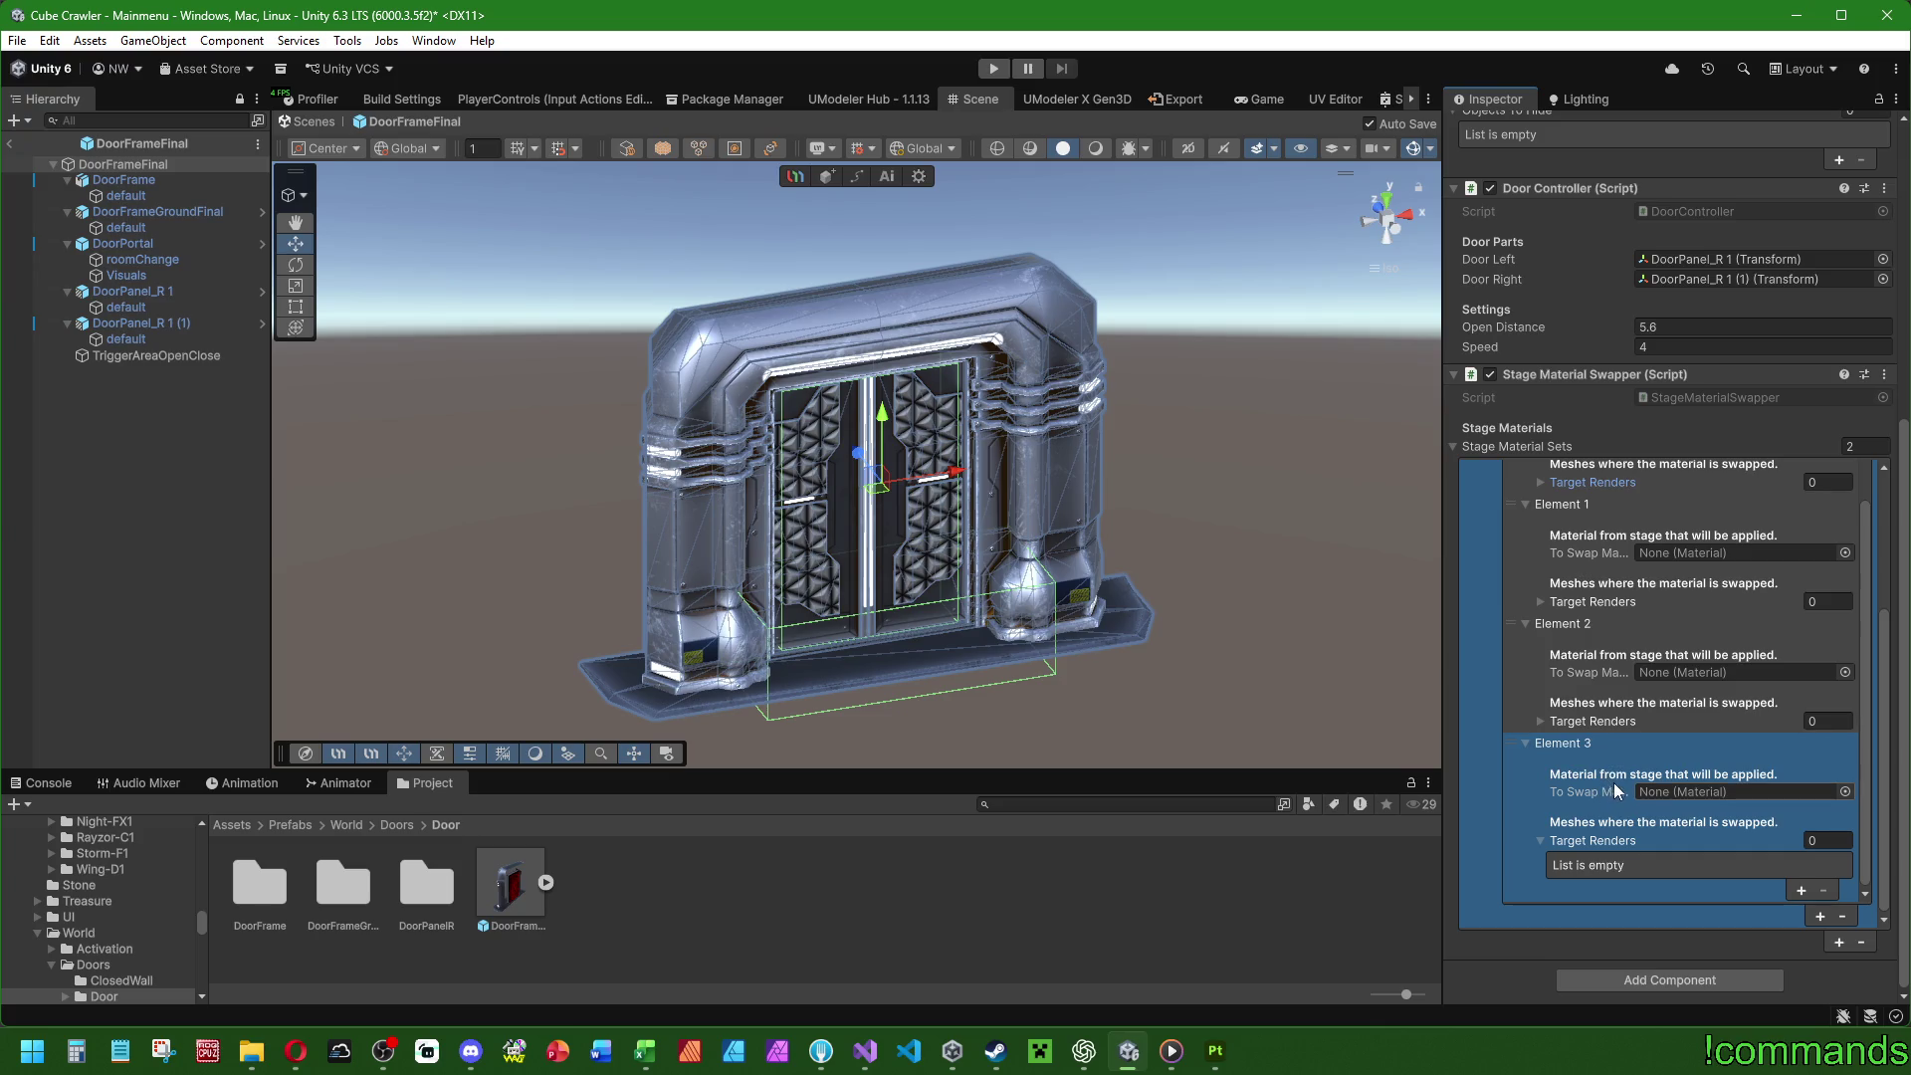
scroll(1610, 781, "up", 5)
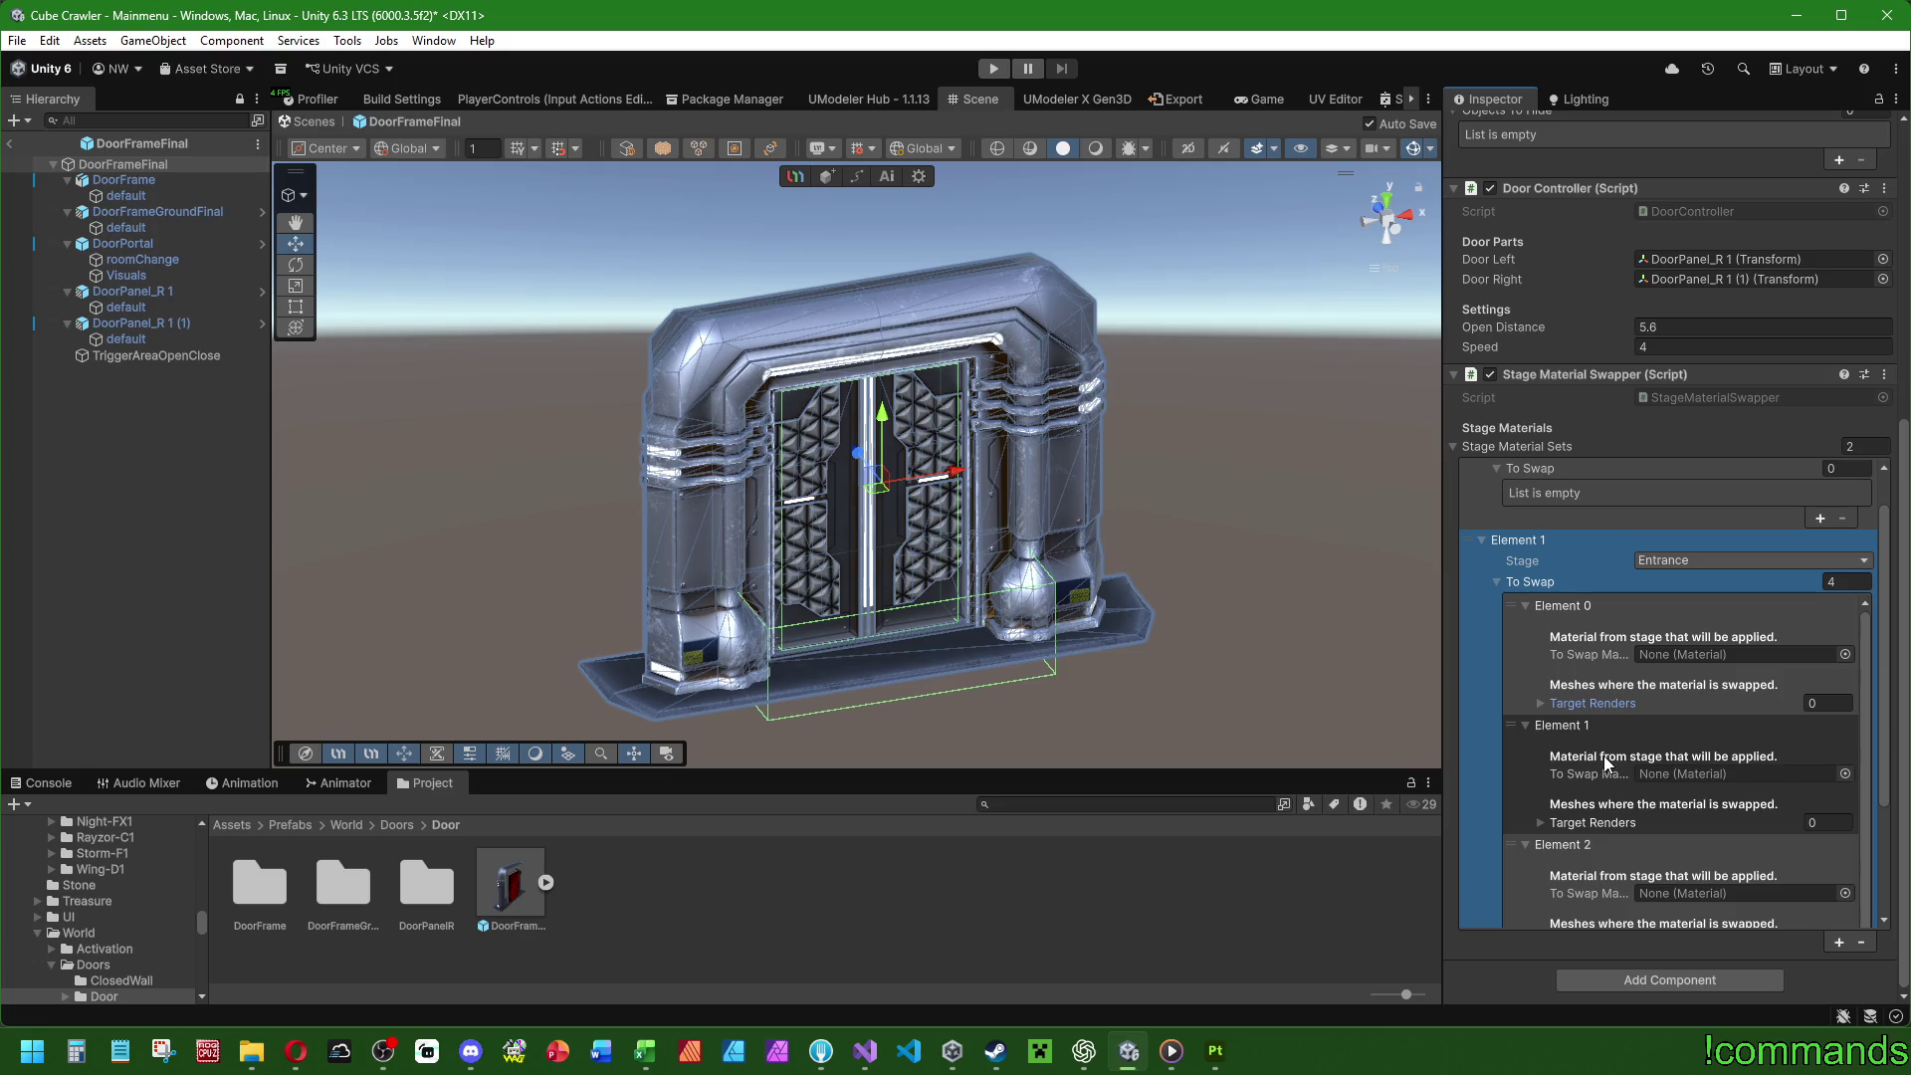
scroll(1553, 738, "up", 2)
scroll(1553, 745, "up", 2)
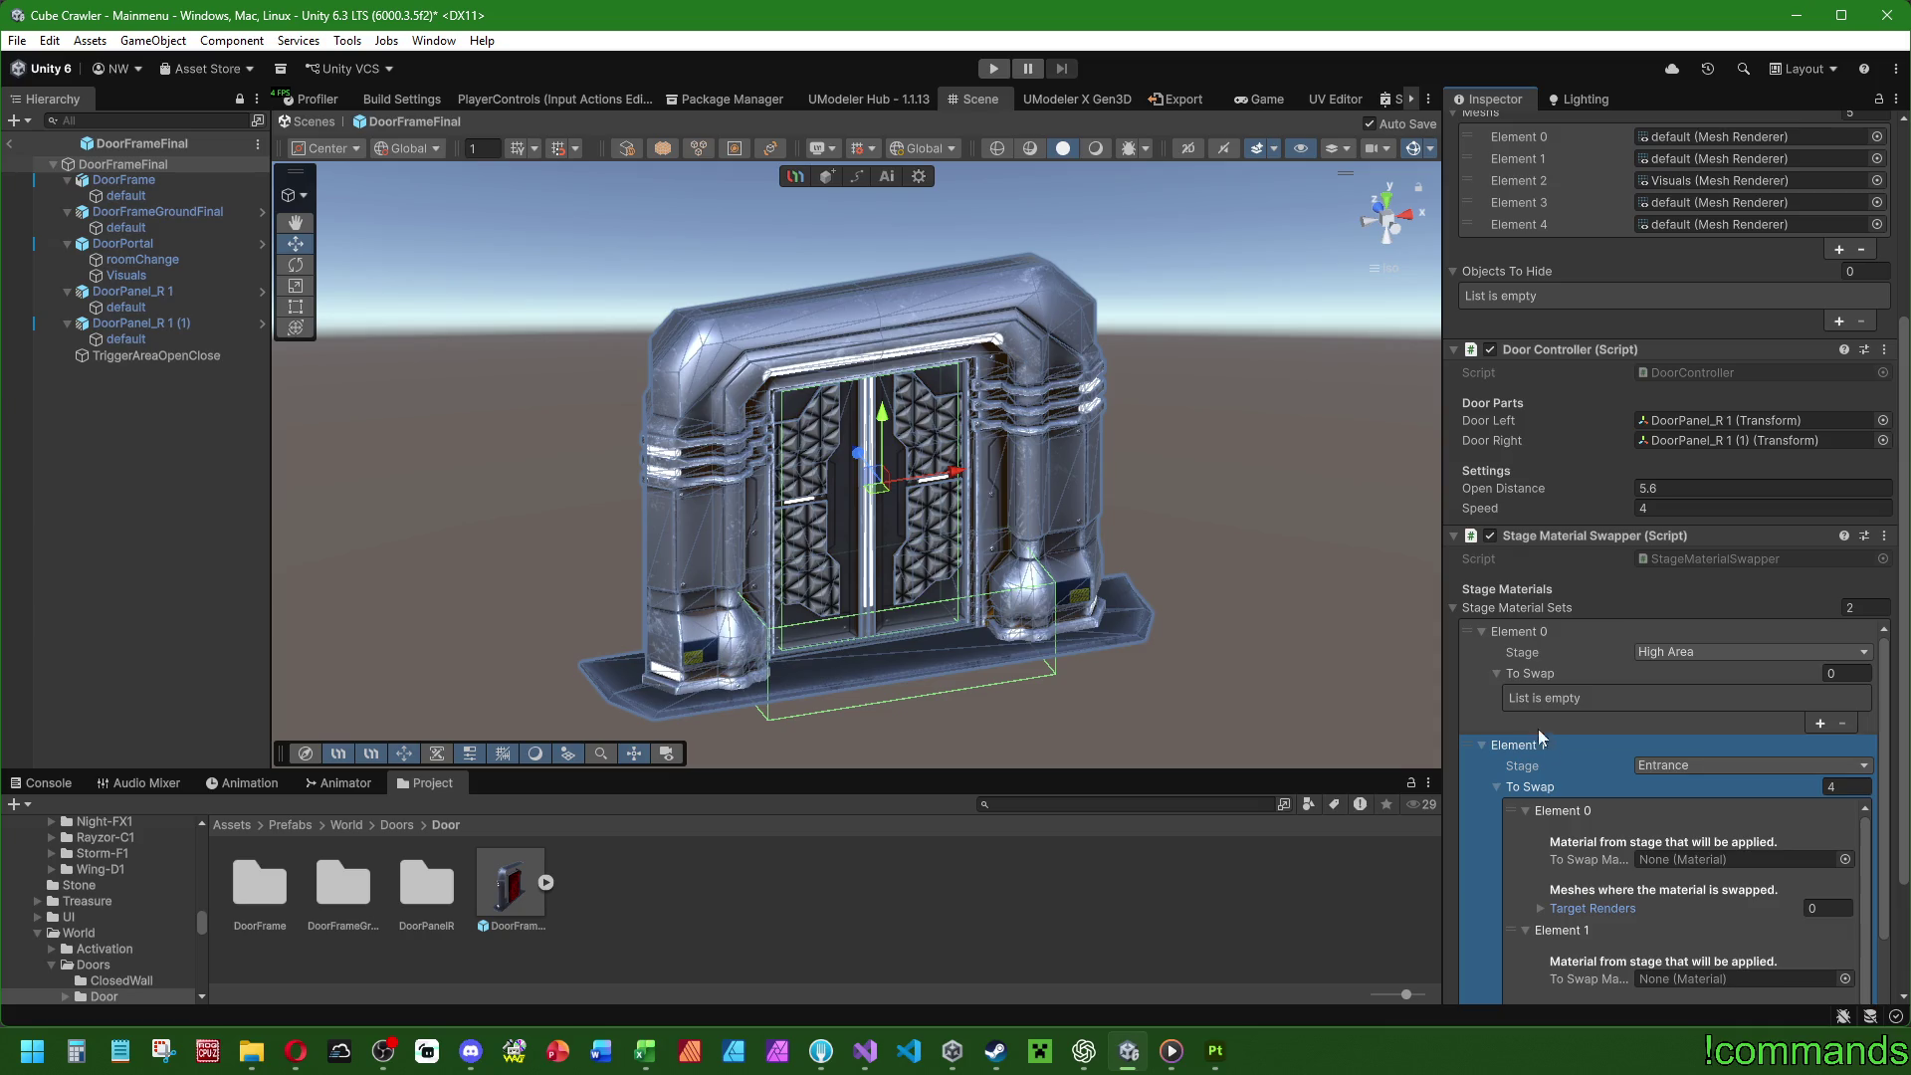
Remove the High Area set, leaving only the Entrance set expanded.
left_click(1463, 631)
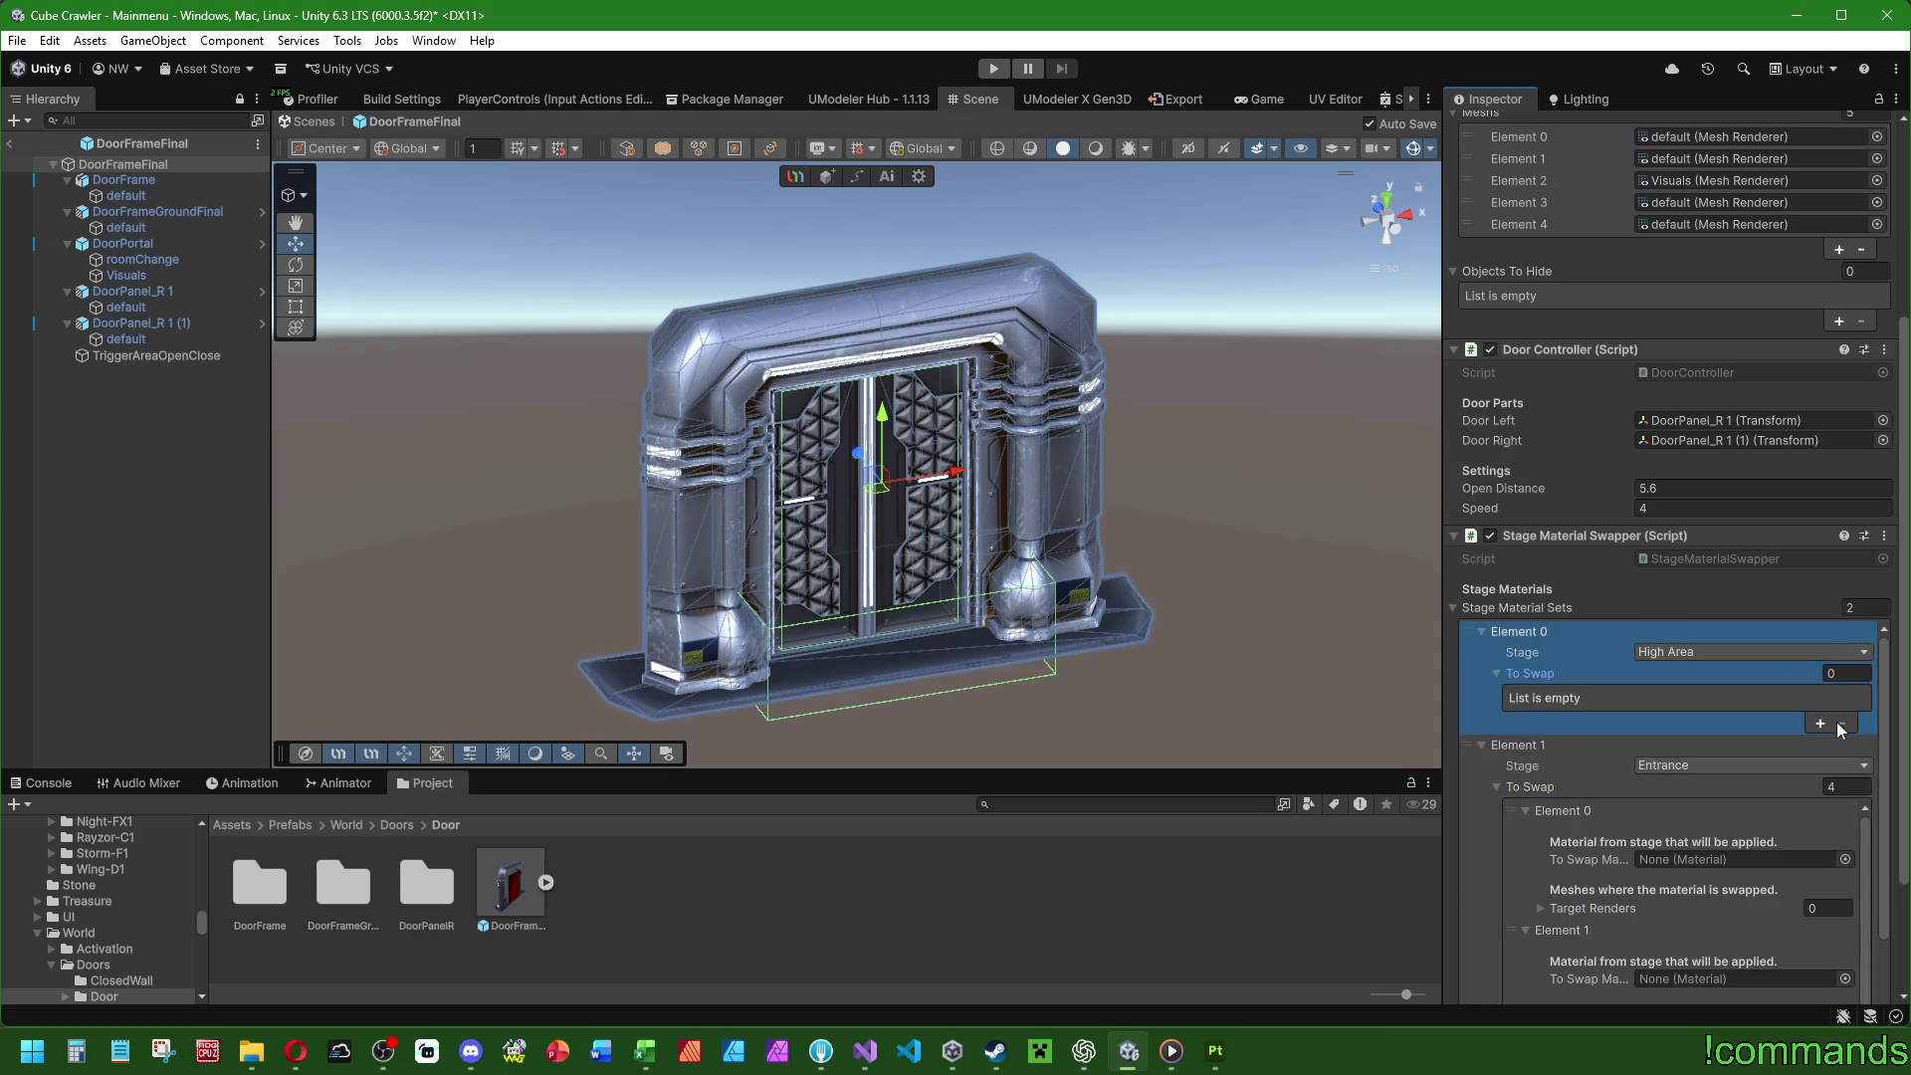
scroll(1627, 702, "down", 3)
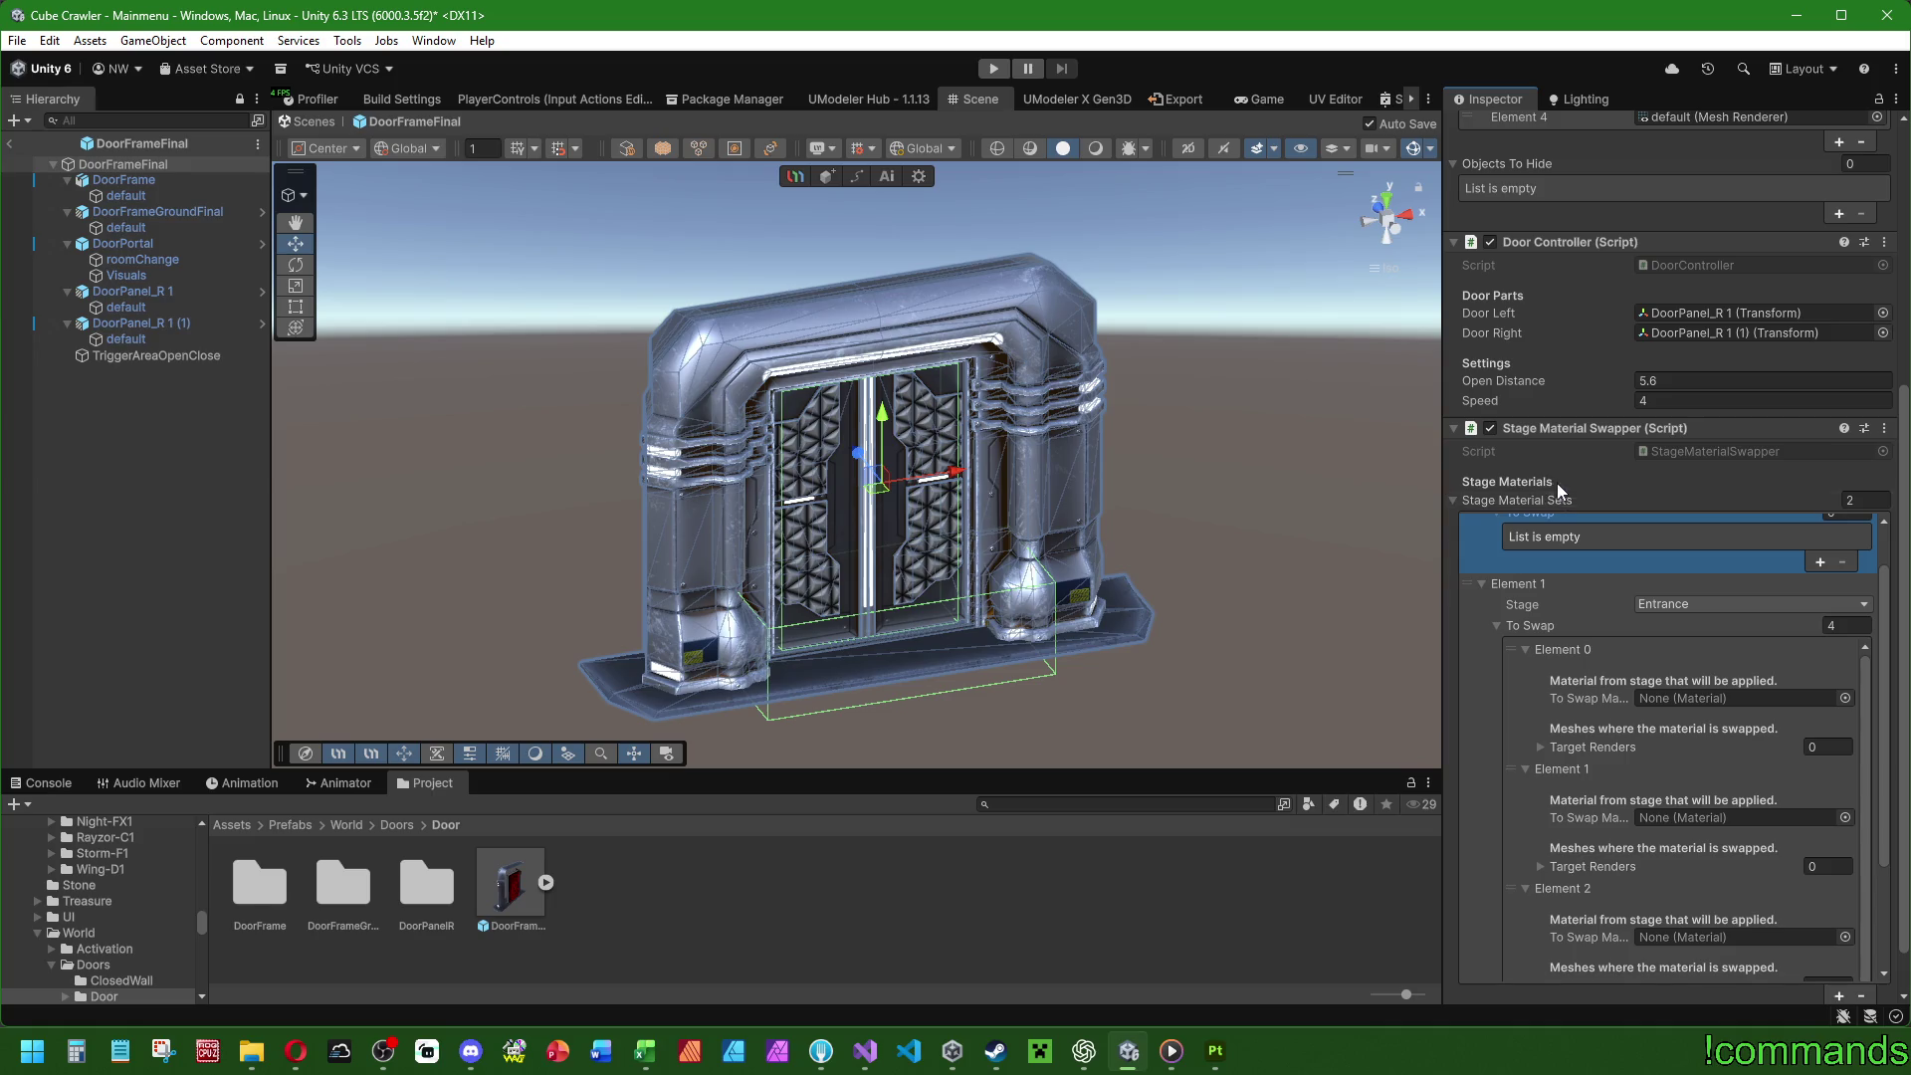
scroll(1561, 384, "up", 2)
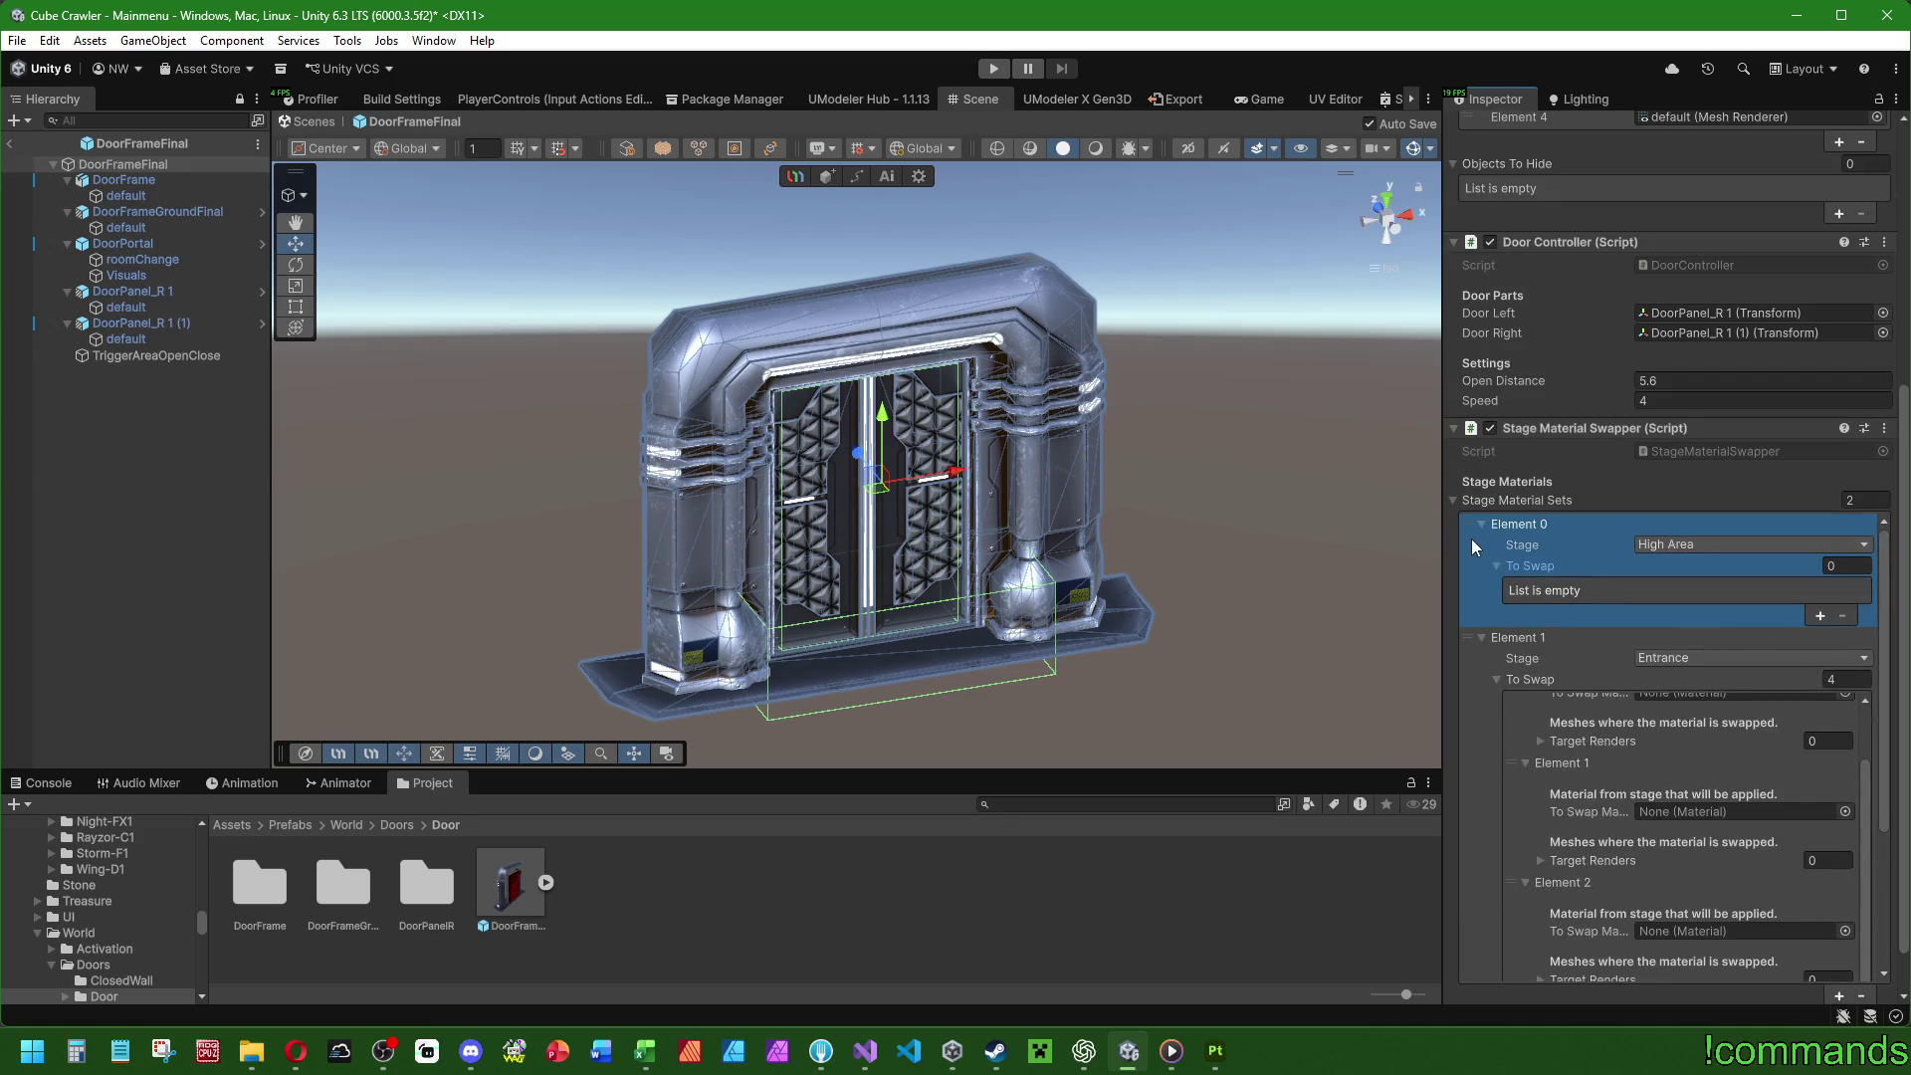
left_click(1482, 521)
left_click(1481, 540)
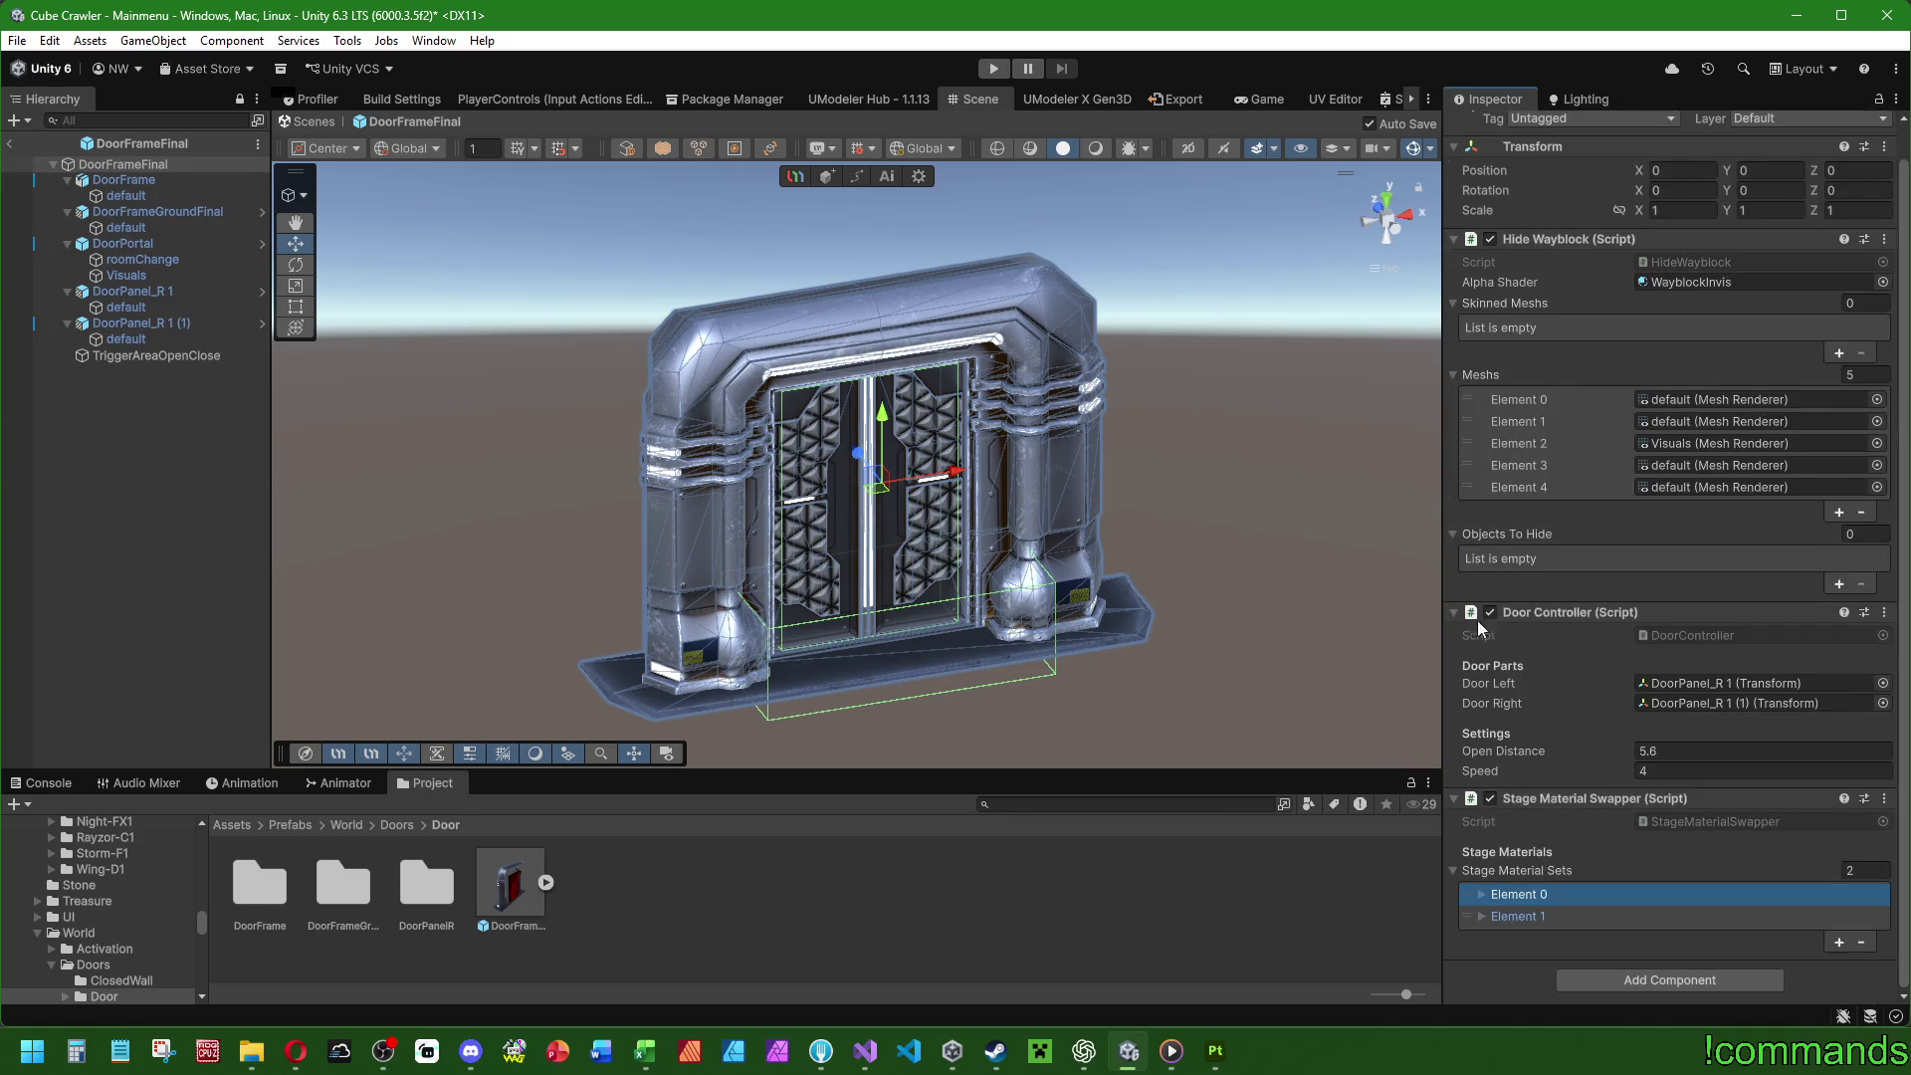
left_click(1861, 942)
left_click(1481, 894)
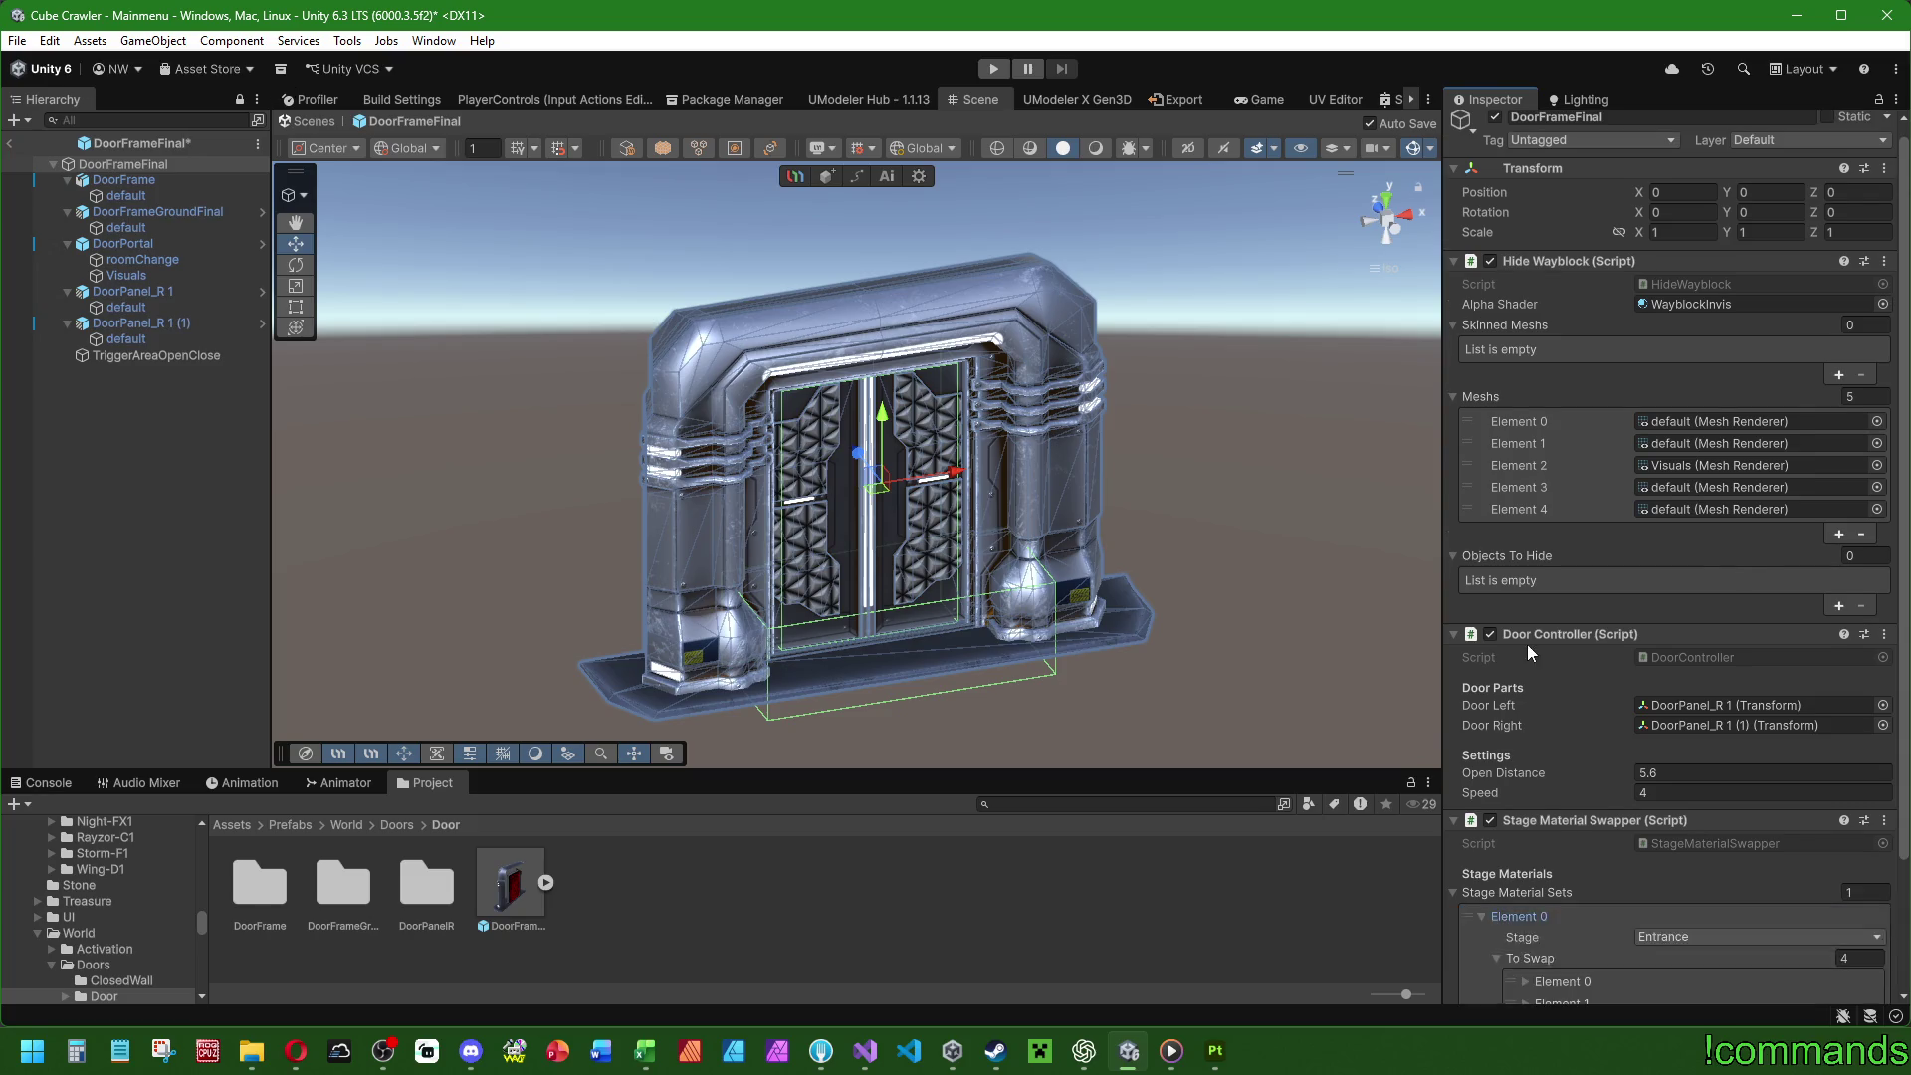
Expand all four swap entries of the Entrance set.
scroll(1553, 557, "down", 4)
left_click(1527, 894)
left_click(1525, 868)
left_click(1525, 842)
left_click(1525, 824)
Drag the 'default' mesh renderer into the first swap entry's Target Renders.
scroll(1573, 557, "down", 5)
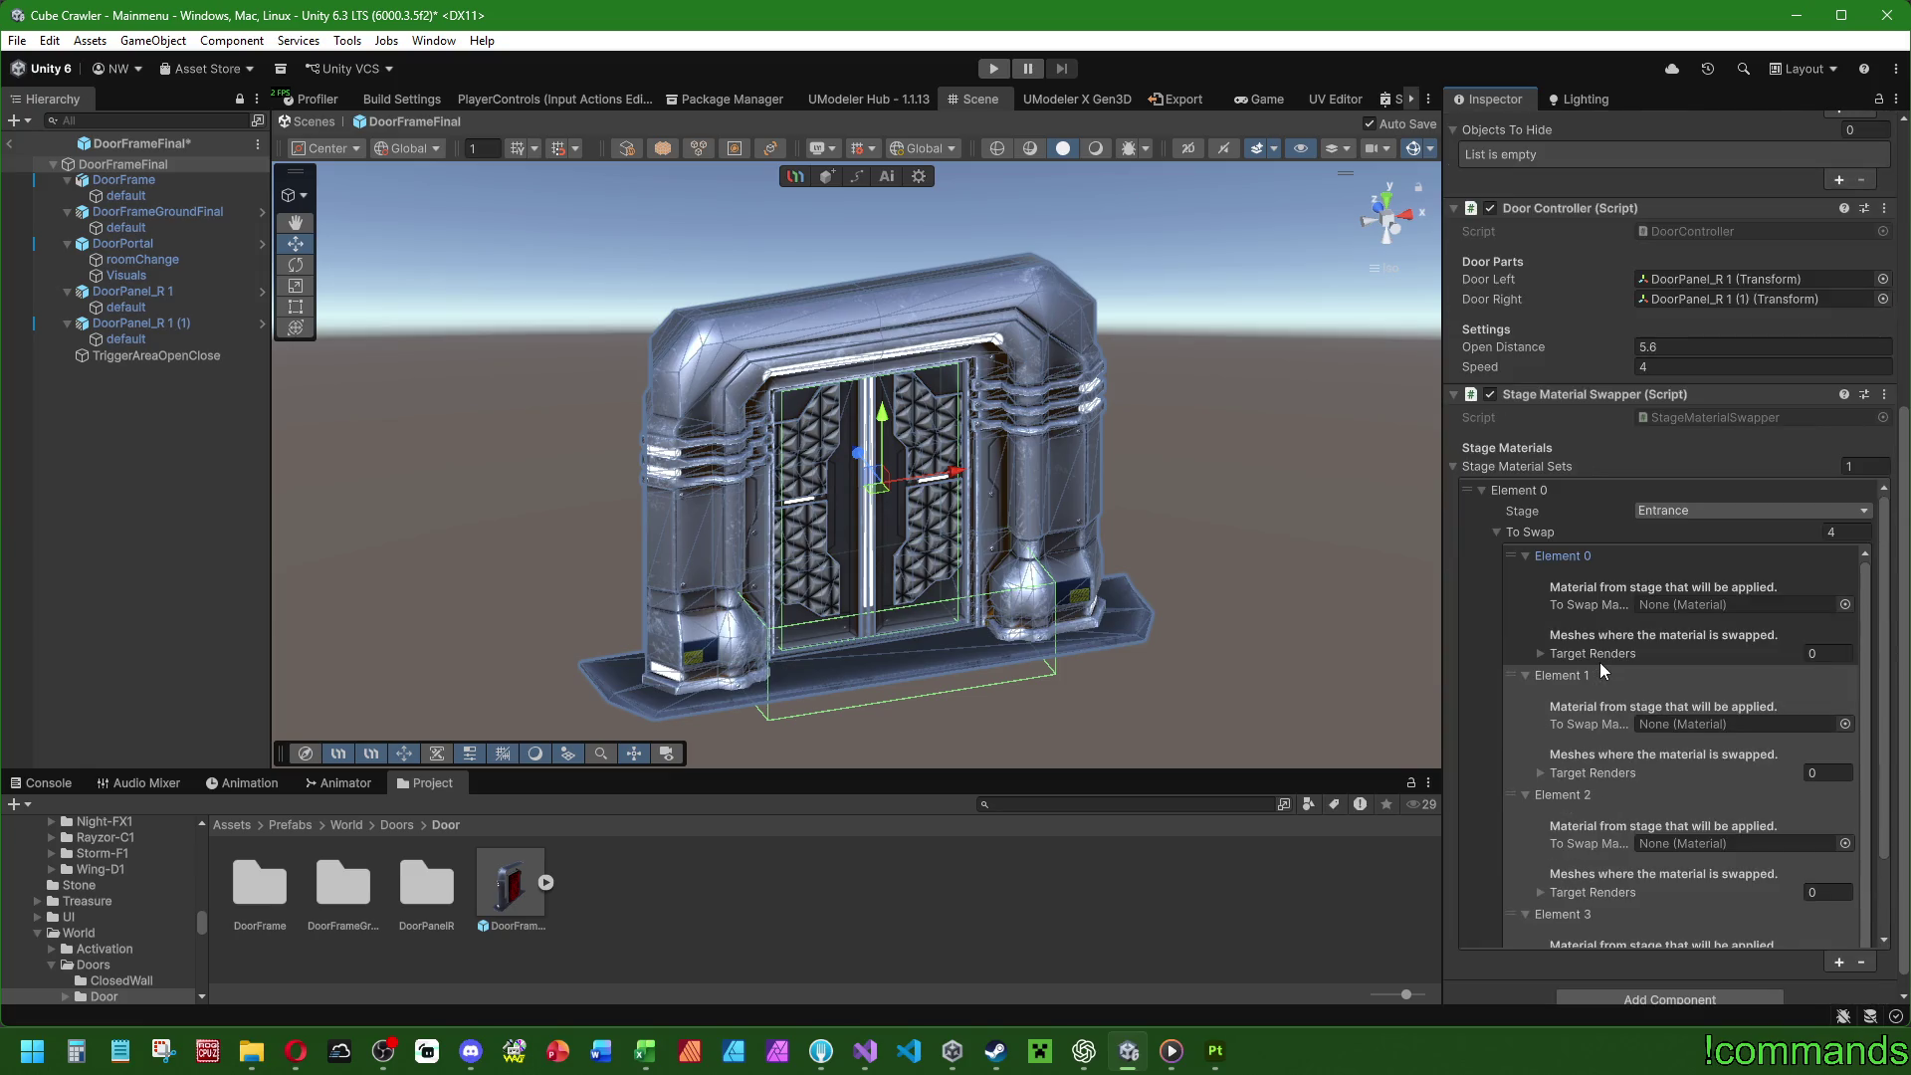
scroll(1573, 358, "down", 1)
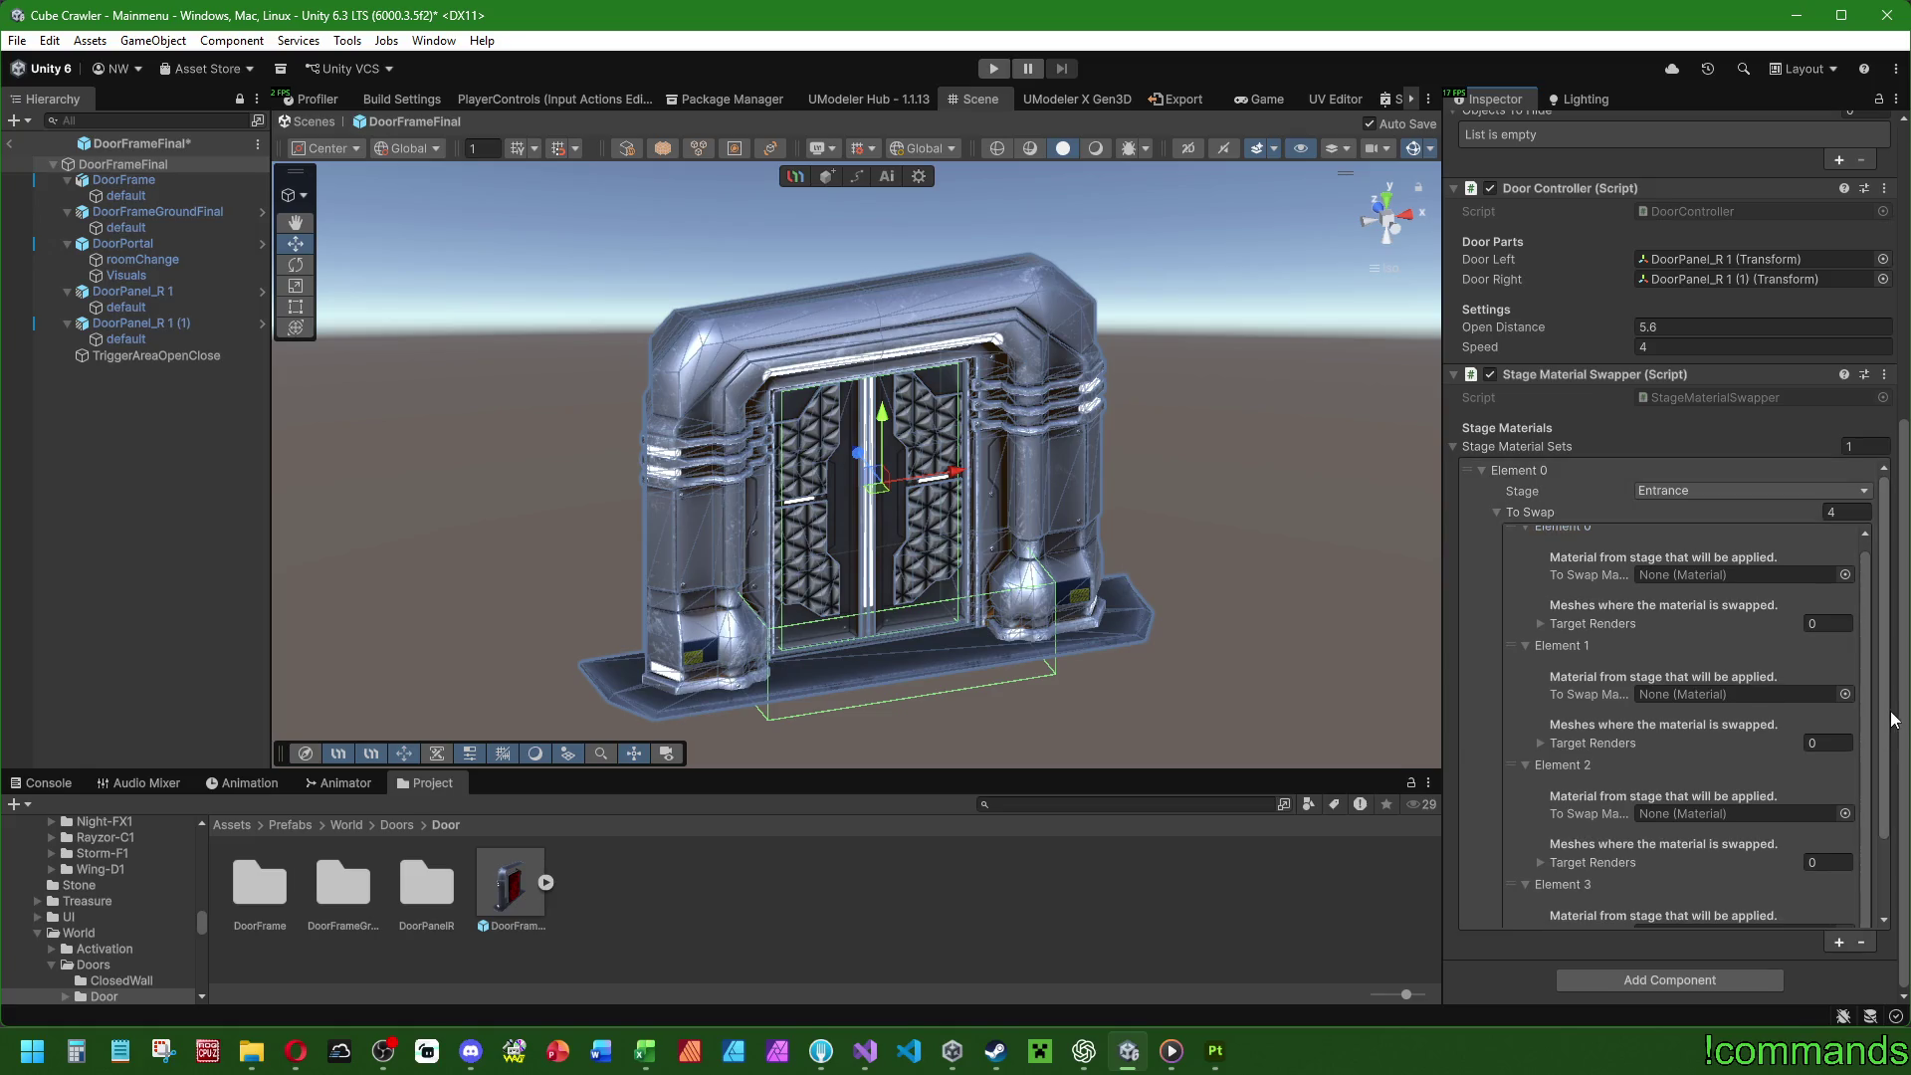
scroll(1891, 796, "down", 2)
scroll(1889, 854, "down", 1)
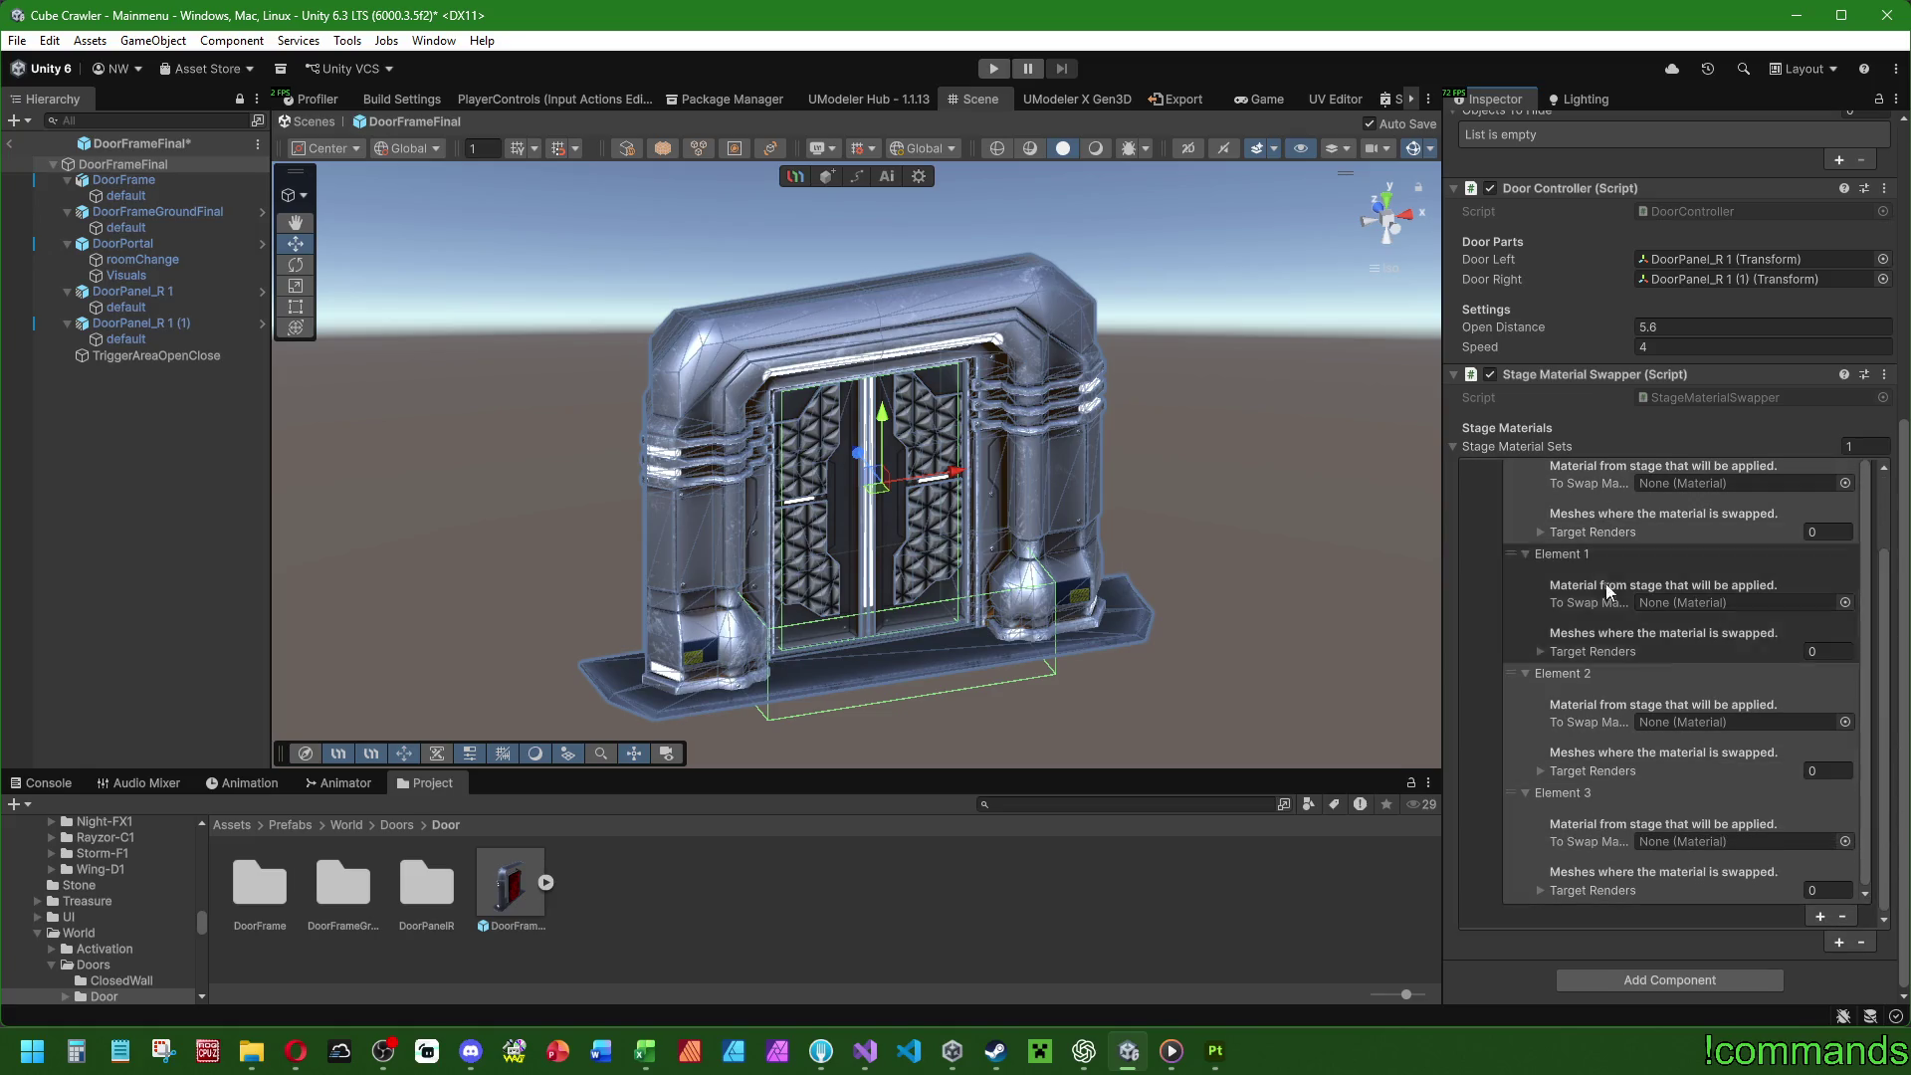
scroll(1627, 847, "up", 3)
scroll(1641, 301, "down", 1)
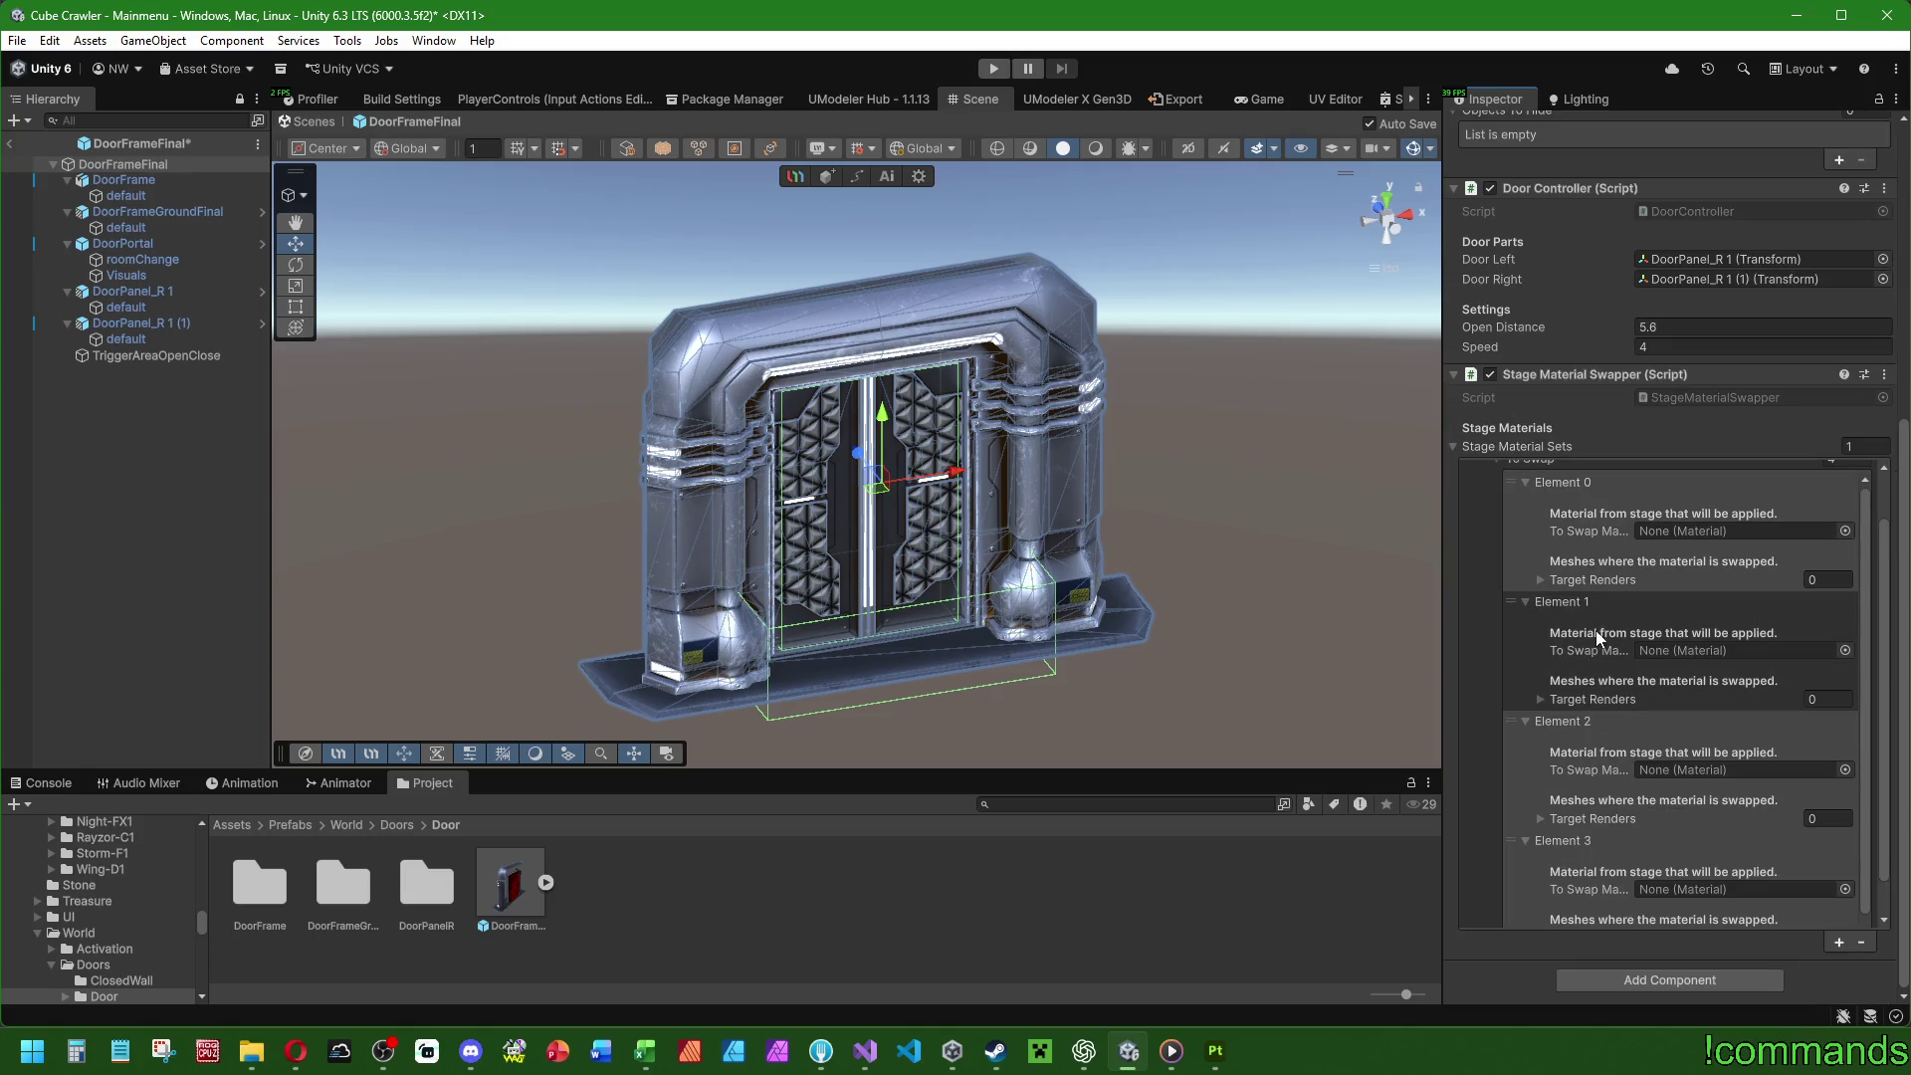
scroll(1543, 615, "up", 2)
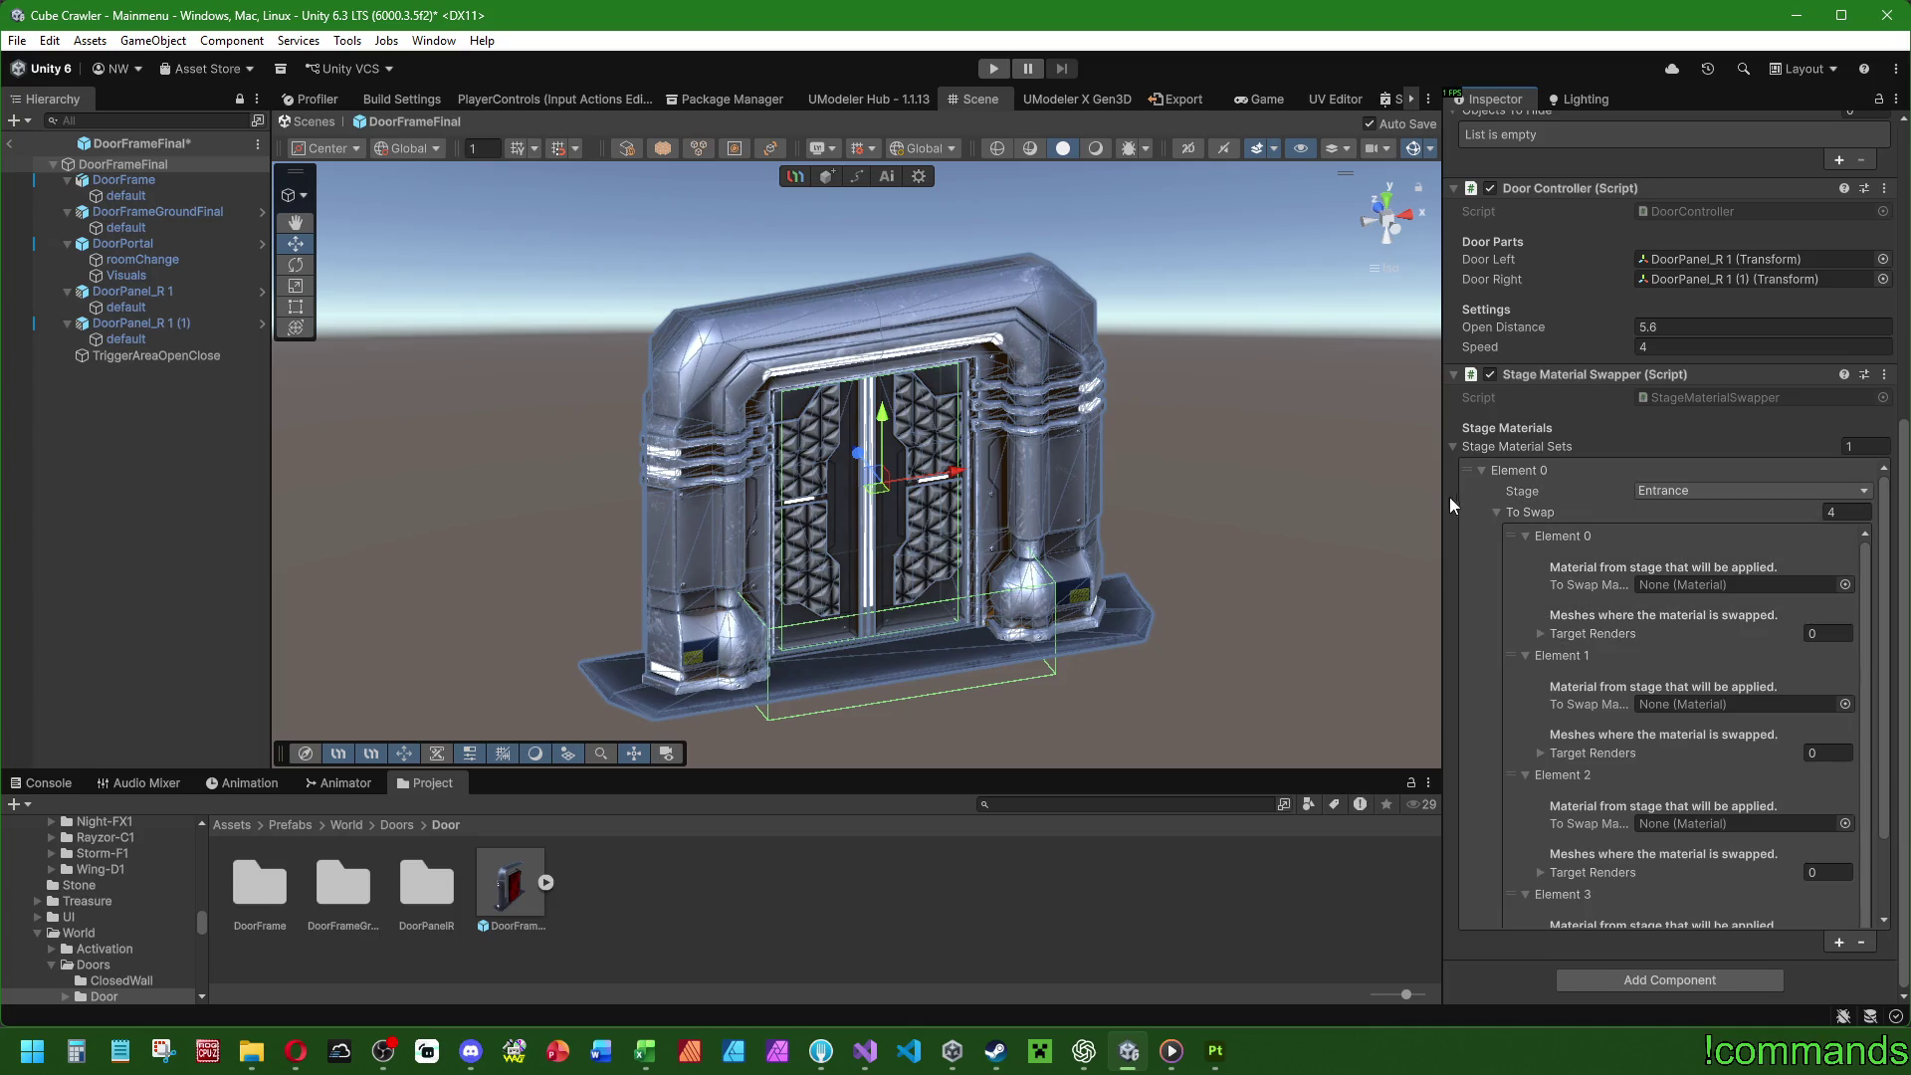
mouse_move(1444, 501)
left_mouse_down()
mouse_move(1143, 505)
mouse_move(1464, 525)
mouse_move(1372, 528)
mouse_move(1391, 526)
left_mouse_up()
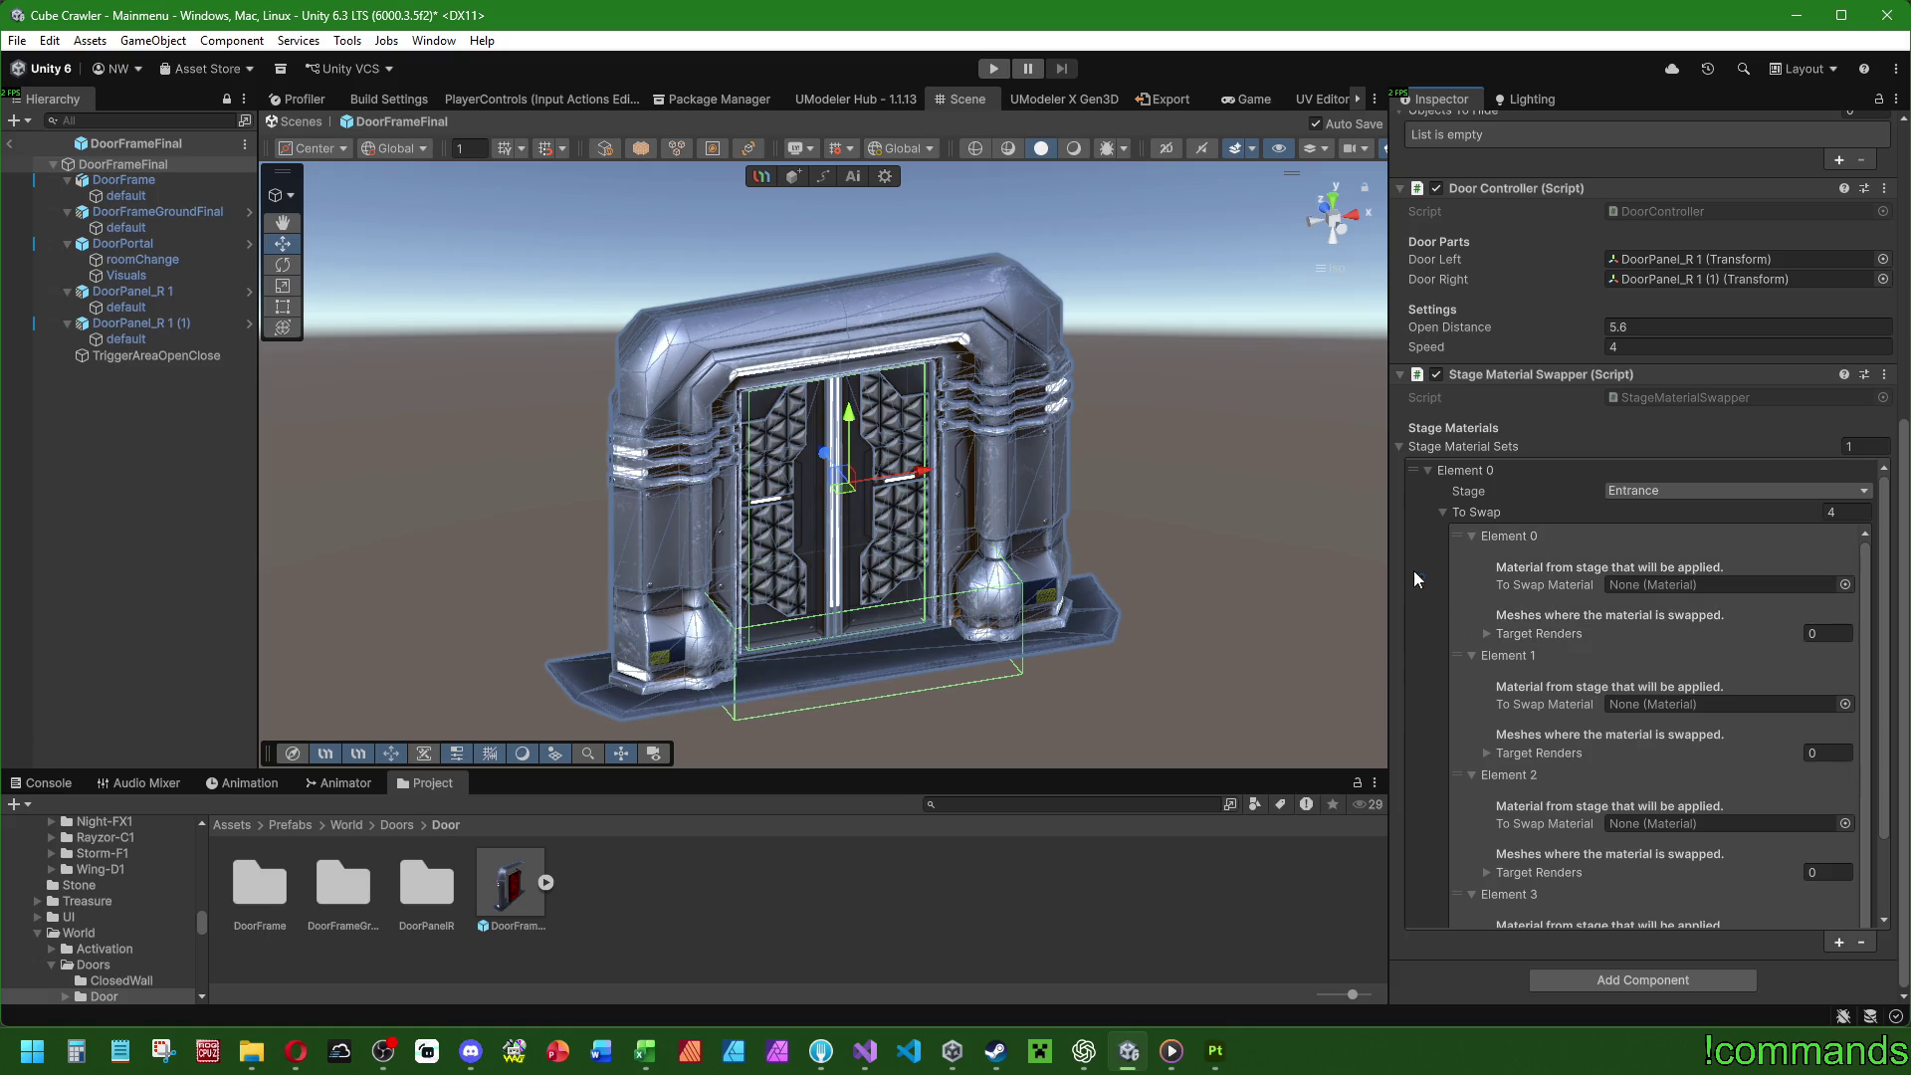
mouse_move(143, 195)
left_mouse_down()
mouse_move(672, 261)
mouse_move(1529, 635)
mouse_move(1481, 634)
left_mouse_up()
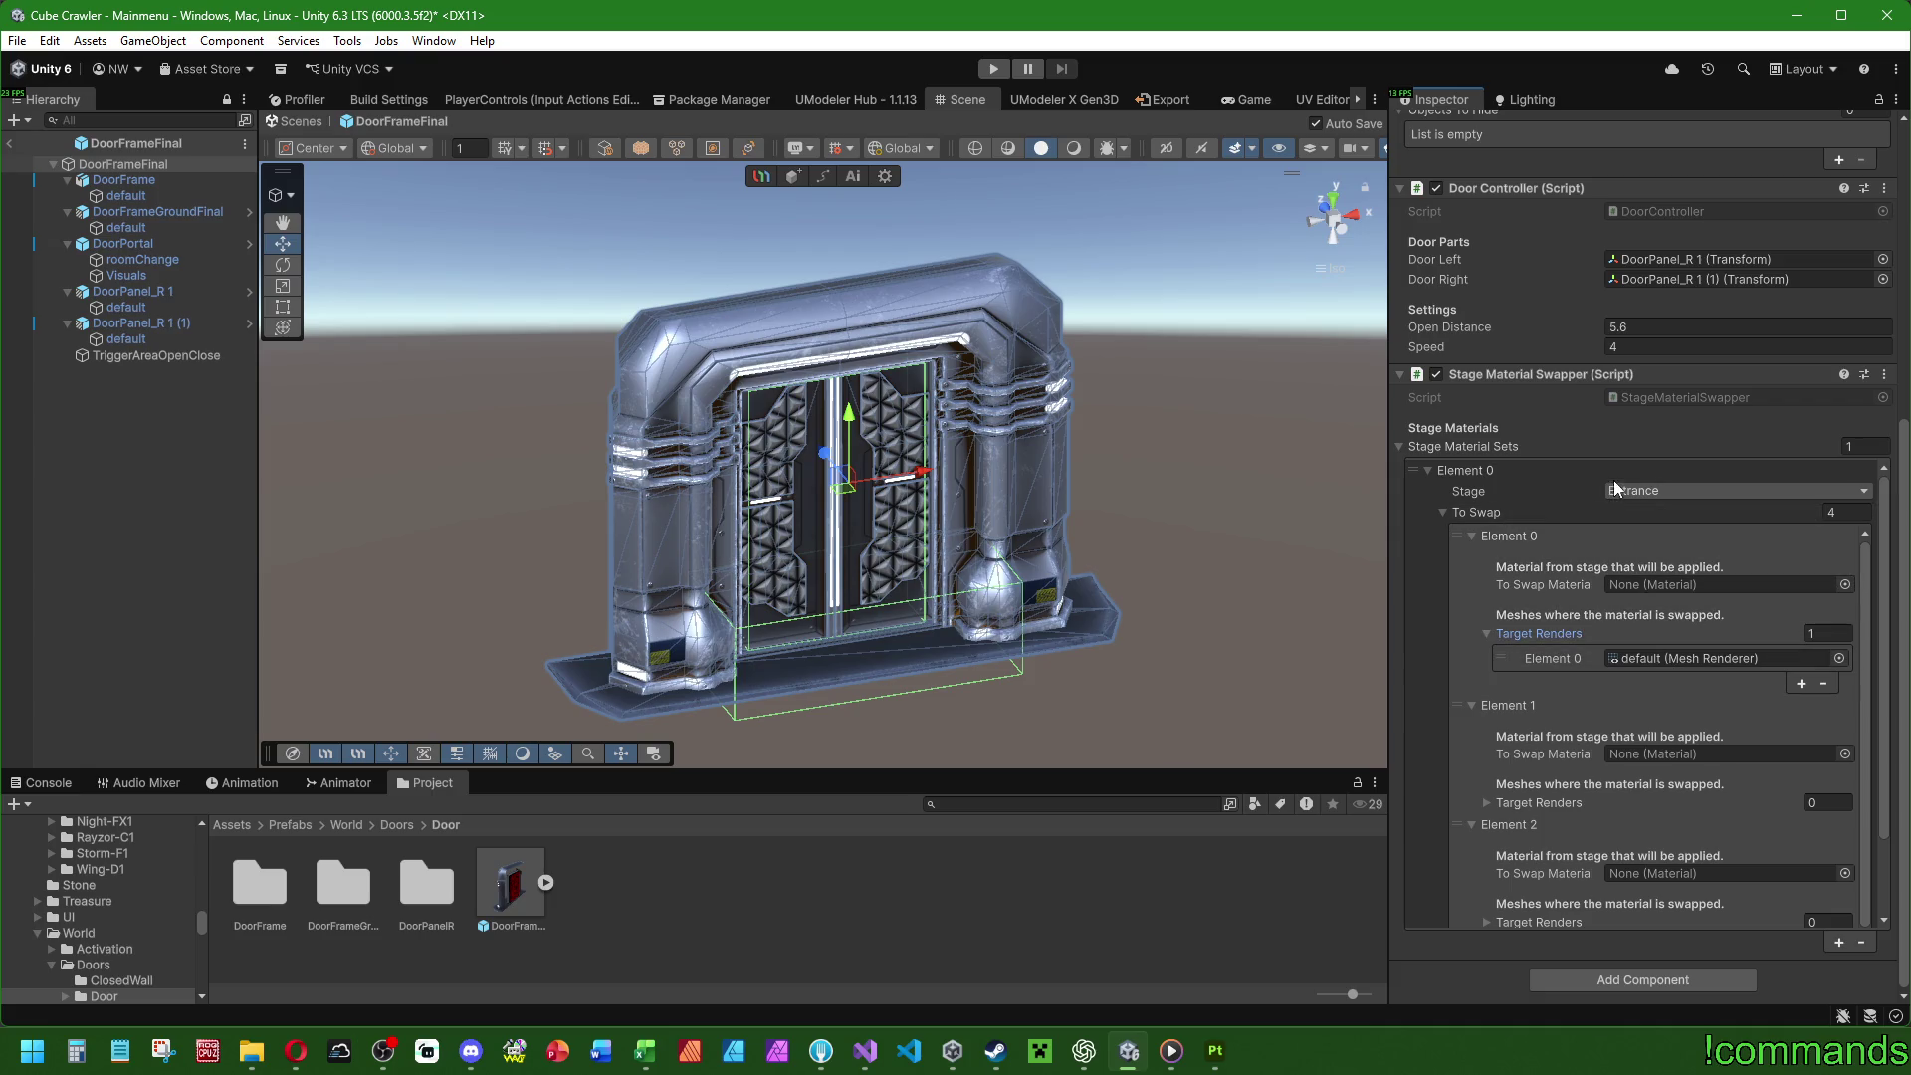
Set DoorMaterial as the first Entrance swap entry's To Swap Material.
left_click(1844, 584)
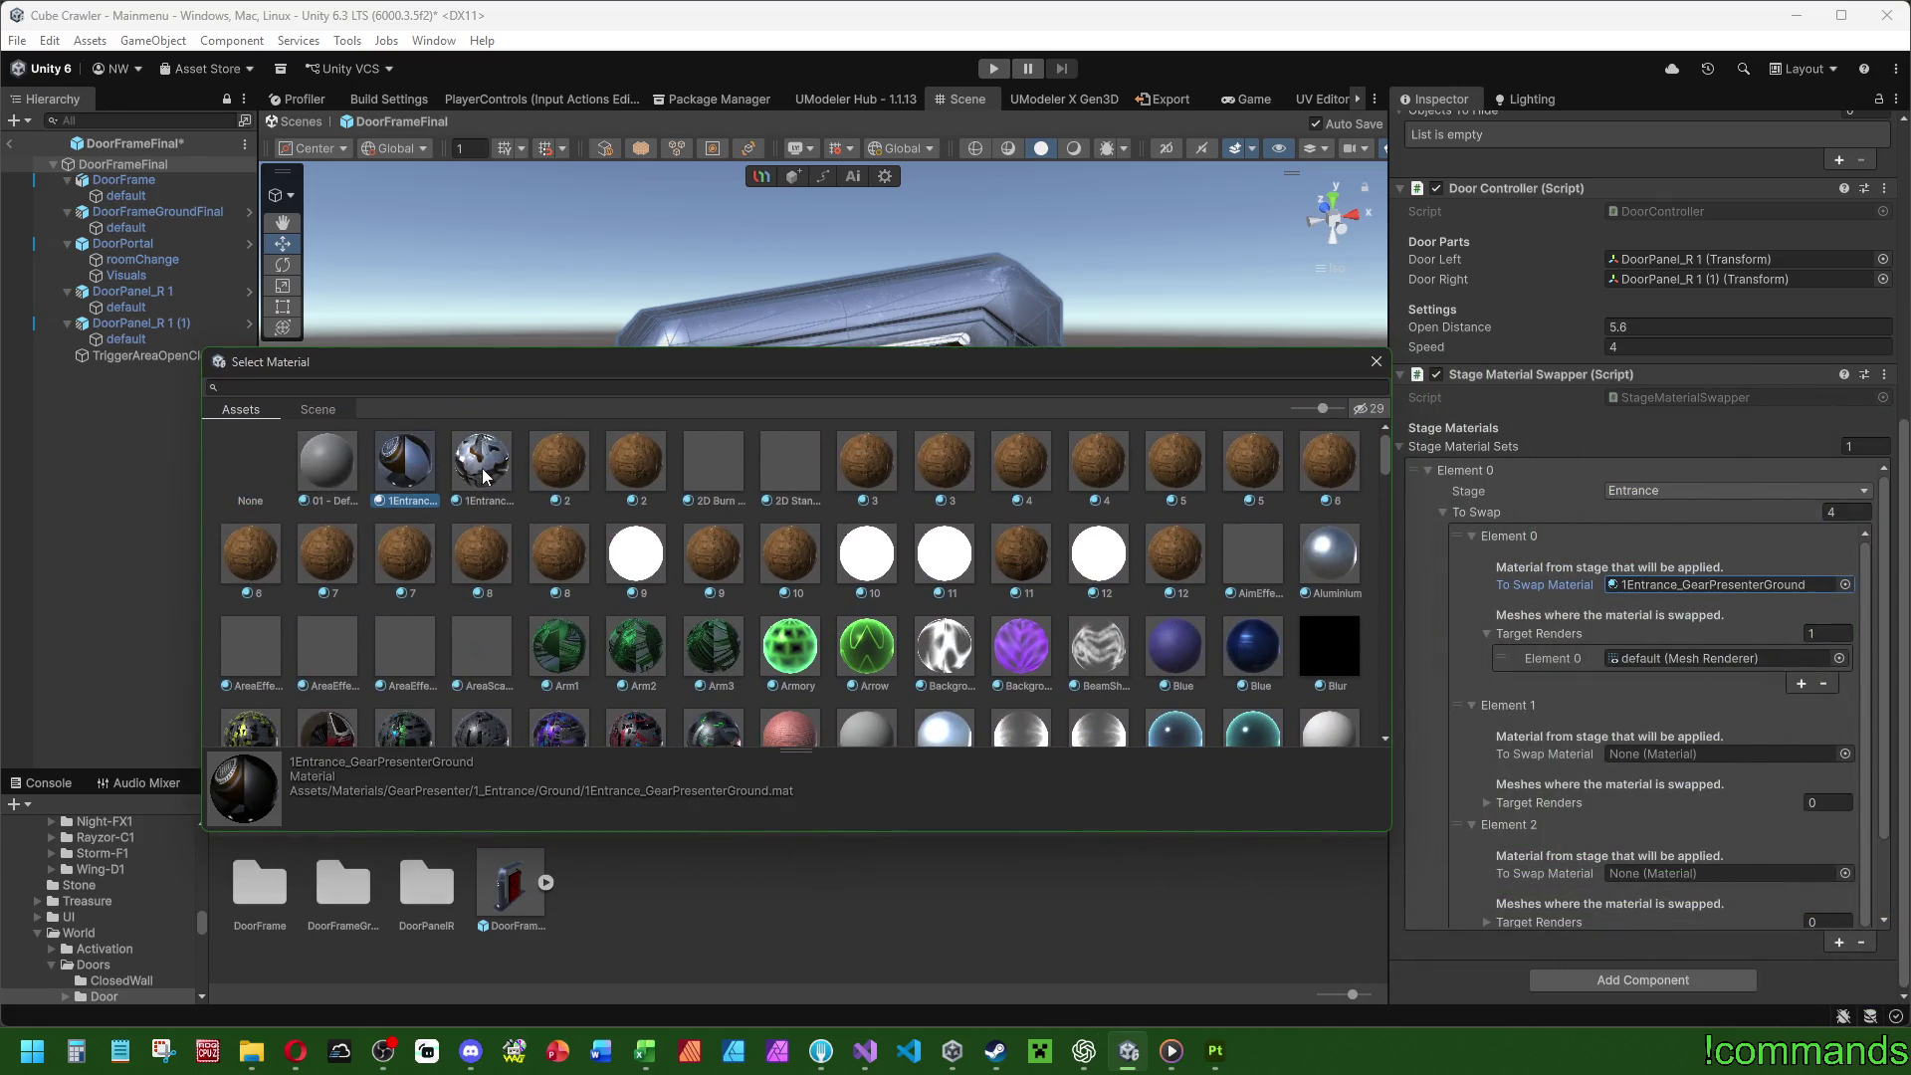
left_click(478, 466)
left_click(351, 391)
type("door")
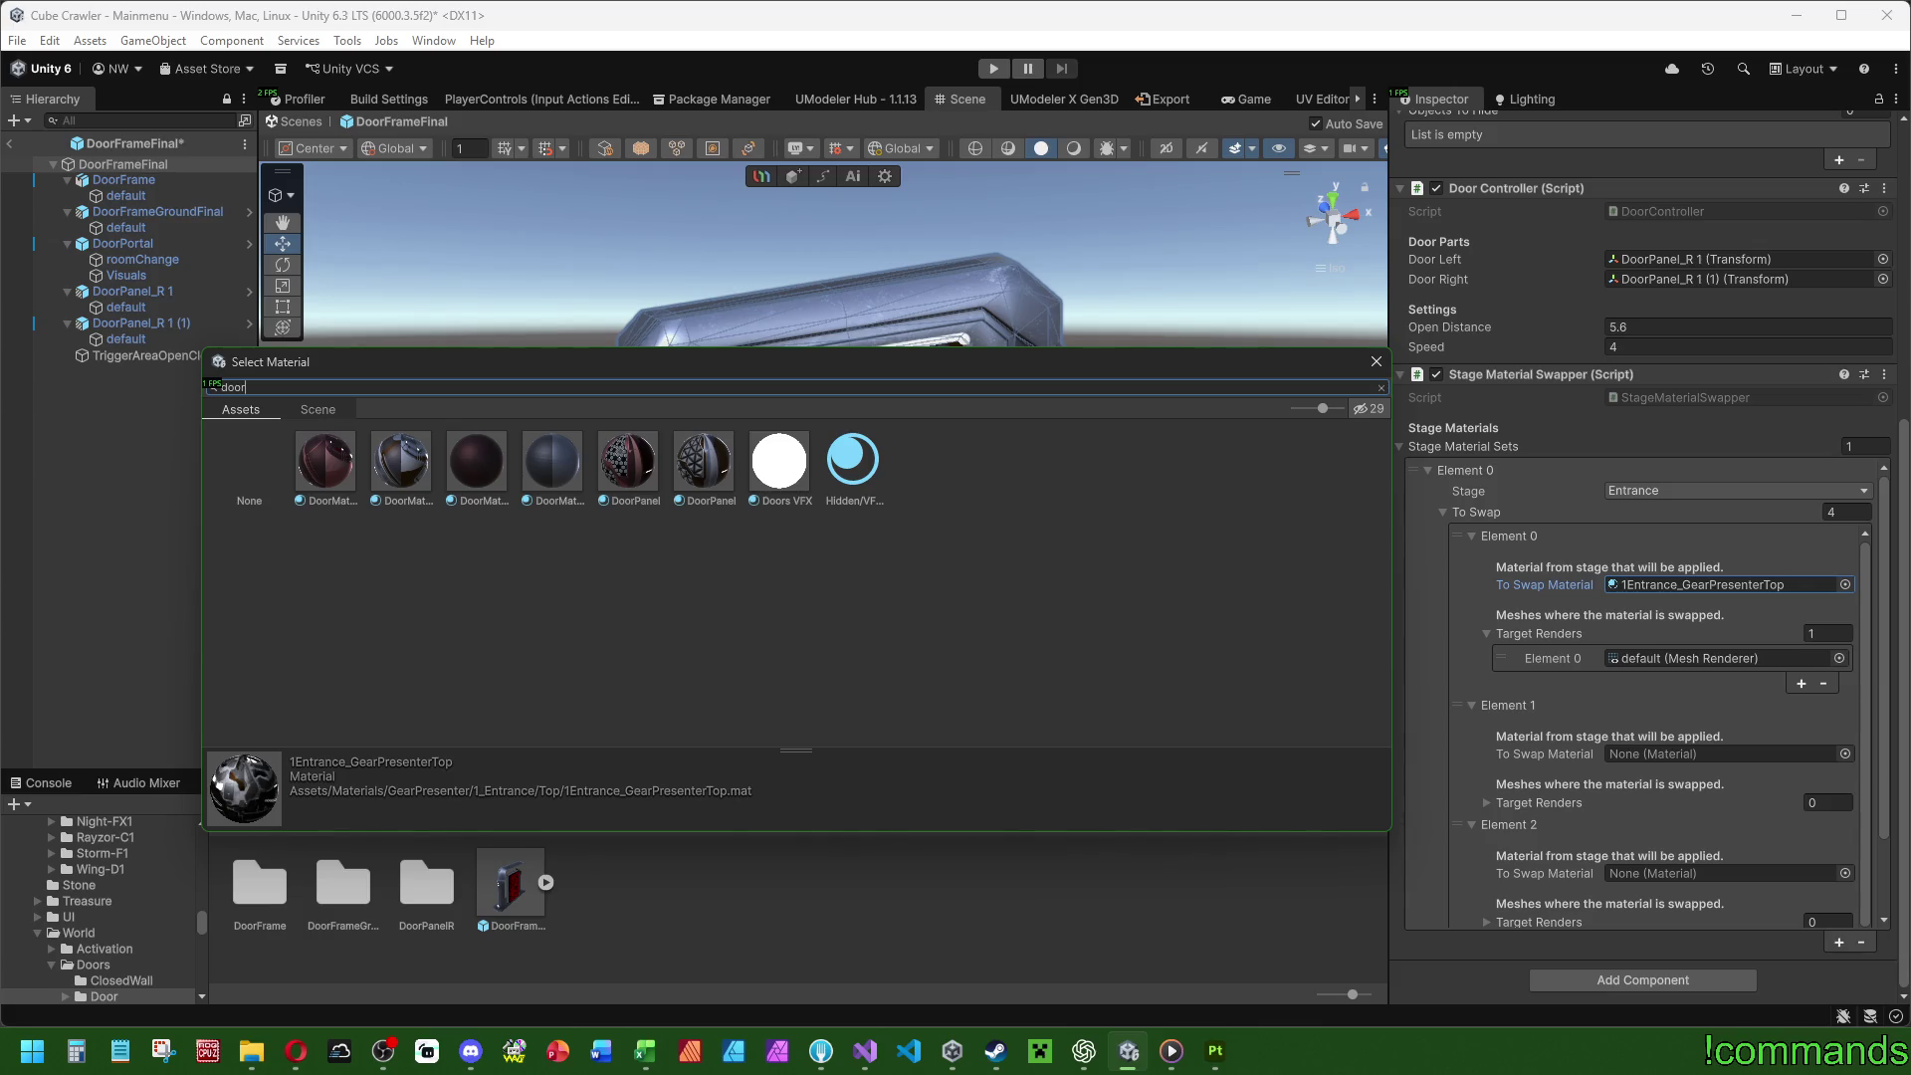
left_click(331, 468)
key("Right")
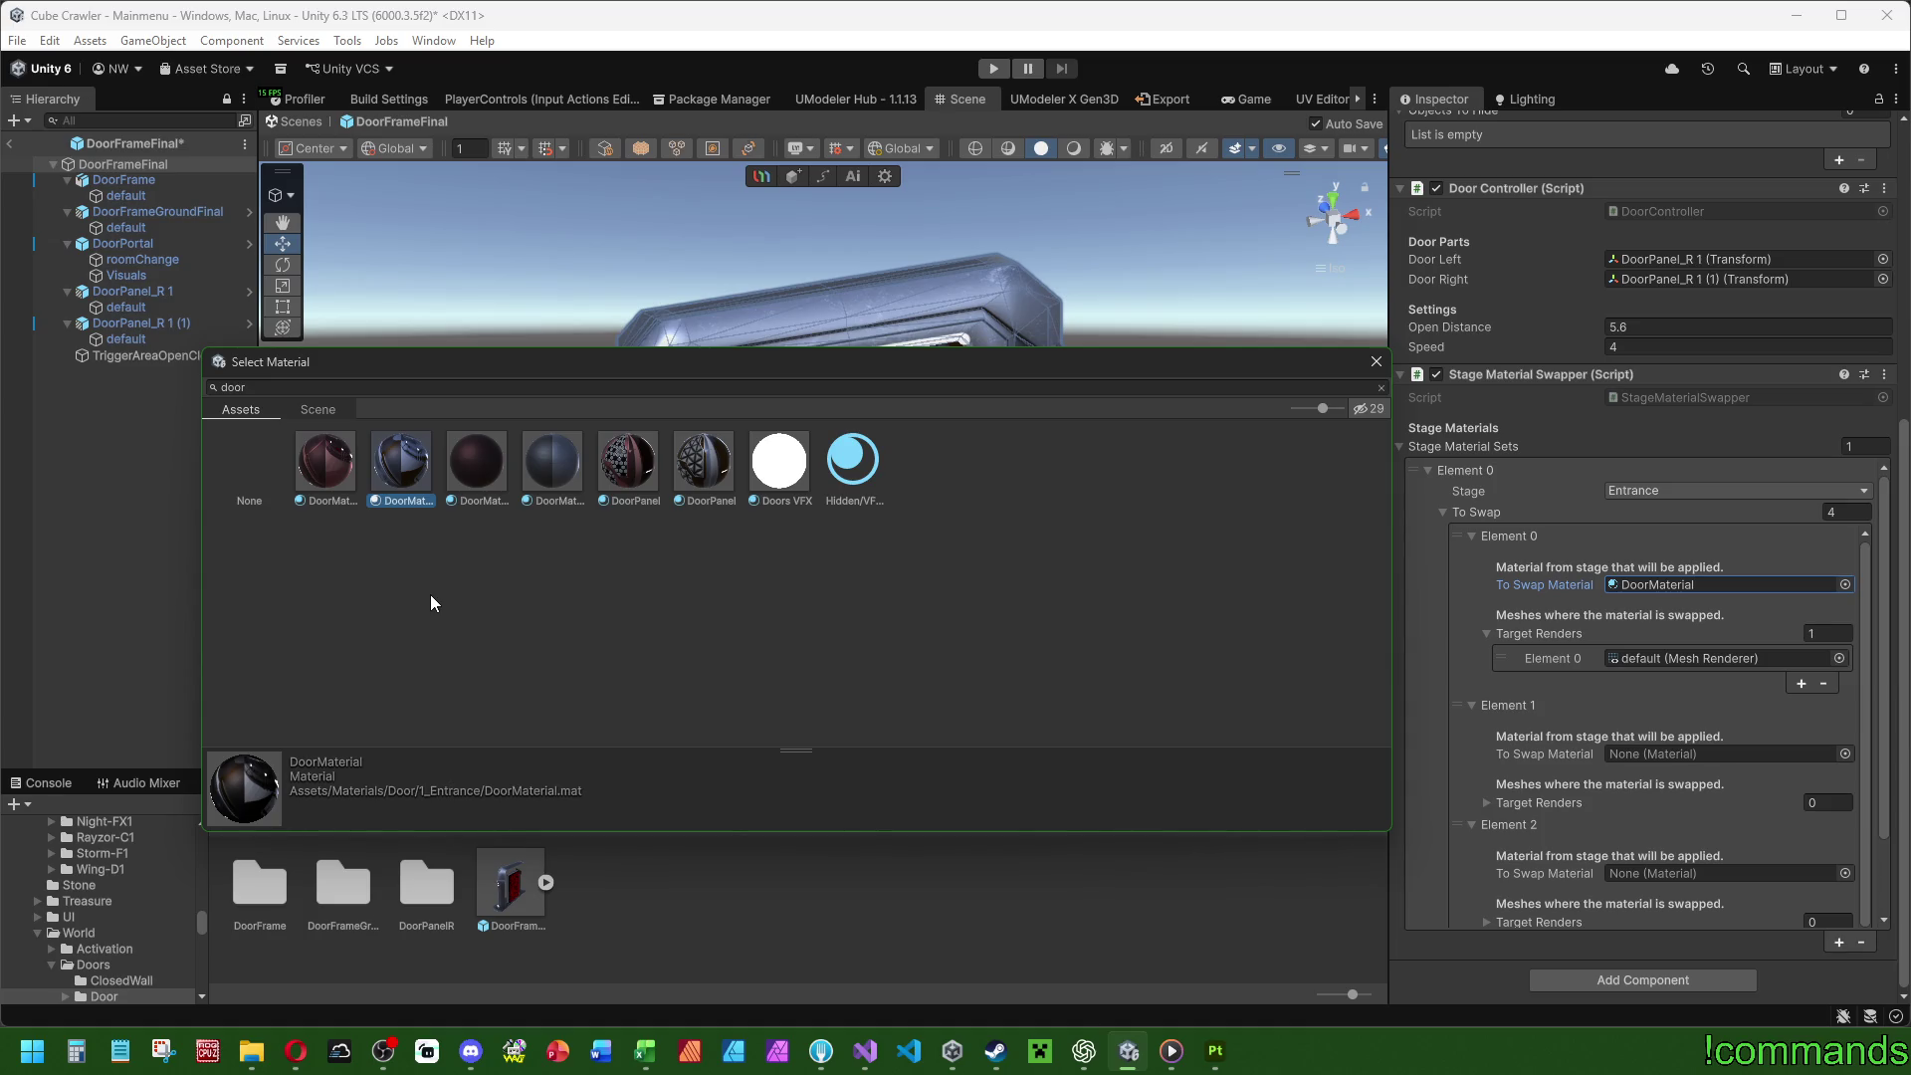
key("Return")
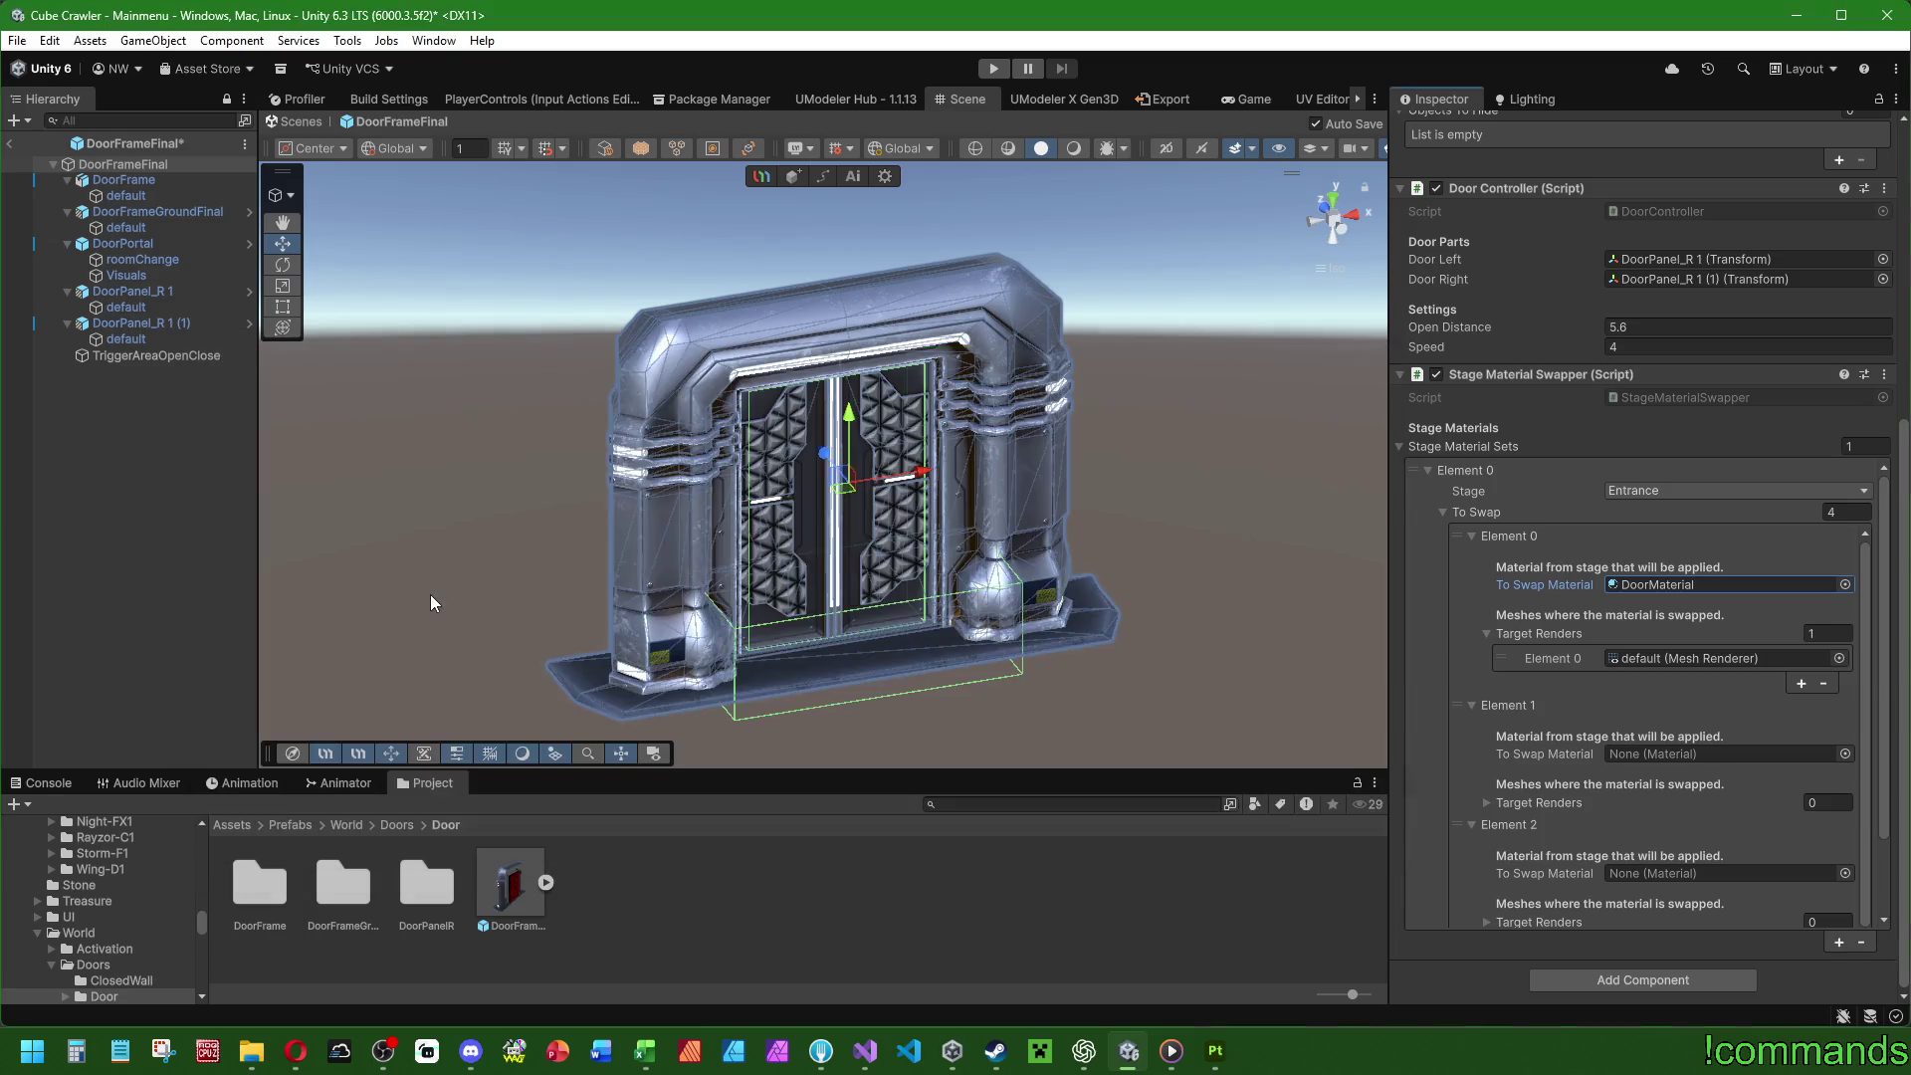
left_click(1583, 802)
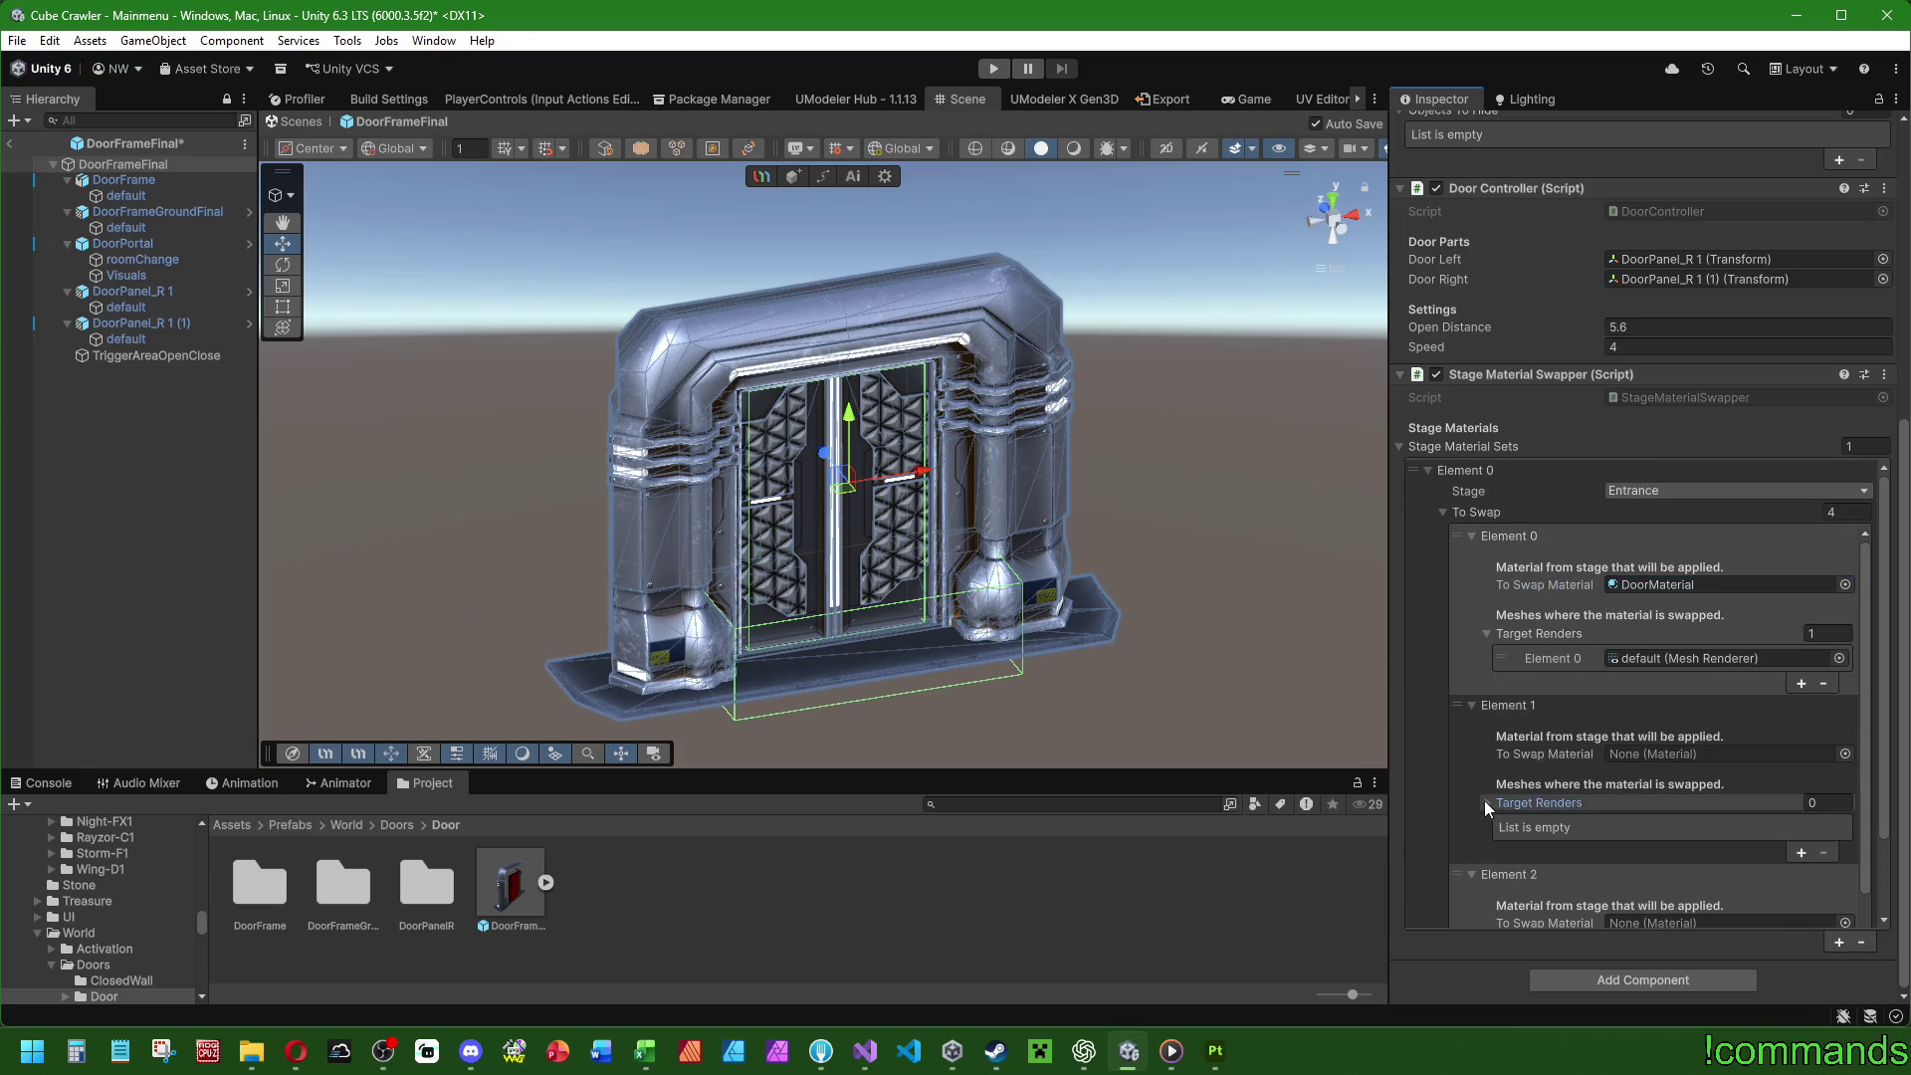
Add a Mesh Renderer target slot to the second swap entry and save the prefab.
scroll(1599, 741, "down", 1)
left_click(1800, 798)
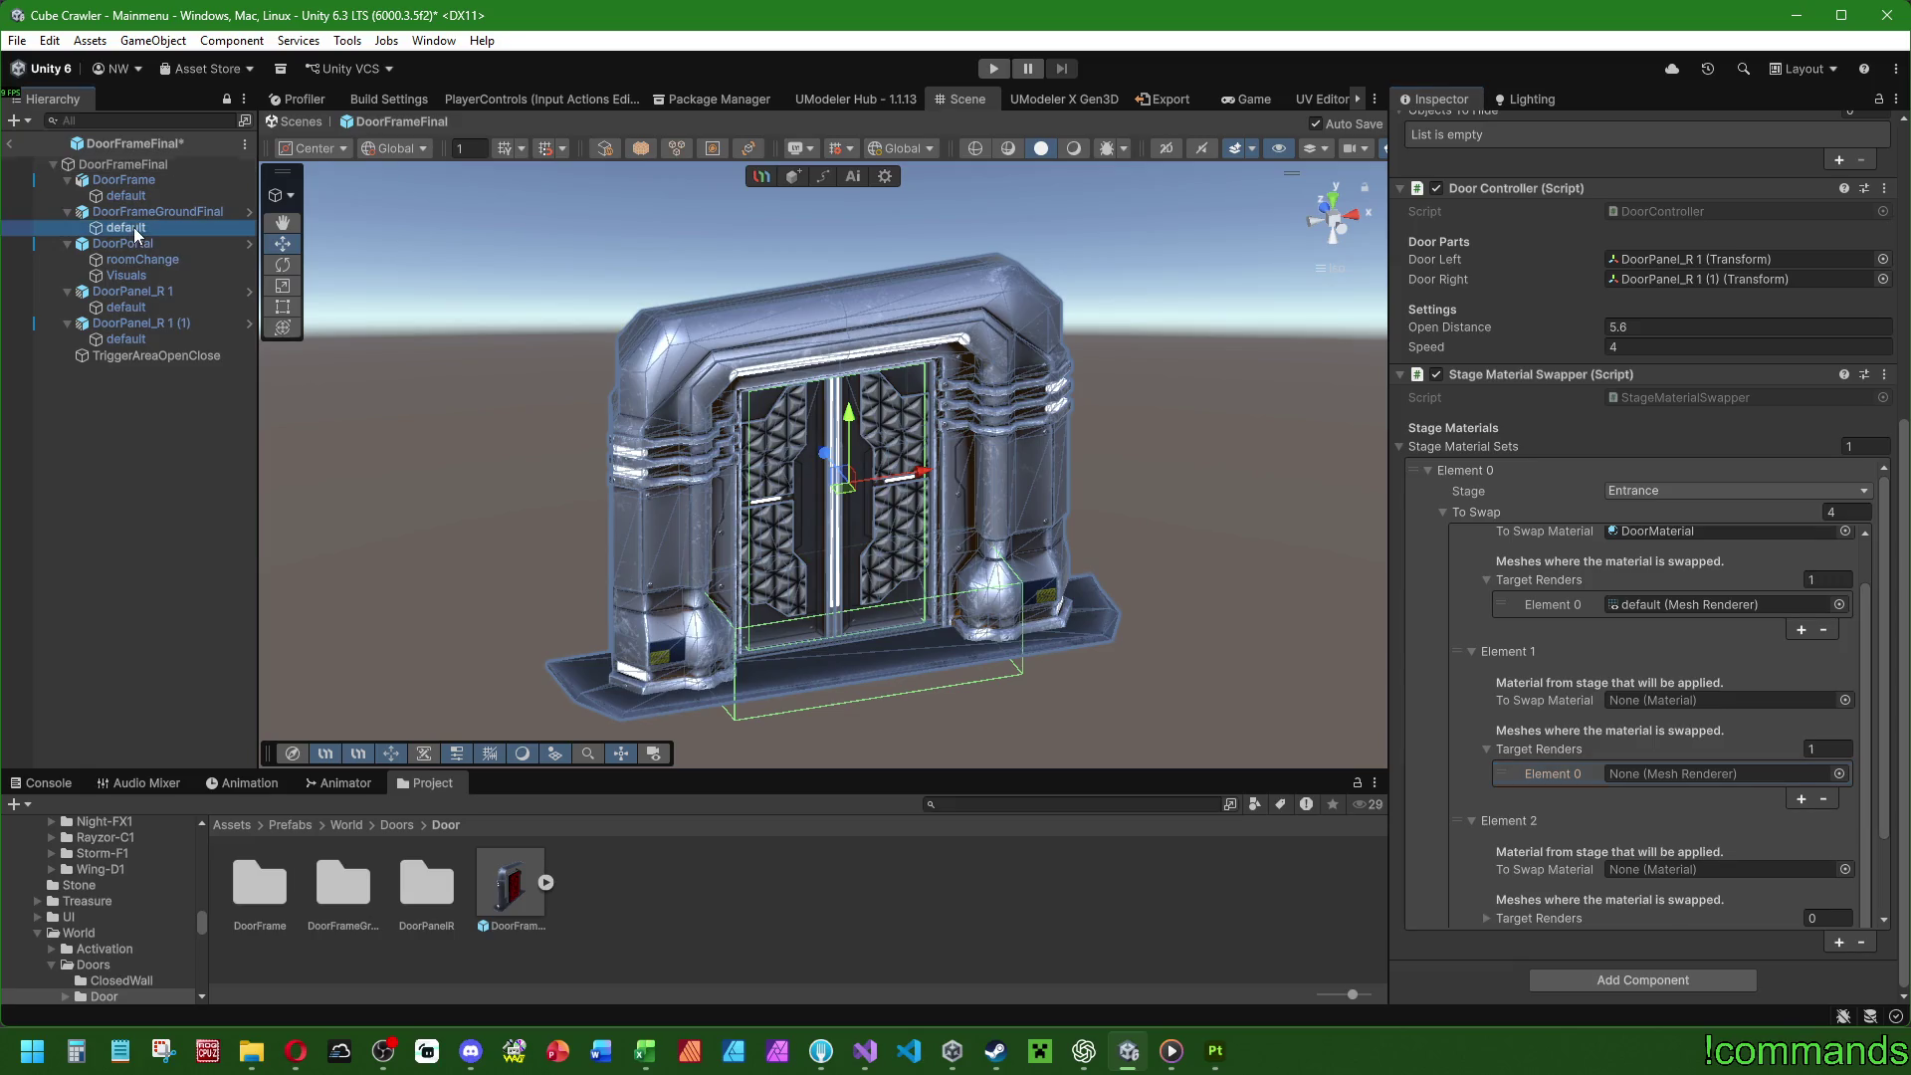
key("ctrl+s")
key("ctrl+v")
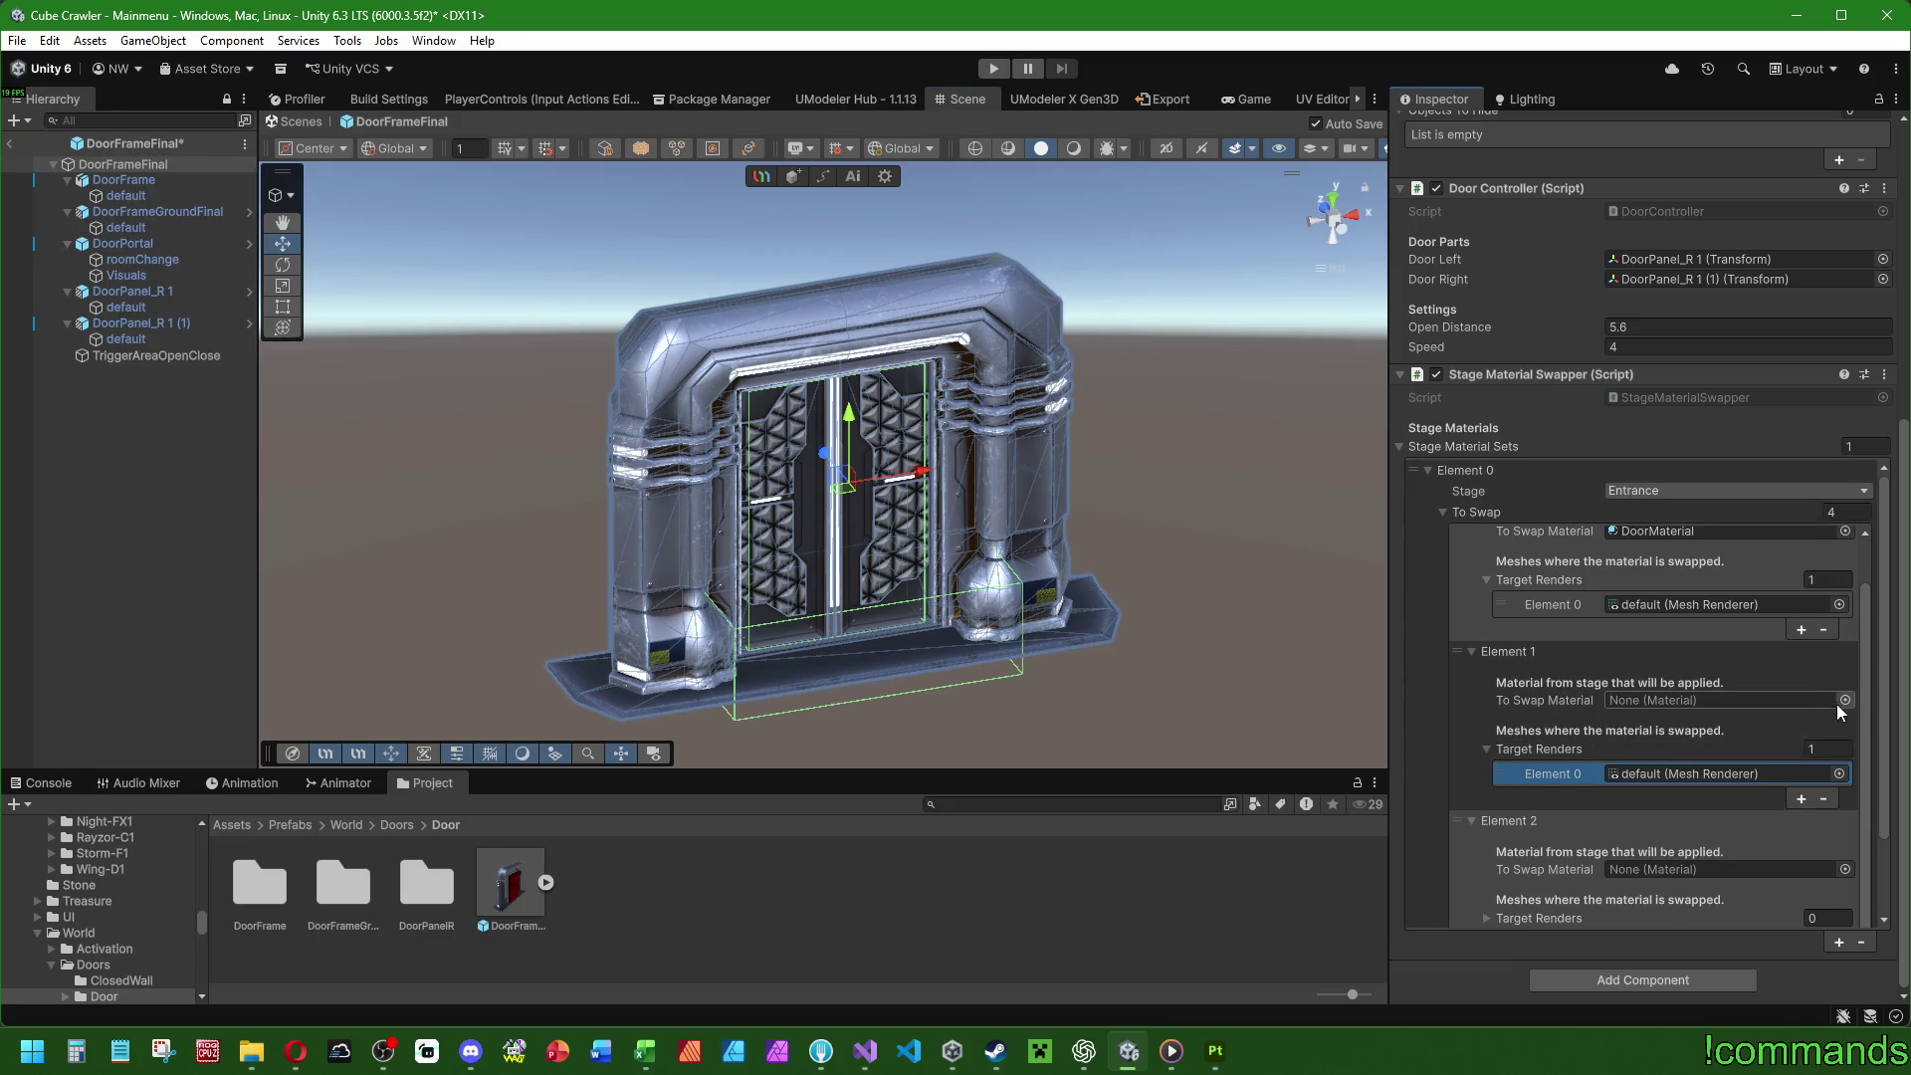
Set DoorMaterial as the second swap entry's To Swap Material.
left_click(1843, 701)
mouse_move(1352, 404)
left_mouse_down()
mouse_move(265, 379)
mouse_move(315, 374)
left_mouse_up()
type("door")
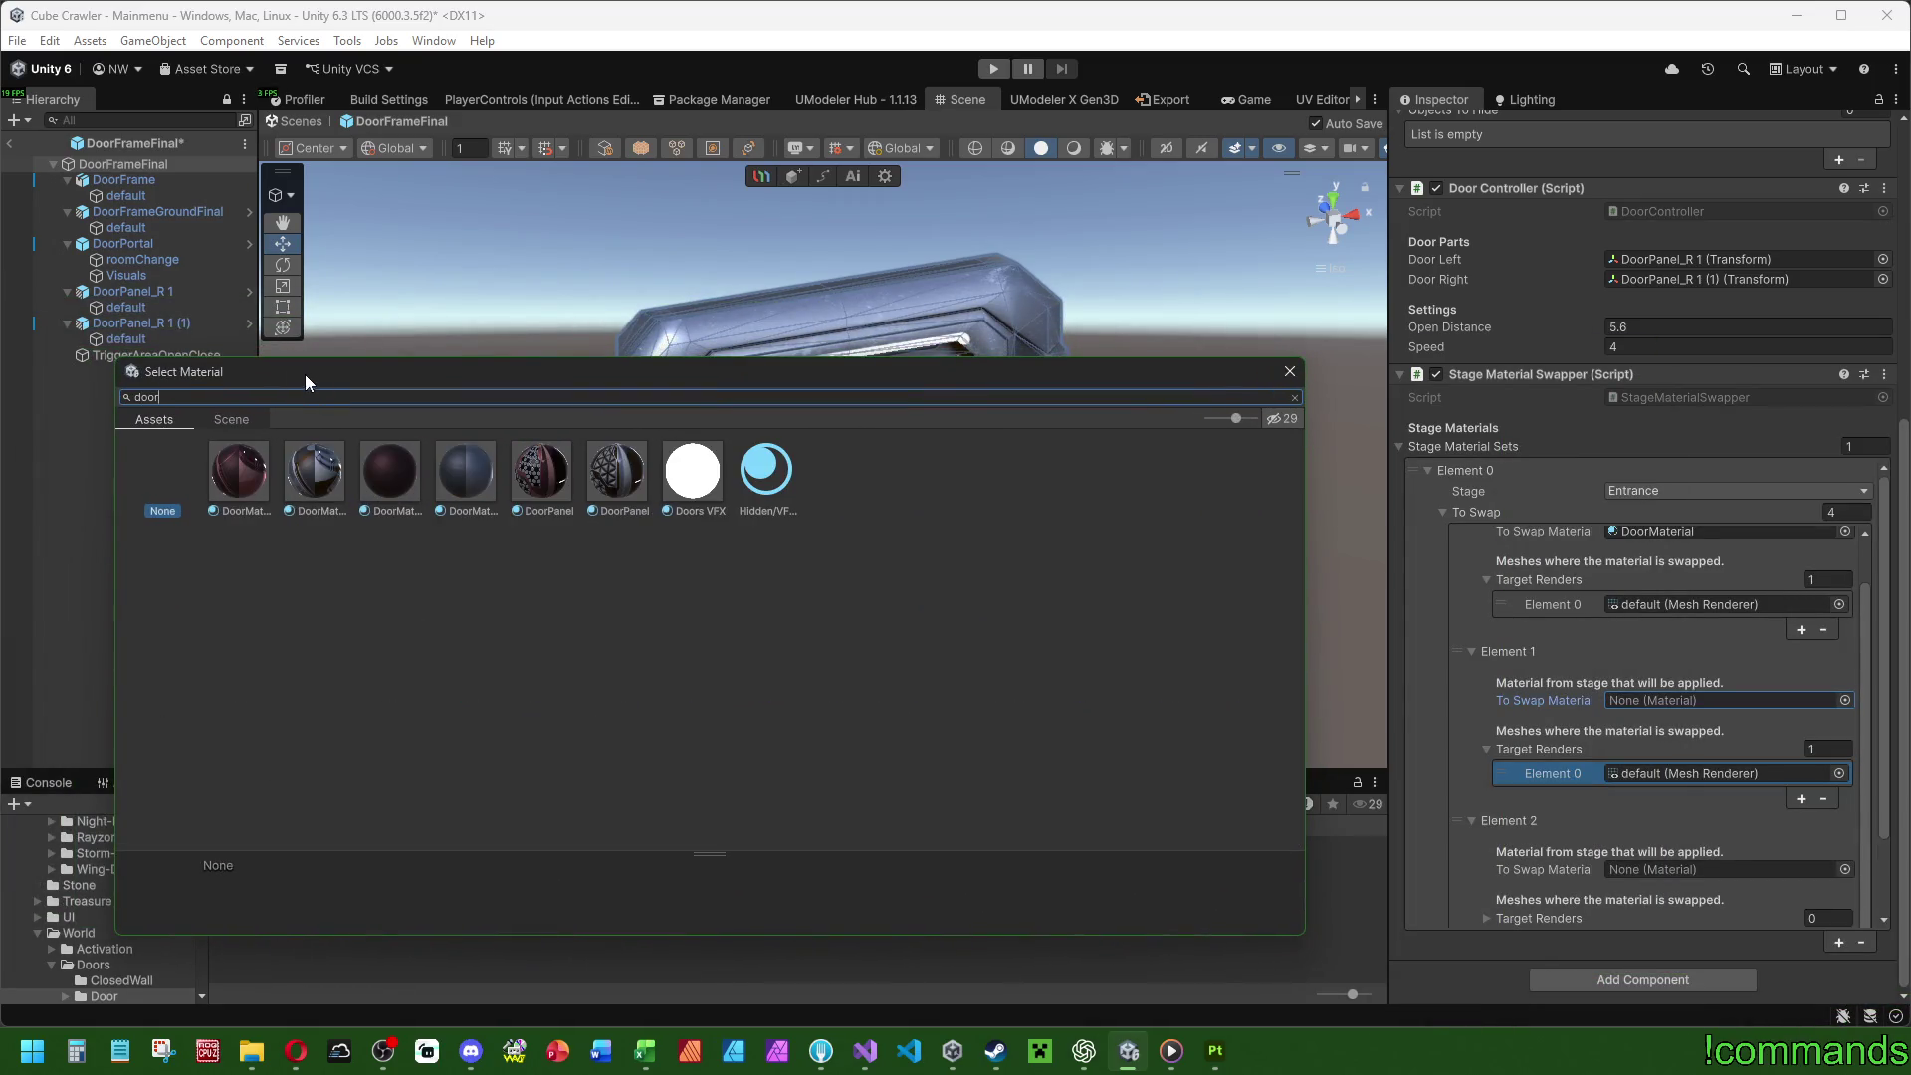
left_click(470, 475)
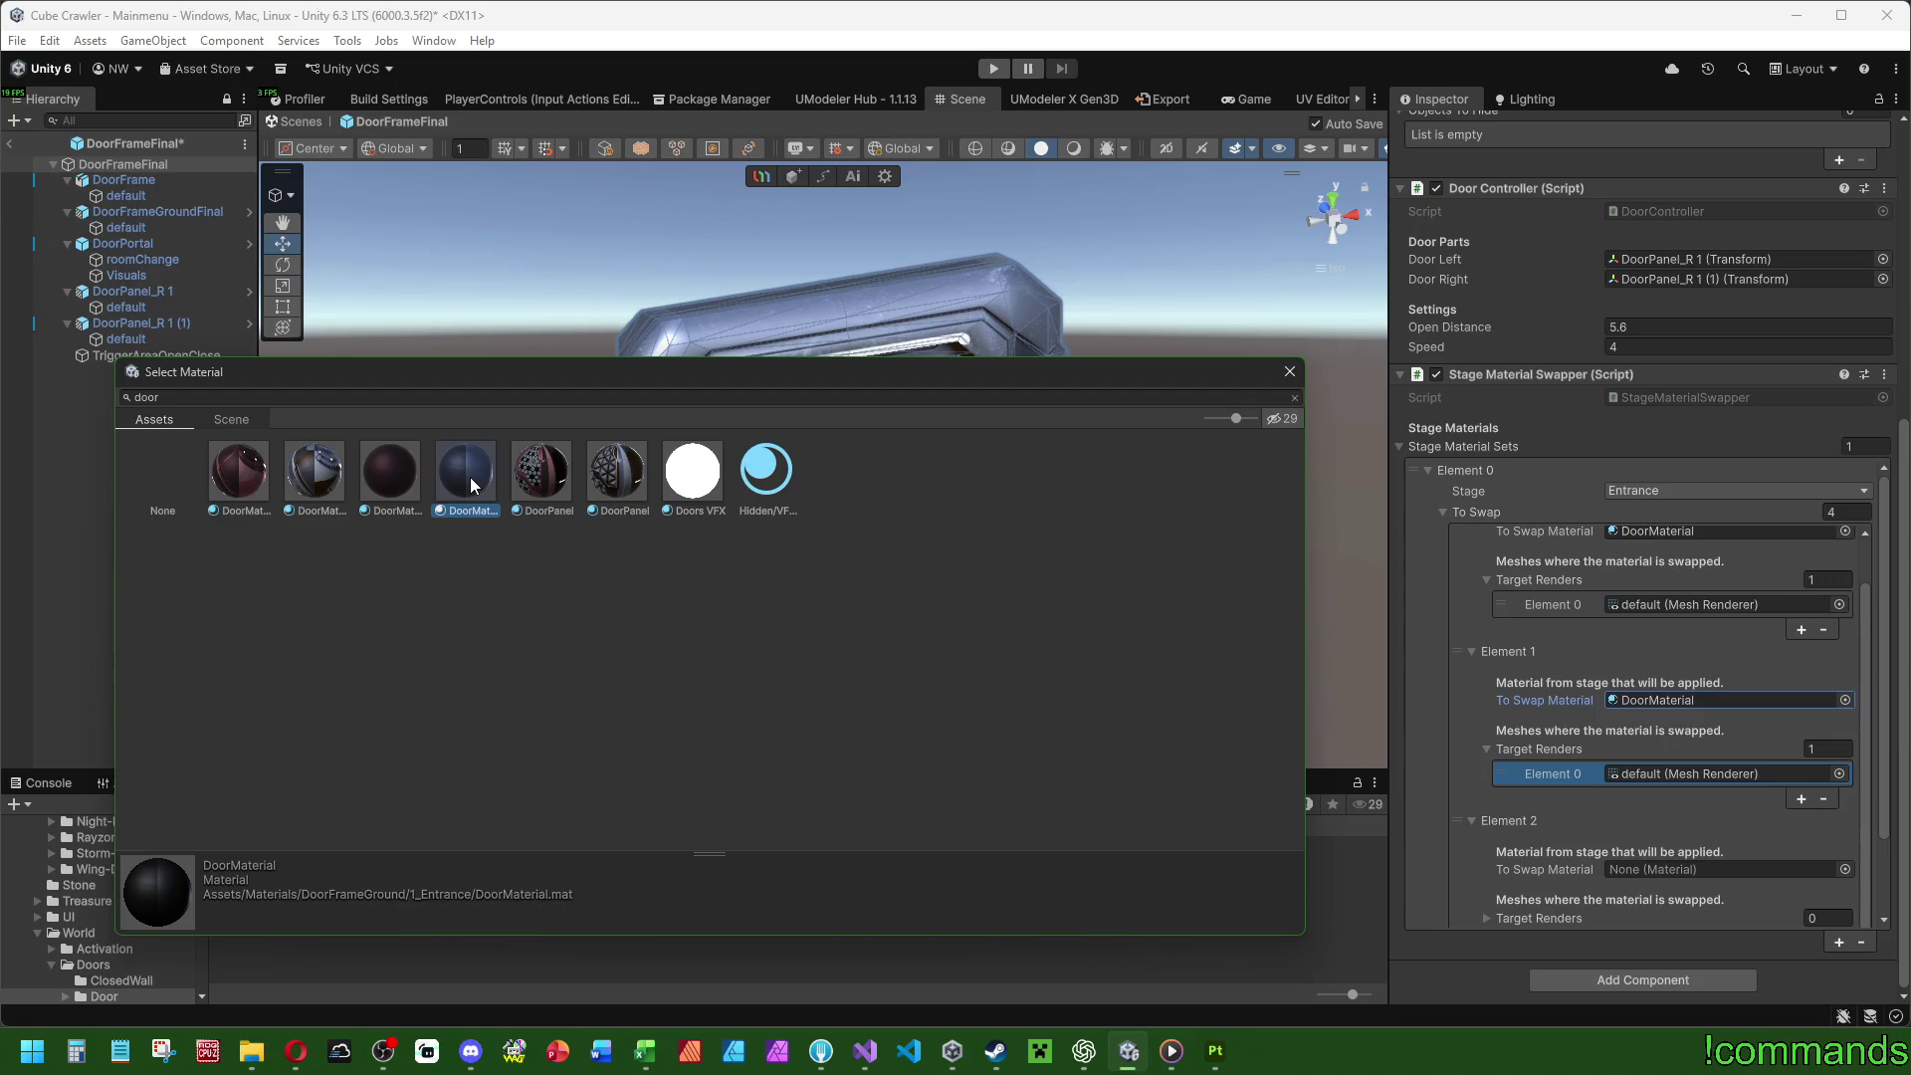
double_click(445, 471)
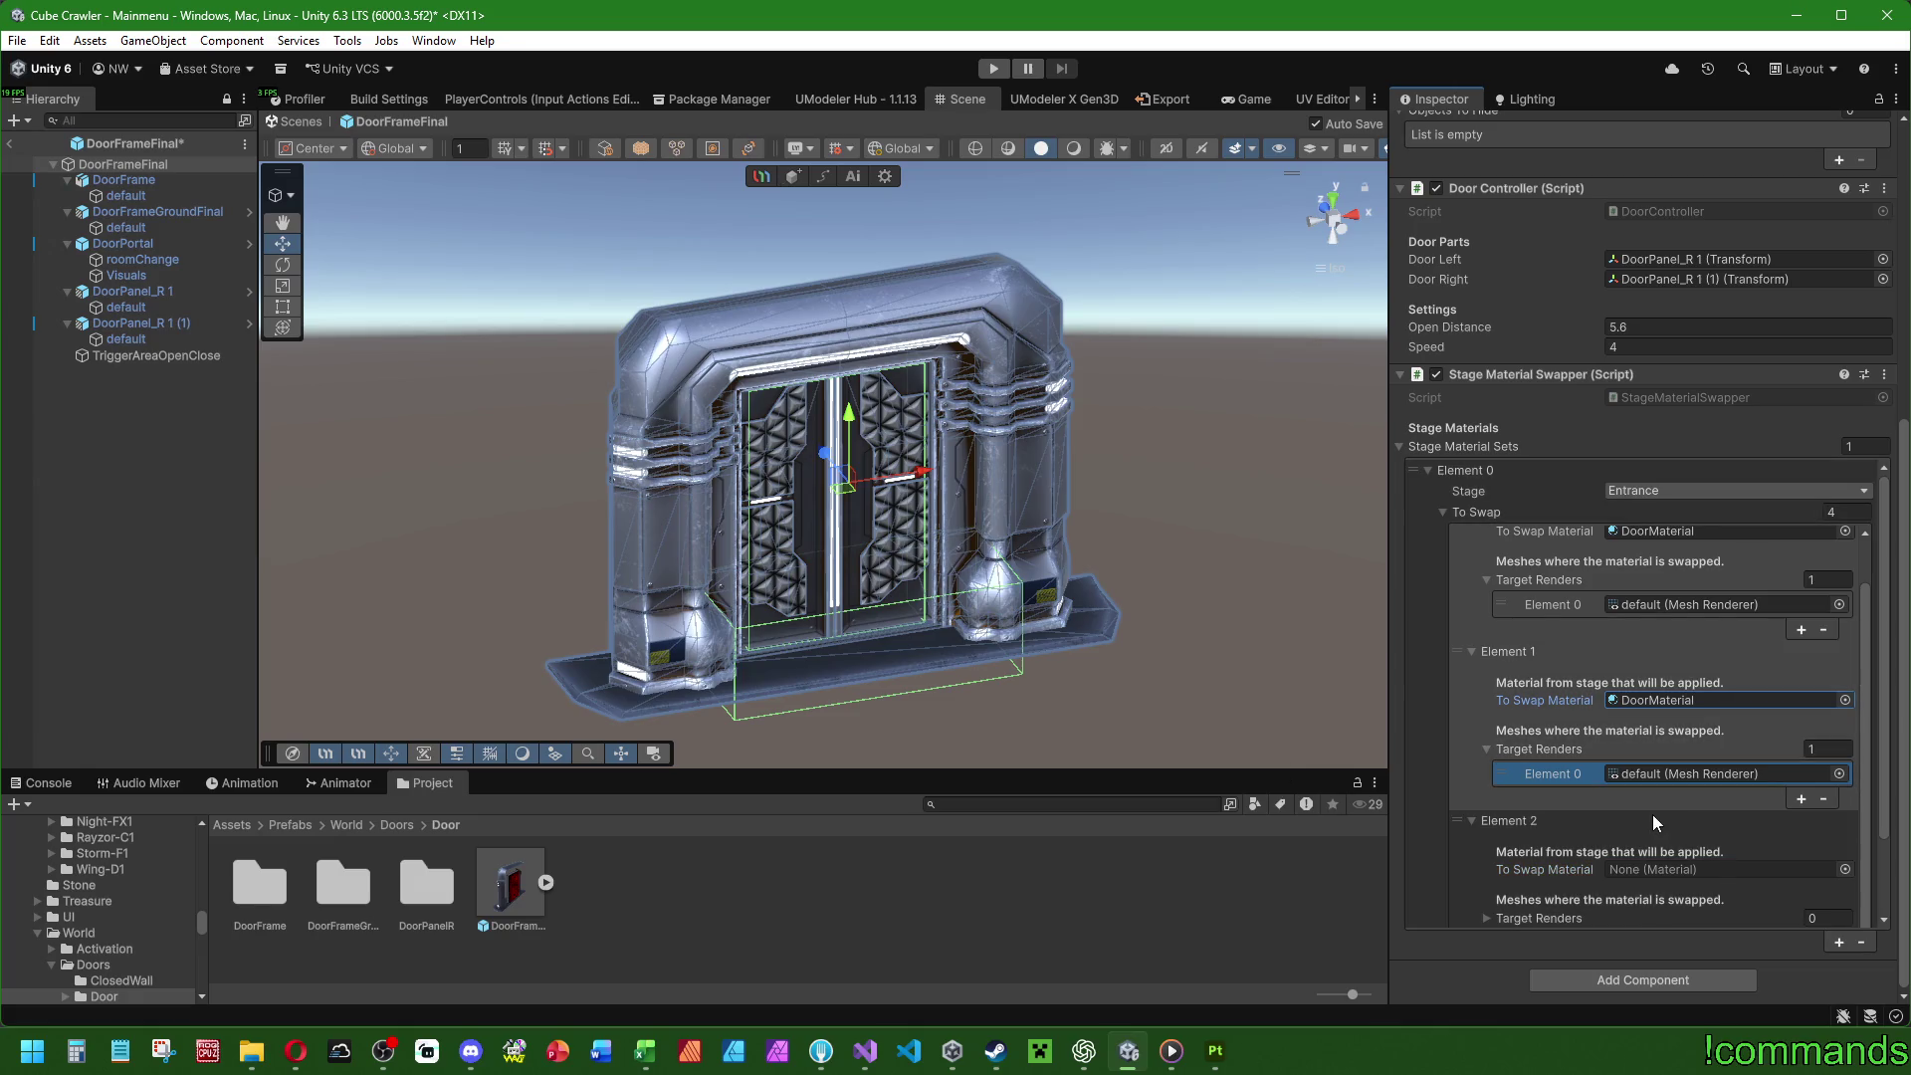
scroll(1511, 812, "down", 3)
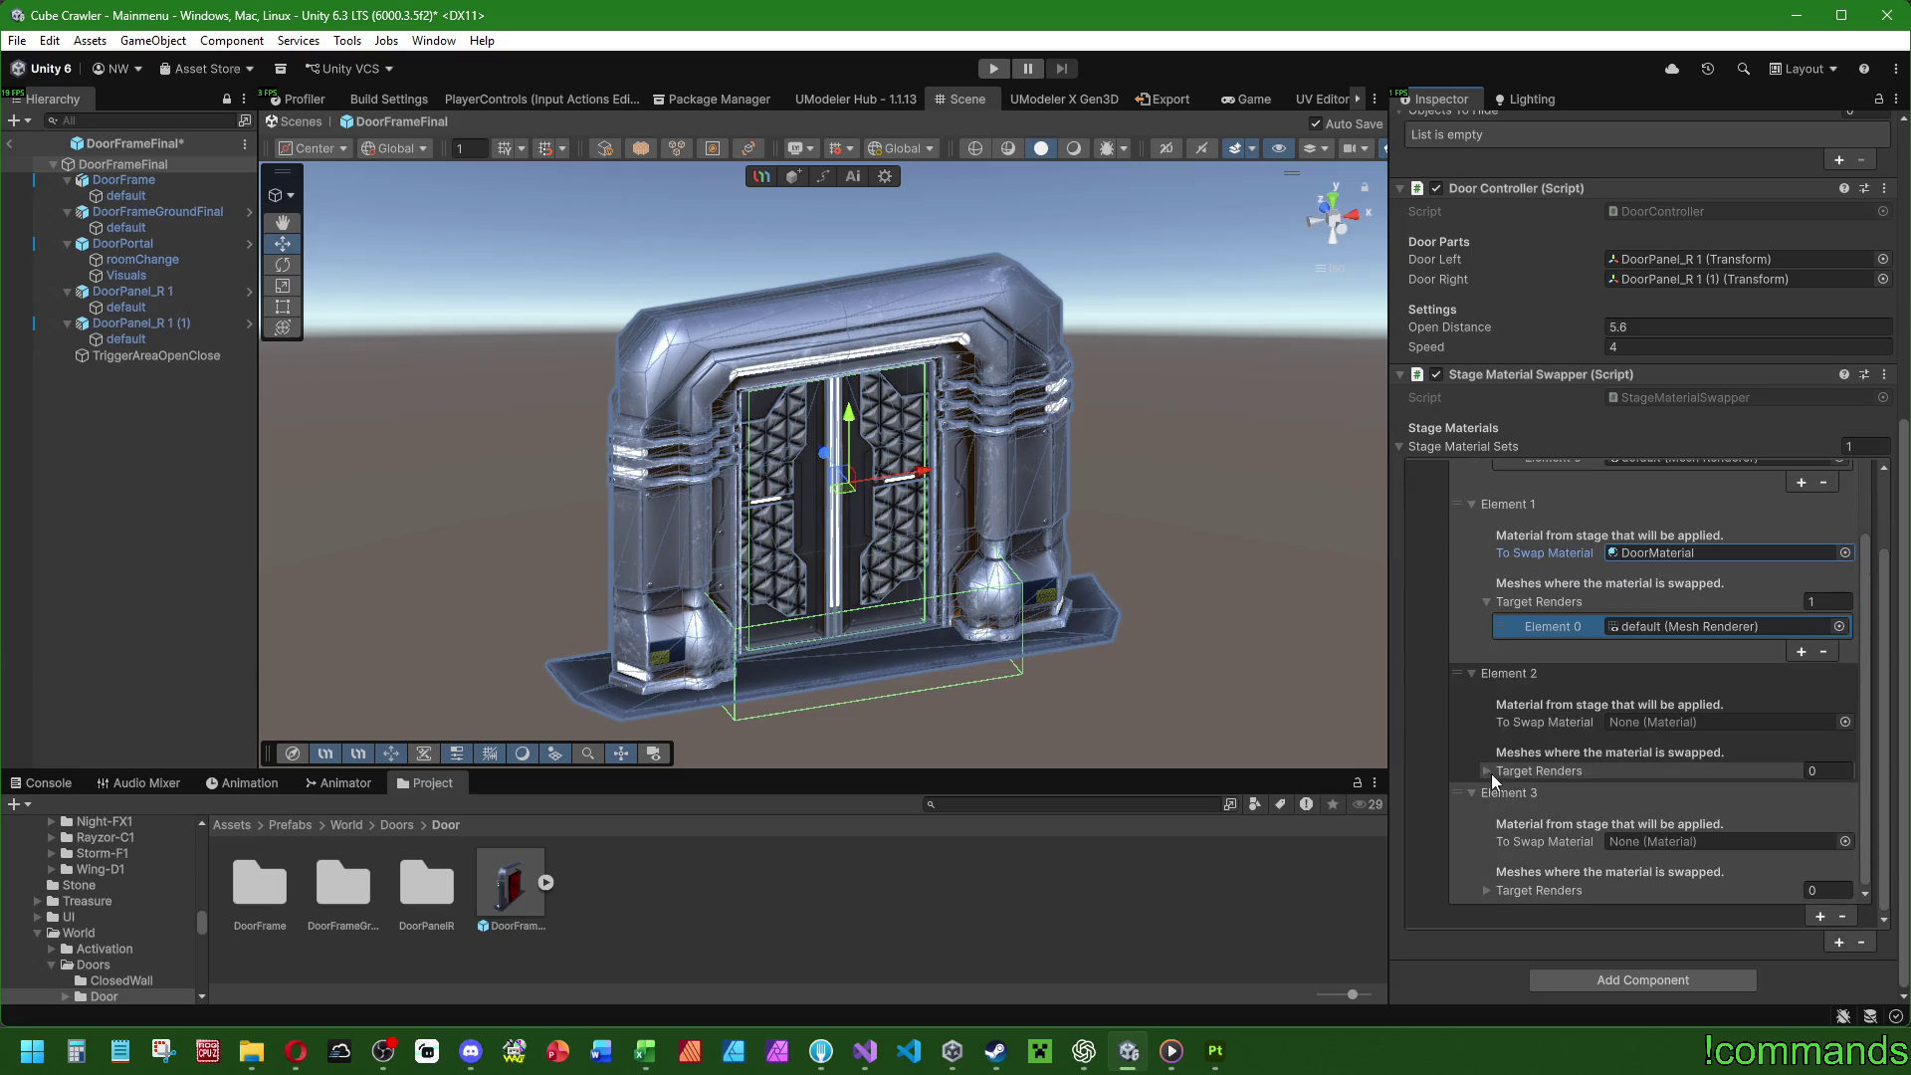
Remove the fourth swap entry and add both door panel meshes as the third entry's targets.
left_click(1466, 786)
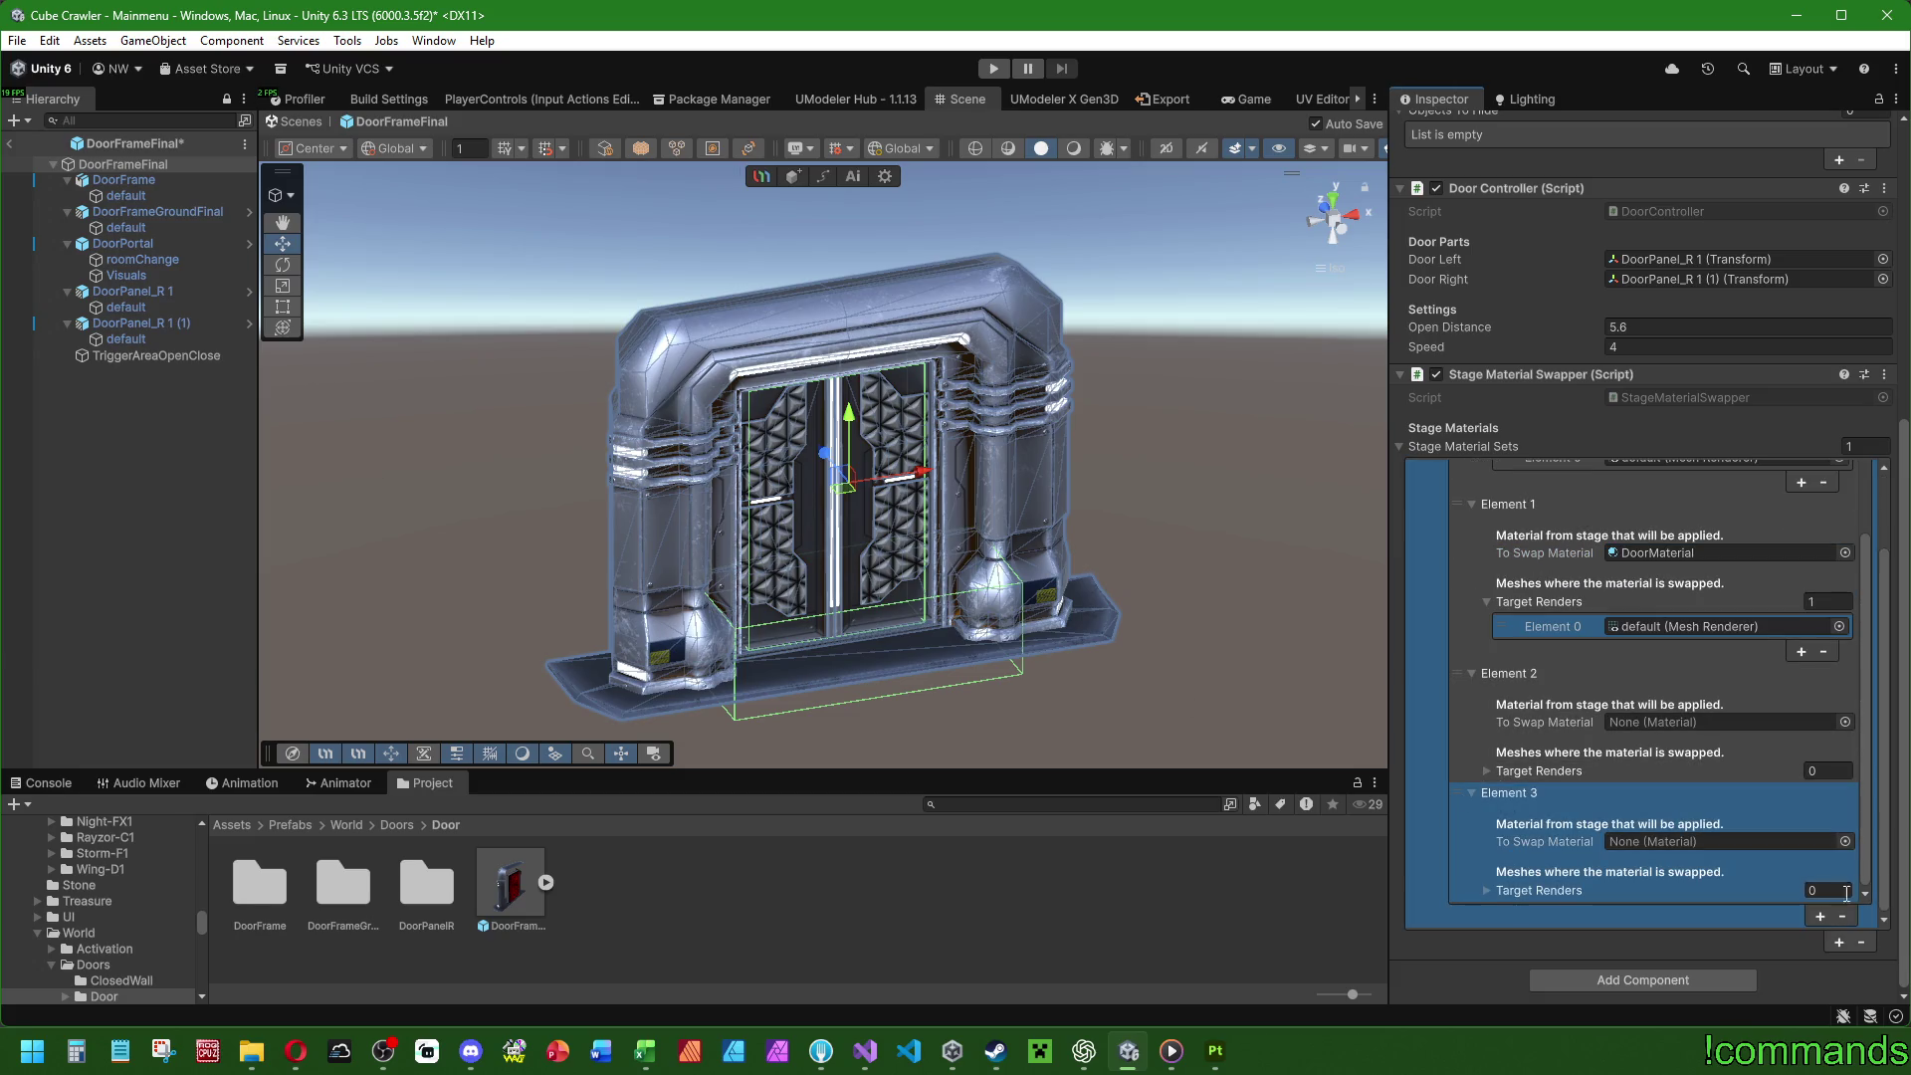
left_click(1840, 914)
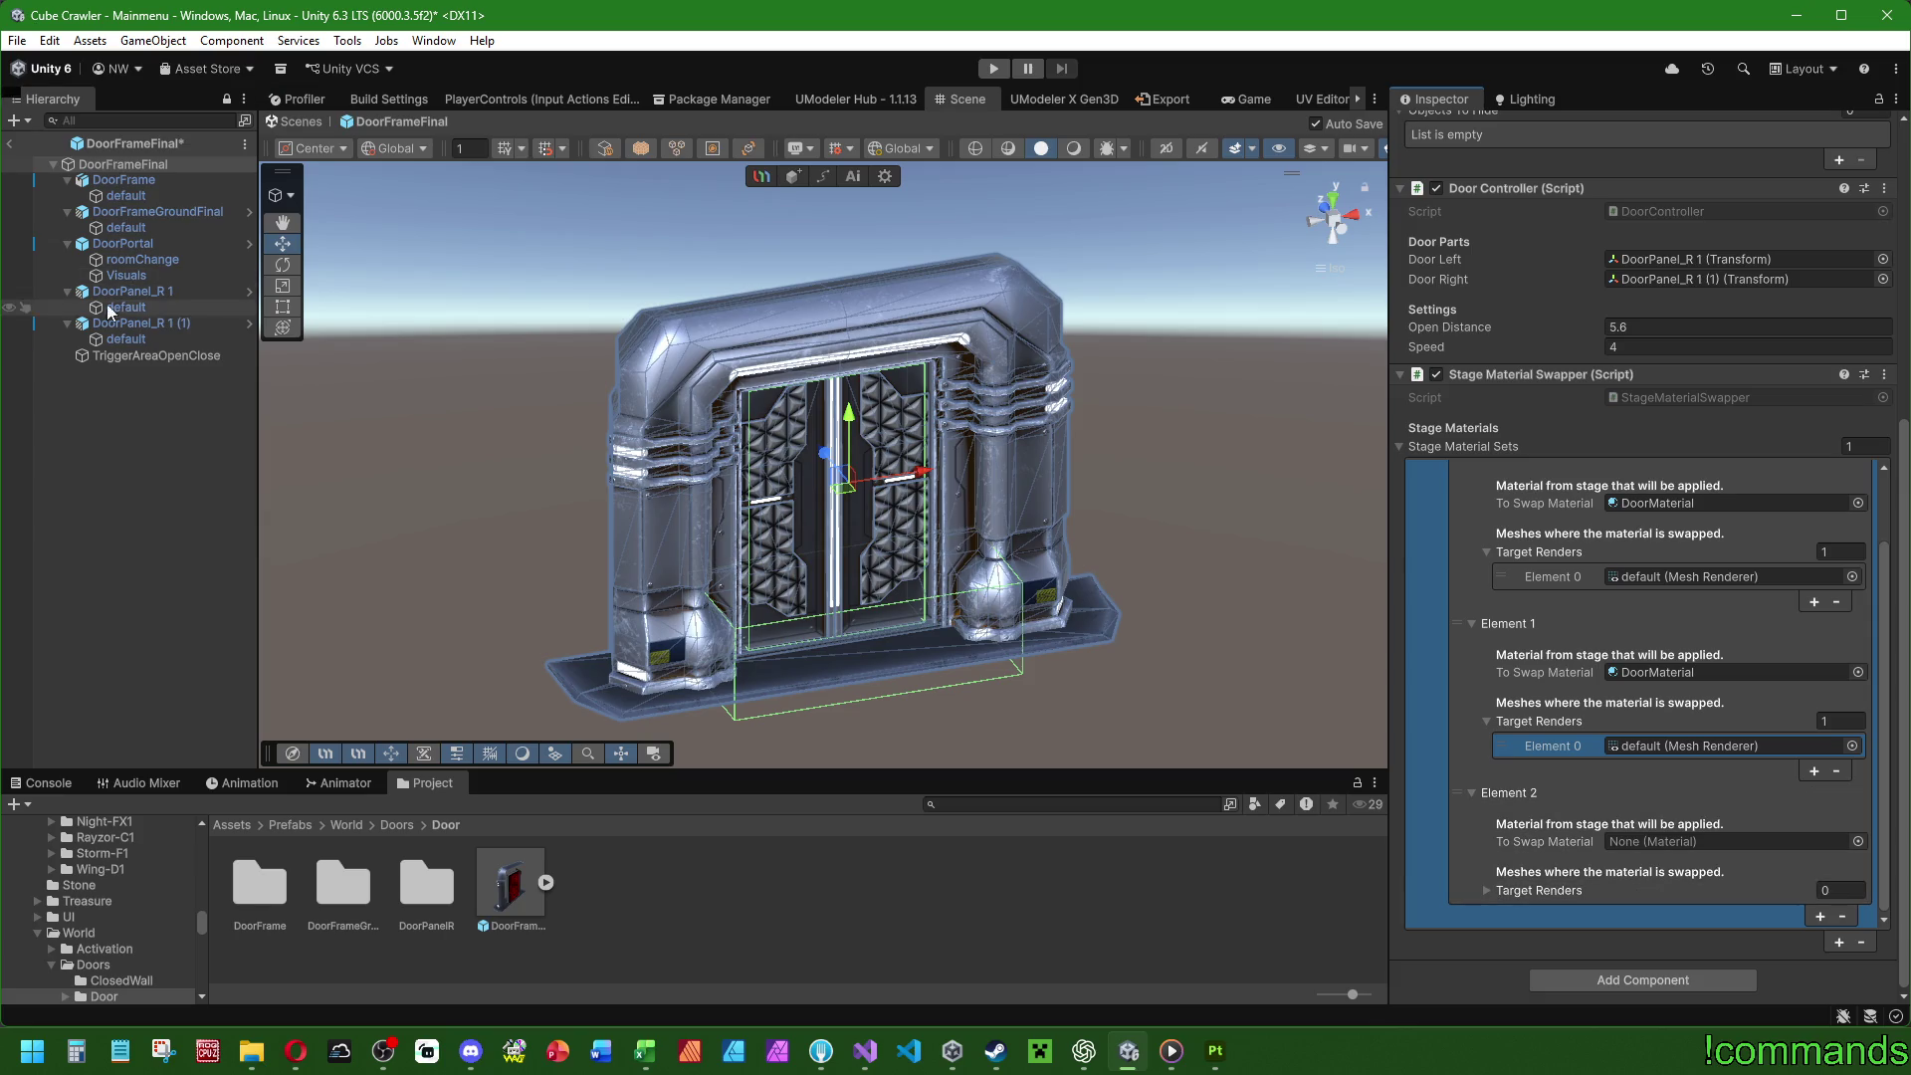
mouse_move(126, 308)
left_mouse_down()
mouse_move(307, 335)
mouse_move(1538, 890)
left_mouse_up()
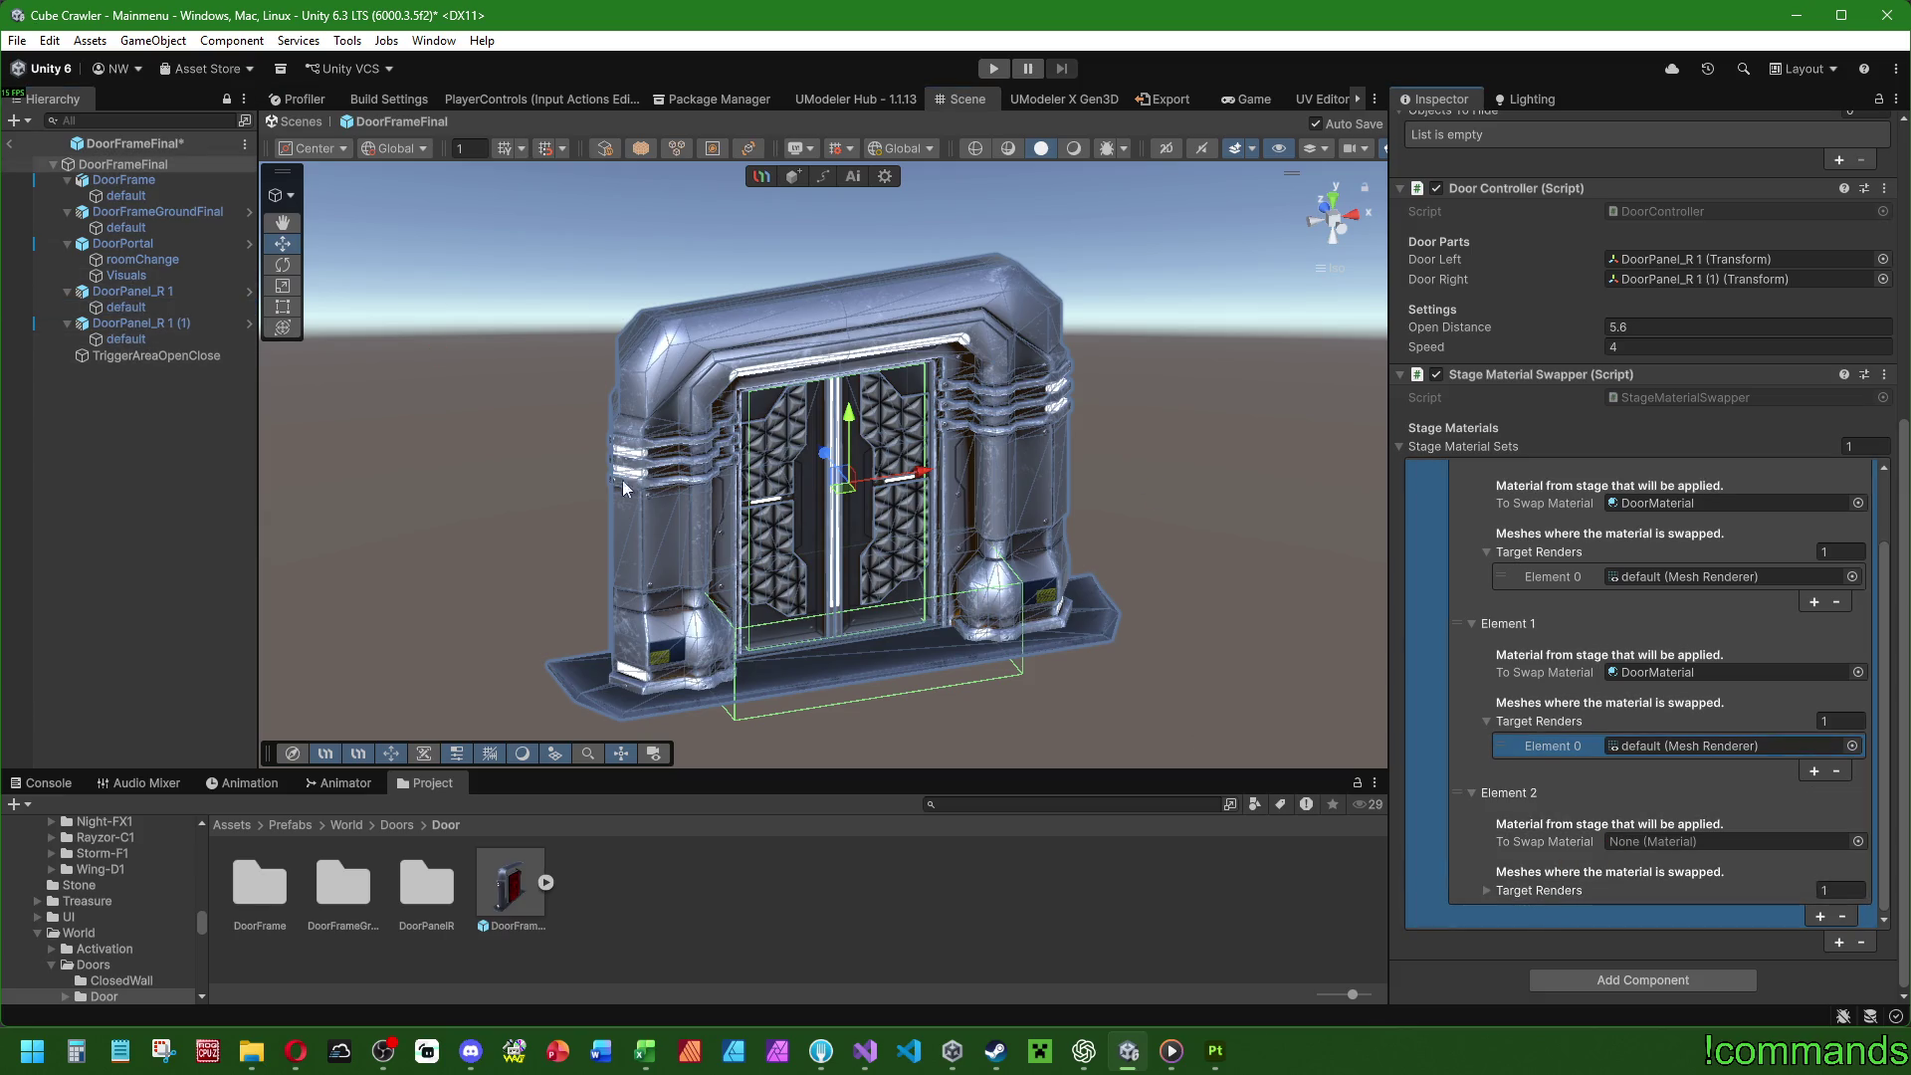
mouse_move(155, 344)
left_mouse_down()
mouse_move(1583, 862)
mouse_move(1525, 890)
left_mouse_up()
Set the third swap entry's material to DoorPanel.
left_click(1857, 841)
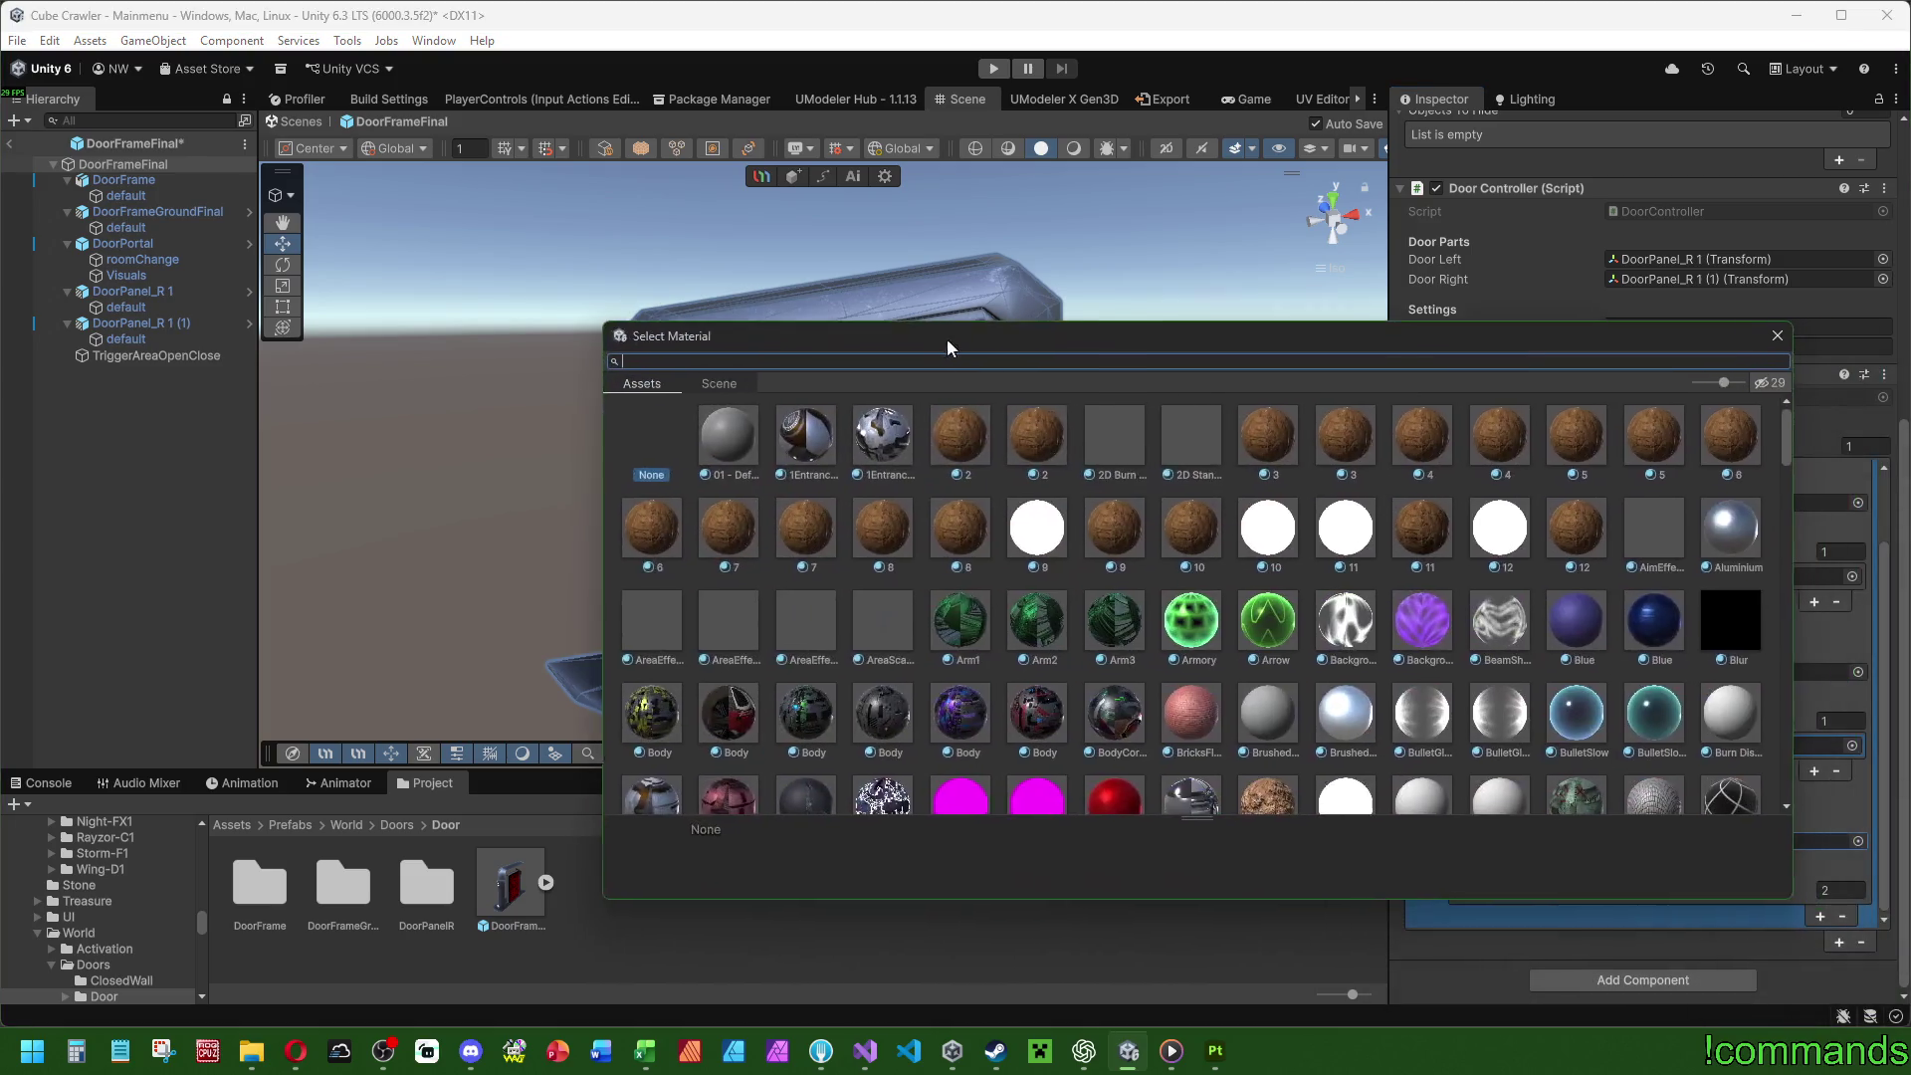
type("door")
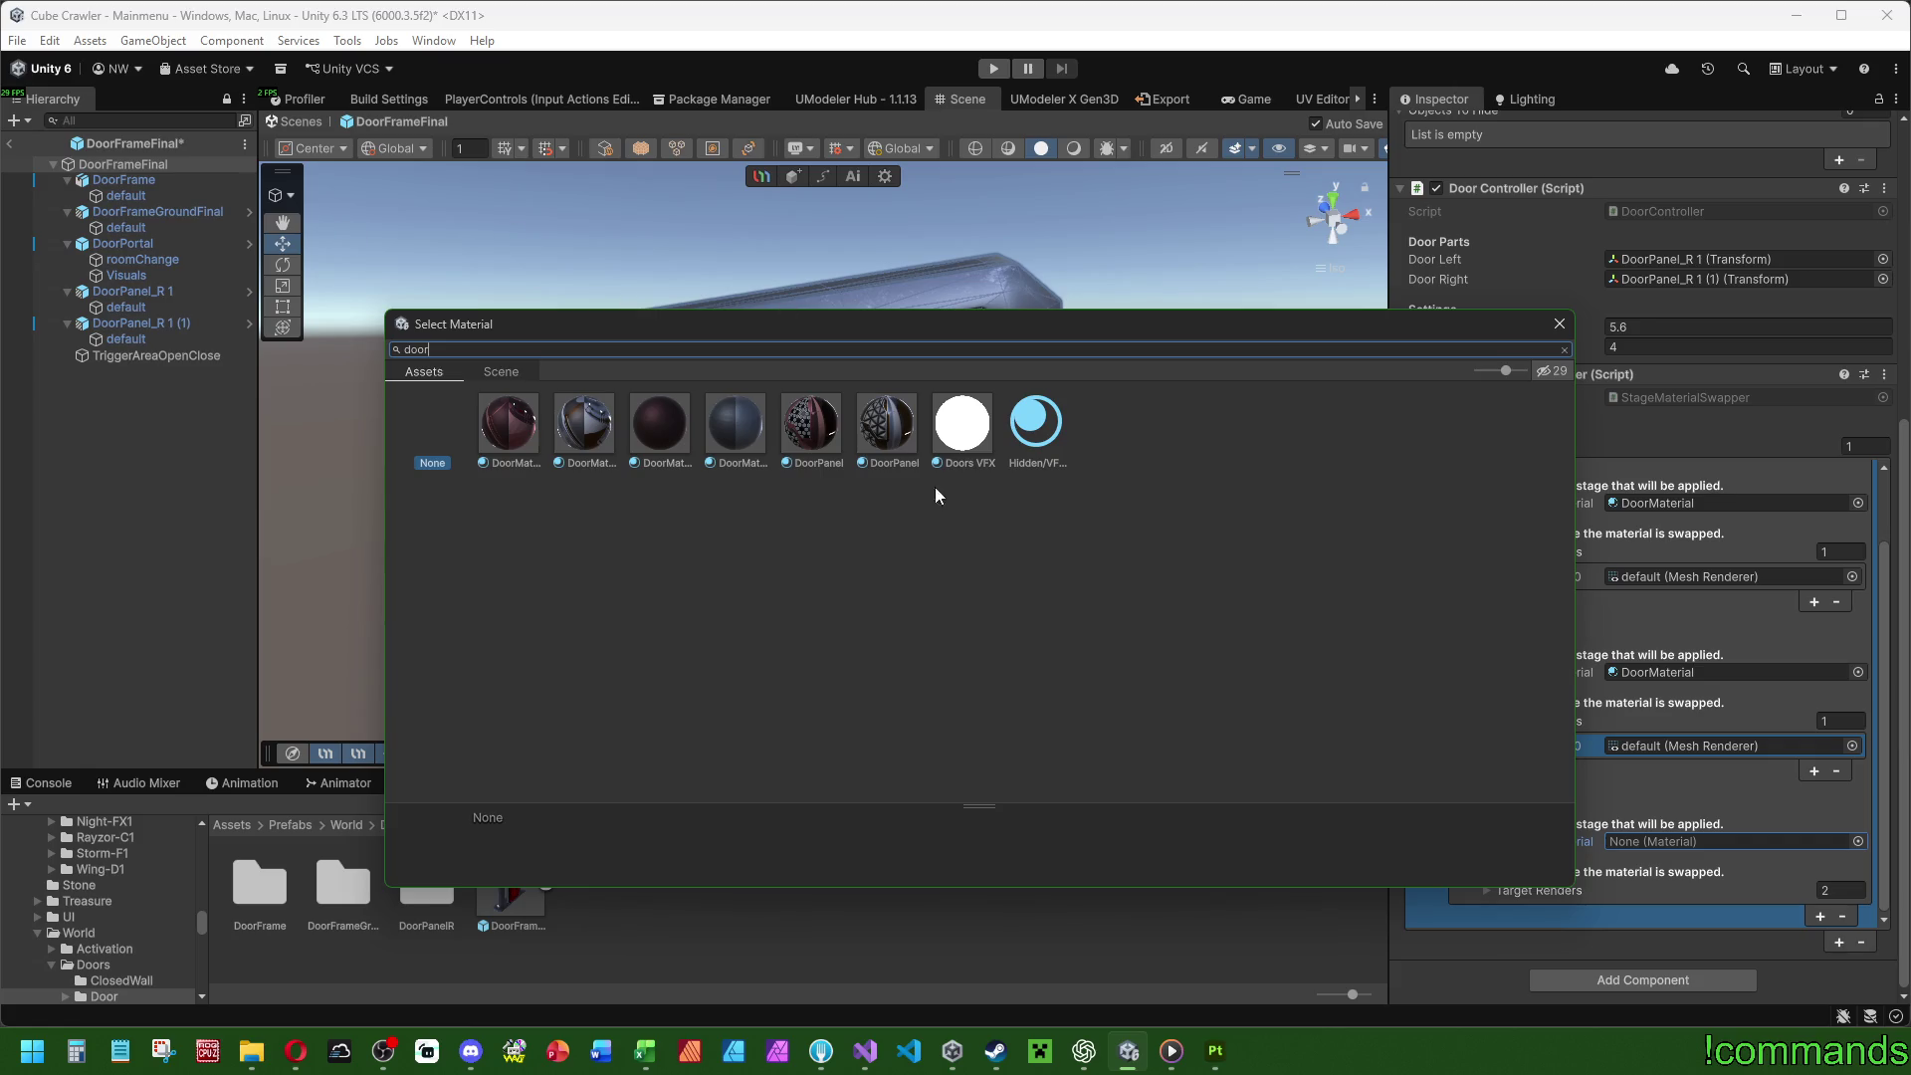
left_click(575, 428)
double_click(894, 427)
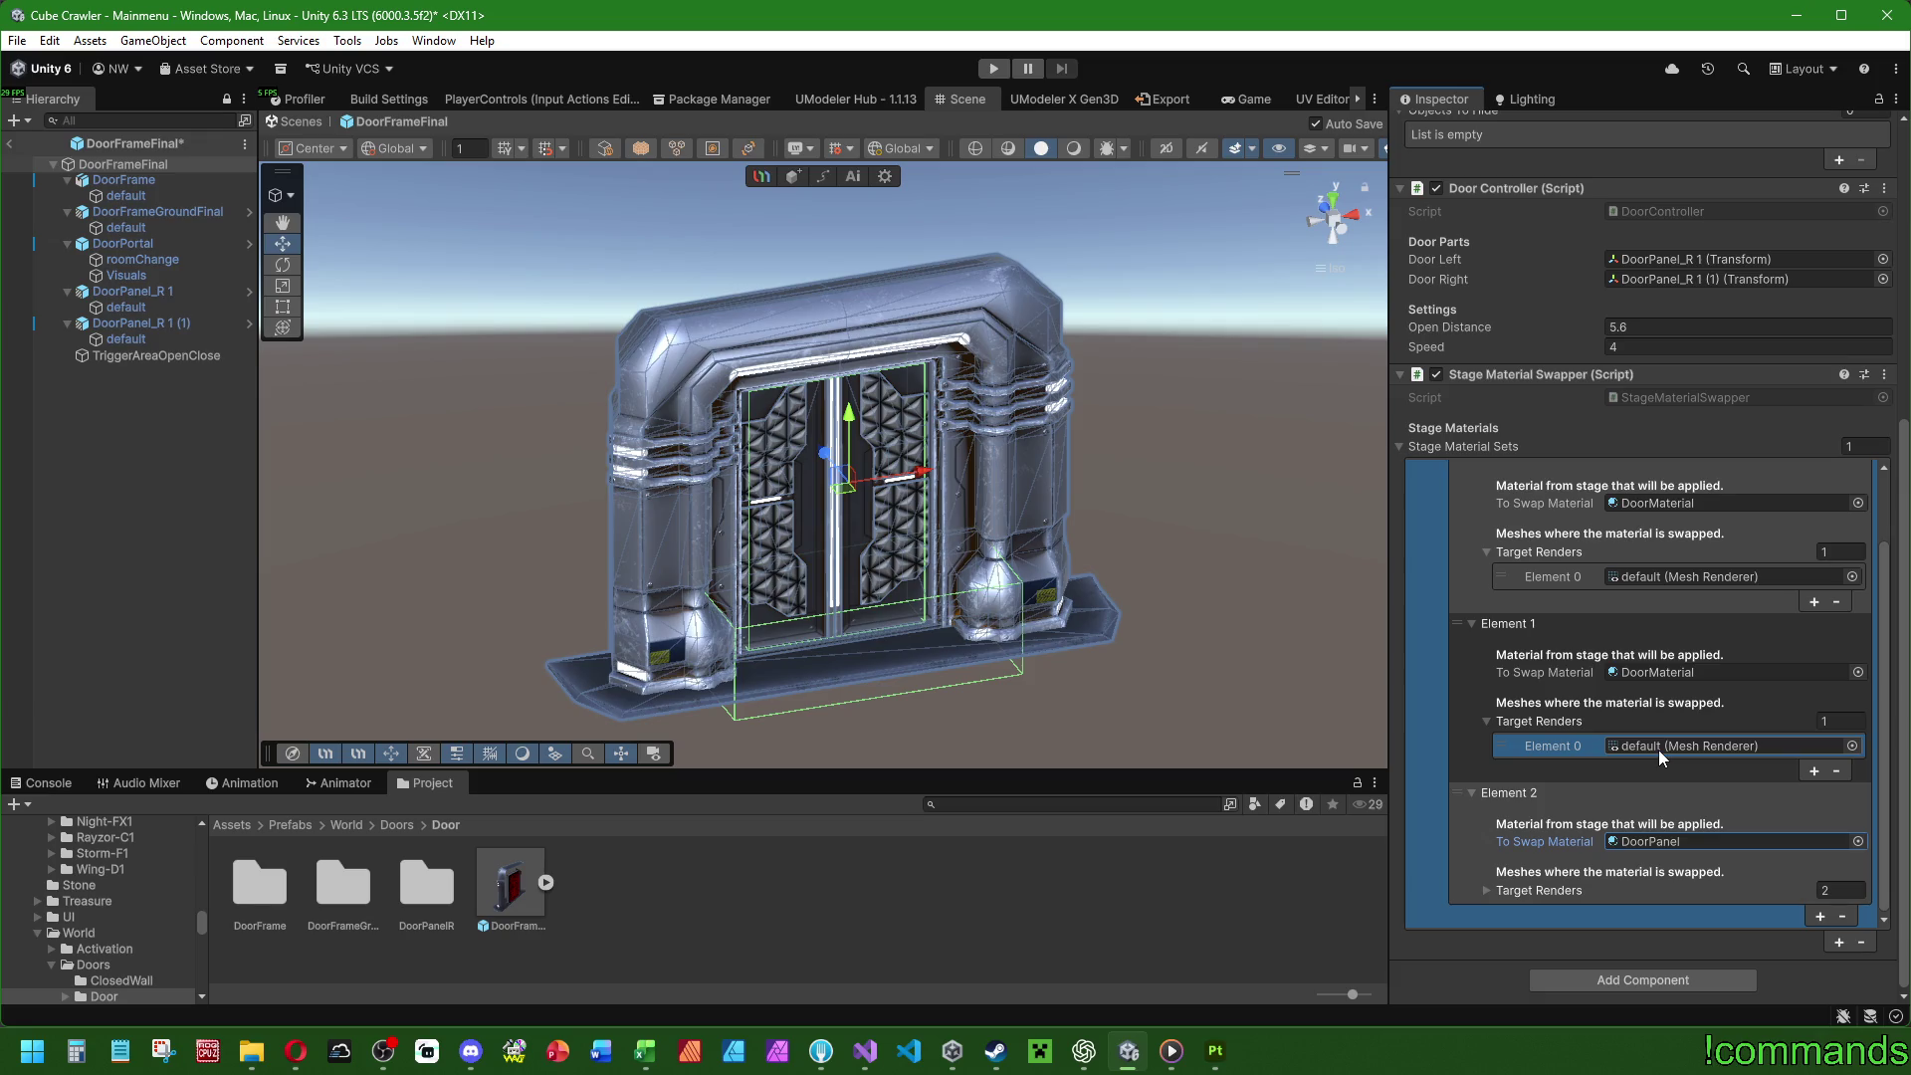
scroll(1658, 750, "up", 2)
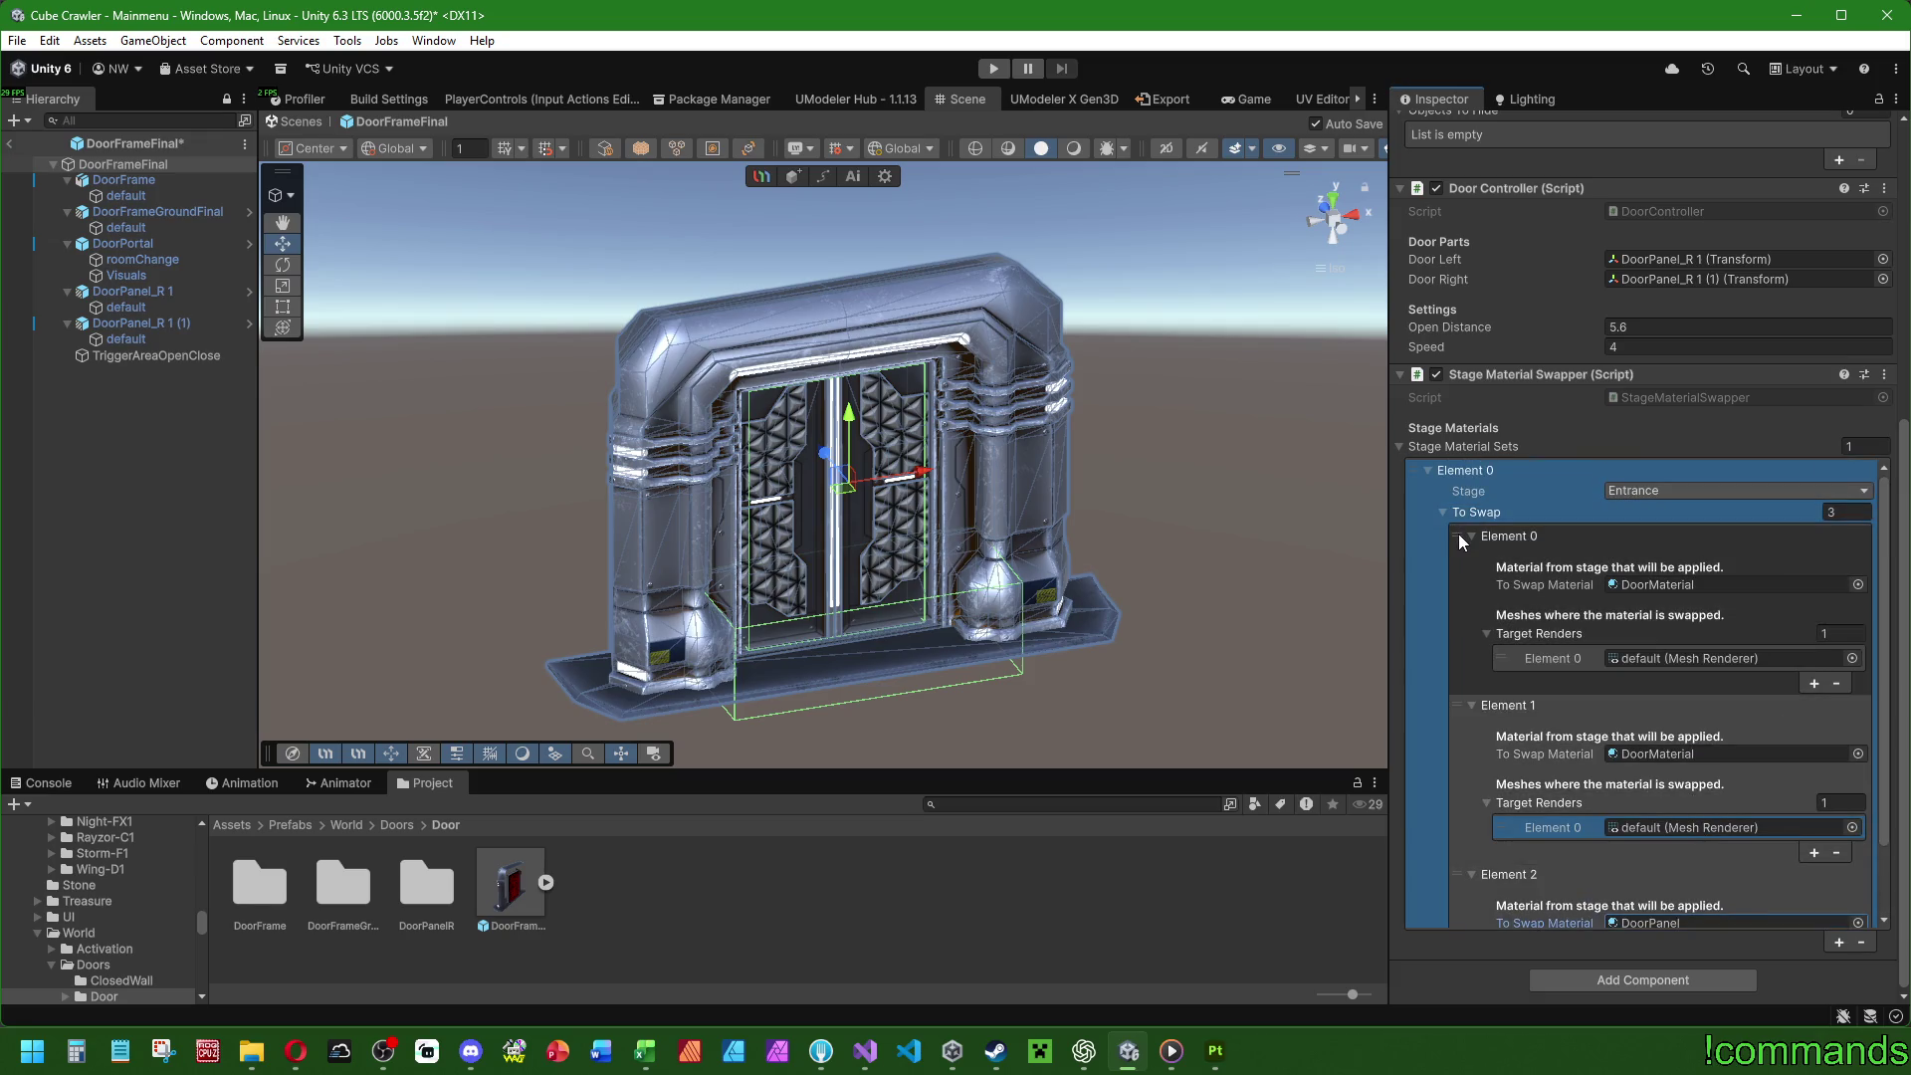
Duplicate the Entrance stage material set into a second set.
scroll(1456, 534, "up", 1)
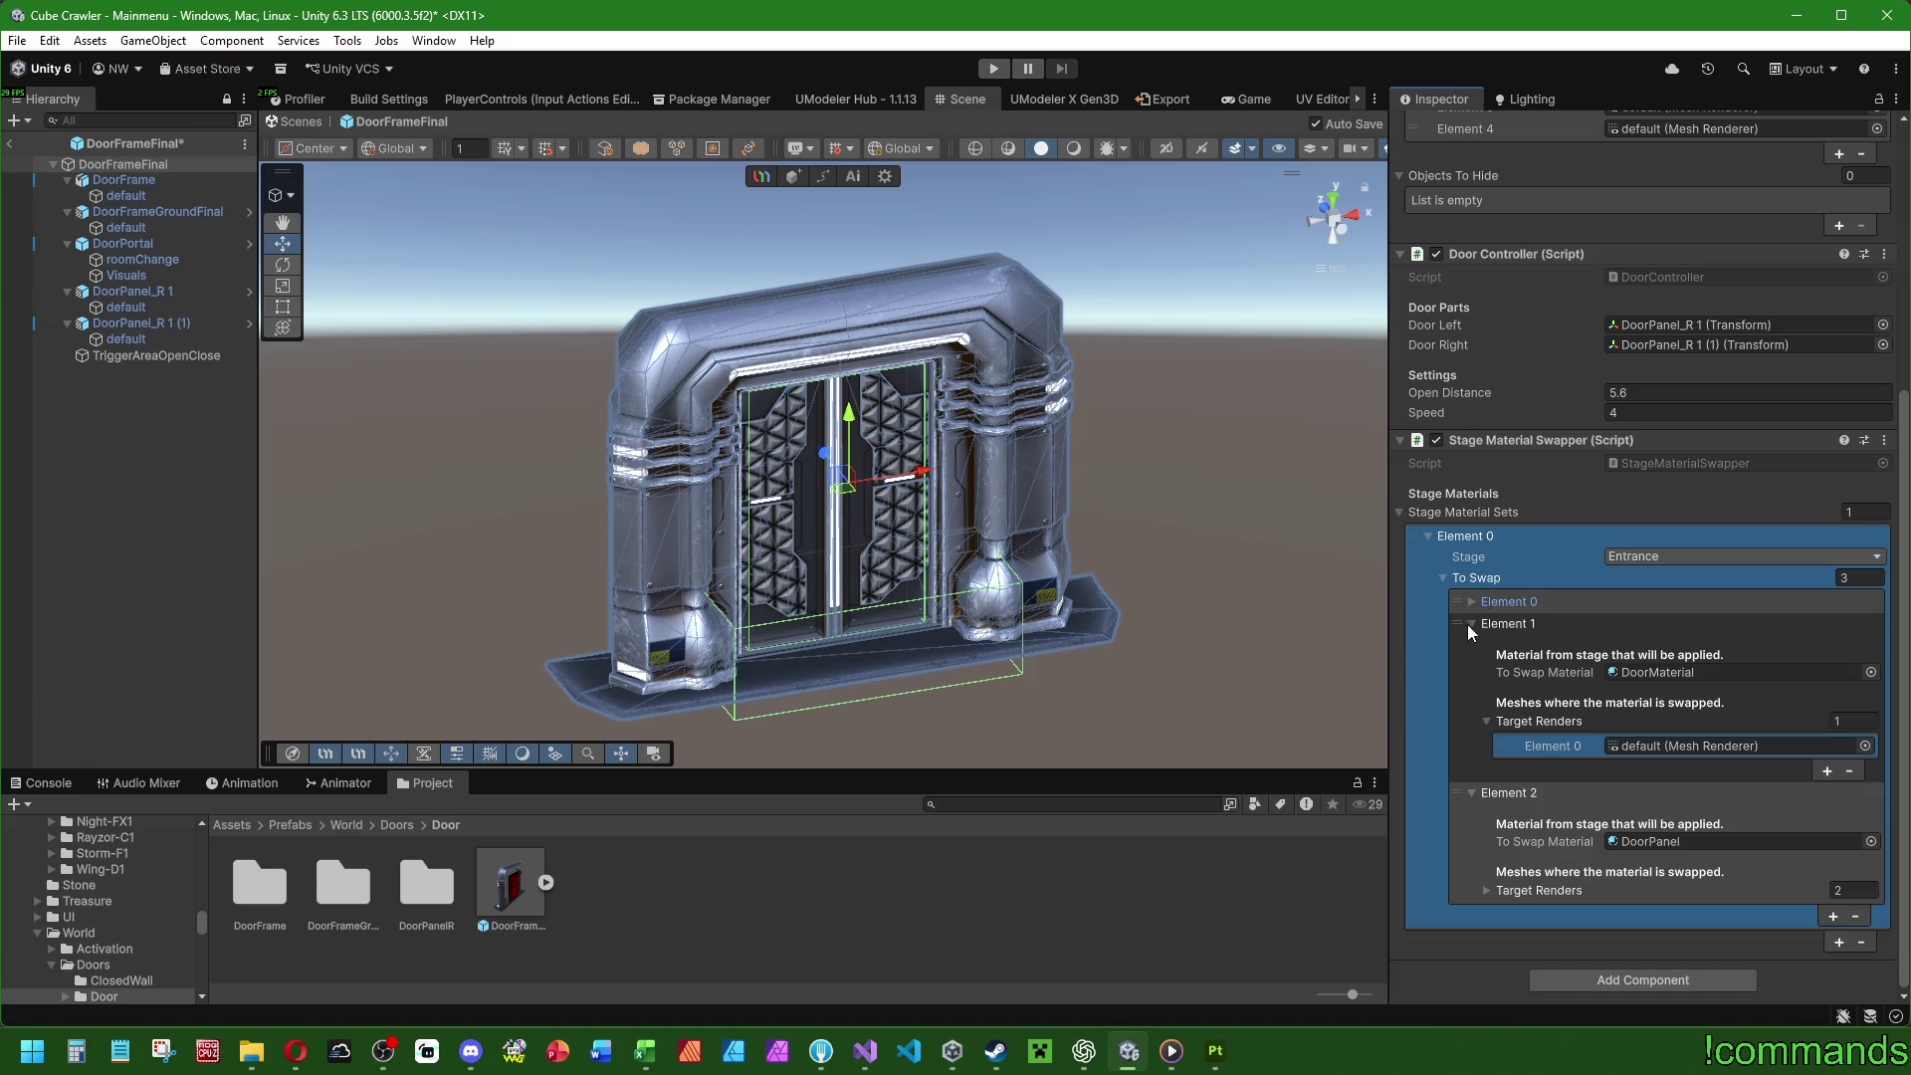
left_click(1471, 602)
left_click(1425, 534)
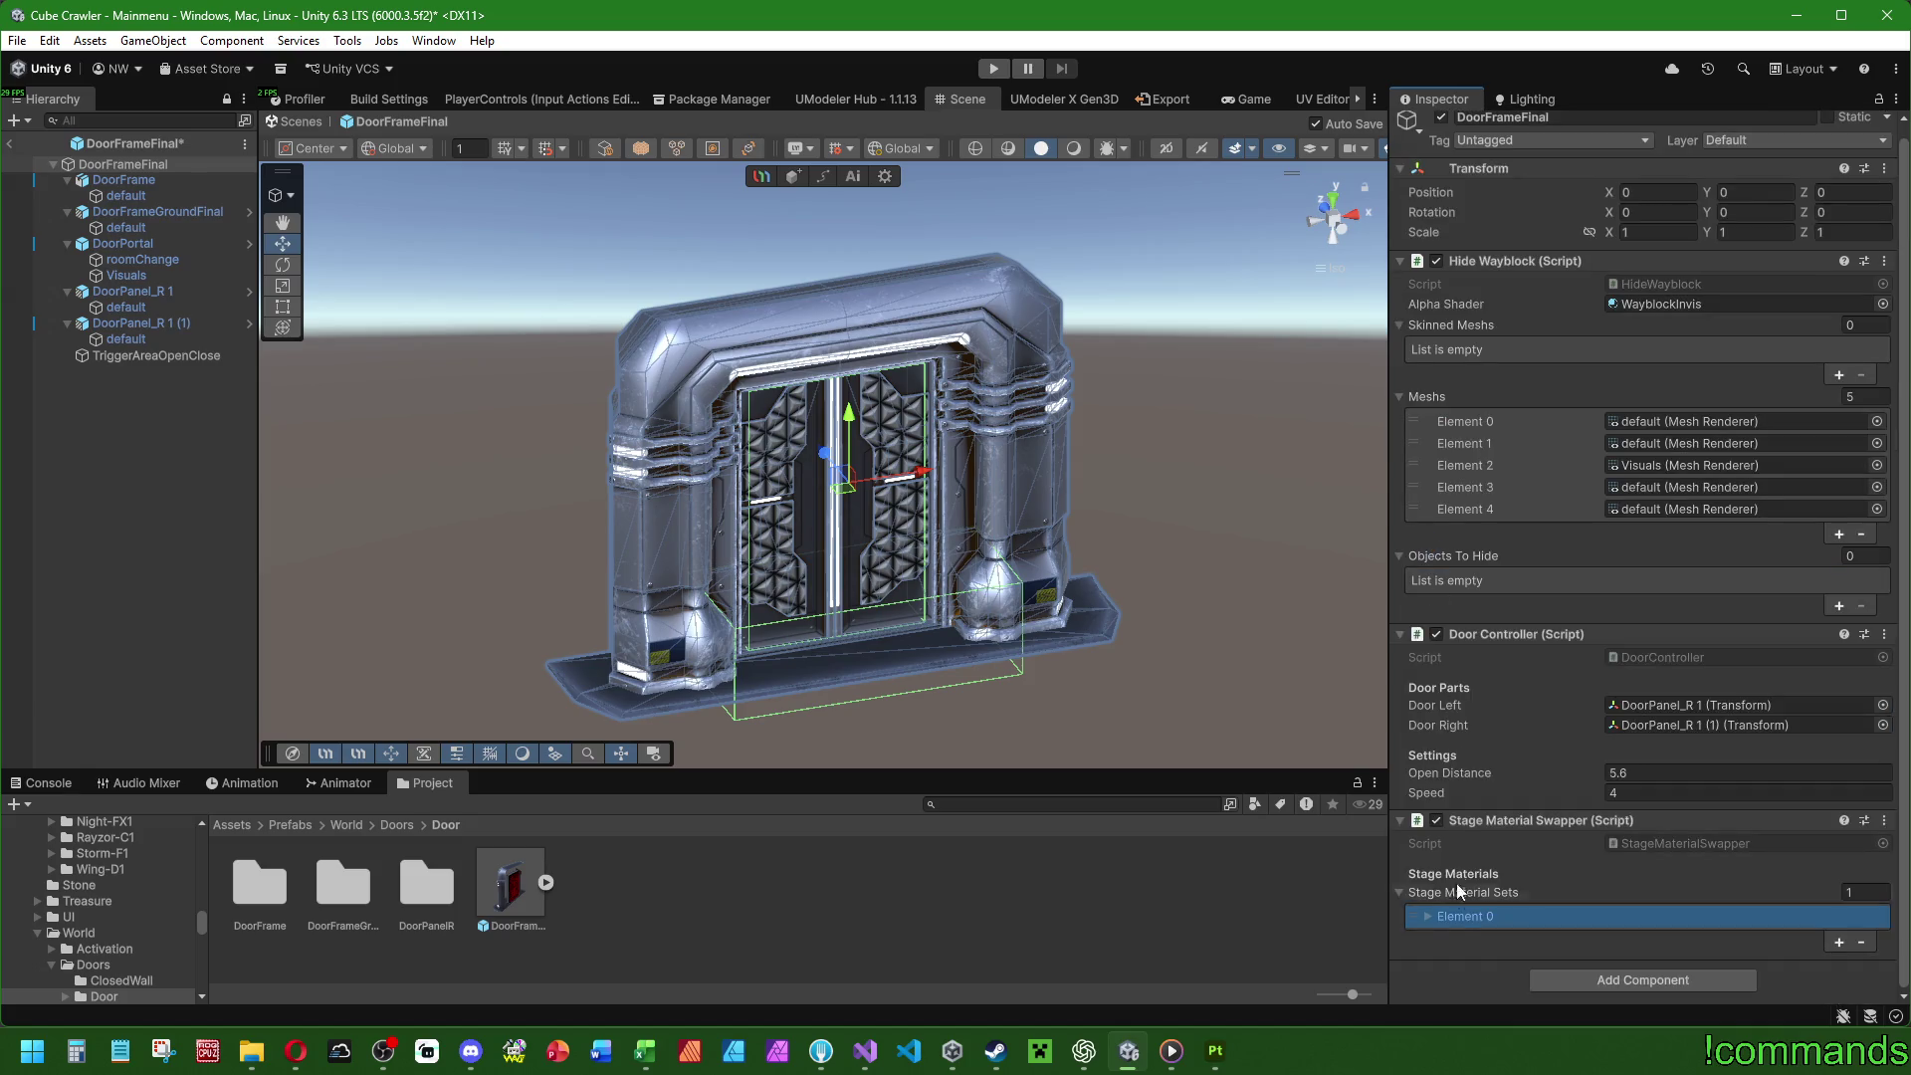
right_click(1413, 916)
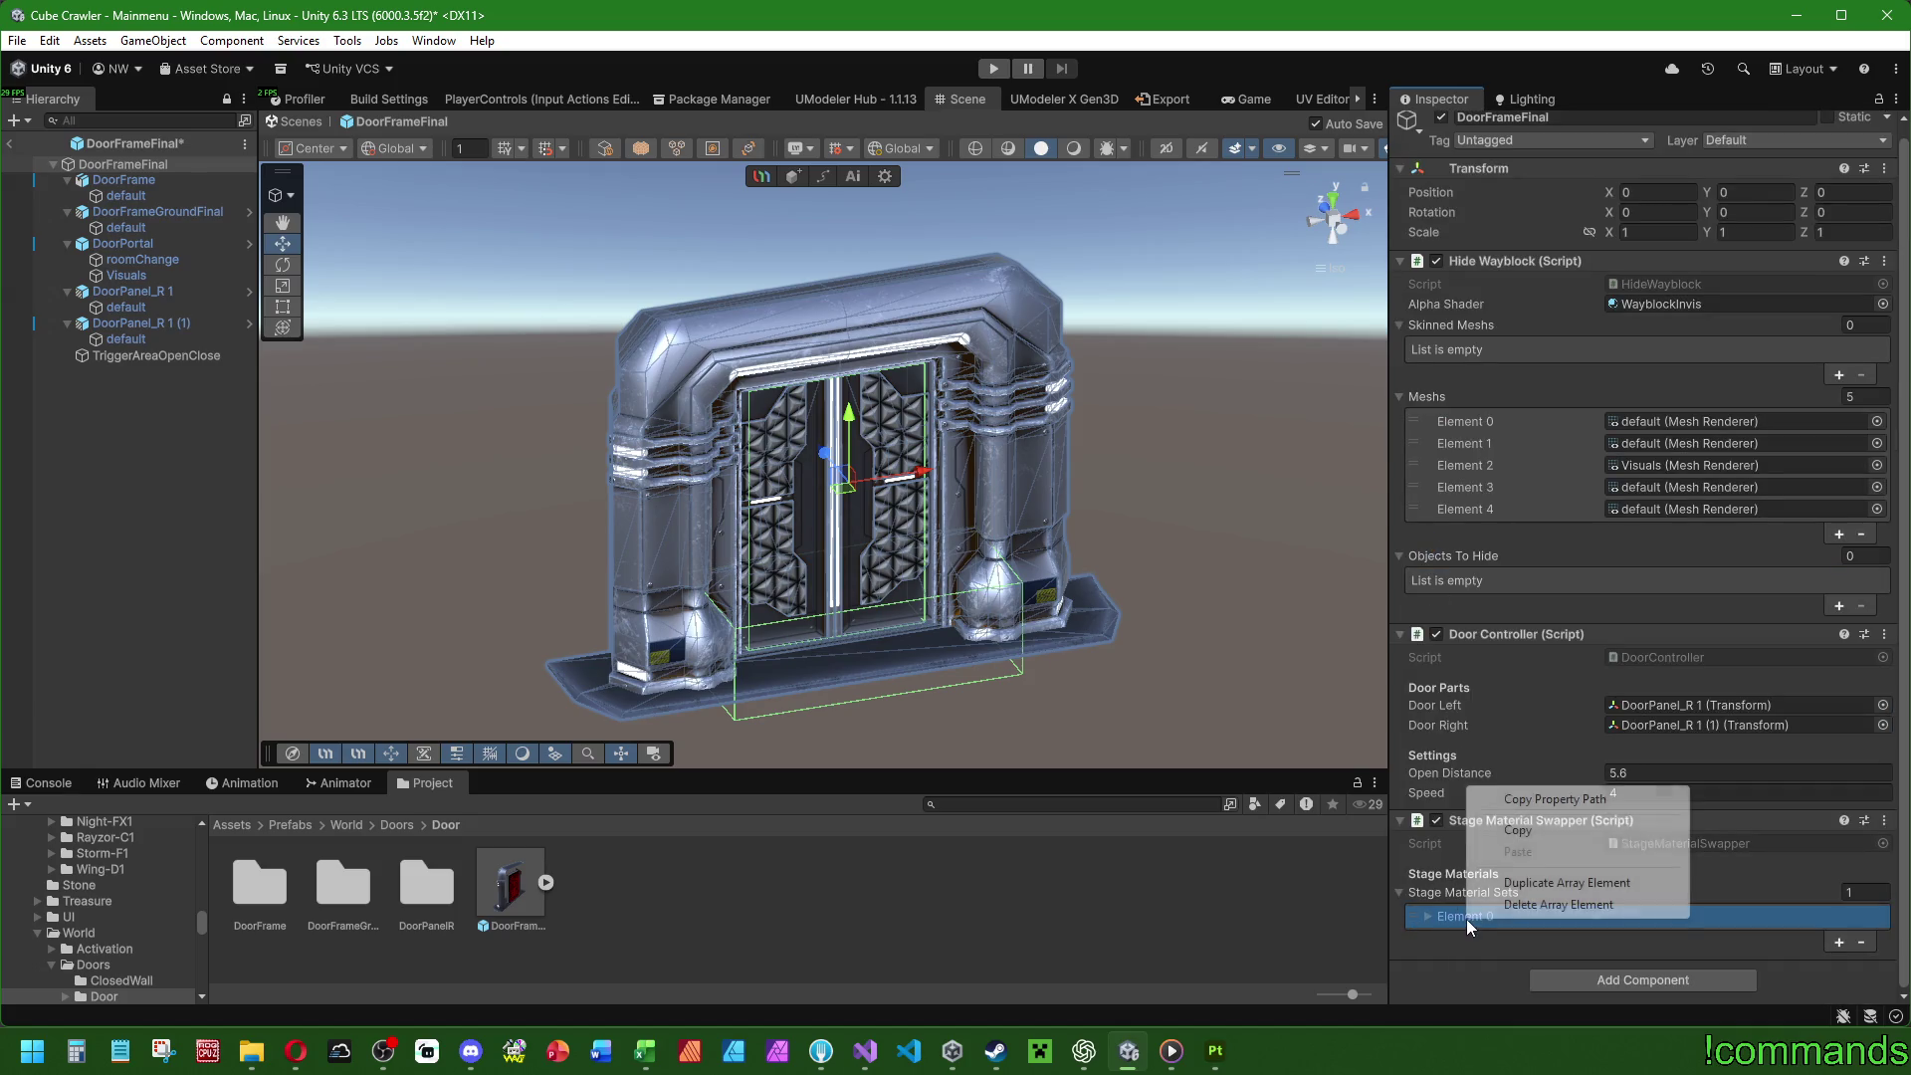
left_click(1519, 836)
right_click(1468, 918)
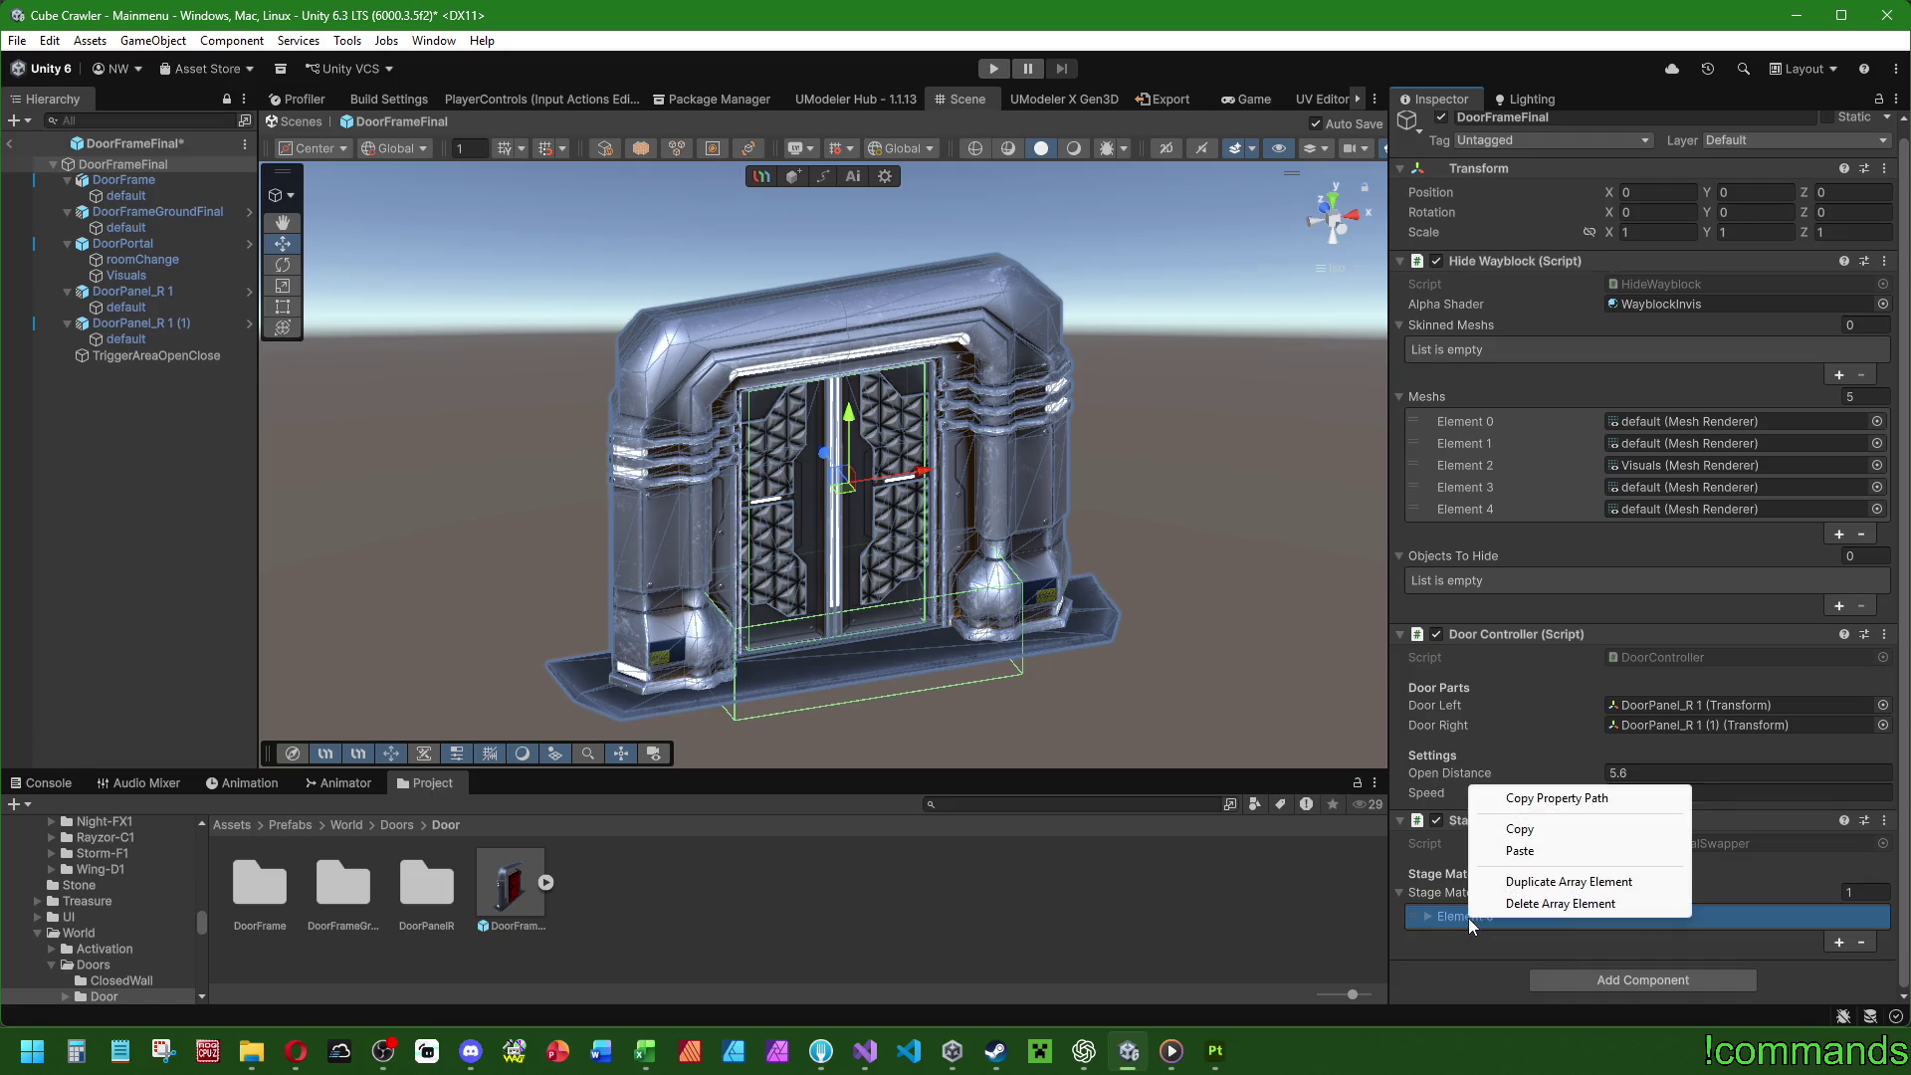
left_click(1569, 881)
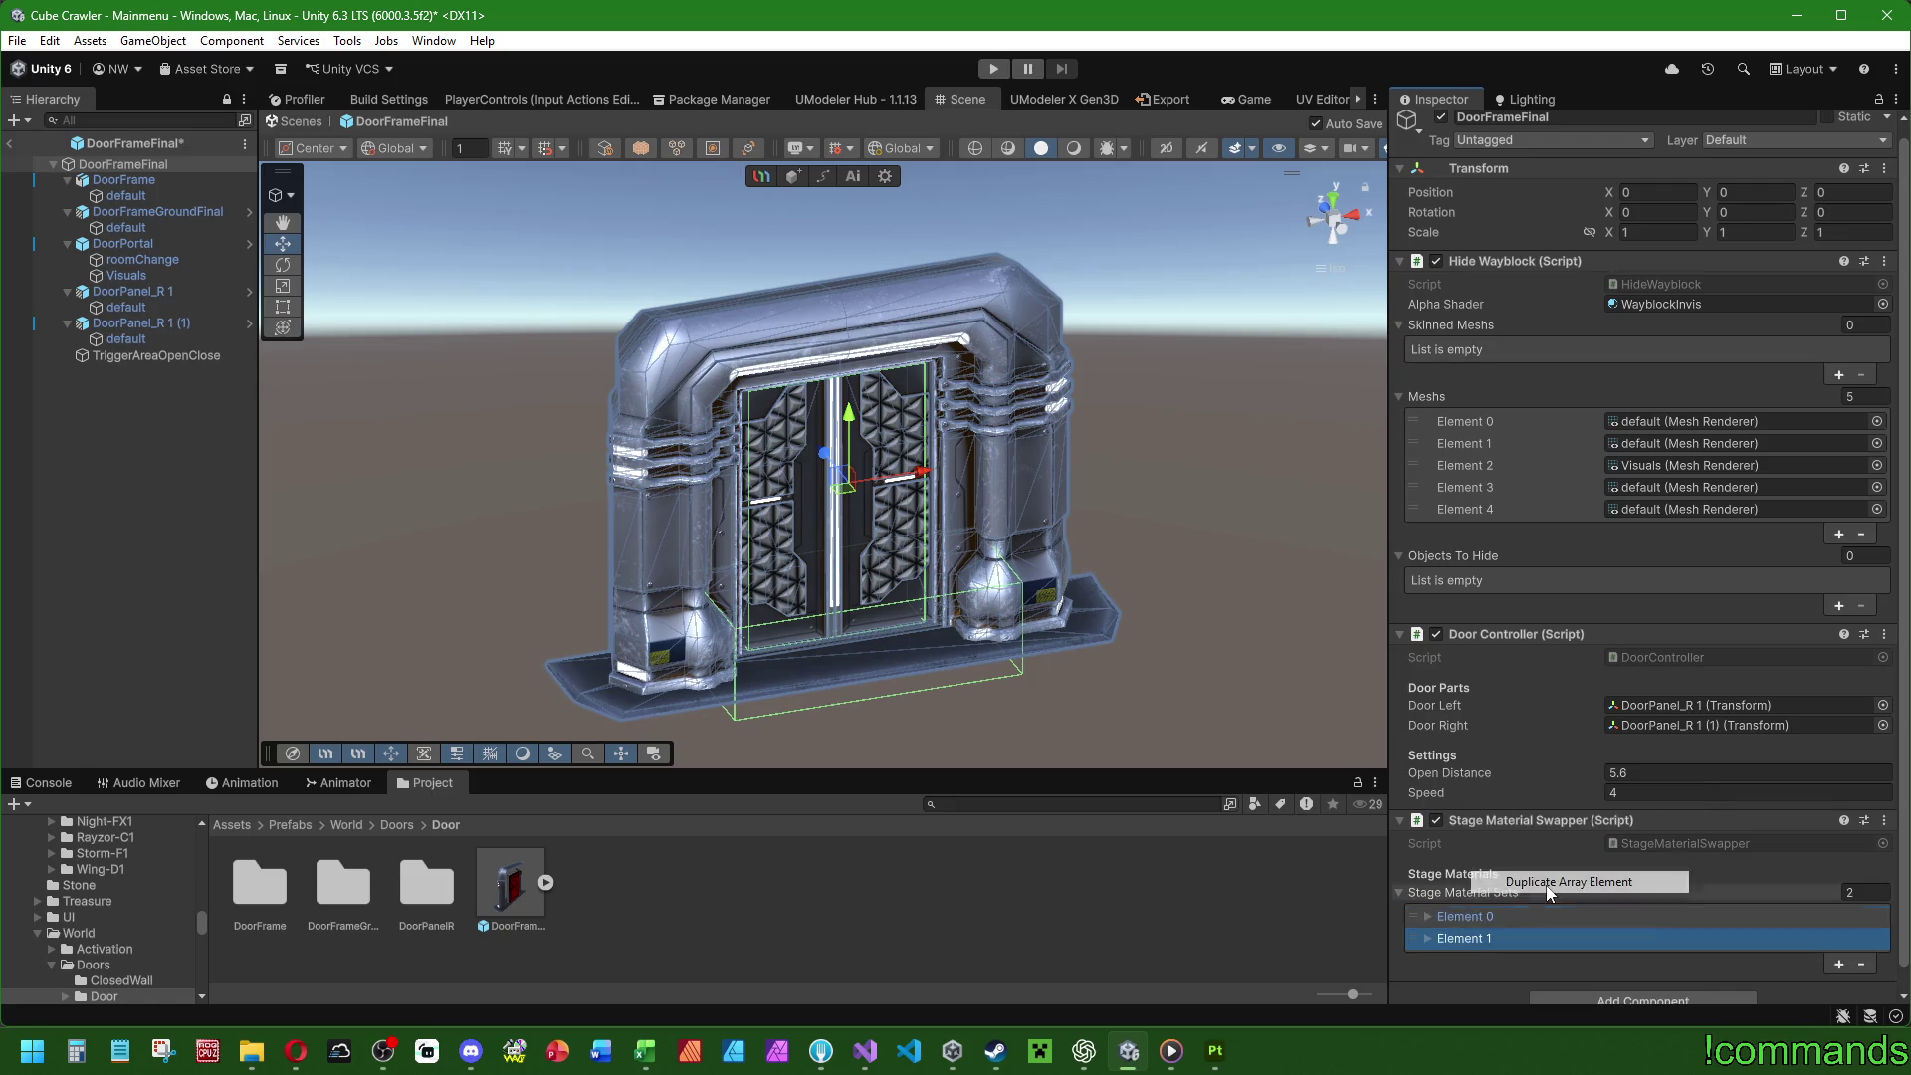
Change the first material set's Stage to High Area.
left_click(1428, 940)
scroll(1559, 792, "down", 5)
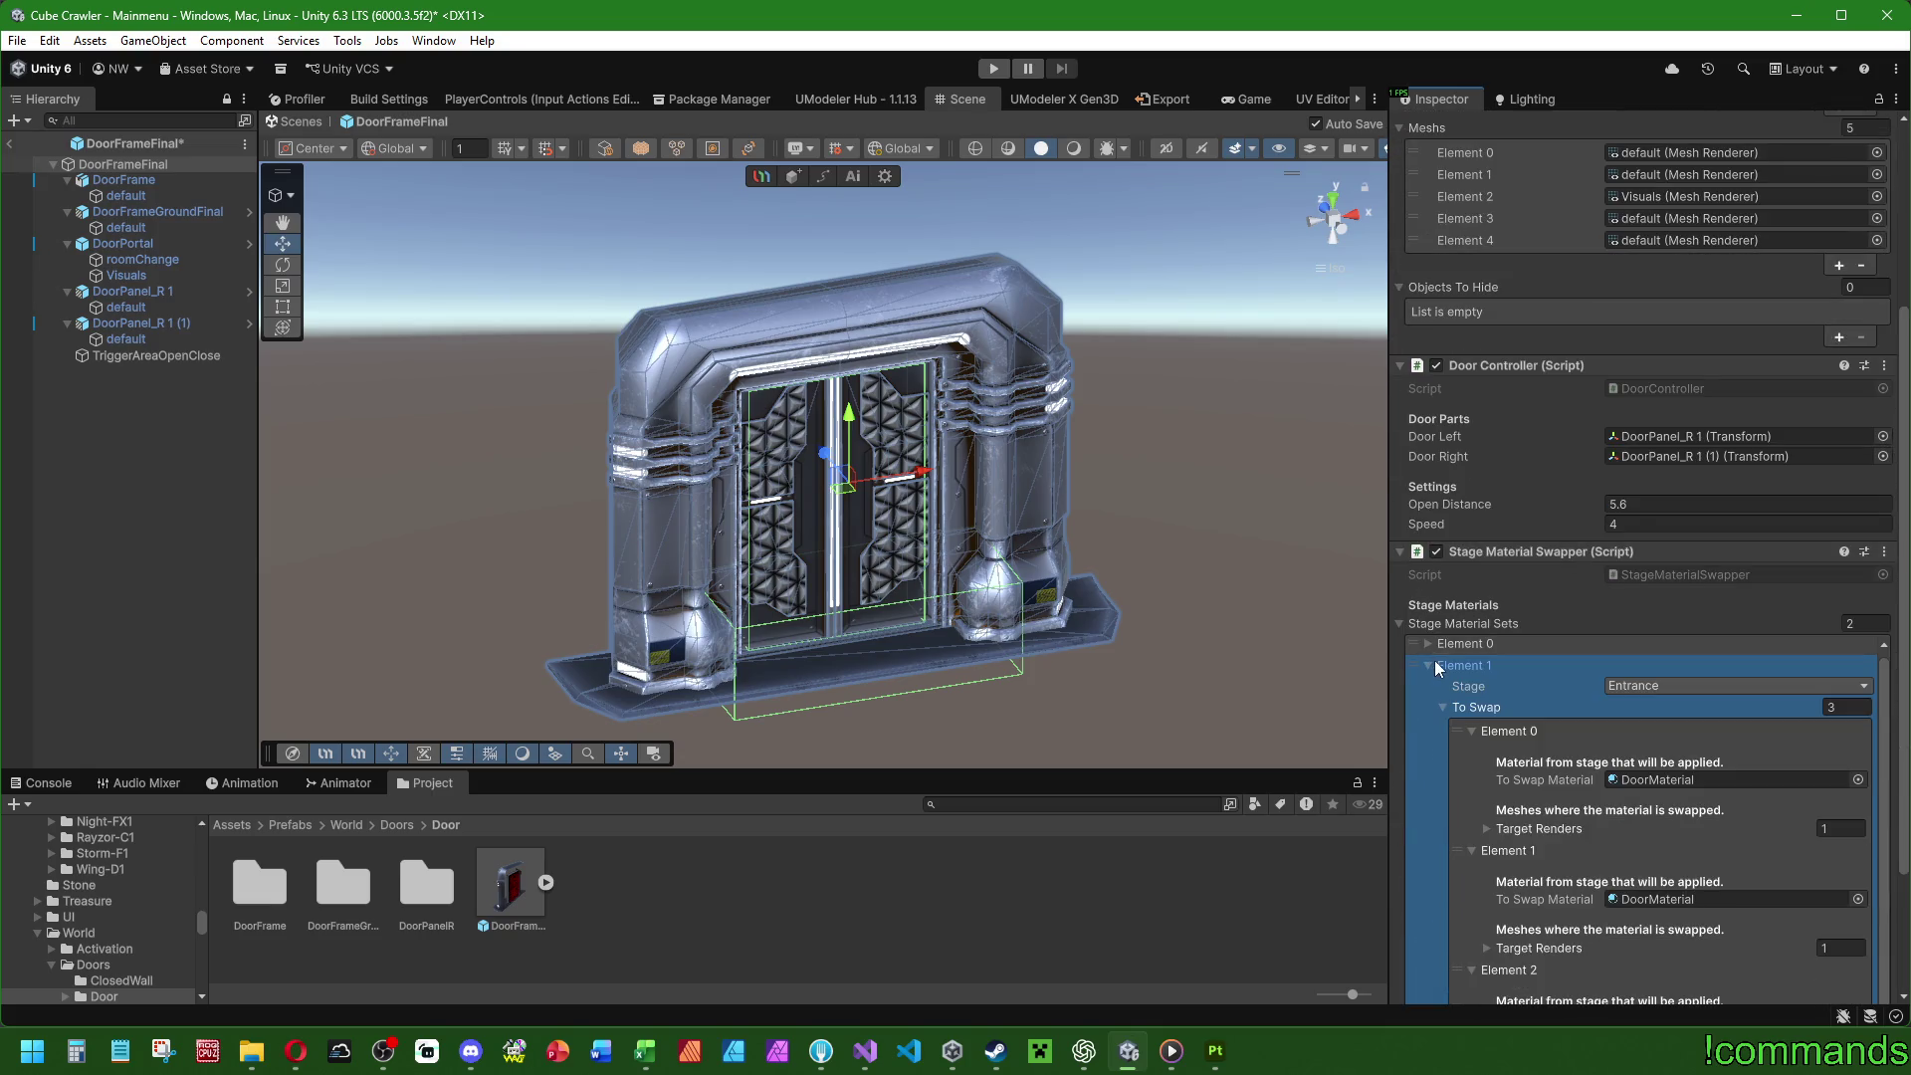
left_click(1427, 662)
left_click(1428, 894)
scroll(1556, 599, "down", 5)
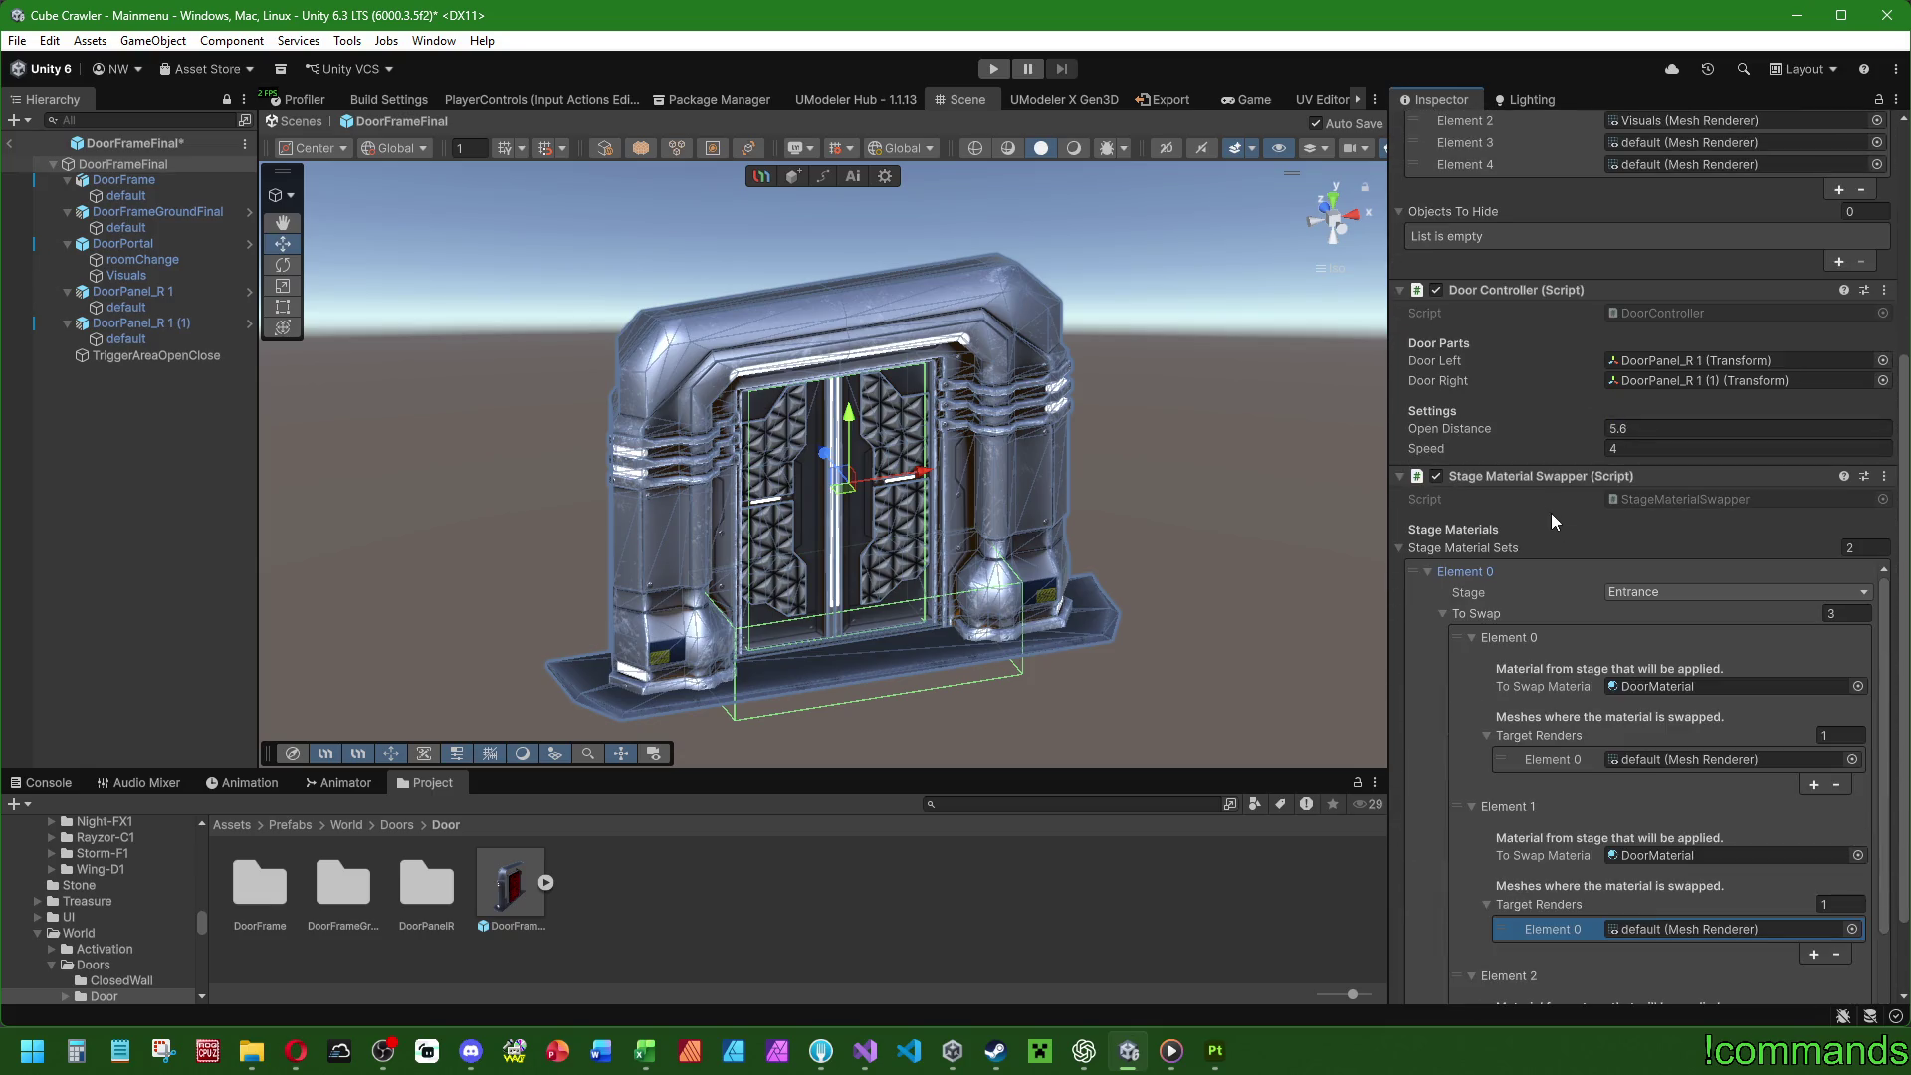
left_click(1638, 591)
left_click(1640, 611)
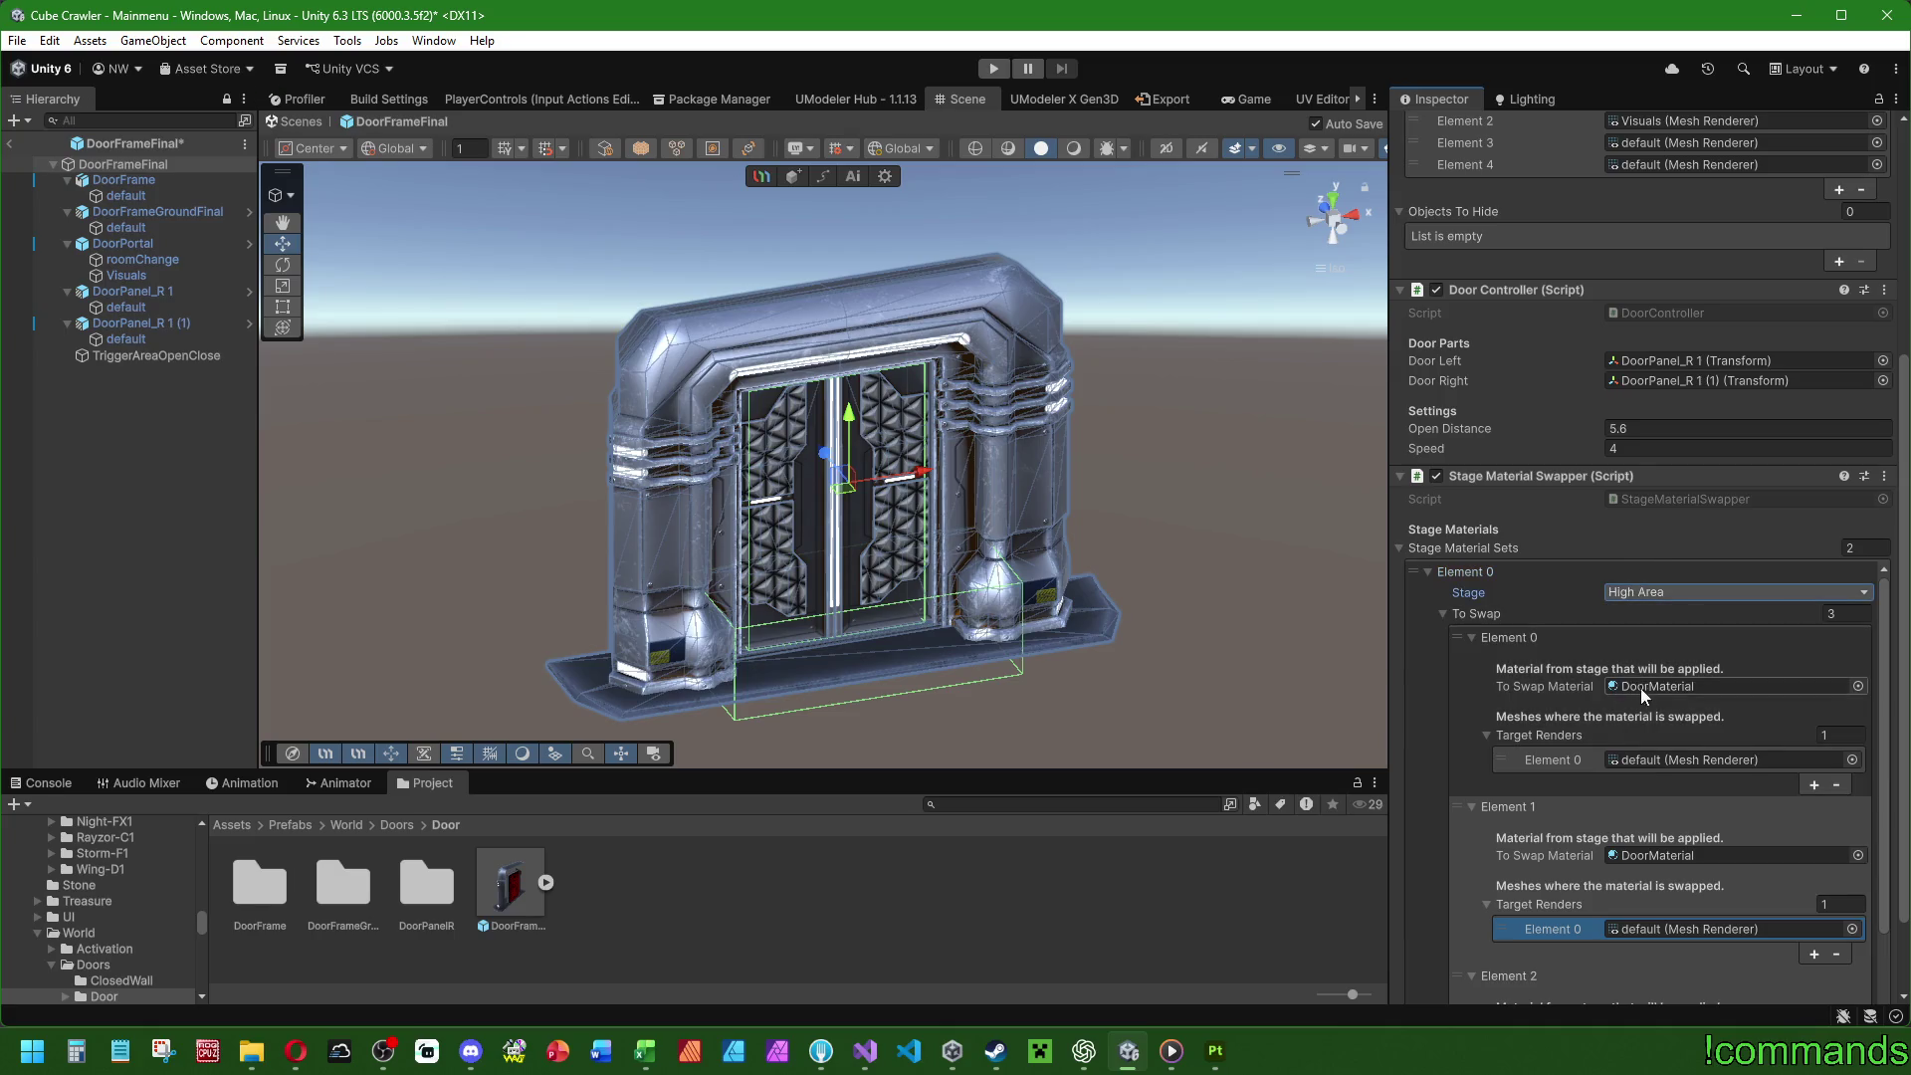
Reselect a door material for the first set's first swap entry.
left_click(1858, 687)
left_click_drag(202, 205, 309, 299)
type("door")
double_click(257, 403)
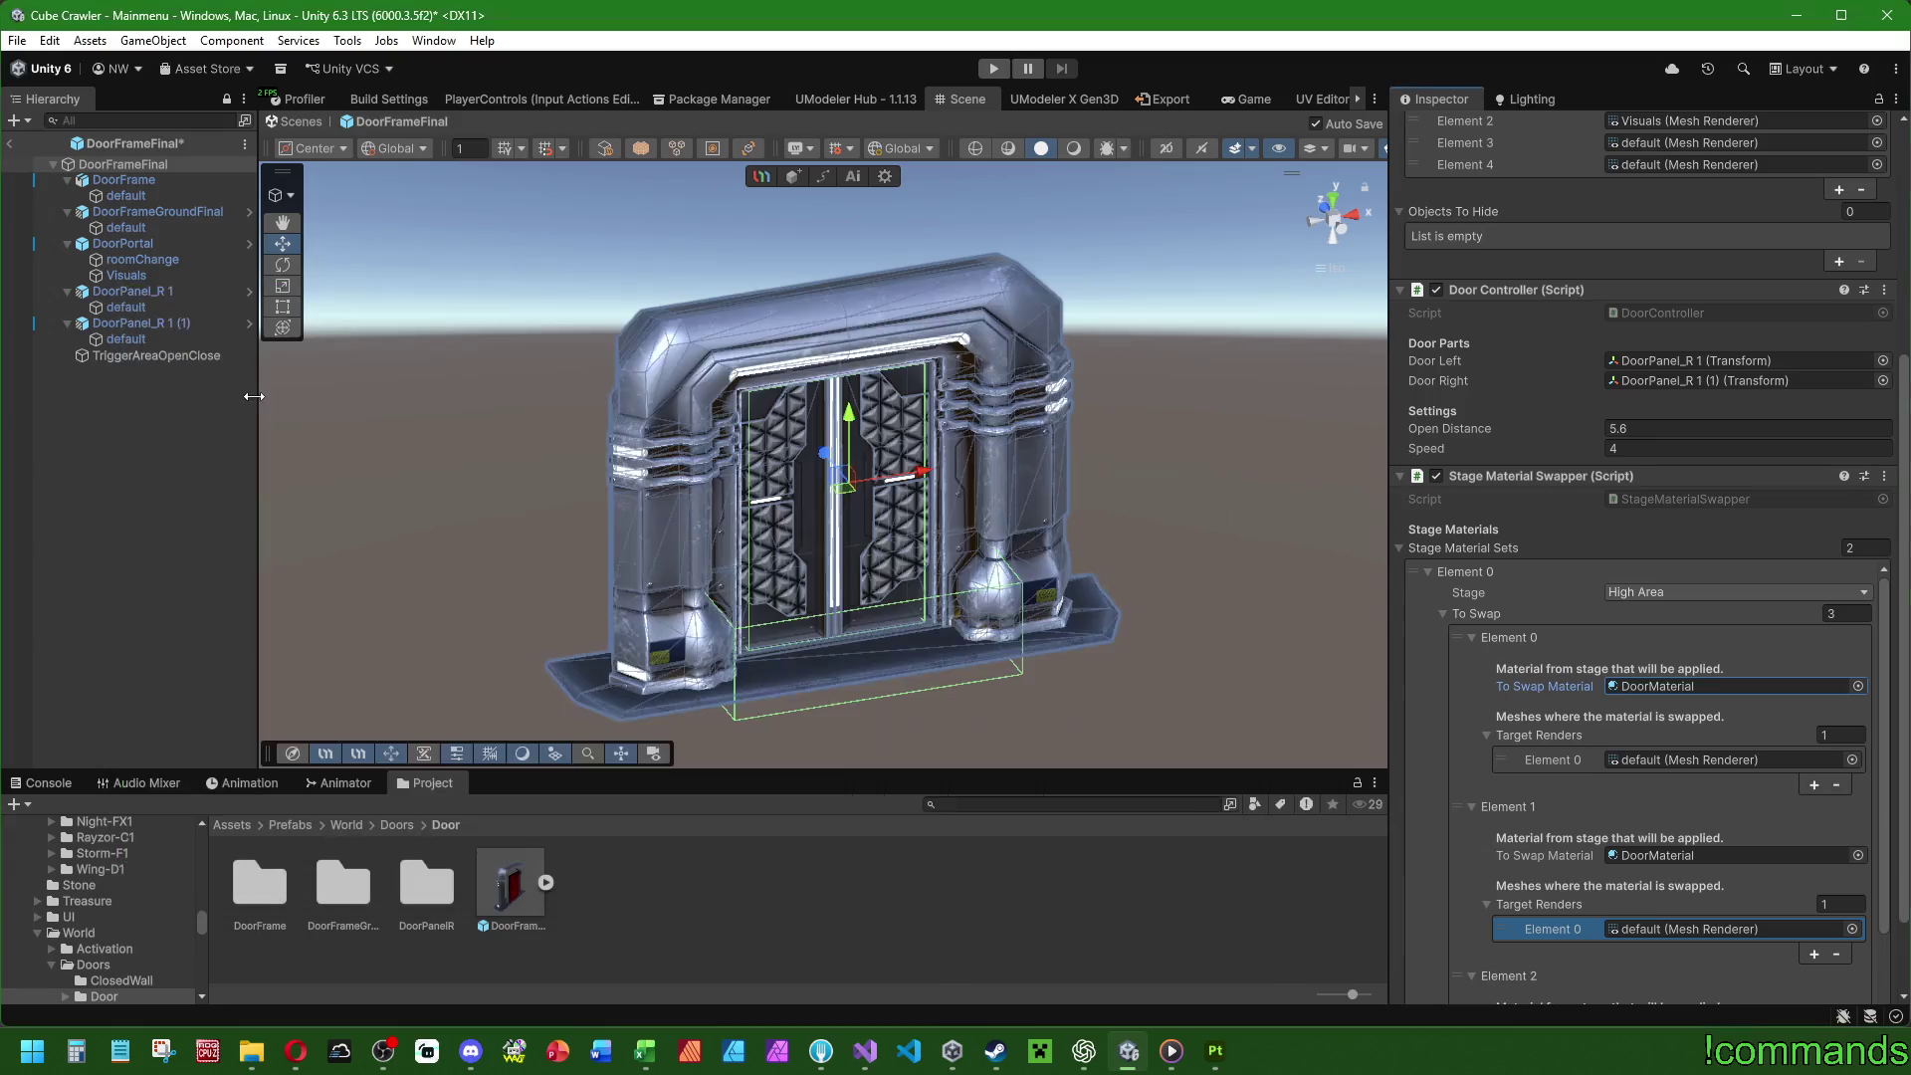
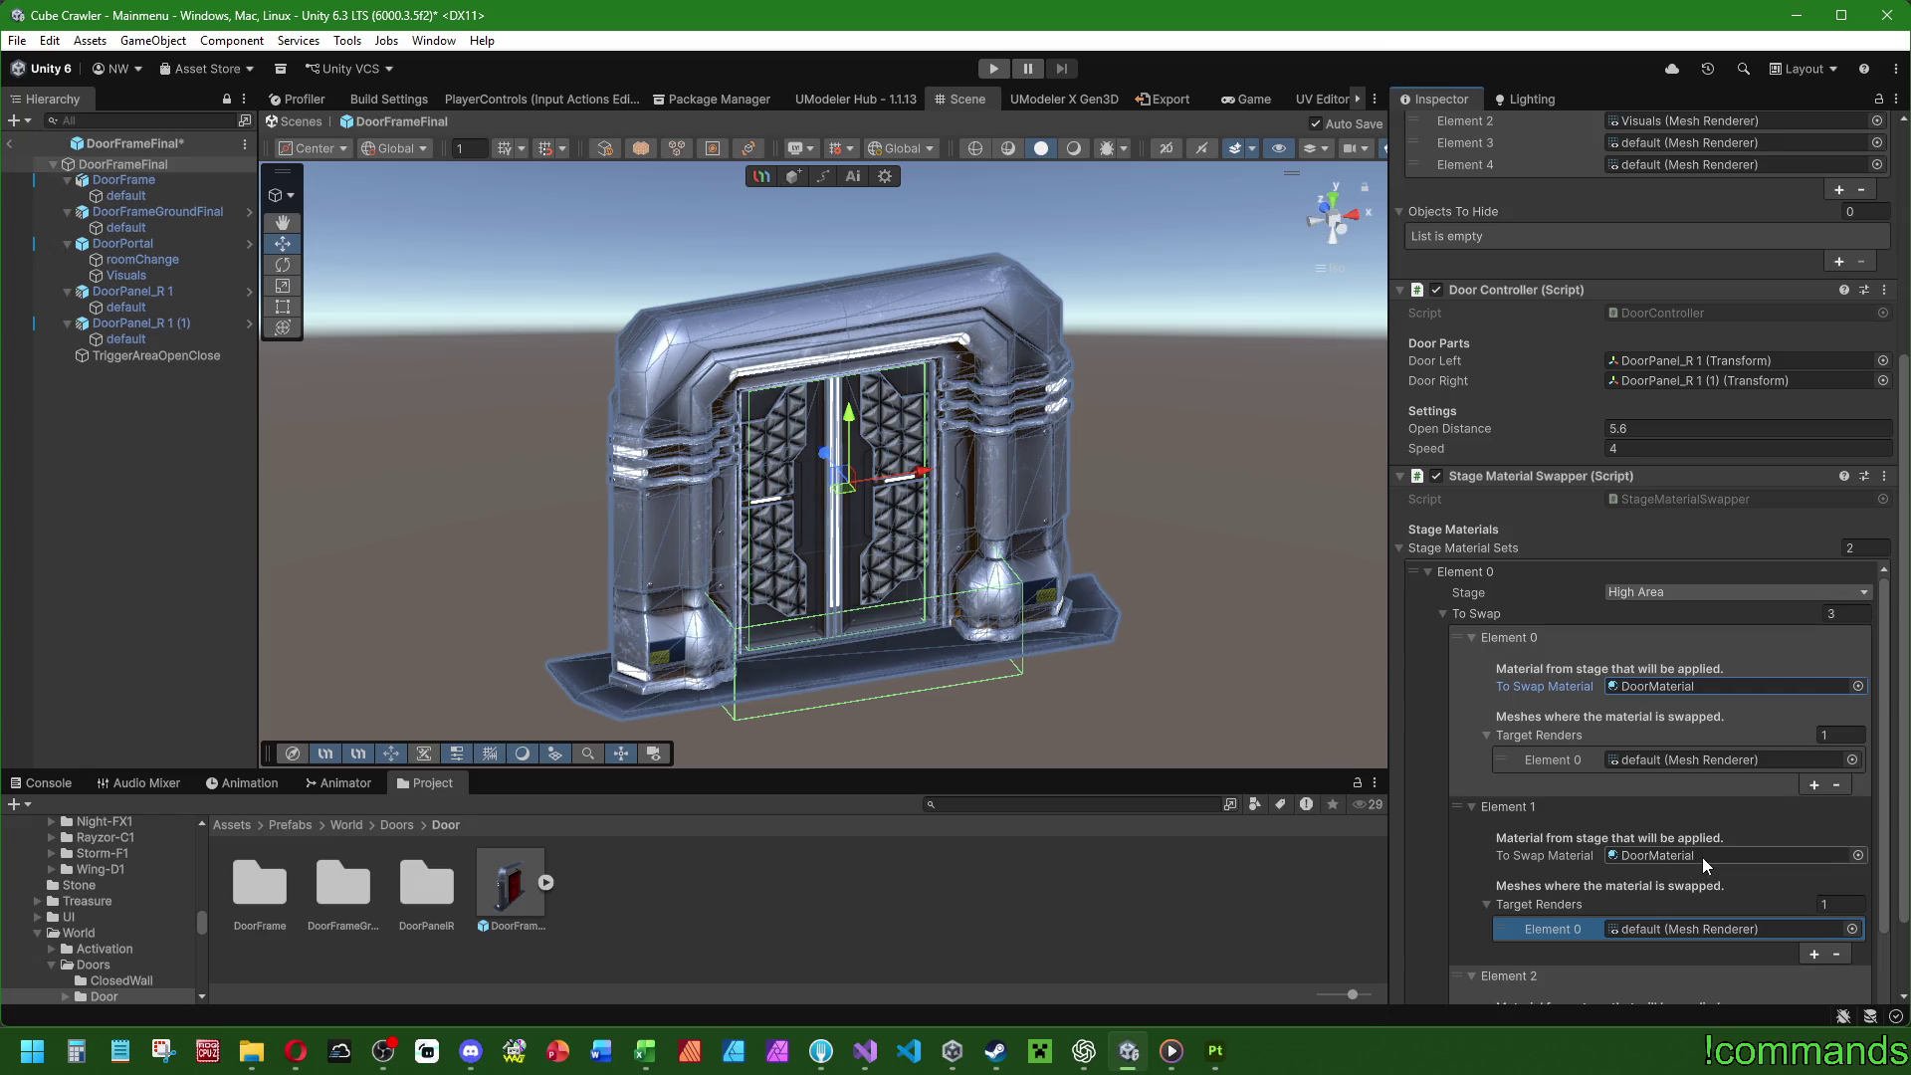
Set the Element 1 swap material to the 0_HighArea DoorMaterial.
left_click(1656, 760)
left_click(1667, 927)
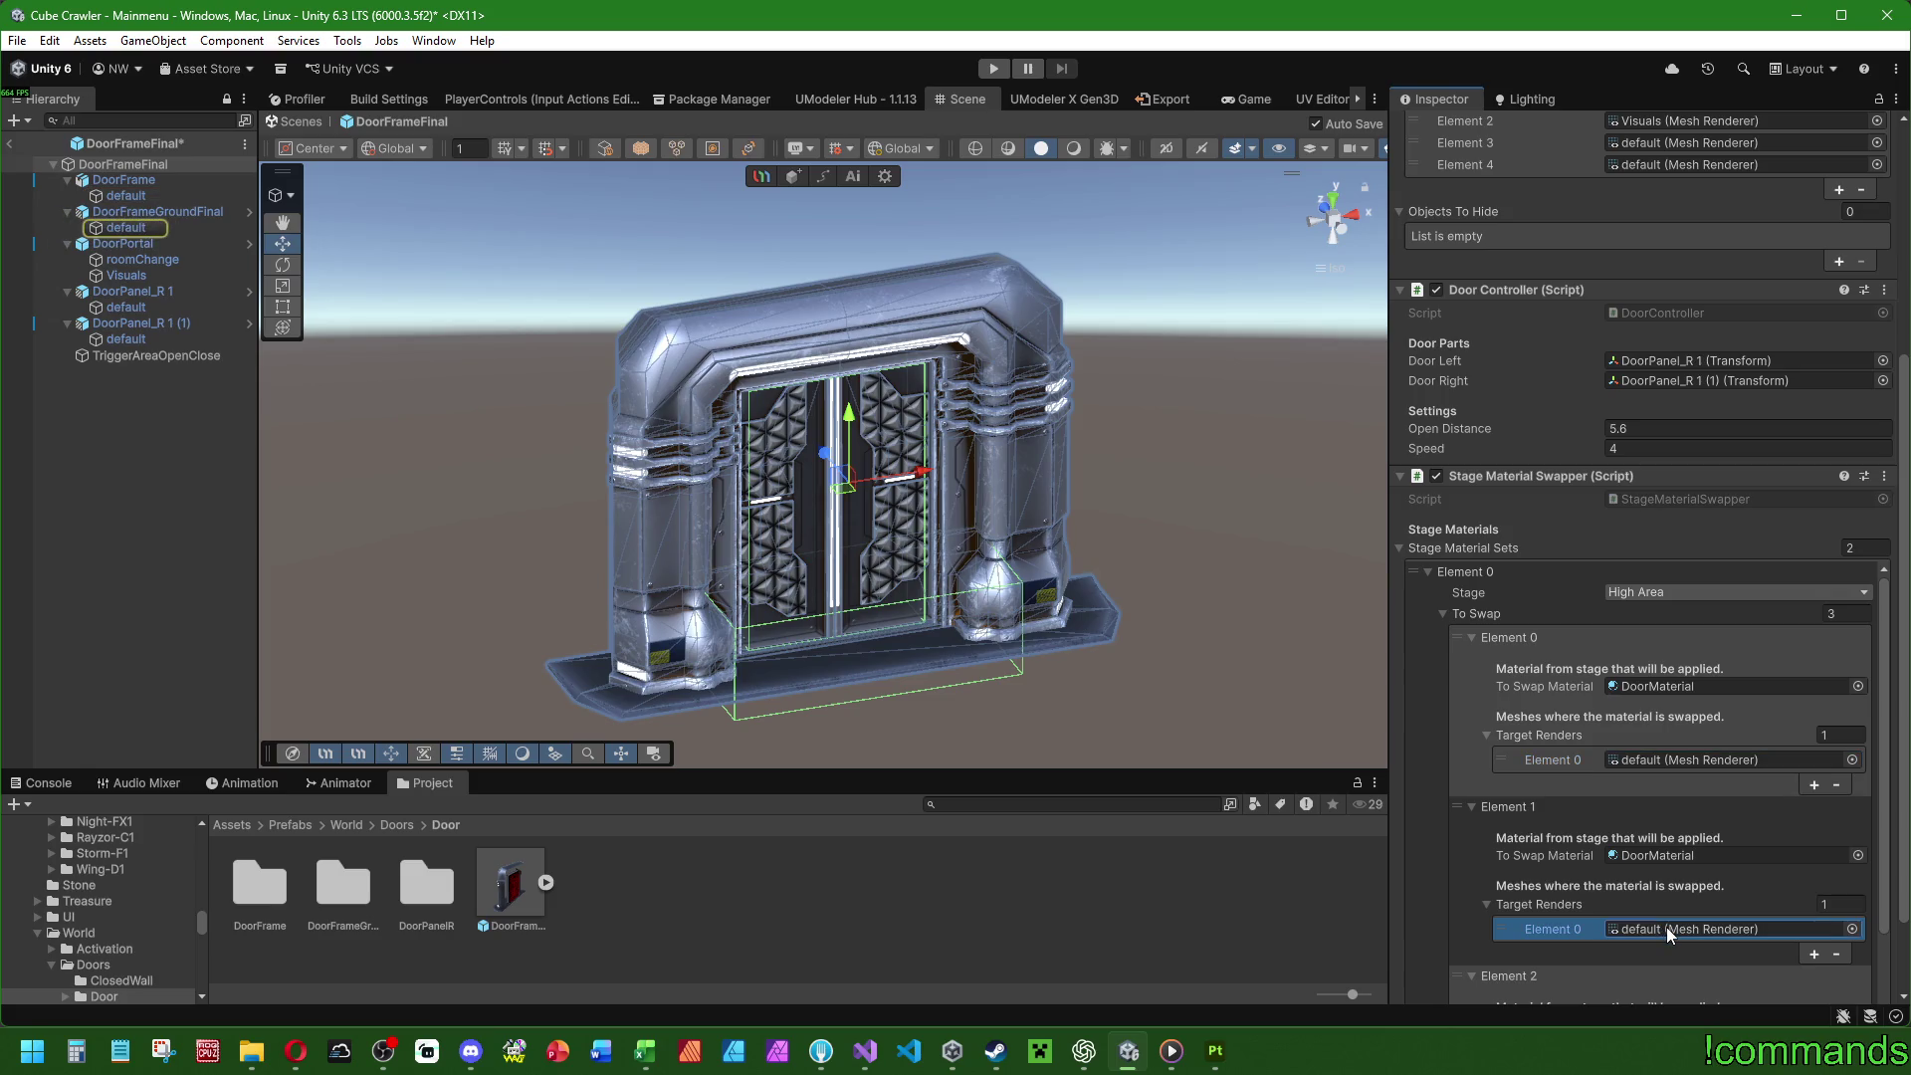
left_click(1858, 855)
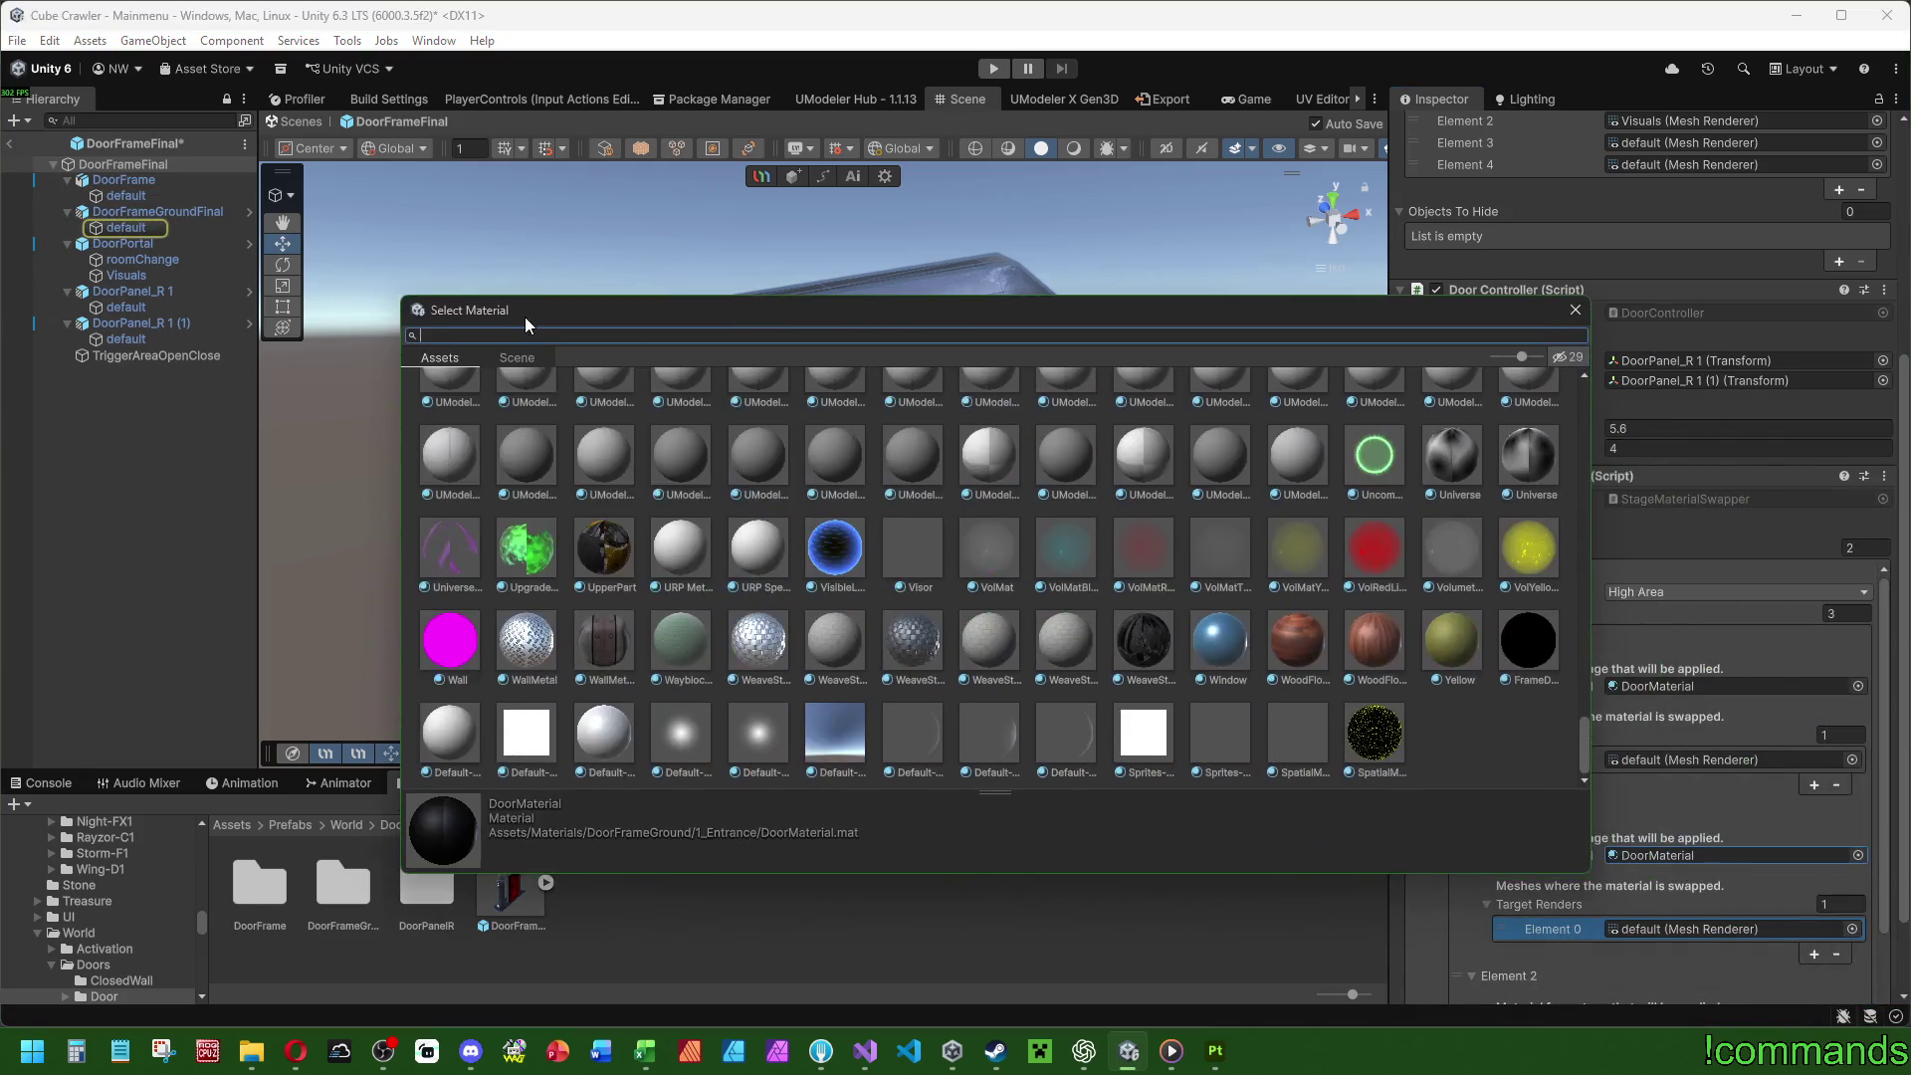
type("door")
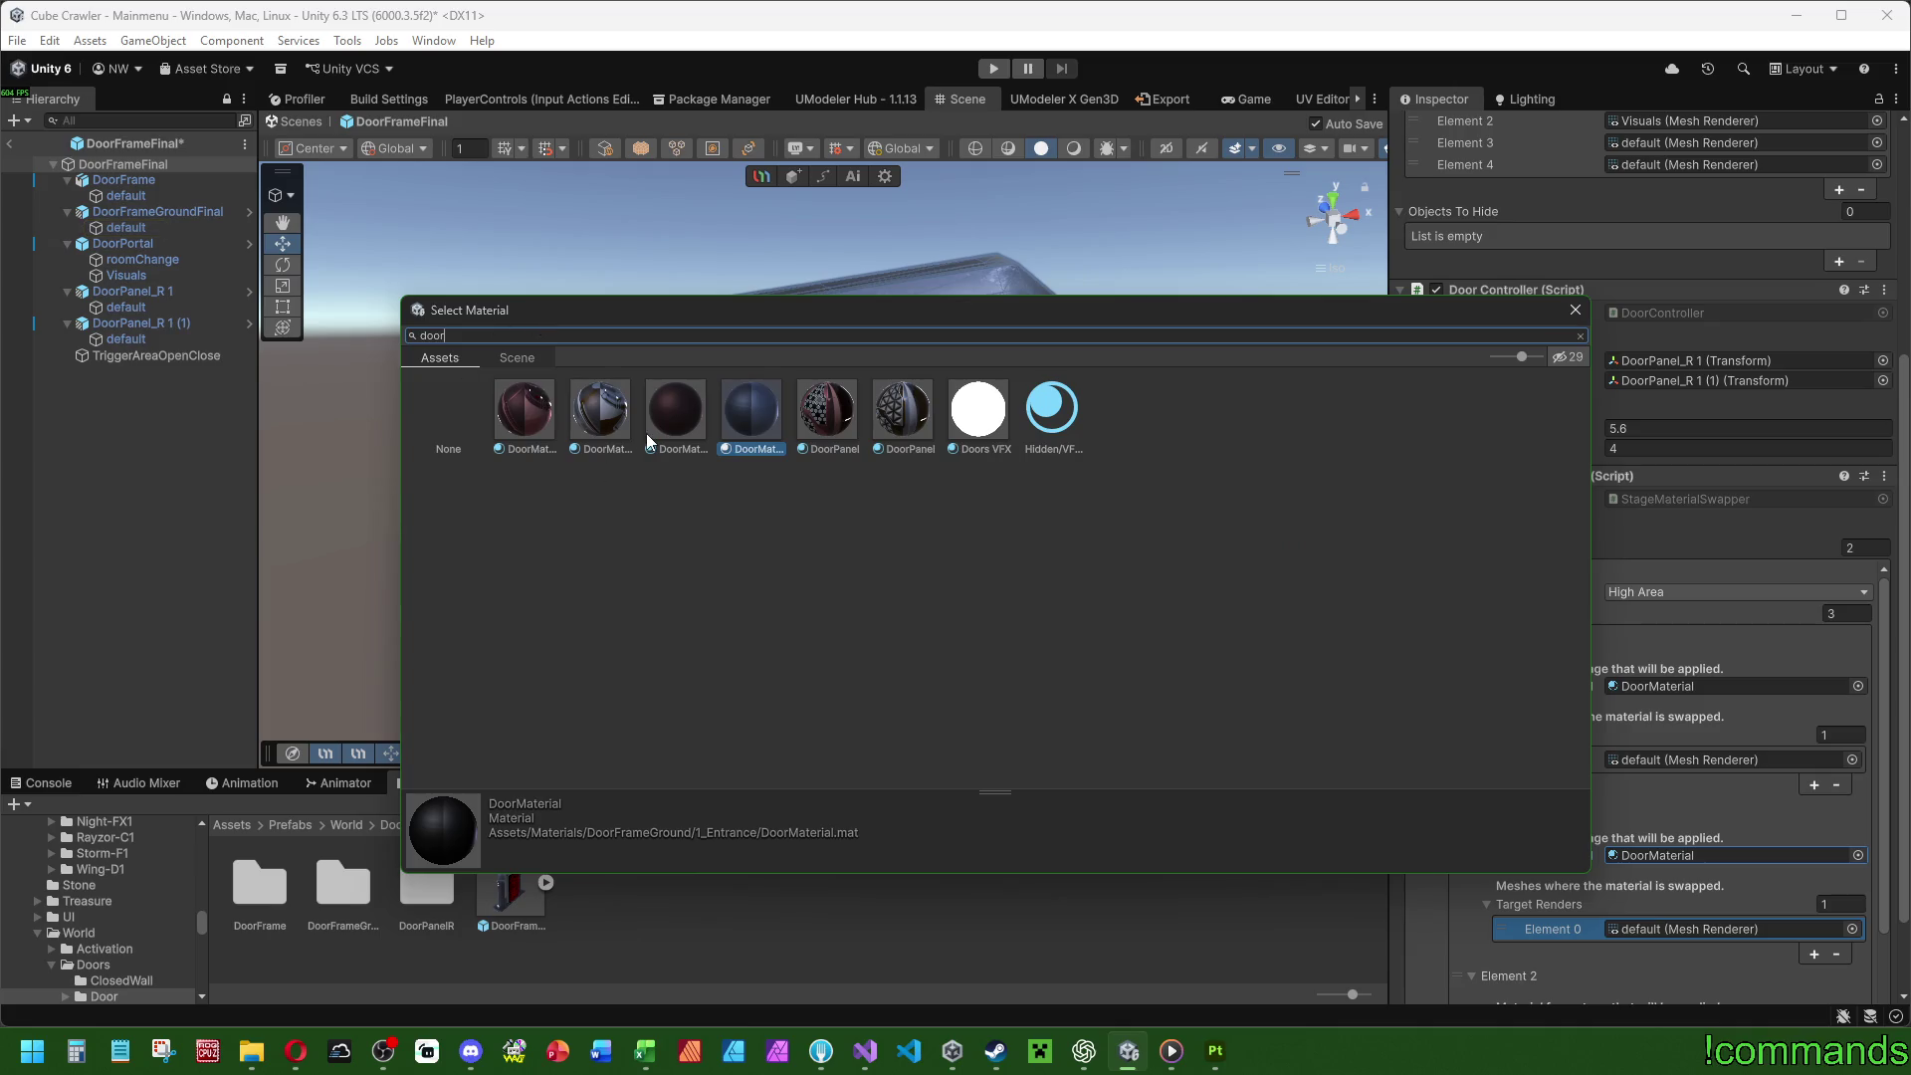
left_click(677, 434)
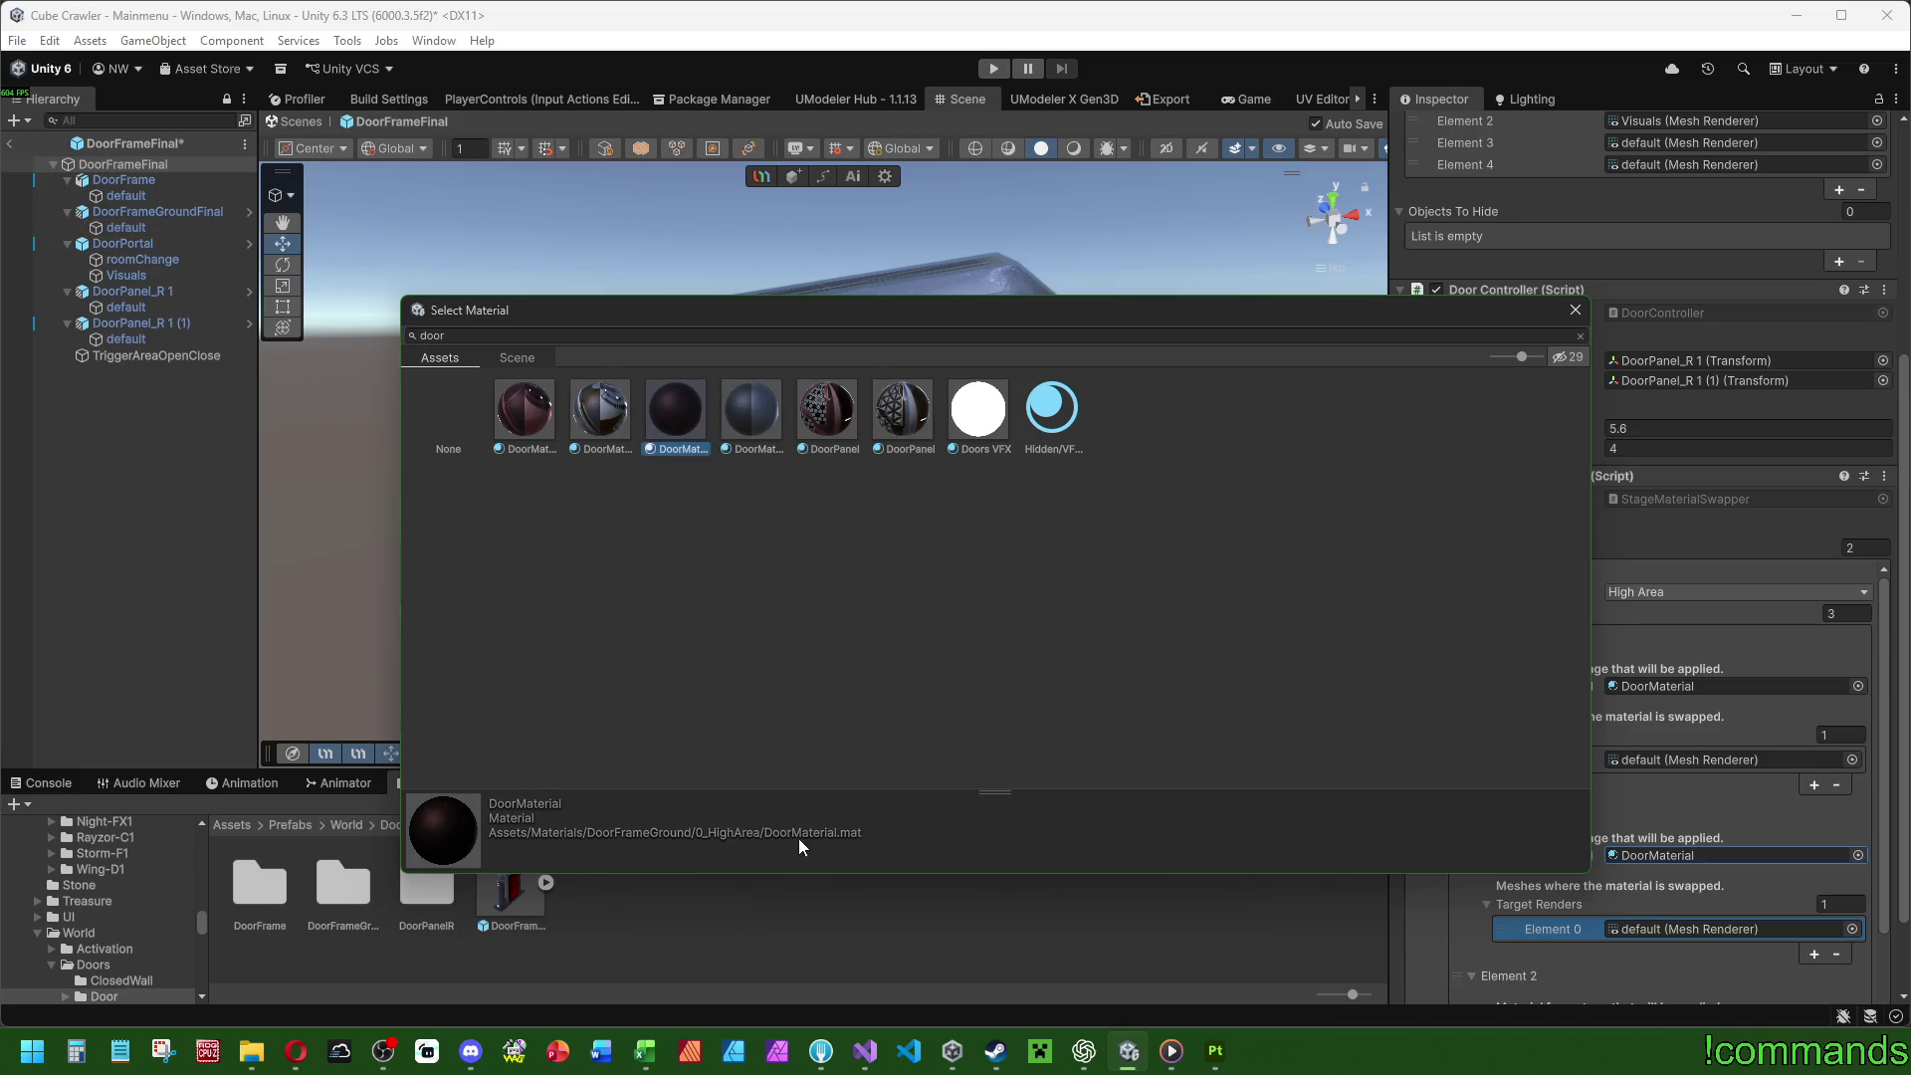
left_click(745, 451)
double_click(696, 410)
Set Element 2 to the DoorPanel material and leave the DoorFrameFinal prefab.
scroll(1598, 811, "down", 2)
scroll(1577, 757, "down", 3)
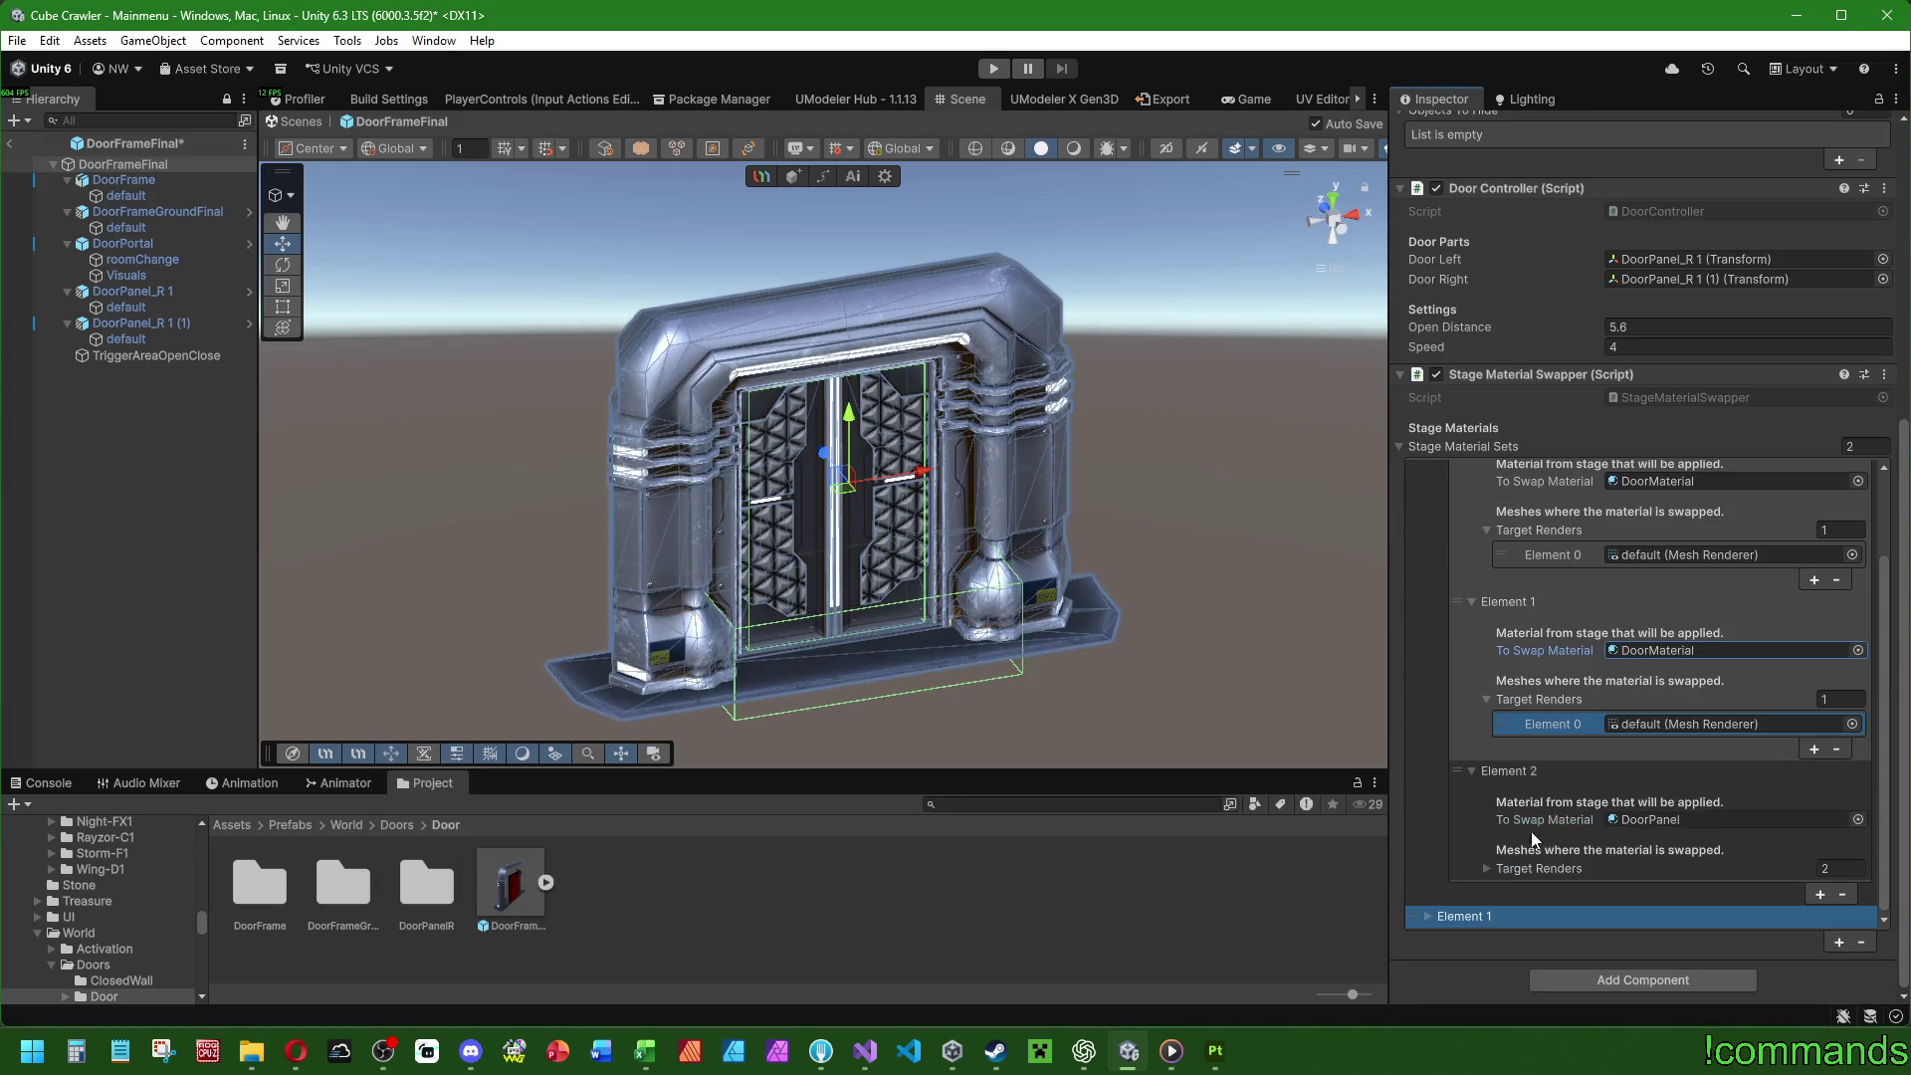
left_click(1845, 819)
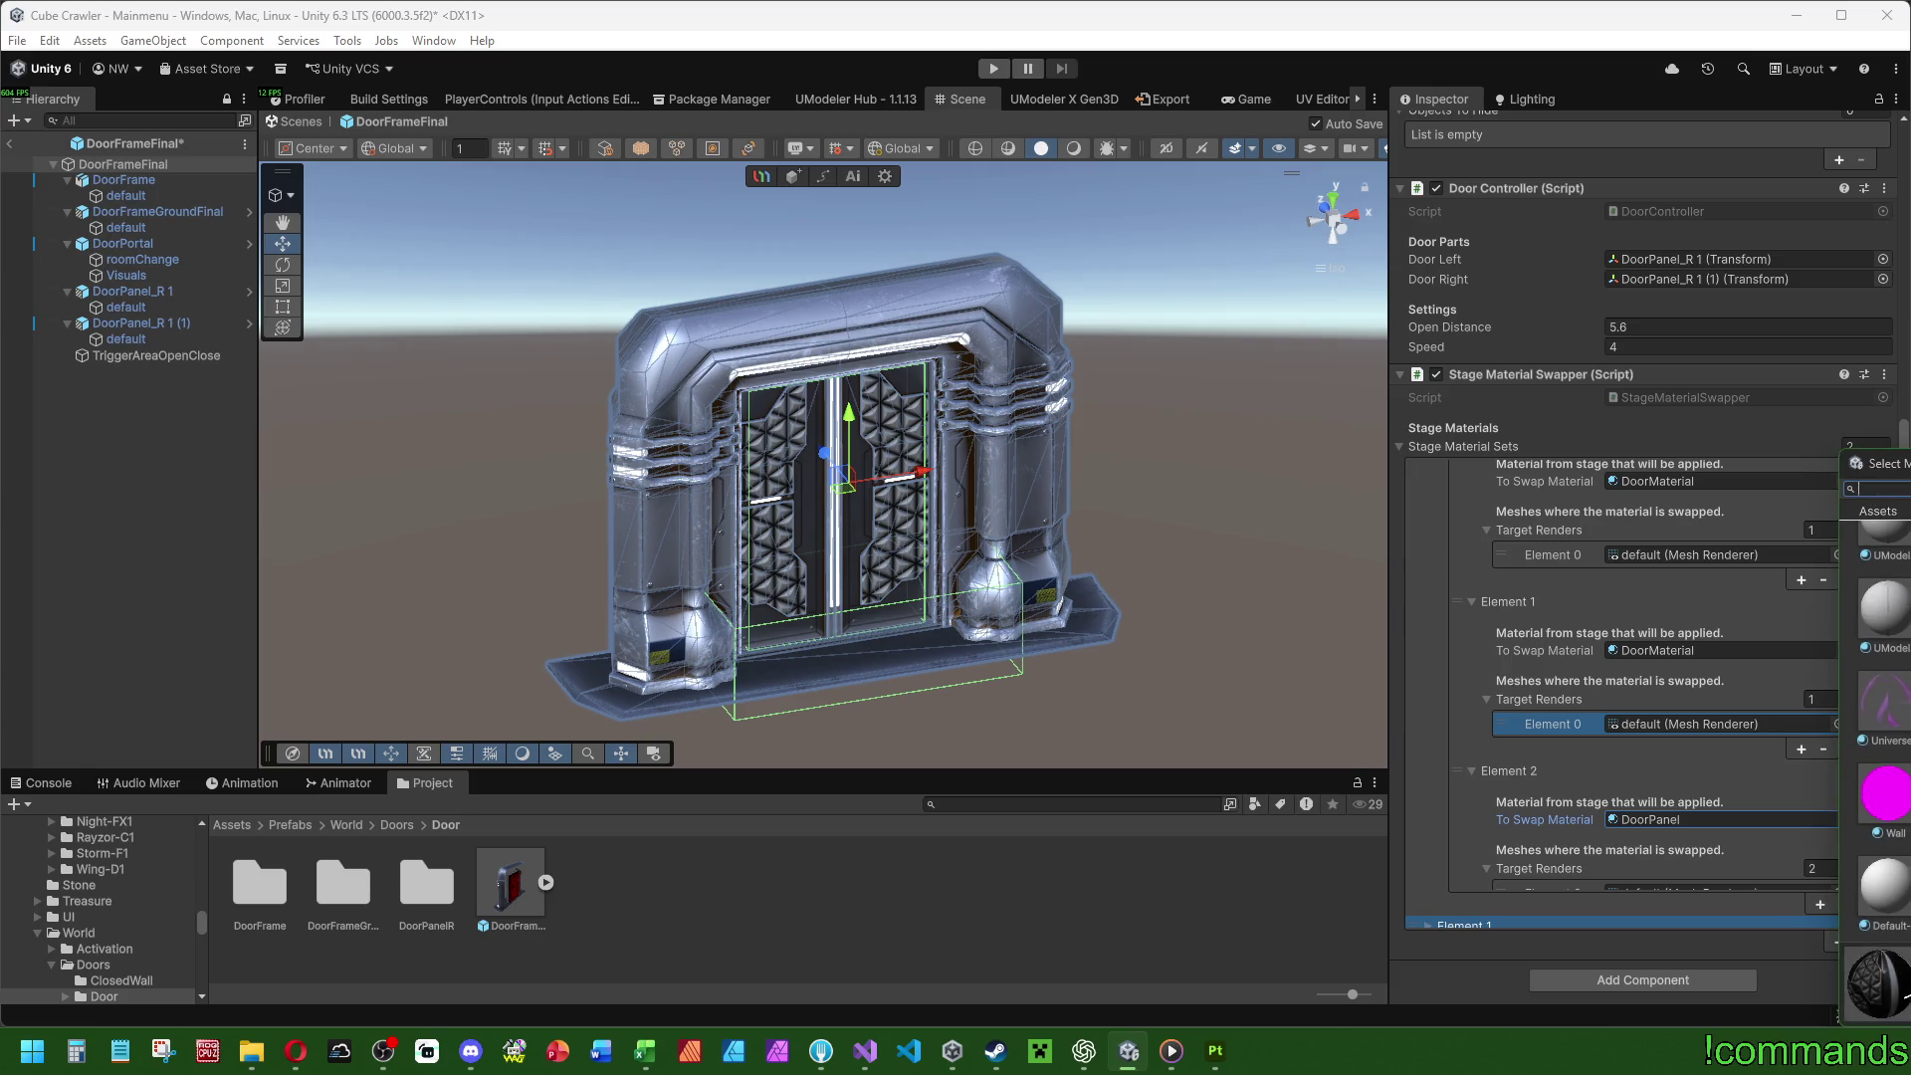
type("door")
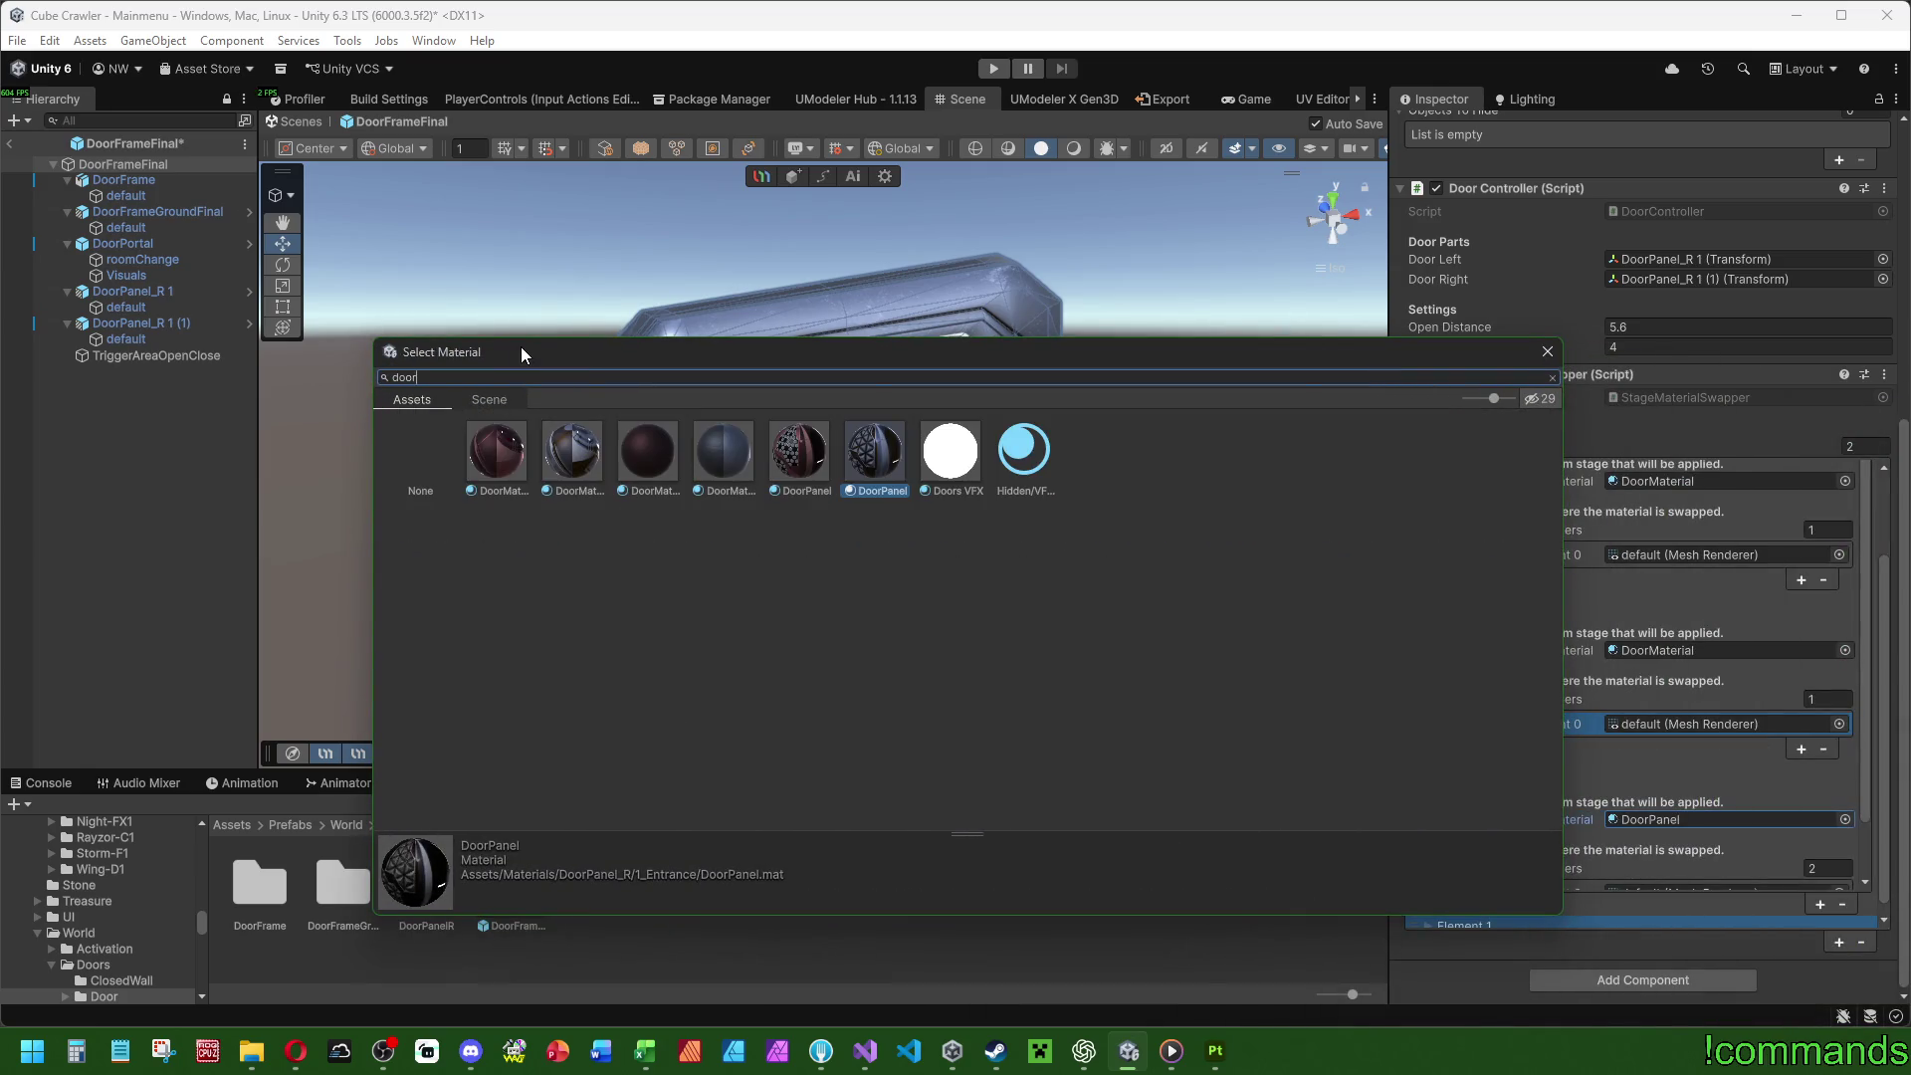
double_click(796, 464)
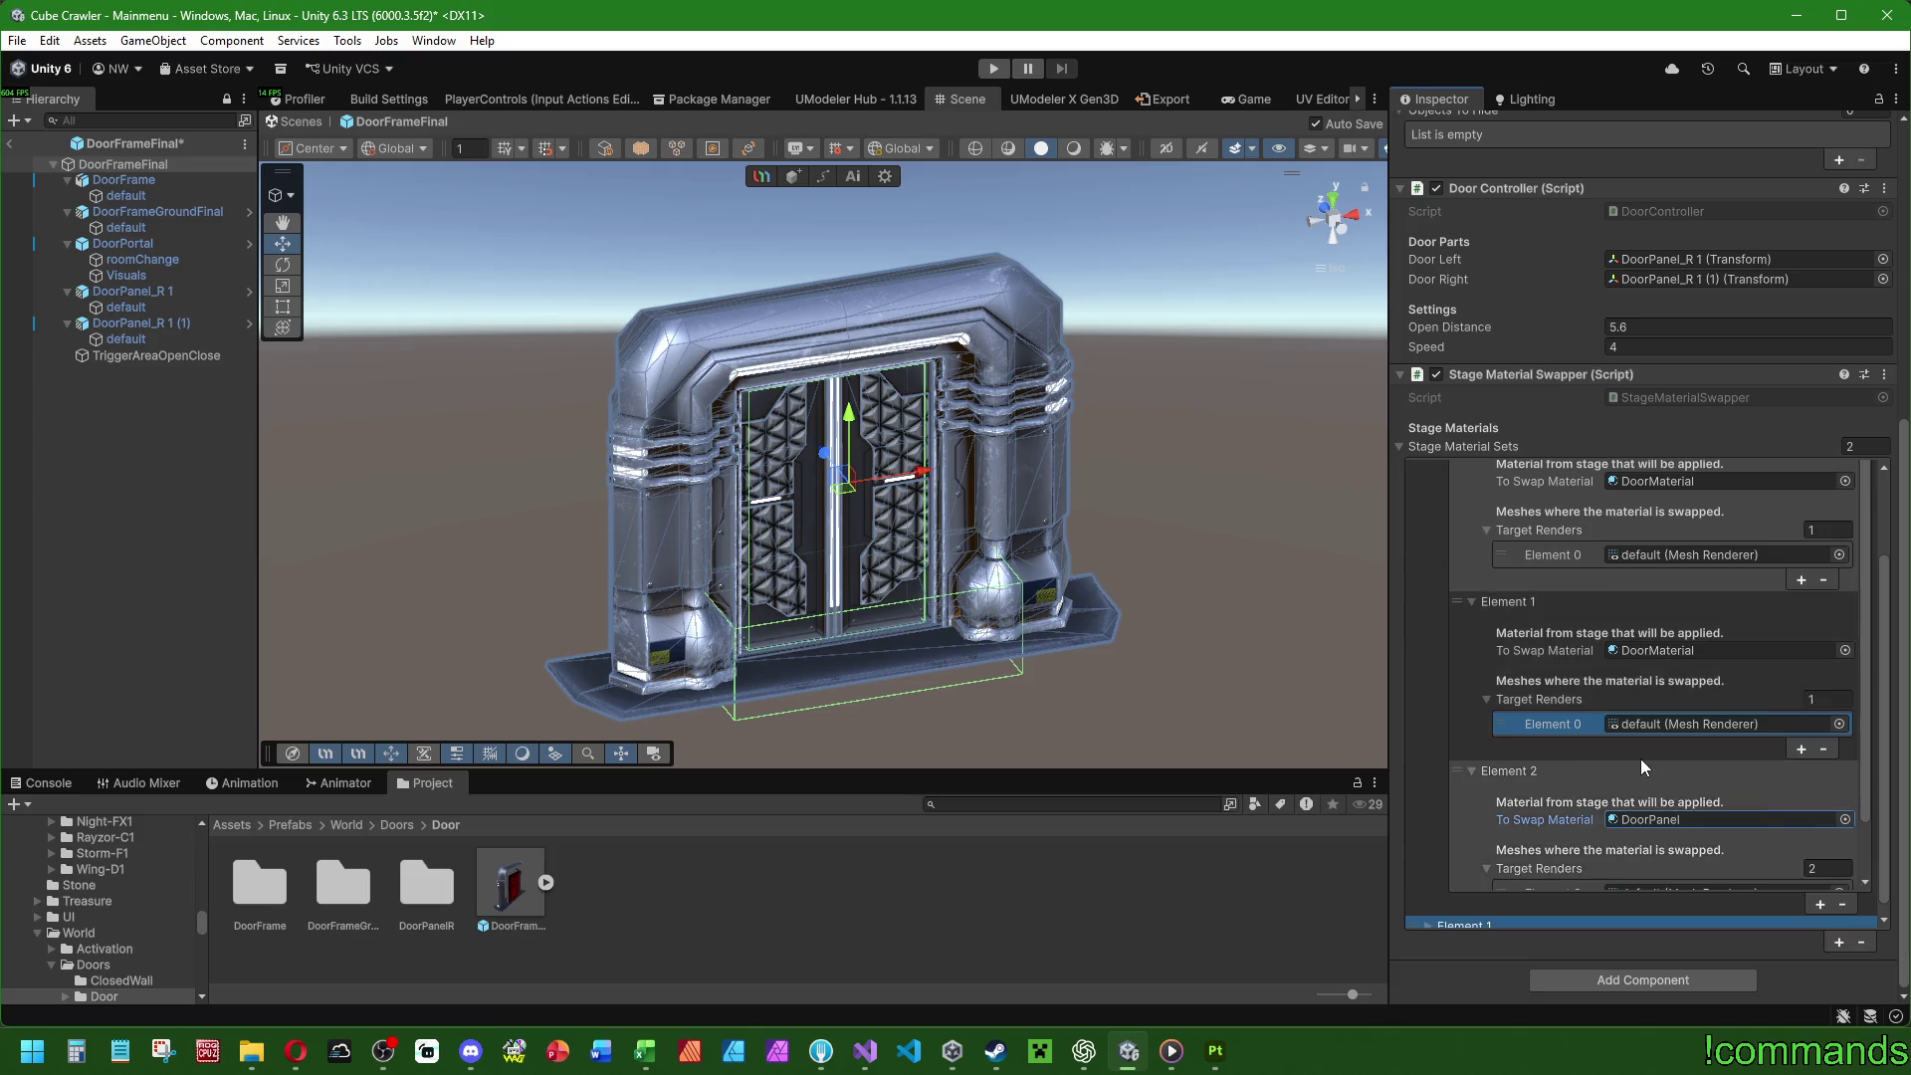
scroll(1639, 759, "down", 2)
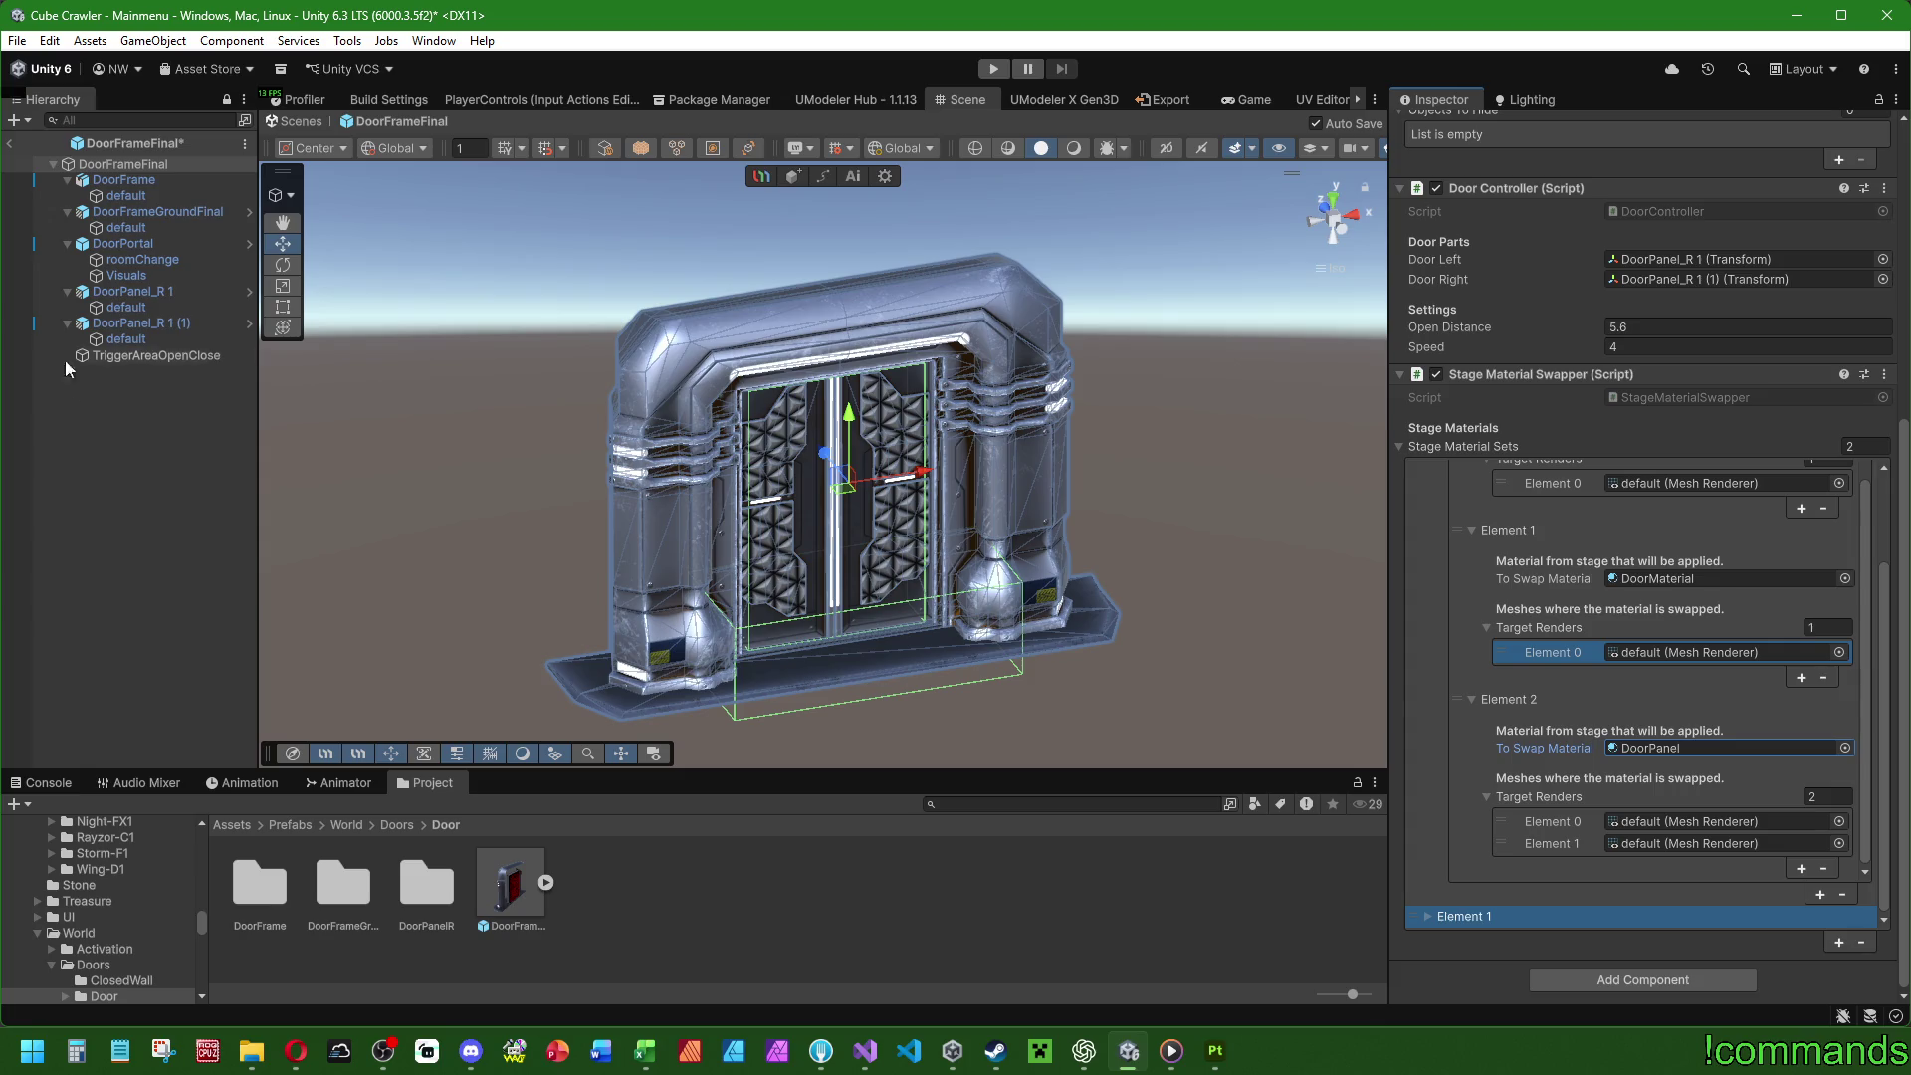
left_click(9, 142)
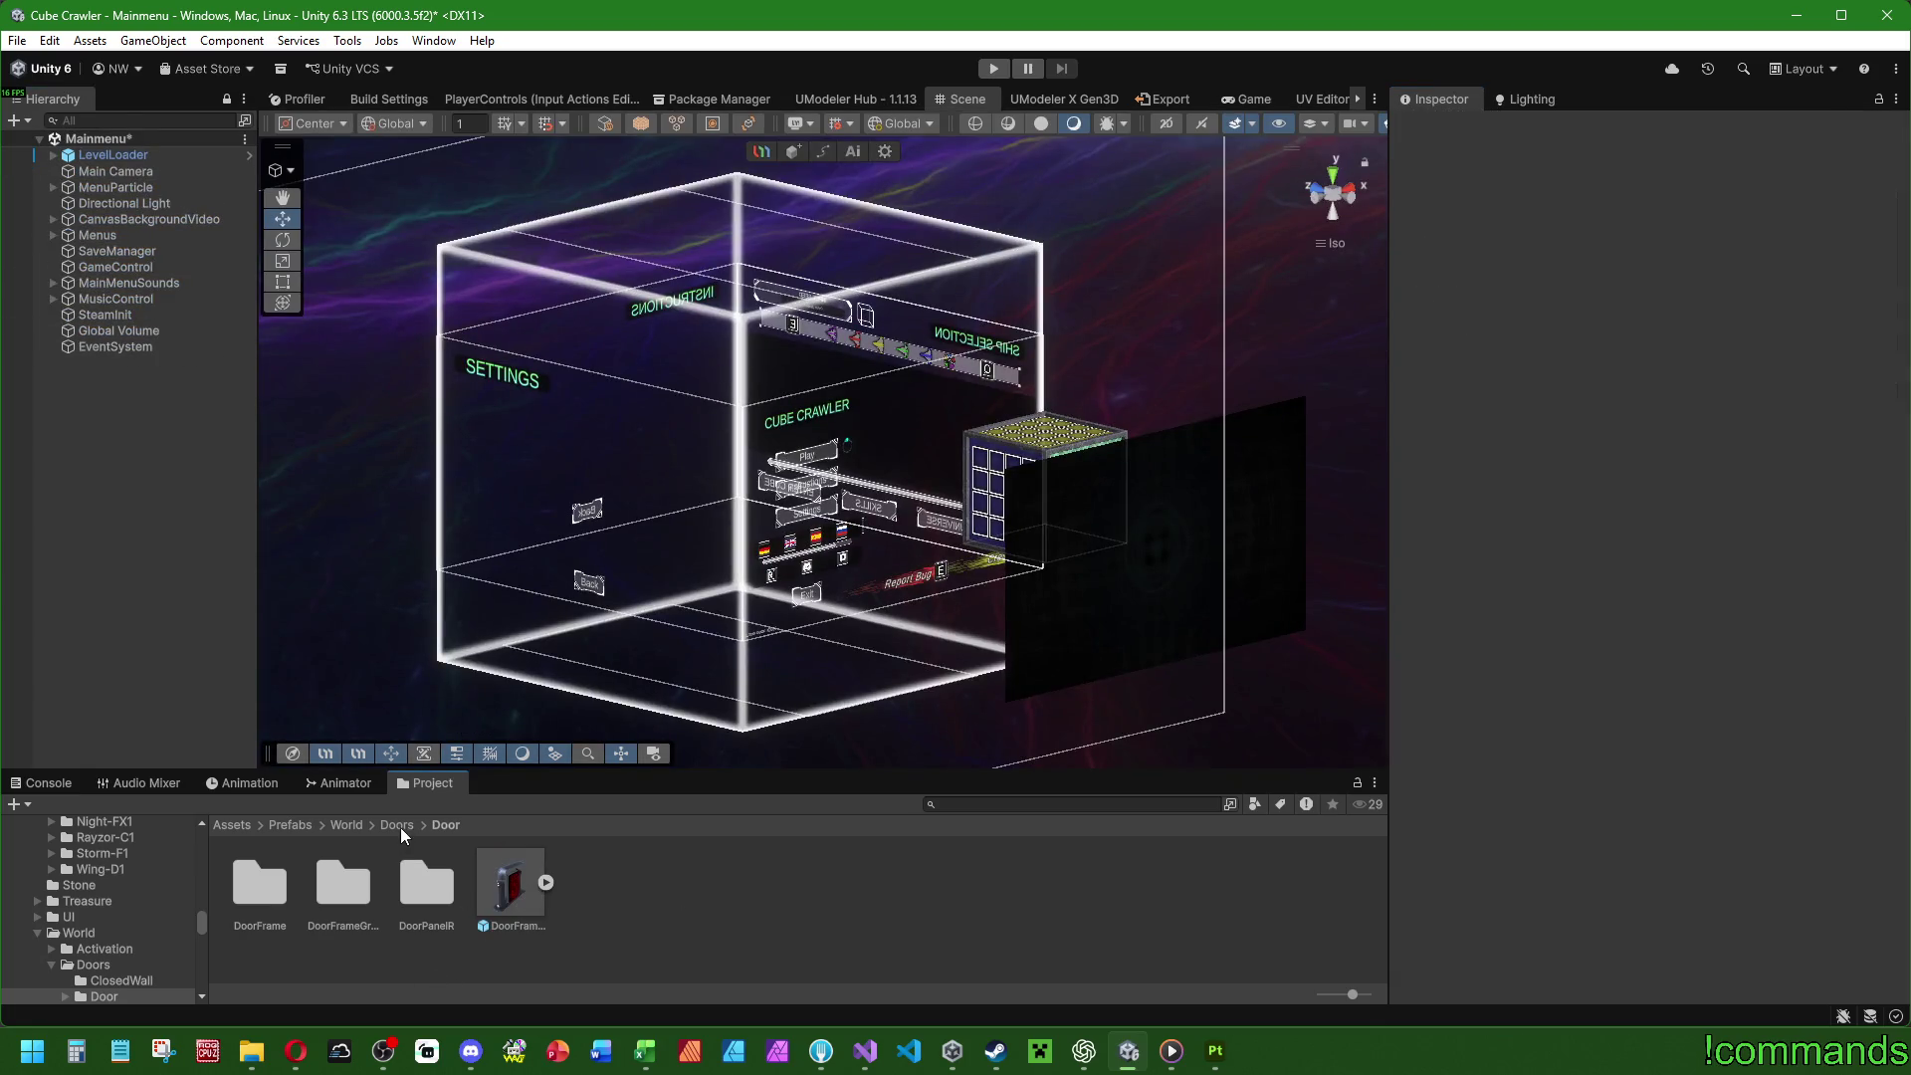
Compare the ground decorations of RoomS0 in Stage0_HighArea with RoomS1 in Stage1_Entrance.
left_click(347, 825)
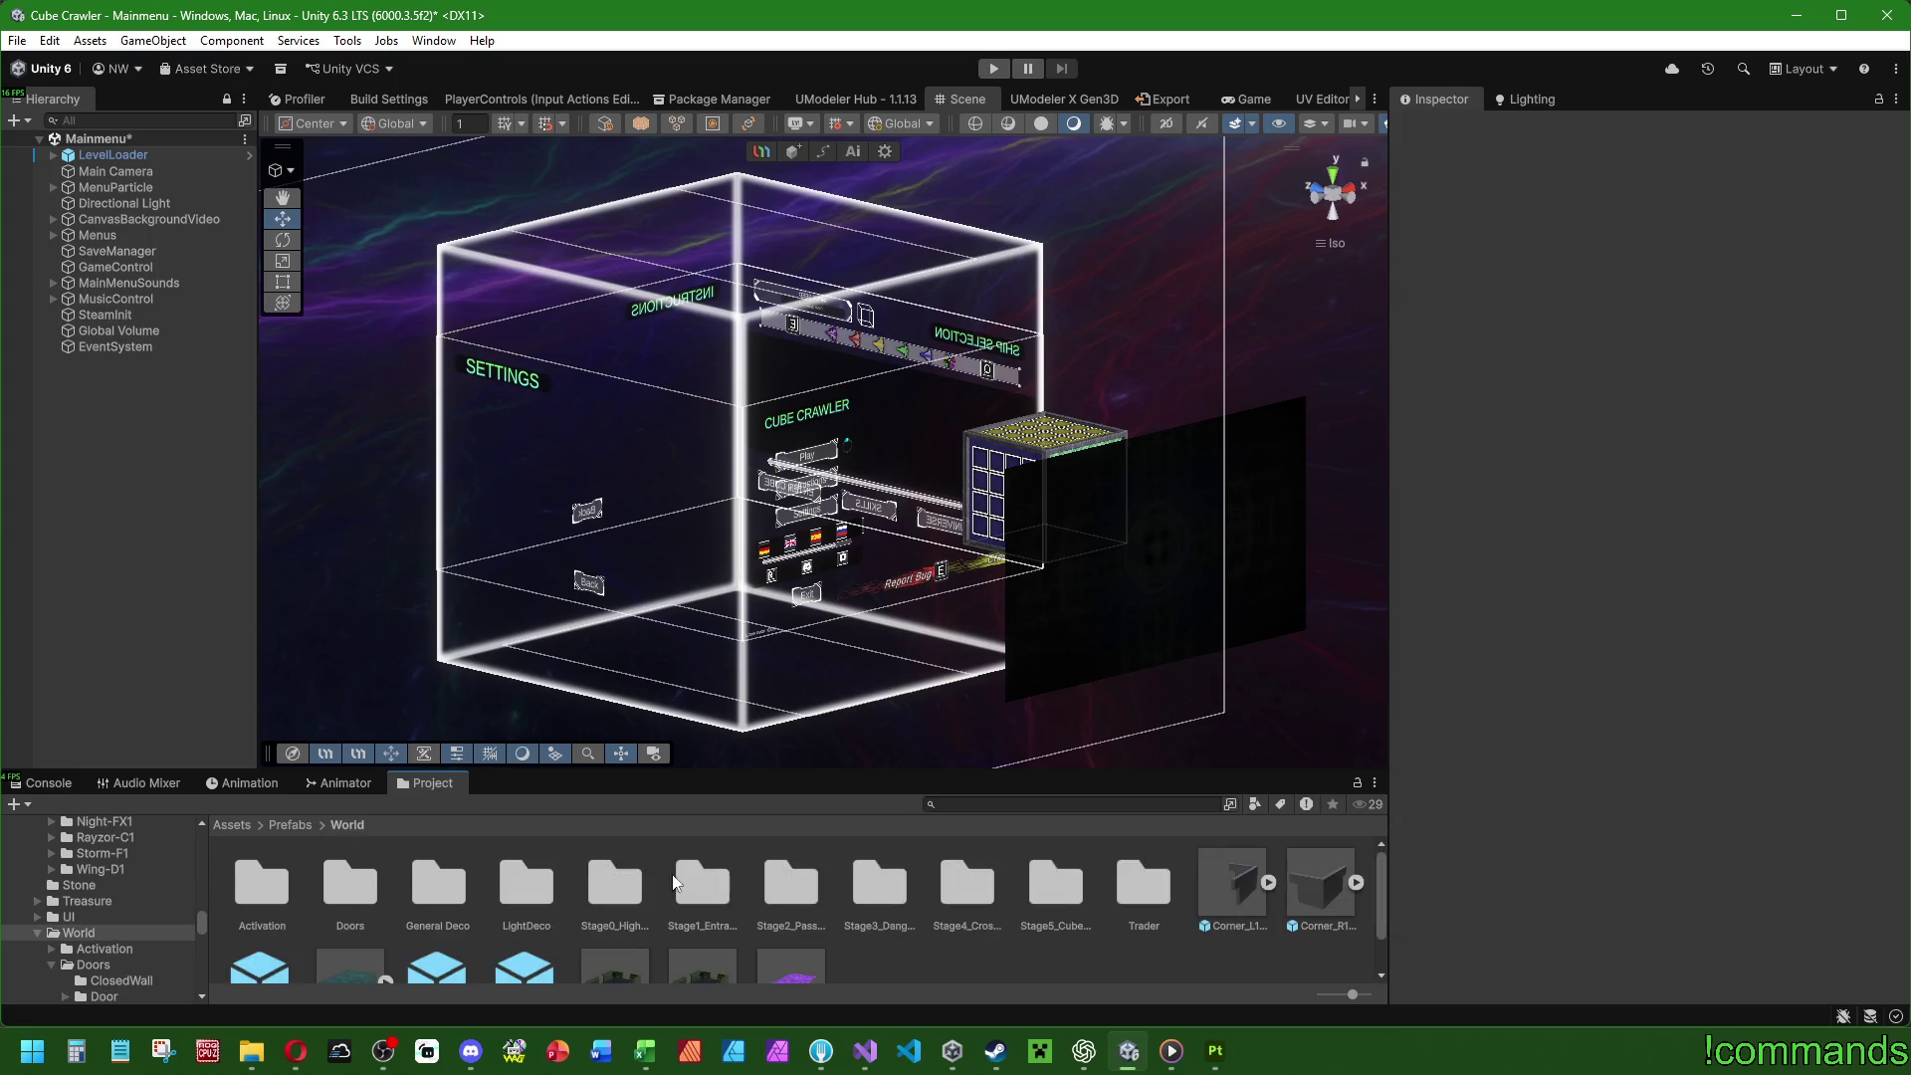
double_click(624, 881)
left_click(676, 886)
scroll(1513, 445, "down", 5)
scroll(1513, 454, "down", 4)
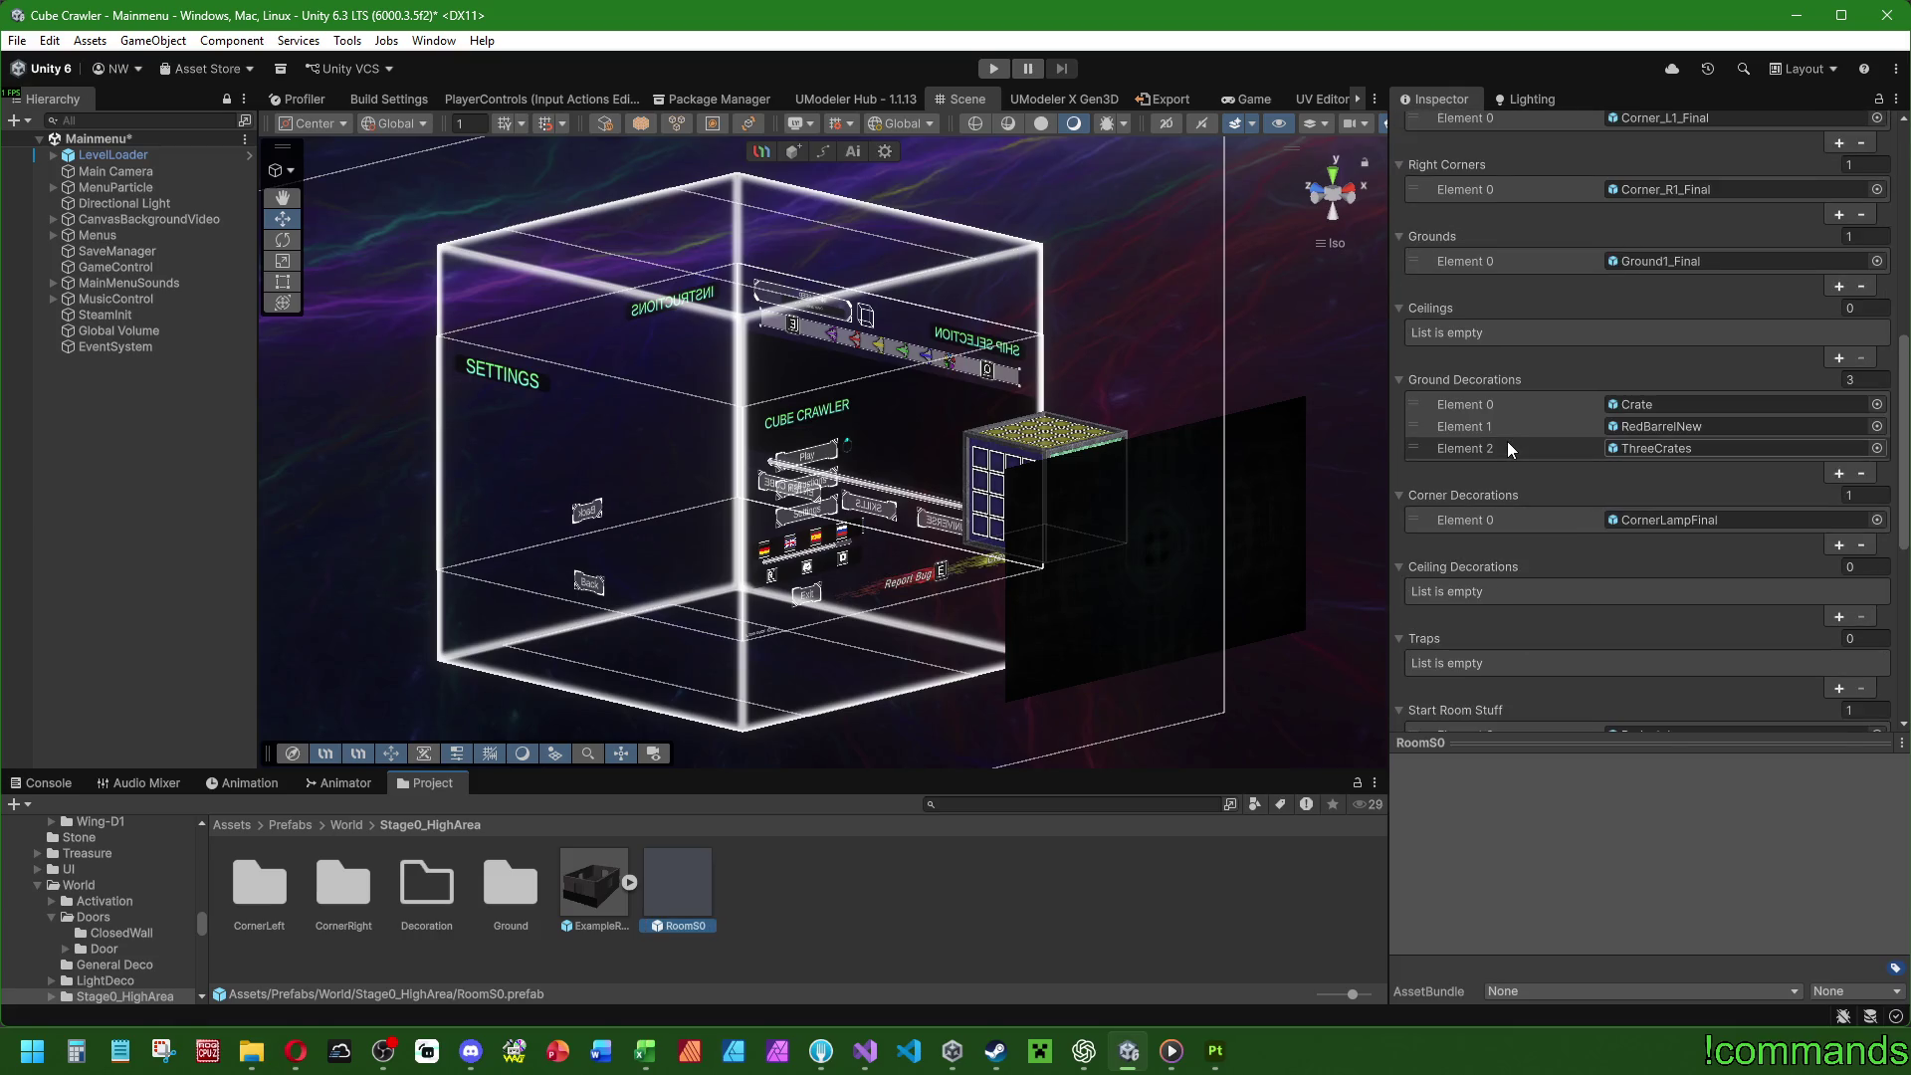
scroll(1508, 442, "up", 1)
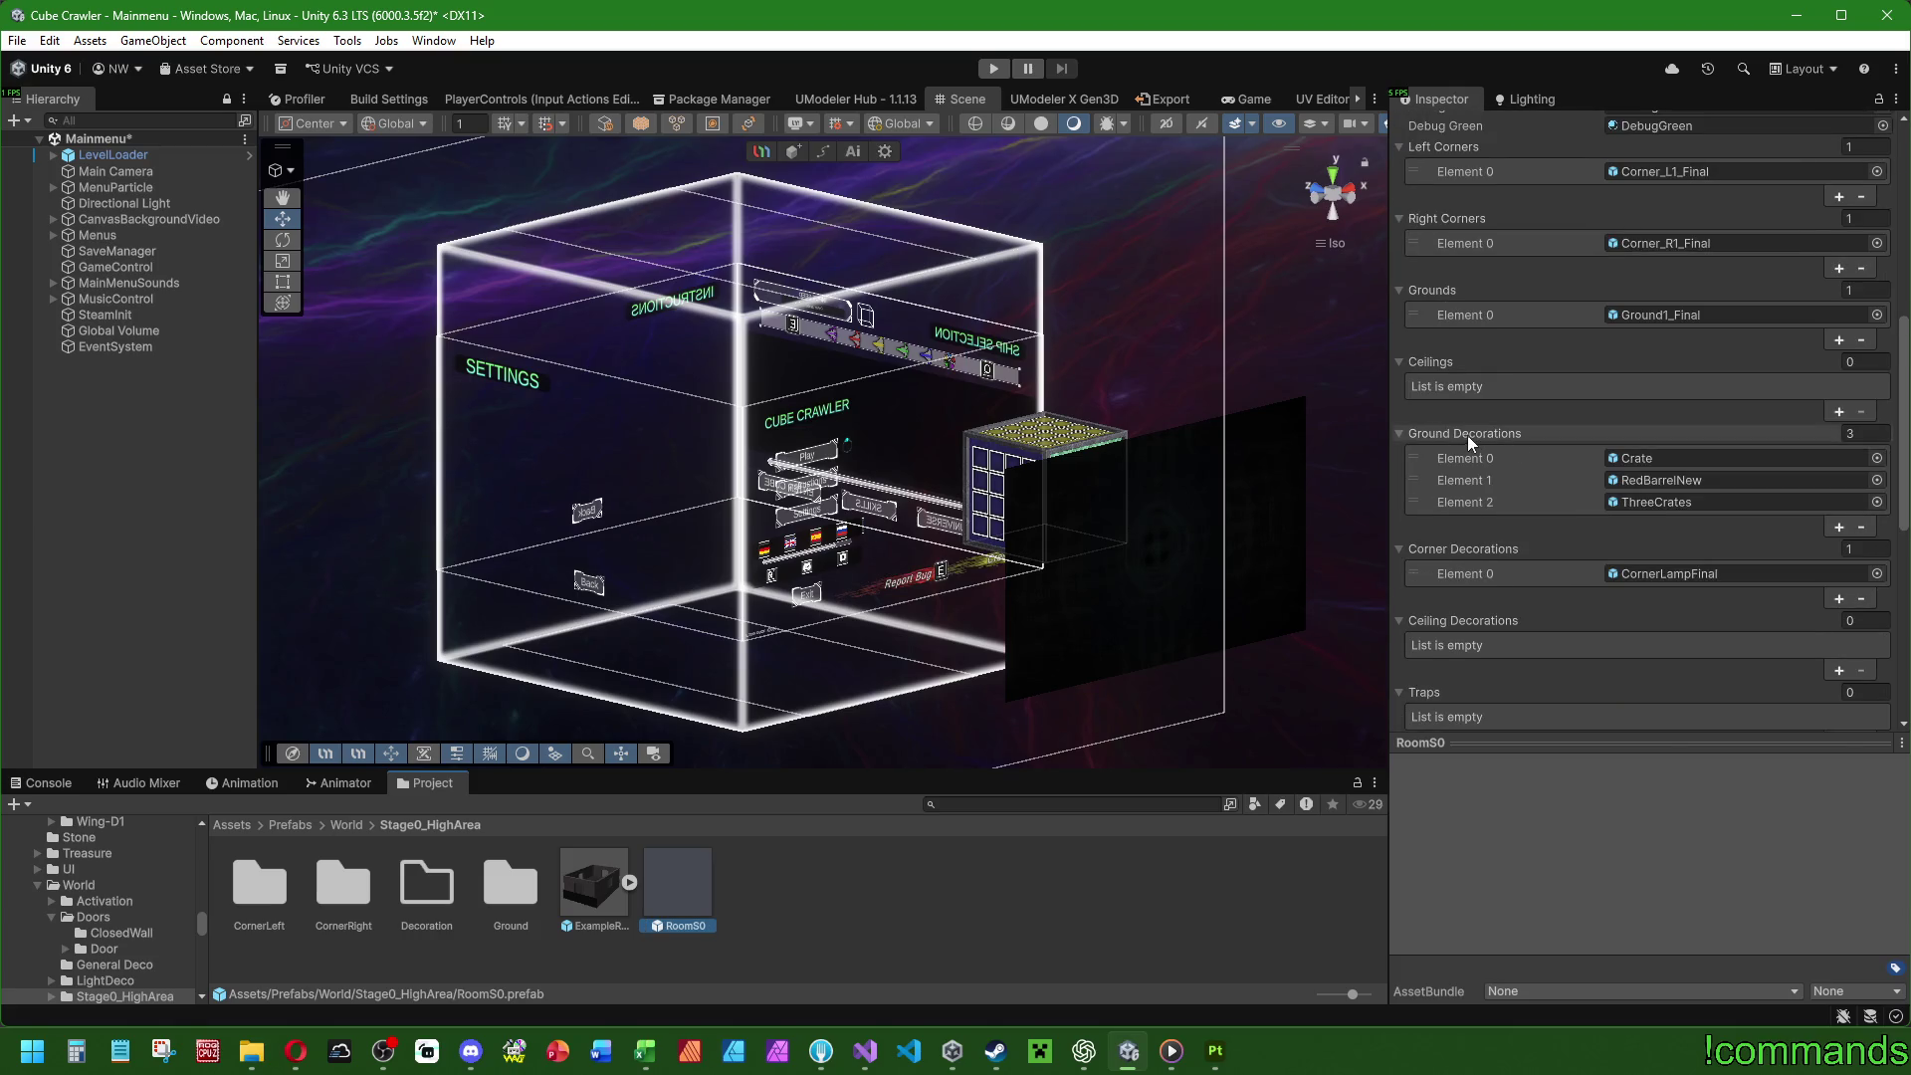
left_click(350, 825)
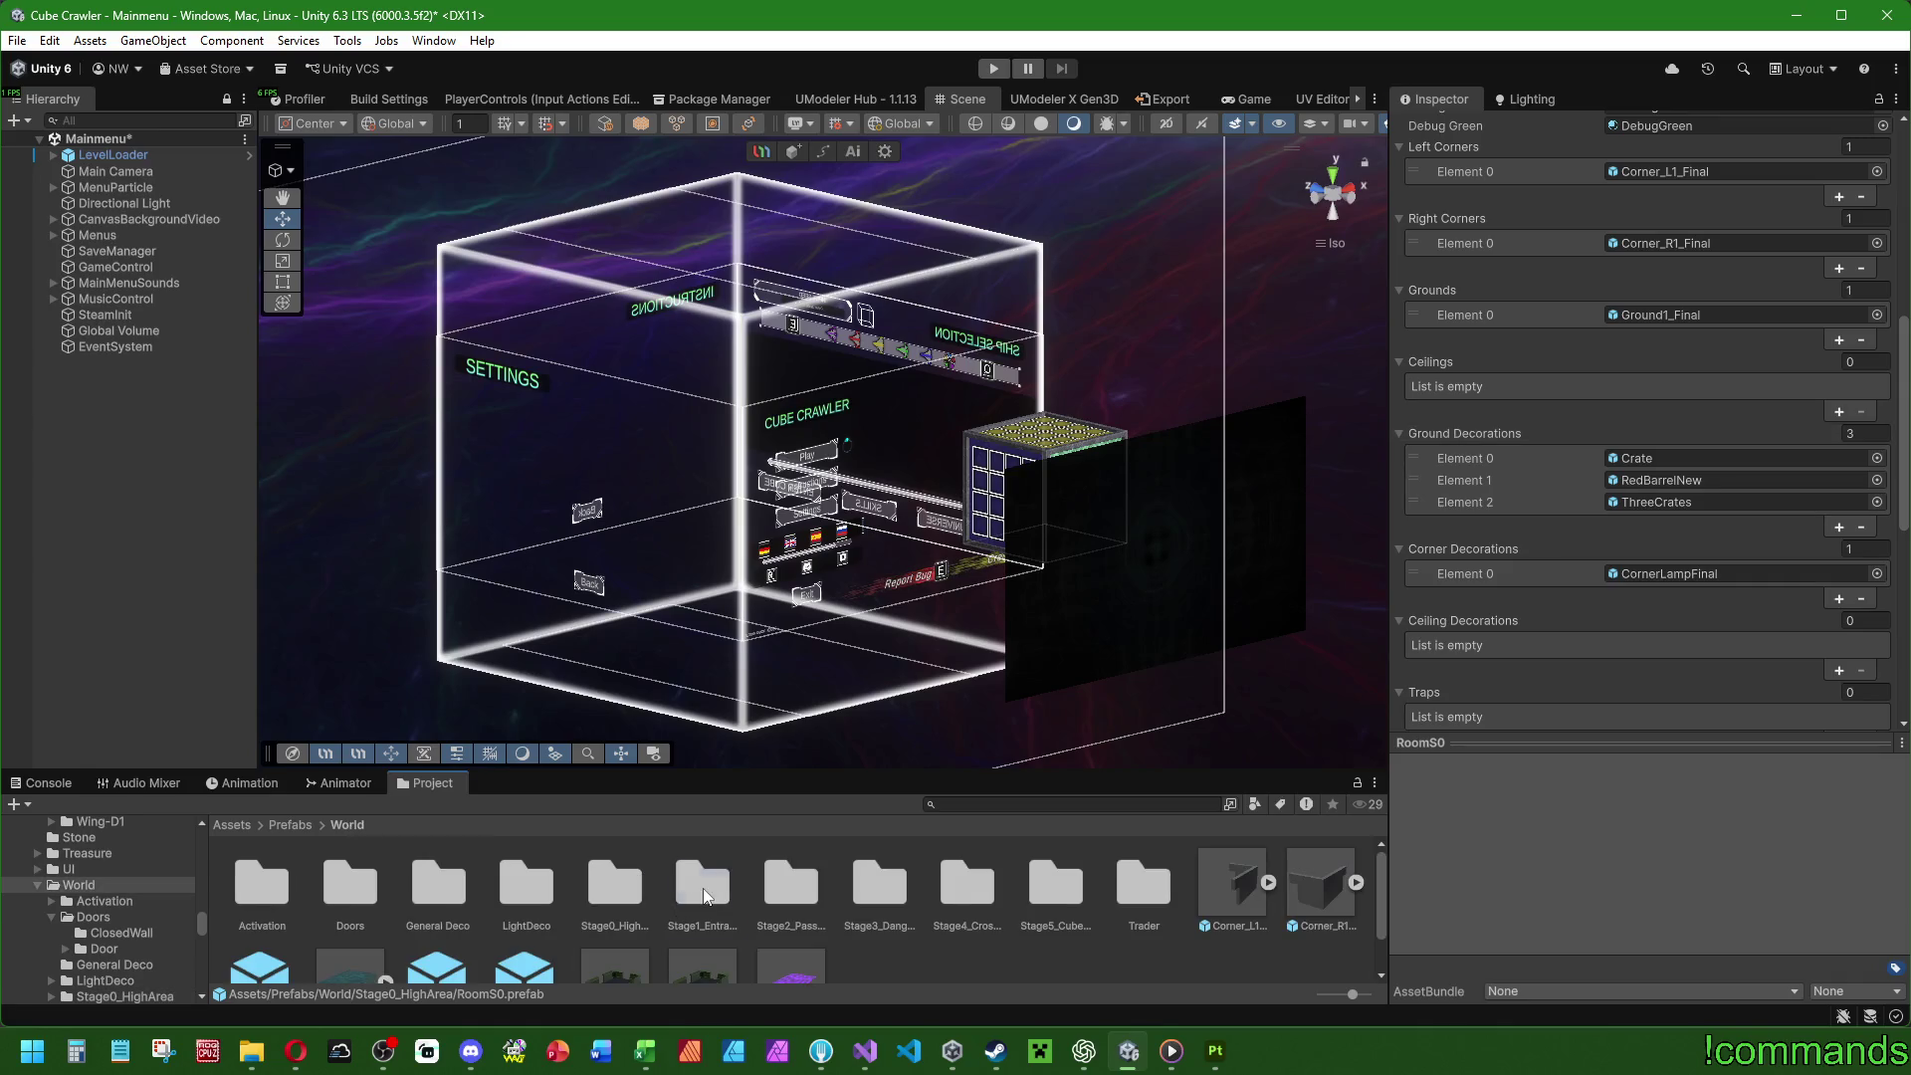
double_click(704, 886)
left_click(1178, 883)
scroll(1533, 610, "down", 2)
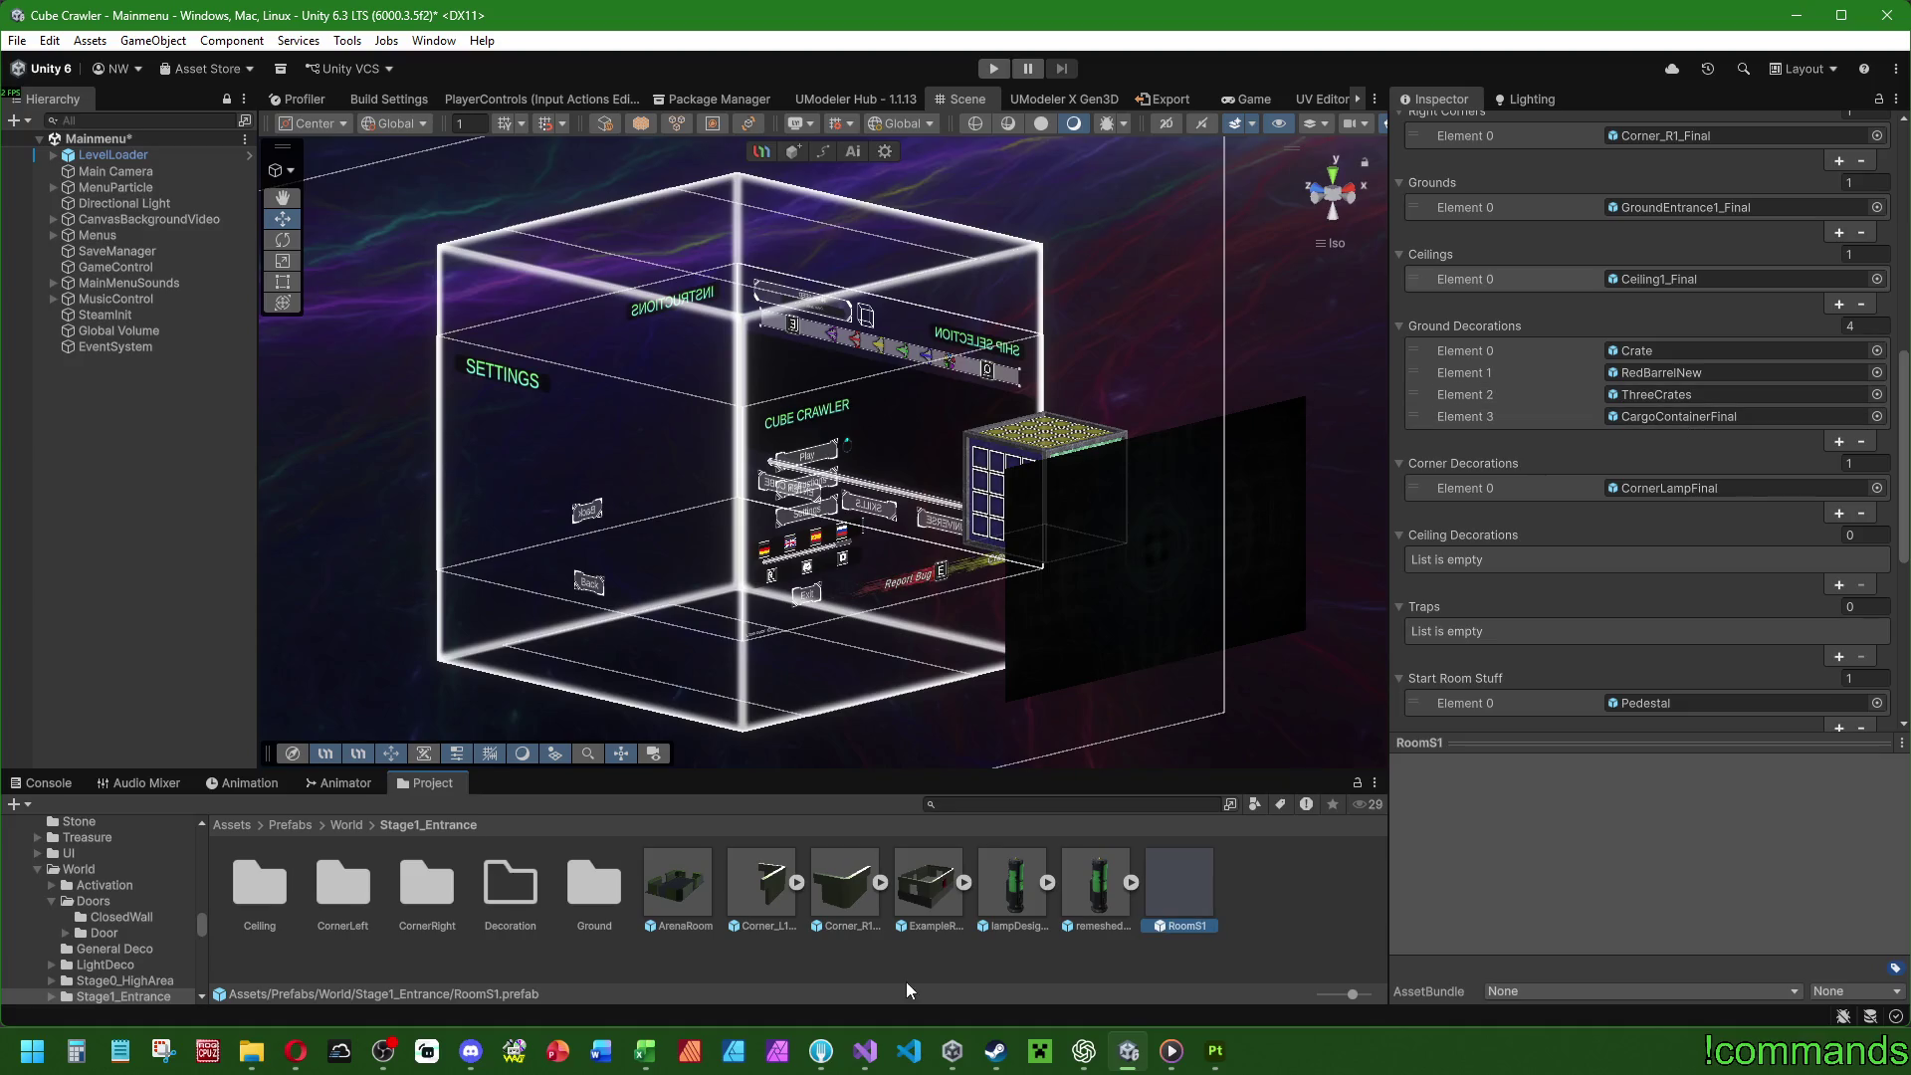
Add CargoContainerFinal as RoomS0's fourth ground decoration and select that prefab.
left_click(346, 825)
double_click(593, 886)
left_click(678, 885)
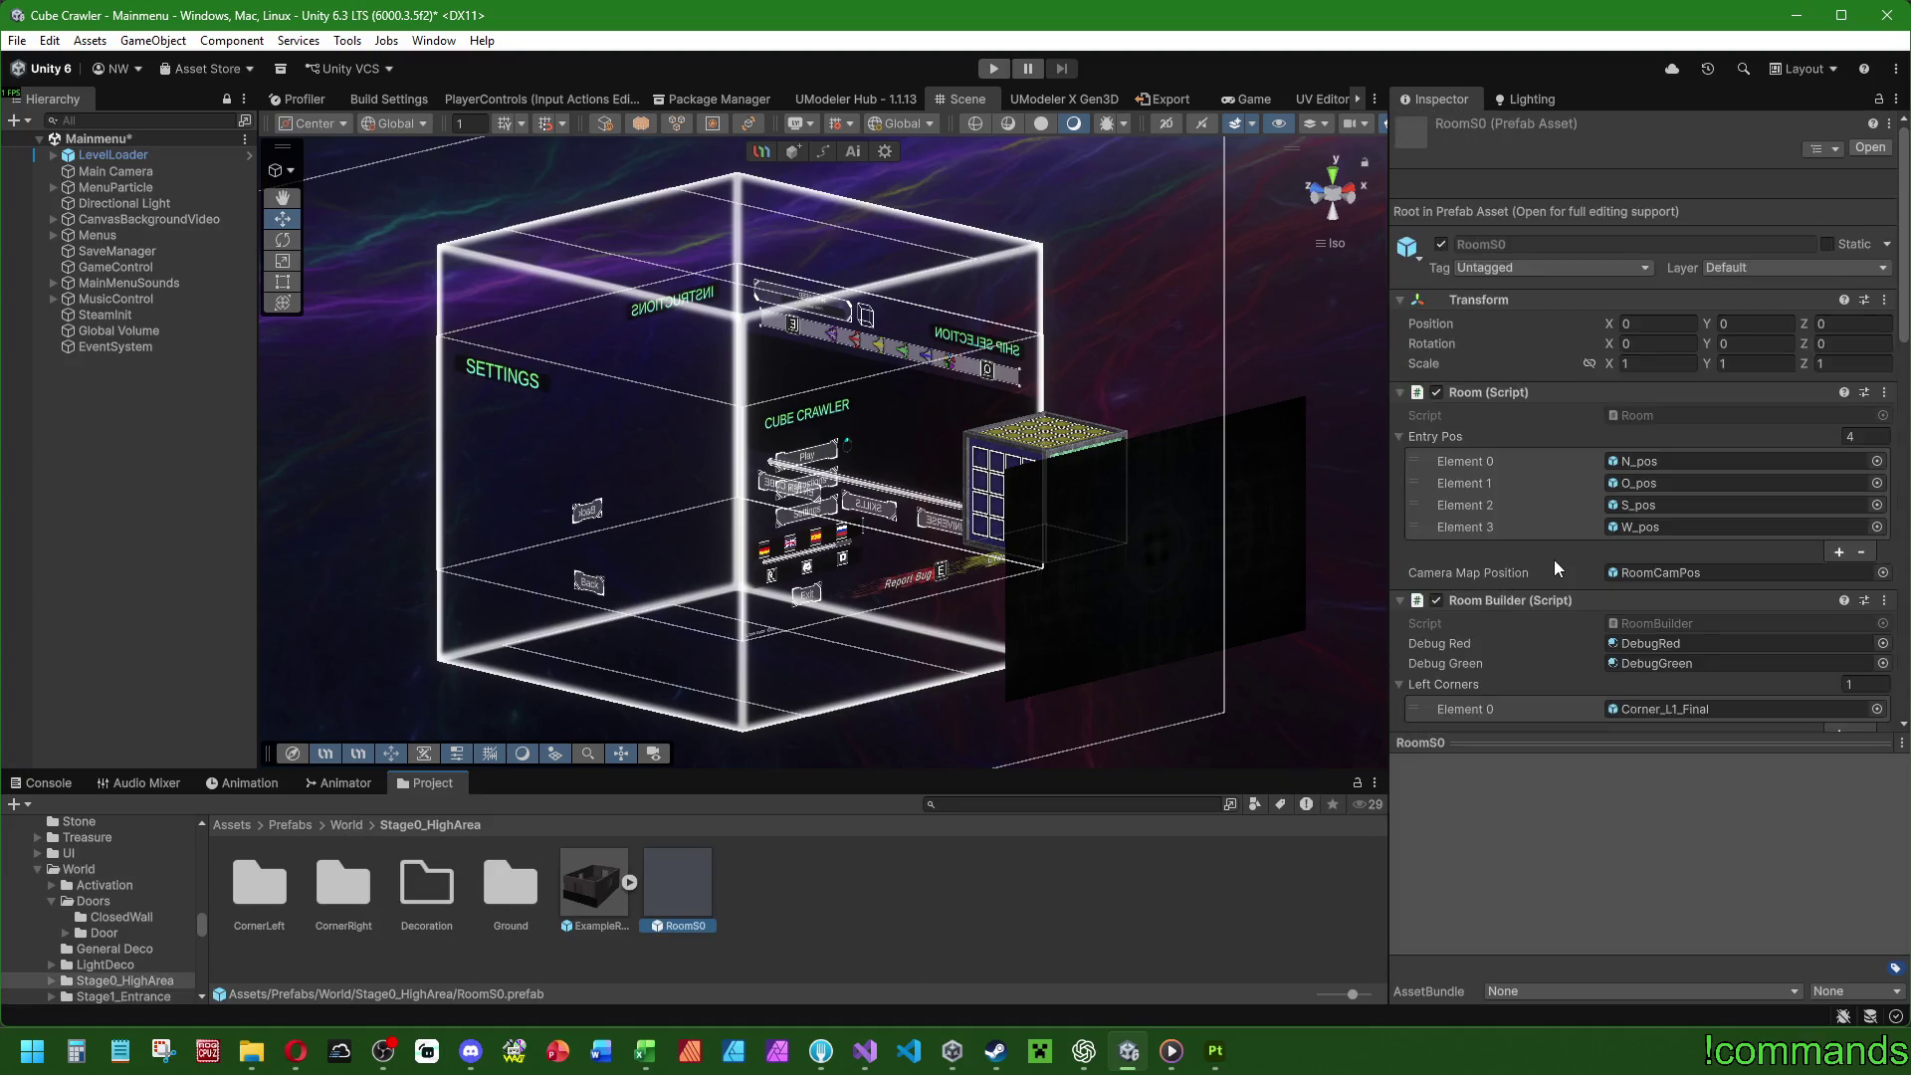
scroll(1538, 553, "down", 3)
scroll(1493, 497, "down", 3)
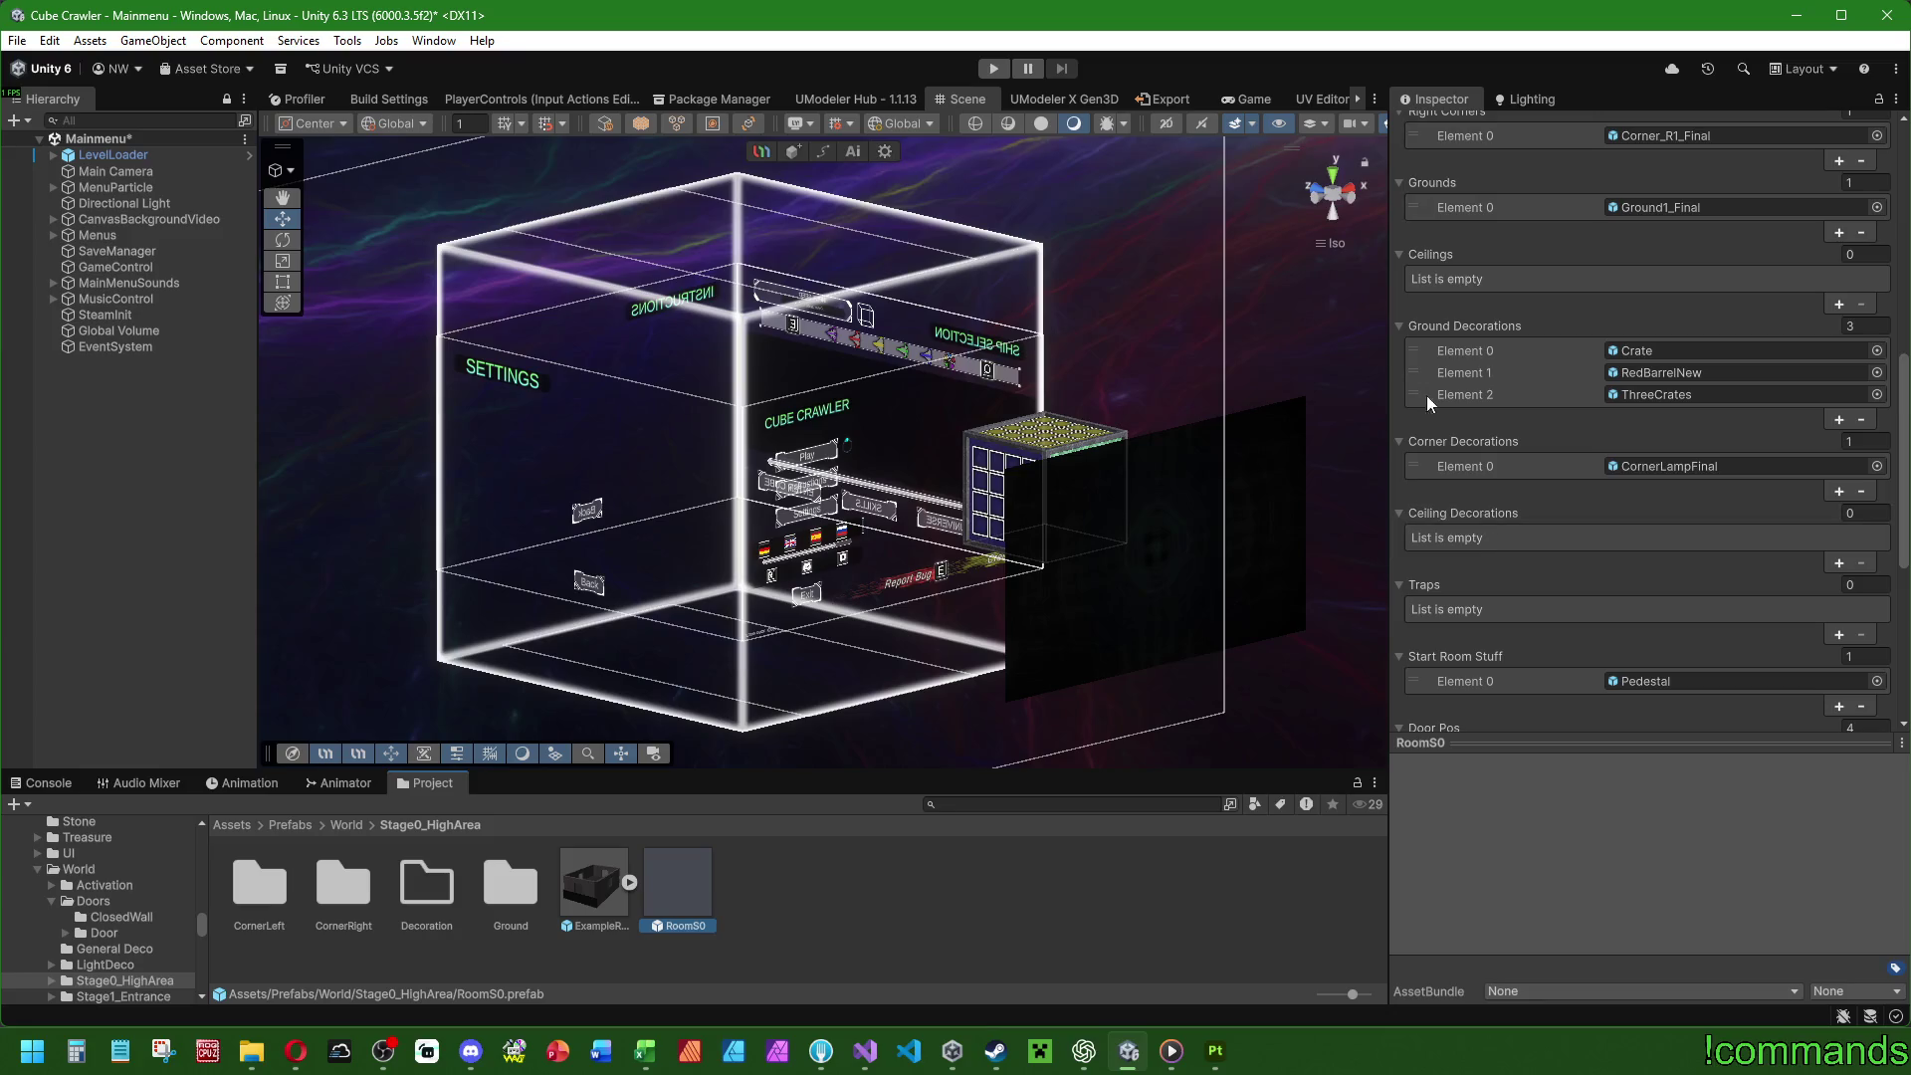
left_click(1838, 419)
left_click(1877, 416)
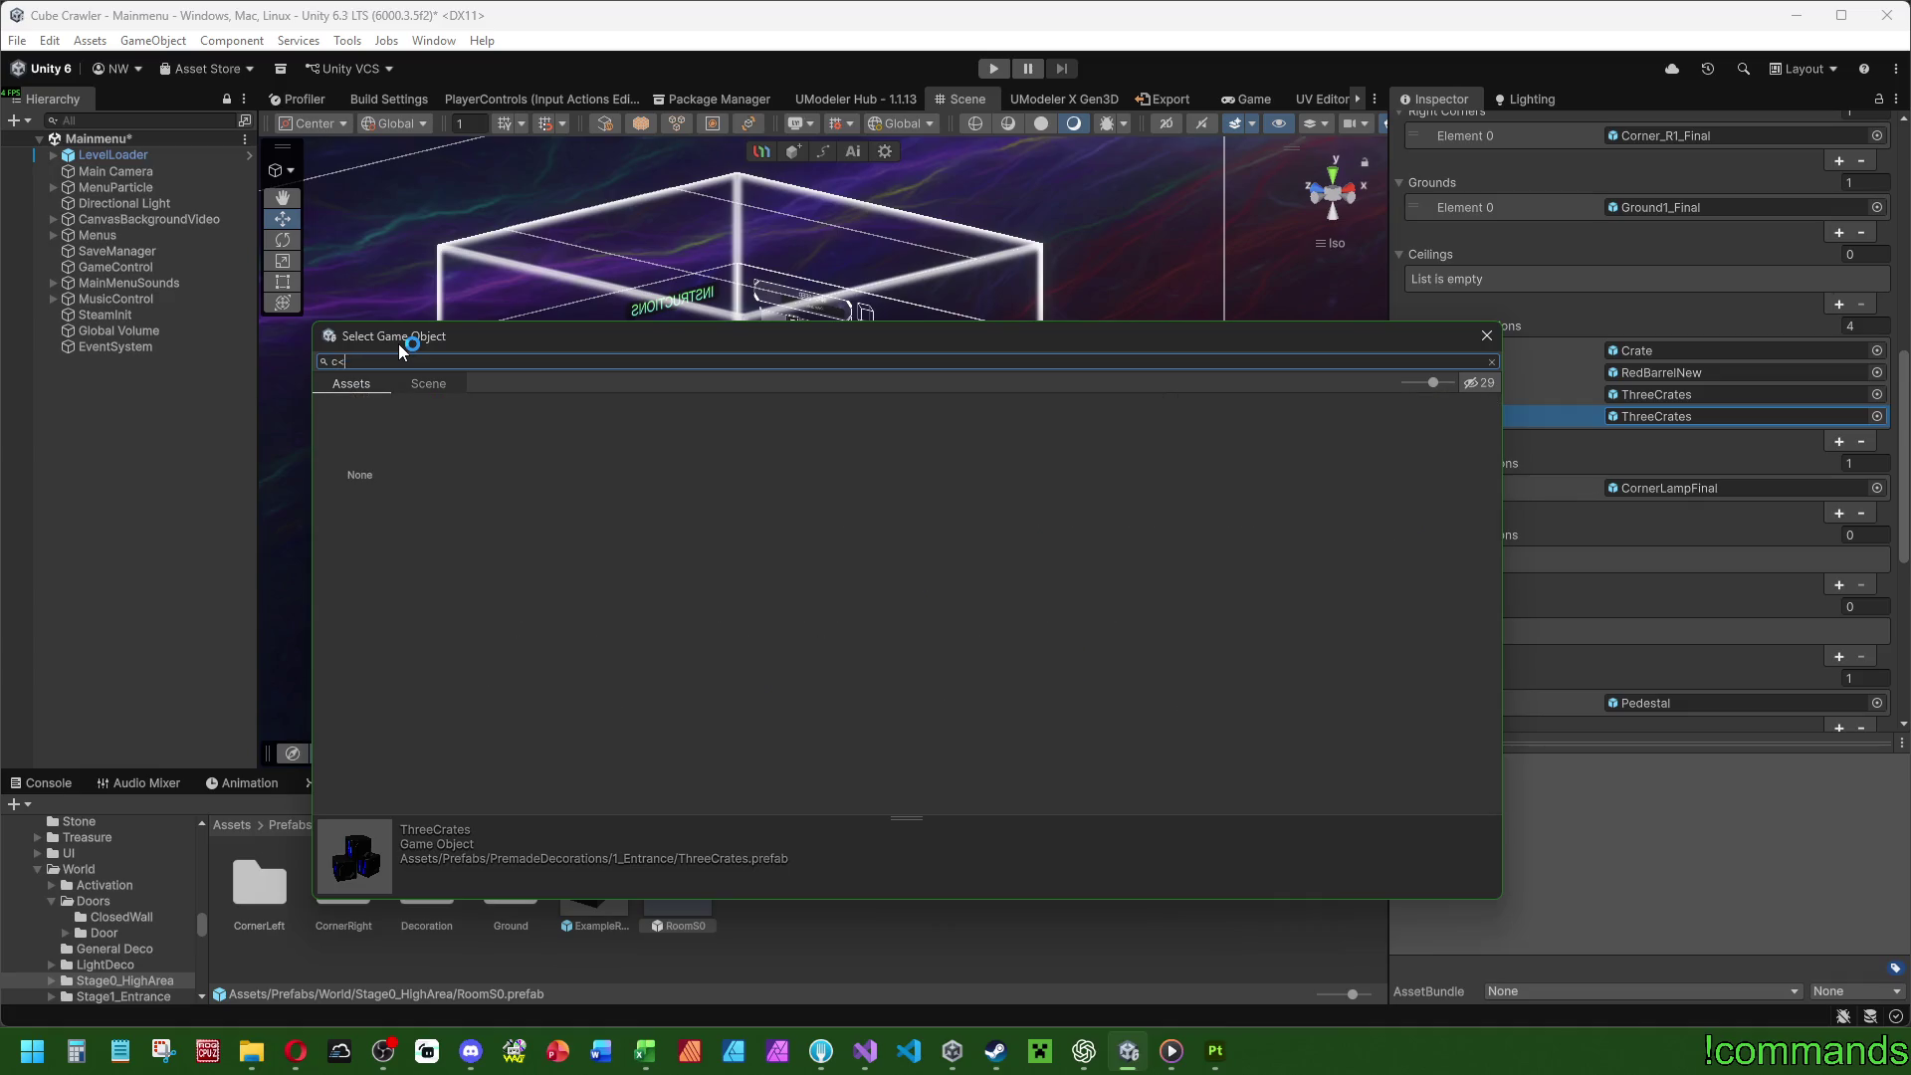
type("cargo")
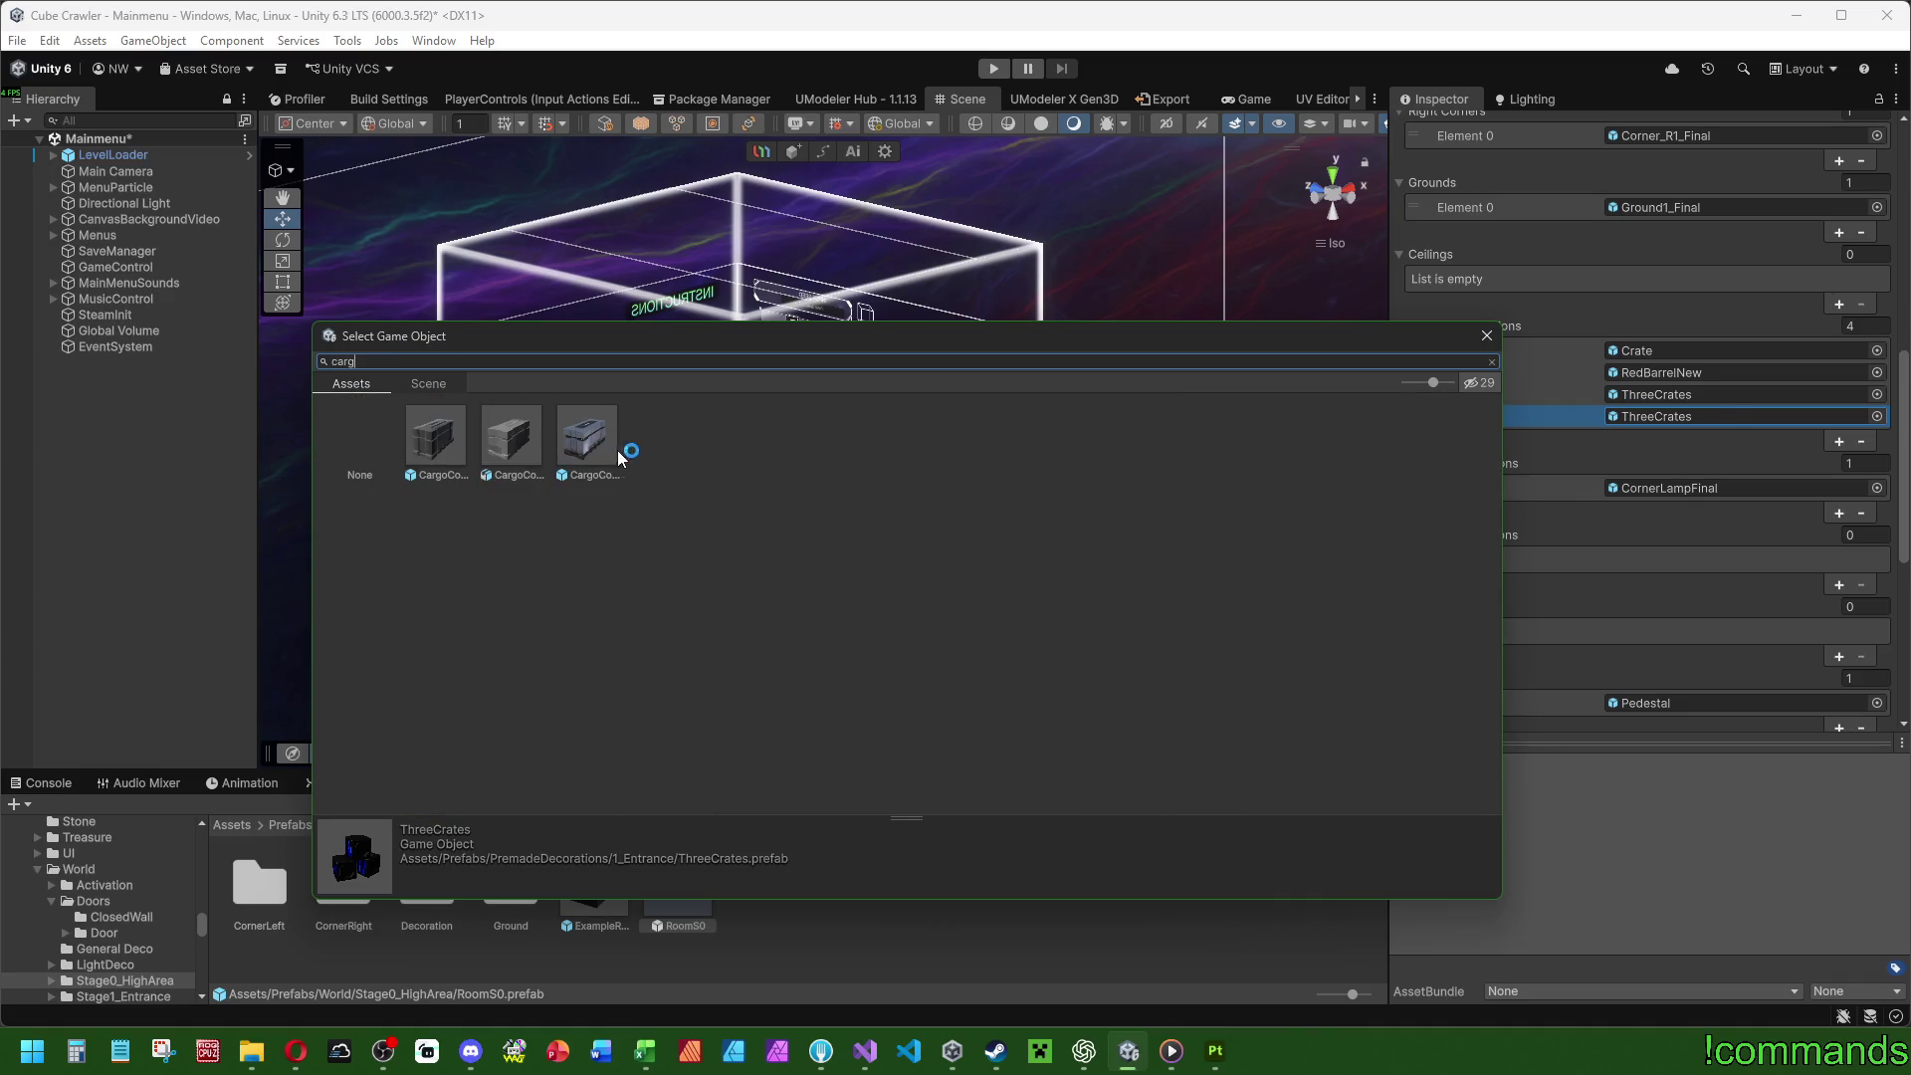
double_click(618, 450)
left_click(1679, 416)
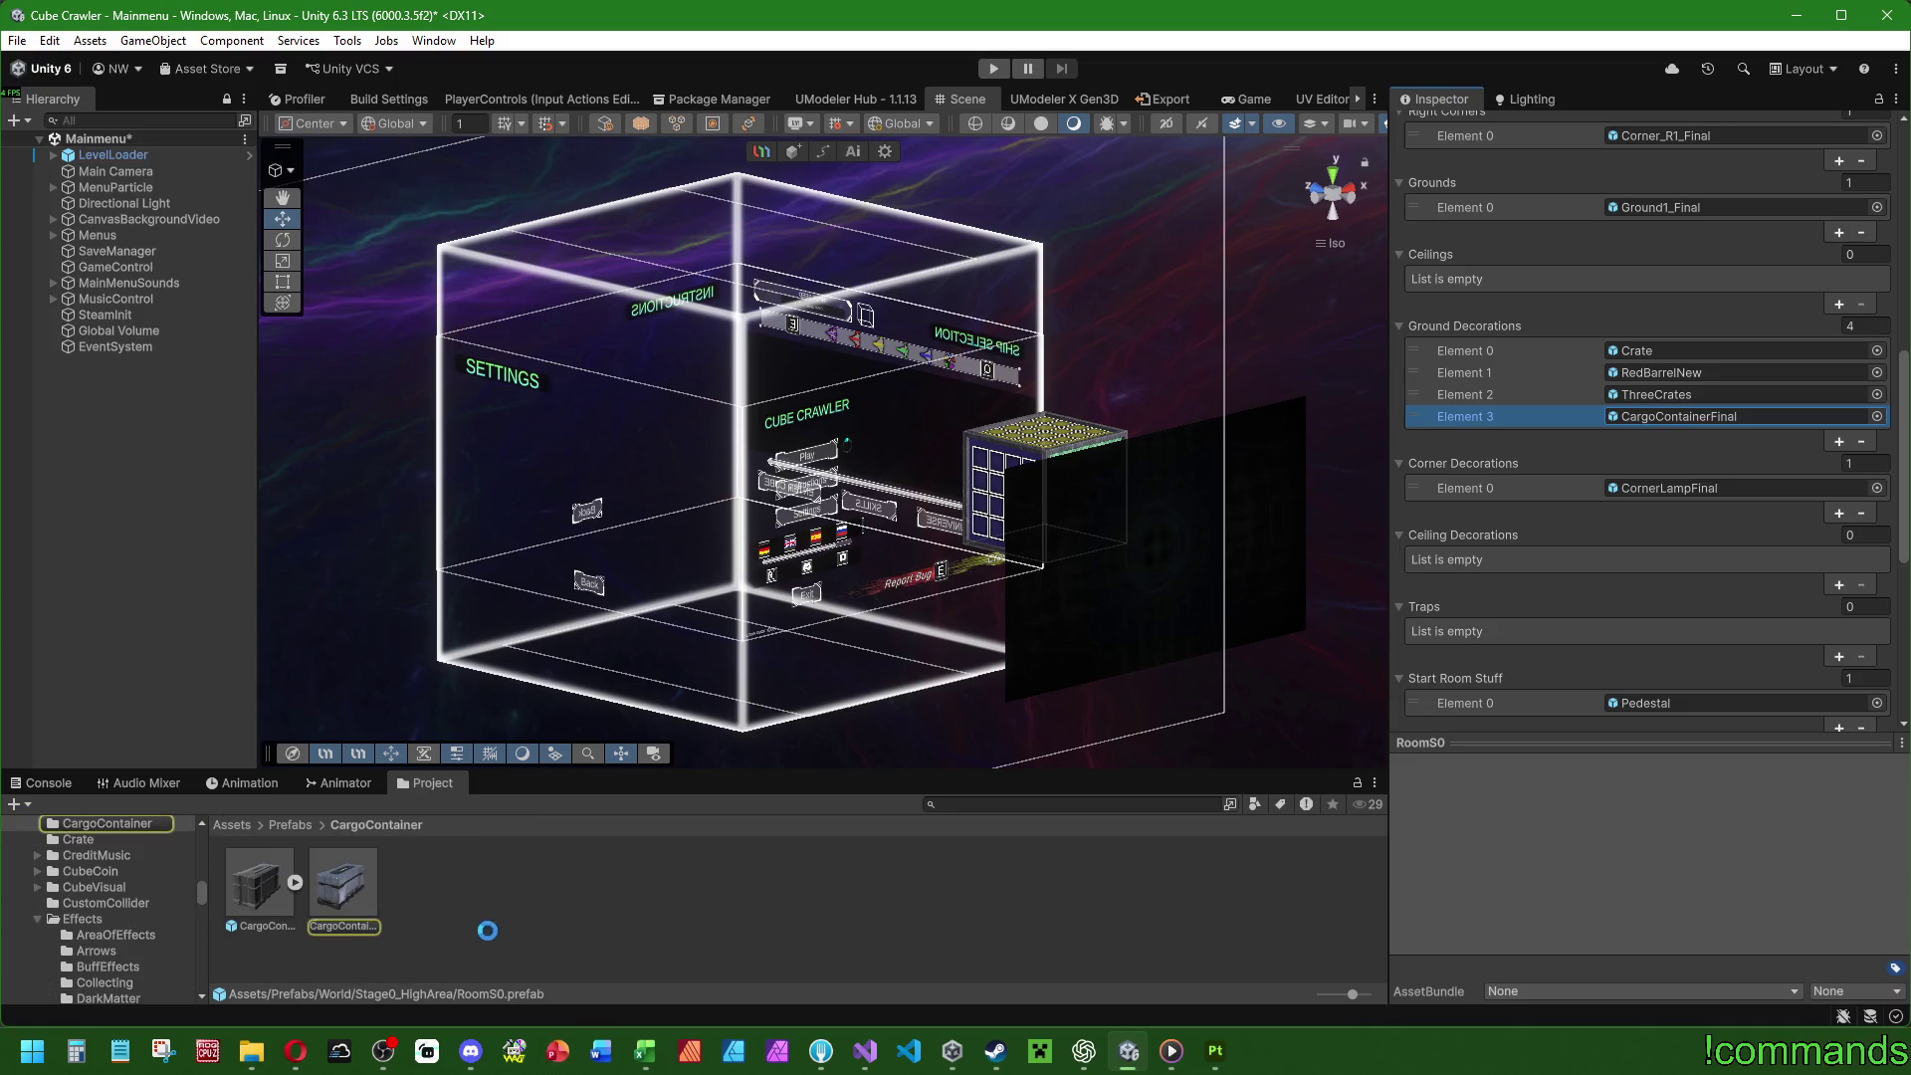
left_click(368, 914)
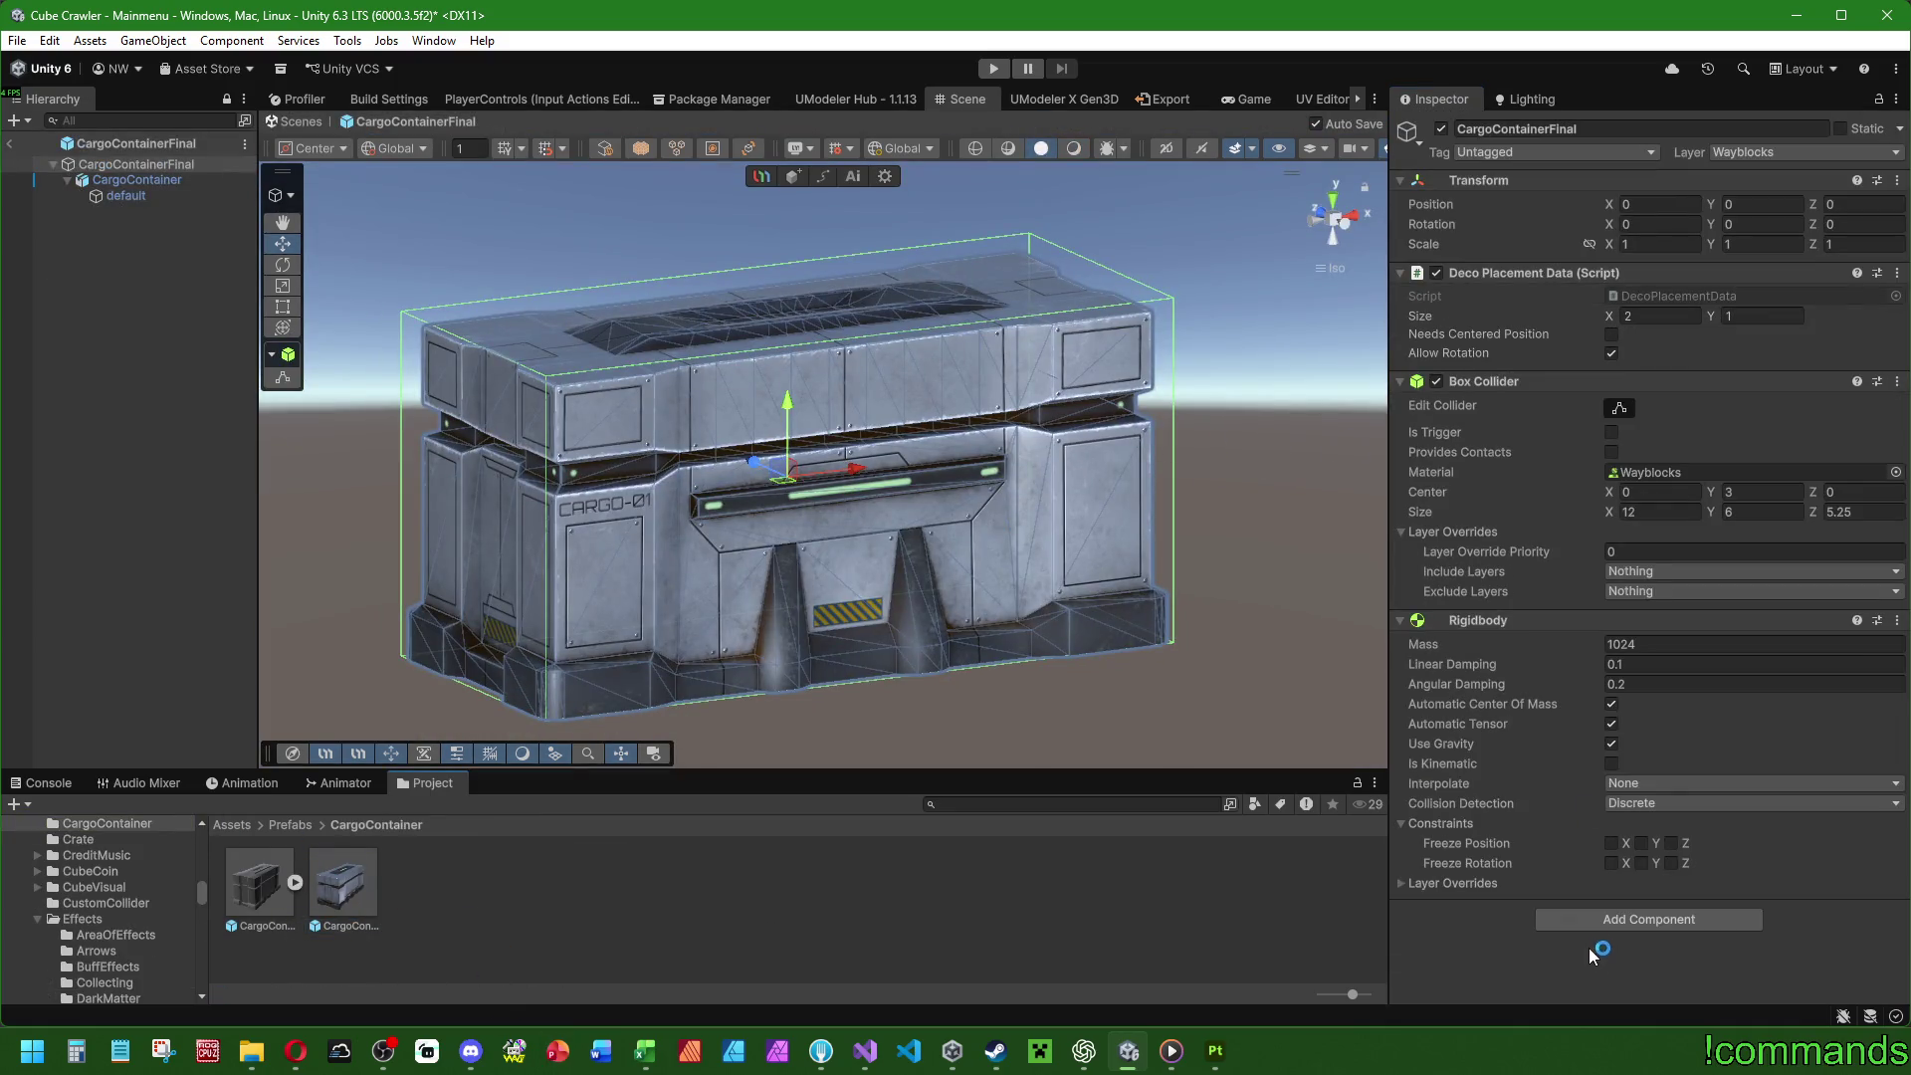
Add a Stage Material Swapper to the cargo container, below Deco Placement Data.
left_click(1586, 921)
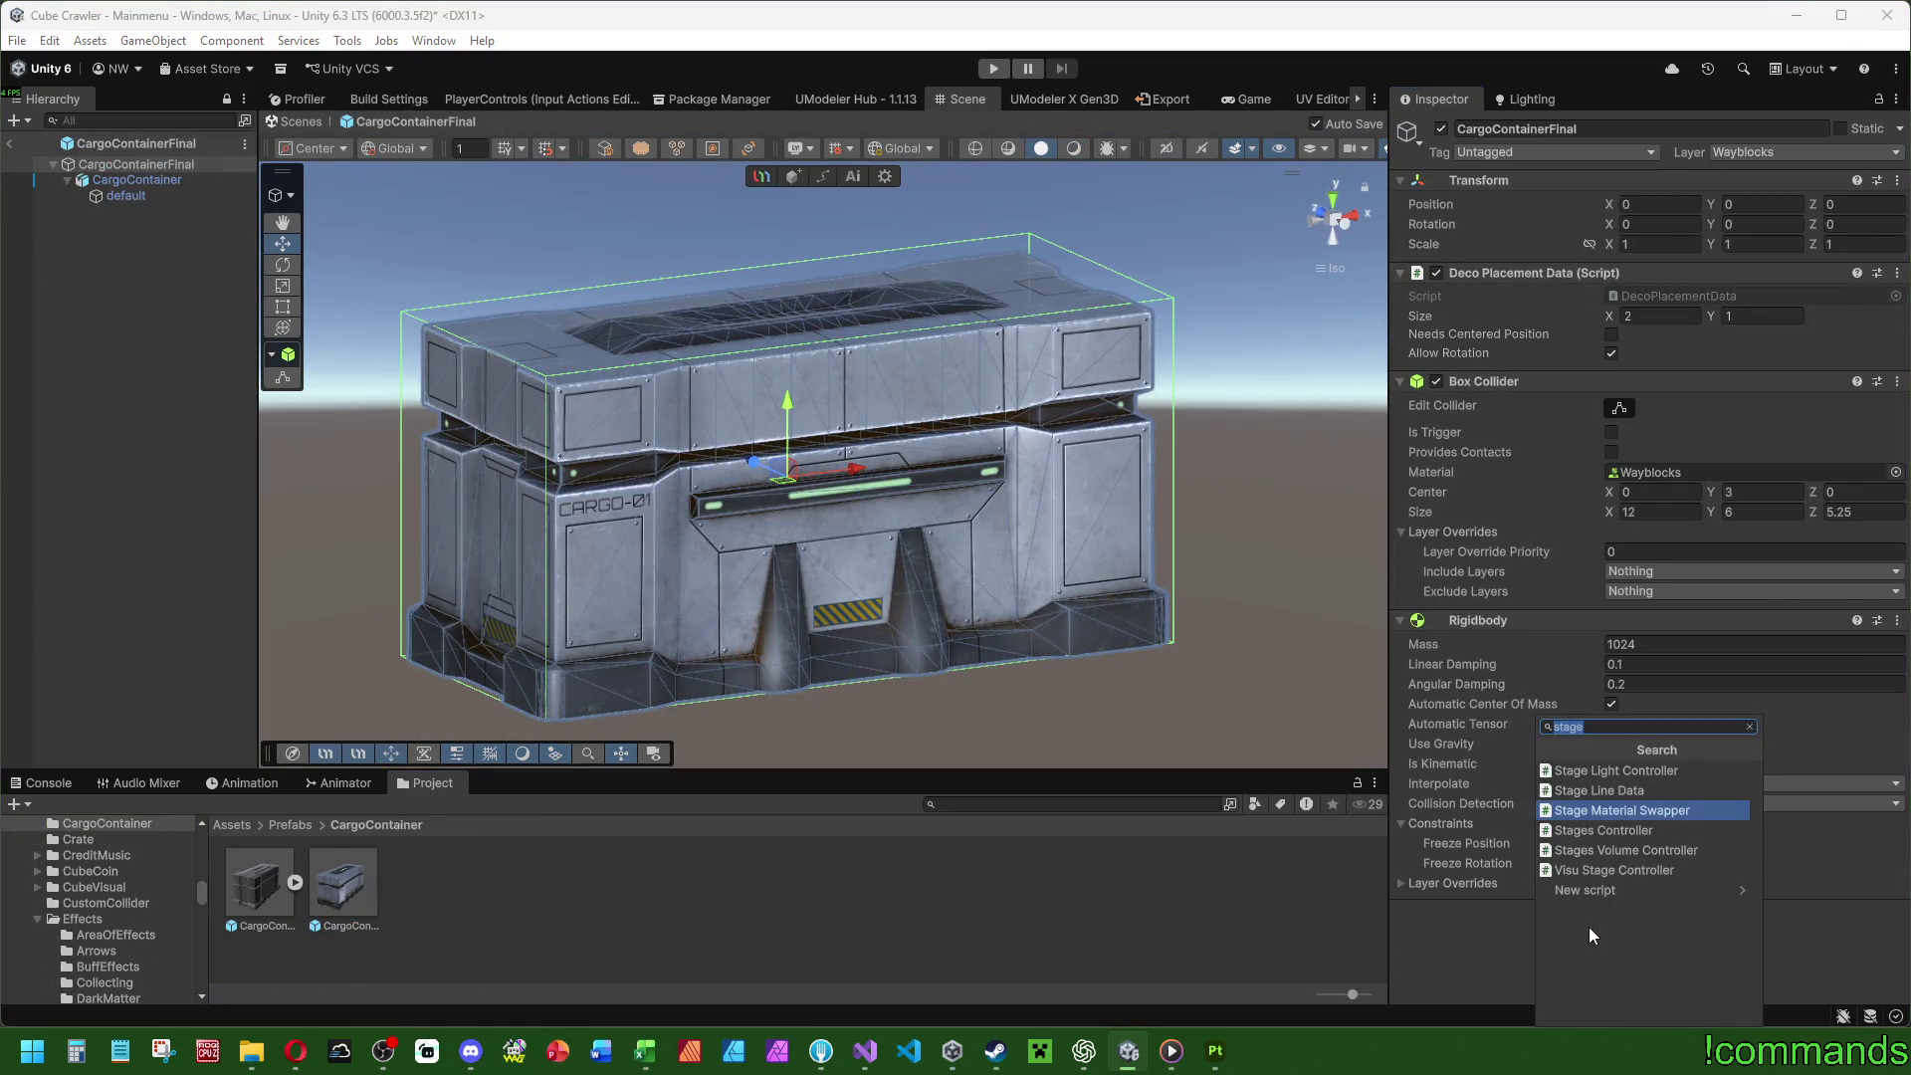
left_click(1621, 812)
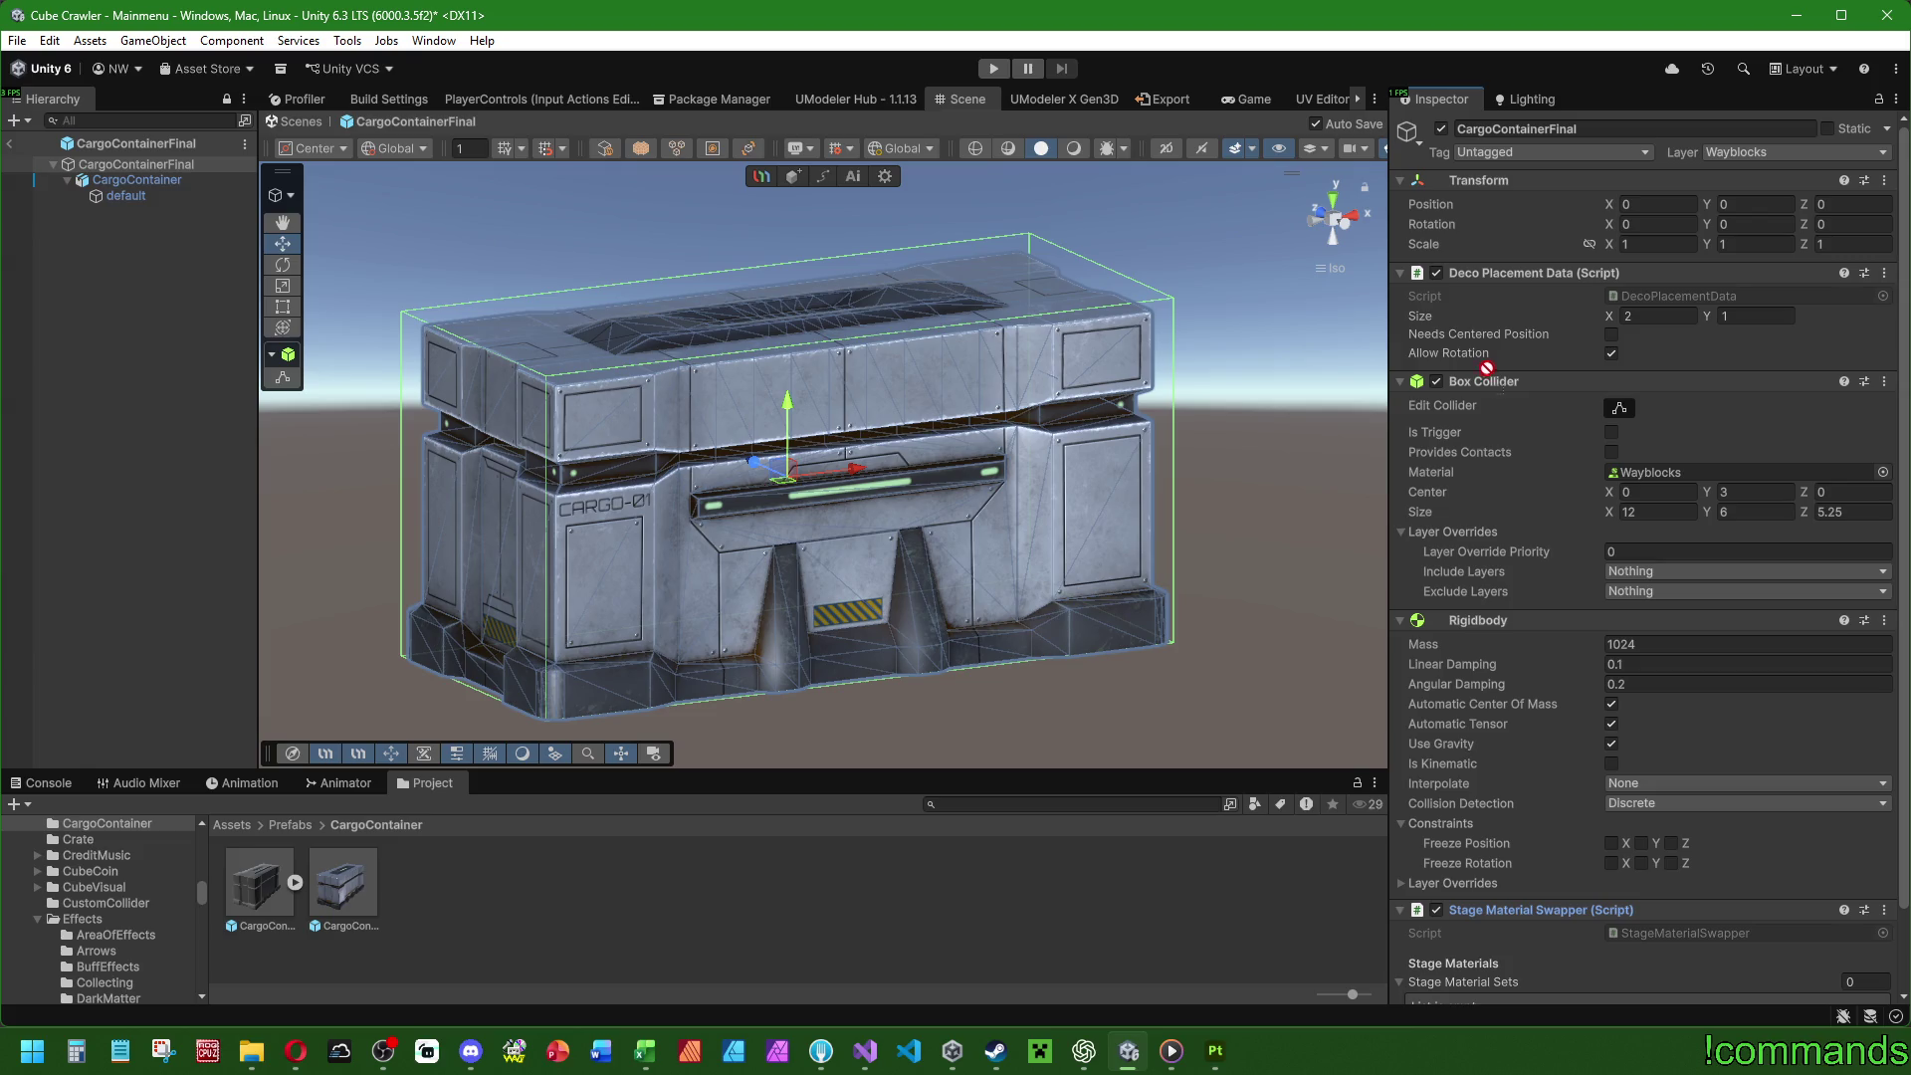
left_click_drag(1486, 367, 1488, 368)
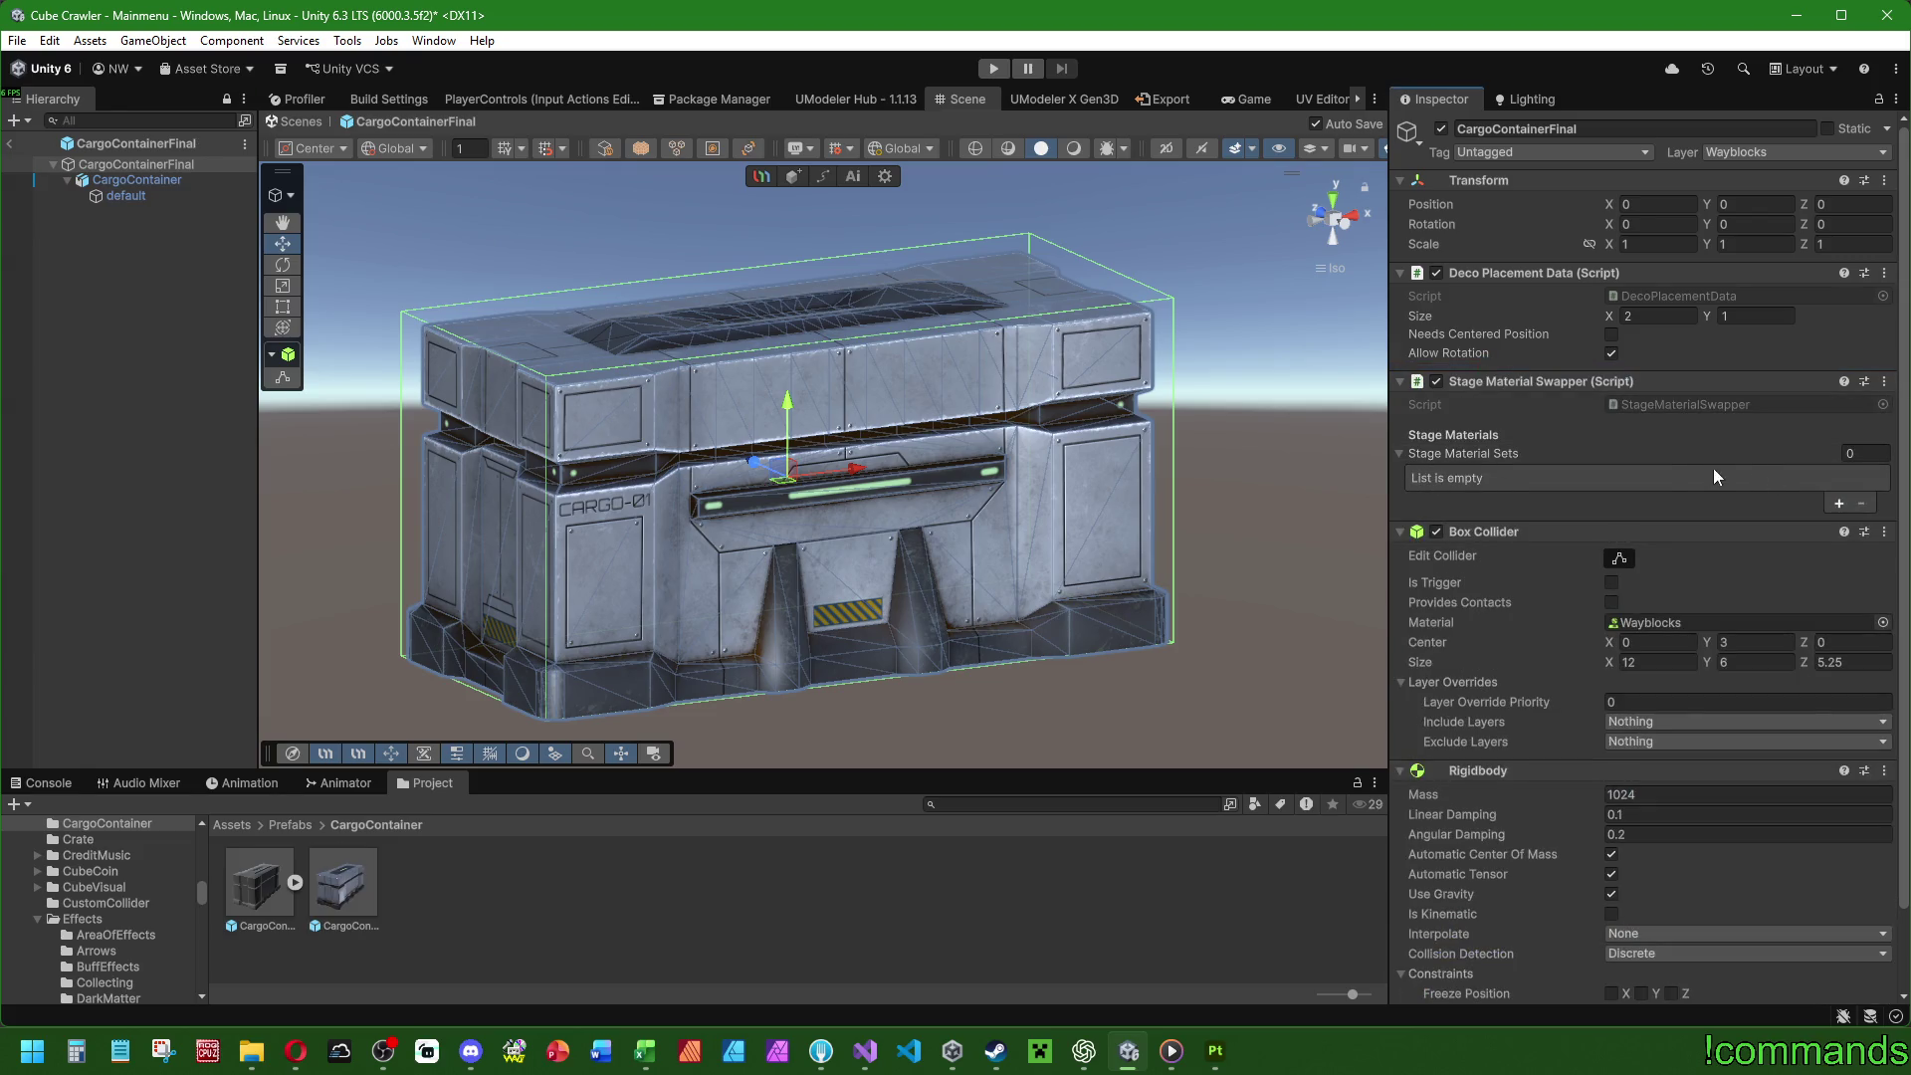
Add an Entrance material set swapping the default mesh renderer to the CargoContainer material.
left_click(1839, 502)
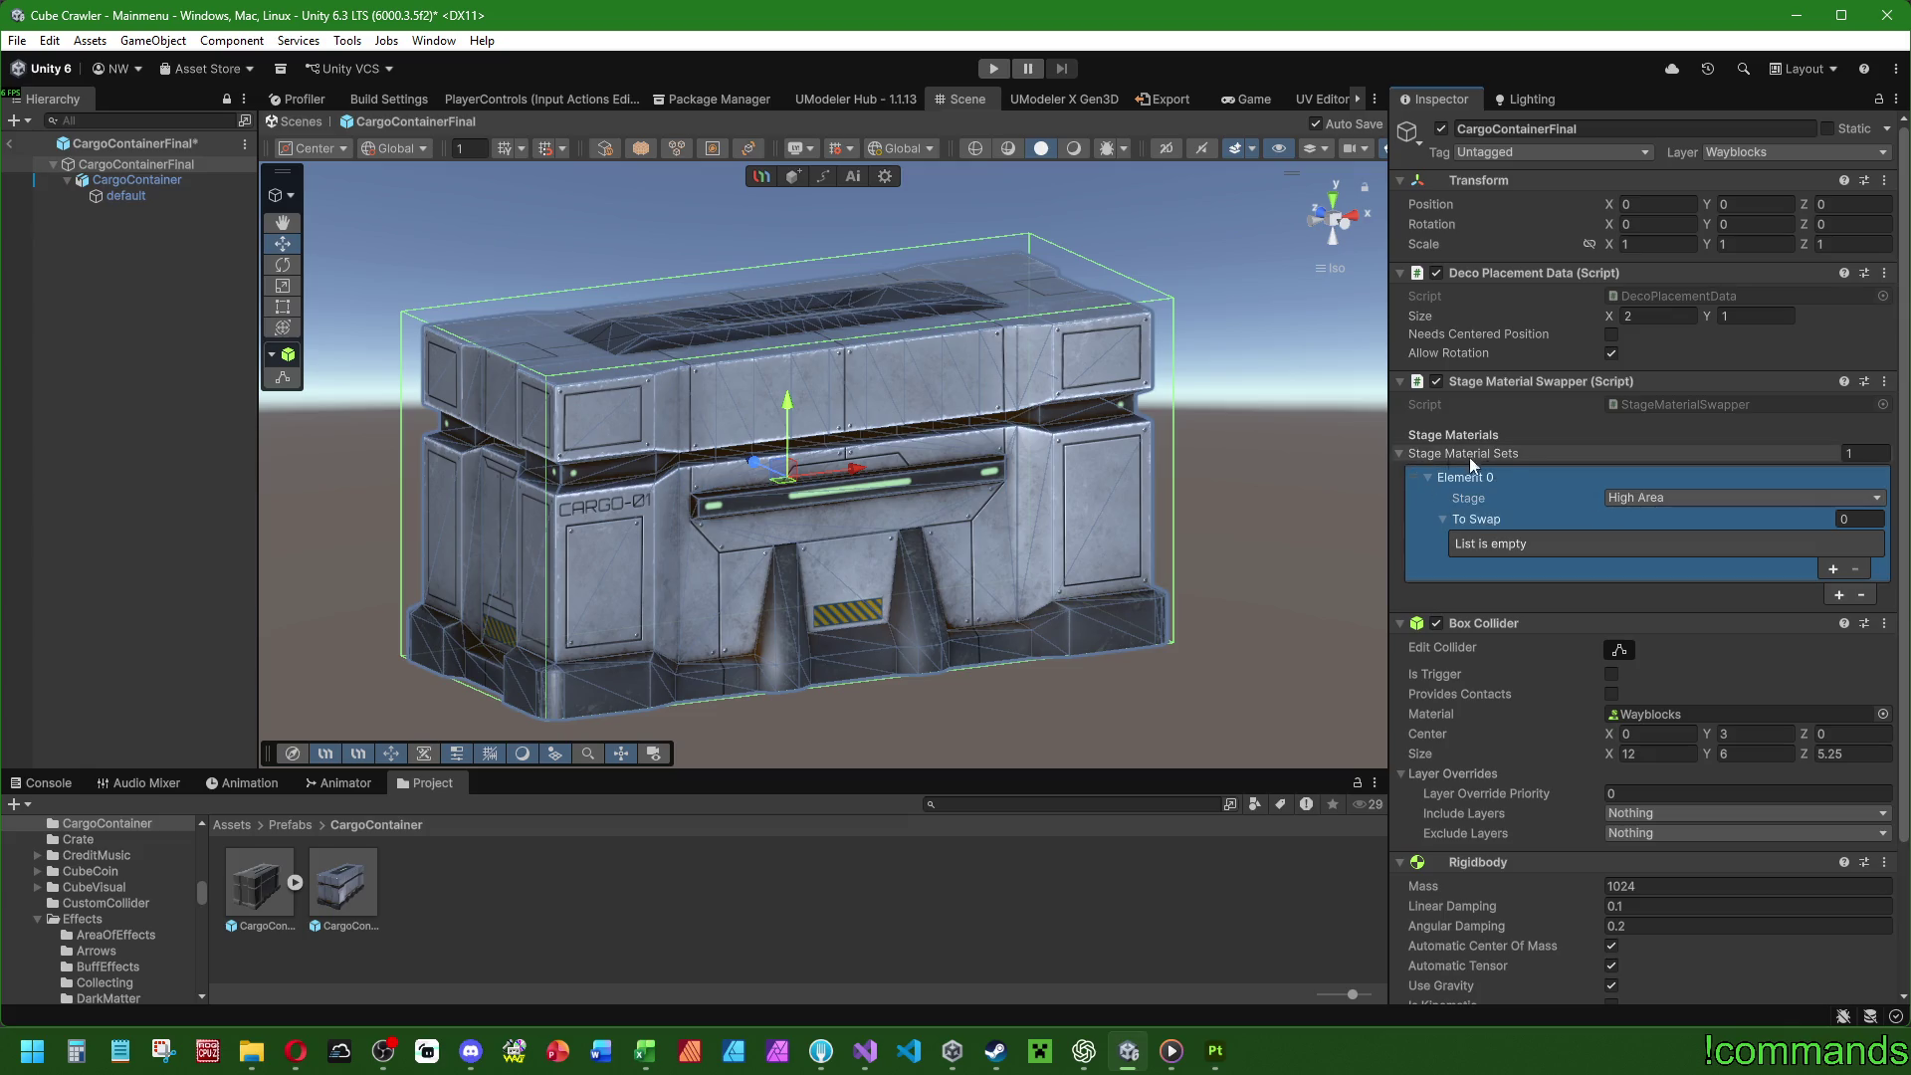
left_click(1621, 494)
left_click(1643, 520)
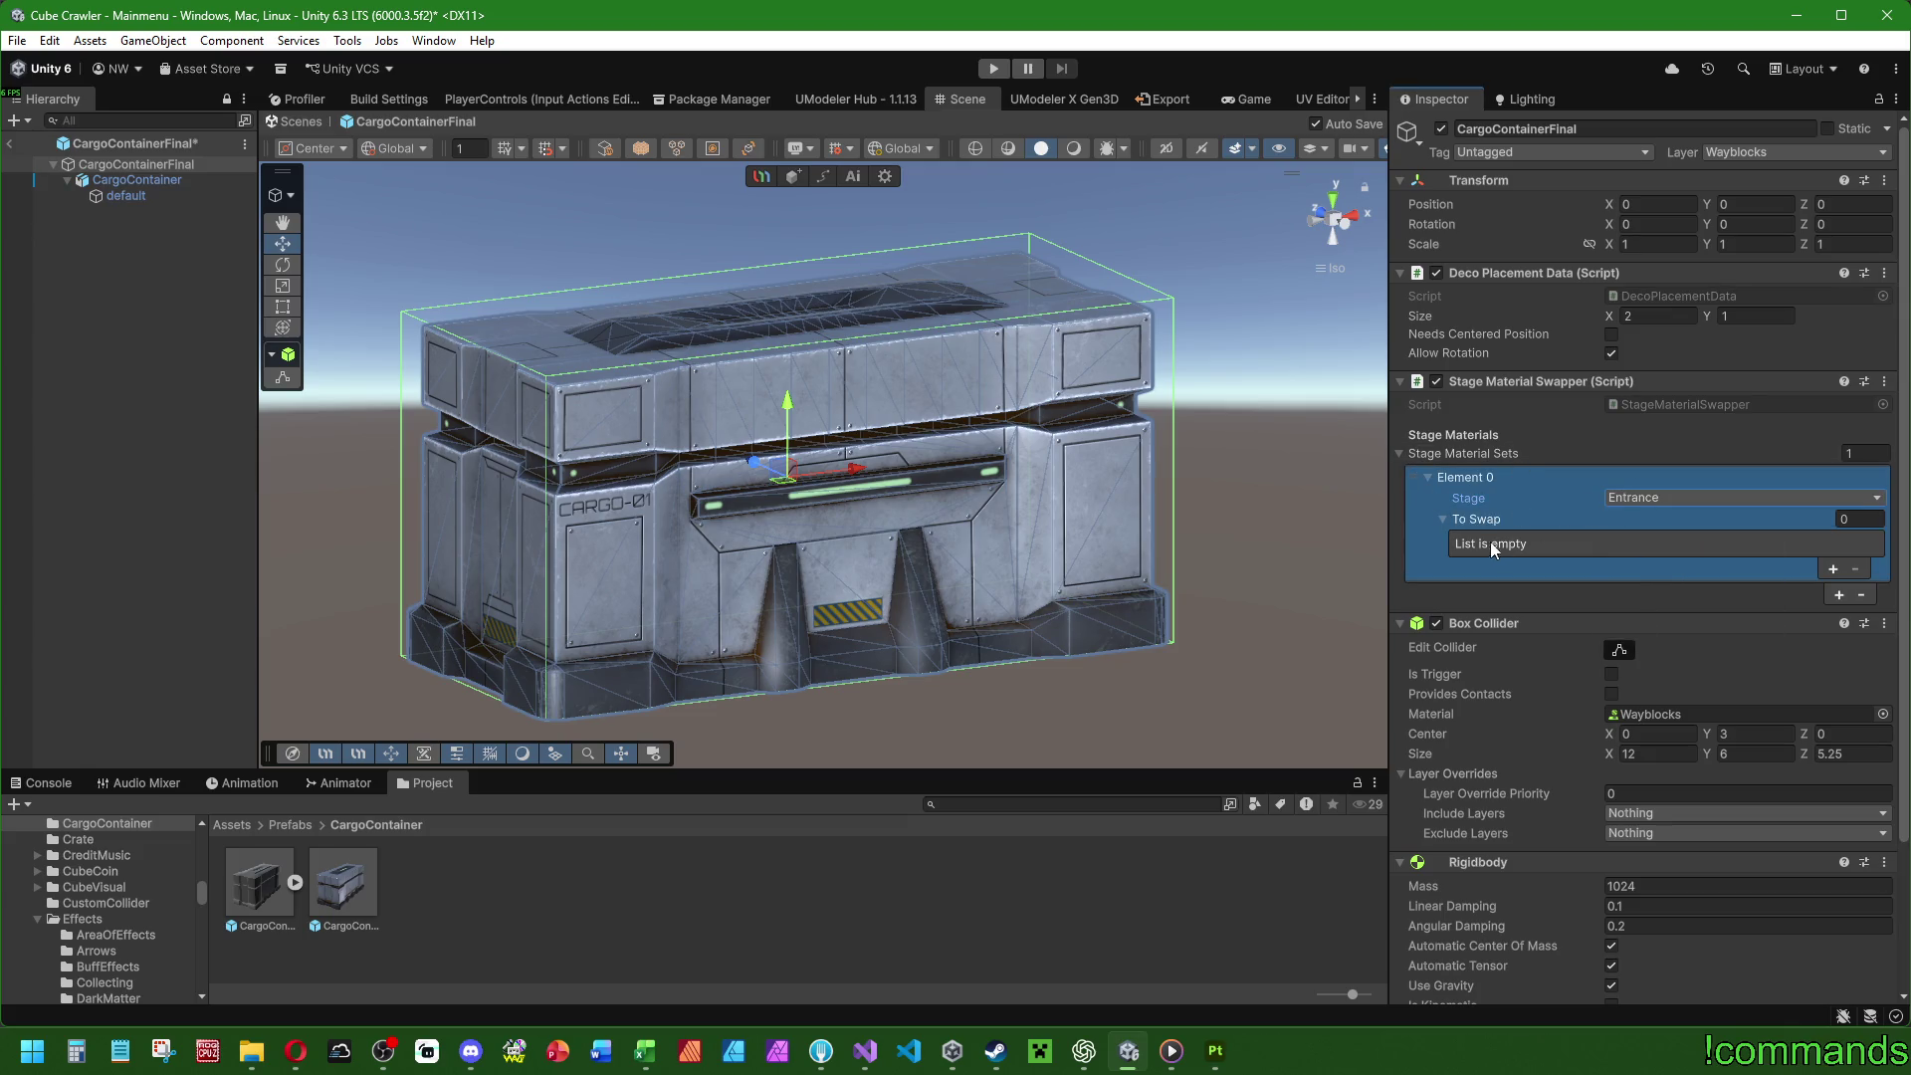
left_click(1833, 568)
left_click_drag(302, 335, 1566, 643)
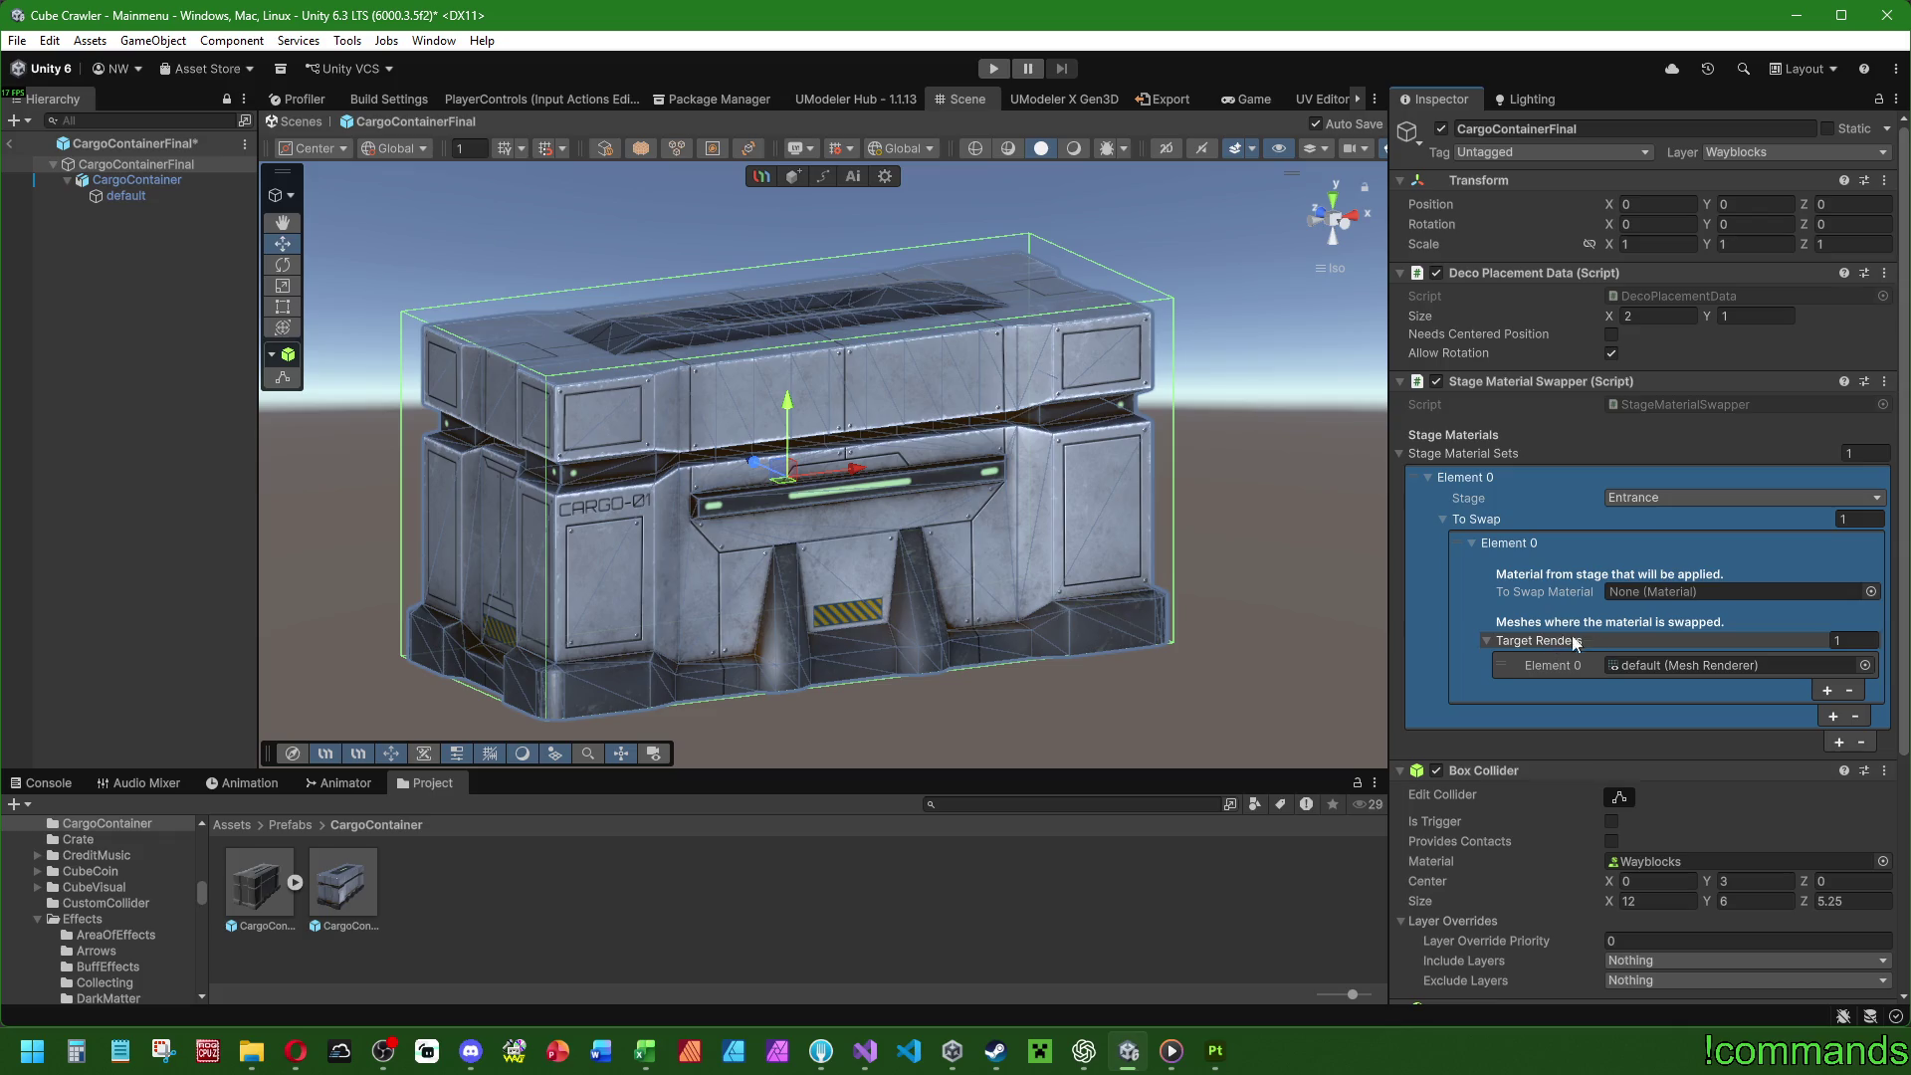
left_click(1872, 591)
left_click_drag(496, 320, 476, 320)
type("ca")
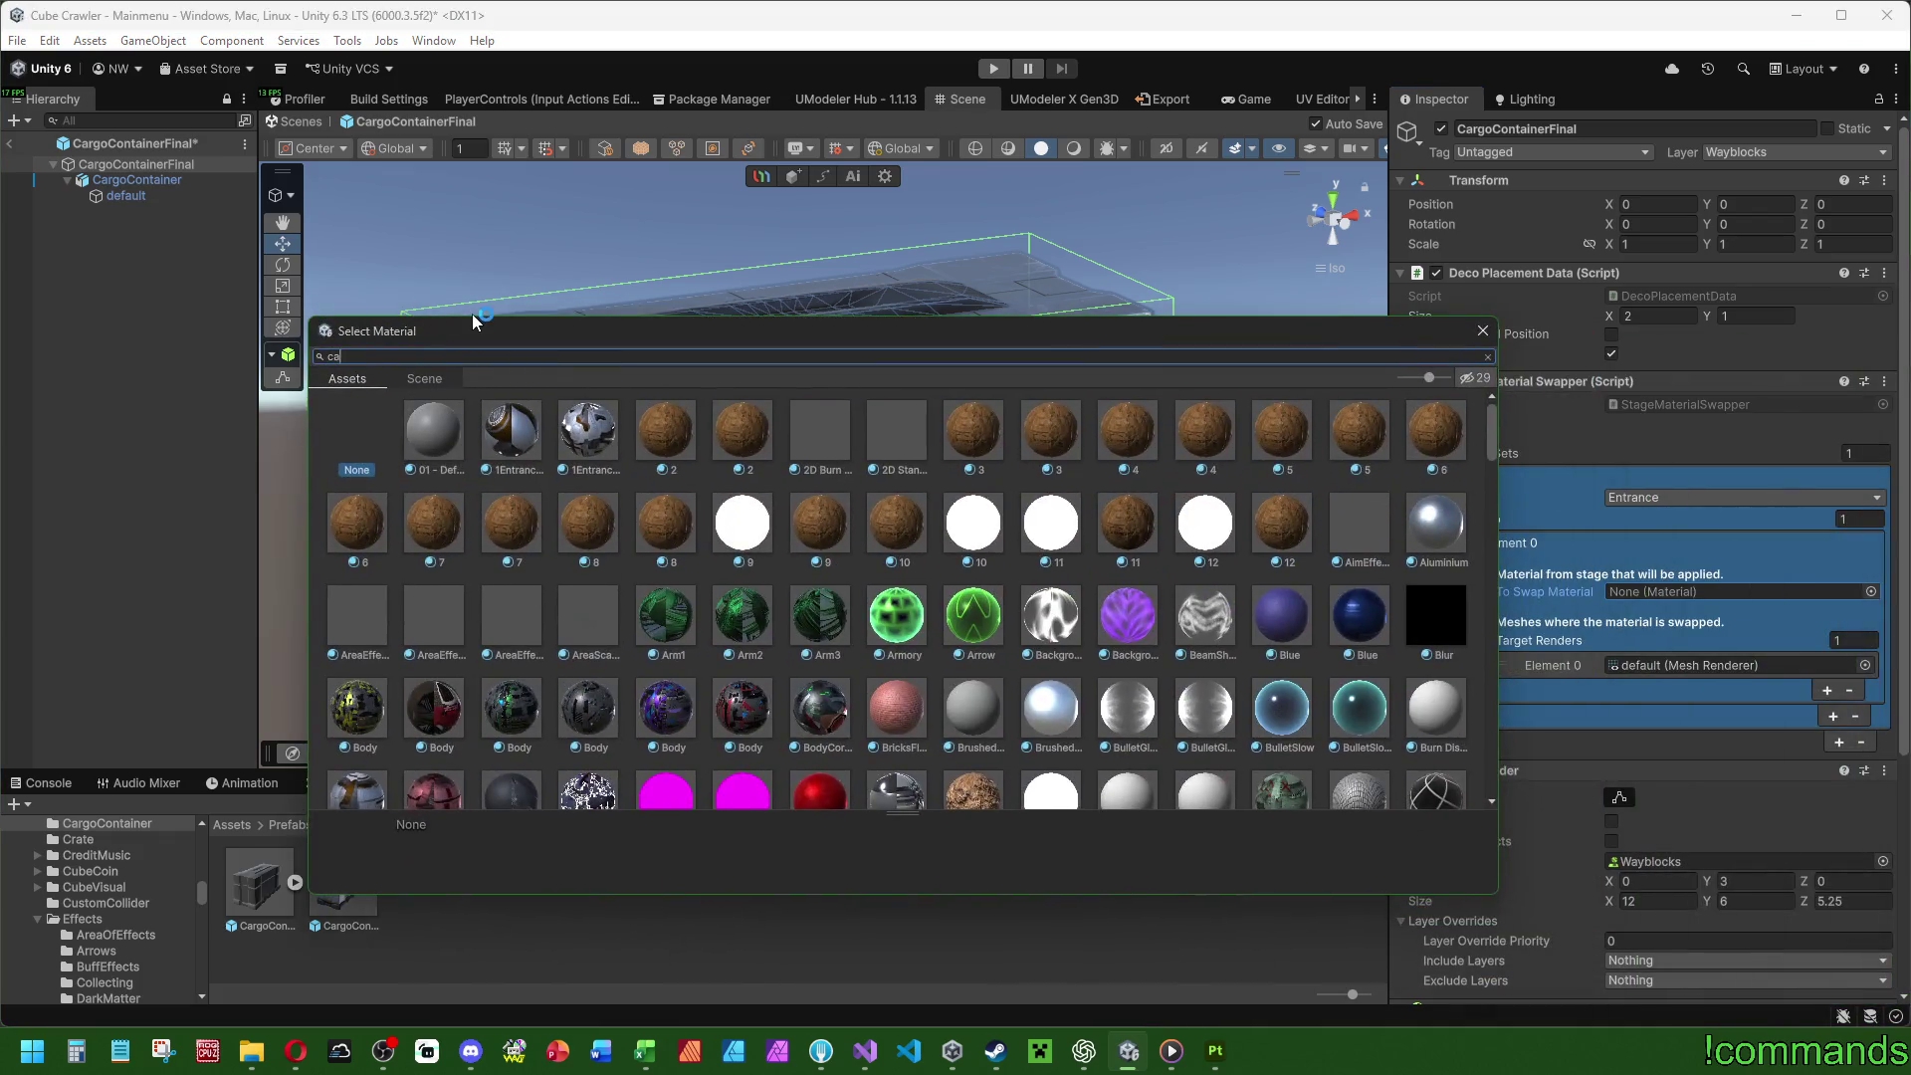
type("rgo")
double_click(523, 450)
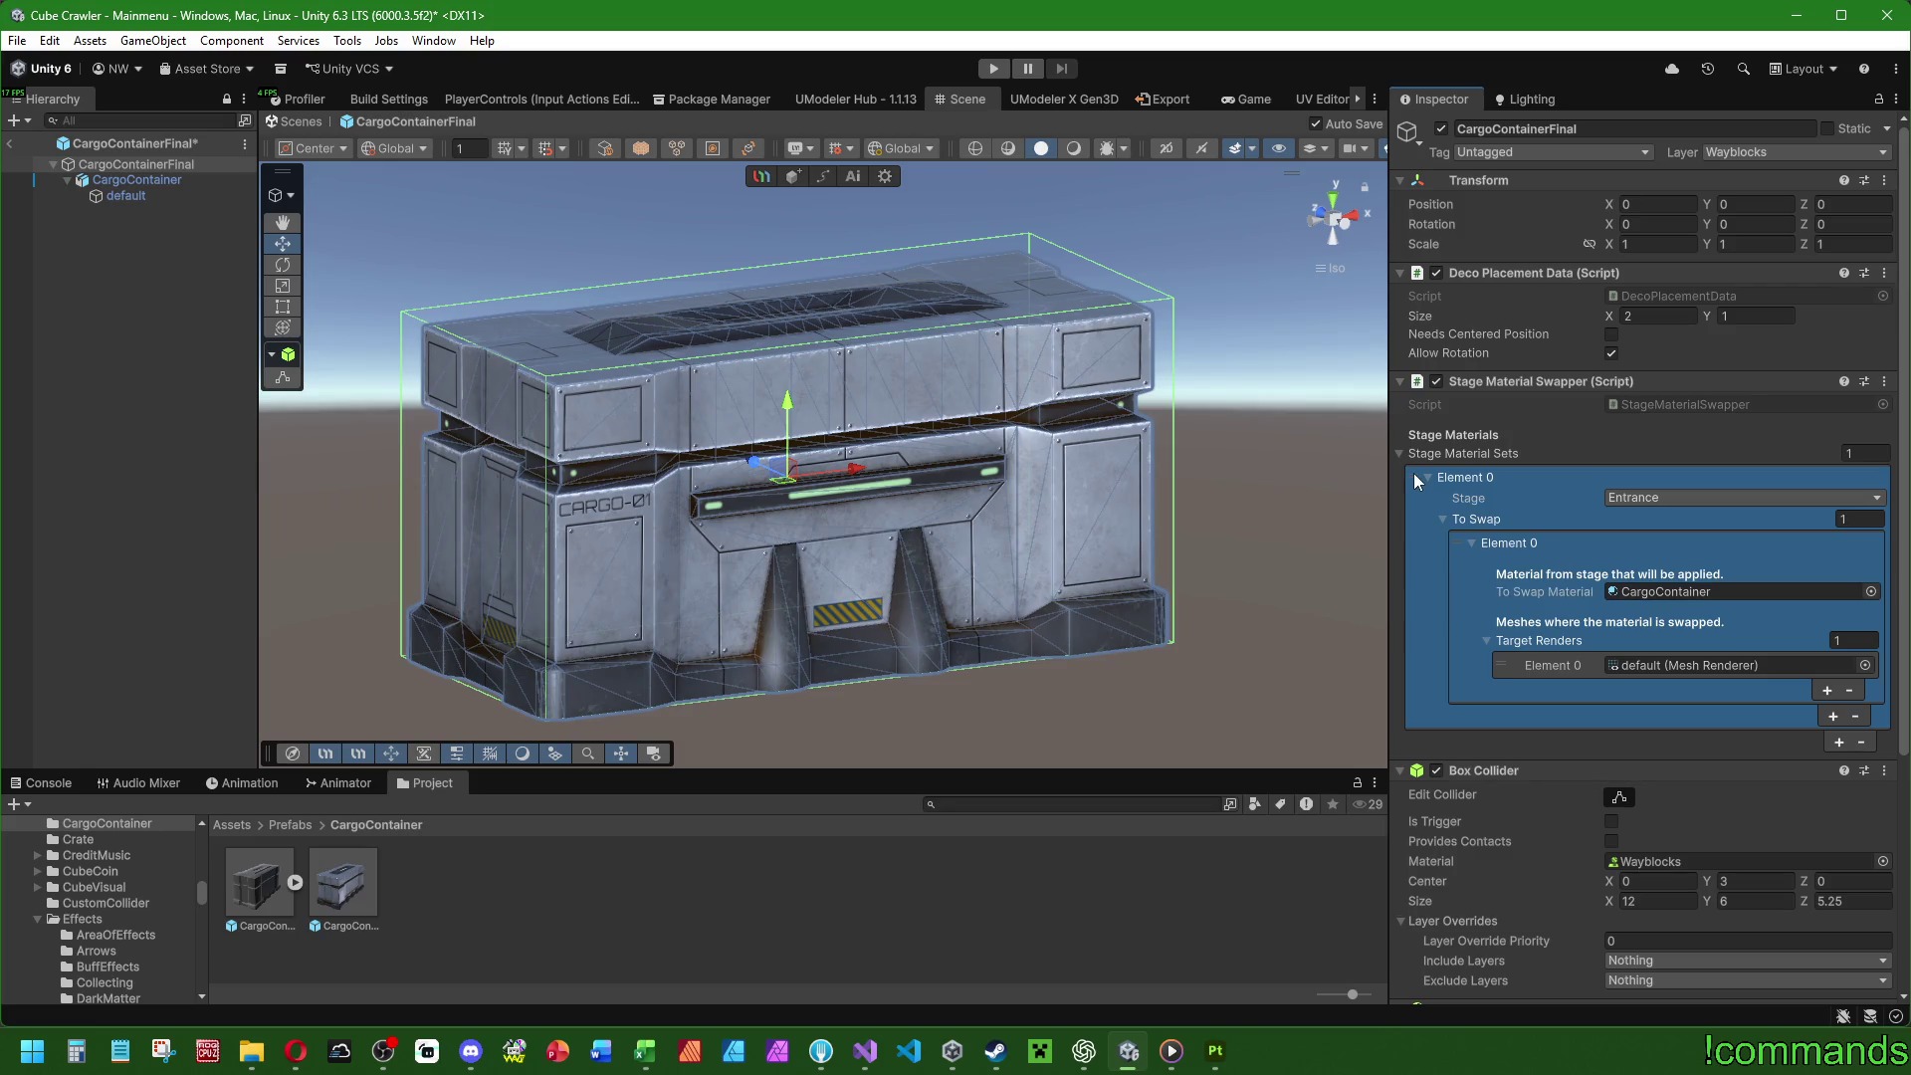
Duplicate the material set and change the first set's stage to High Area with CargoContainer material.
right_click(1450, 480)
left_click(1553, 577)
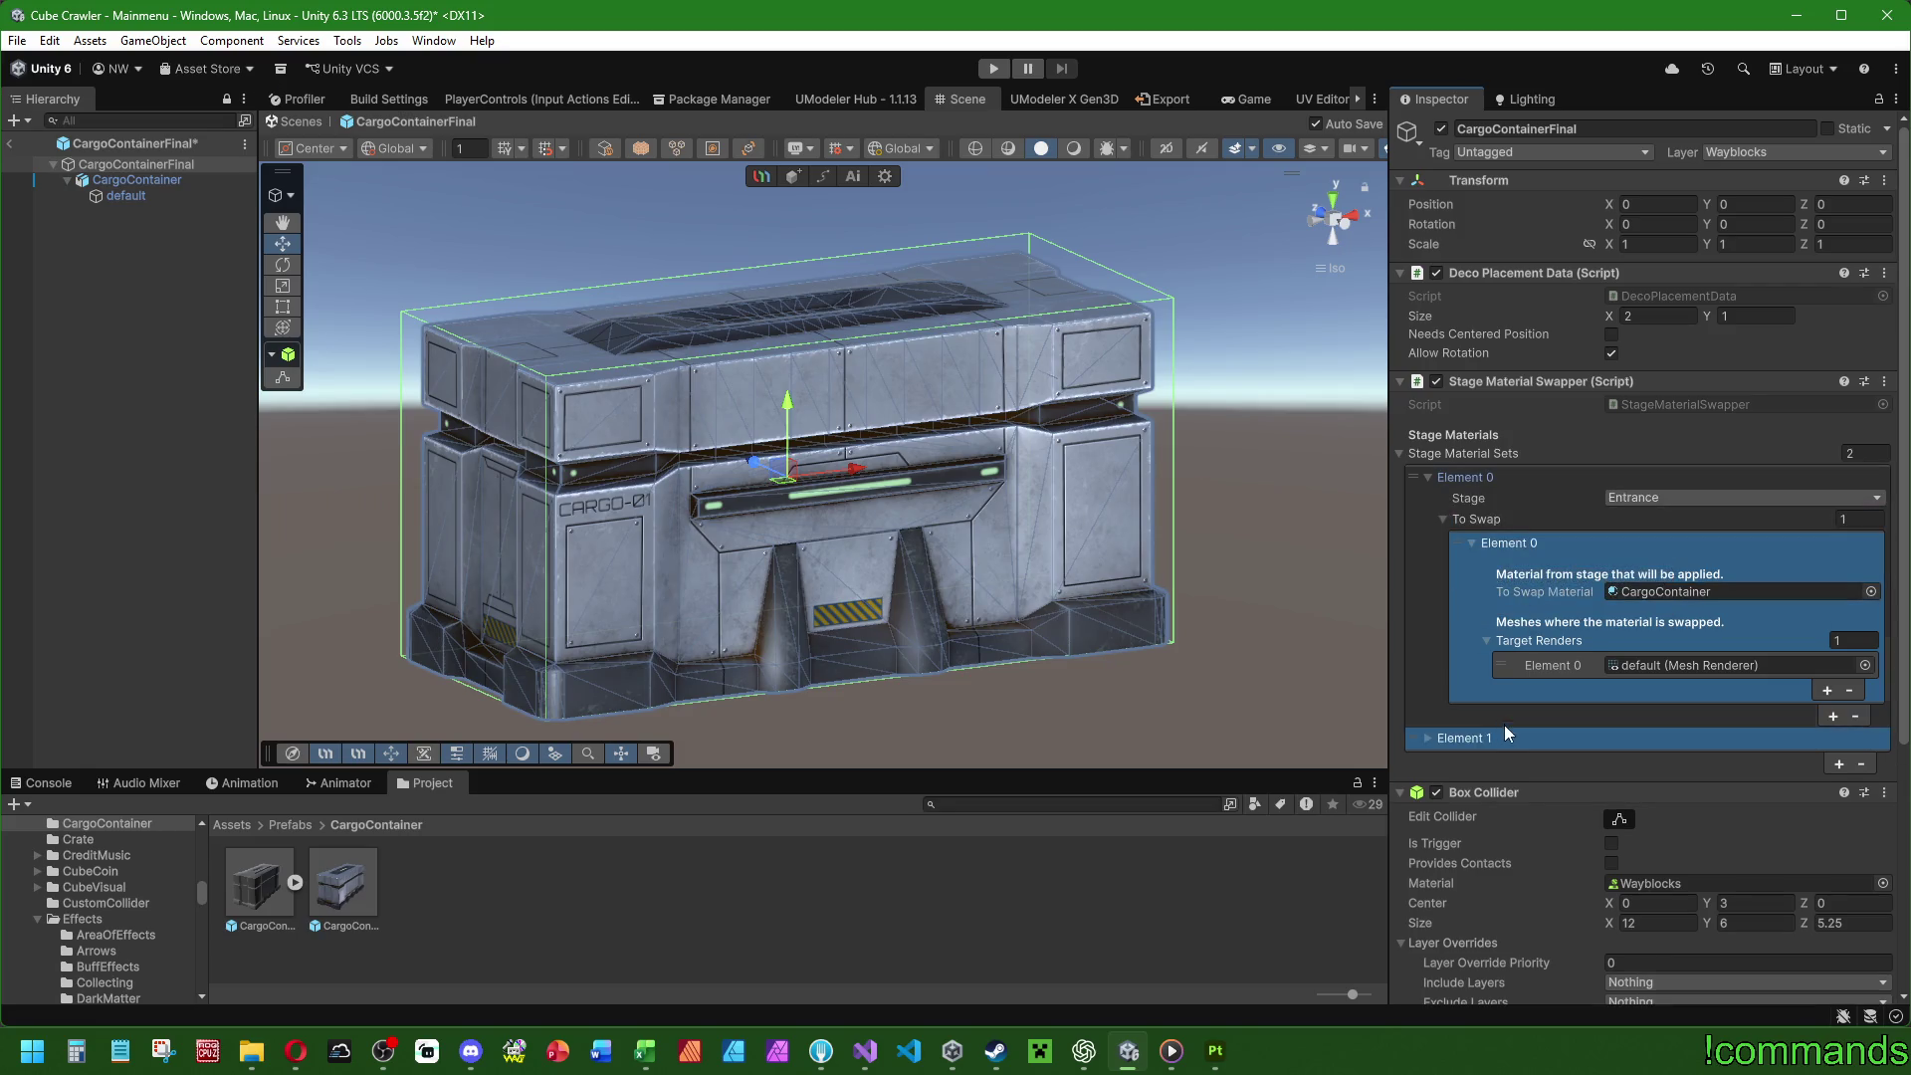
left_click(1650, 503)
left_click(1660, 519)
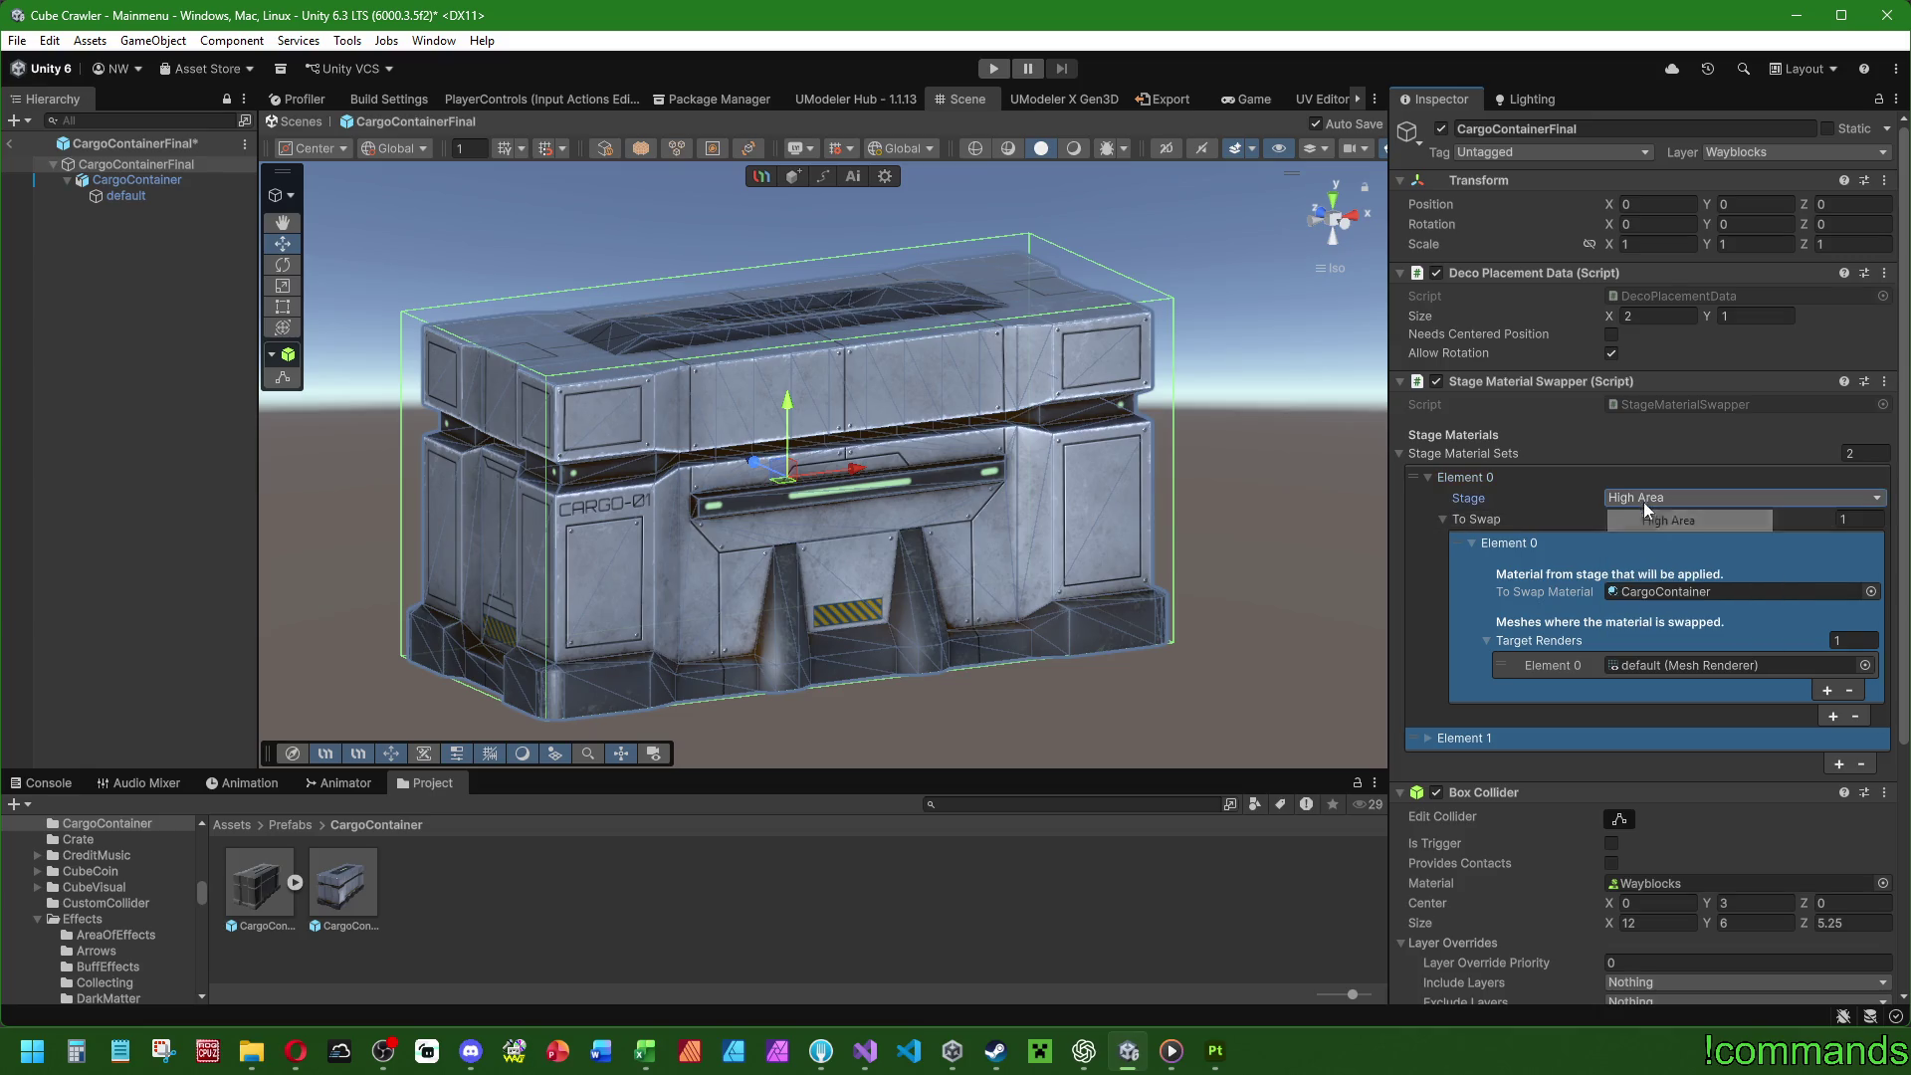
left_click(1872, 591)
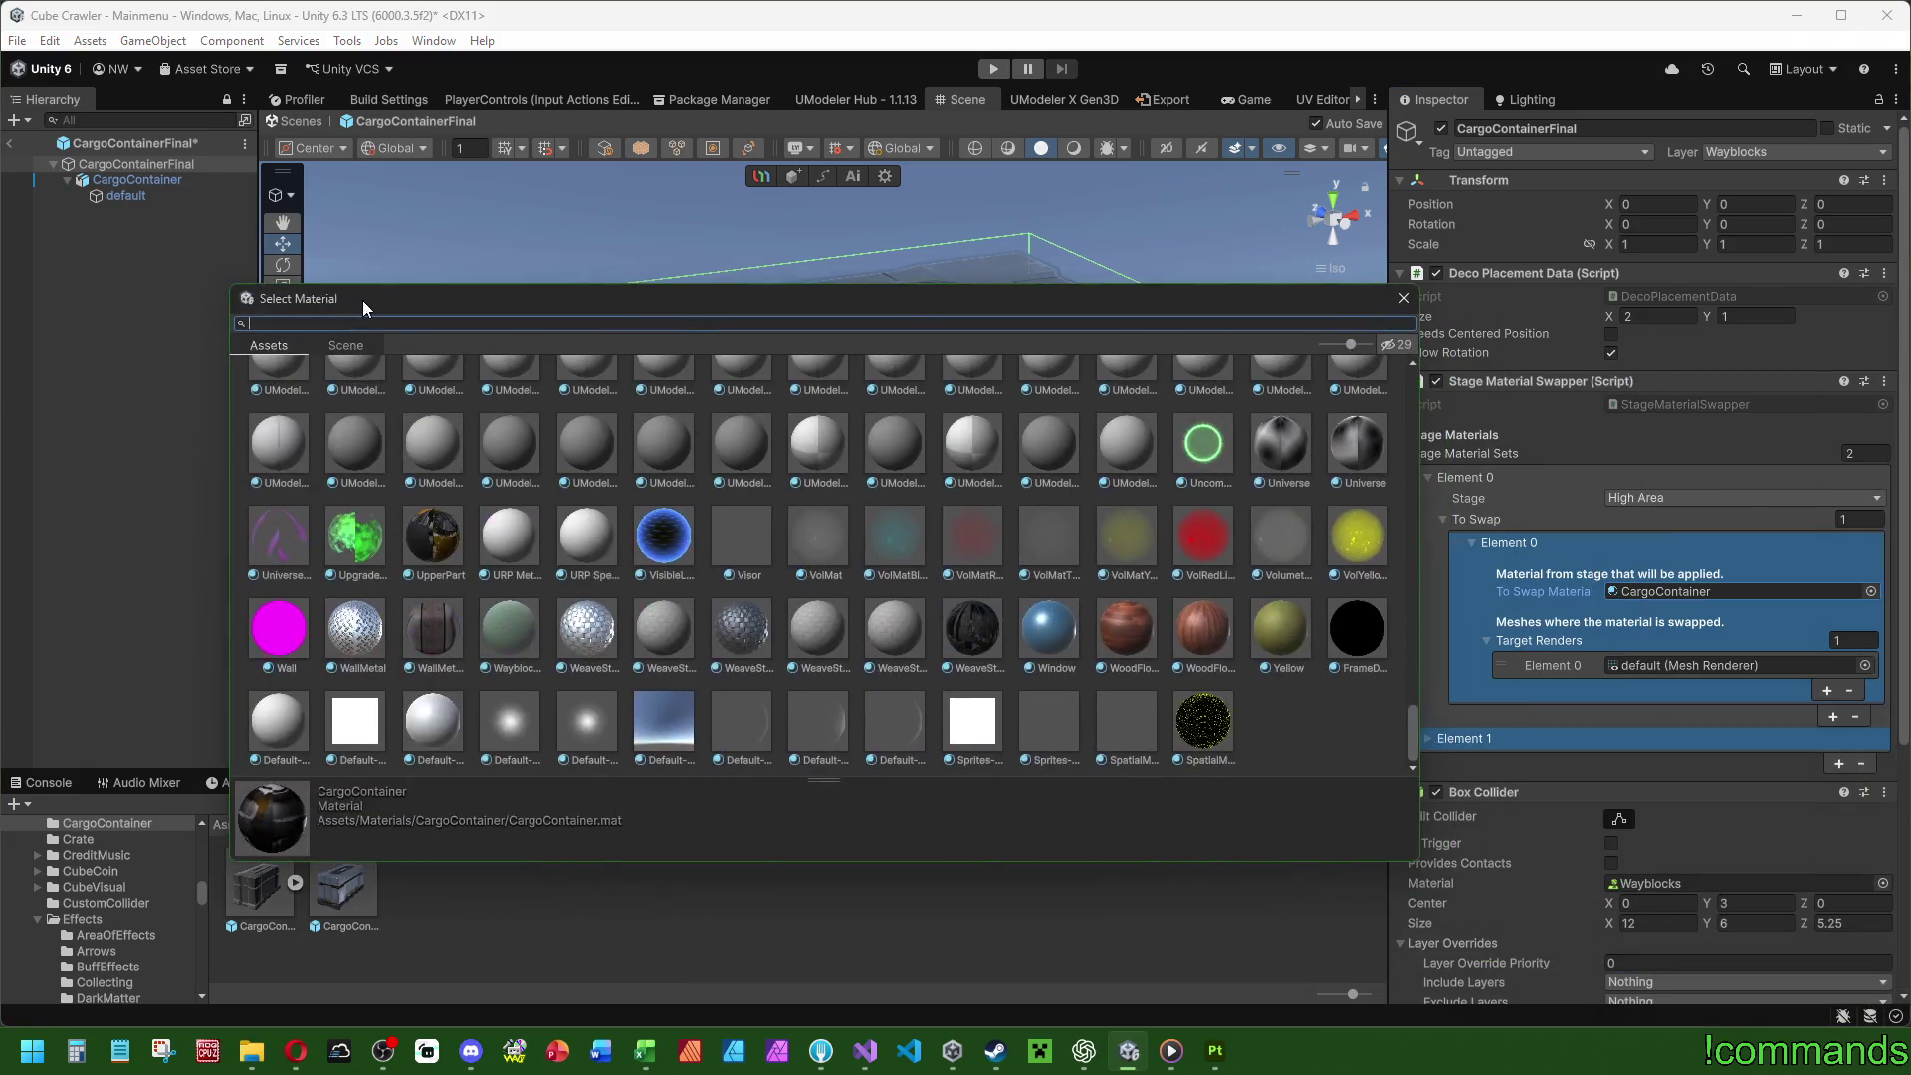
type("cargo")
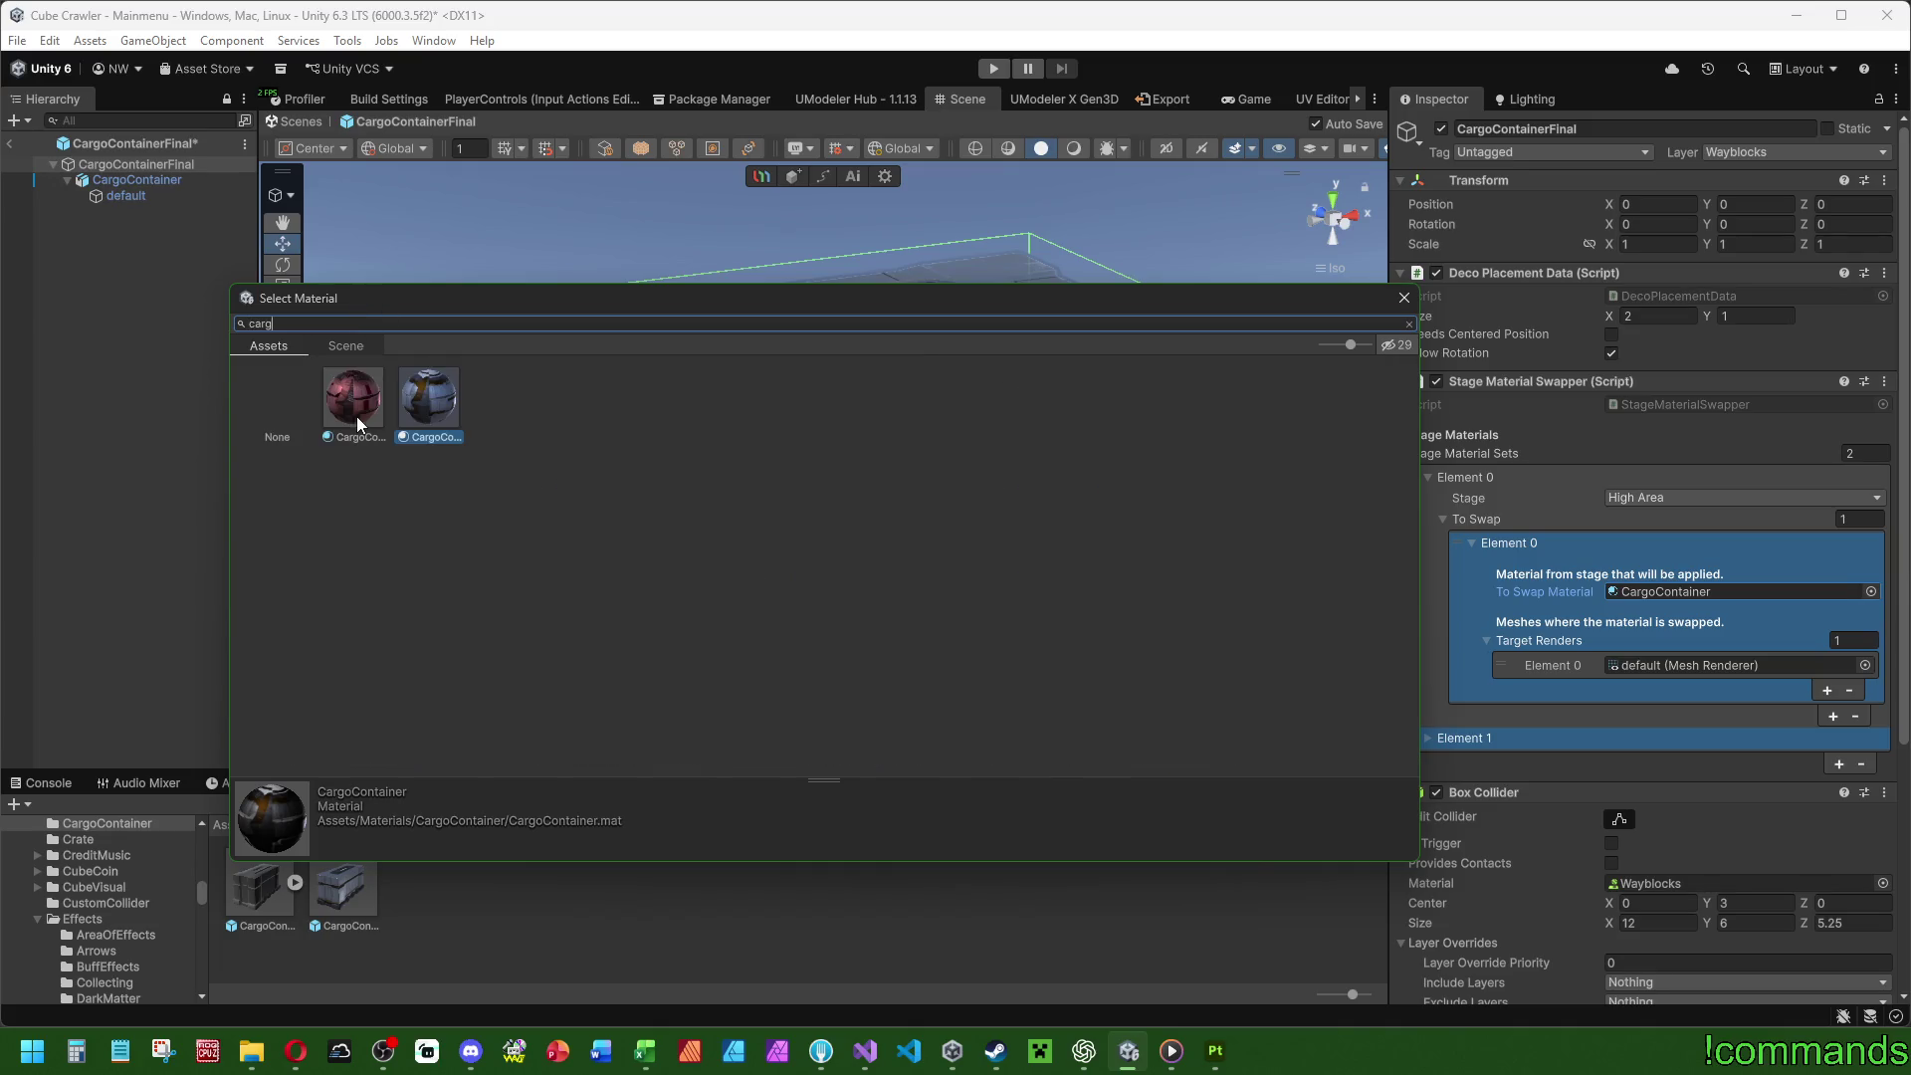
double_click(357, 416)
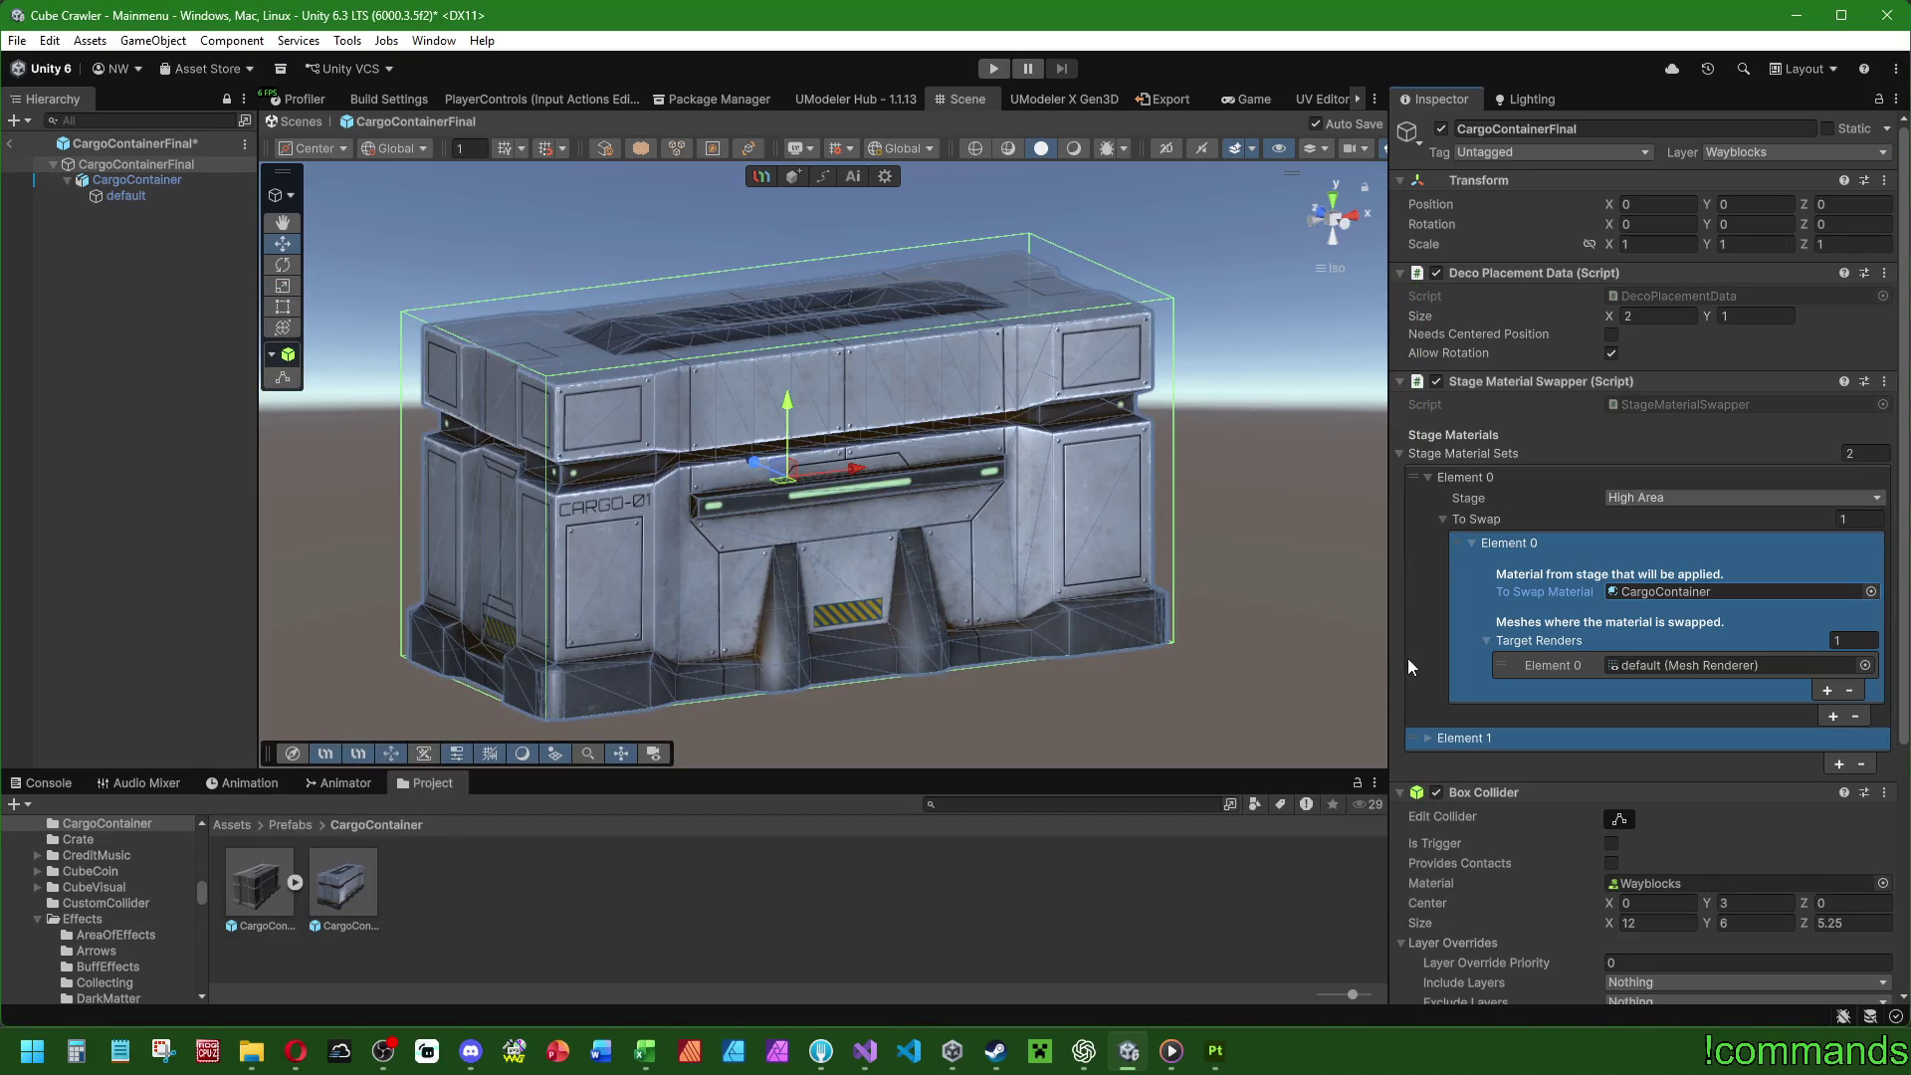
Exit prefab editing and save the Mainmenu scene.
left_click(120, 288)
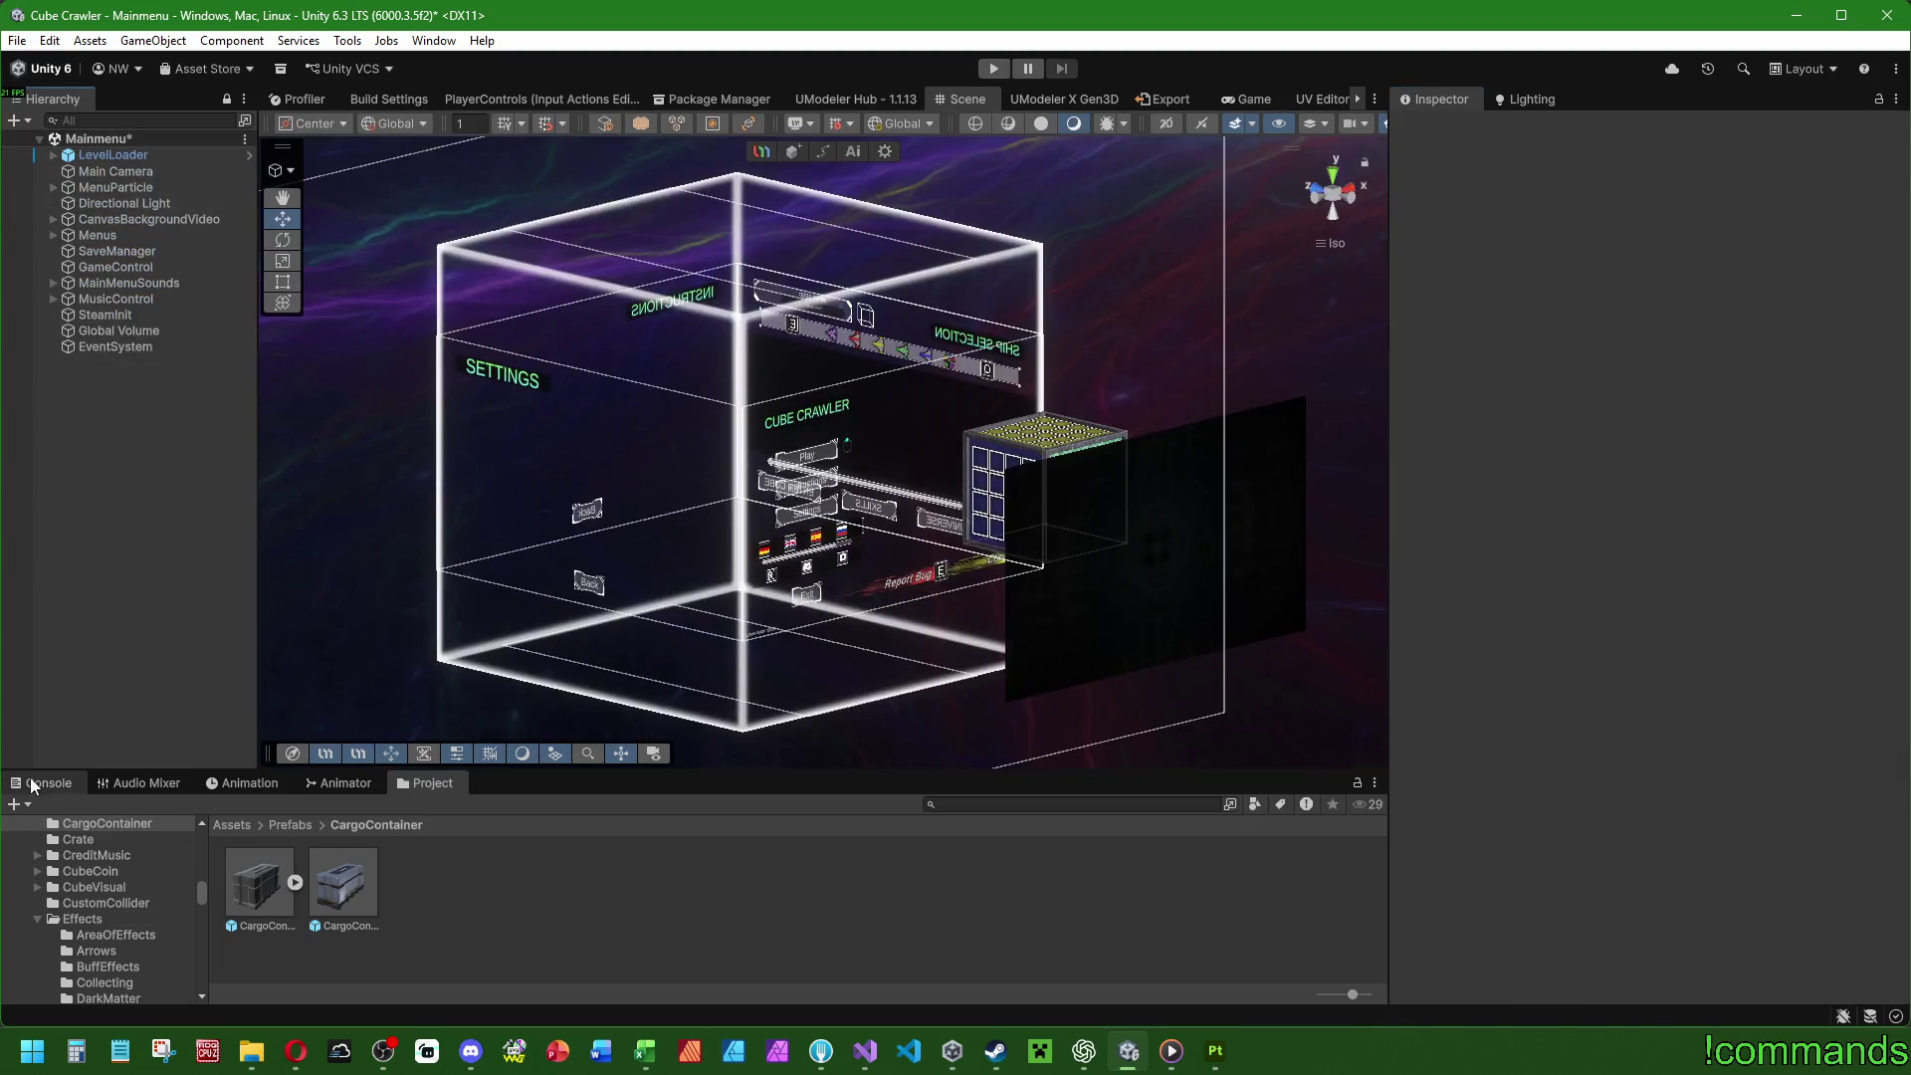
left_click(18, 40)
left_click(18, 40)
left_click(50, 138)
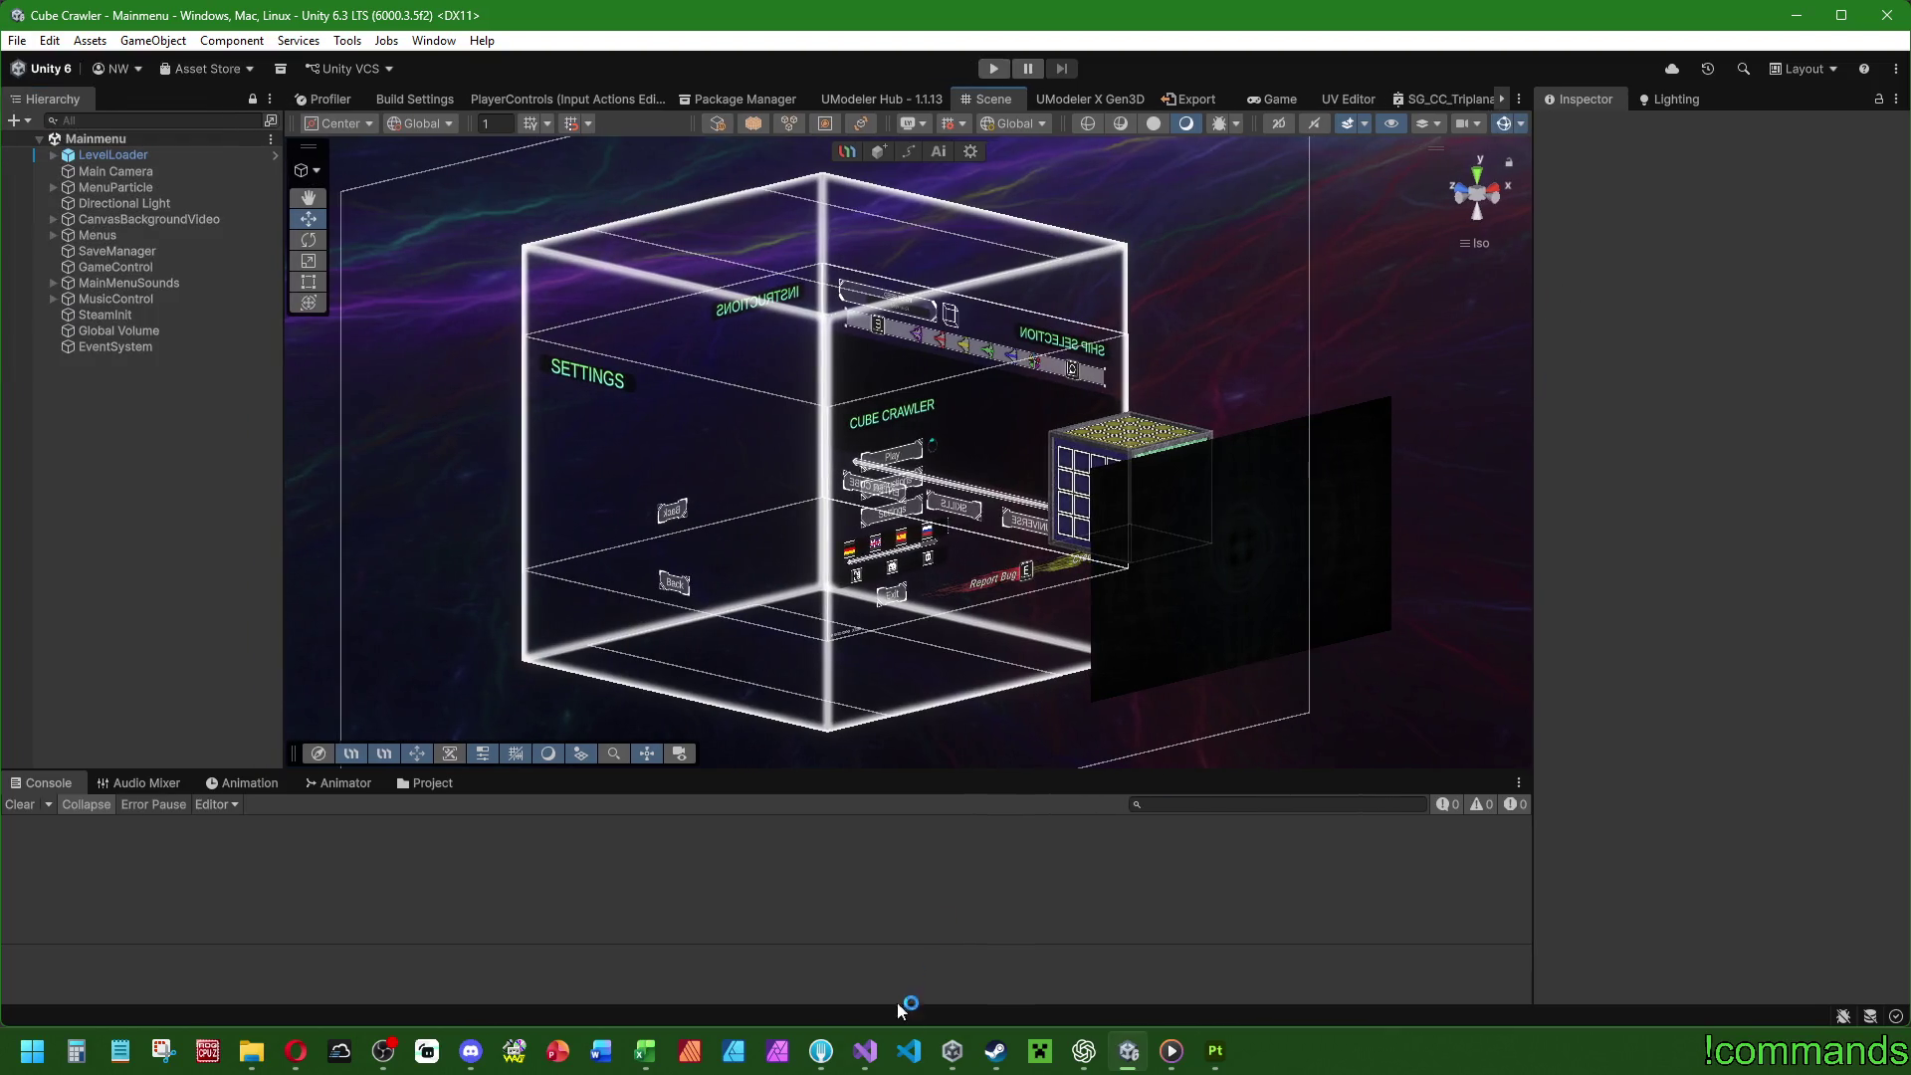
Save RoomBuilder.cs in Visual Studio.
left_click(865, 1050)
left_click(862, 409)
key("ctrl+s")
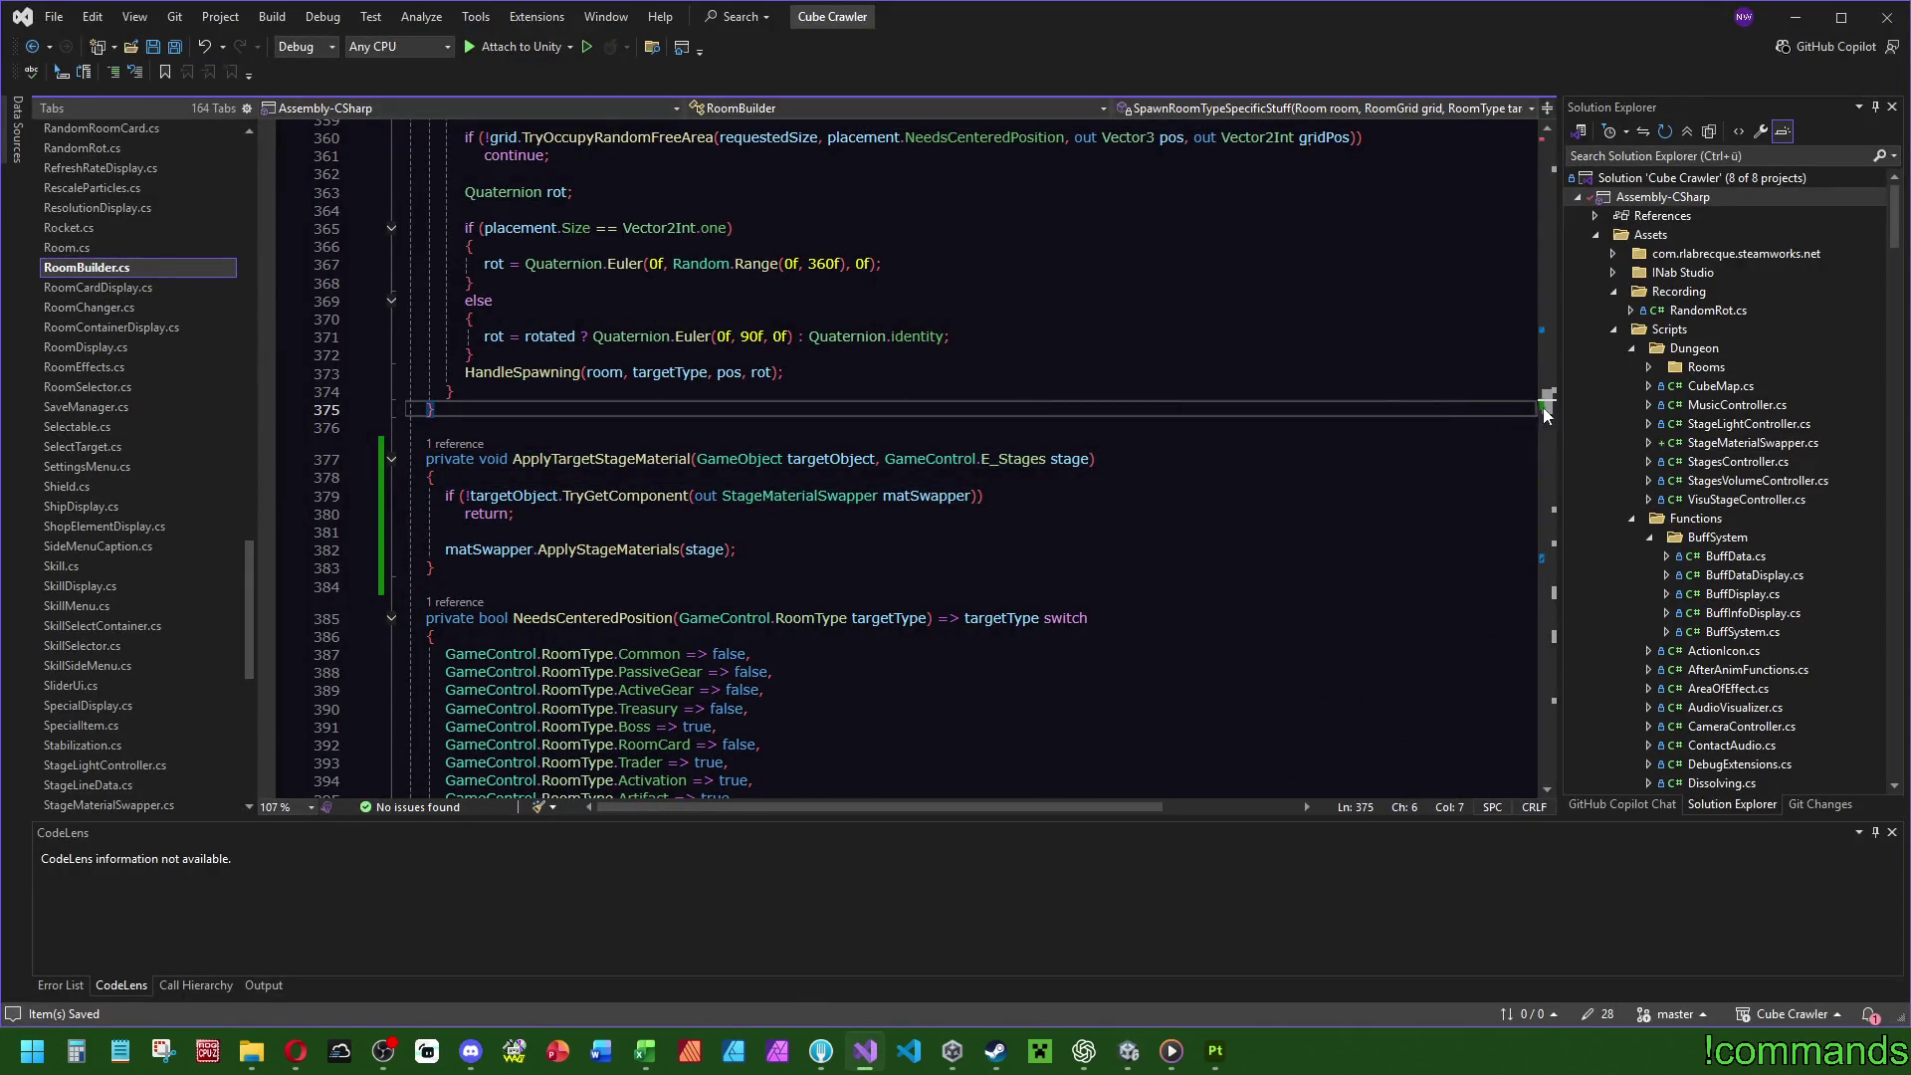
Locate the existing ApplyTargetStageMaterial call in the door-spawning code of RoomBuilder.cs.
double_click(622, 461)
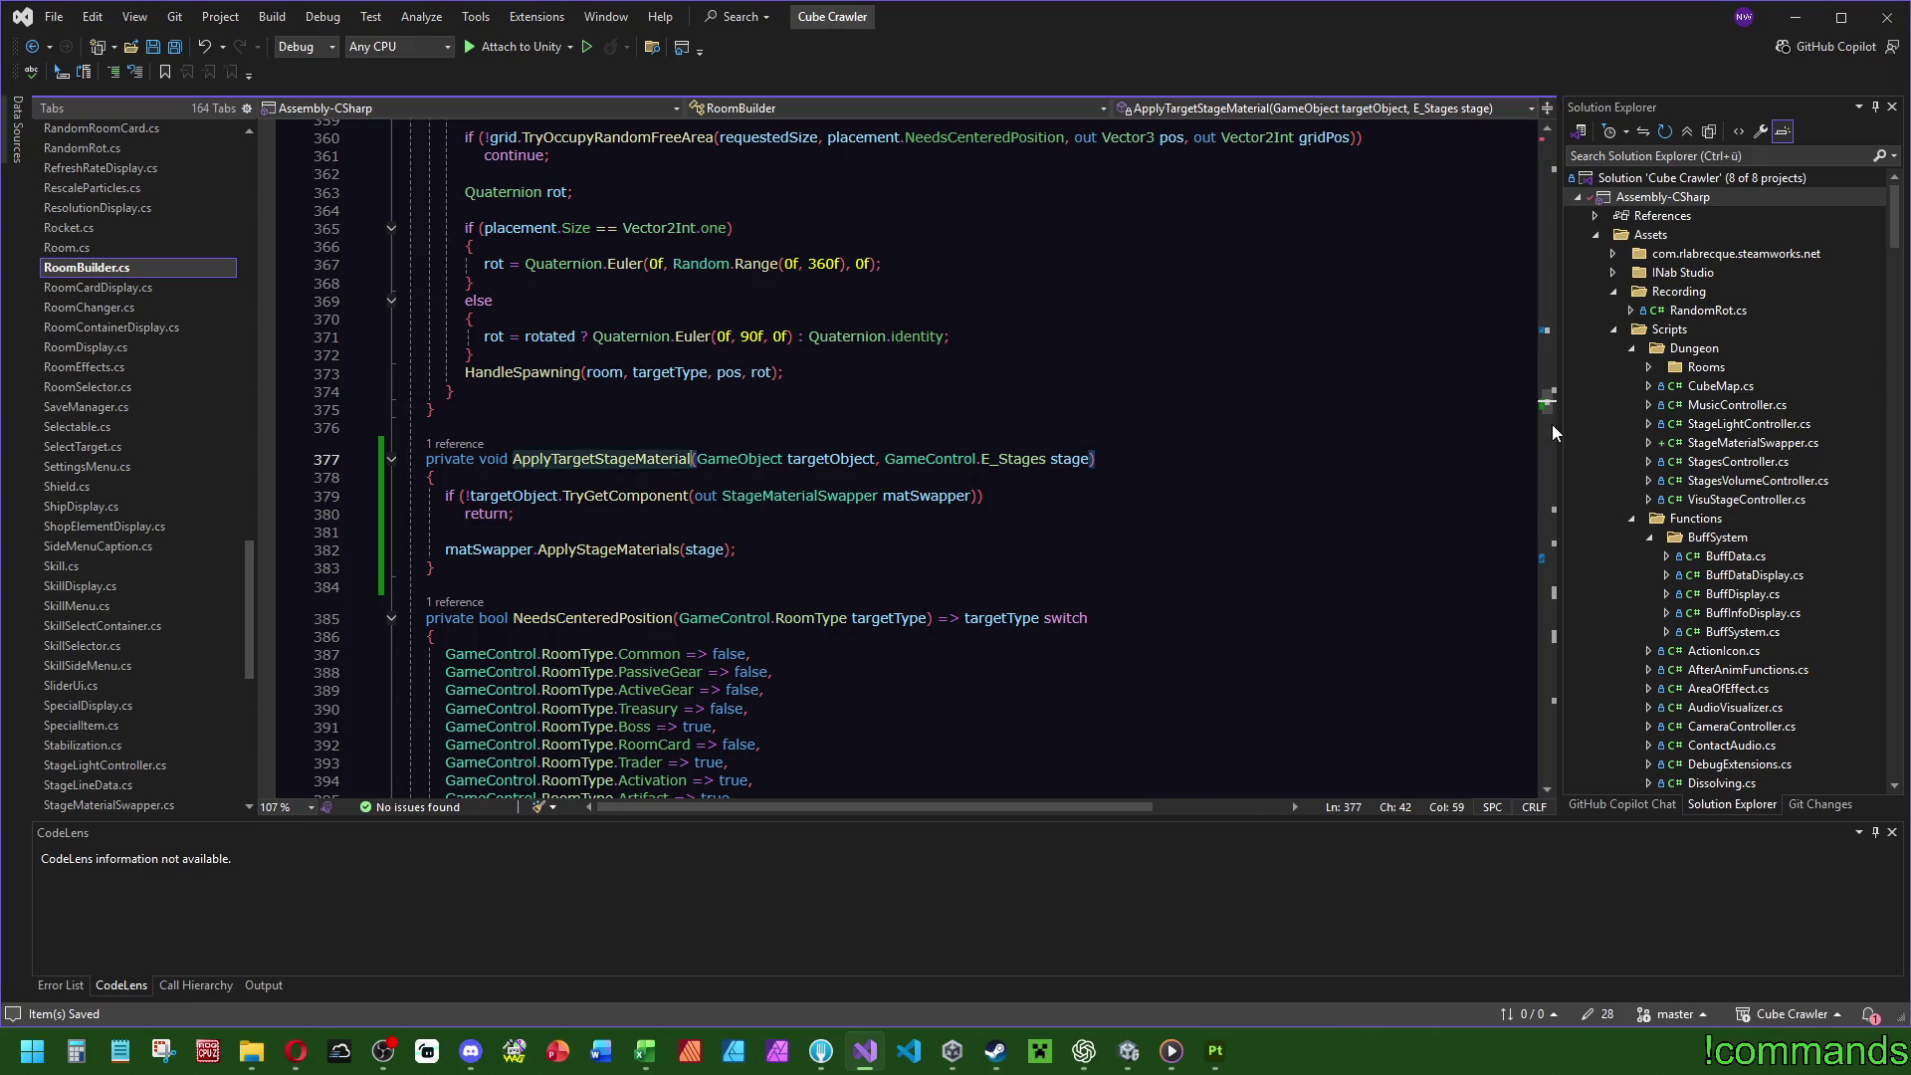
key("ctrl+f")
key("Return")
scroll(623, 461, "up", 2)
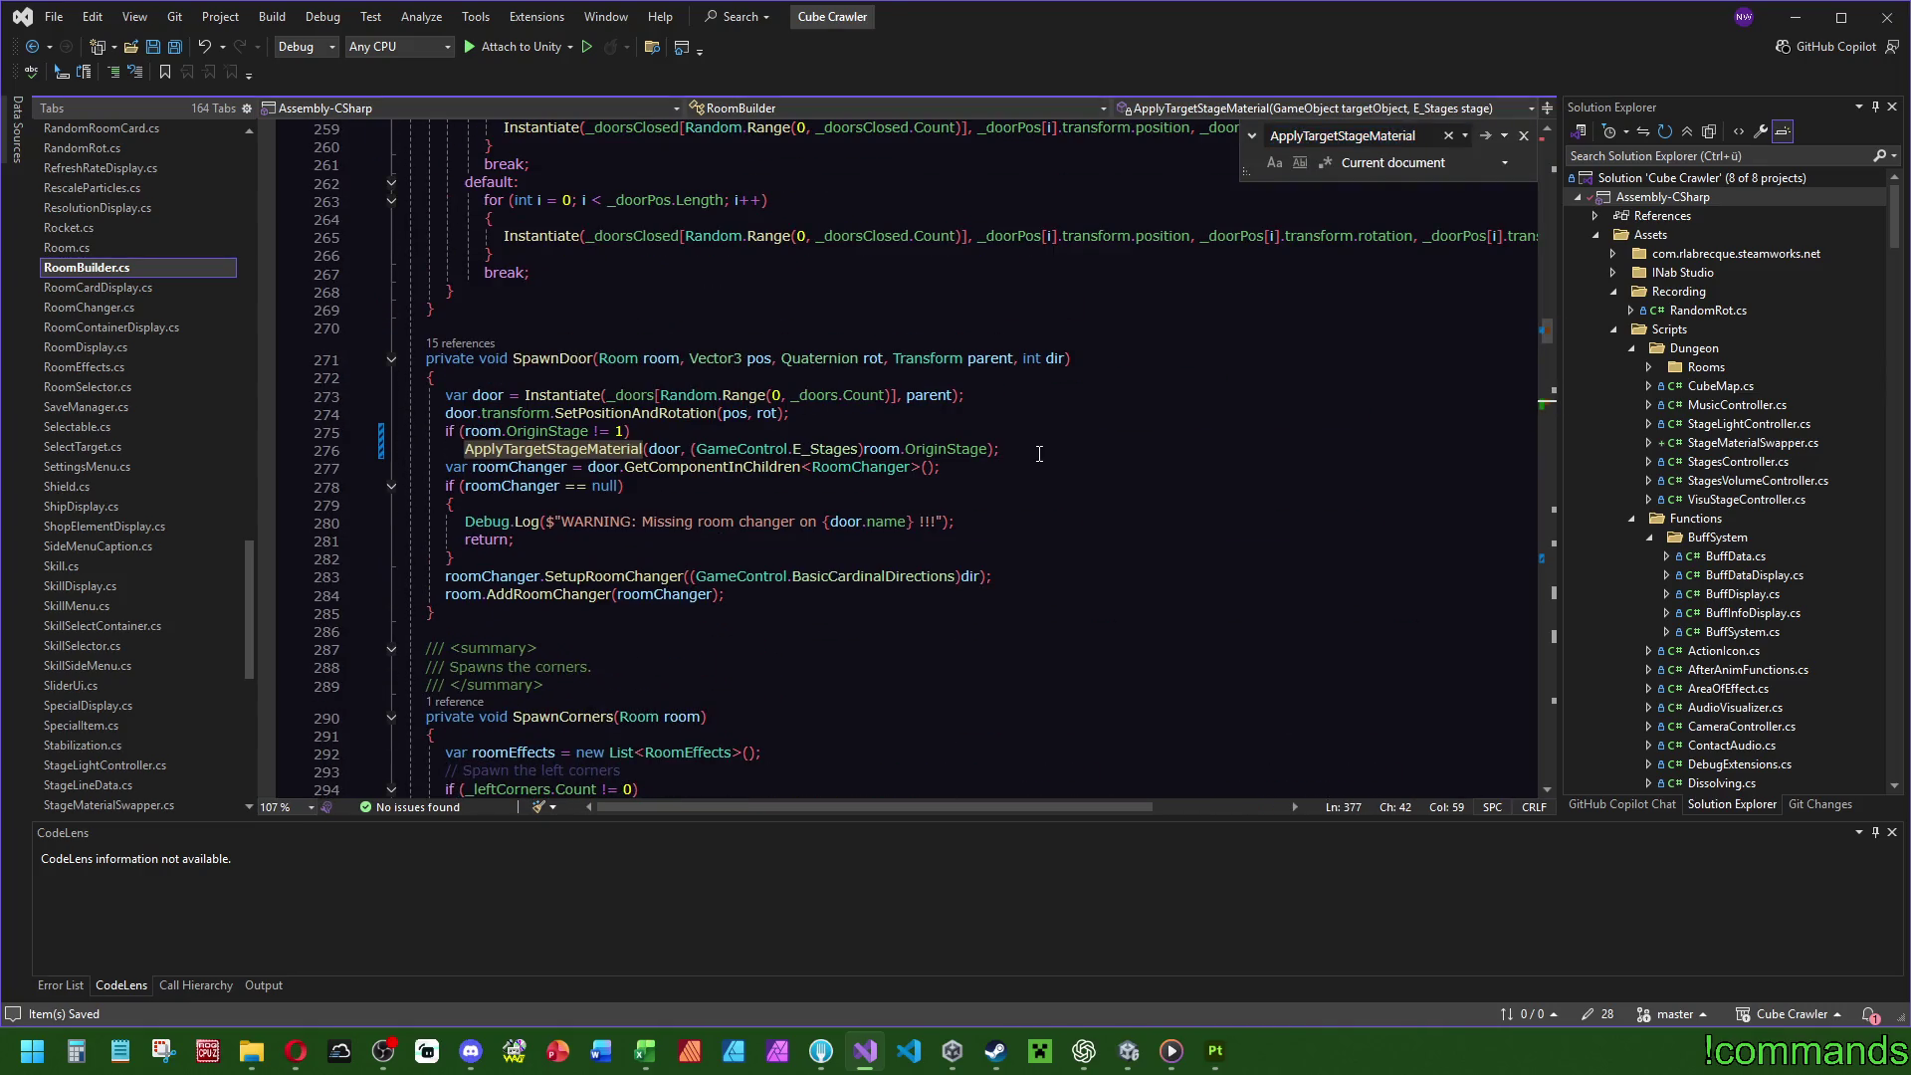
left_click_drag(1084, 449, 1085, 420)
left_click(1085, 420)
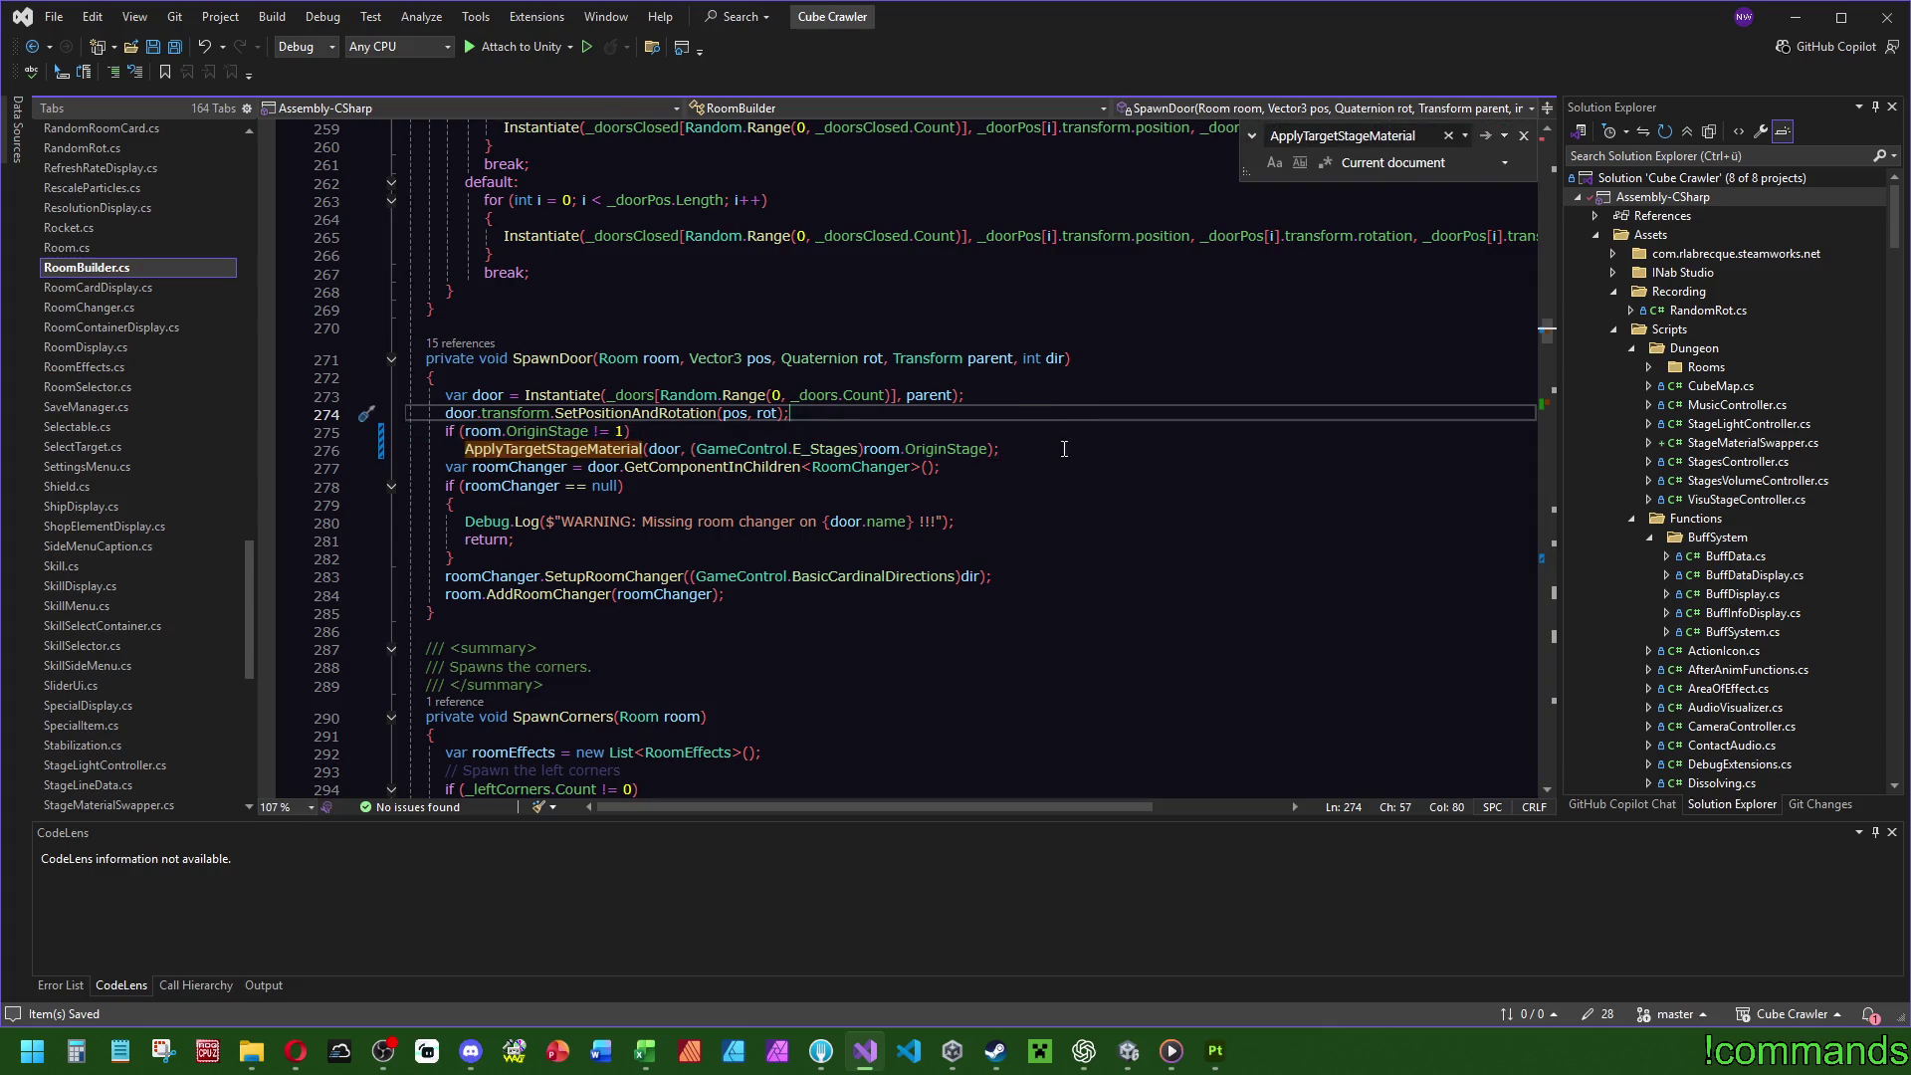
scroll(1226, 574, "up", 1)
mouse_move(1547, 334)
left_mouse_down()
mouse_move(1558, 184)
mouse_move(1562, 200)
left_mouse_up()
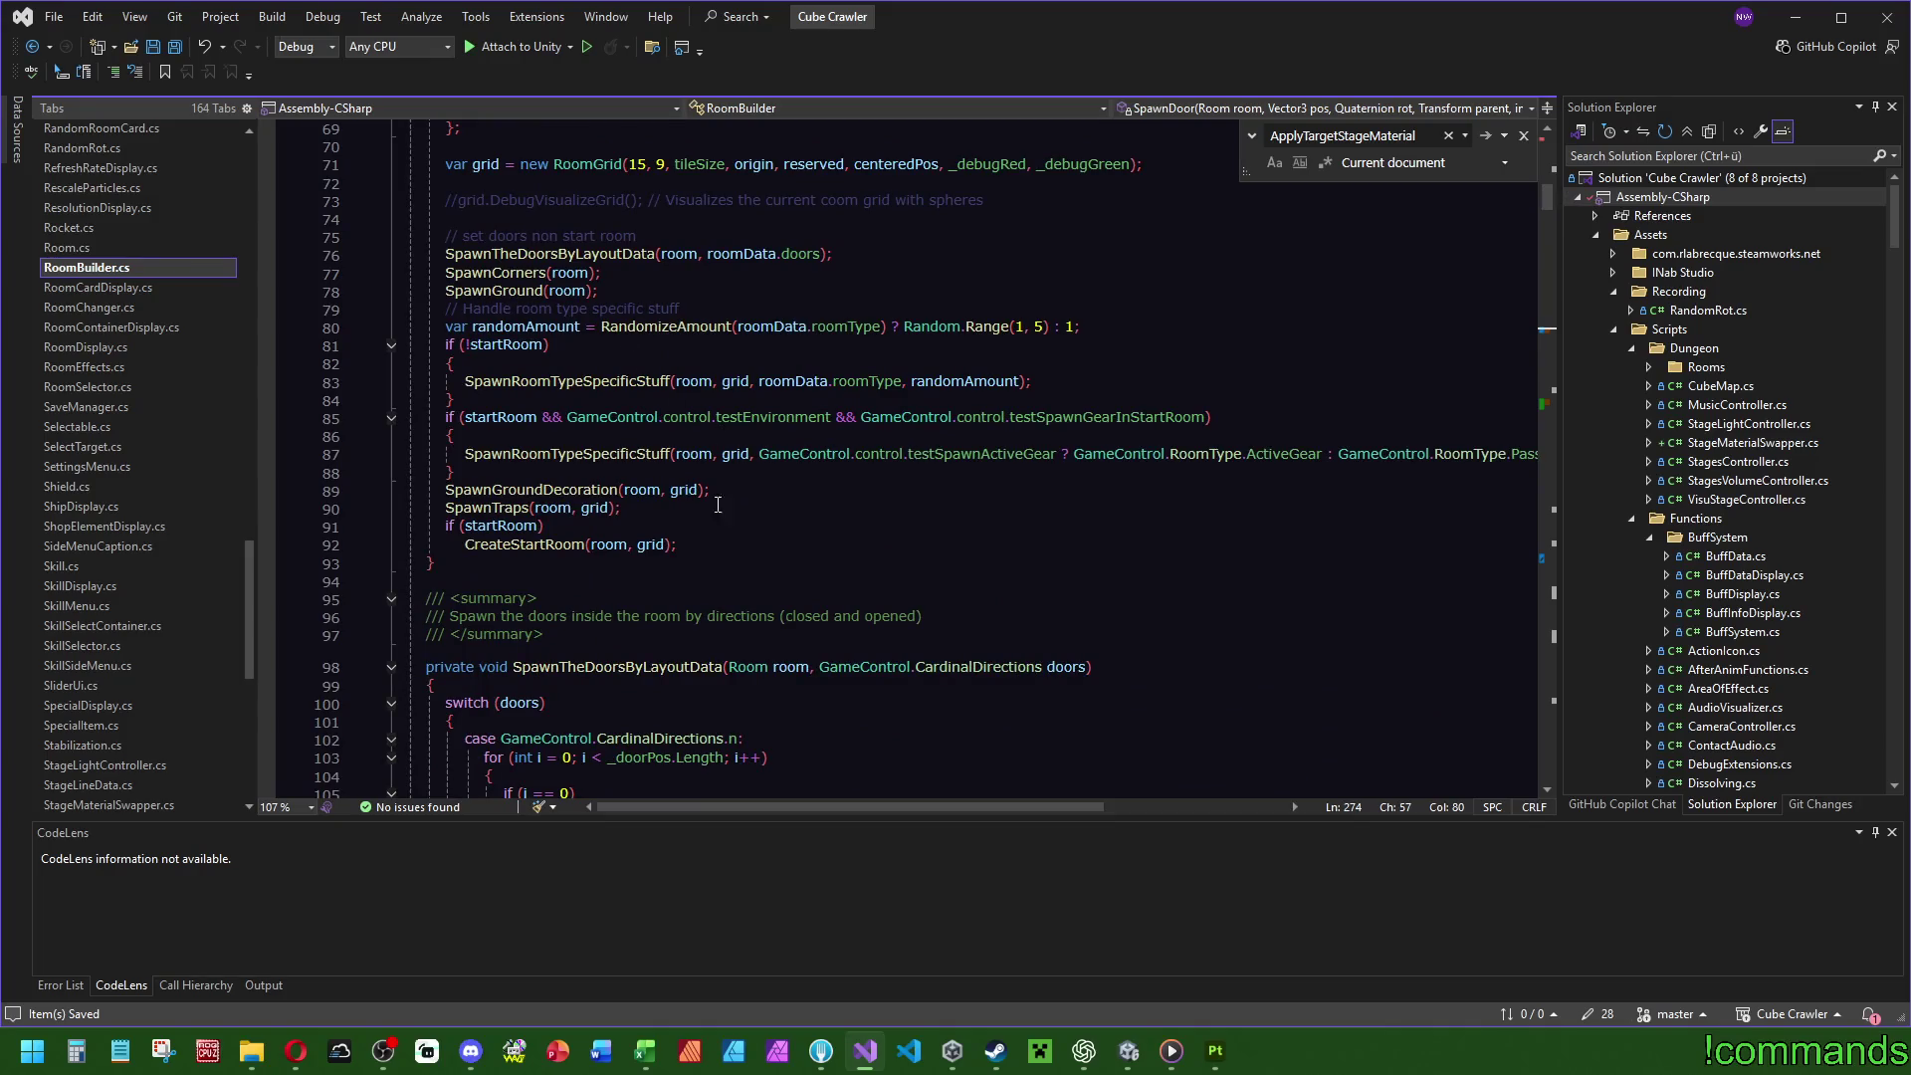
Paste the conditional ApplyTargetStageMaterial call after the tempDeco line in SpawnGroundDecoration.
left_click(554, 488)
scroll(897, 550, "down", 3)
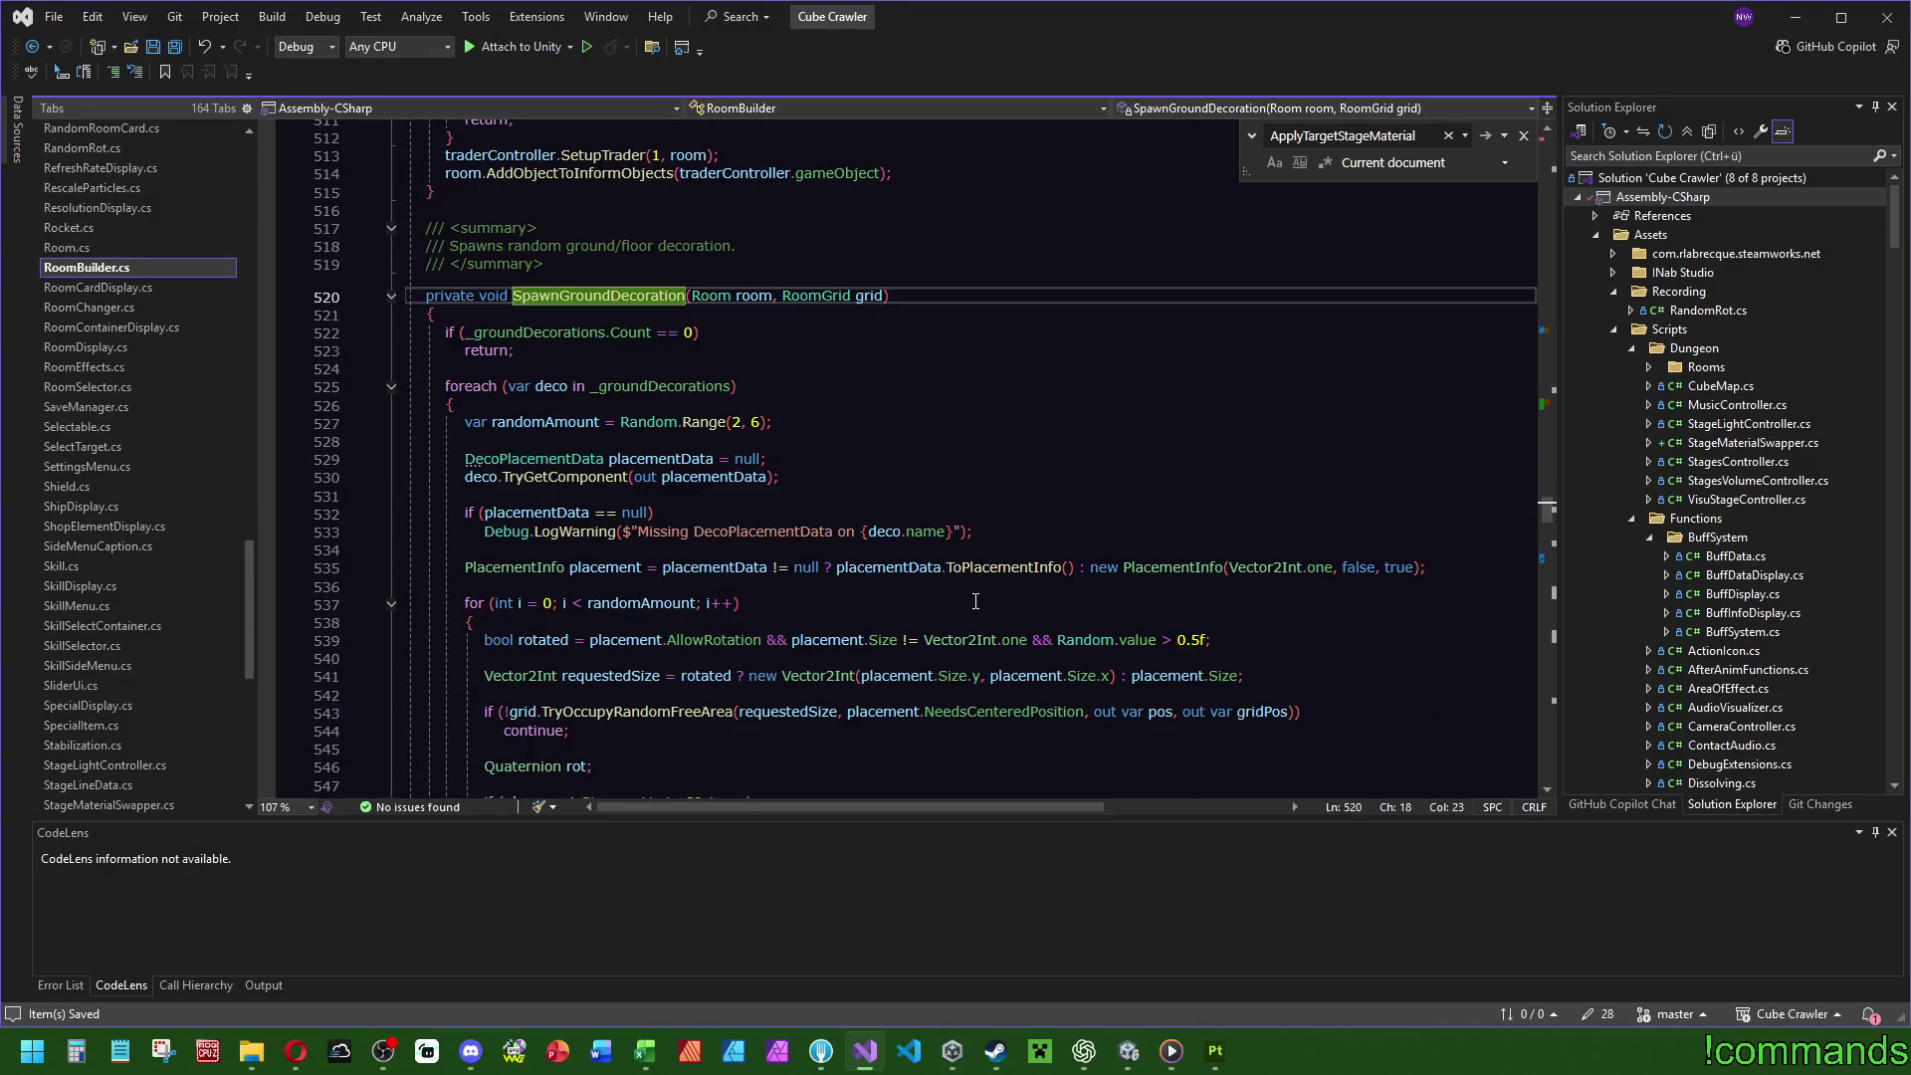
scroll(971, 606, "down", 6)
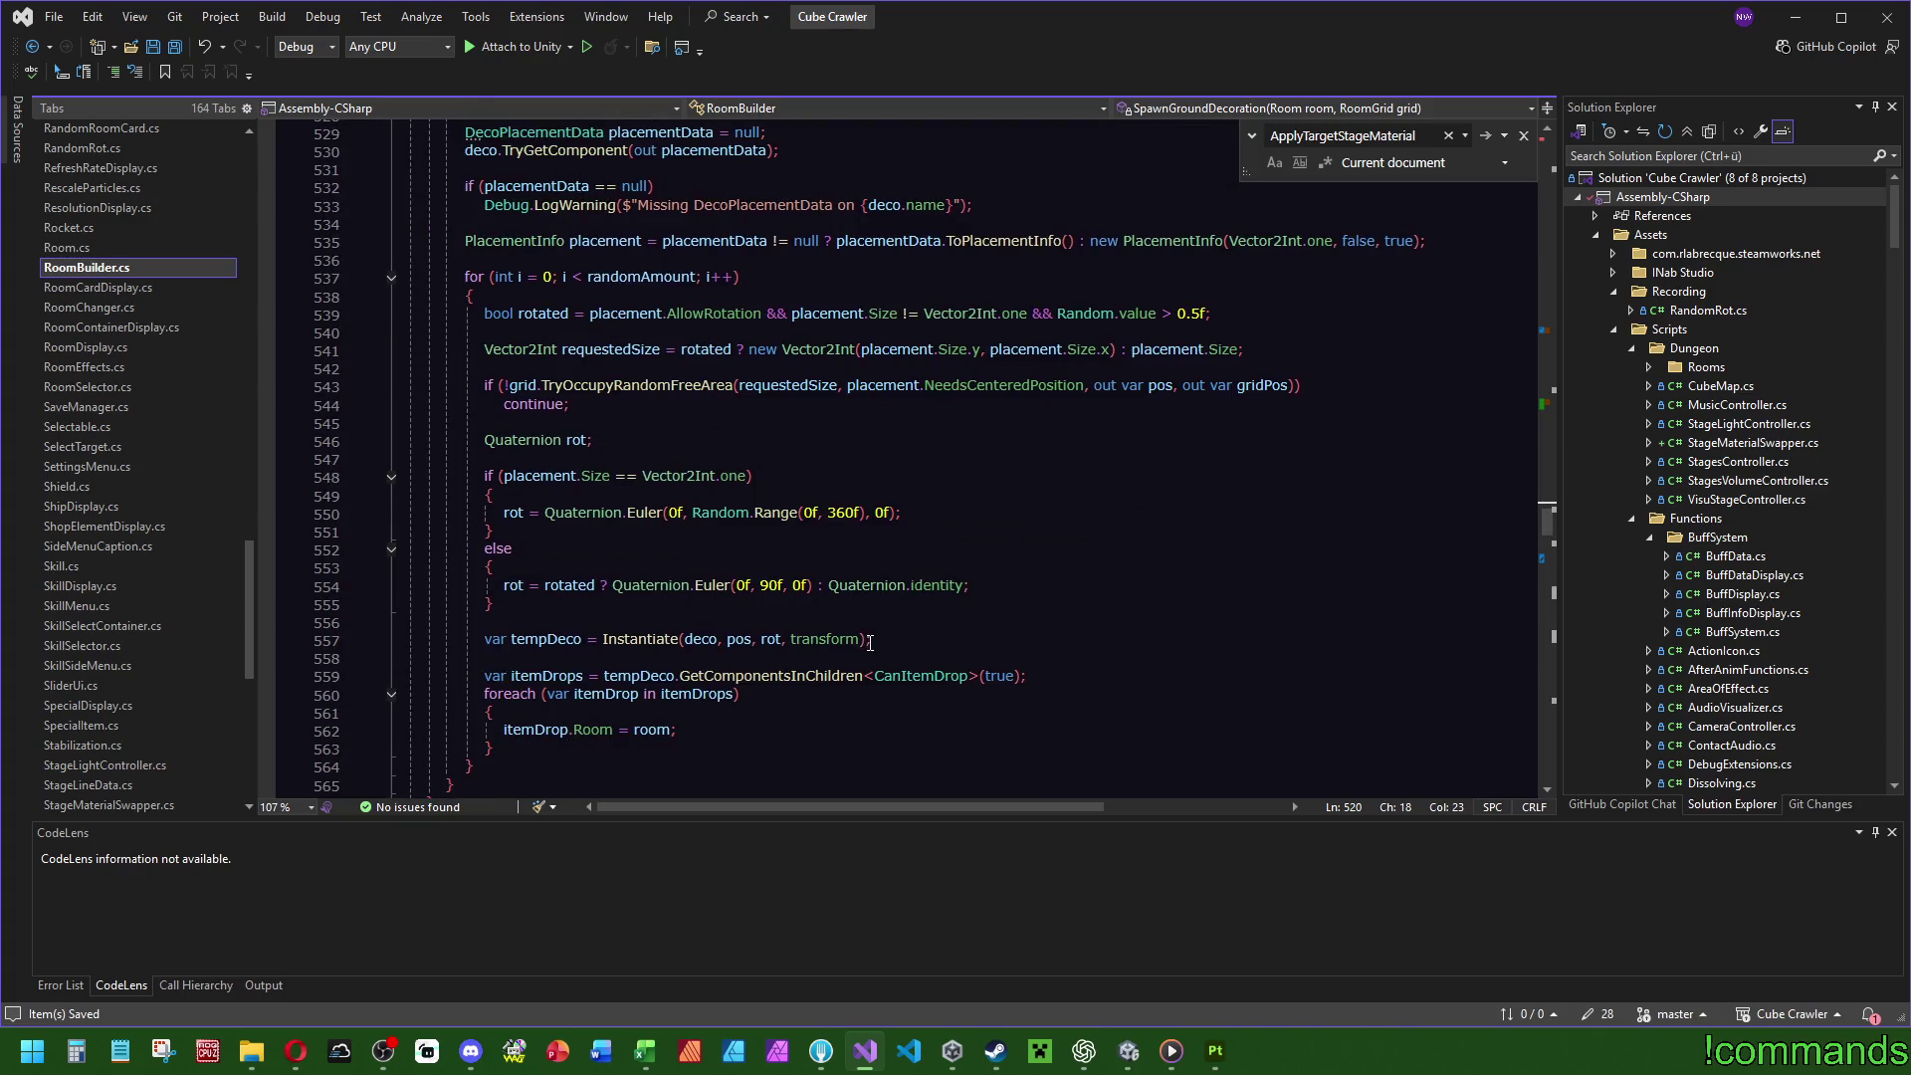
scroll(891, 625, "down", 1)
left_click(582, 585)
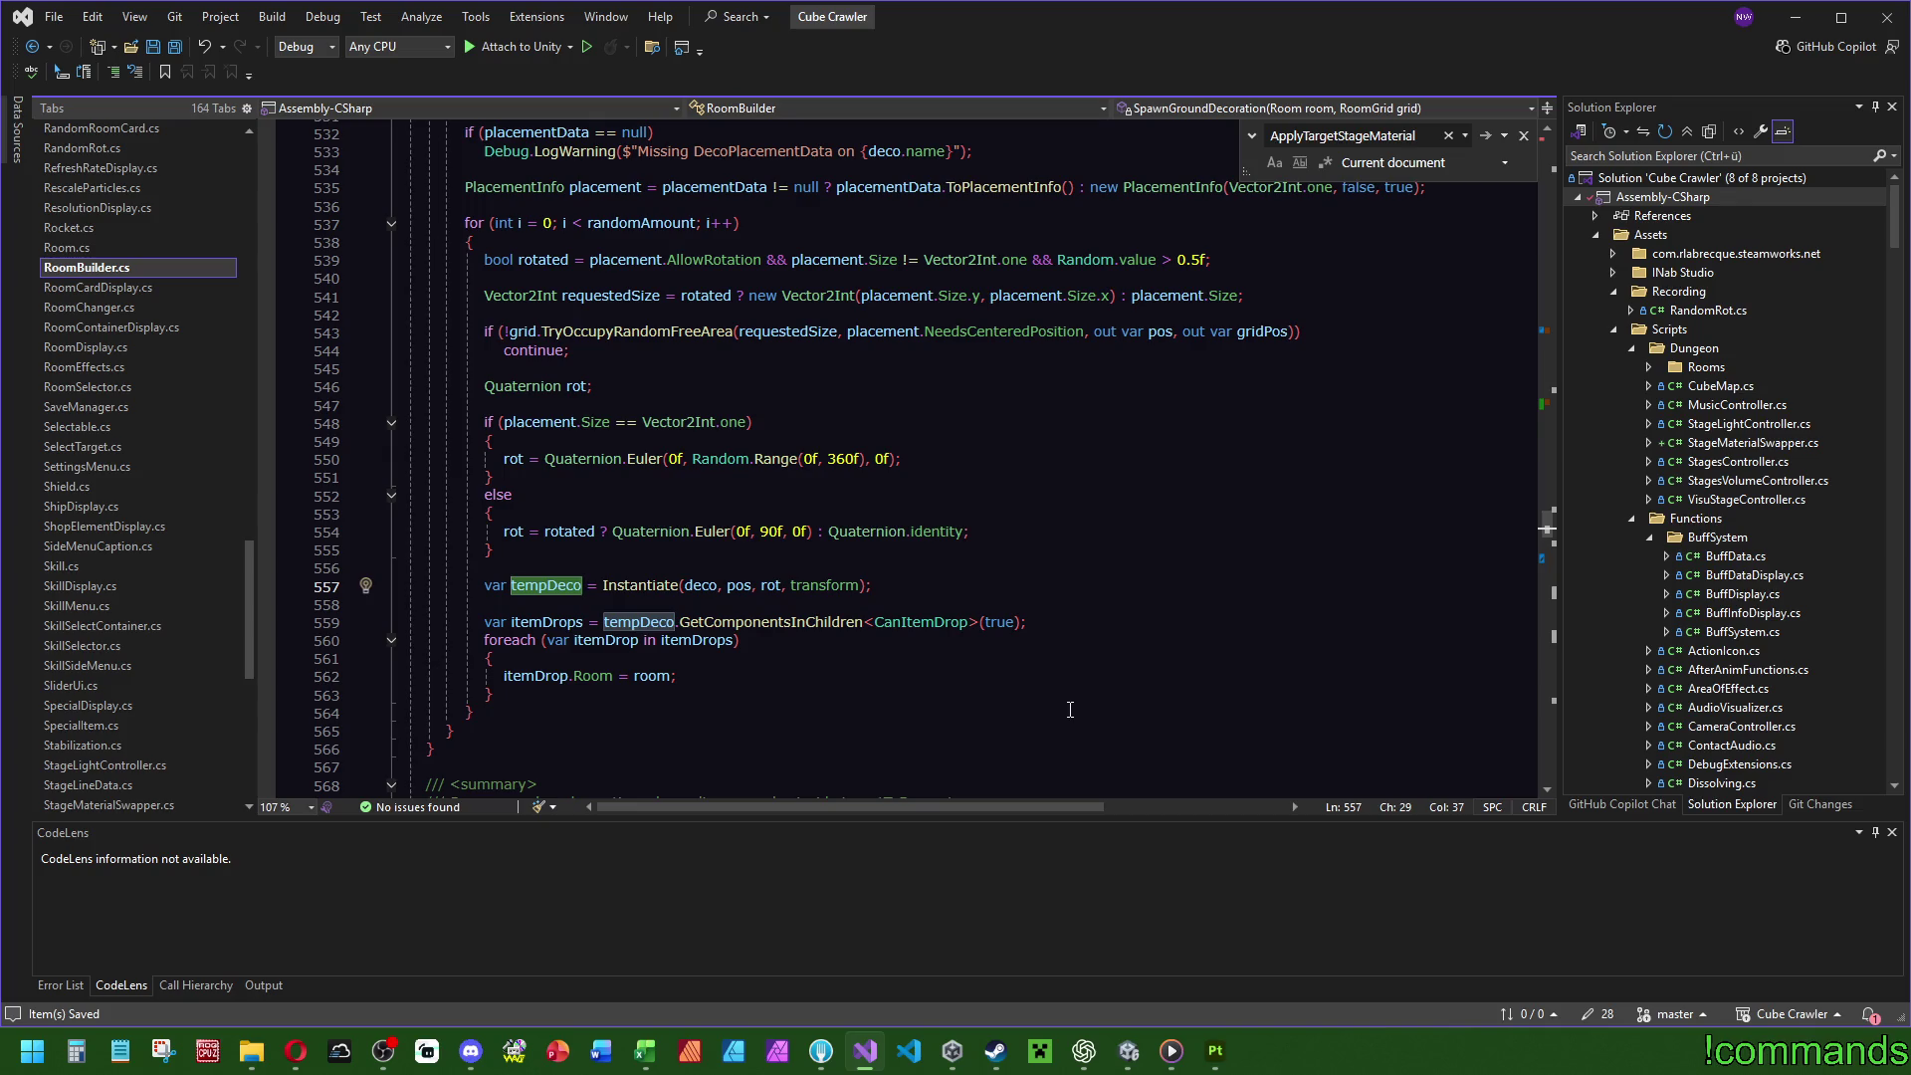
key("Down")
key("Down")
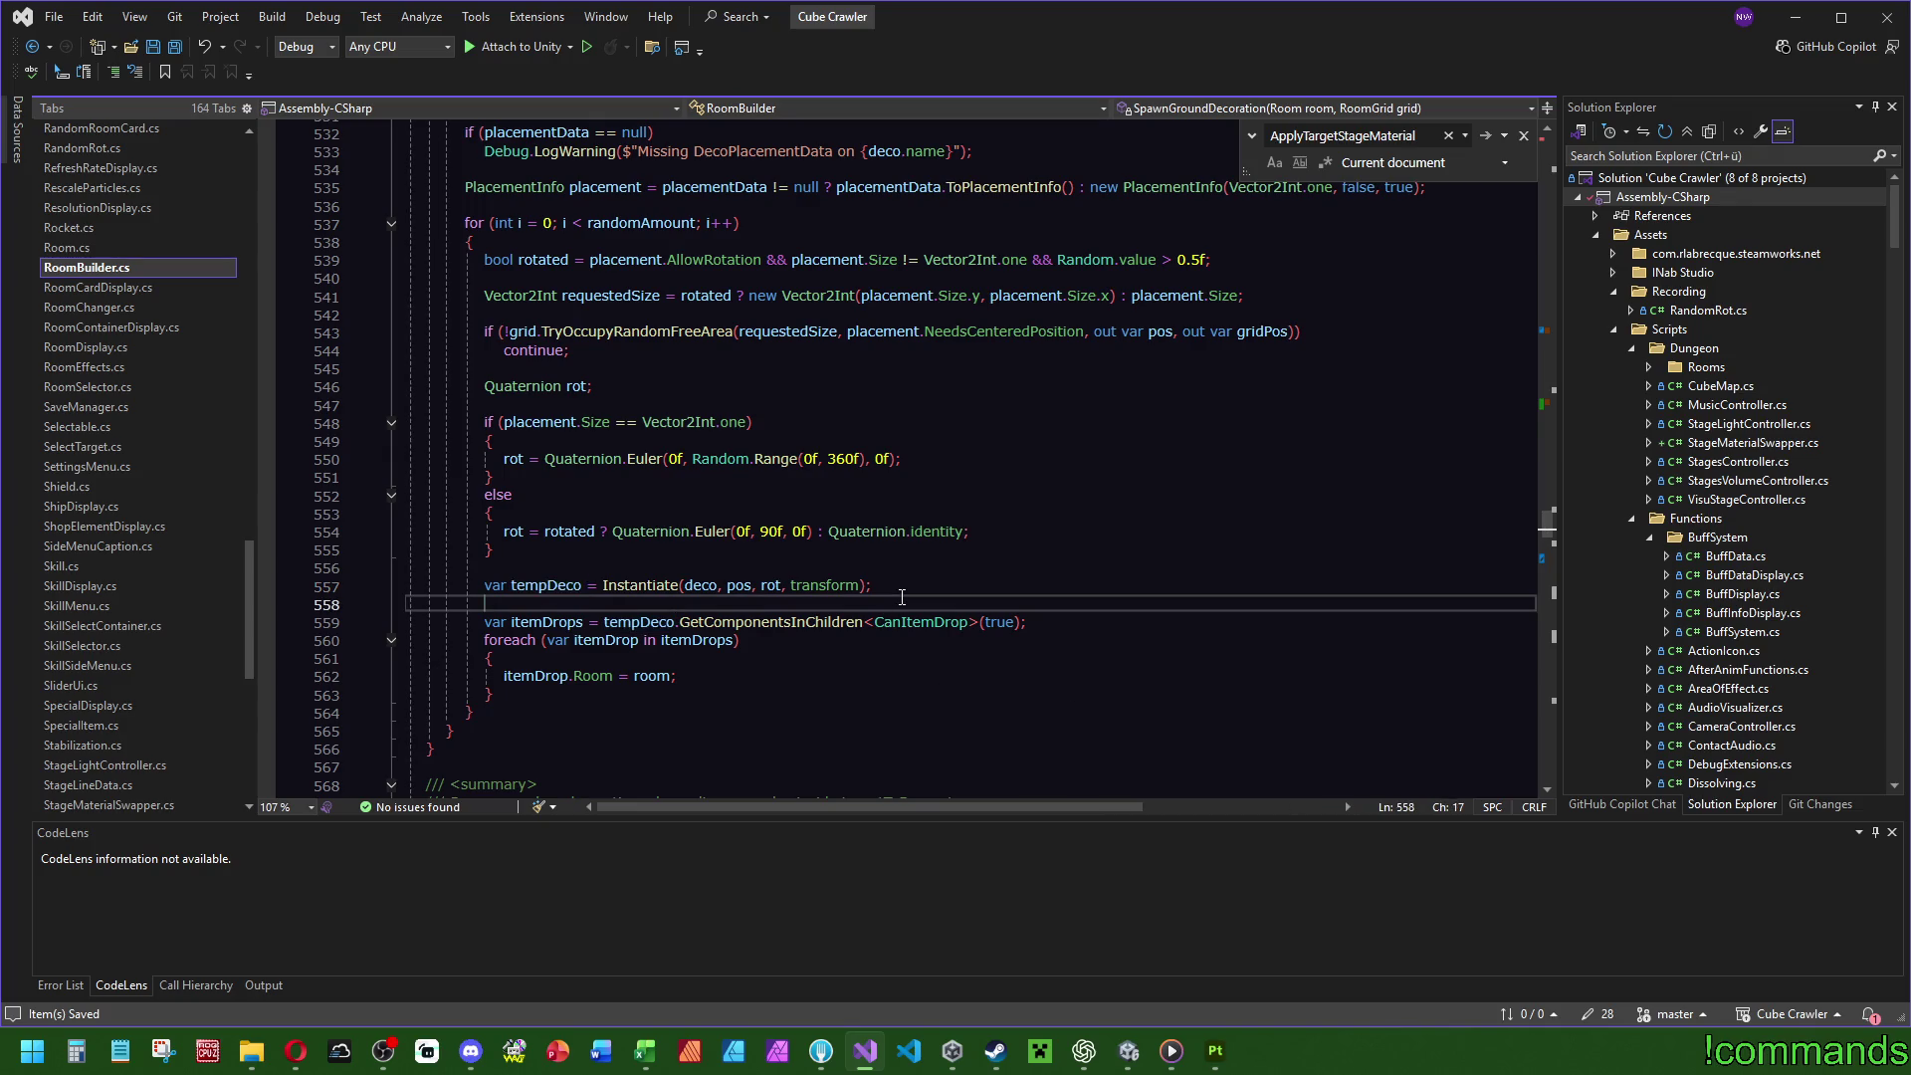
type("if (room.OriginStage != 1)     ApplyTargetStageMaterial(door, (GameControl.E_Stages)room.OriginStage);")
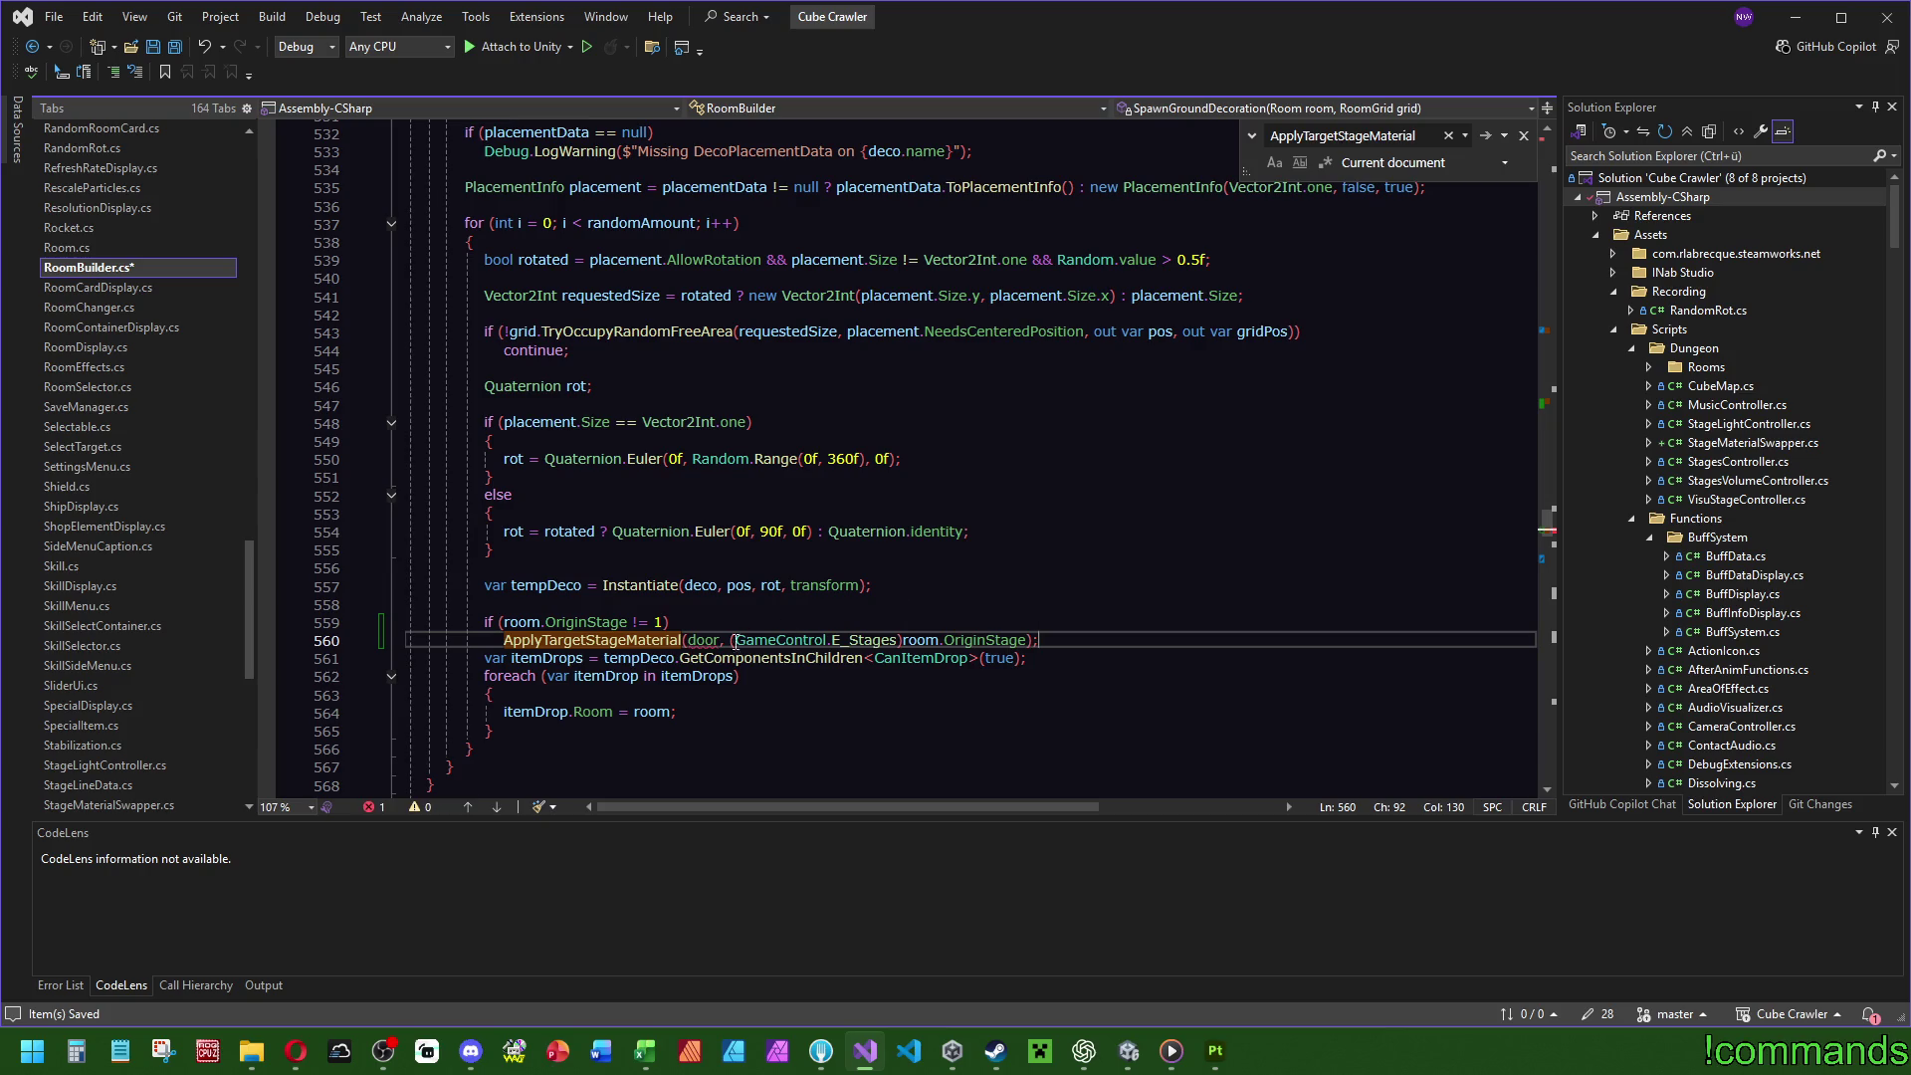
left_click_drag(483, 604, 890, 590)
left_click(1038, 640)
key("Return")
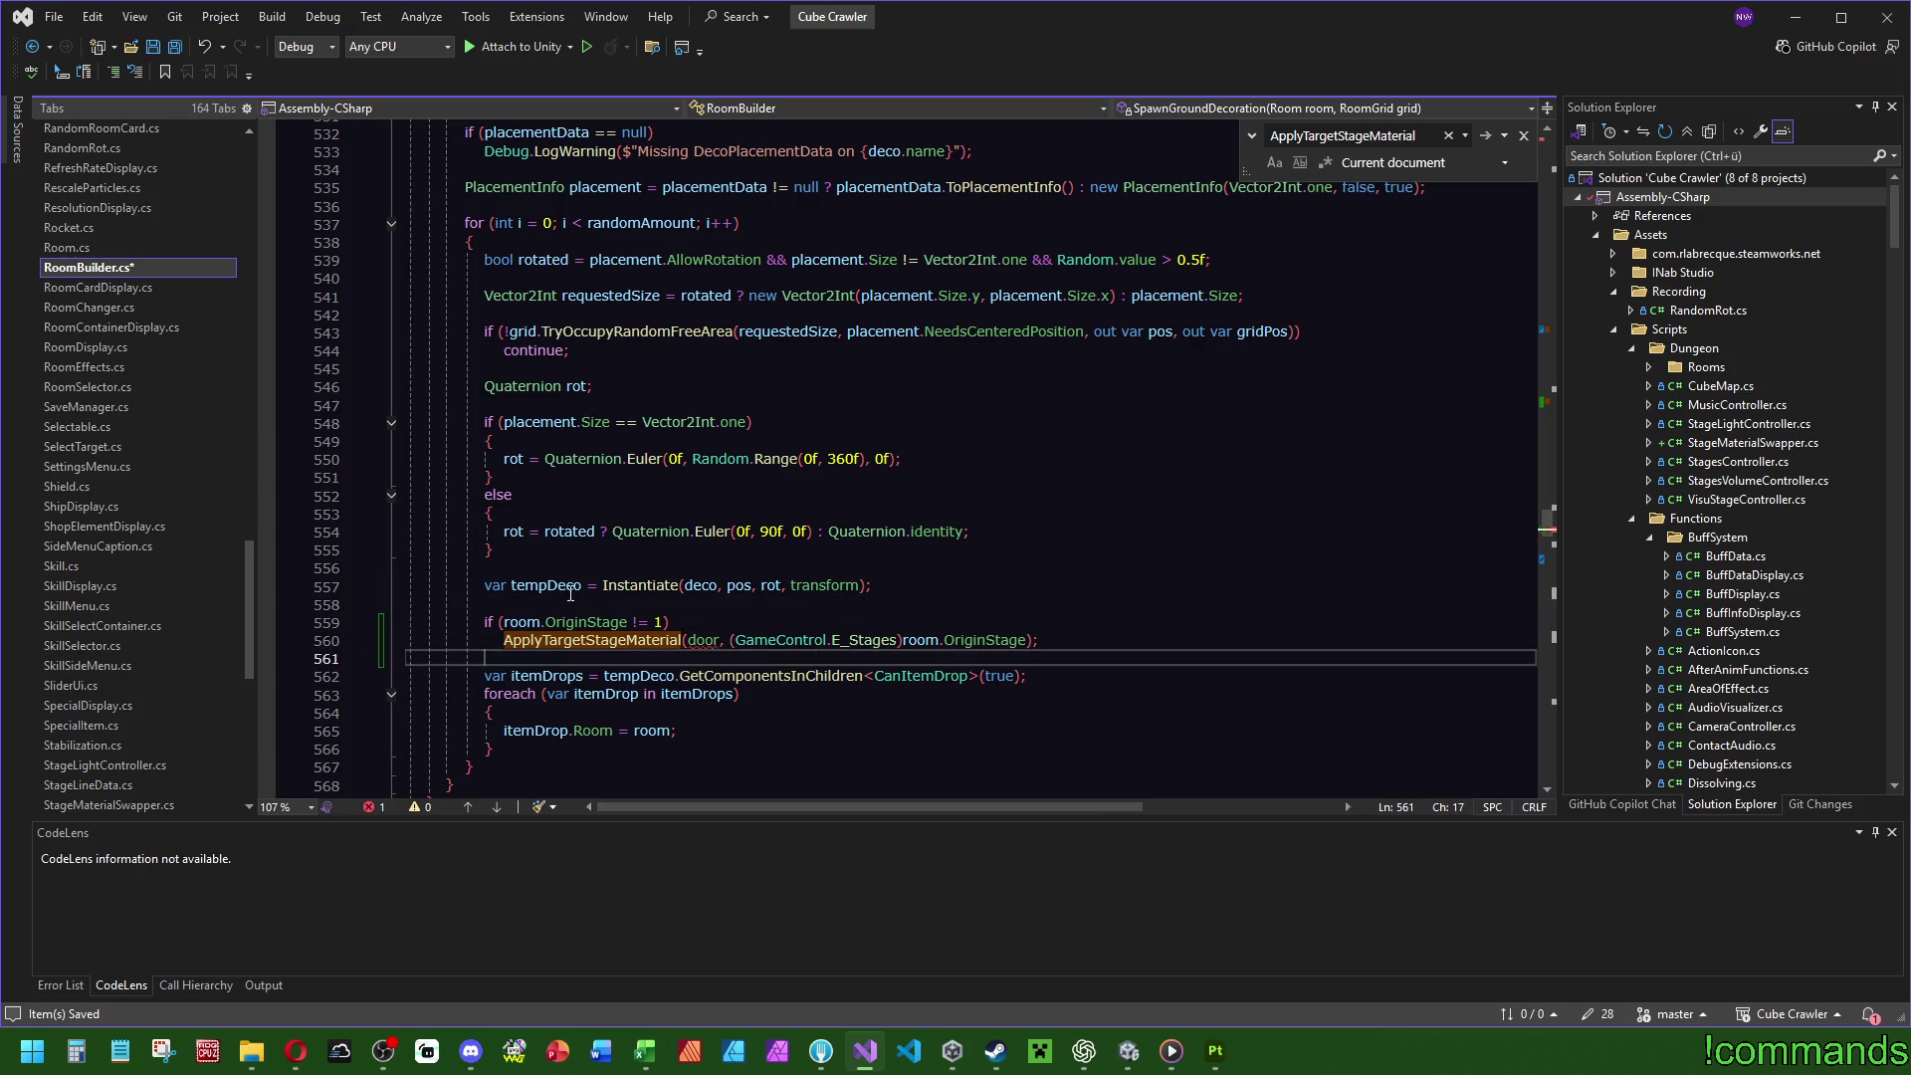
Change the pasted call's door argument to tempDeco and go to ApplyTargetStageMaterial's definition.
left_click(704, 640)
double_click(704, 640)
type("tempDeco")
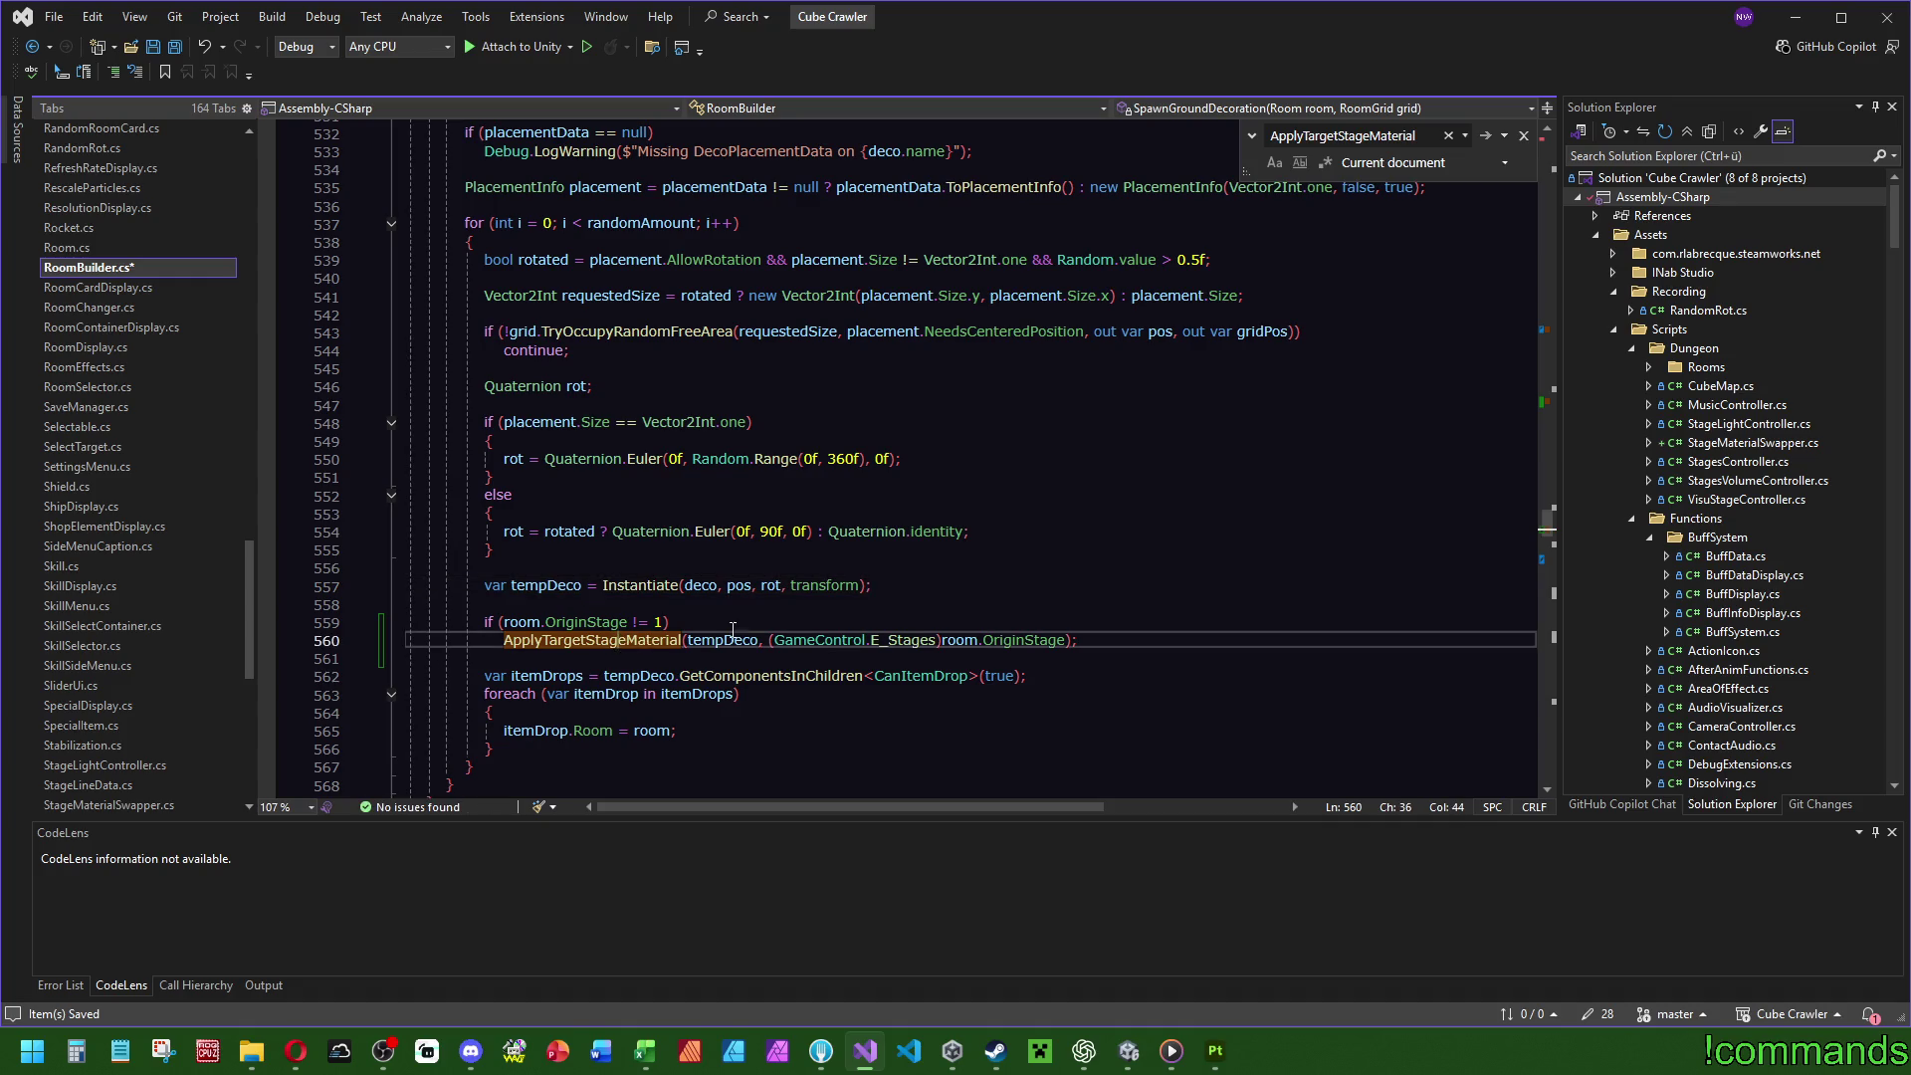
key("Escape")
left_click(653, 640)
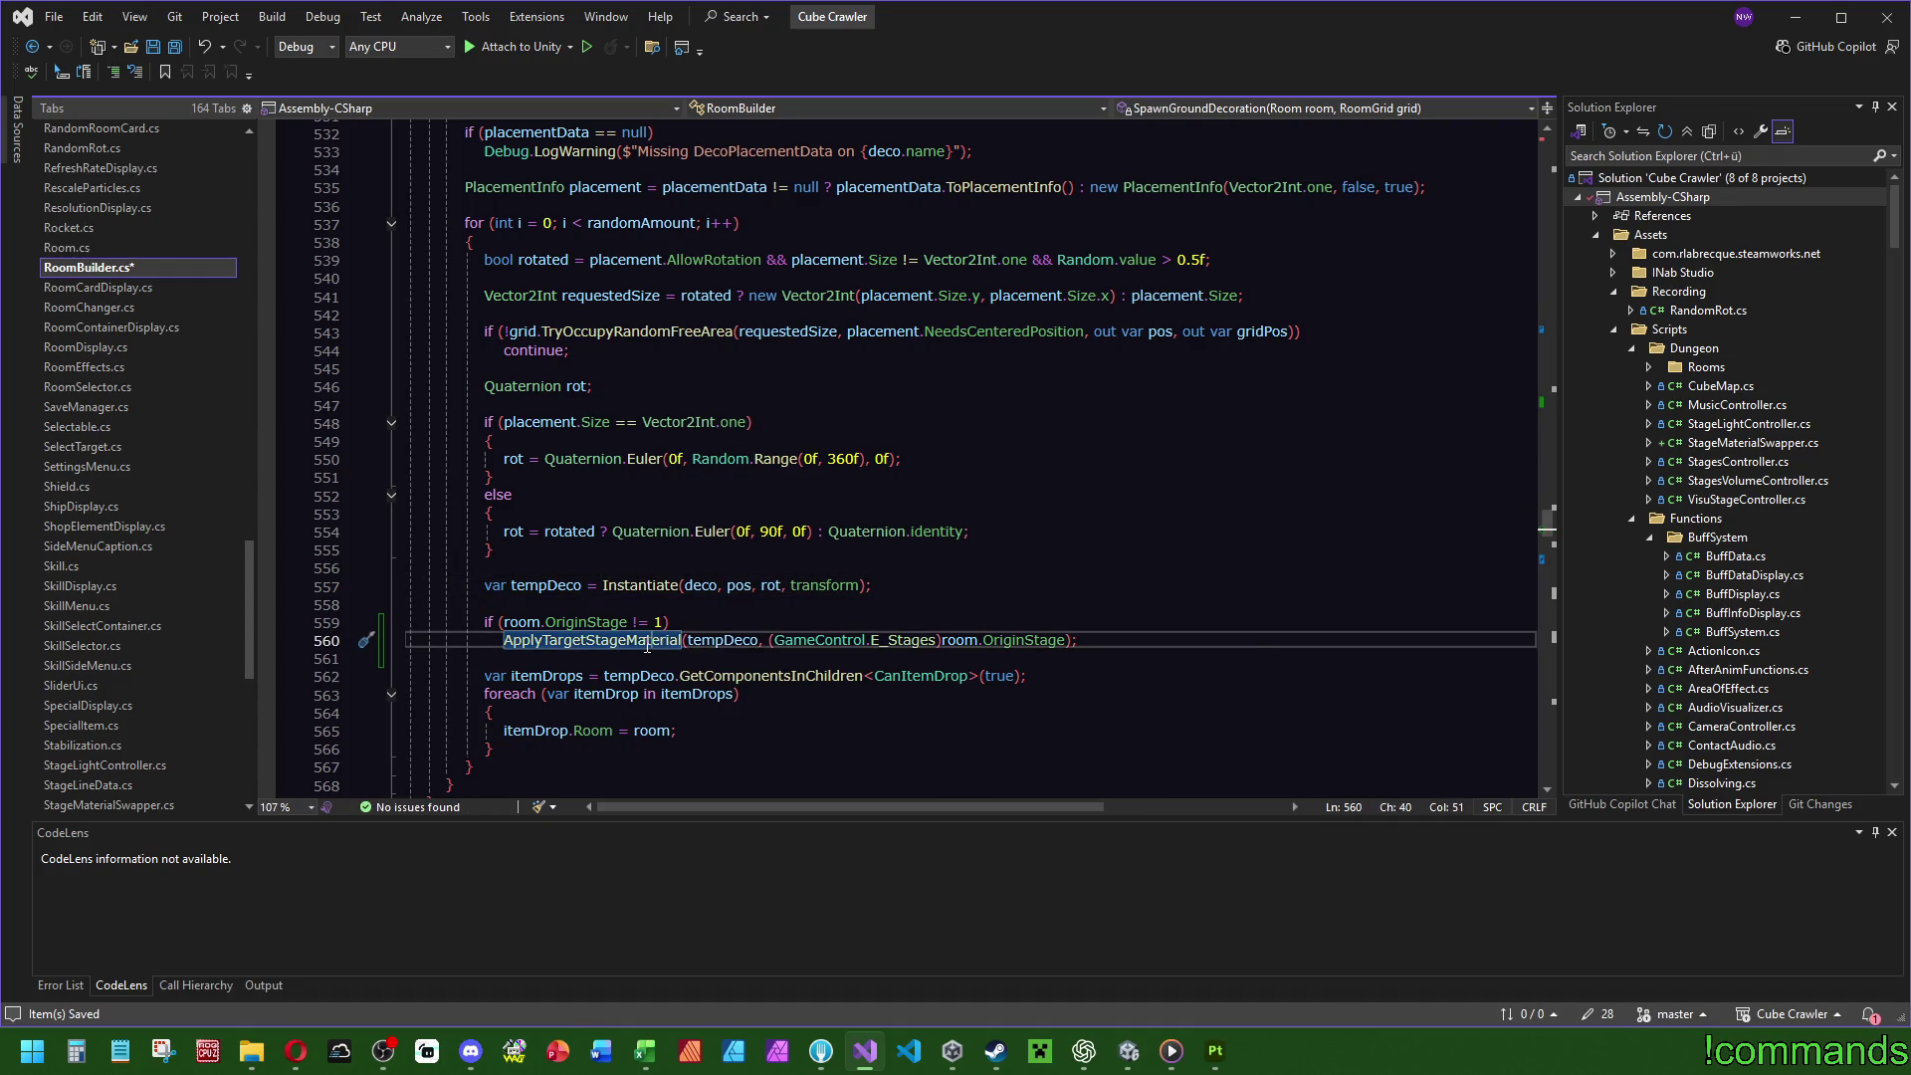
key("F12")
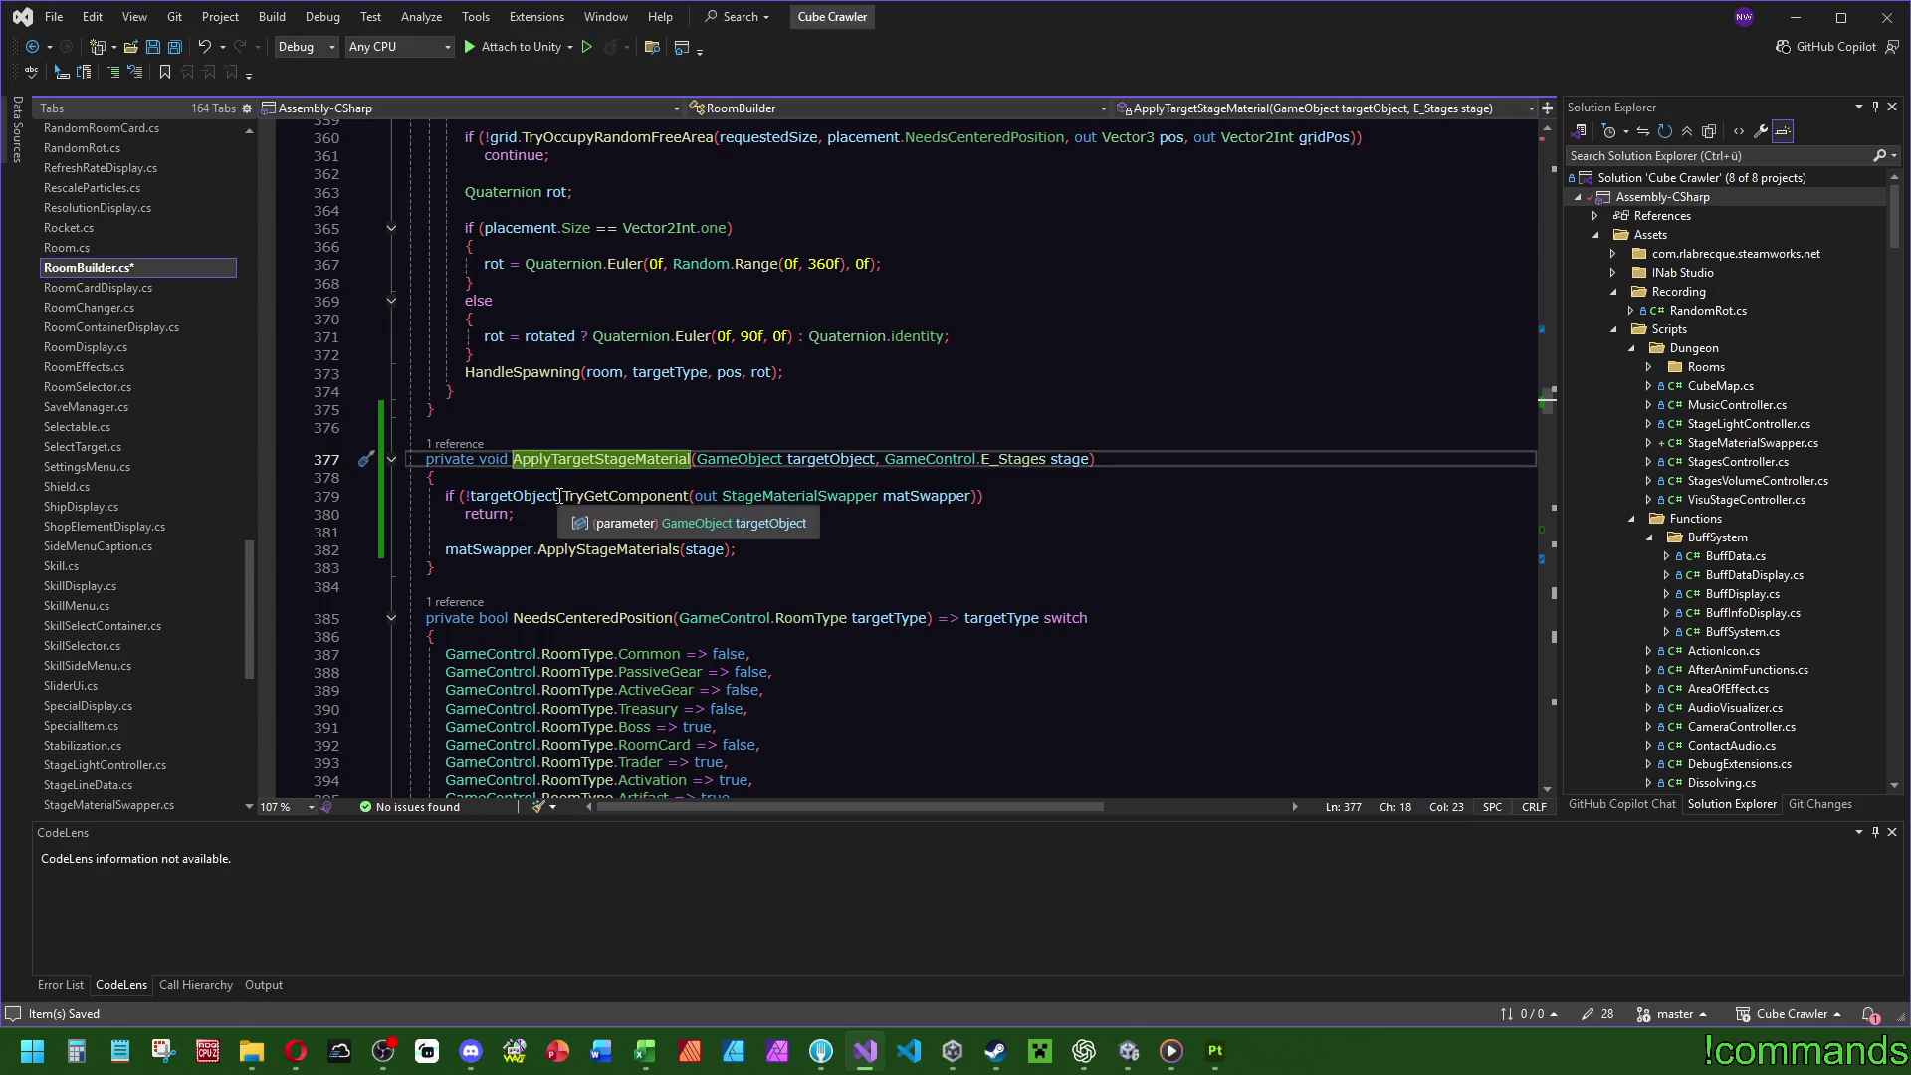
Add a block with an early return under the StageMaterialSwapper component check.
left_click(806, 496)
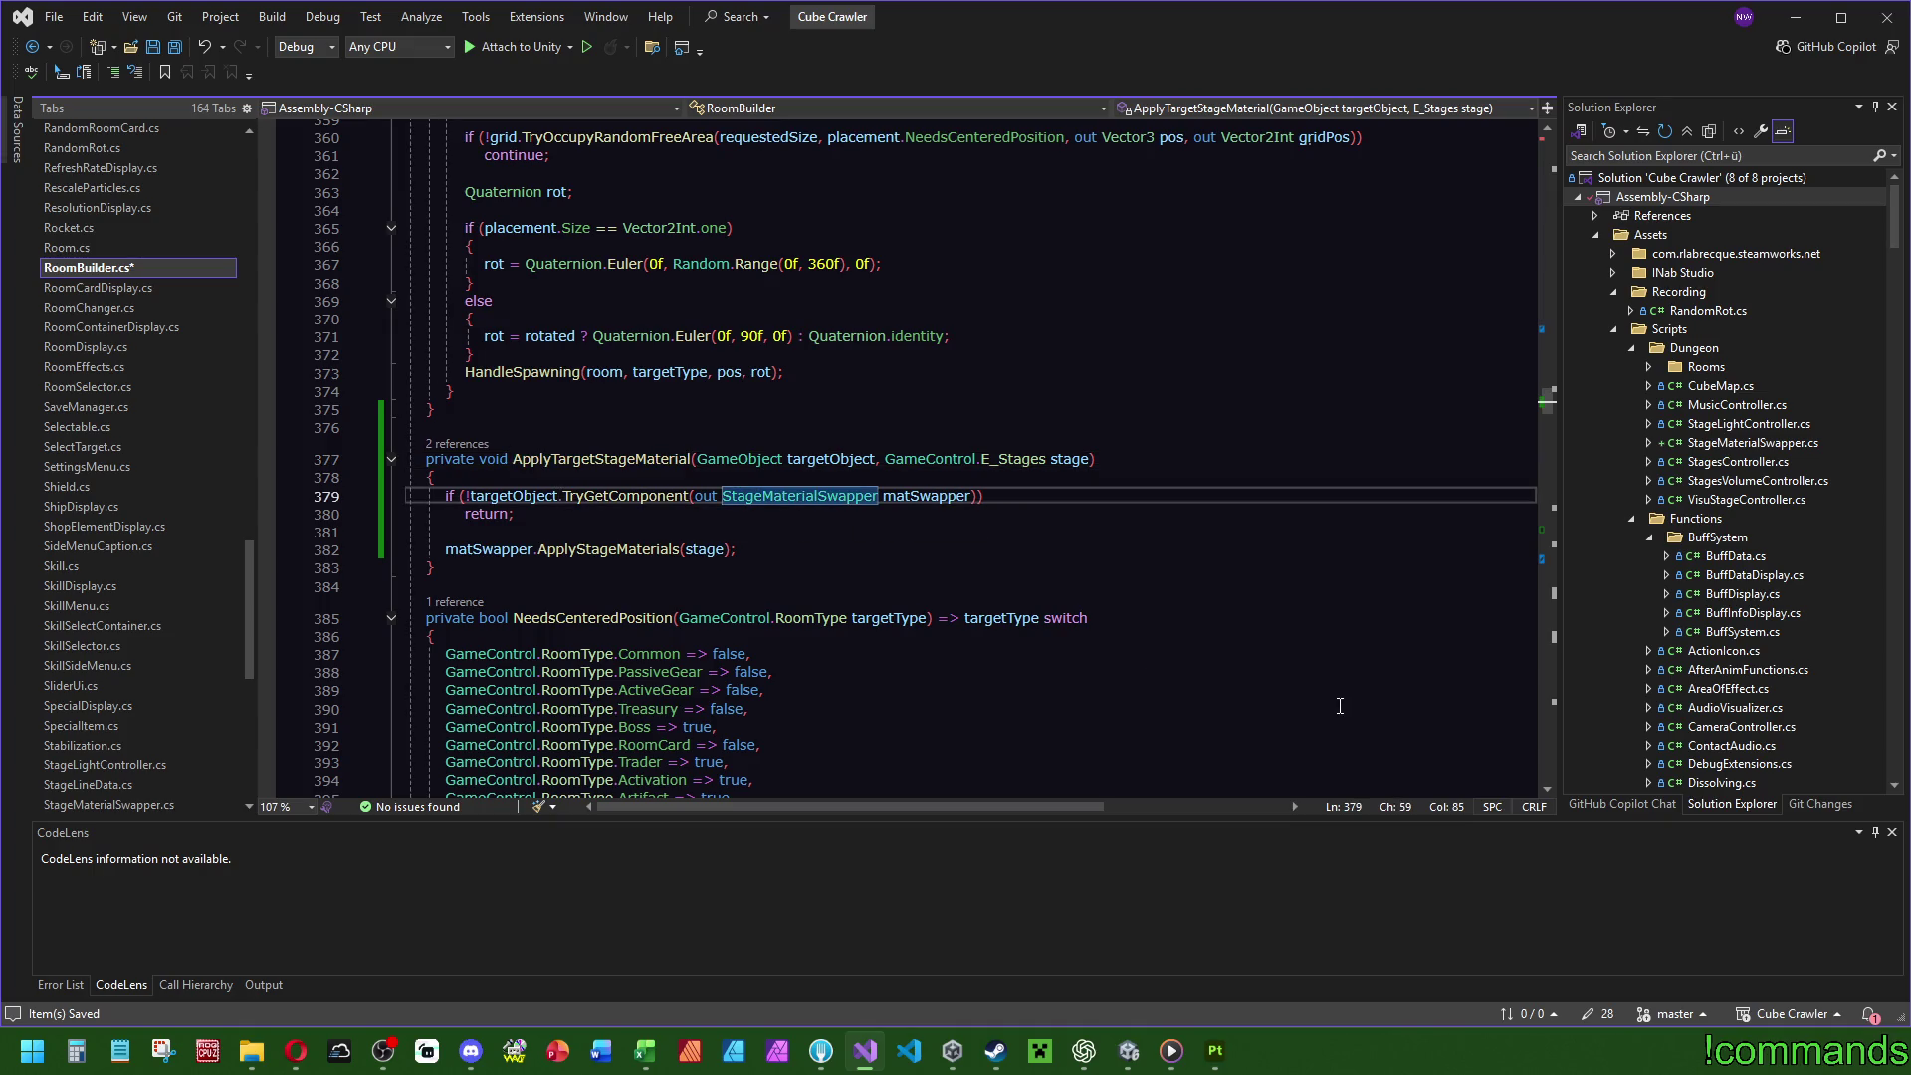
left_click(1009, 503)
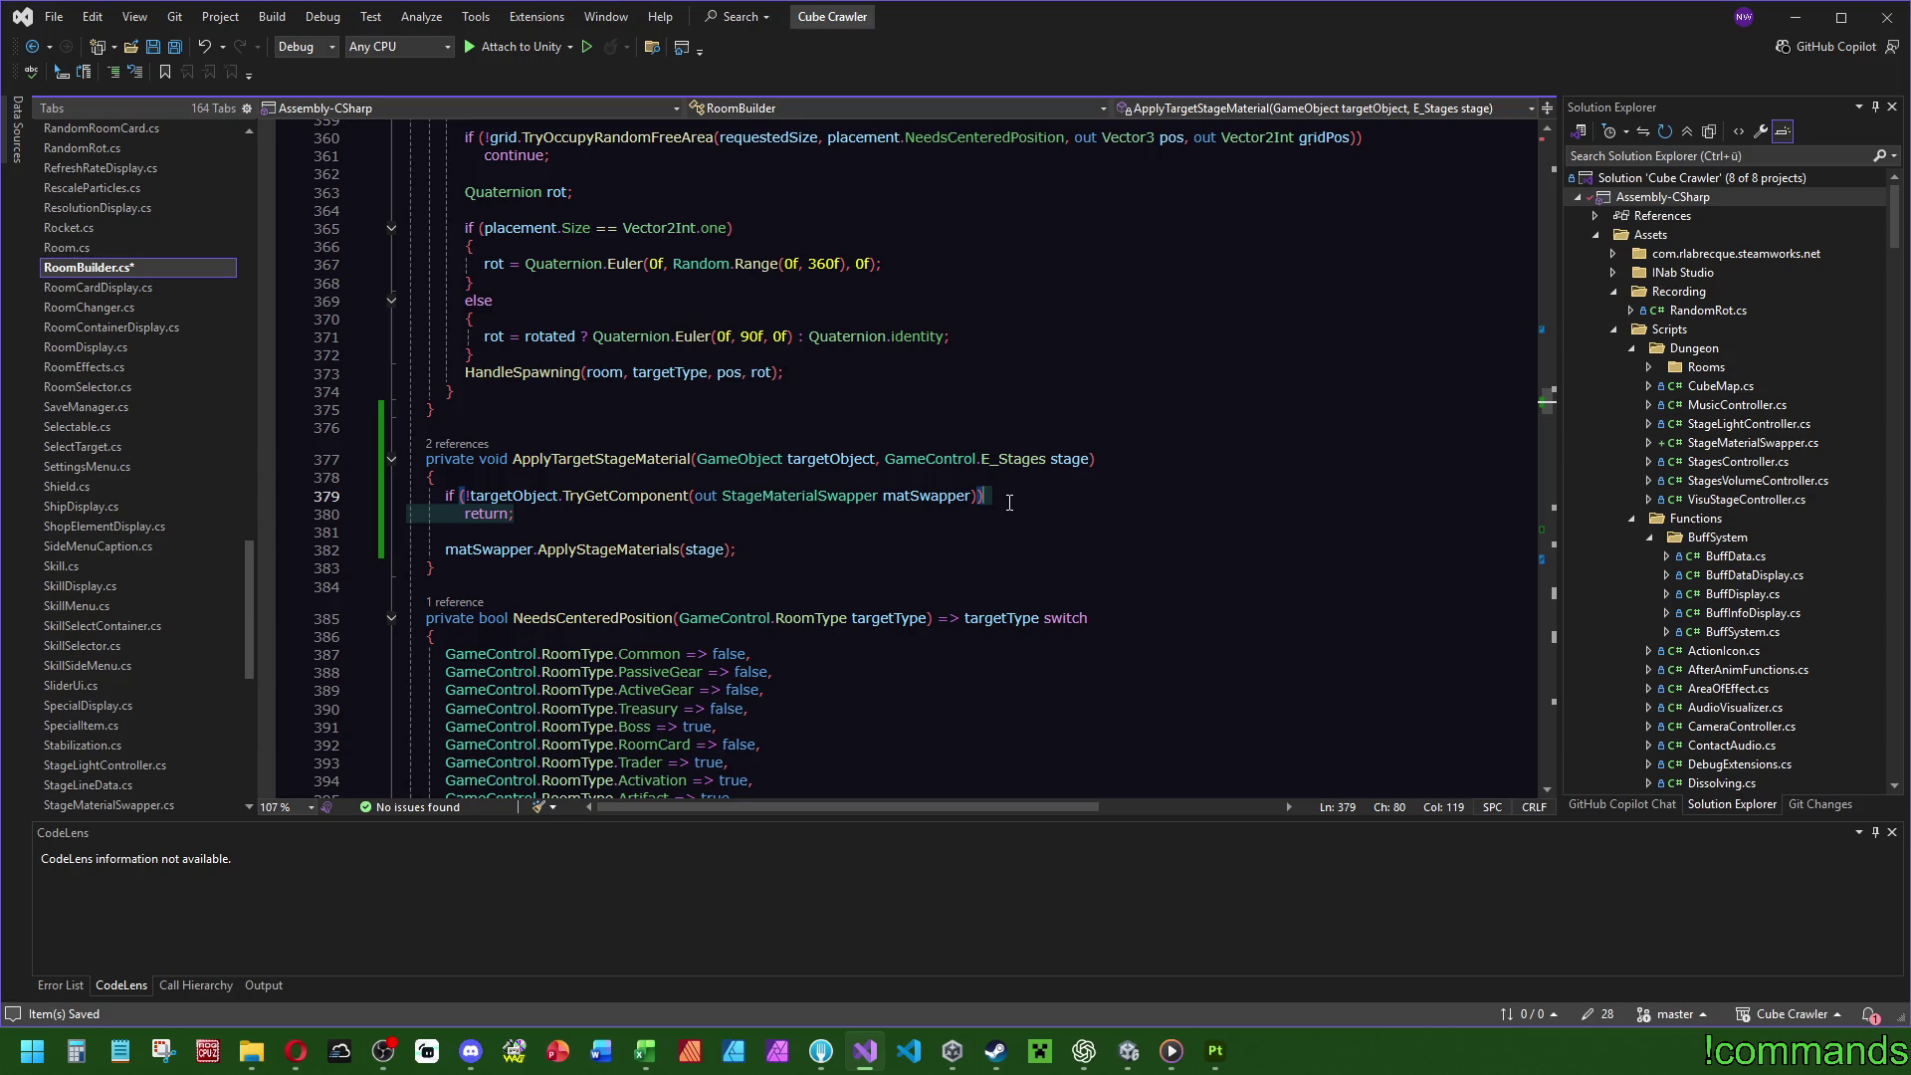
key("Return")
type("{")
key("Return")
type("return;")
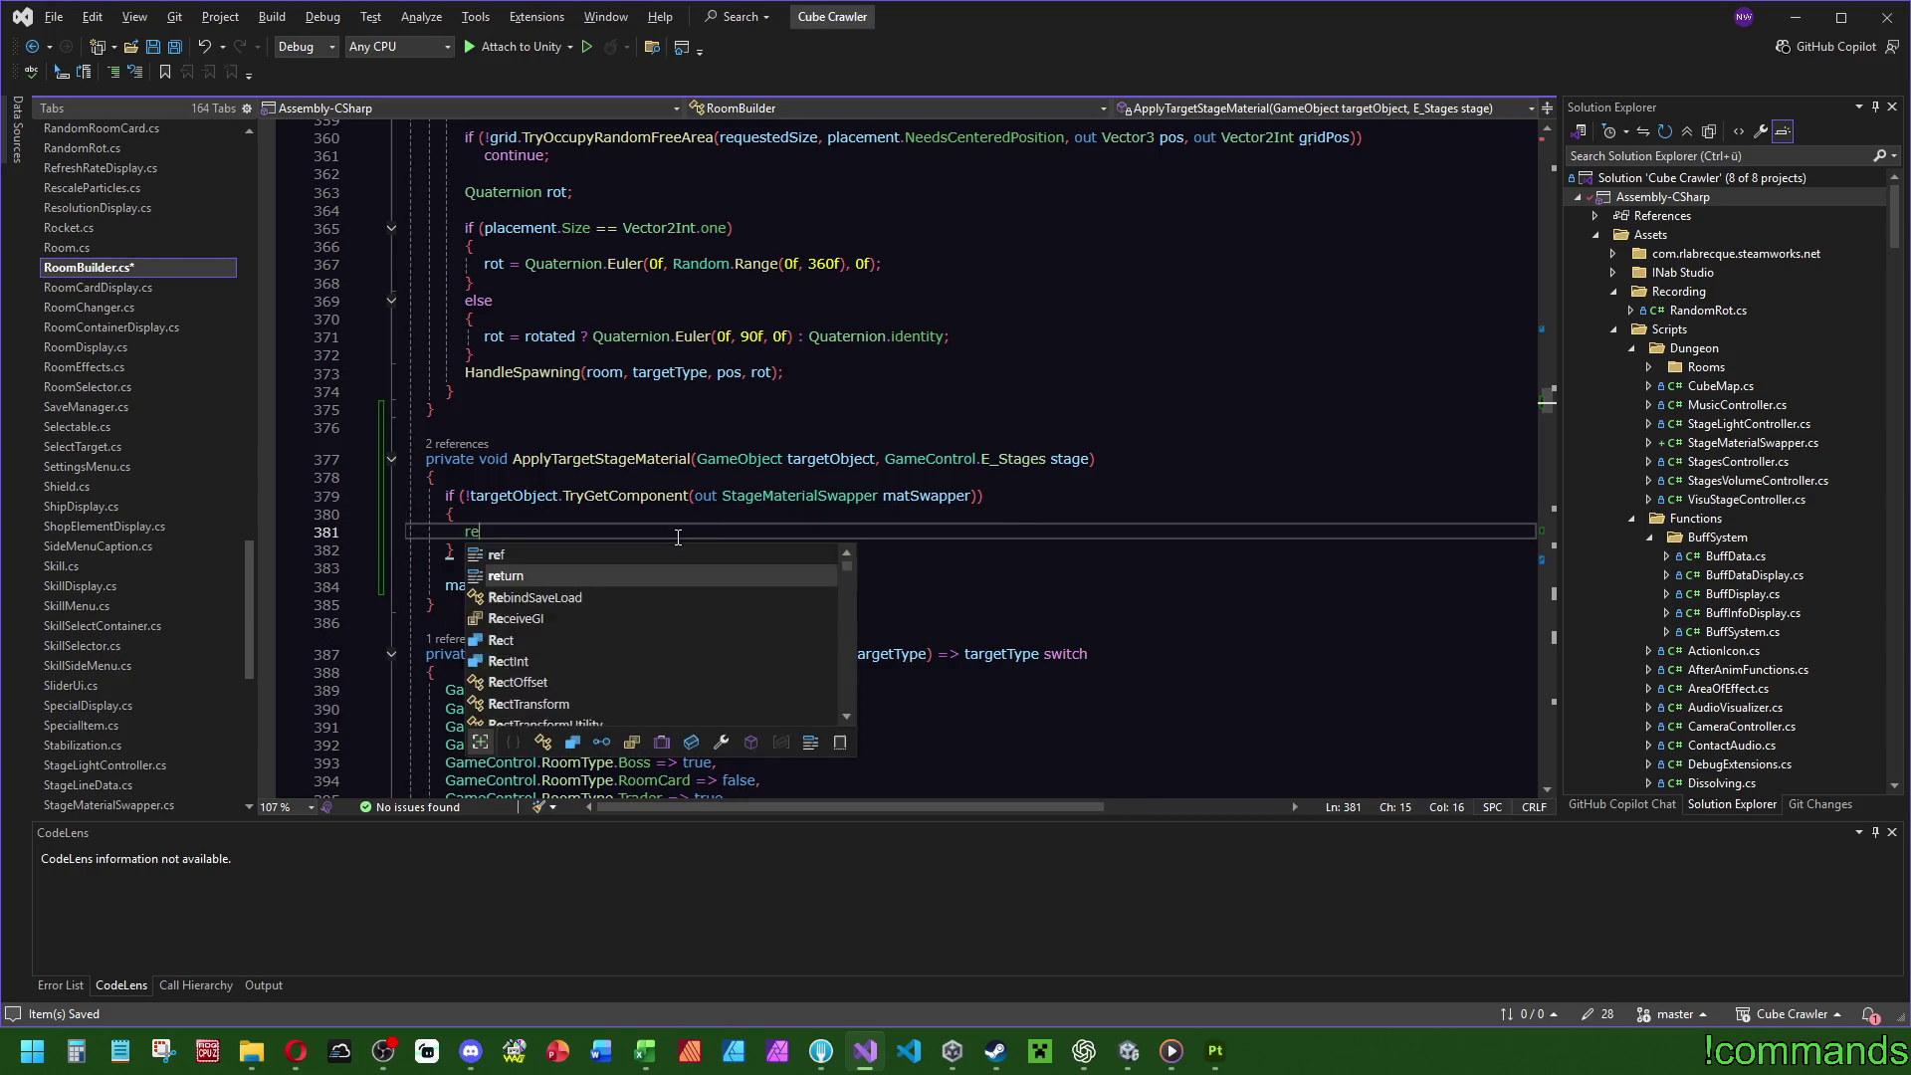
Copy the warning log line from ApplyStageMaterials and paste it into the new block.
left_click(587, 588)
left_click(586, 590, "ctrl")
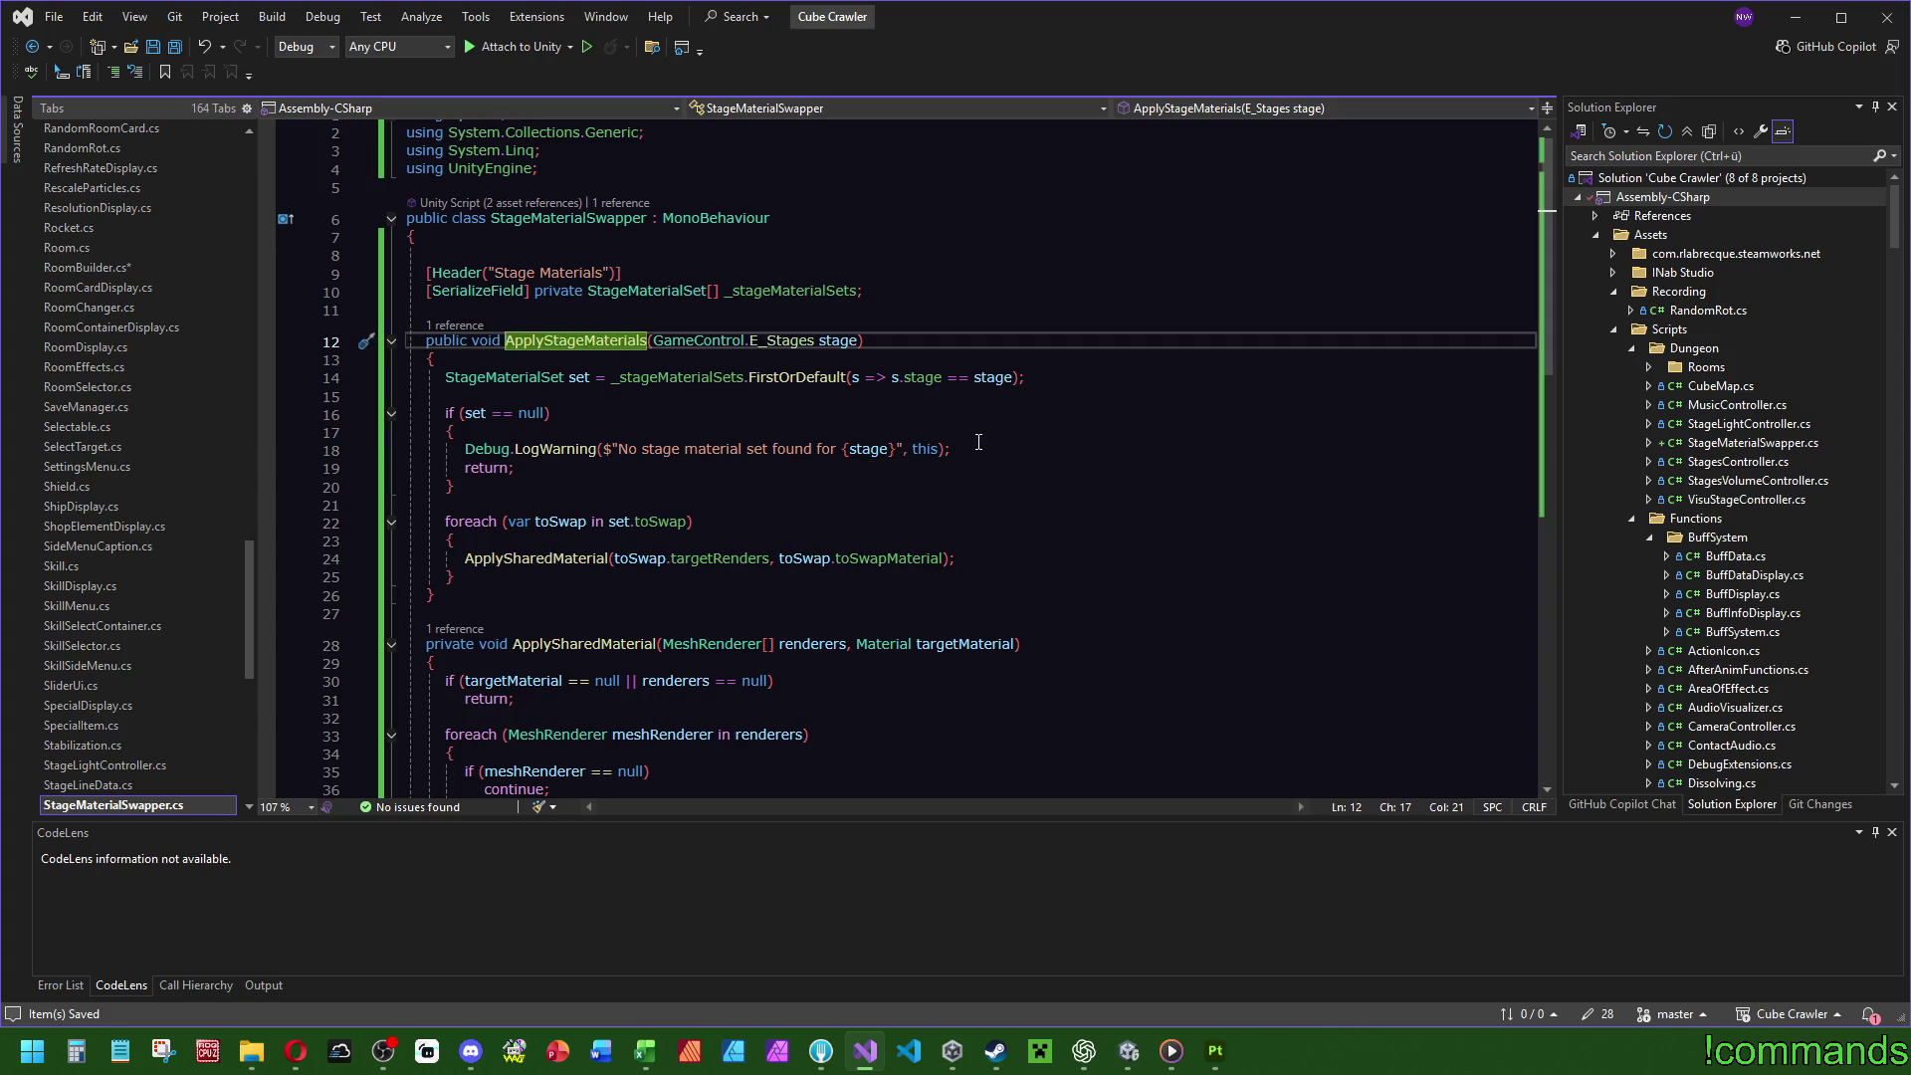
left_click_drag(980, 450, 985, 436)
key("ctrl+c")
key("ctrl+minus")
left_click(509, 514)
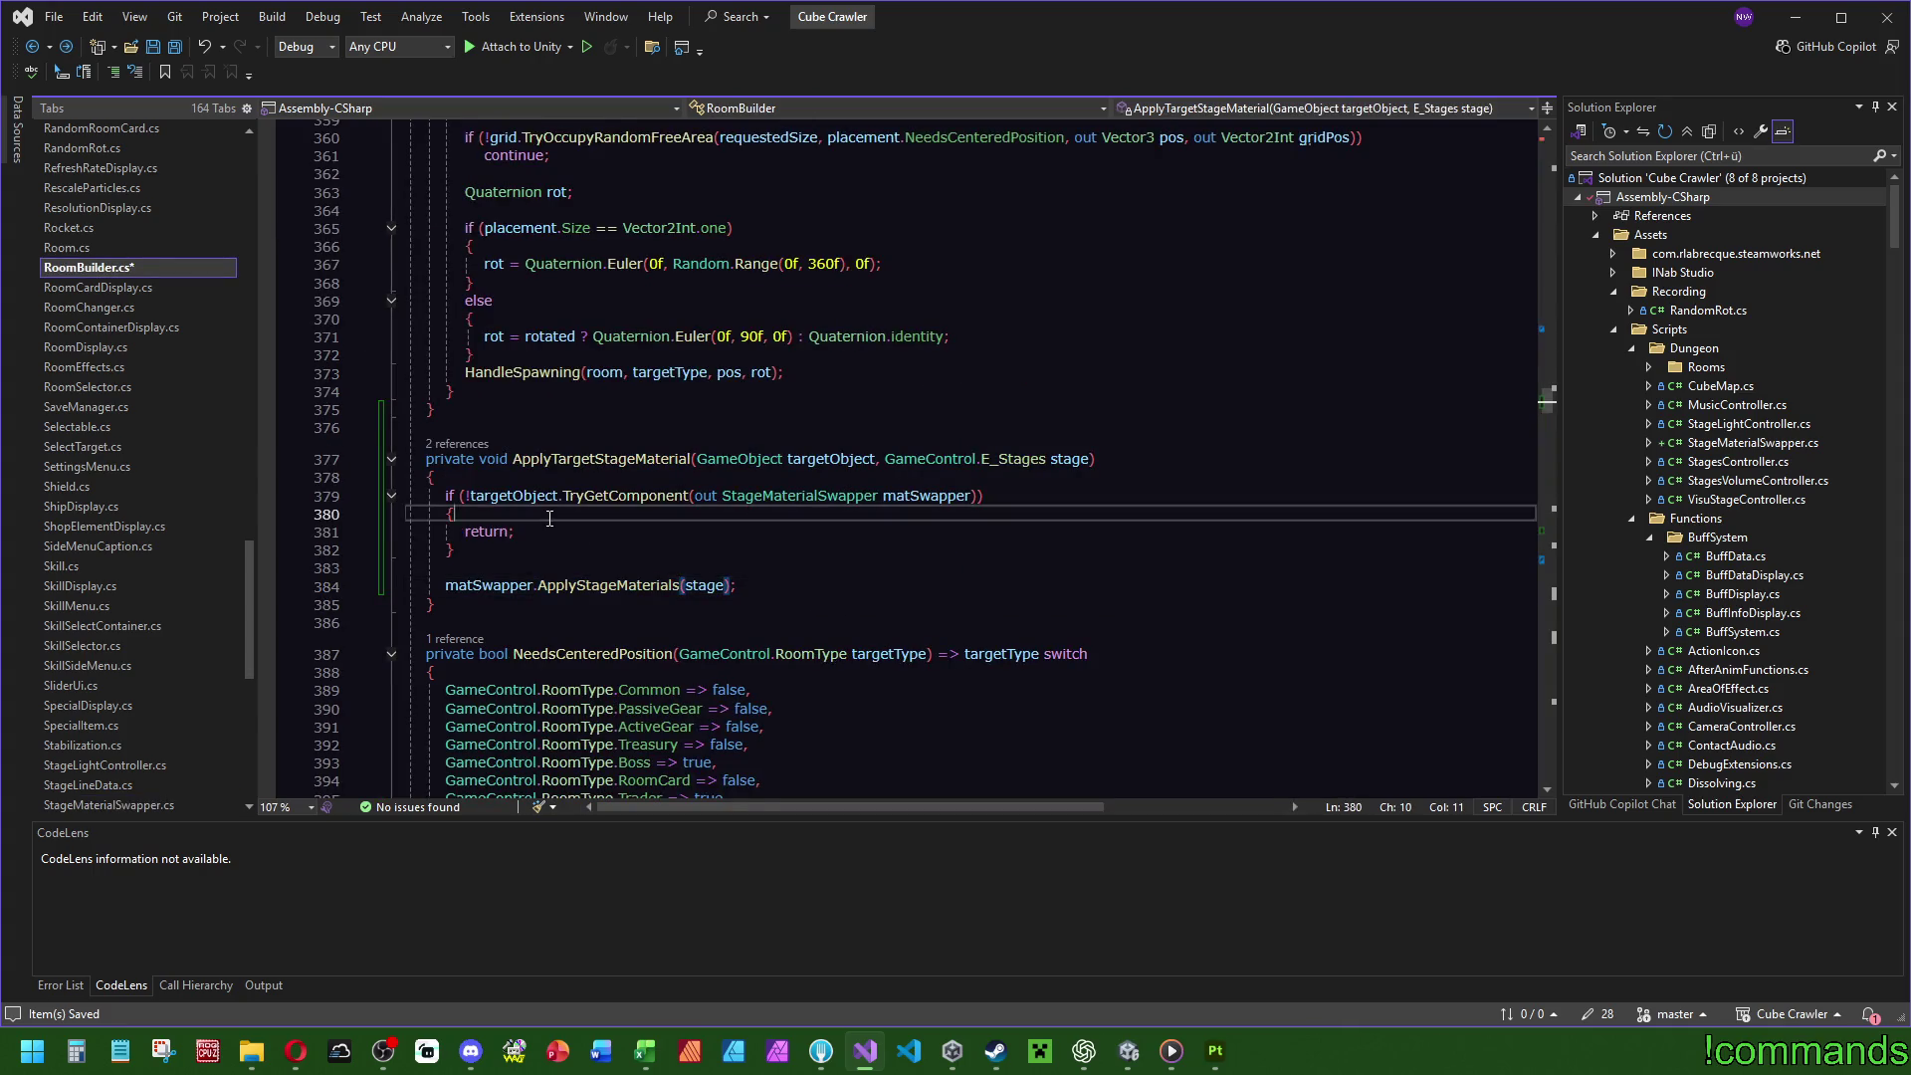
key("ctrl+v")
Reword the warning to report a missing StageMaterialSwapper on targetObject.name.
left_click(801, 496)
left_click(662, 531)
left_click_drag(641, 530, 741, 531)
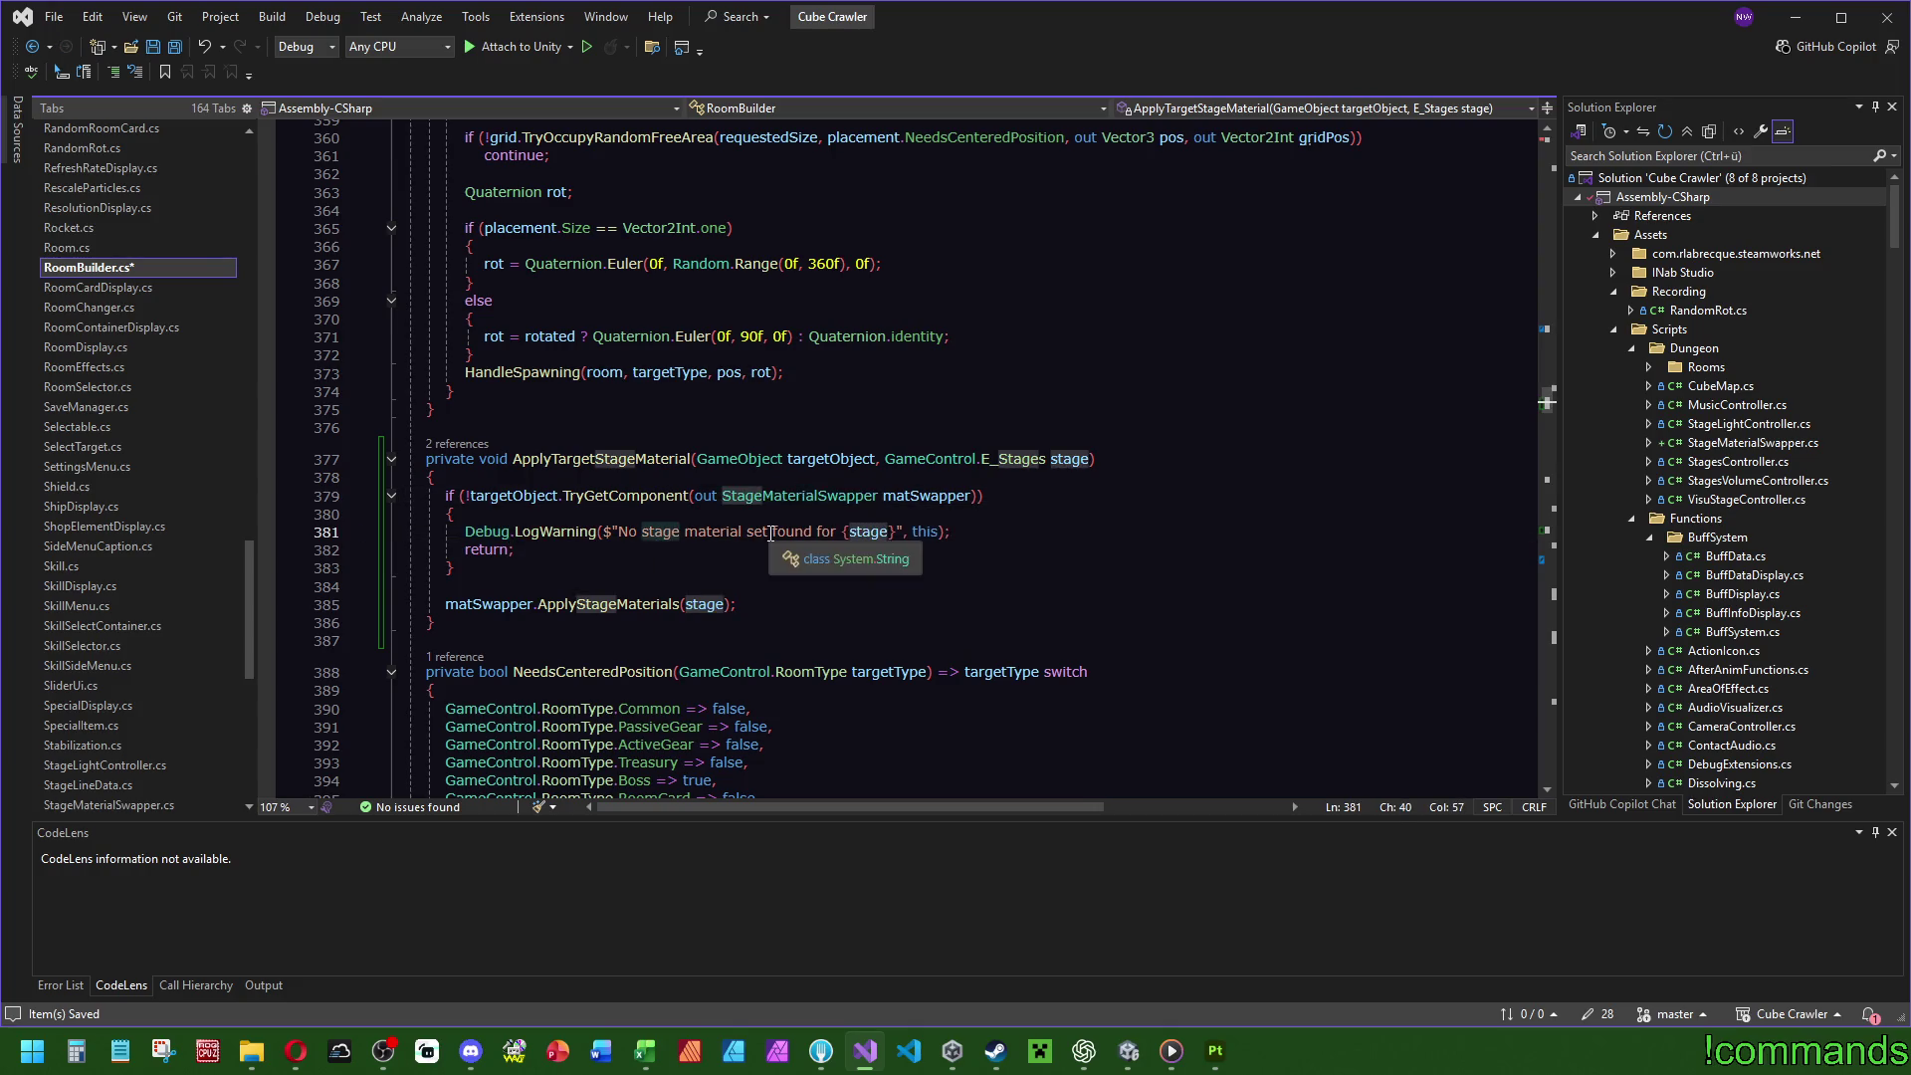
type("StageMaterialSwapper")
double_click(858, 531)
type("on")
double_click(830, 459)
key("ctrl+c")
double_click(896, 530)
key("ctrl+v")
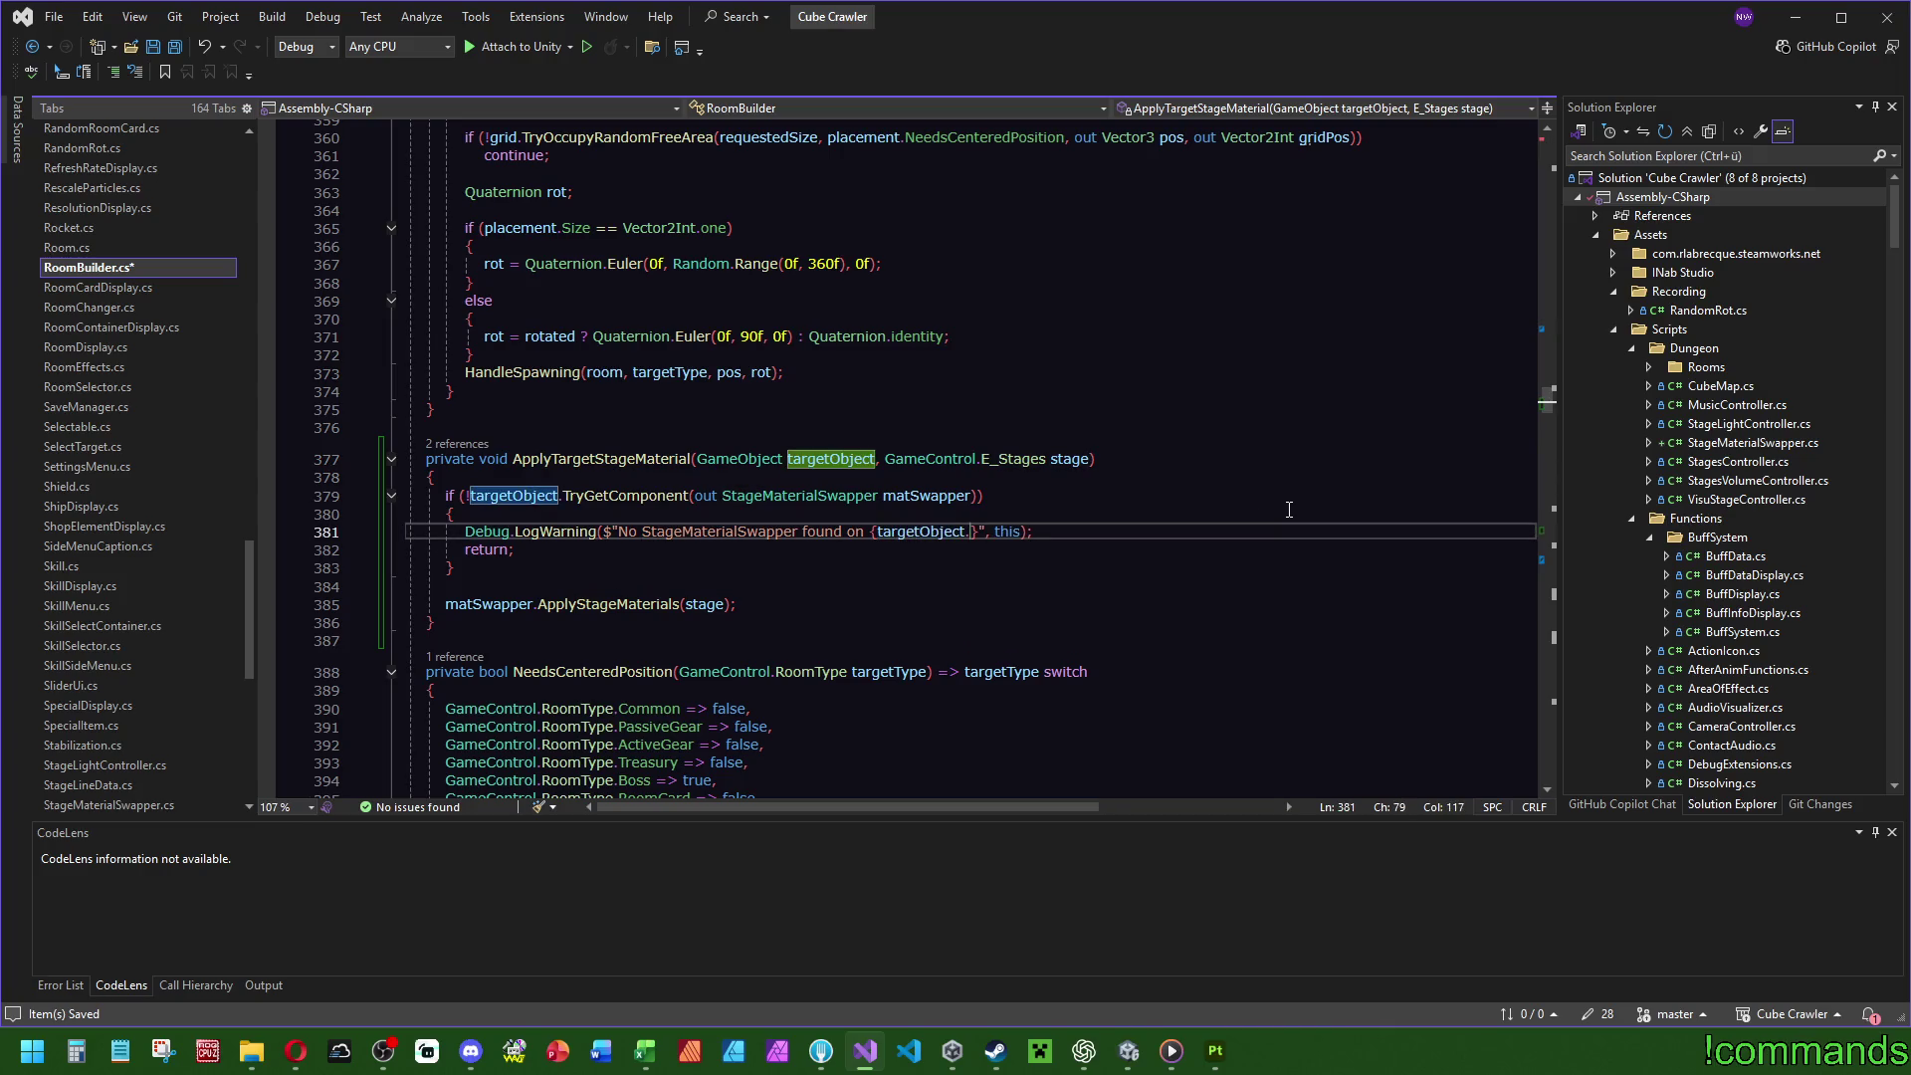
type("name")
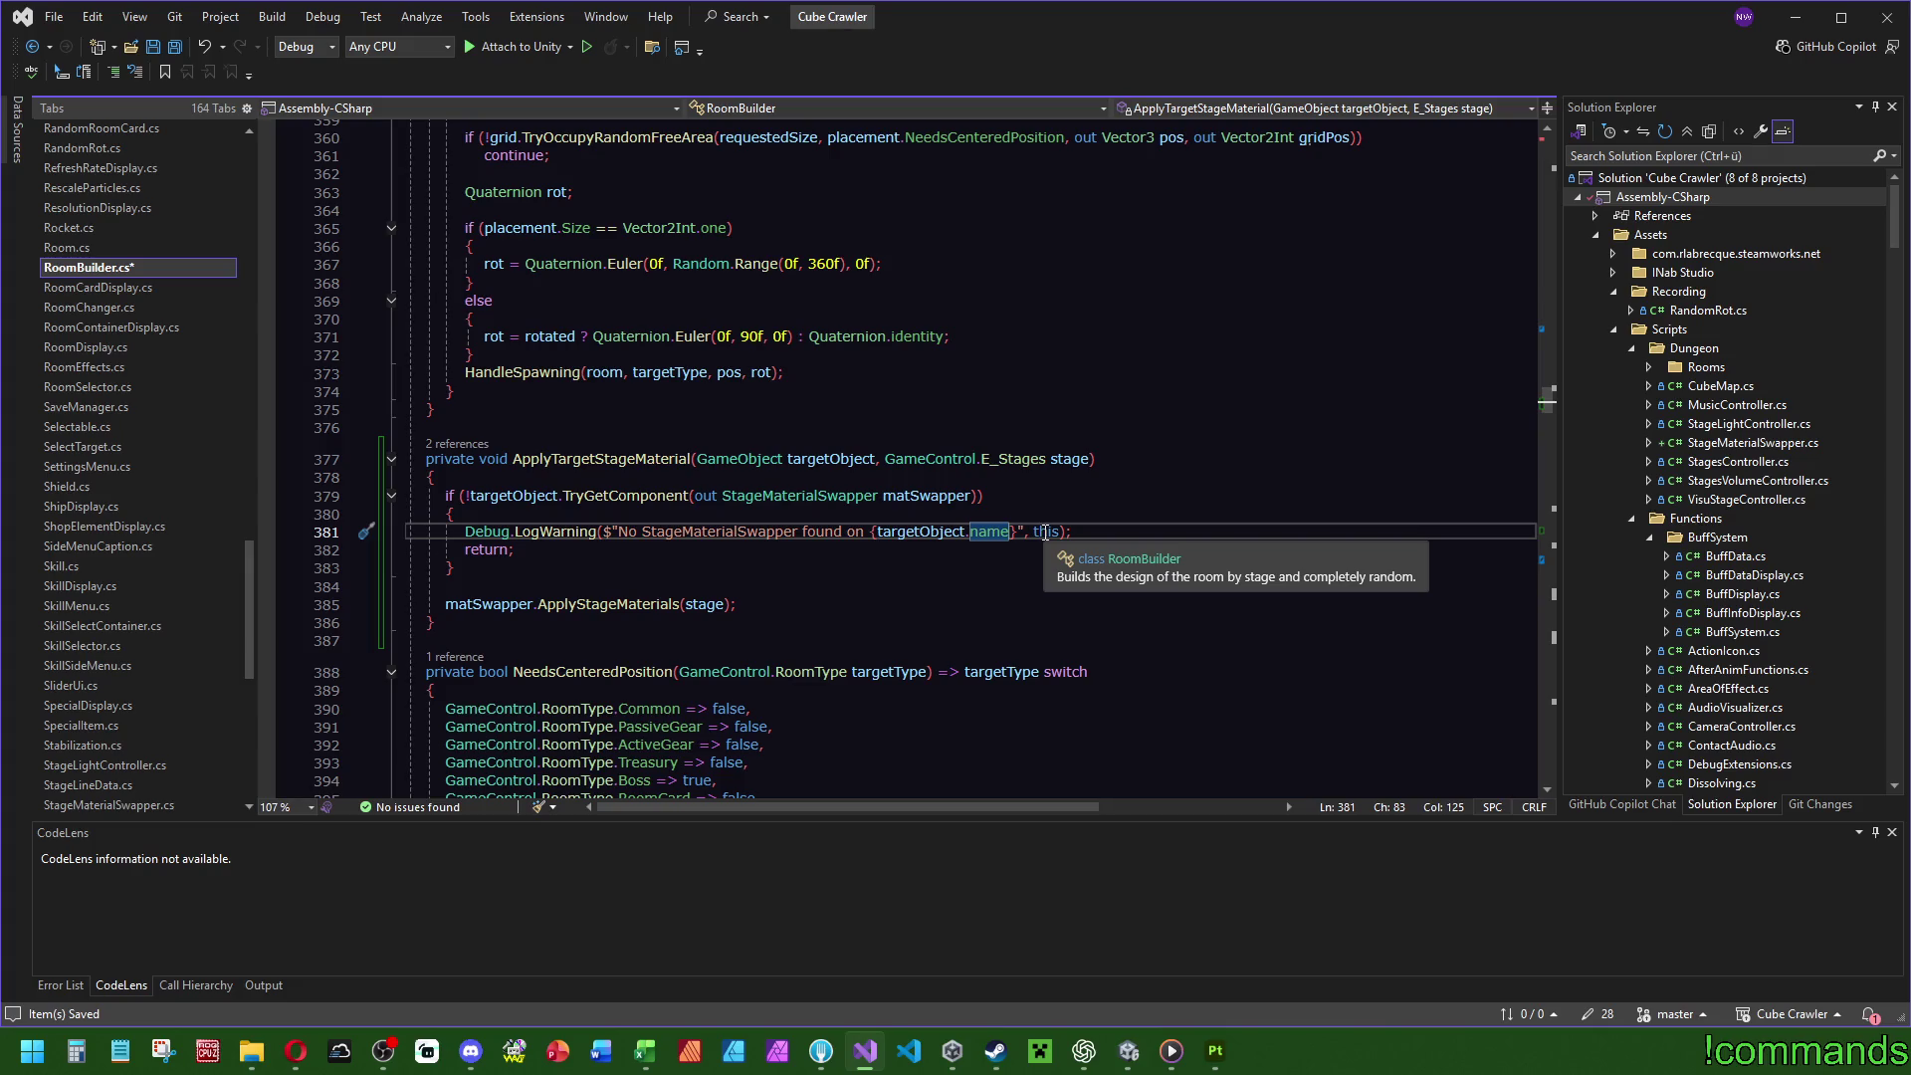
Replace the warning's this argument with stage and save RoomBuilder.cs.
double_click(1045, 531)
type("Stage")
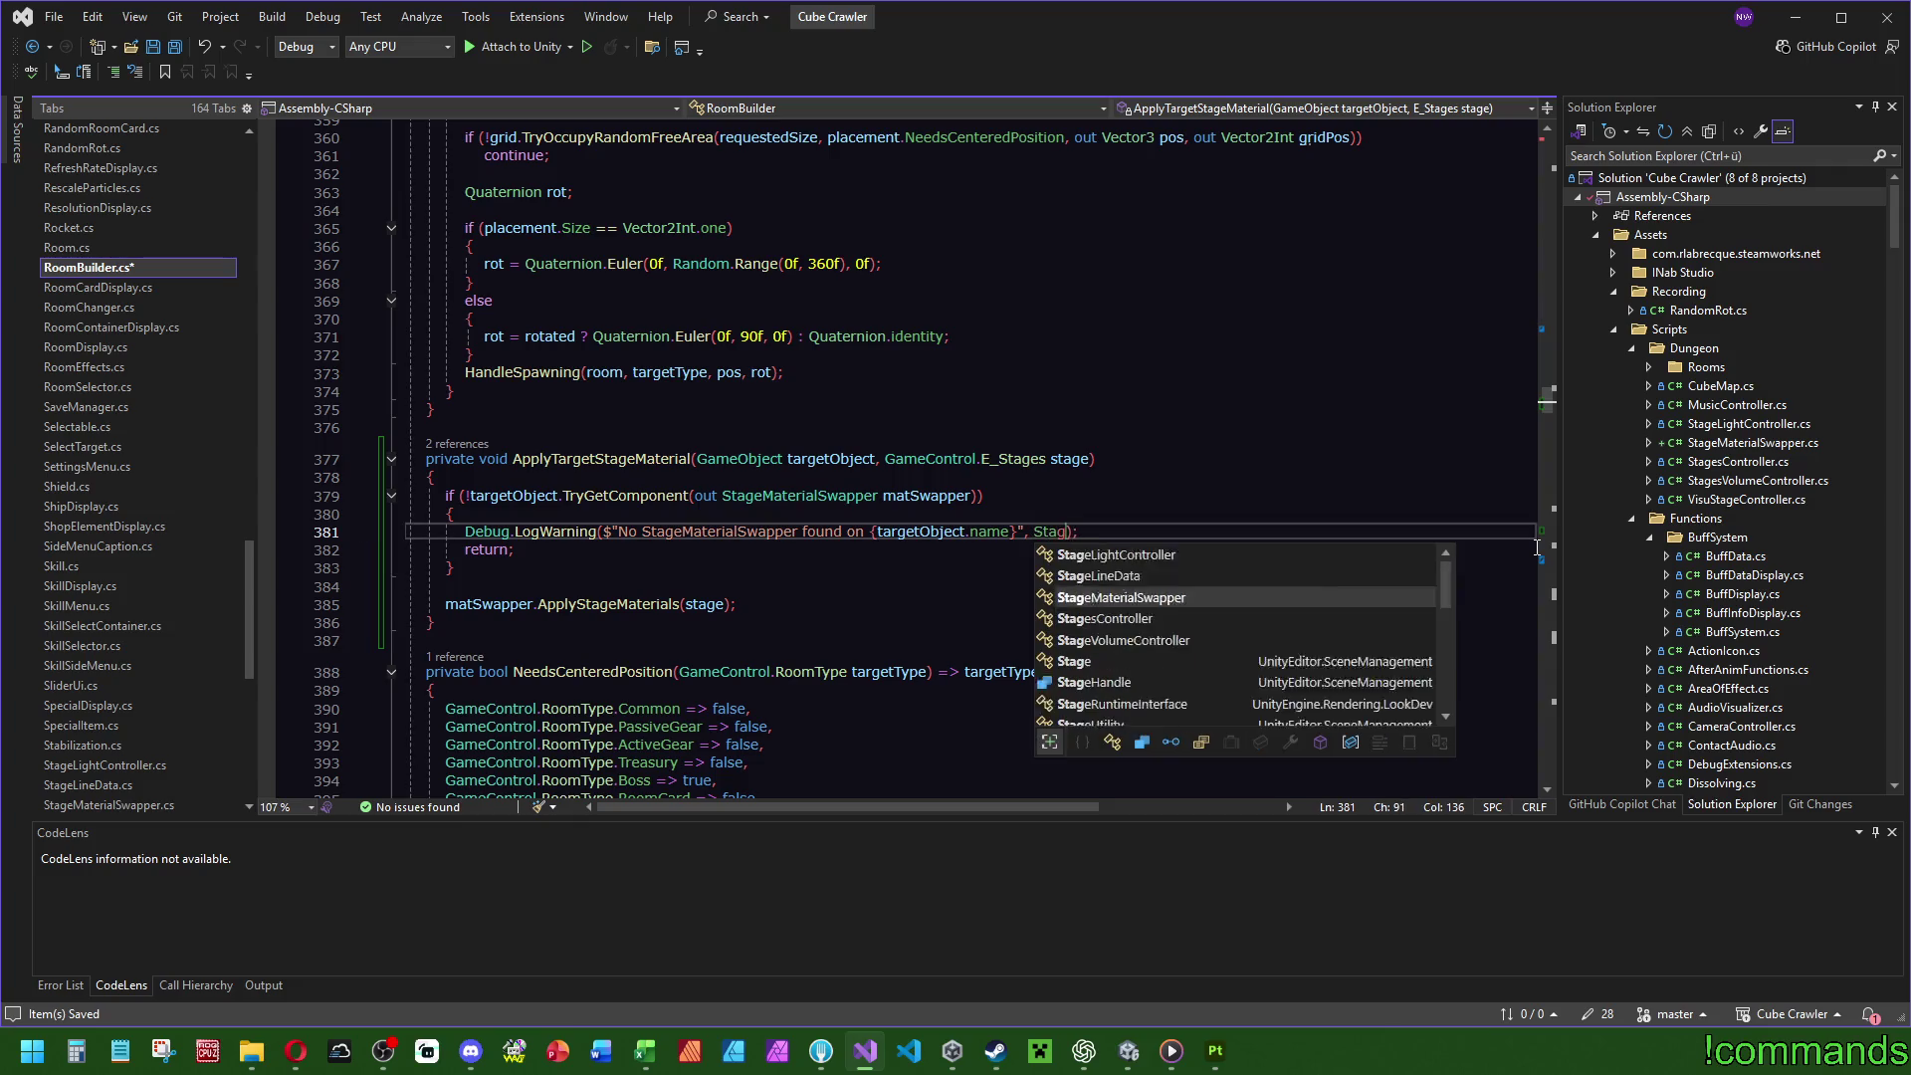
key("BackSpace")
key("BackSpace")
key("BackSpace")
type("e: {}\"")
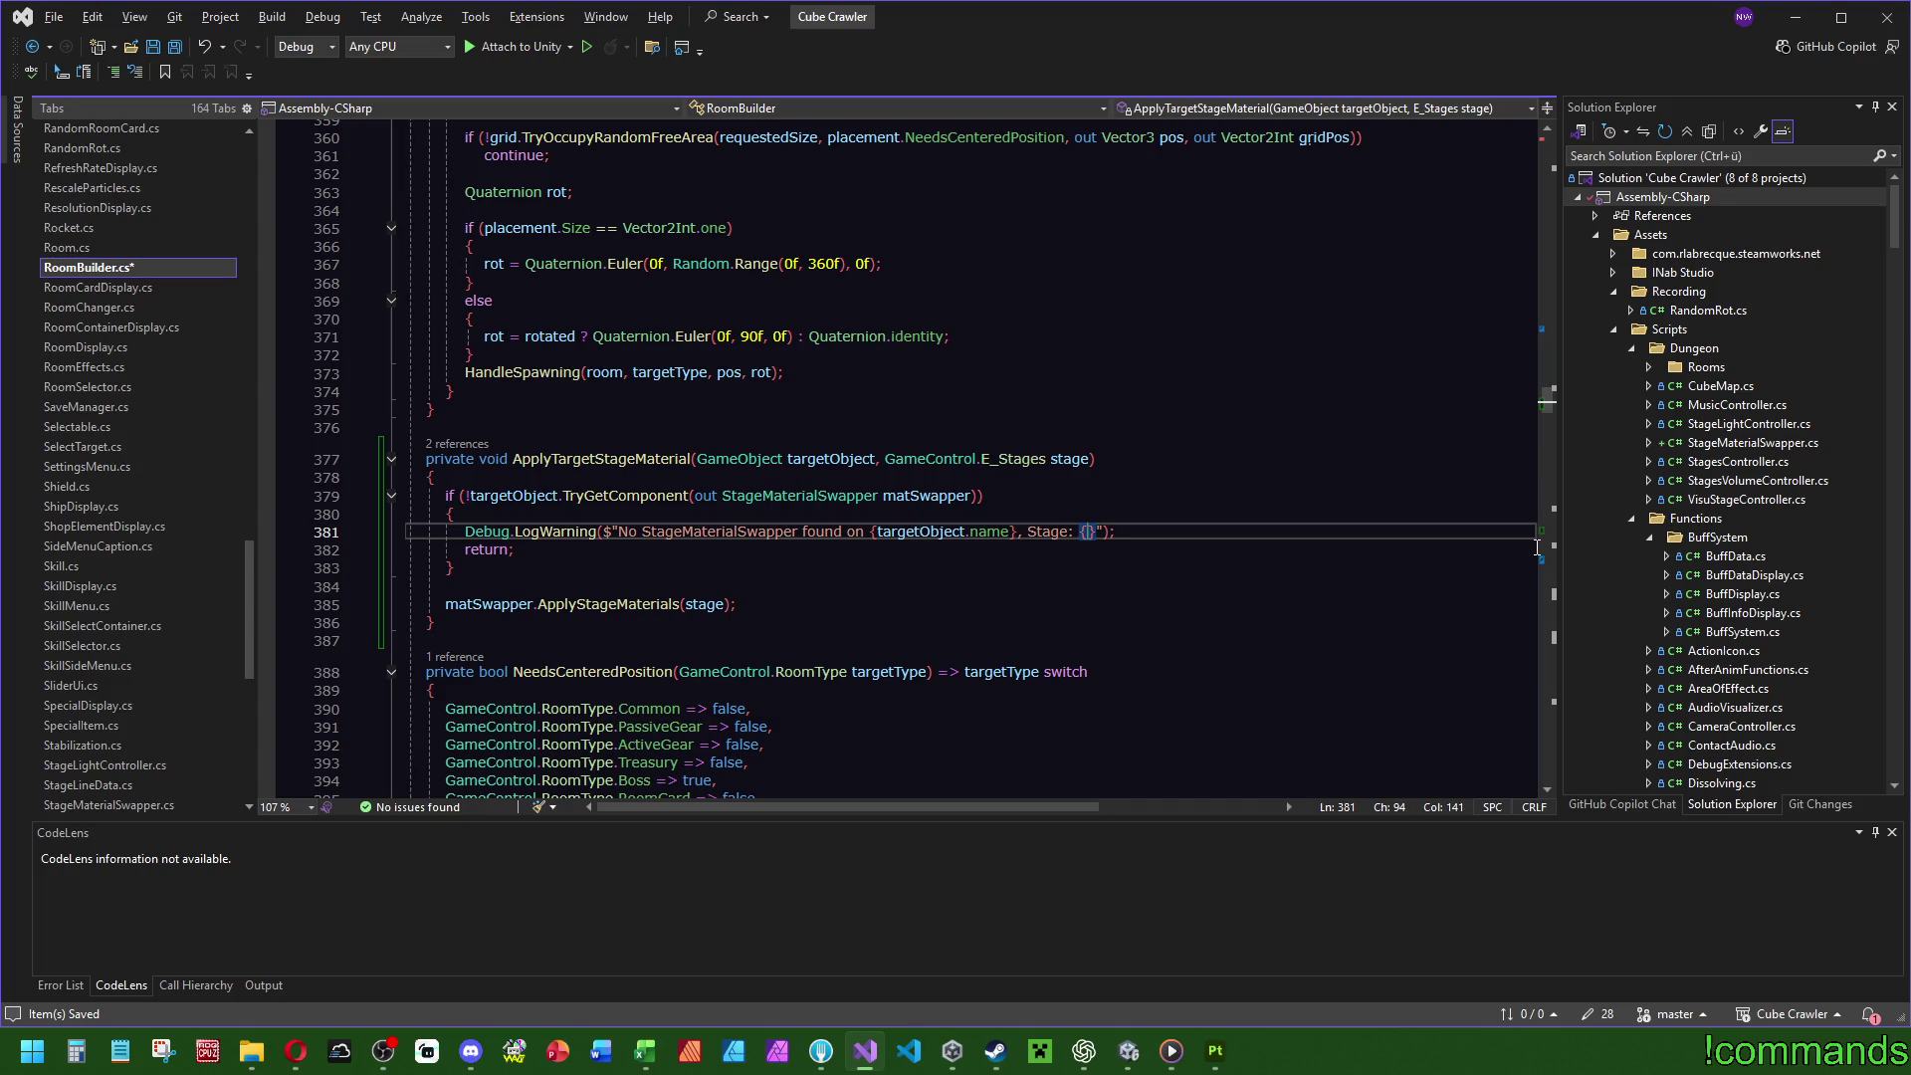
type("stage")
left_click(1387, 395)
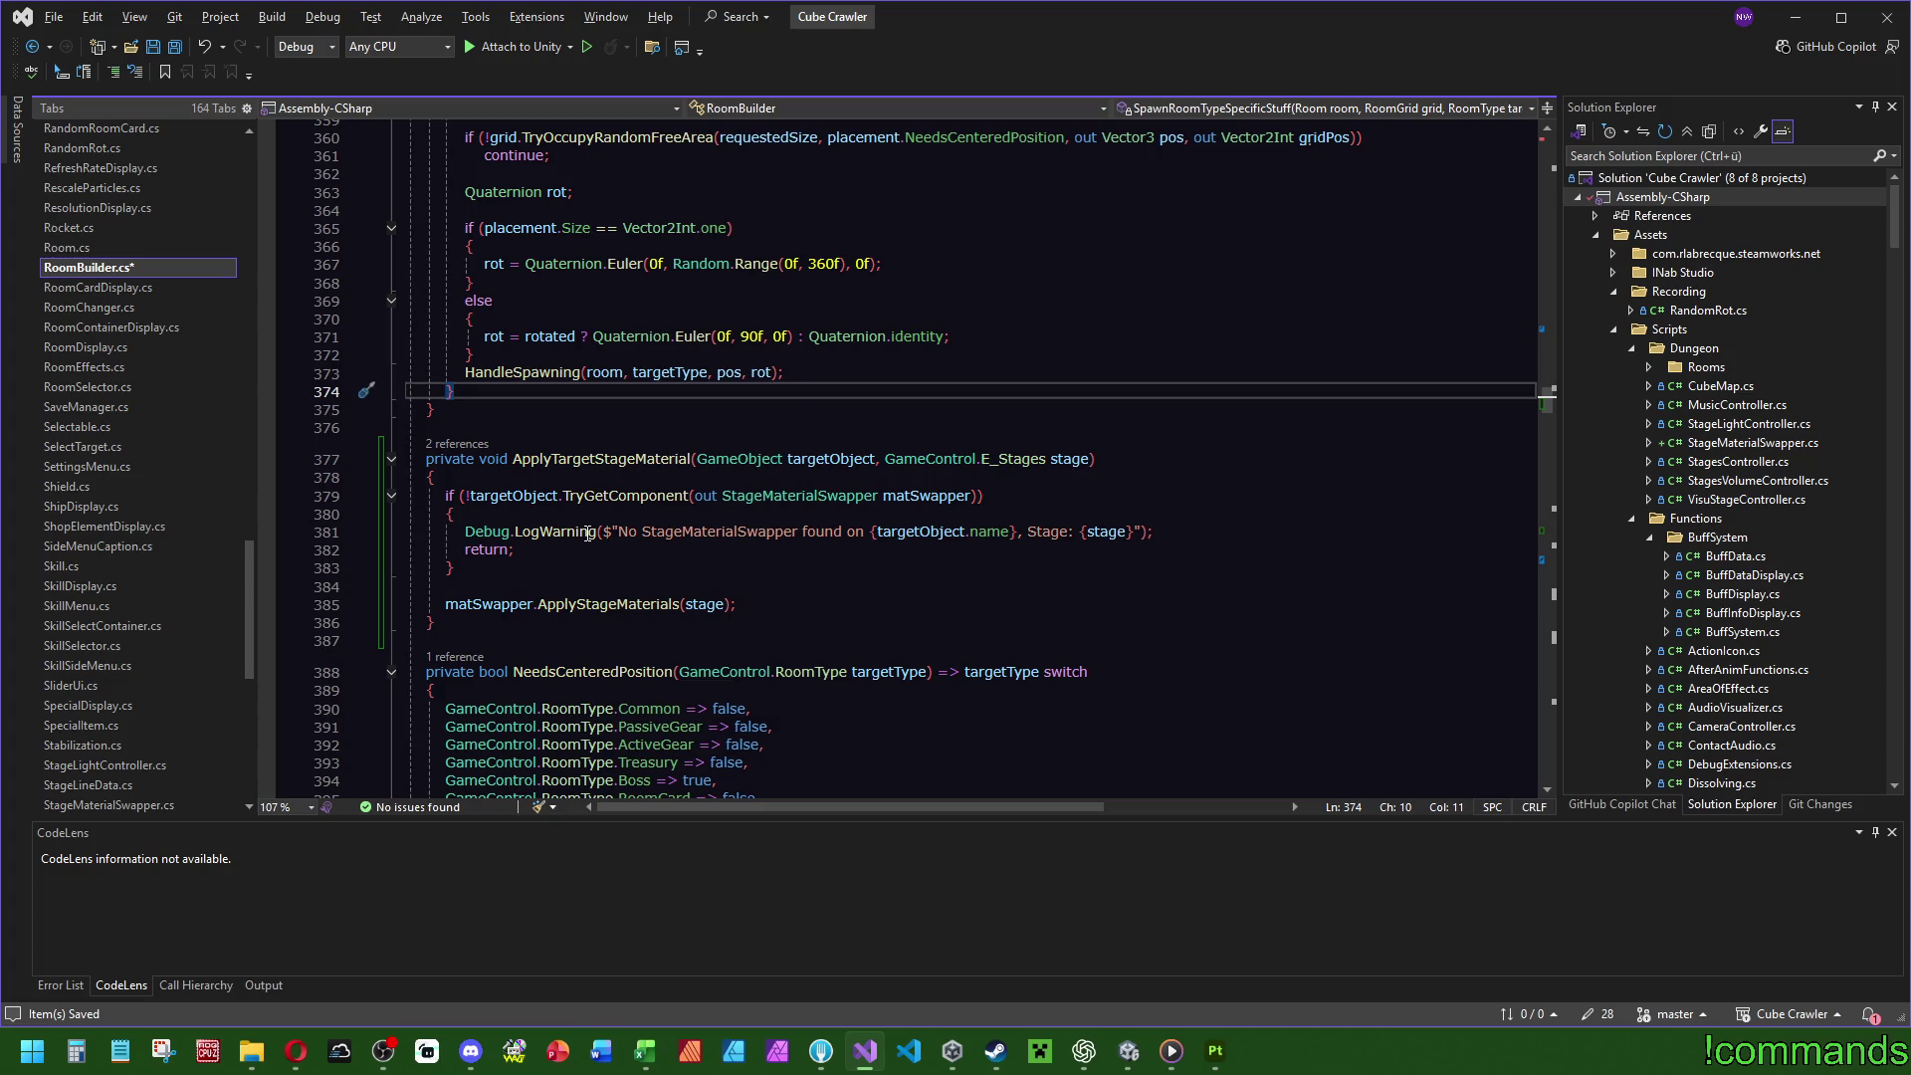
key("Down")
key("Down")
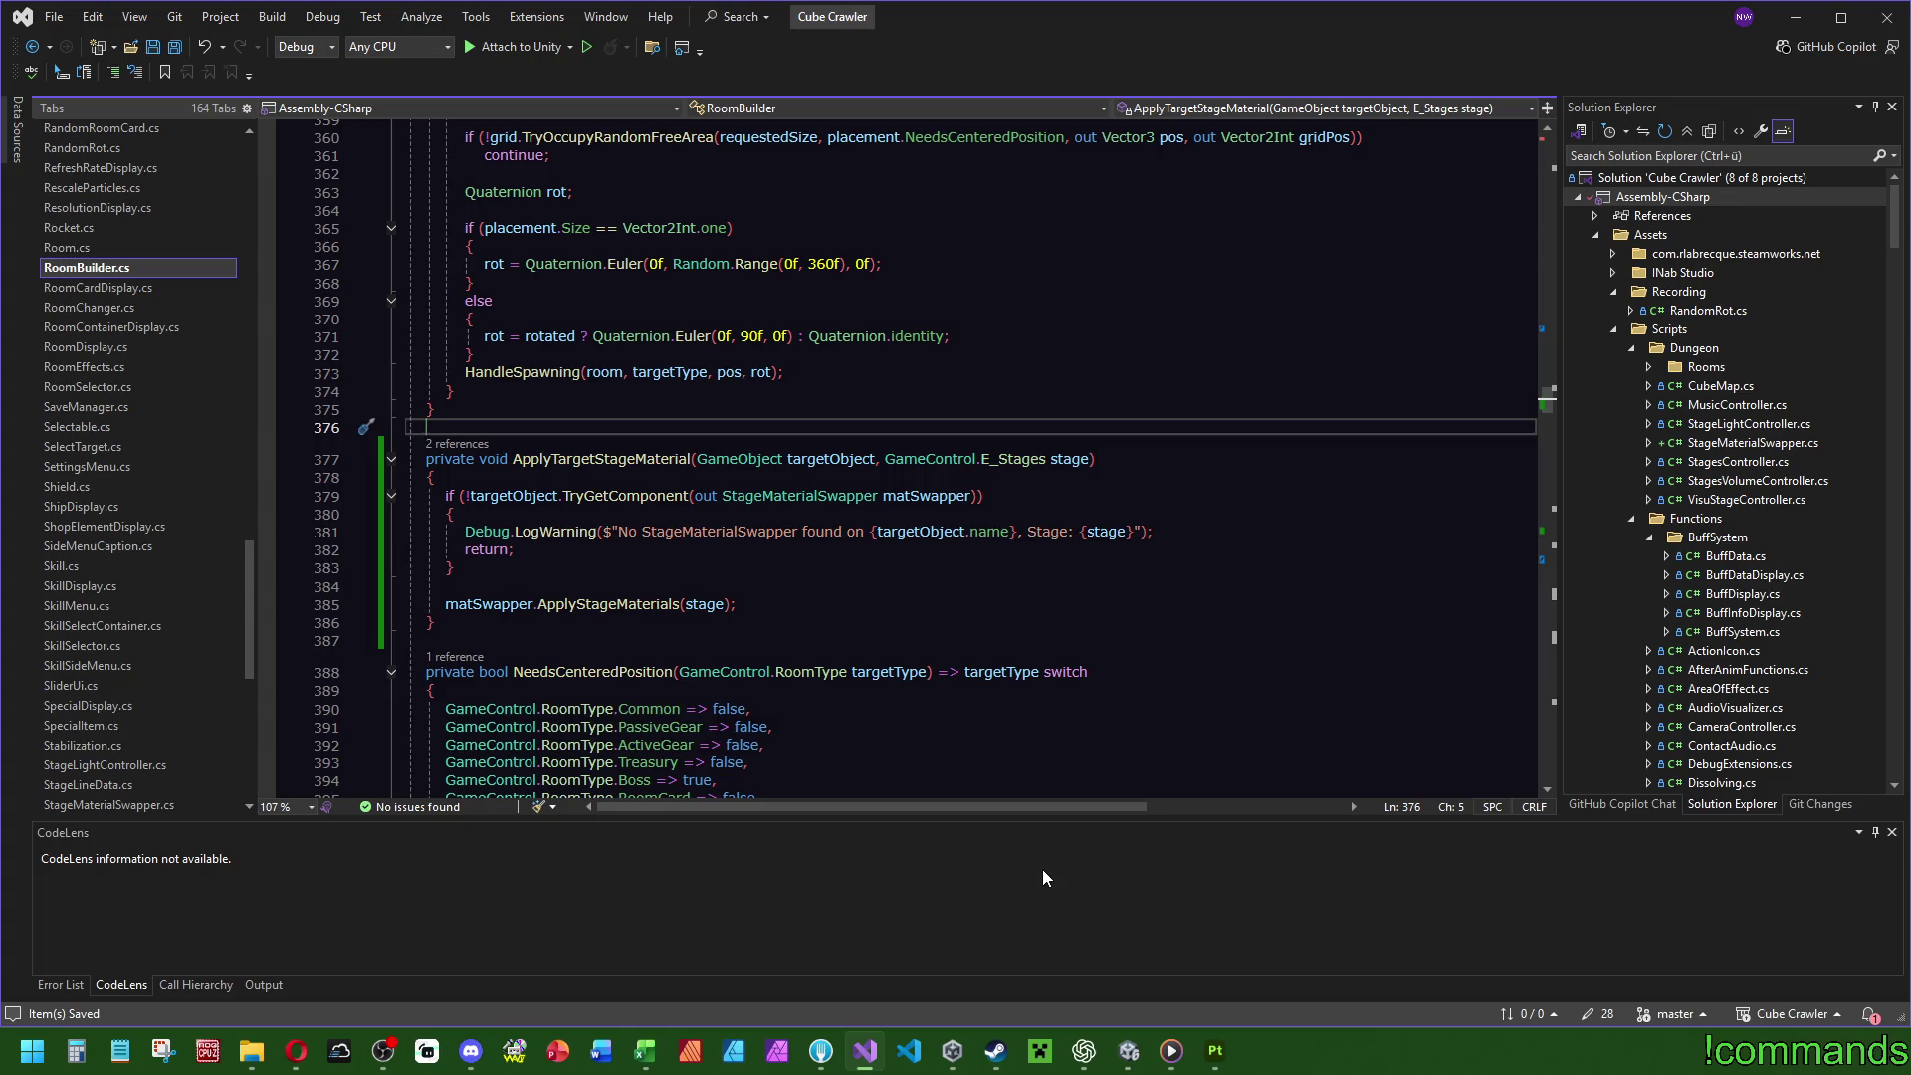
left_click(1127, 1050)
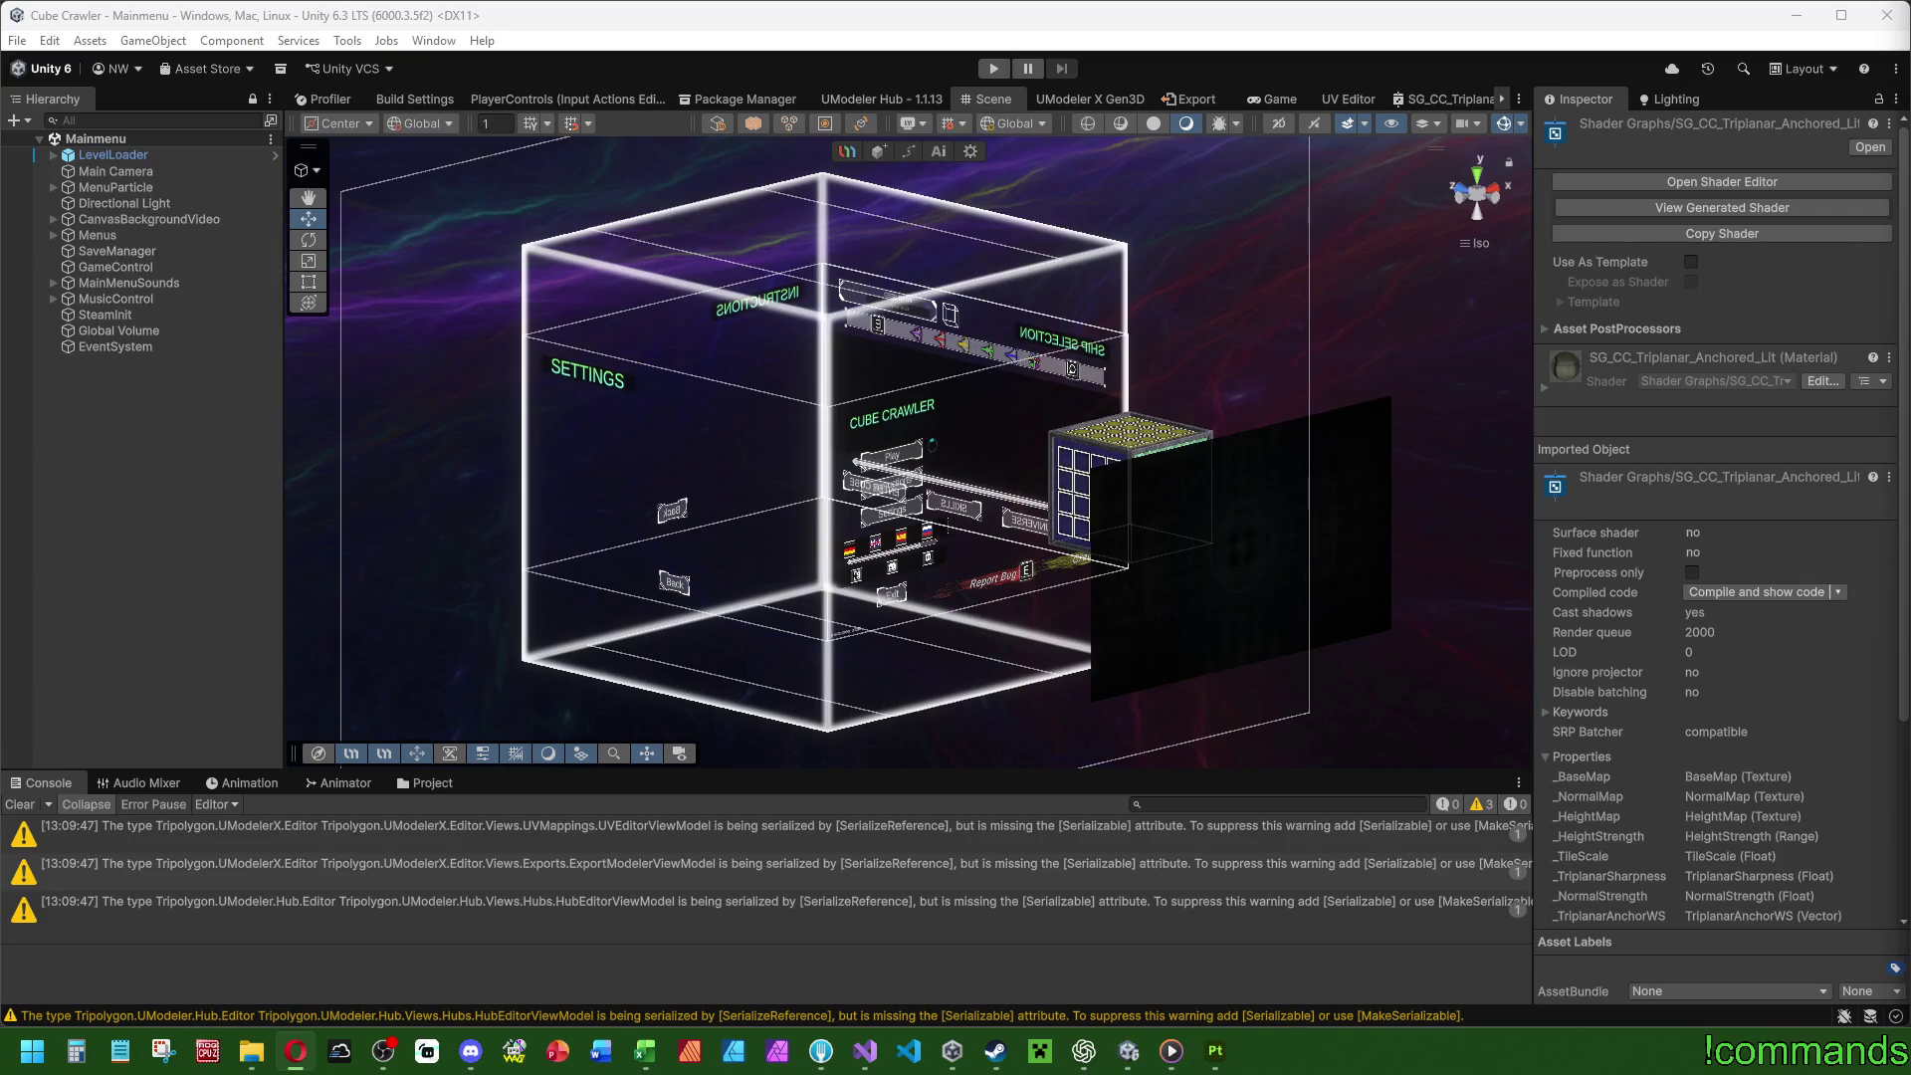
Clear the old Console warnings, run the game, and maximize the Game view.
left_click(38, 810)
left_click(16, 45)
left_click(20, 44)
left_click(24, 45)
left_click(64, 137)
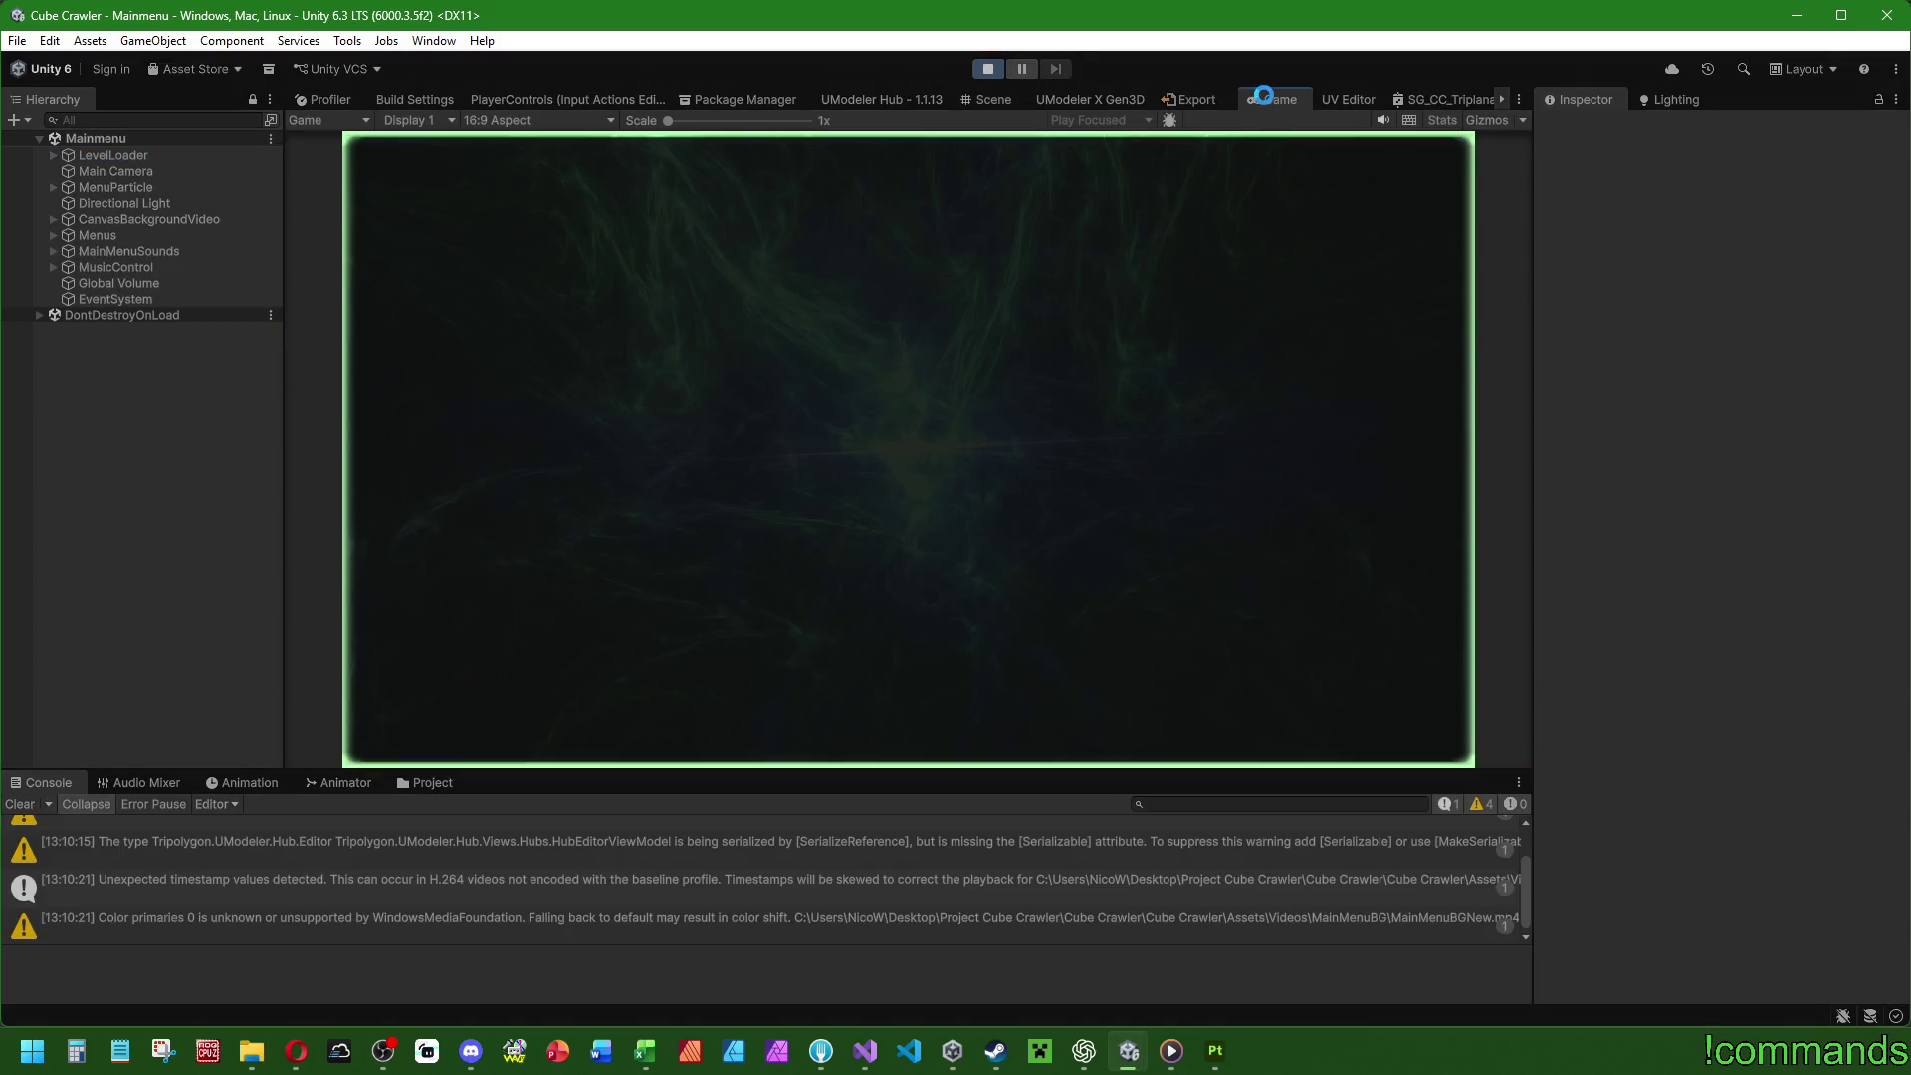
double_click(1264, 93)
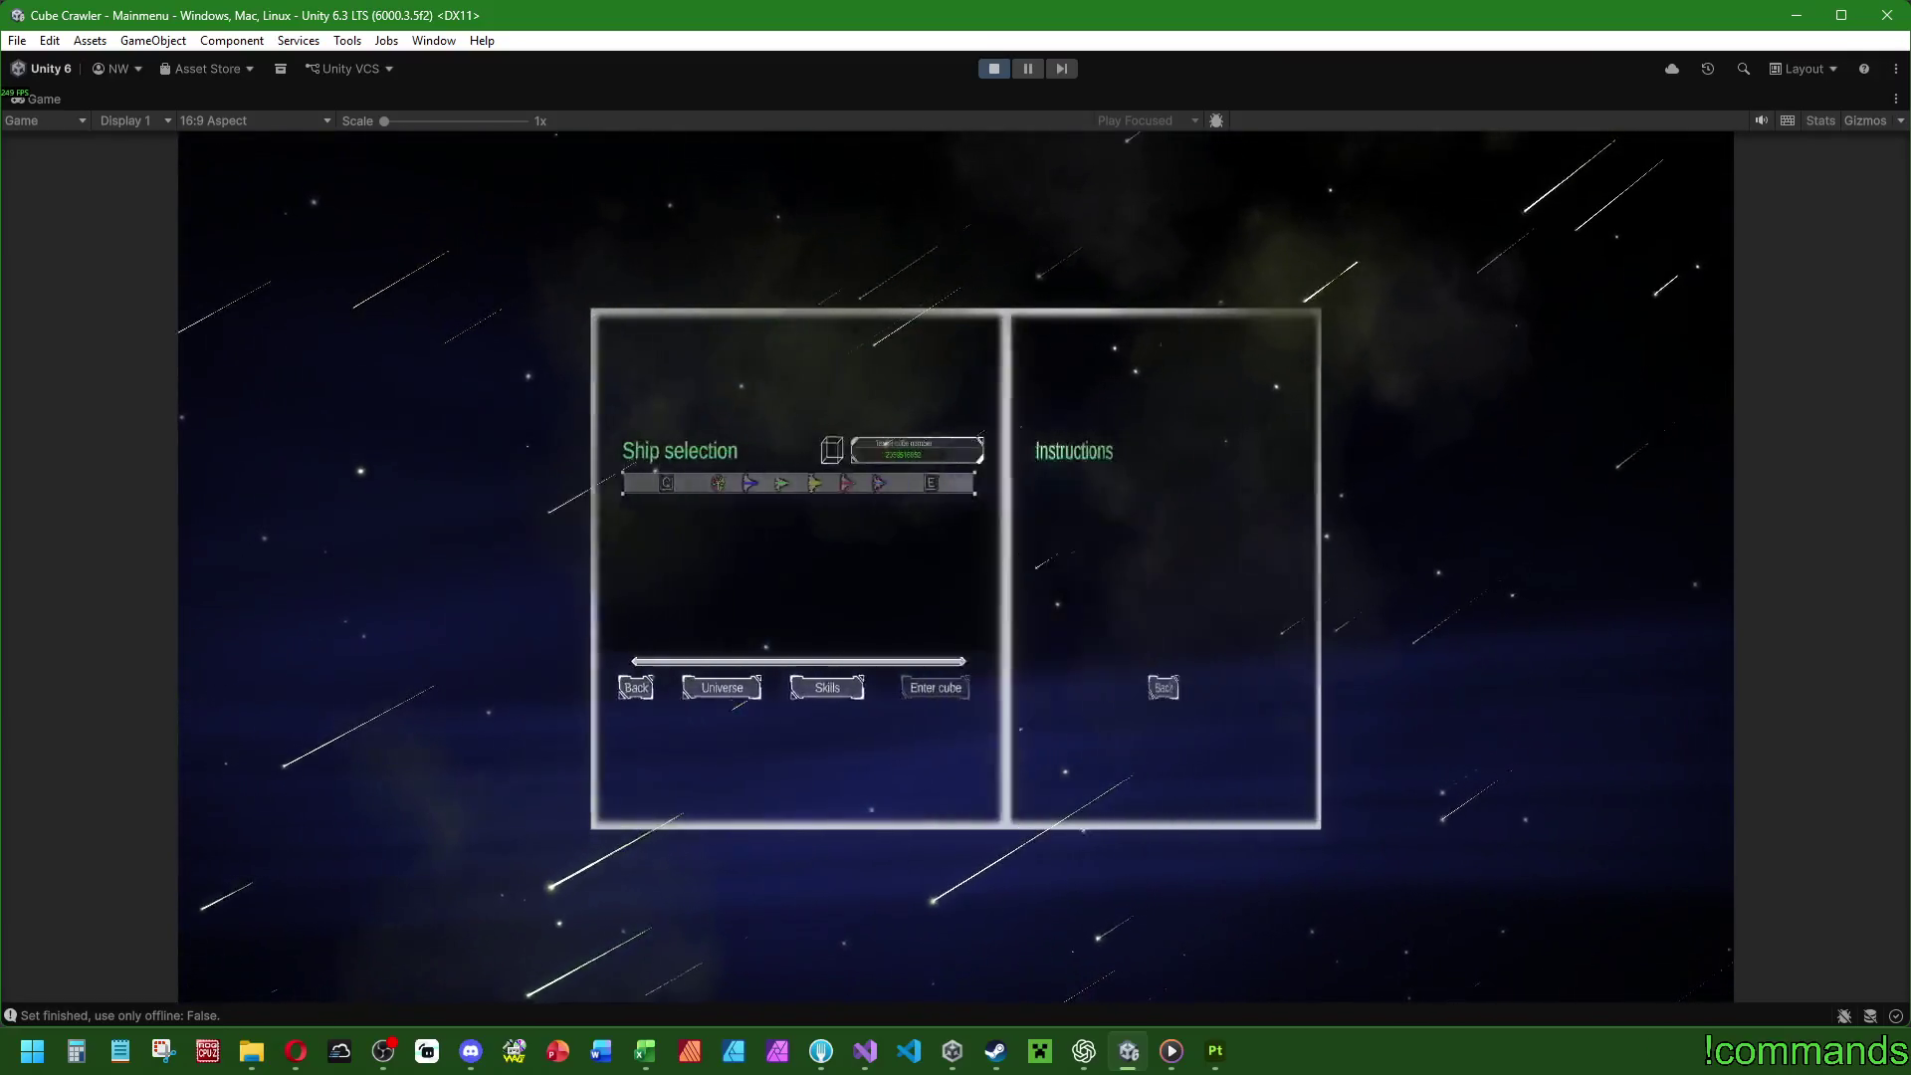
Reset Music Volume to 70% and back out of the game's settings panel.
key("Down")
key("Down")
key("Down")
key("Return")
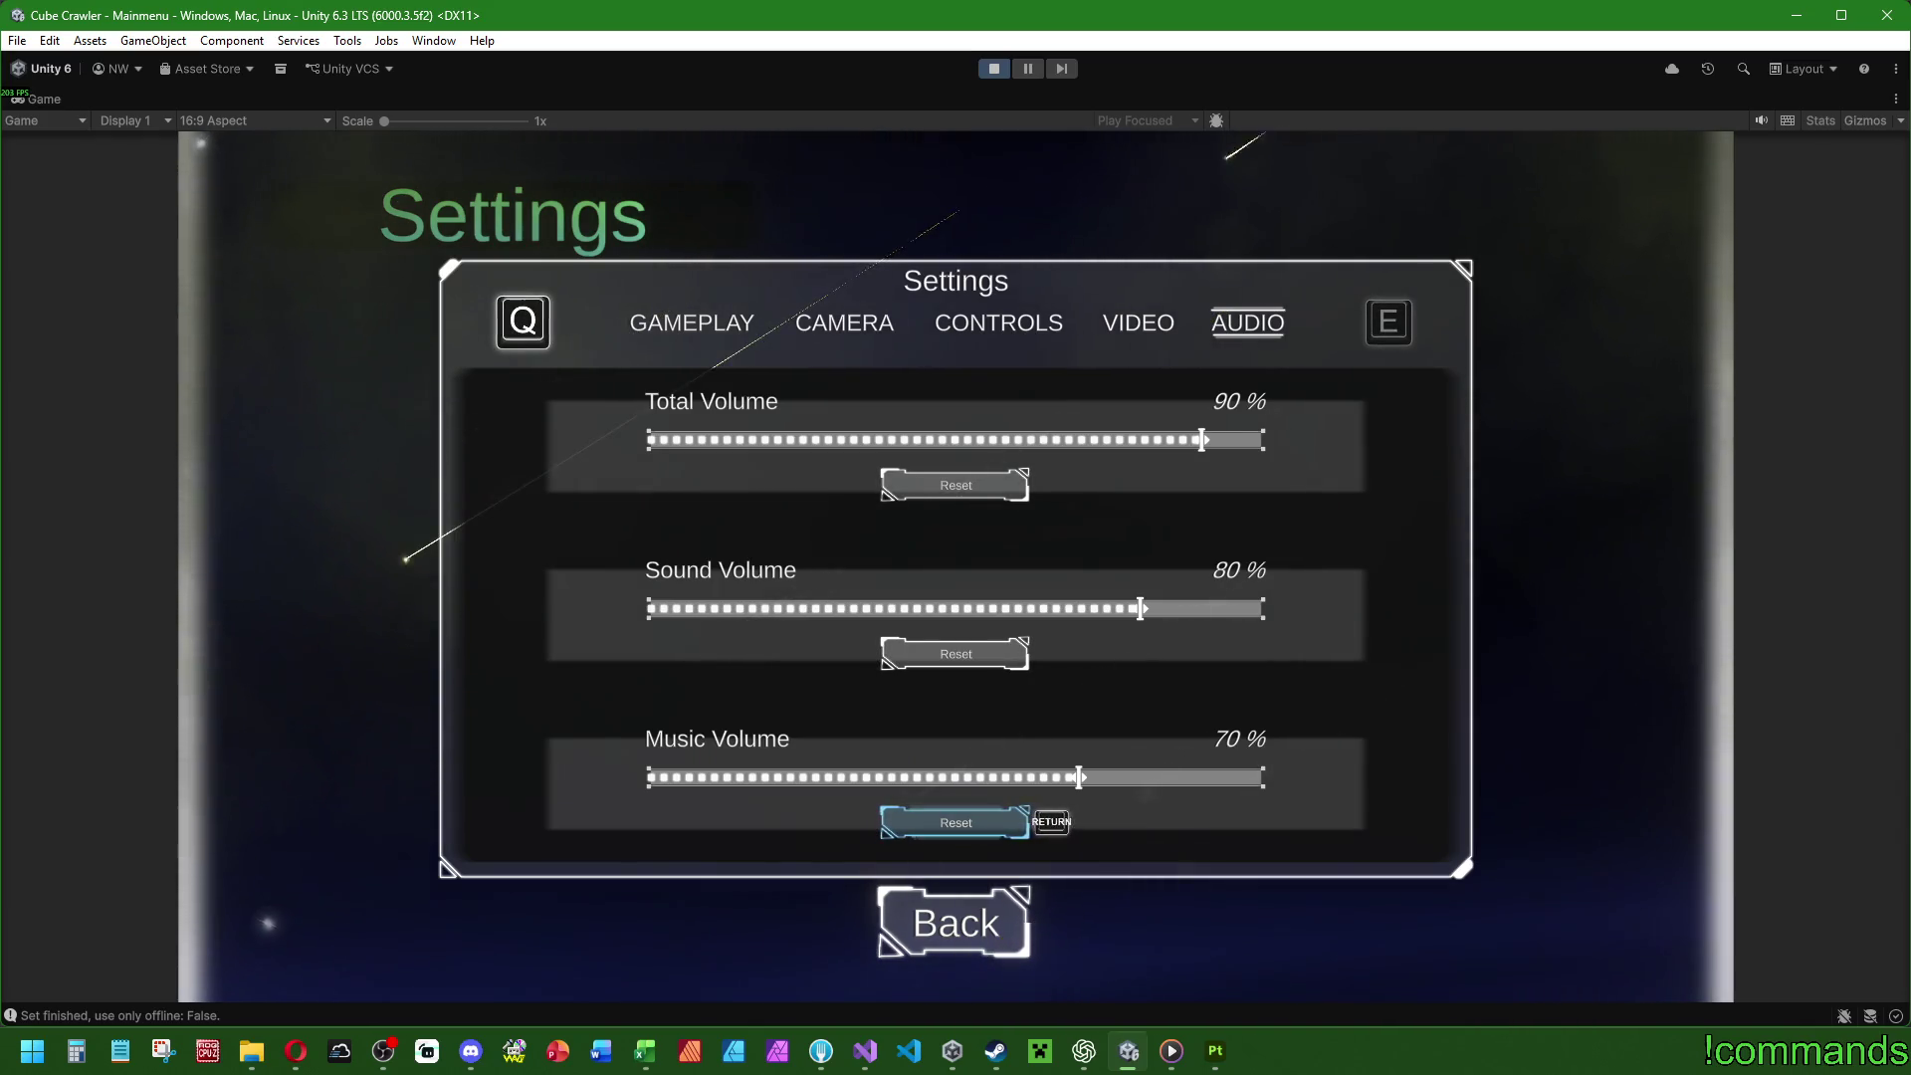
key("Down")
key("Return")
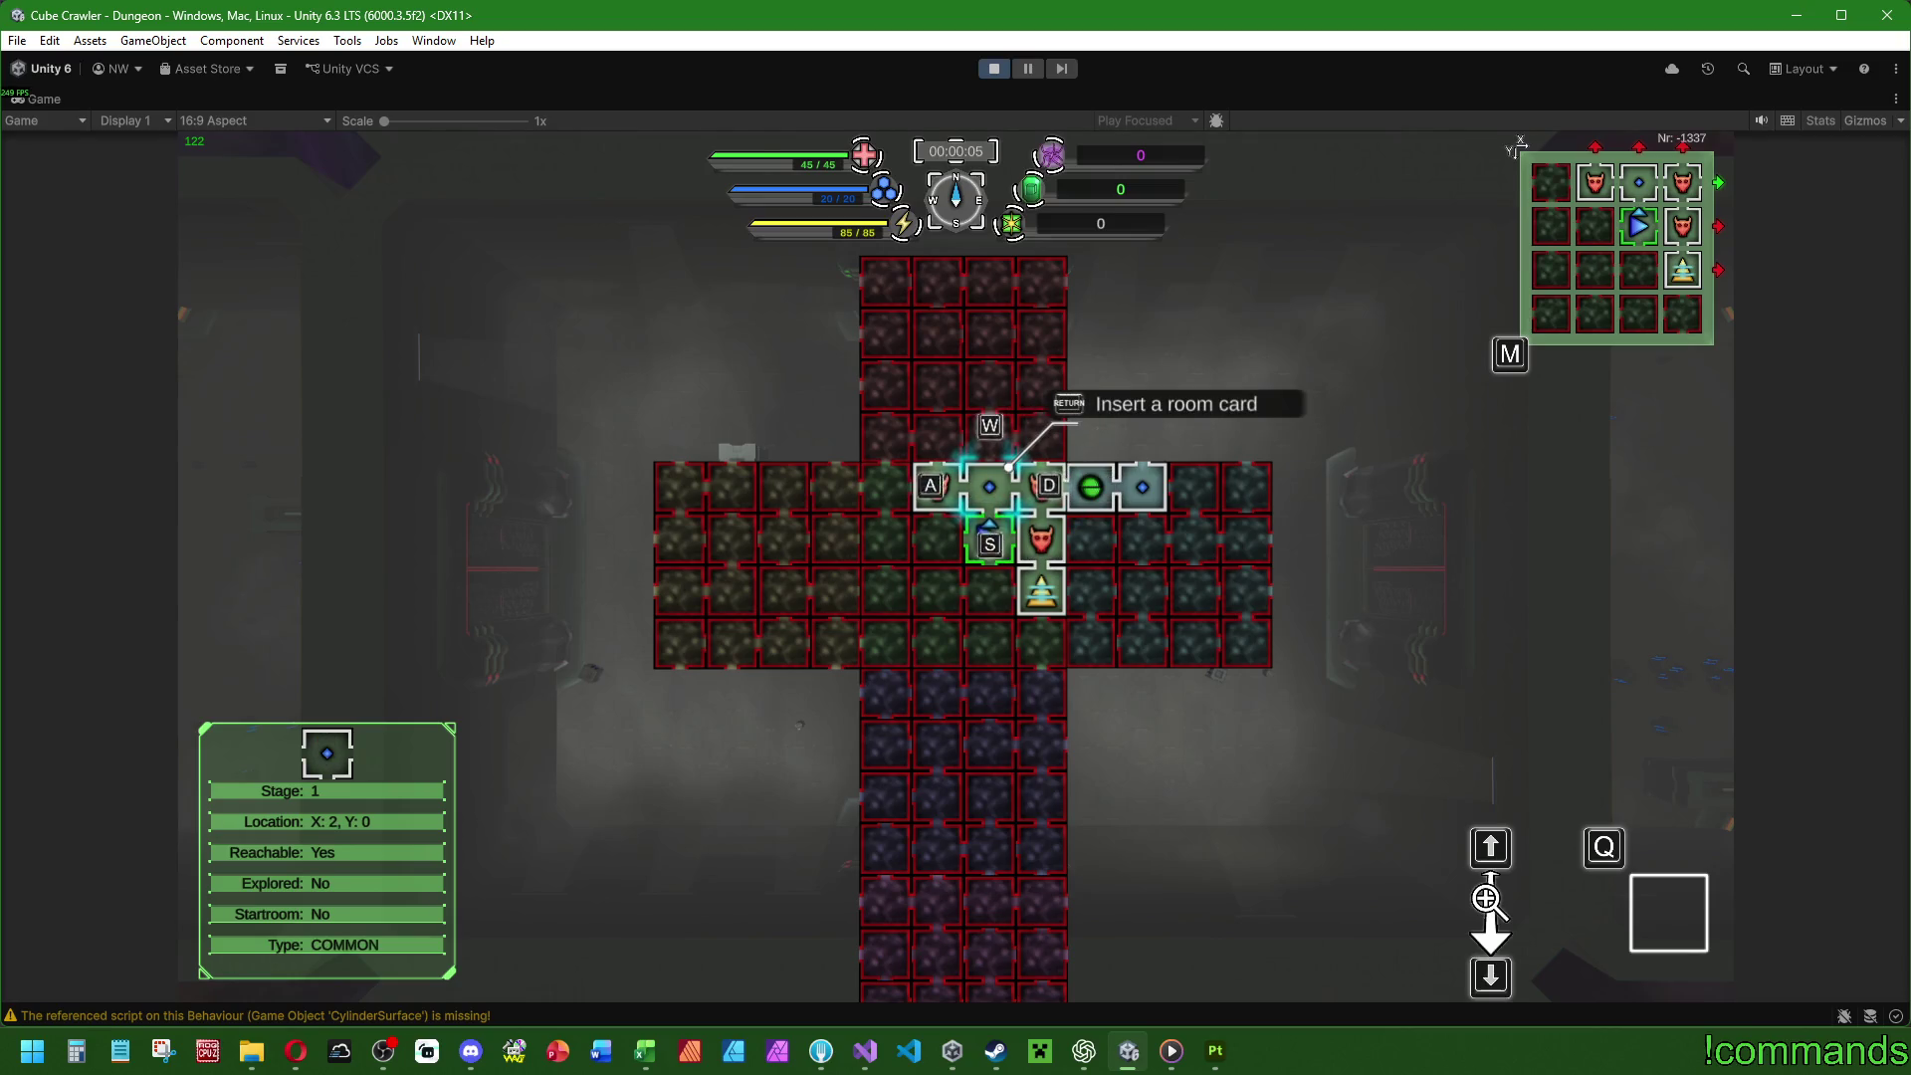
Pick the room one cell up on the map, enter it and drive past the crate and pillar.
key("w")
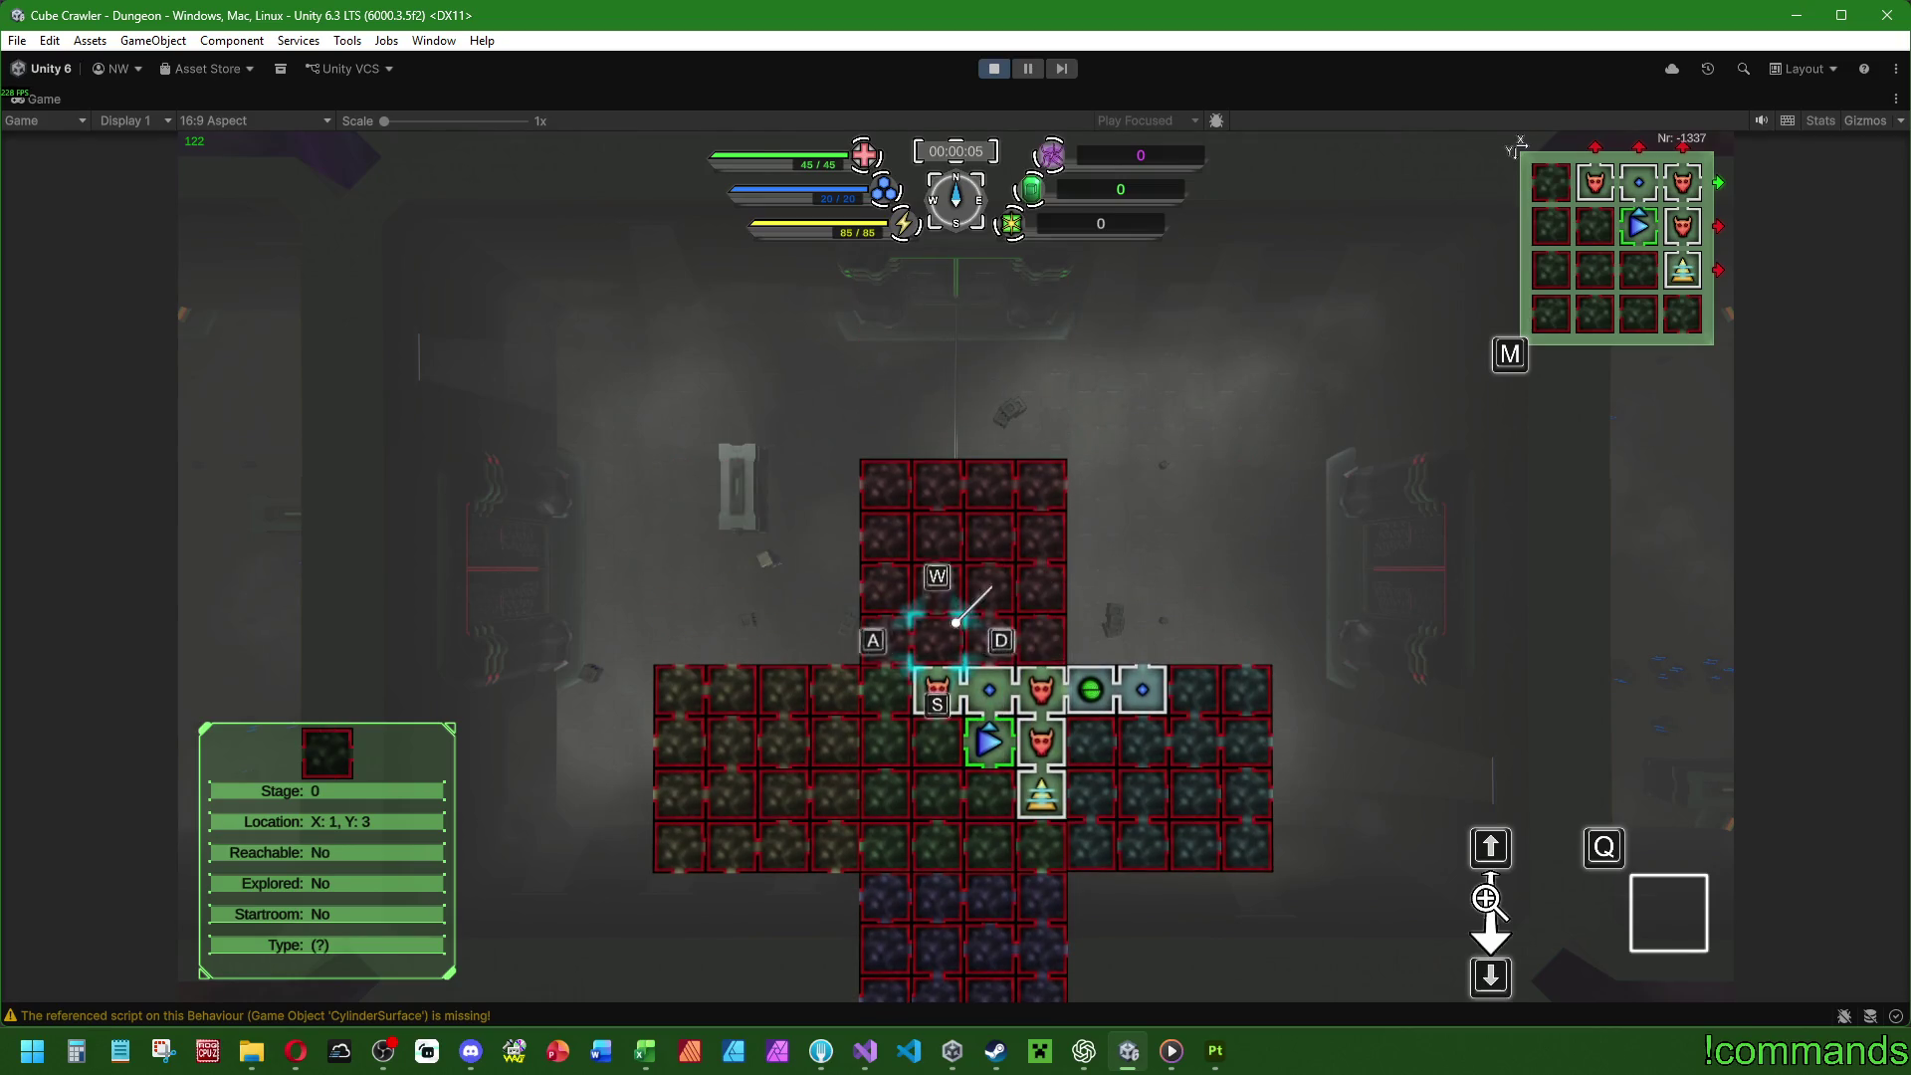
key("m")
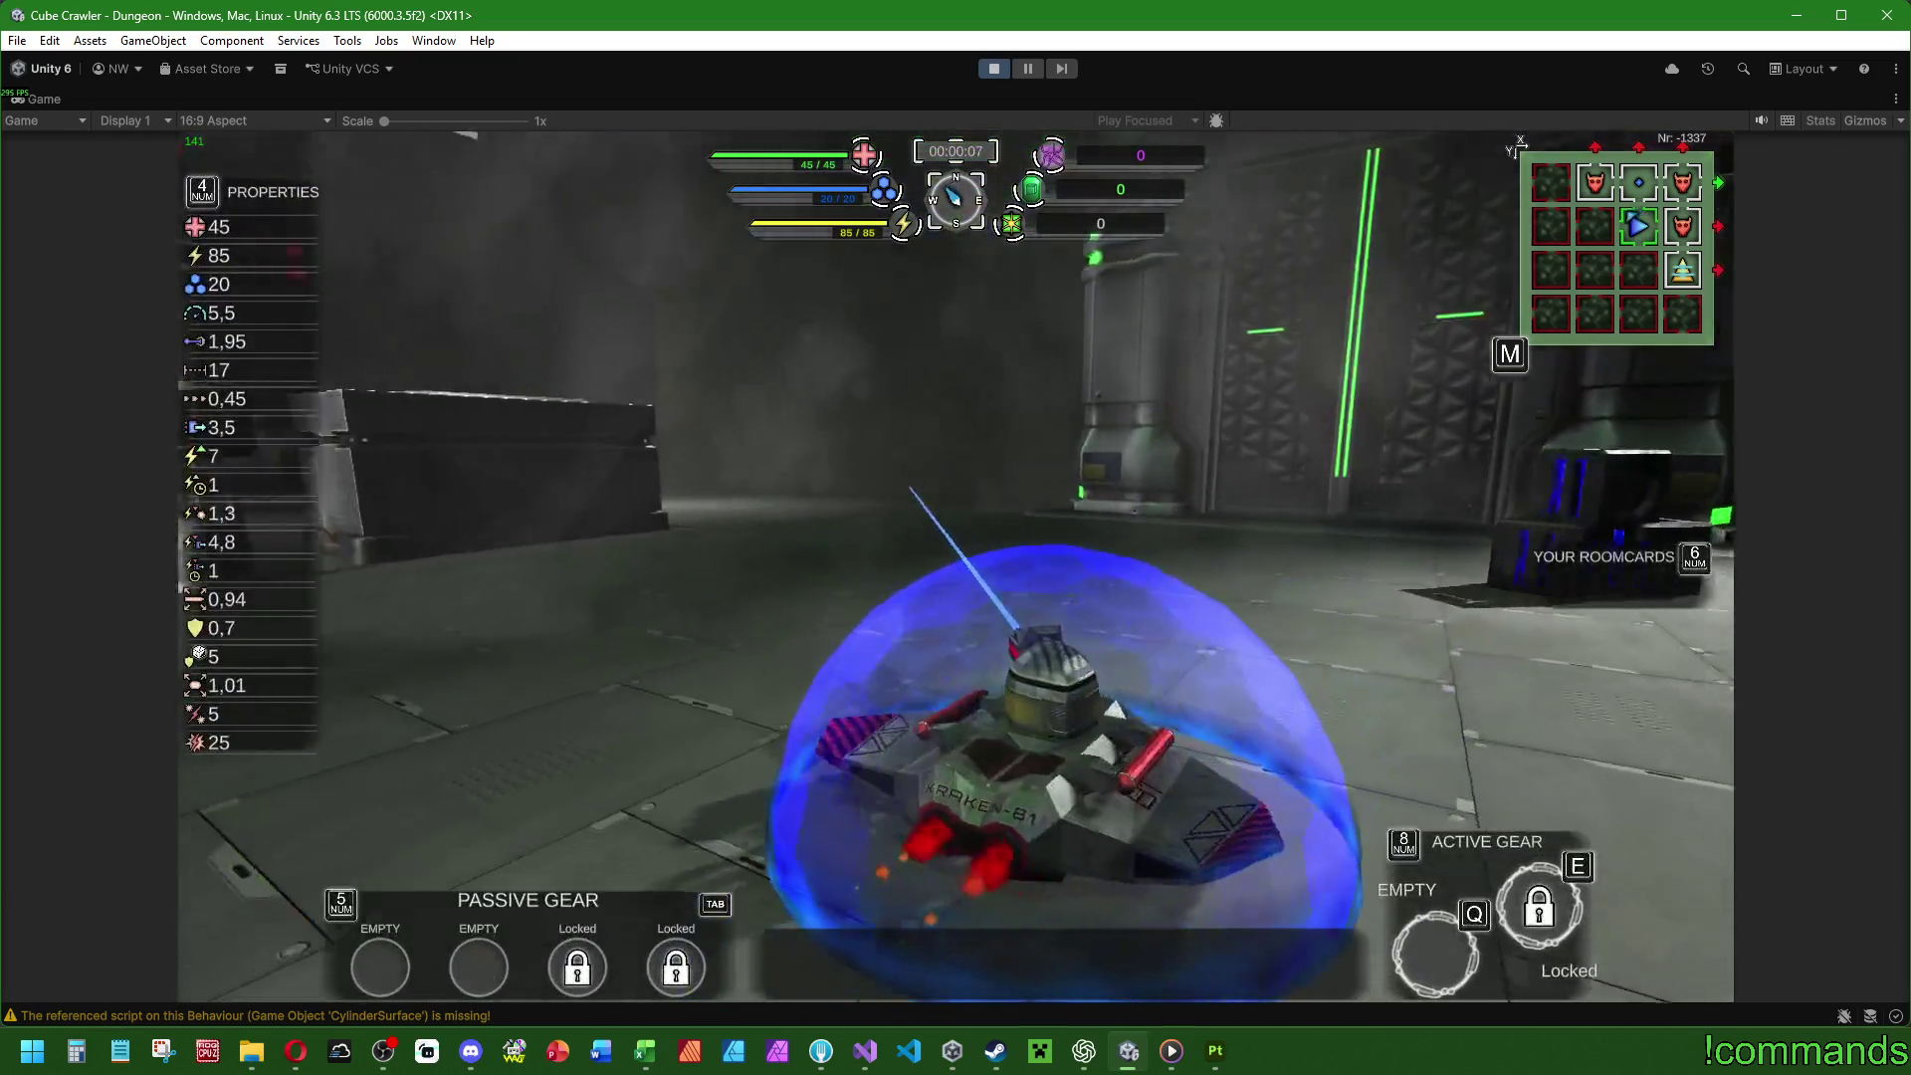
key("w")
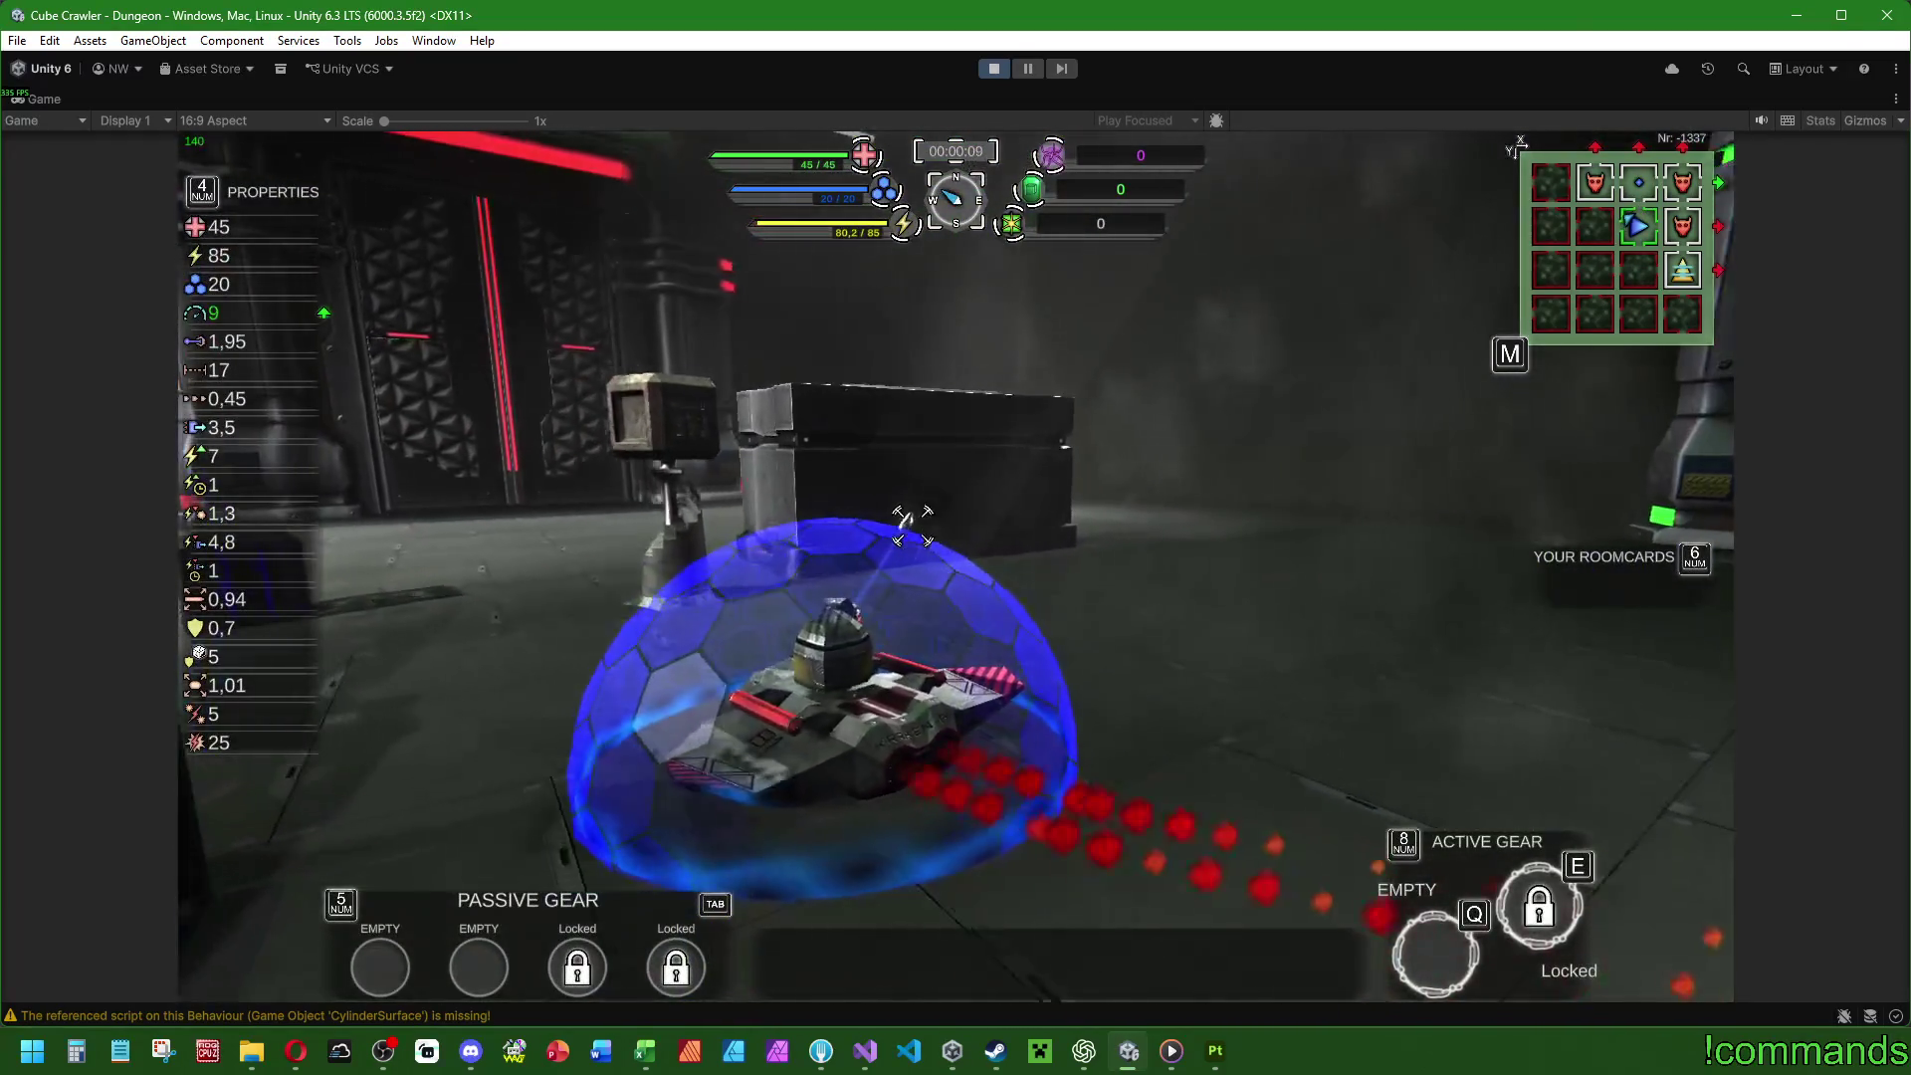
key("w")
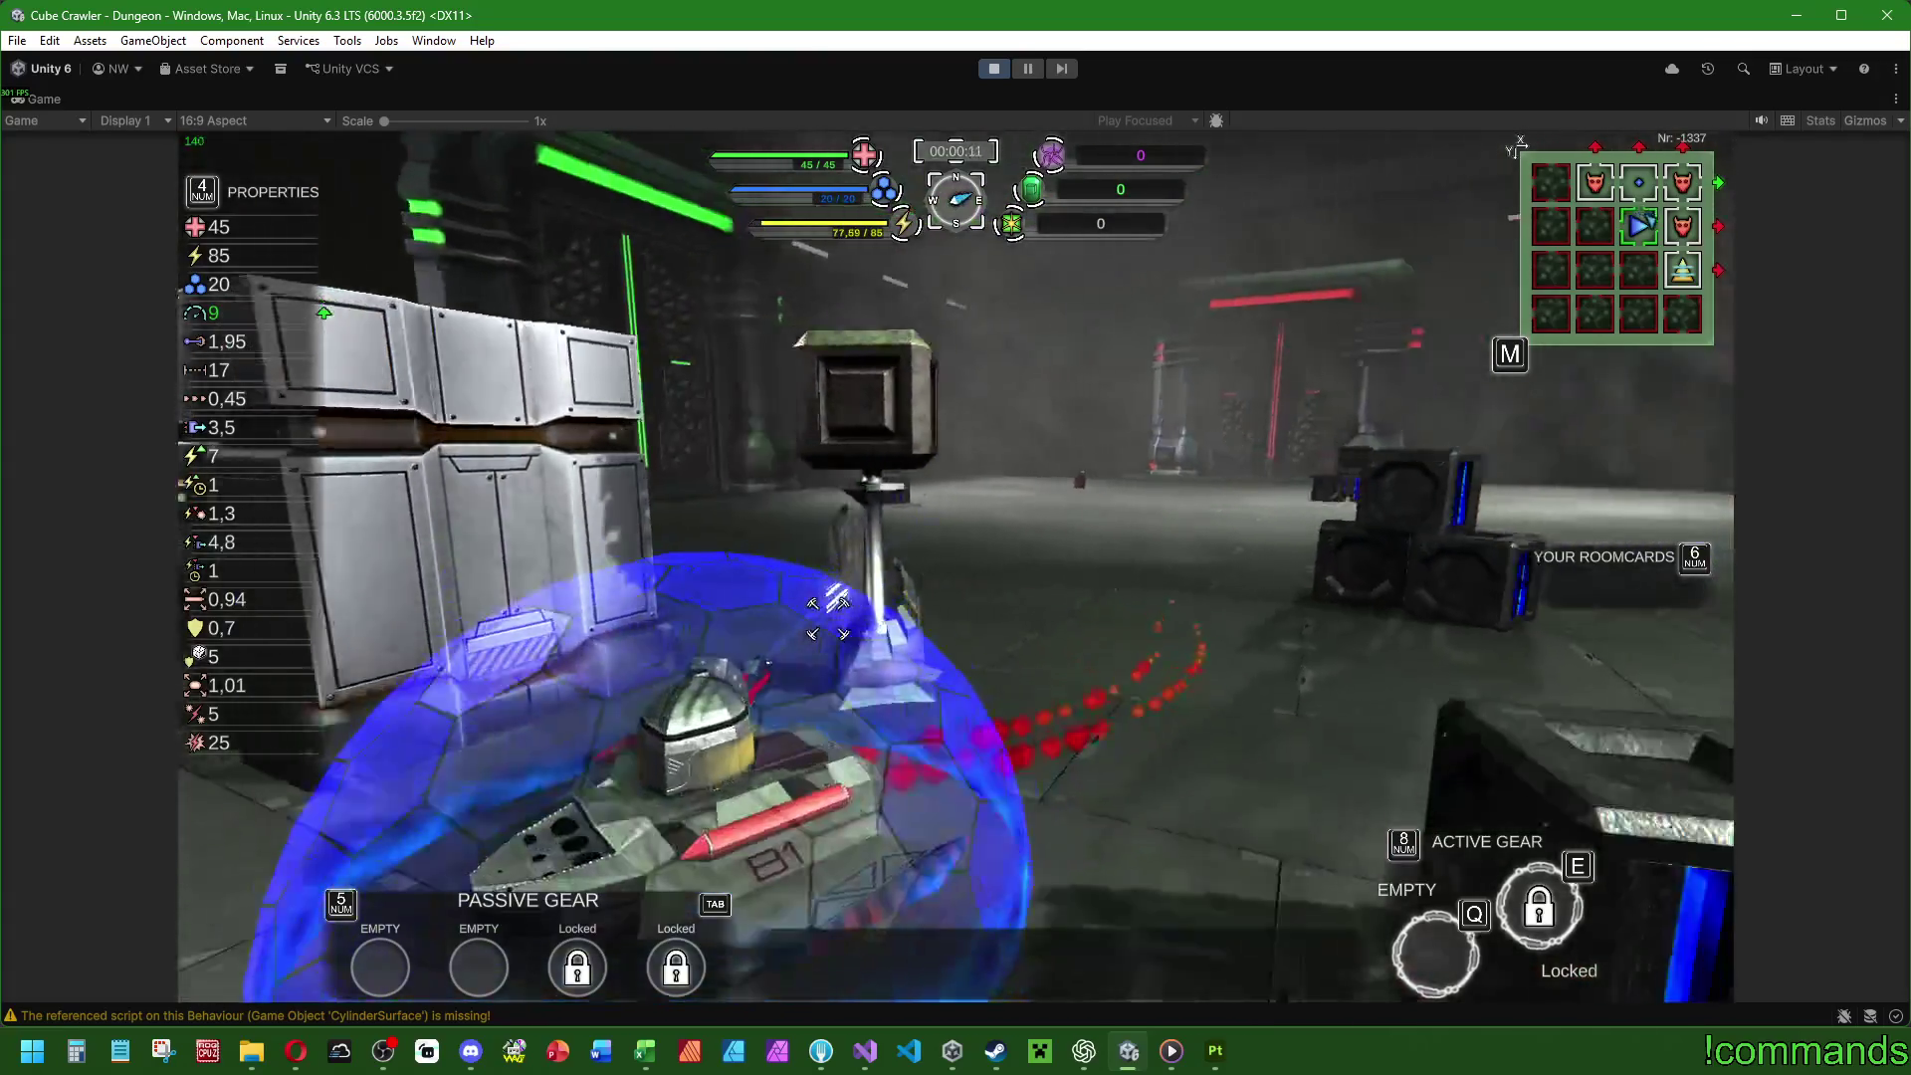
key("w")
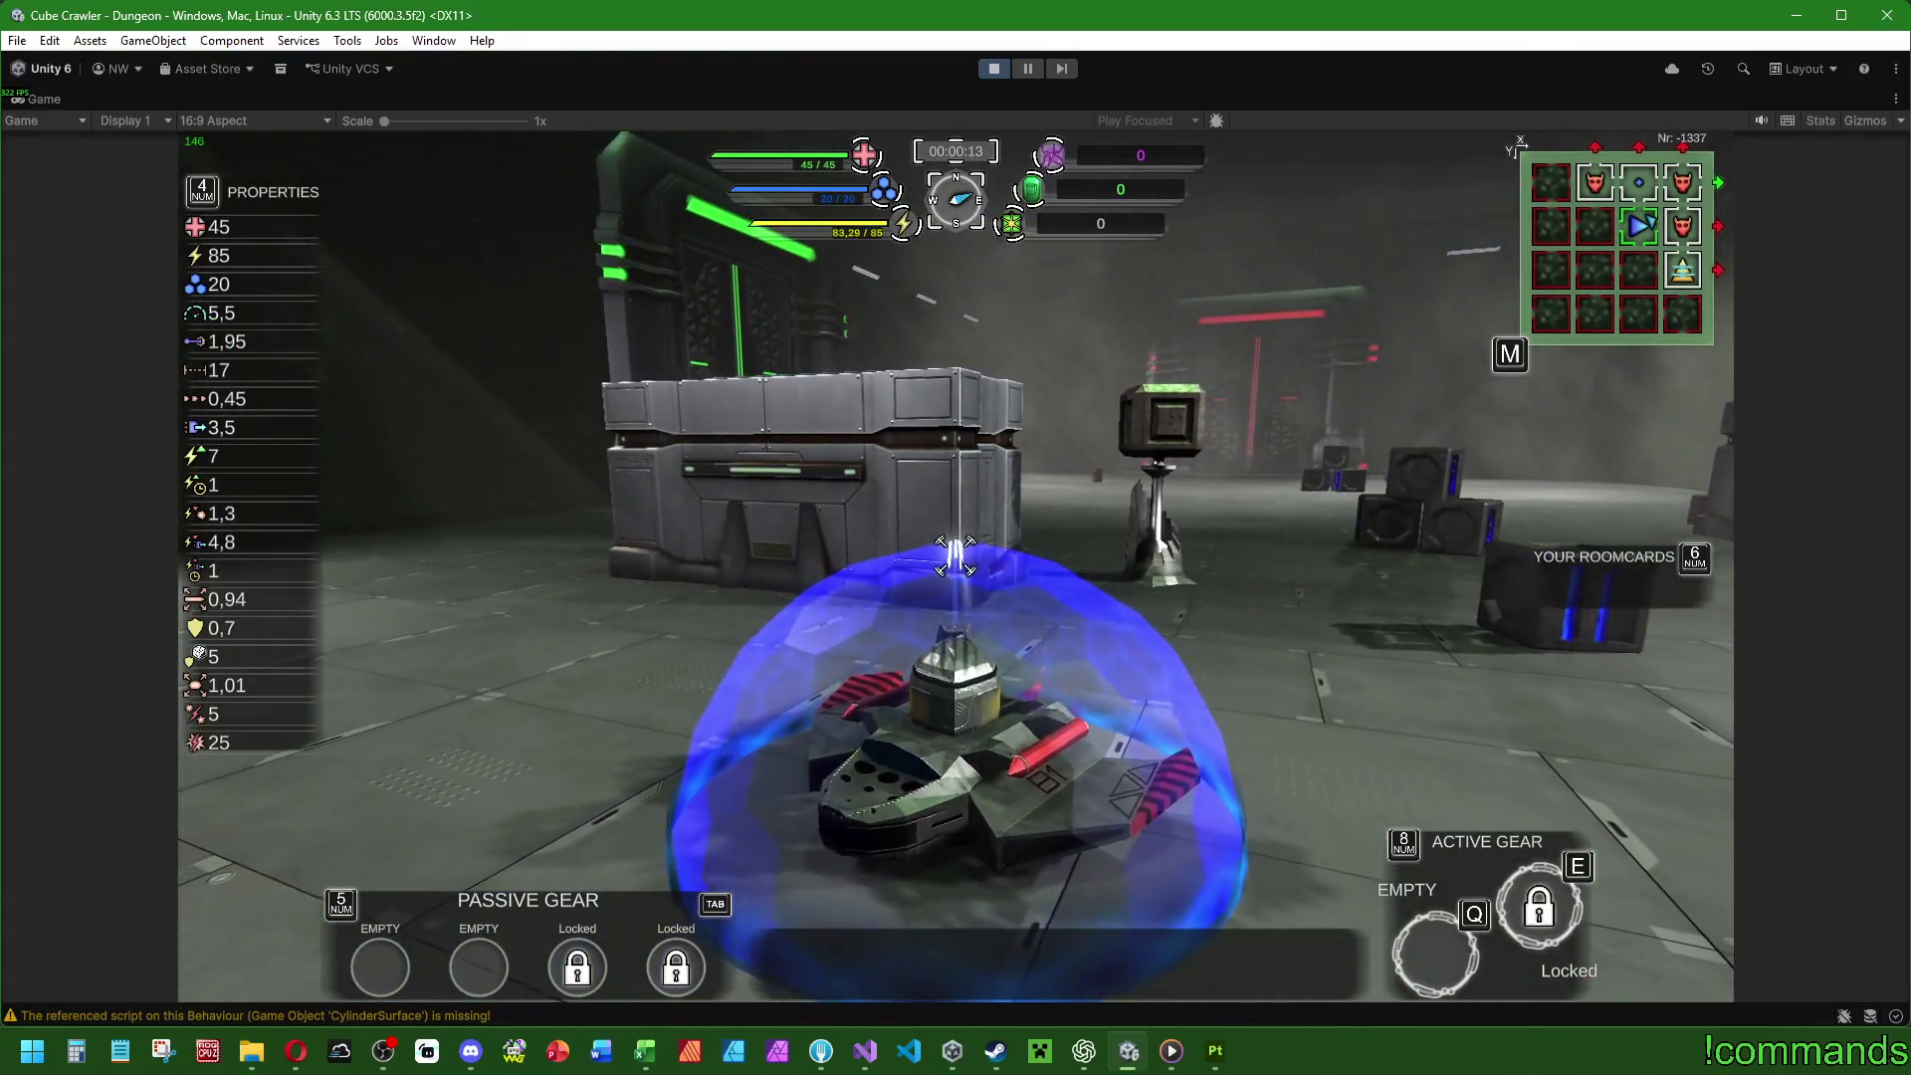
key("w")
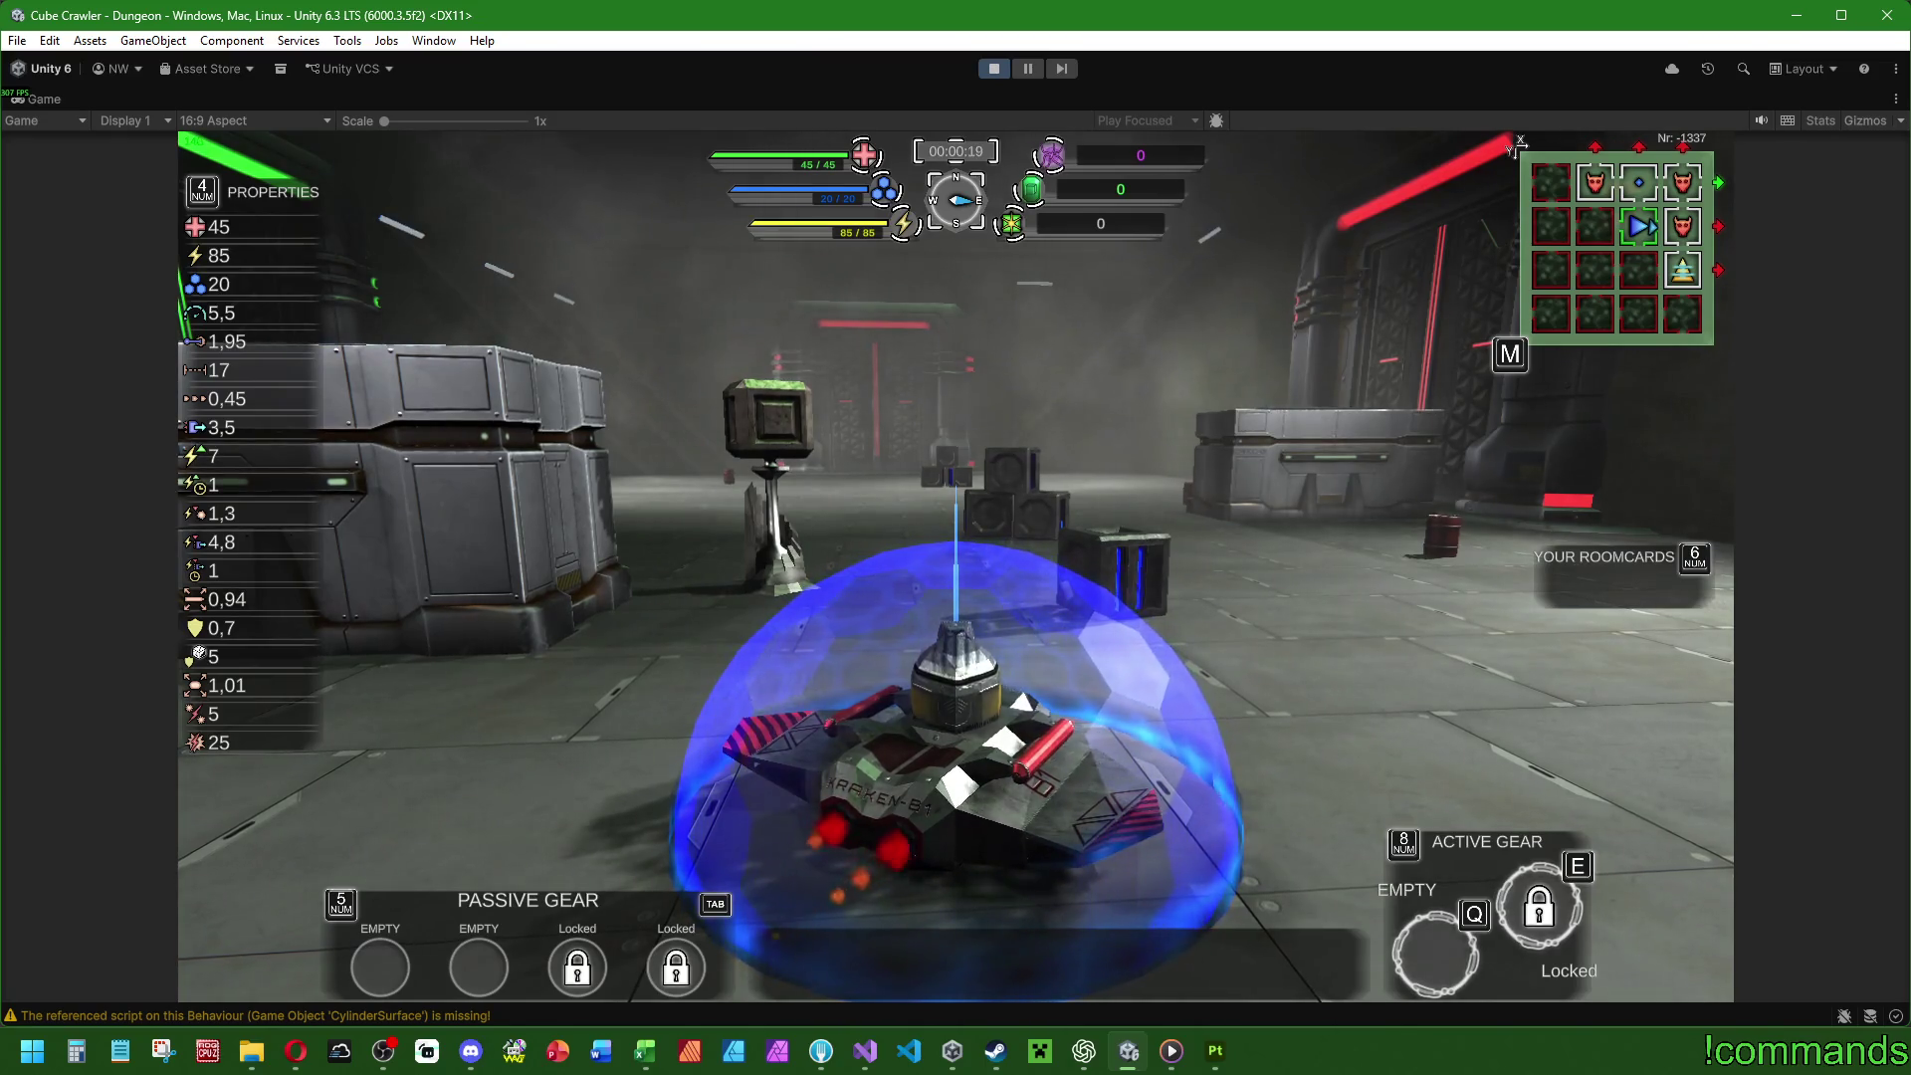
key("a")
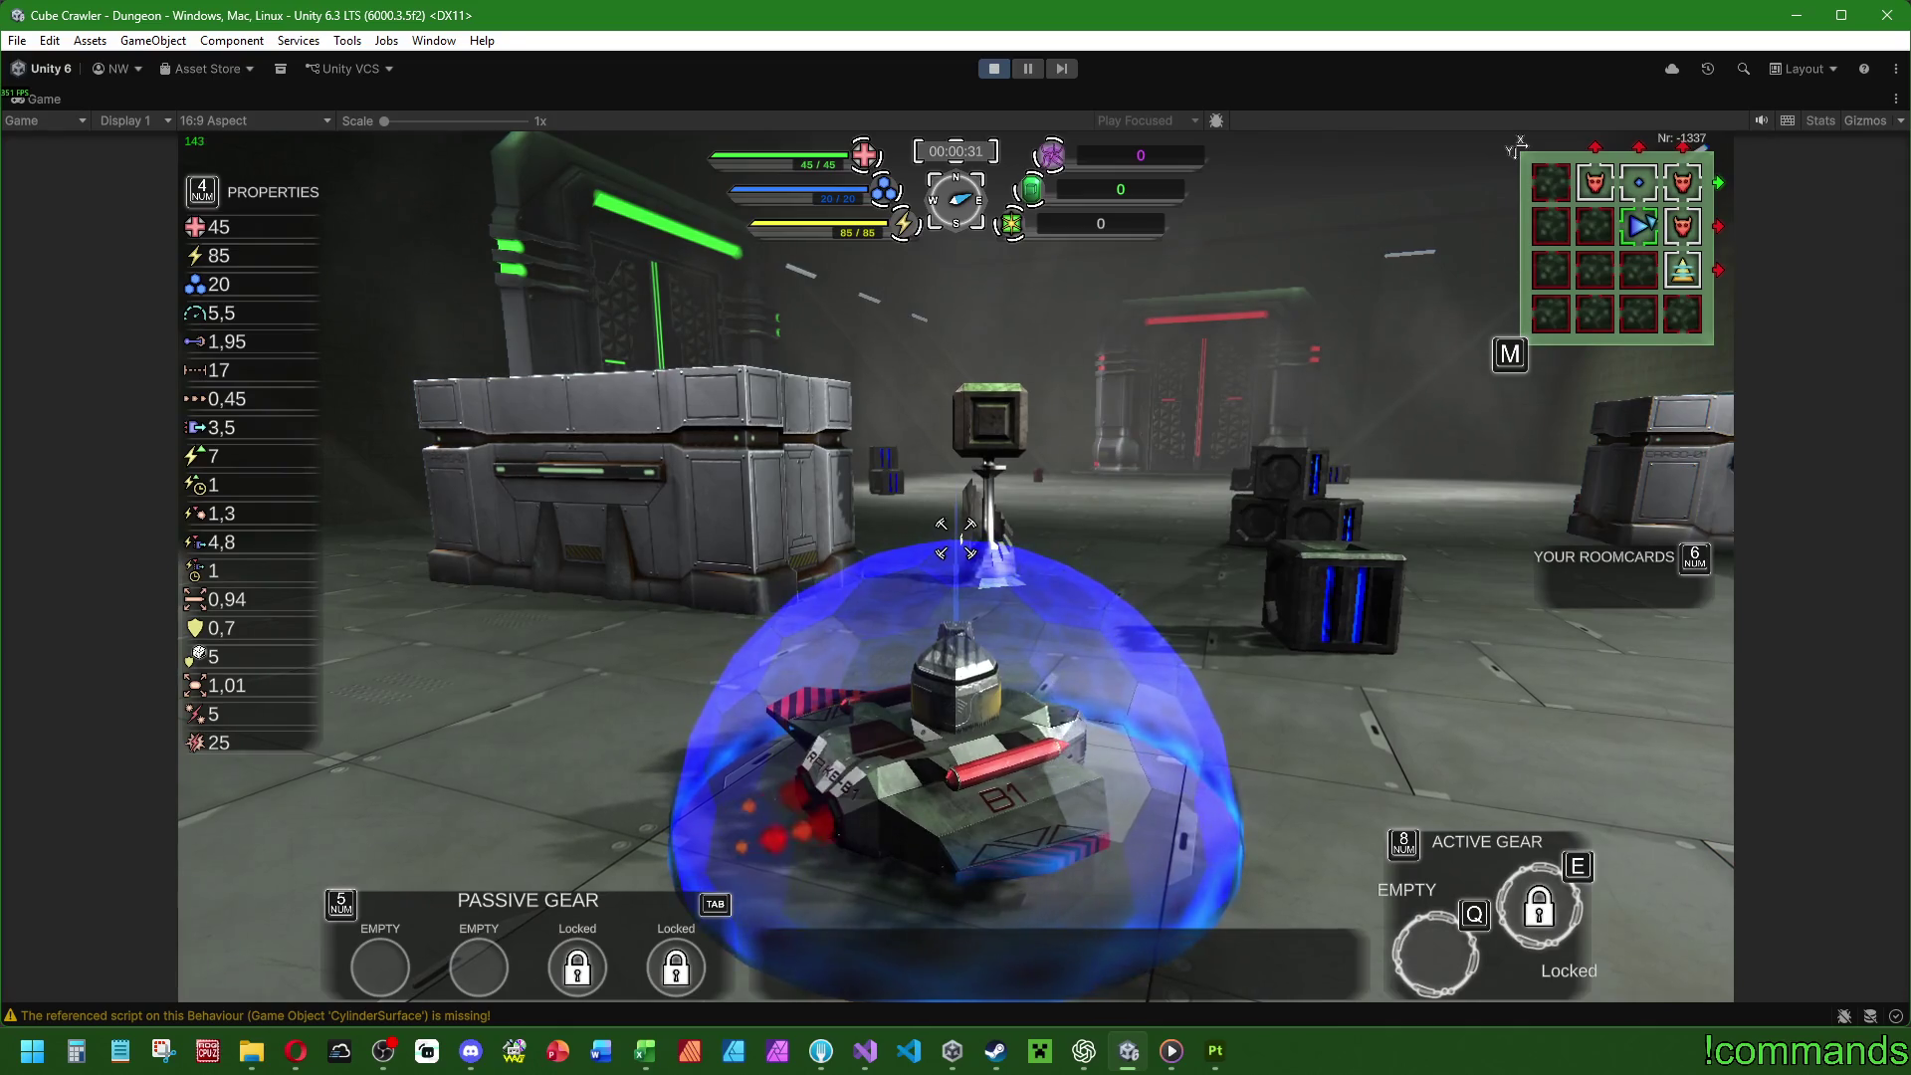
Shoot and smash the crates under the room lights, head for the door, then open Settings.
key("w")
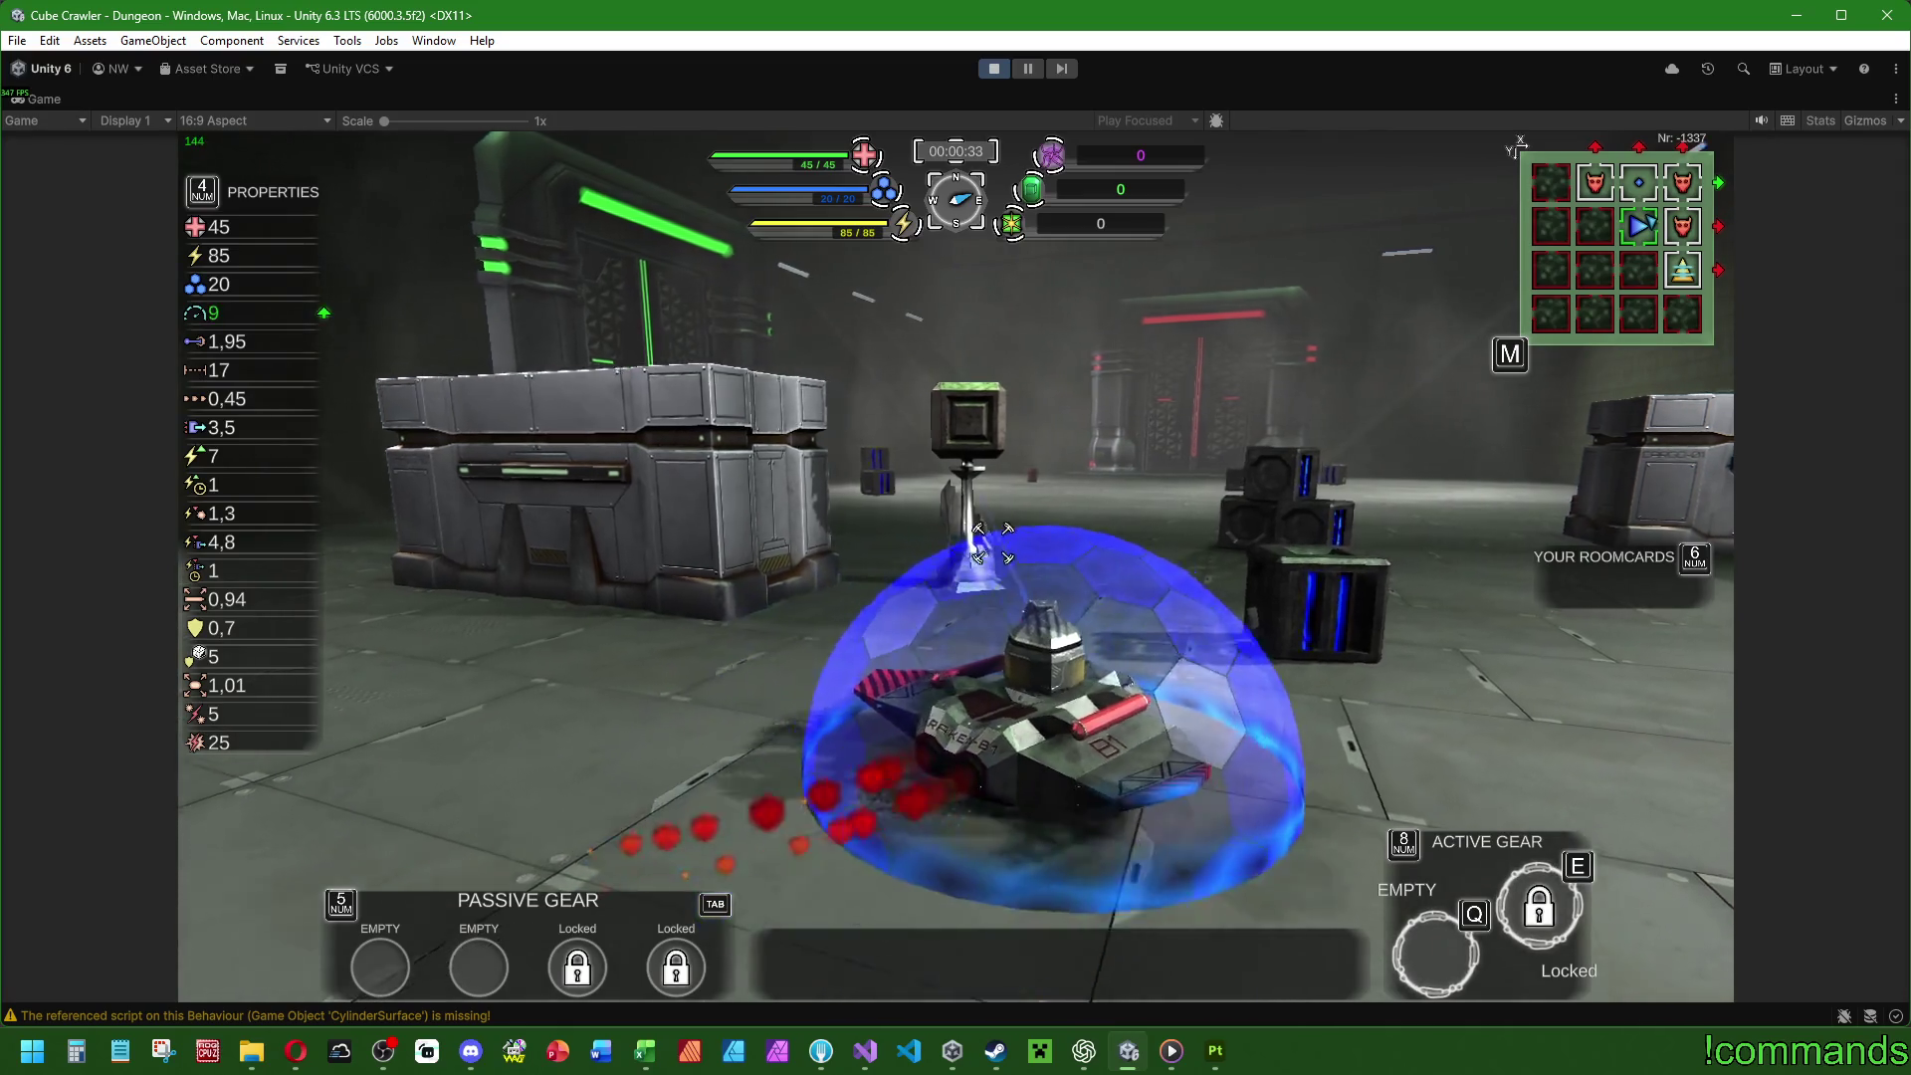
key("w")
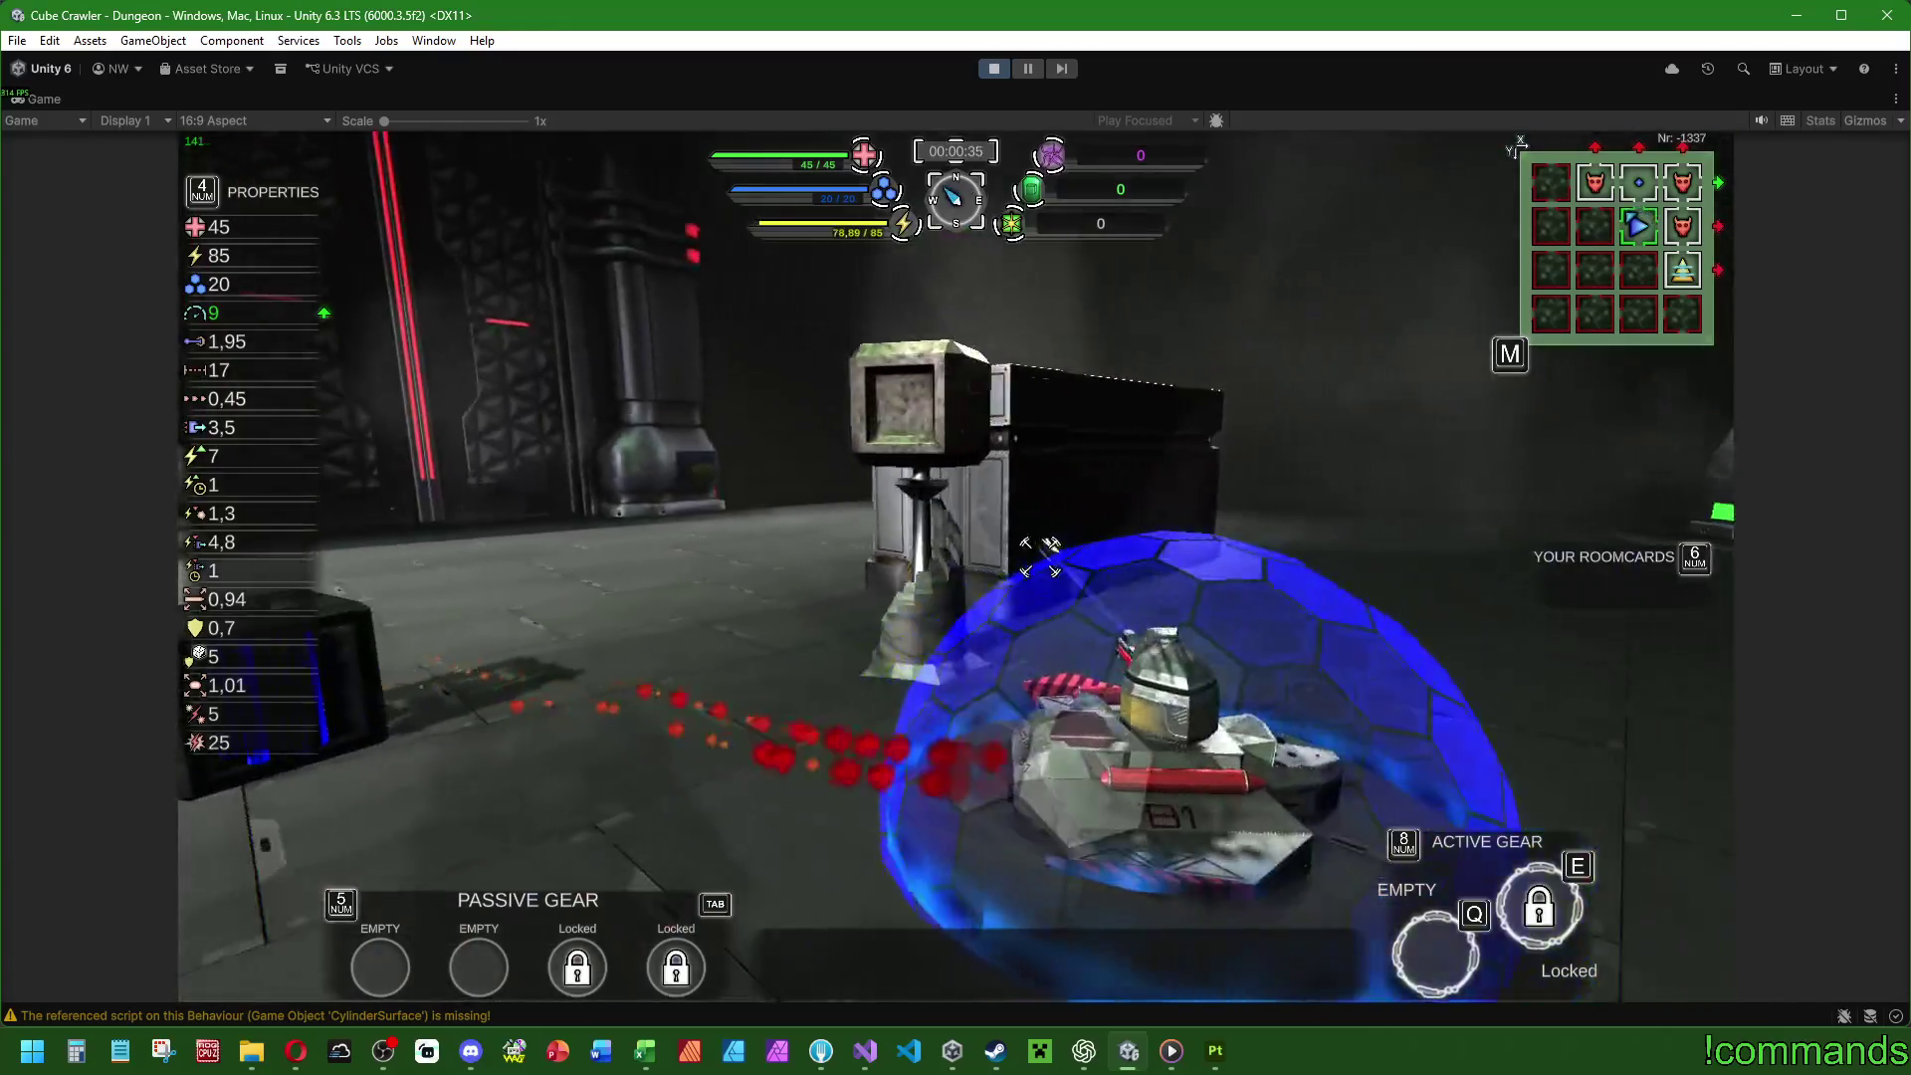
key("a")
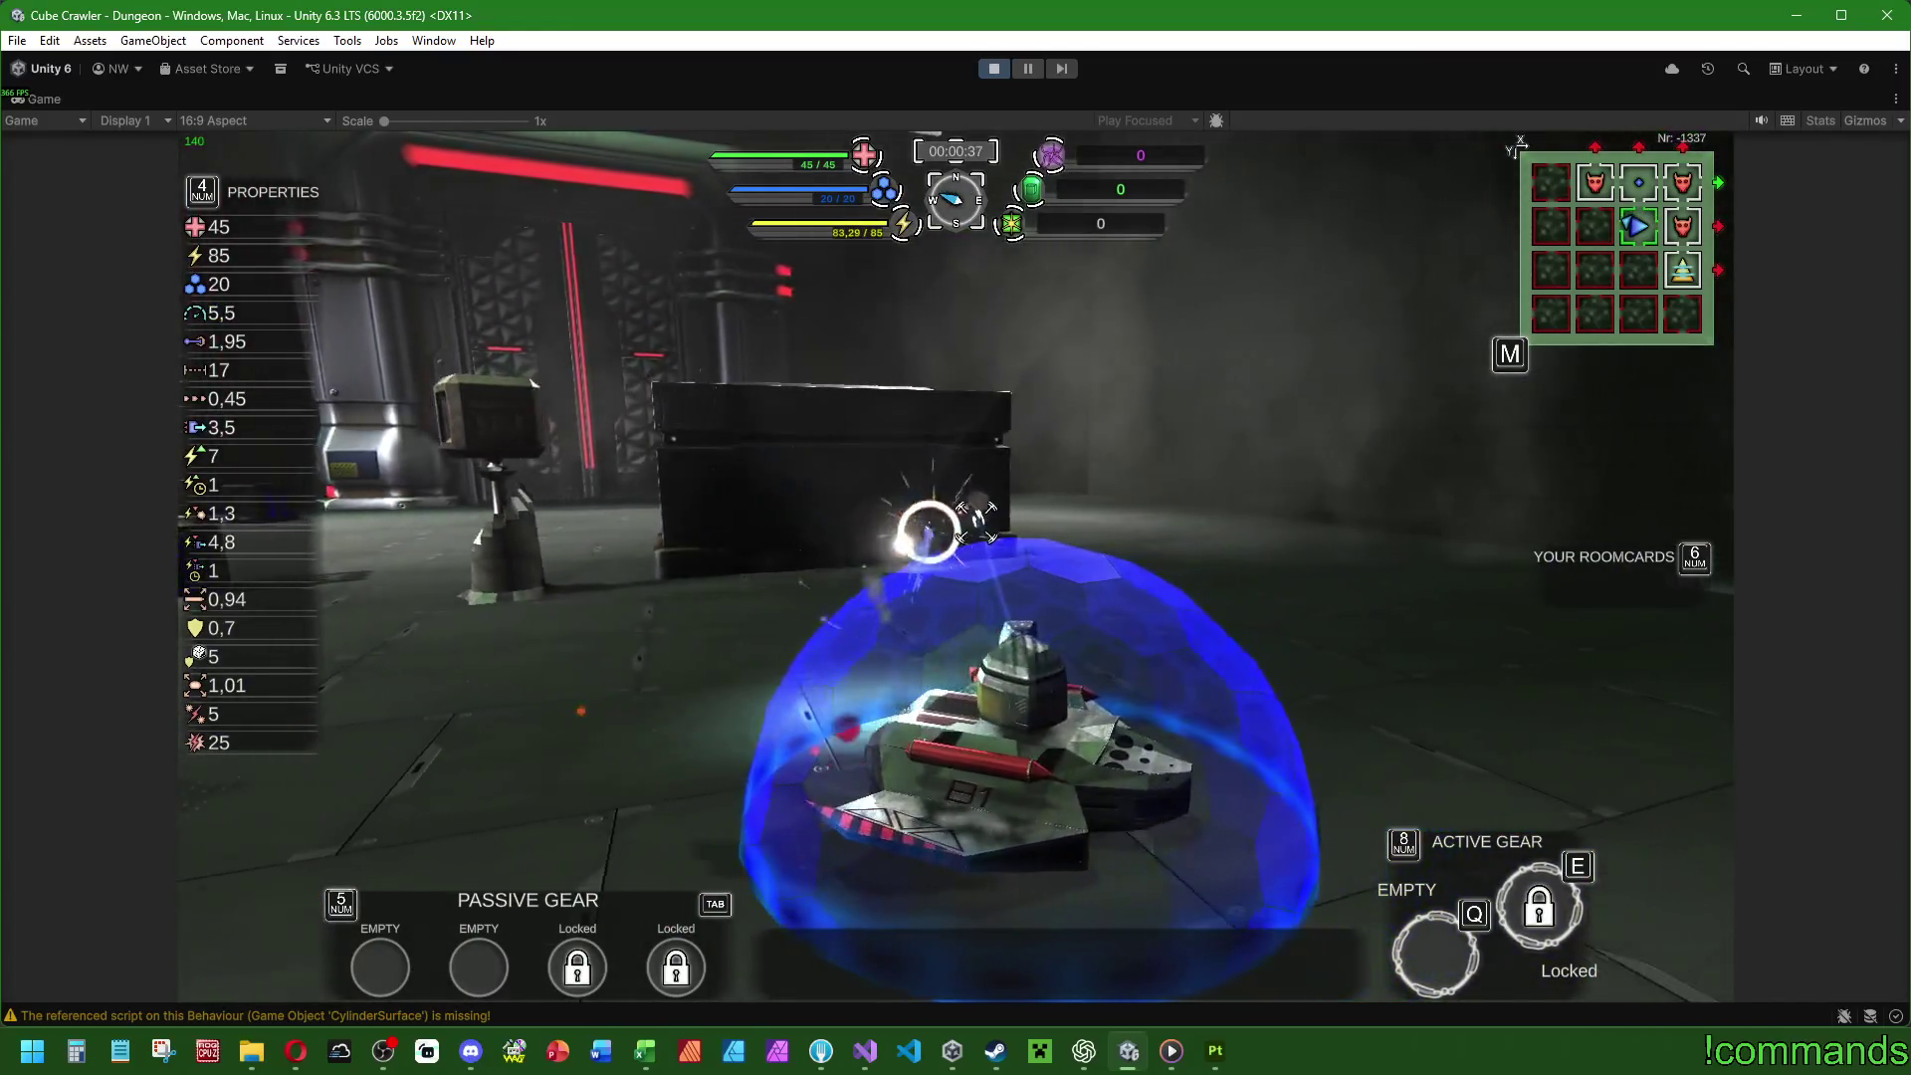
key("d")
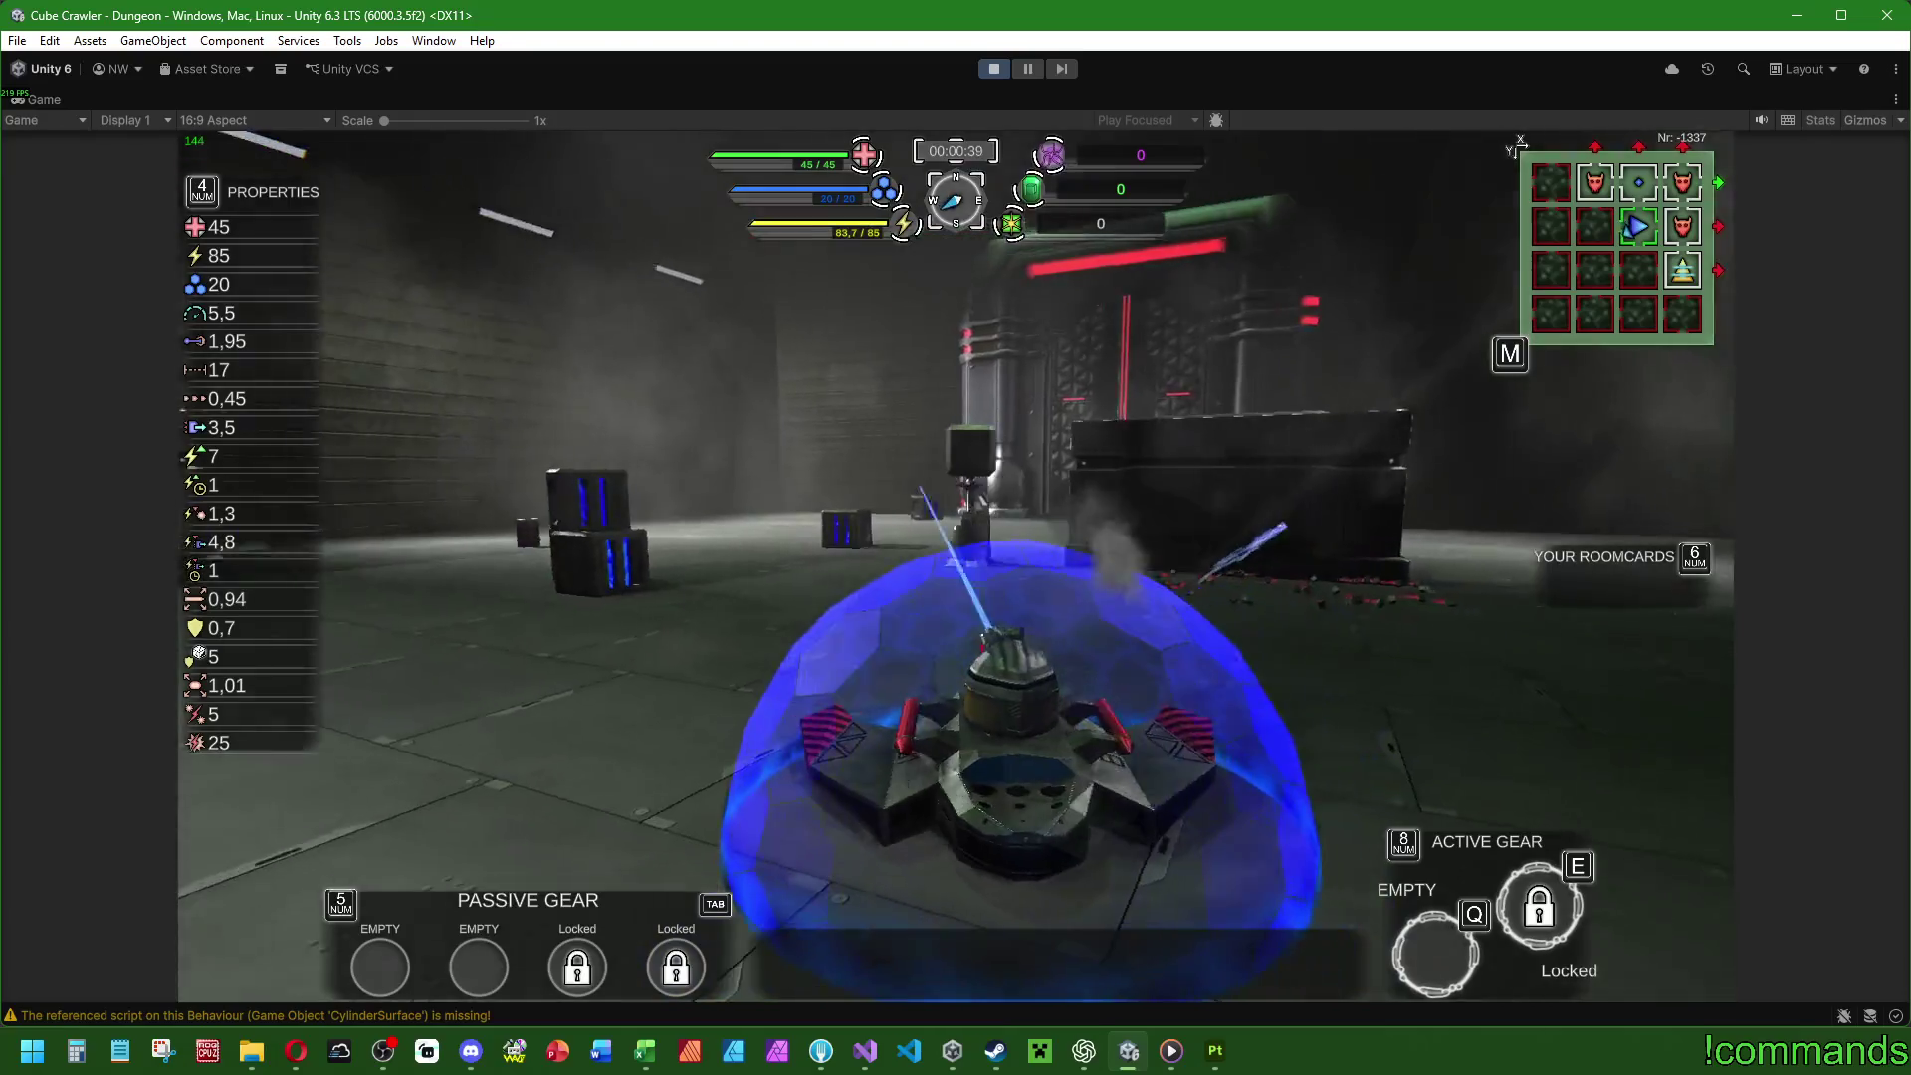
key("a")
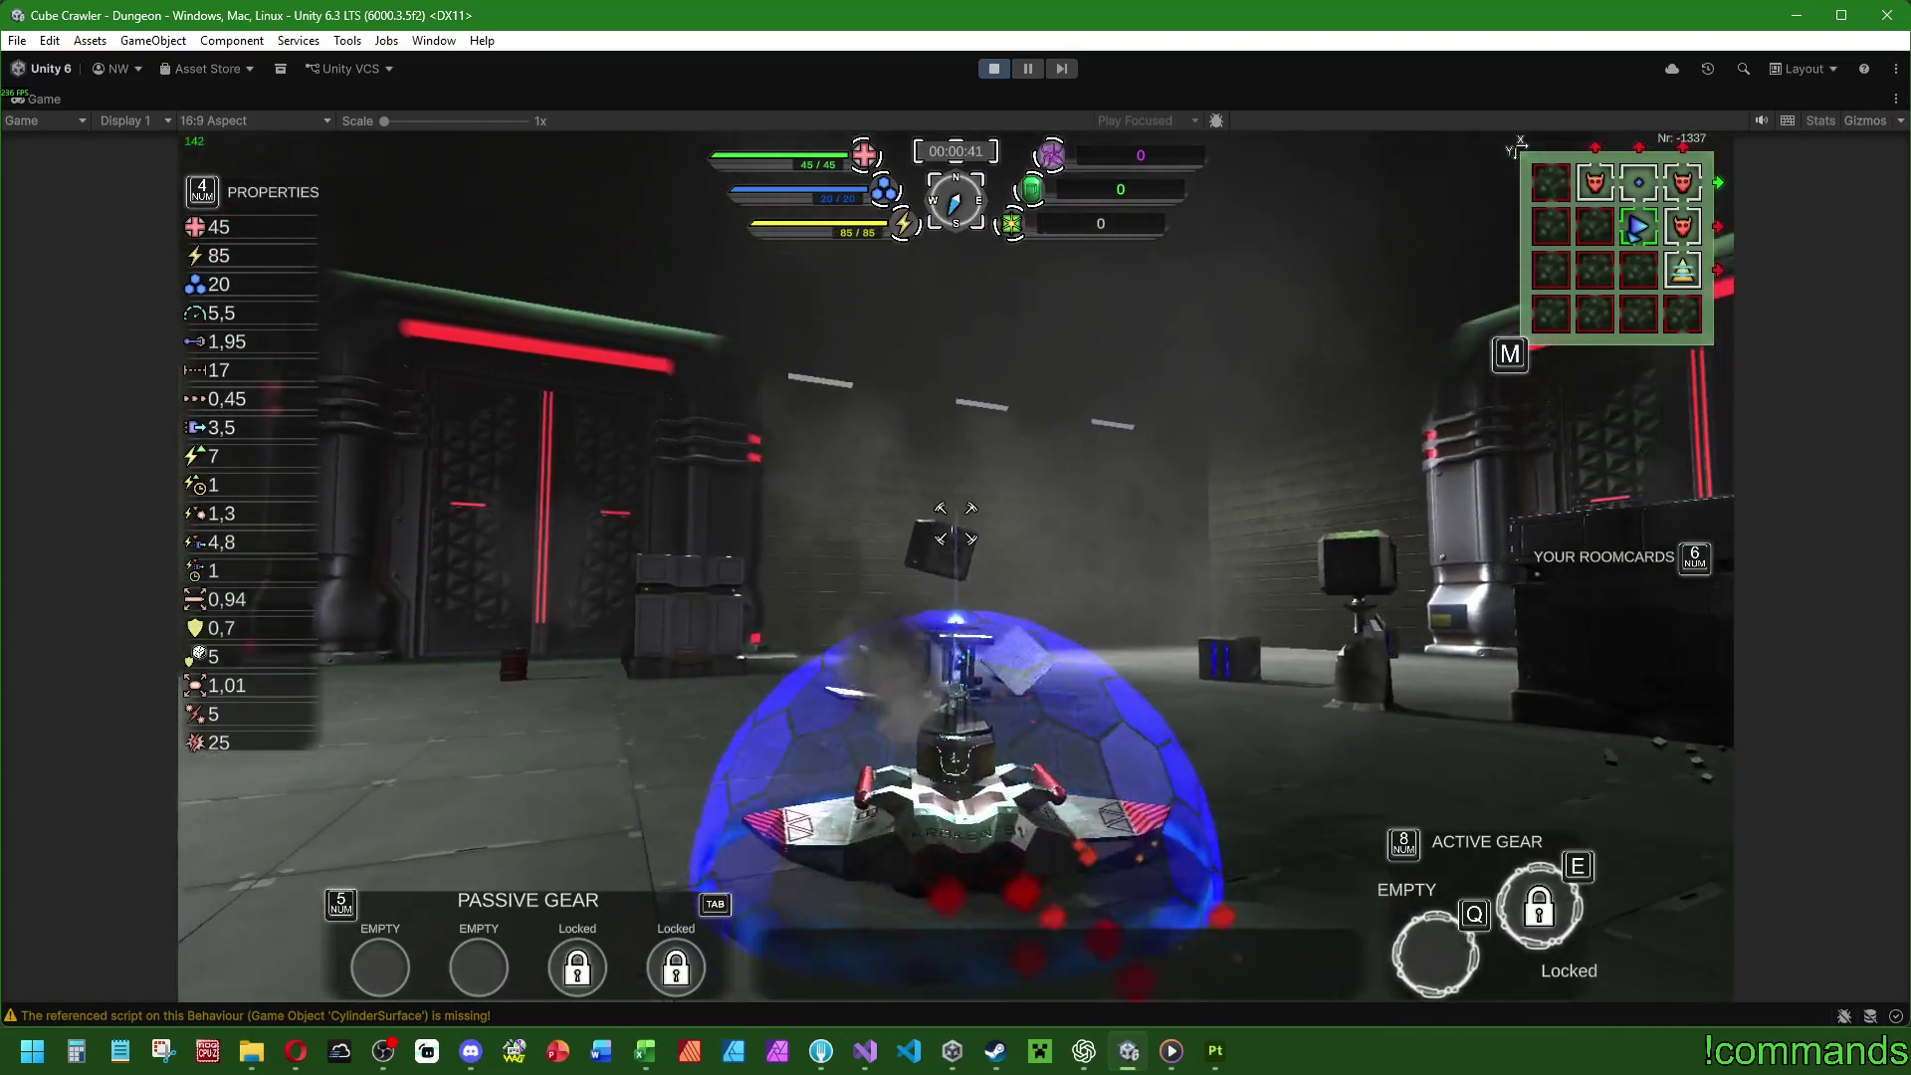
key("w")
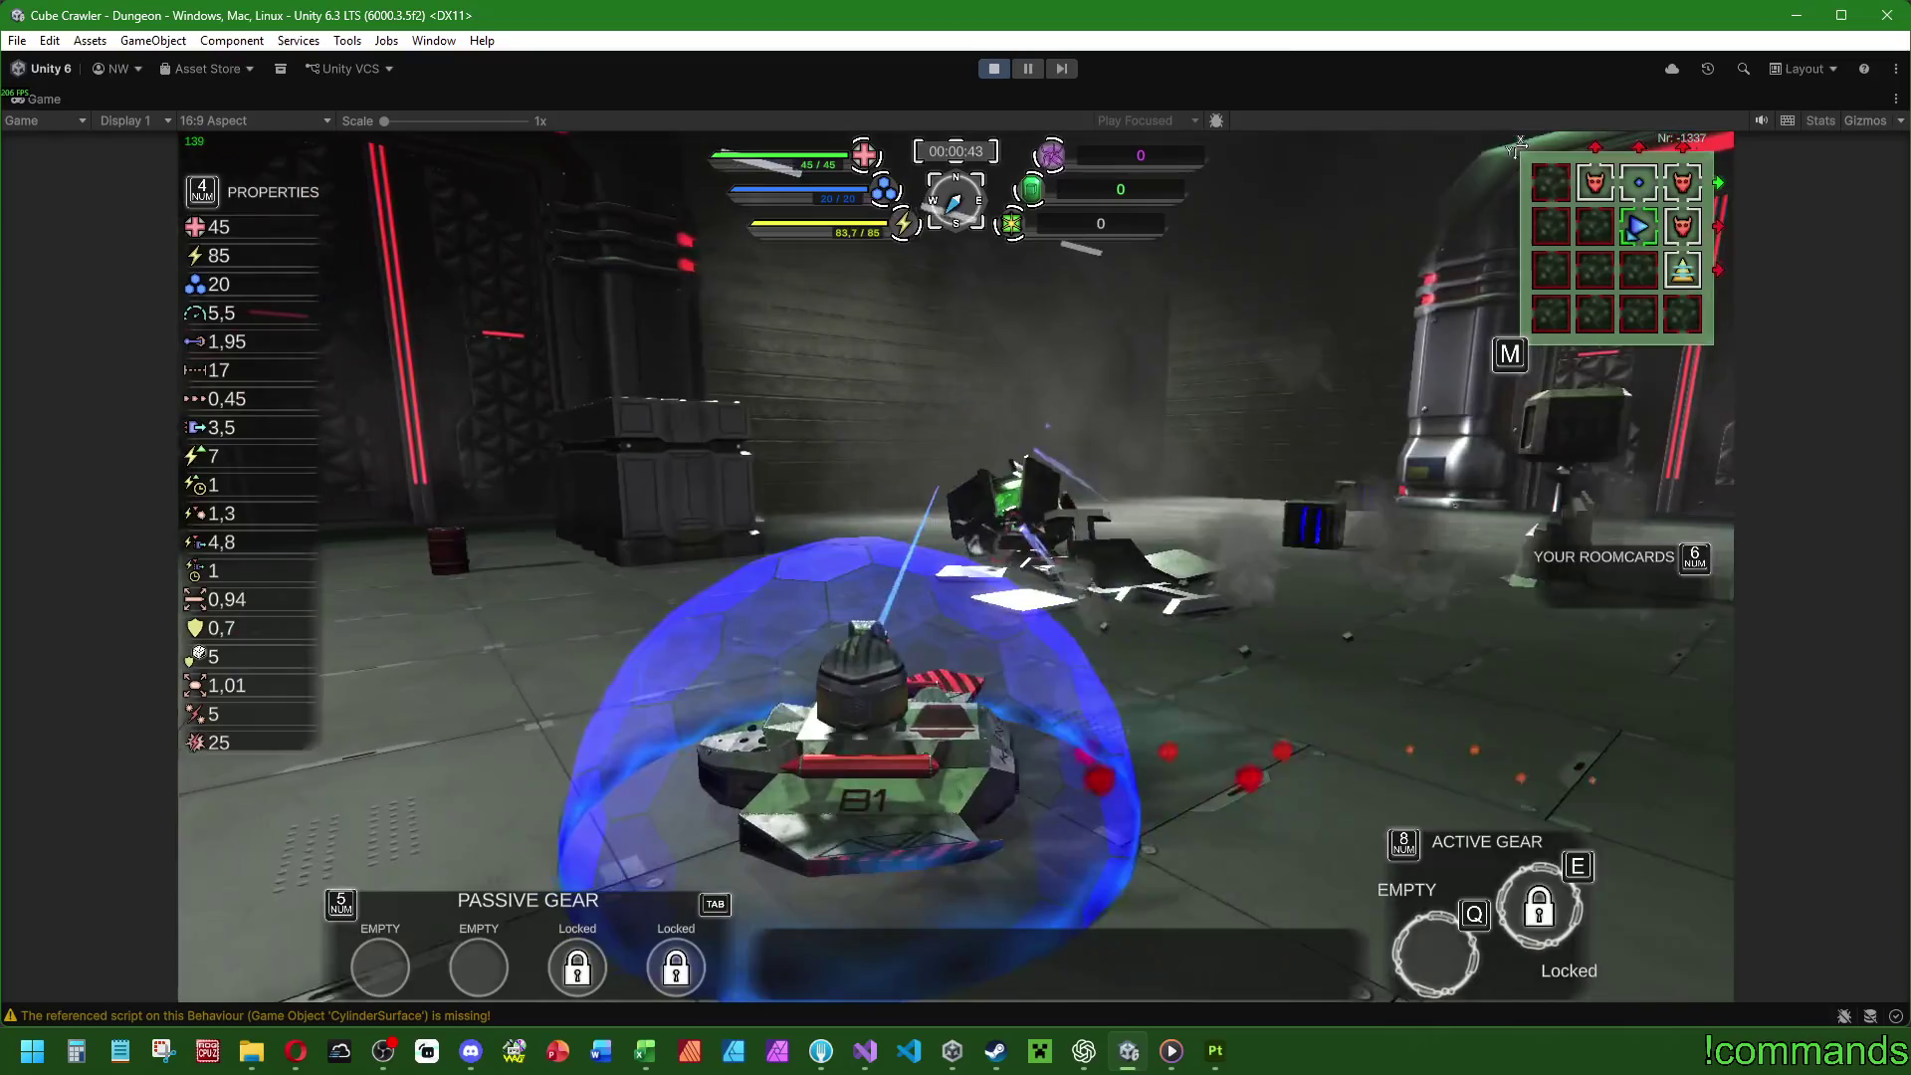
key("a")
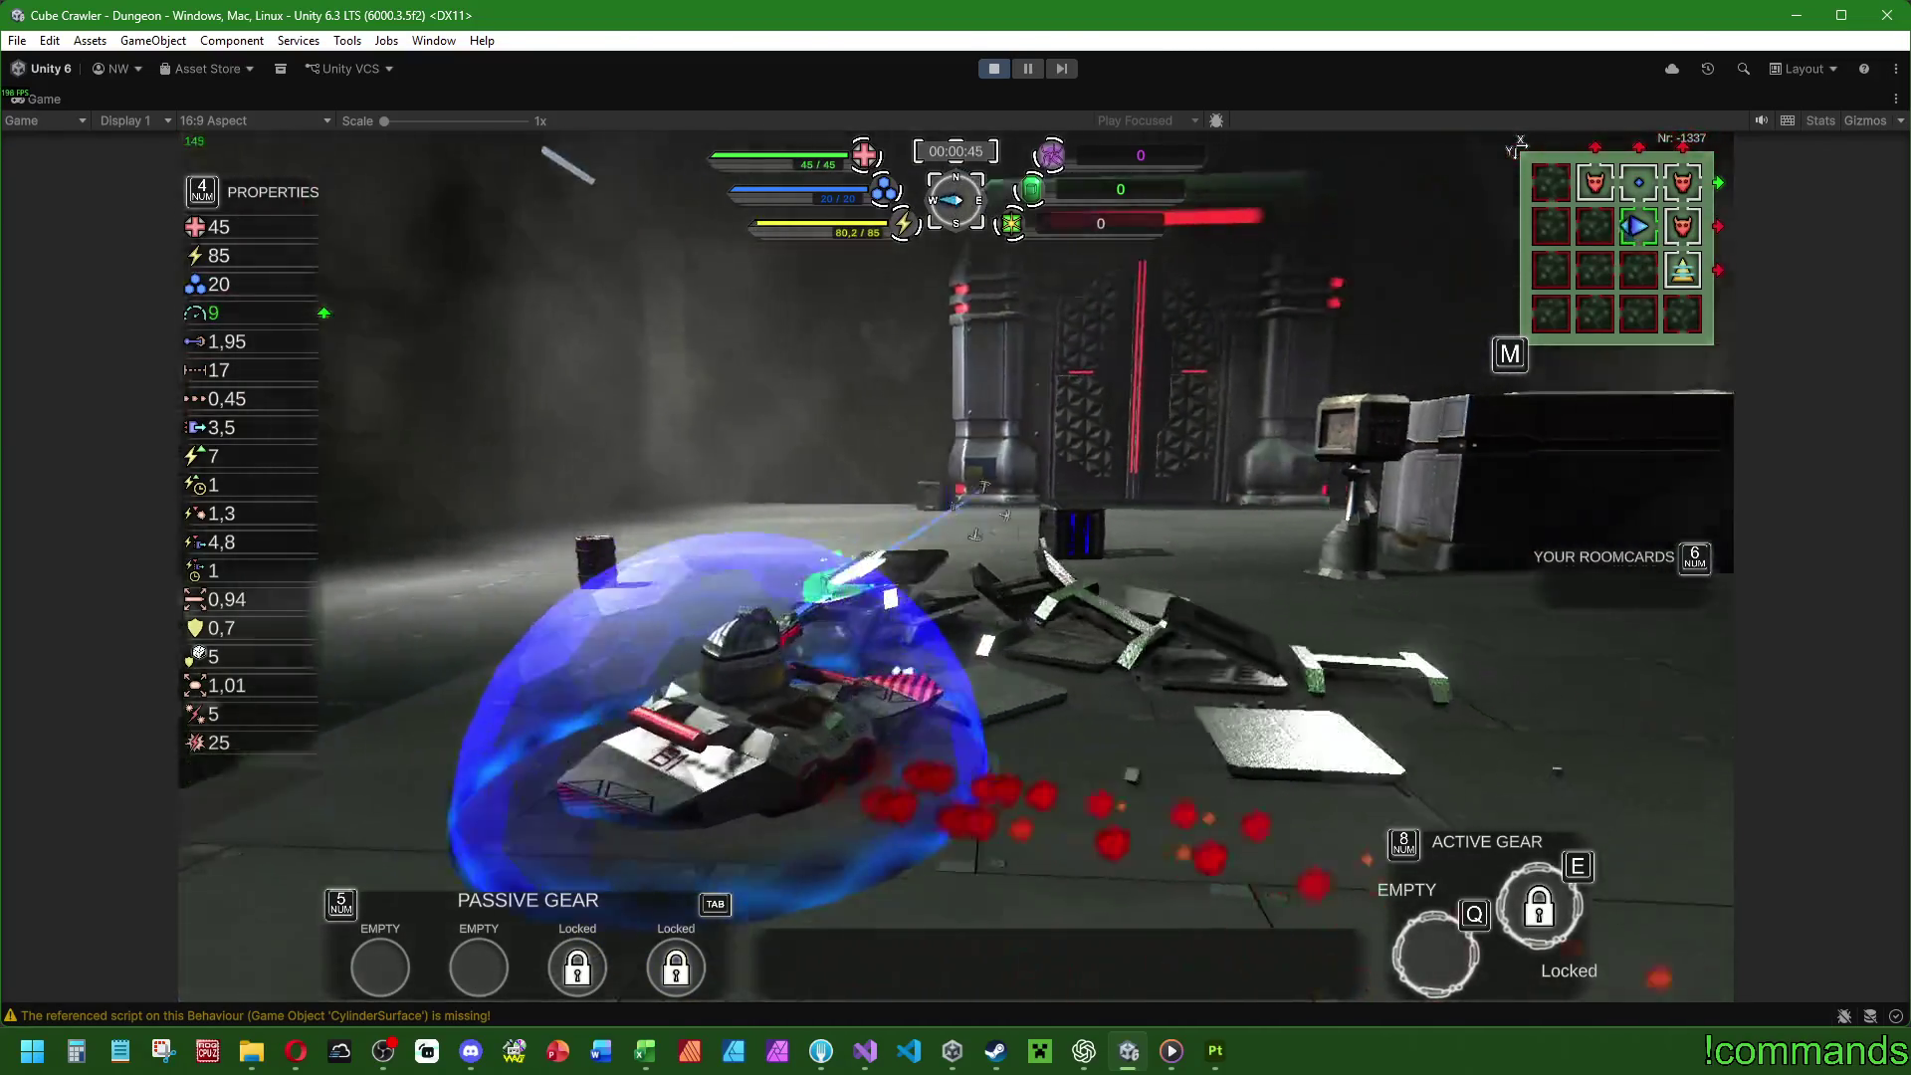
key("a")
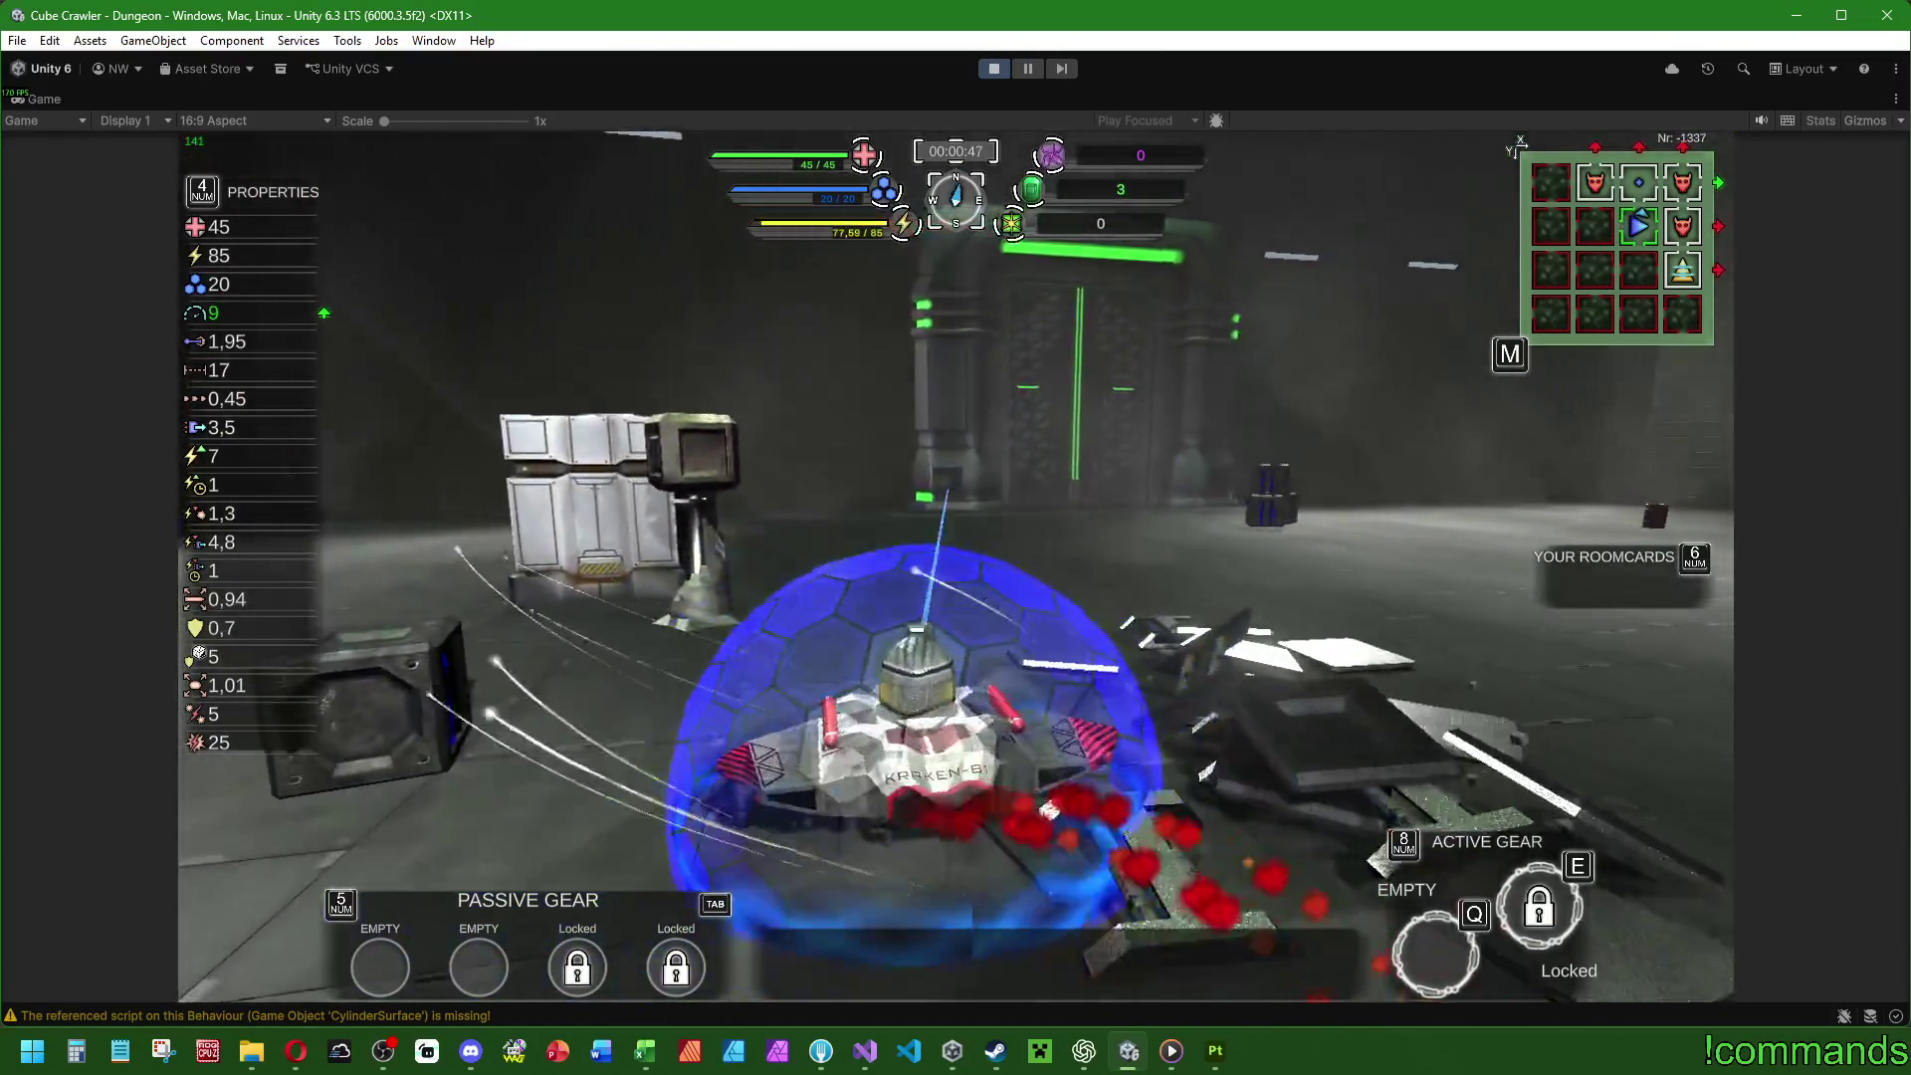
key("Escape")
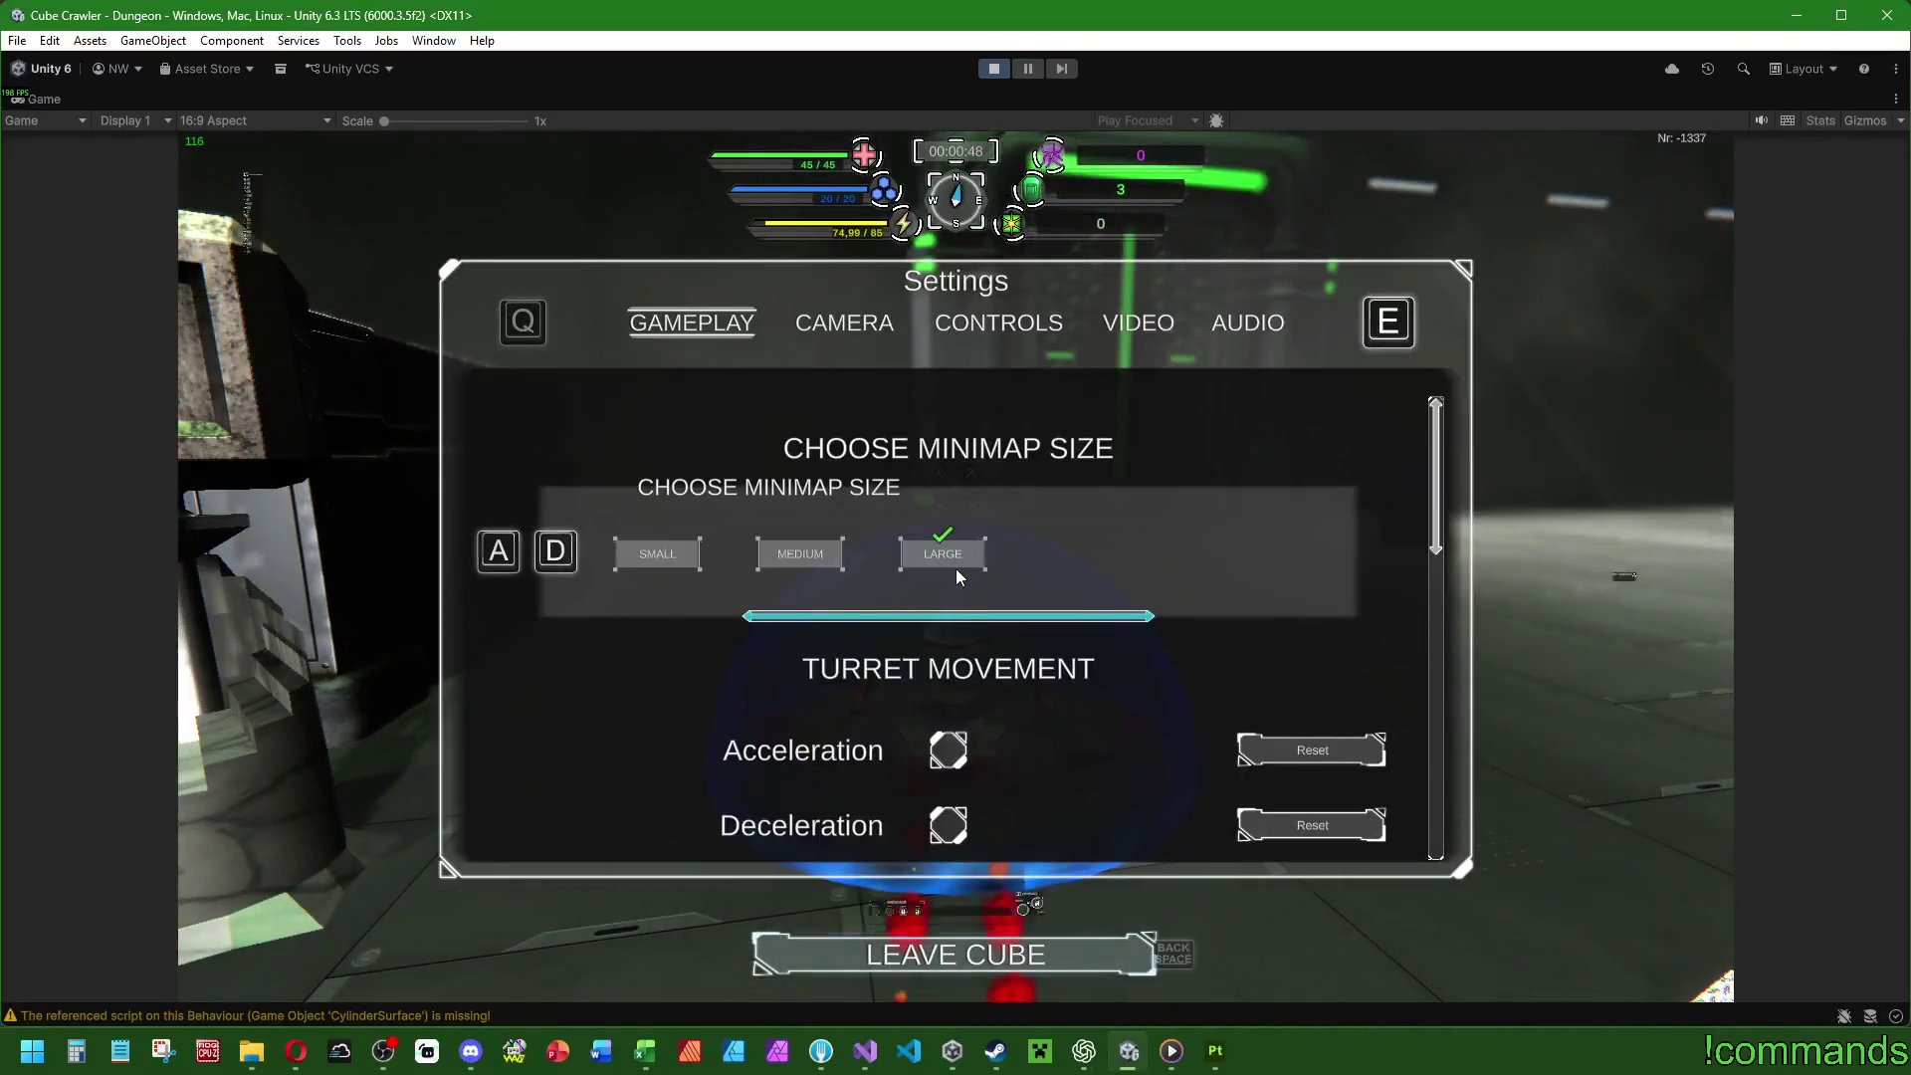
Leave the cube, discarding the run.
key("Return")
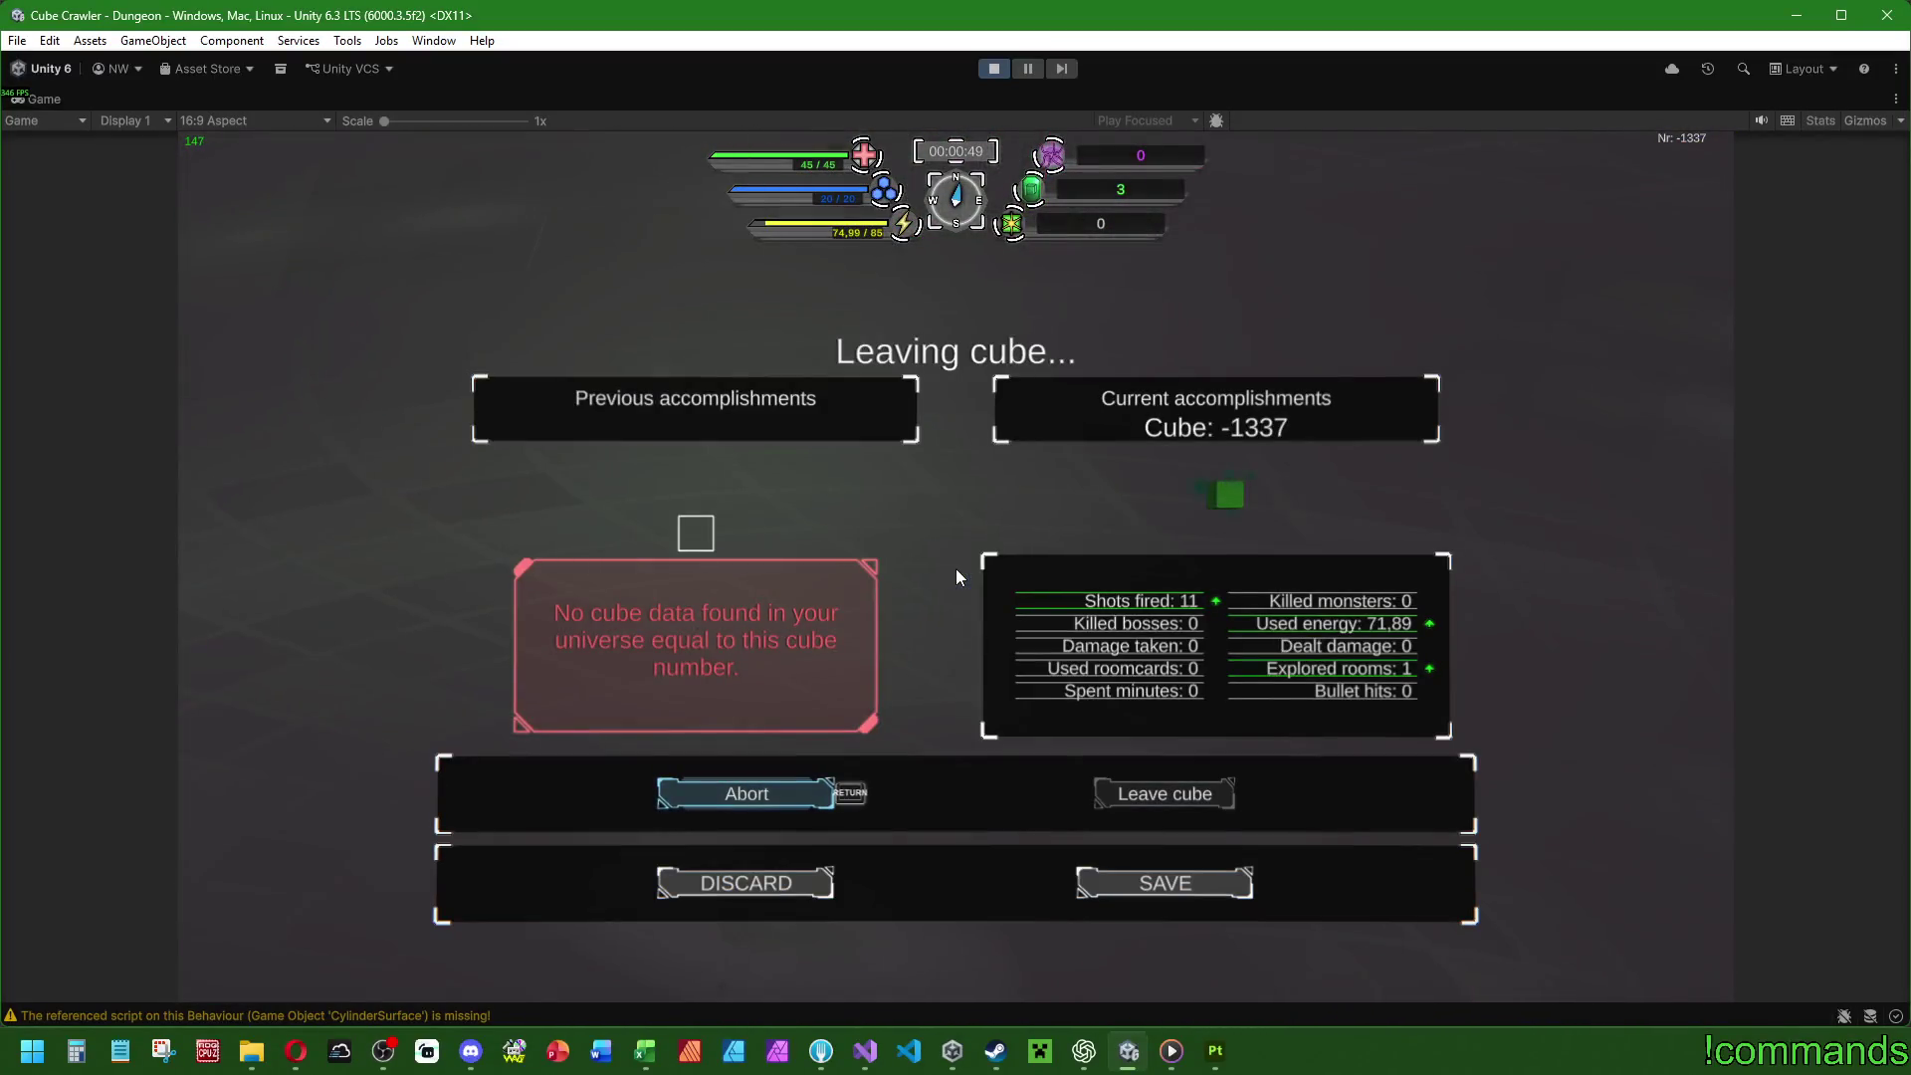
key("Down")
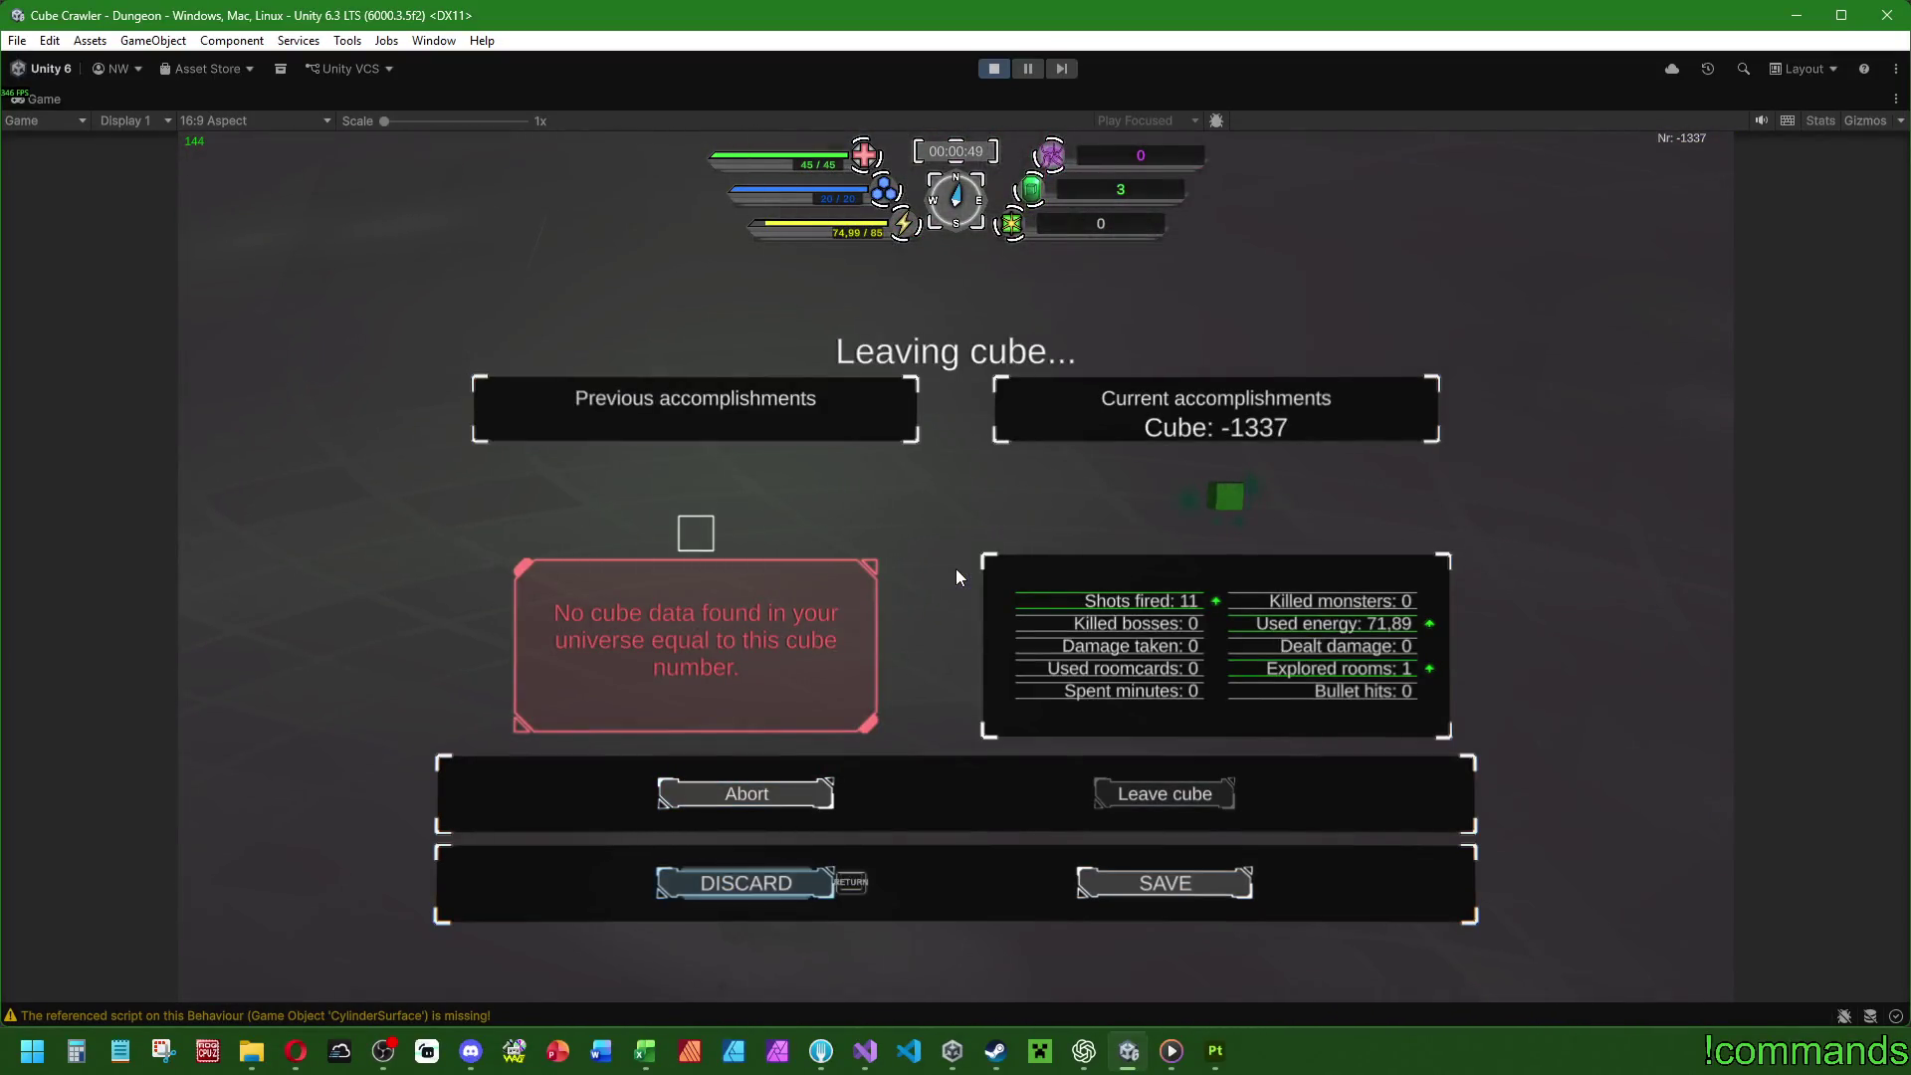
key("Return")
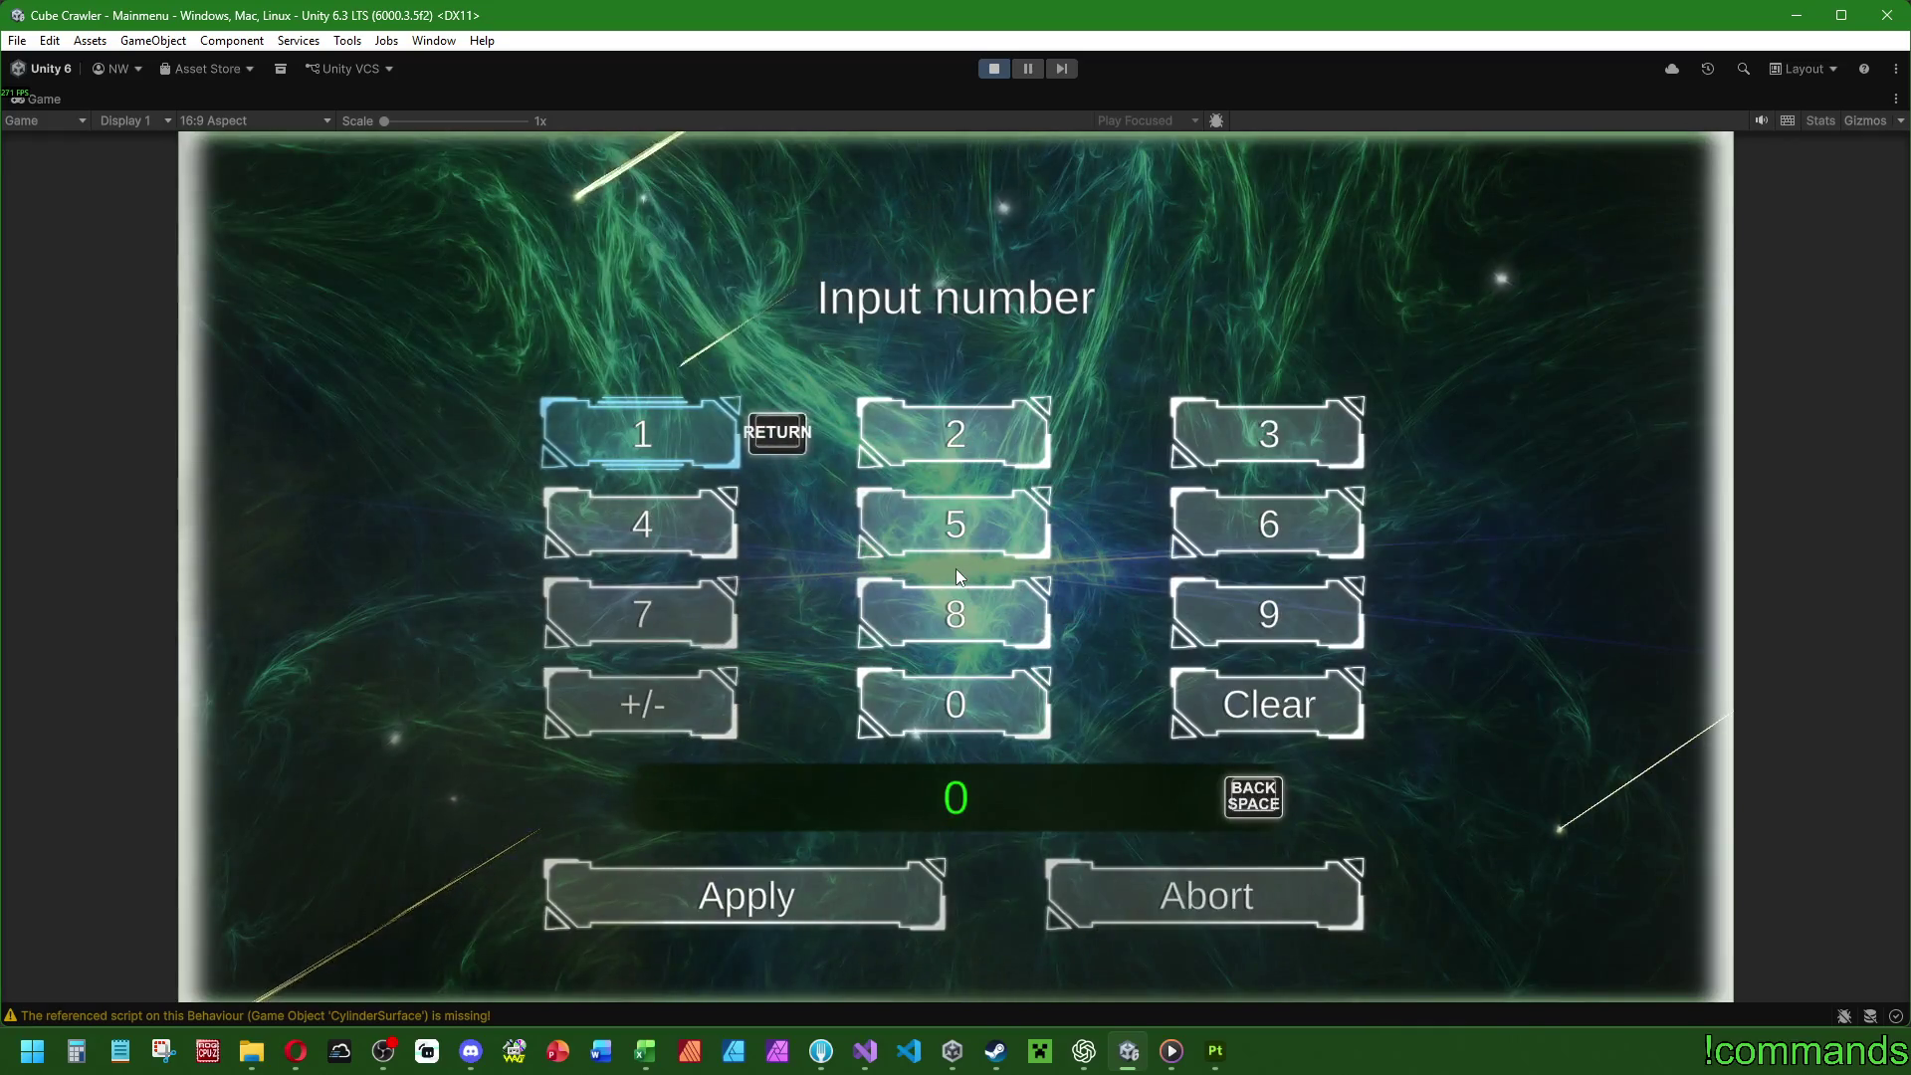
Abort the Input number keypad to return to Ship selection.
key("Right")
key("Right")
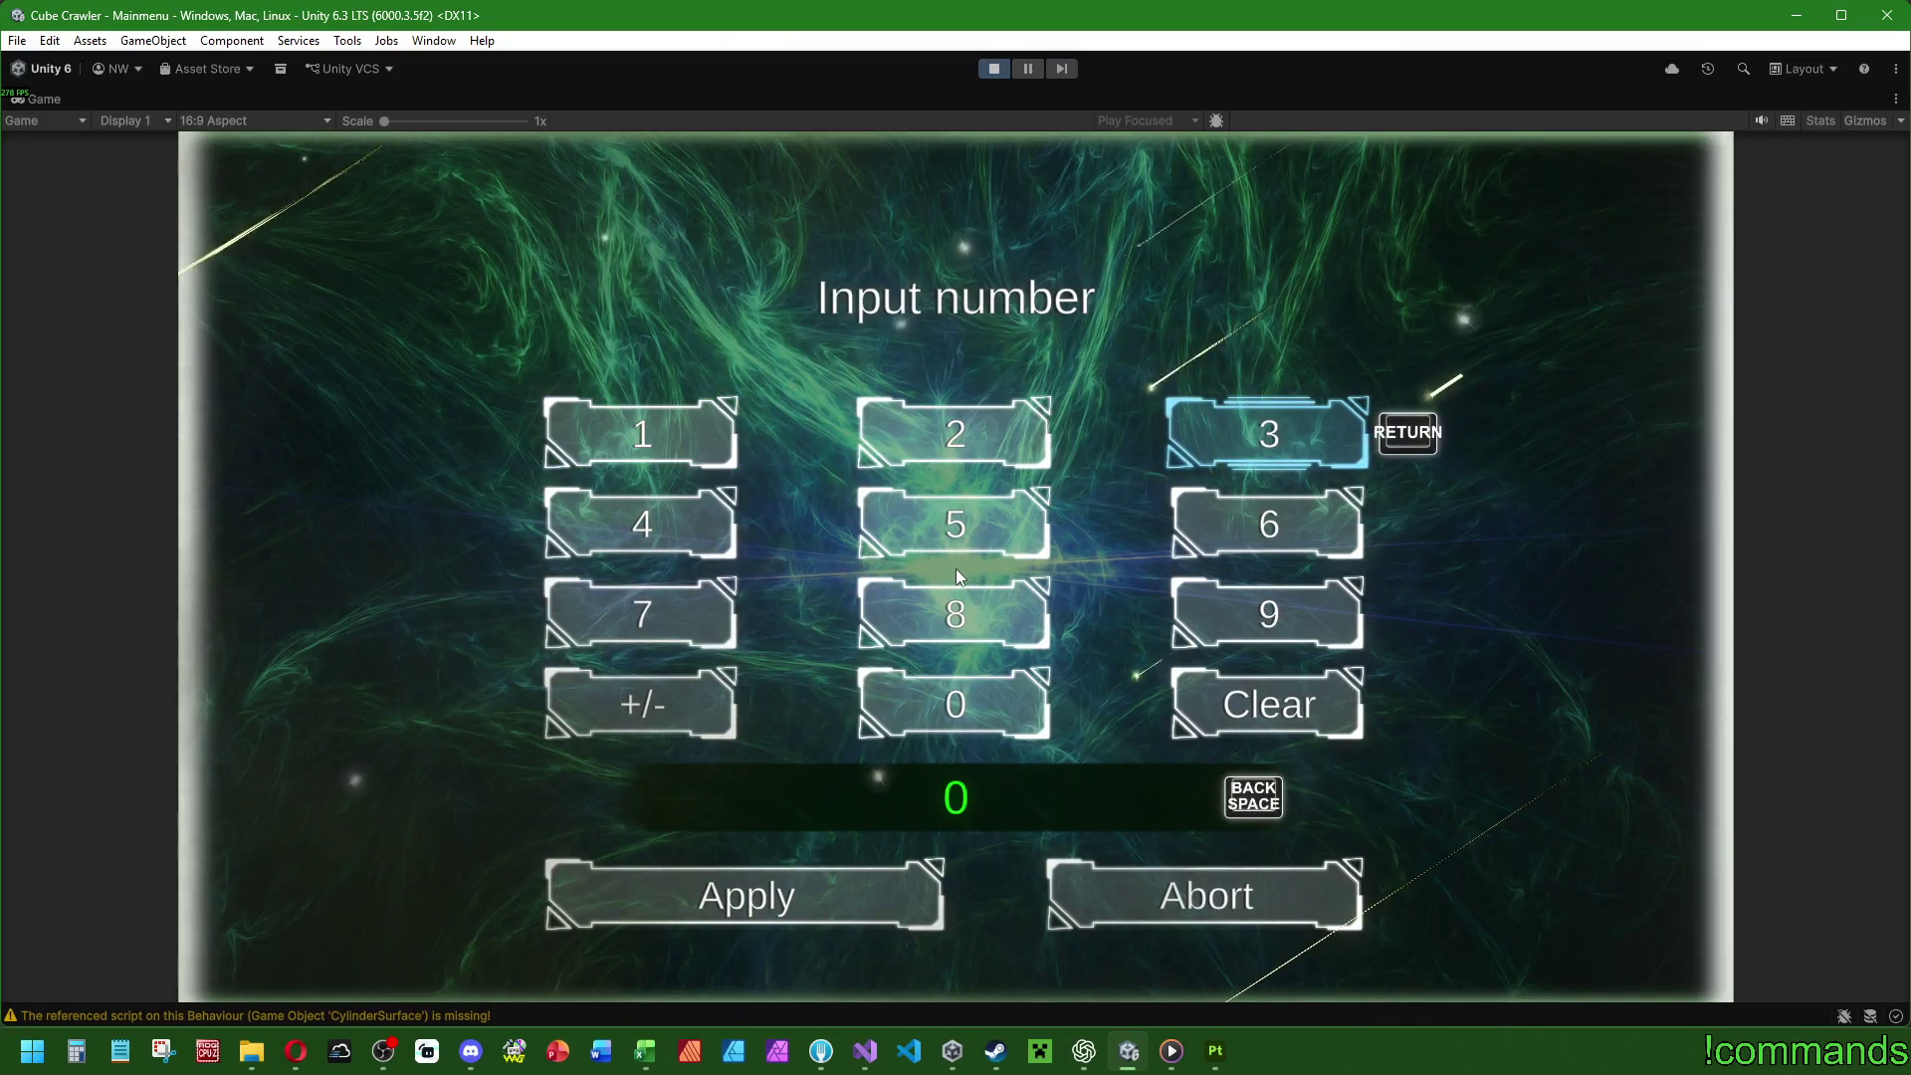
key("Down")
key("Down")
key("Down")
key("Left")
key("Down")
key("Return")
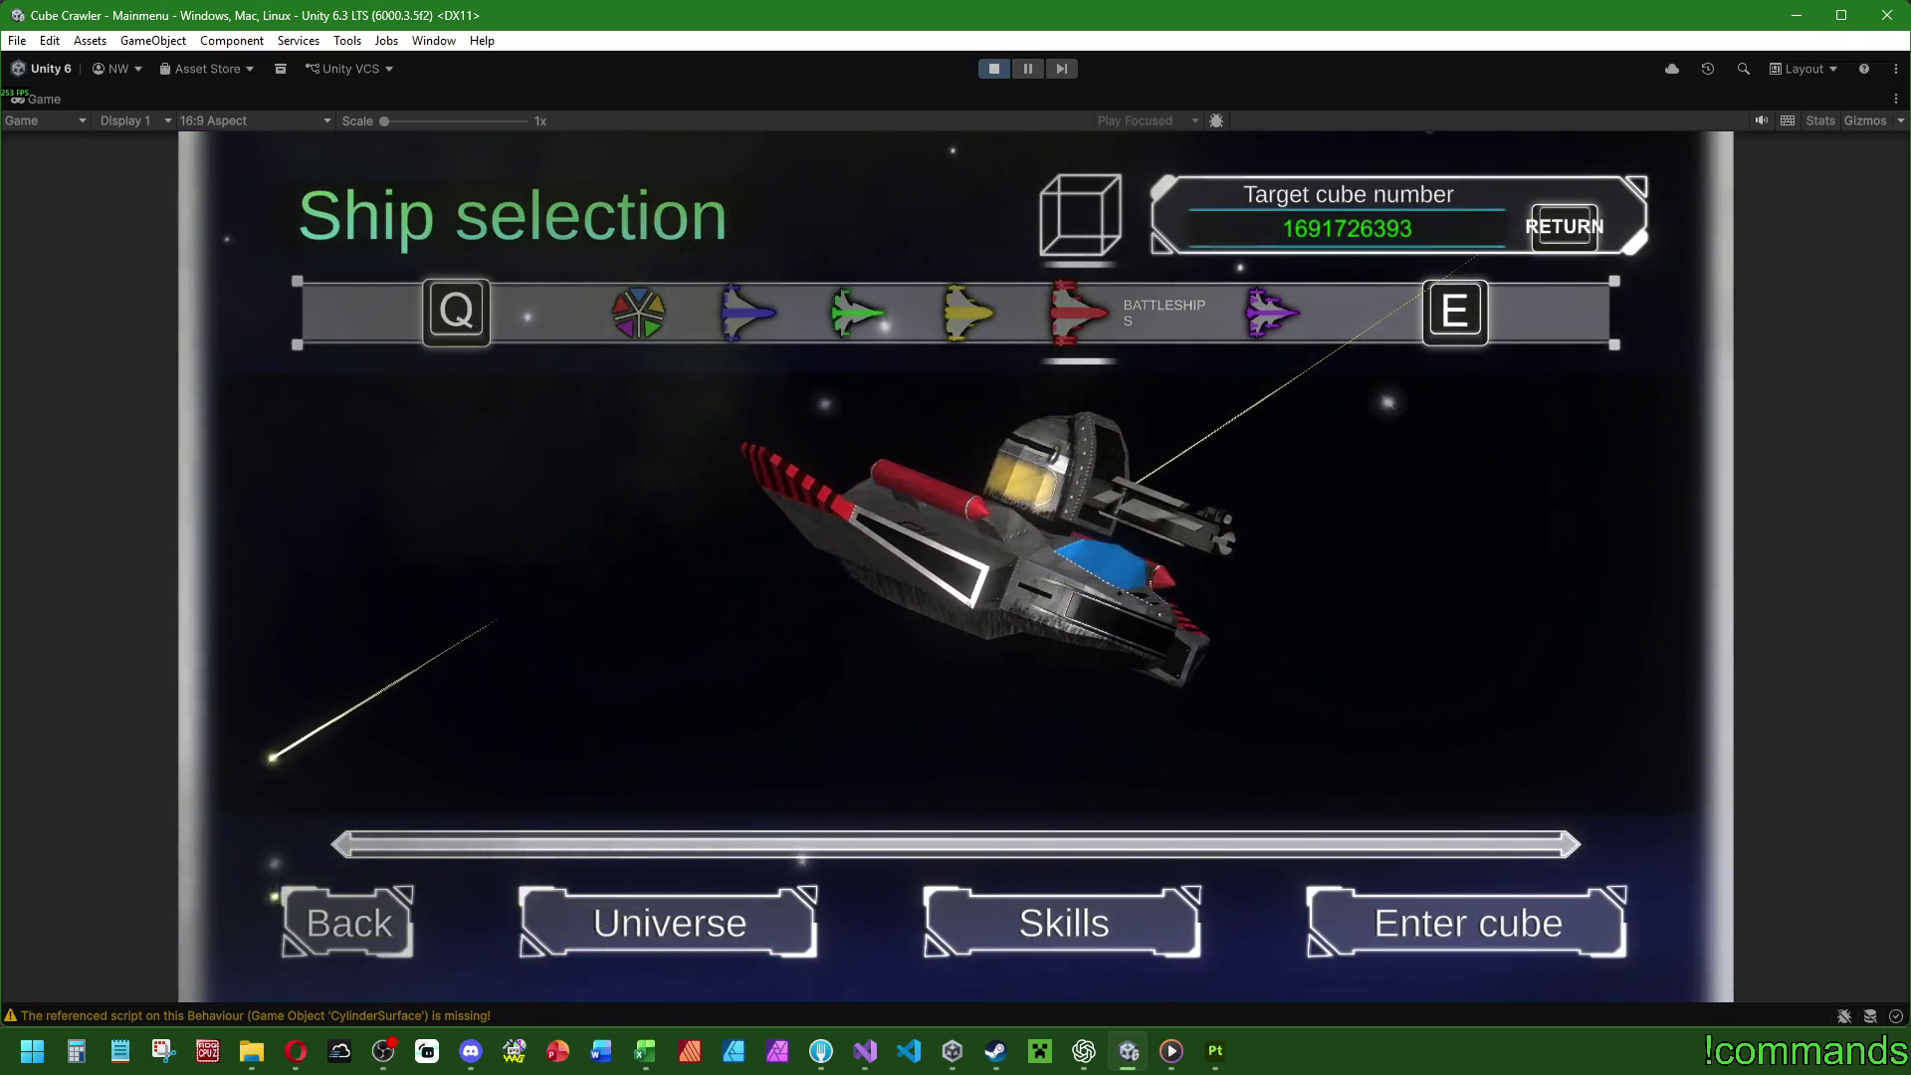
key("alt+Tab")
key("alt+Tab")
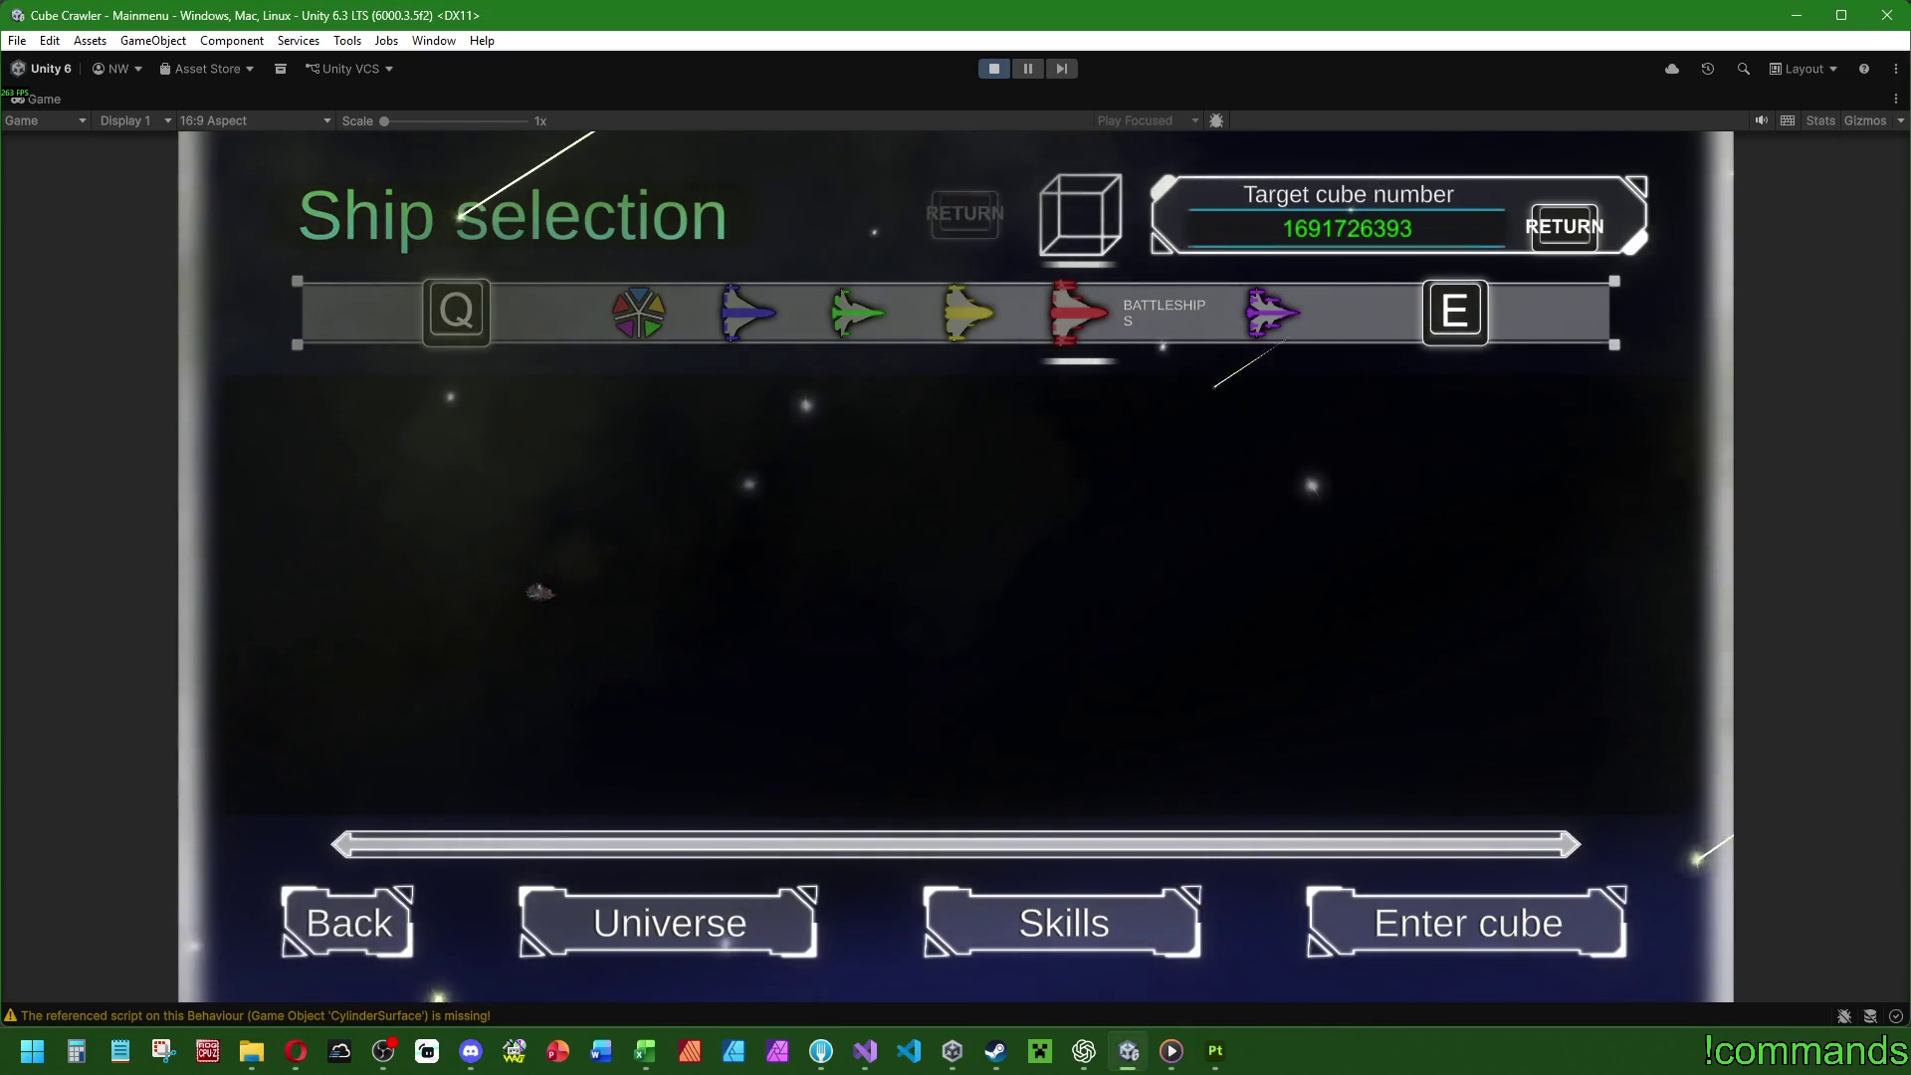
Paste a new target cube number, start the run, check the map and drive into the green portal.
key("ctrl+v")
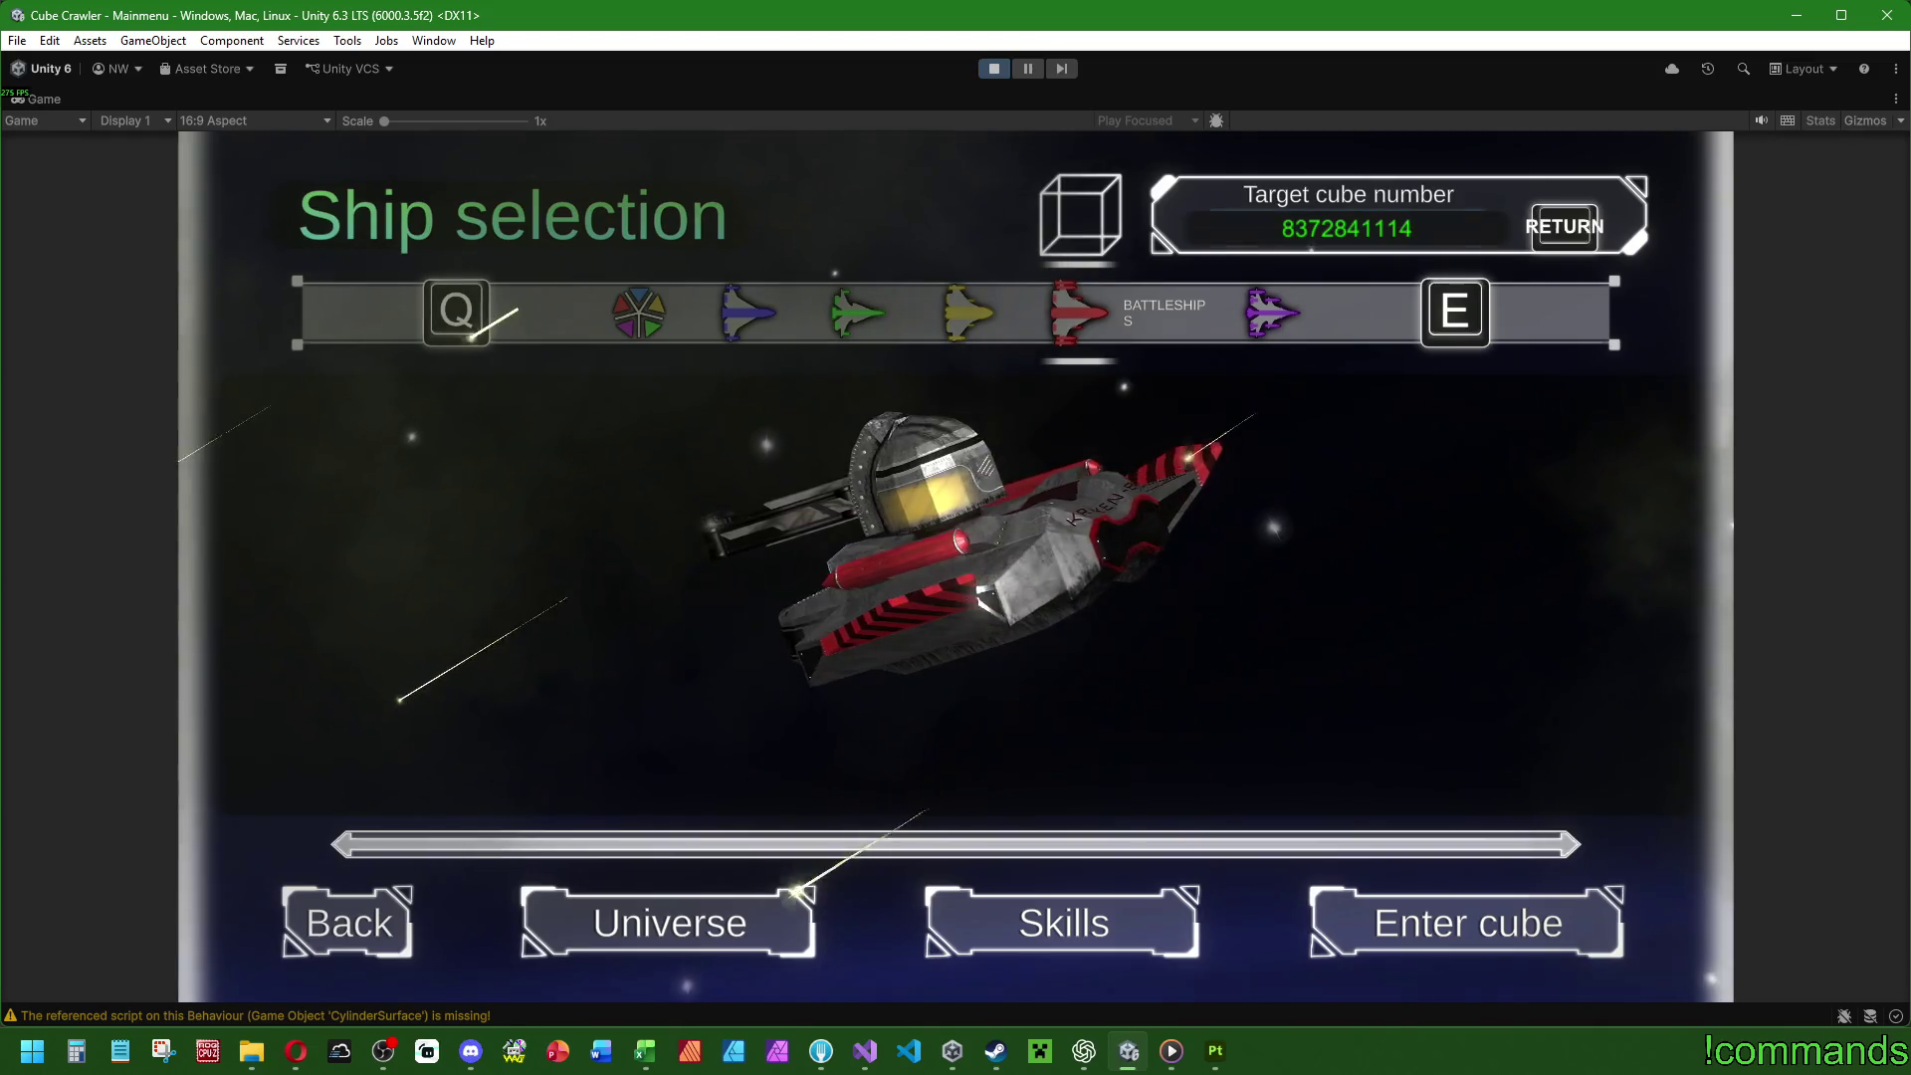
key("Return")
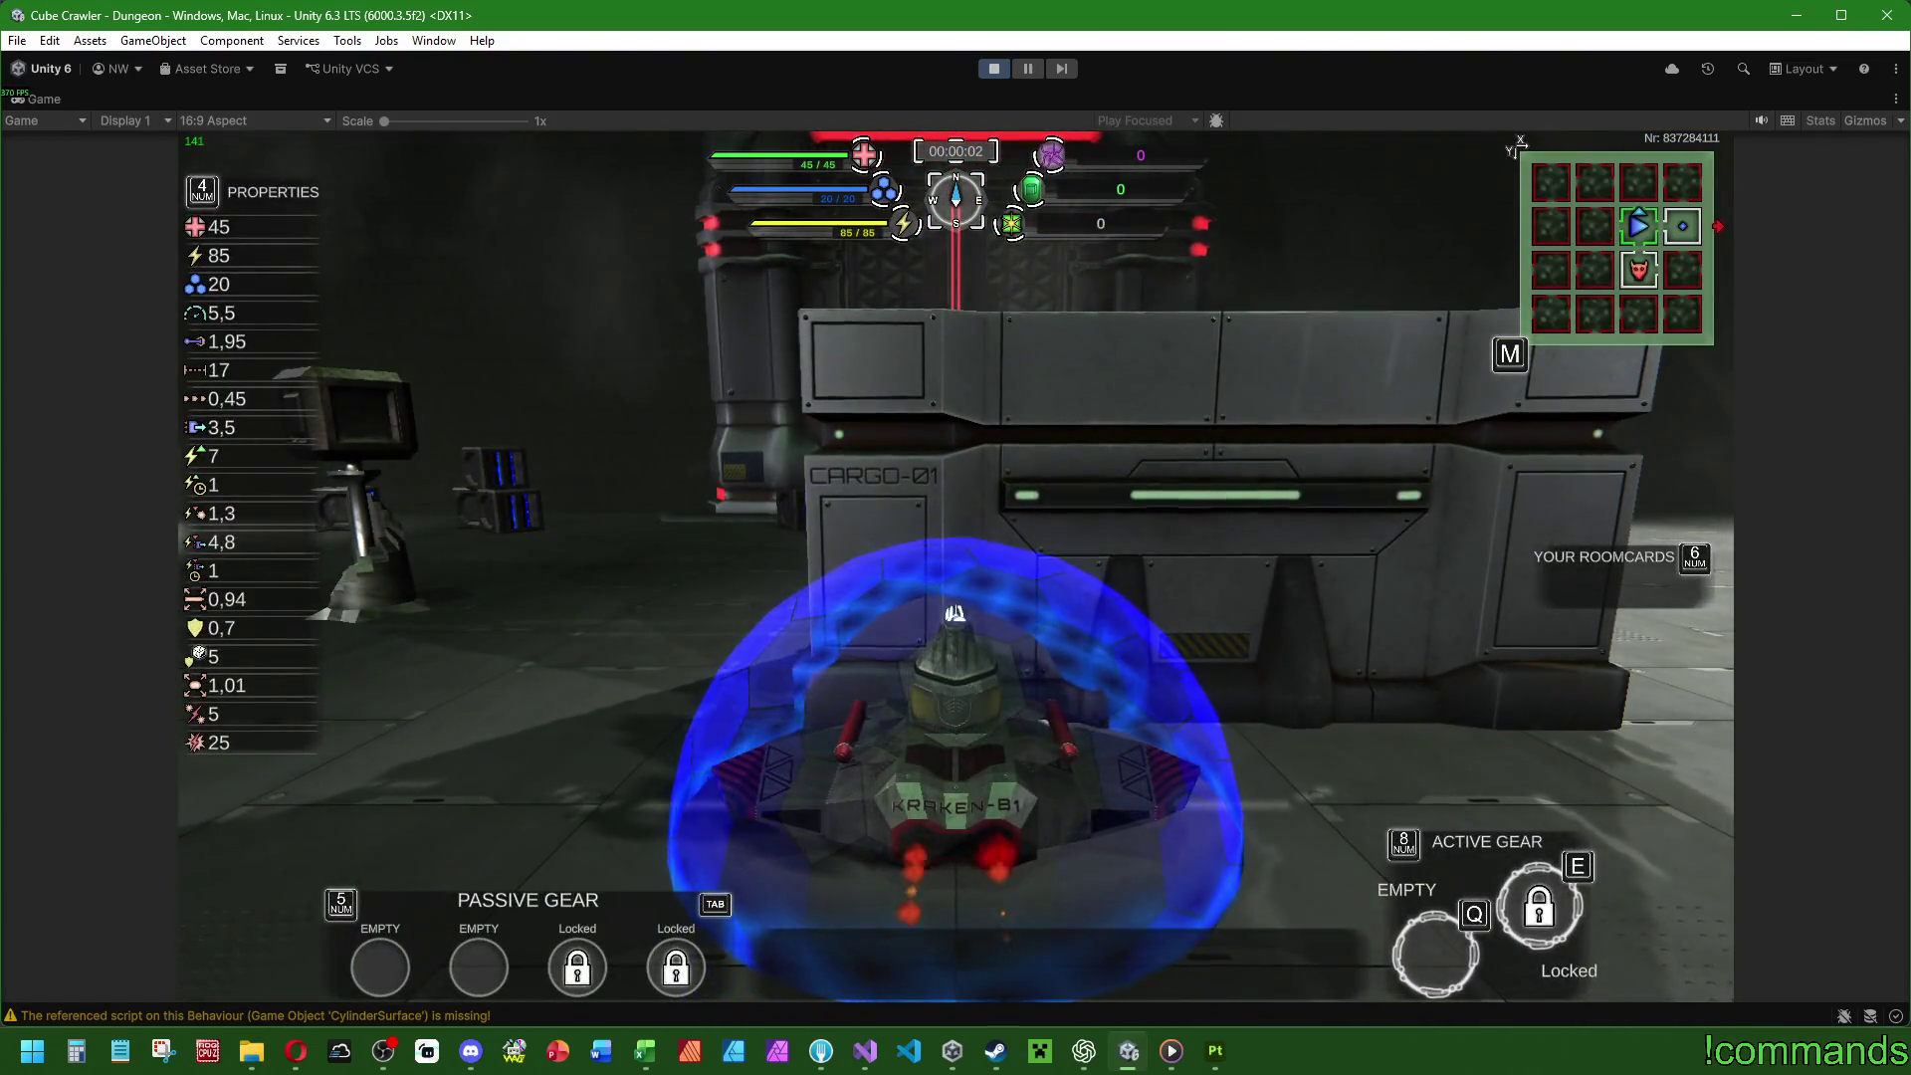
key("d")
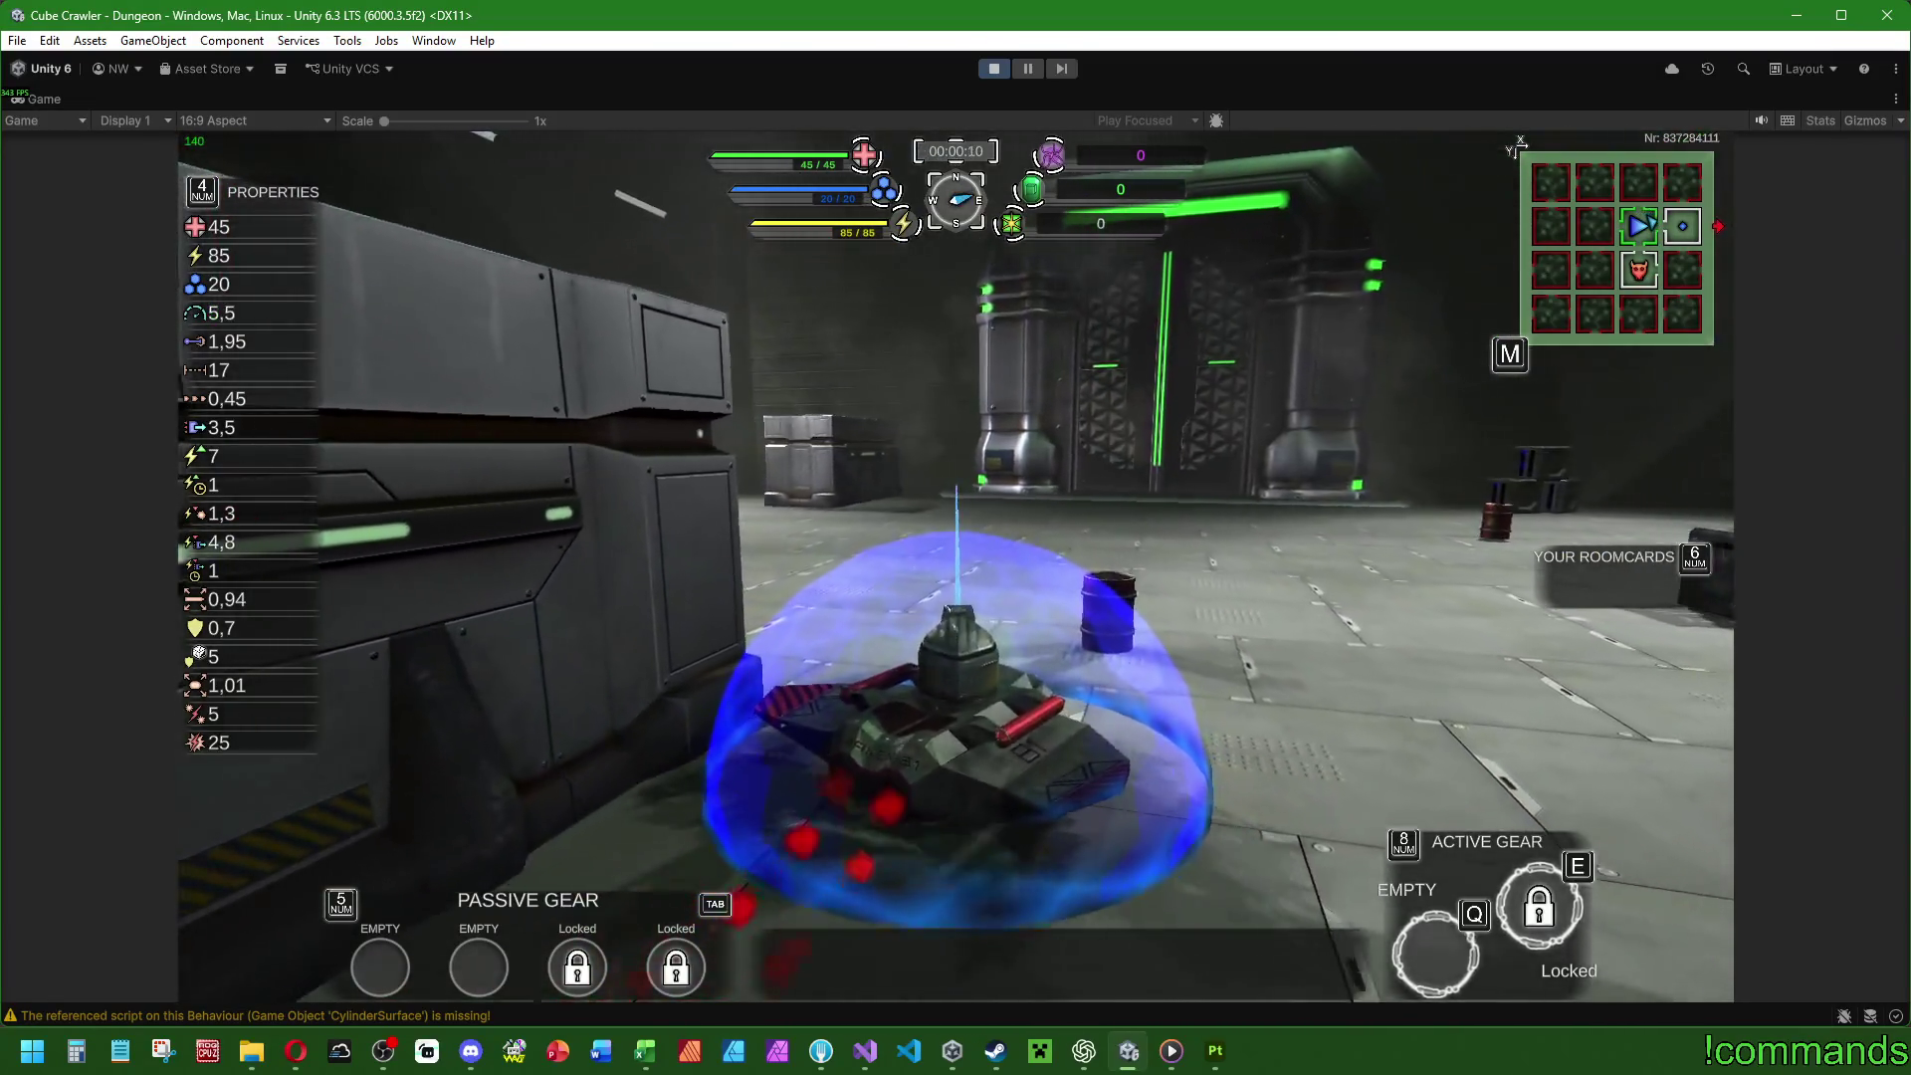
key("m")
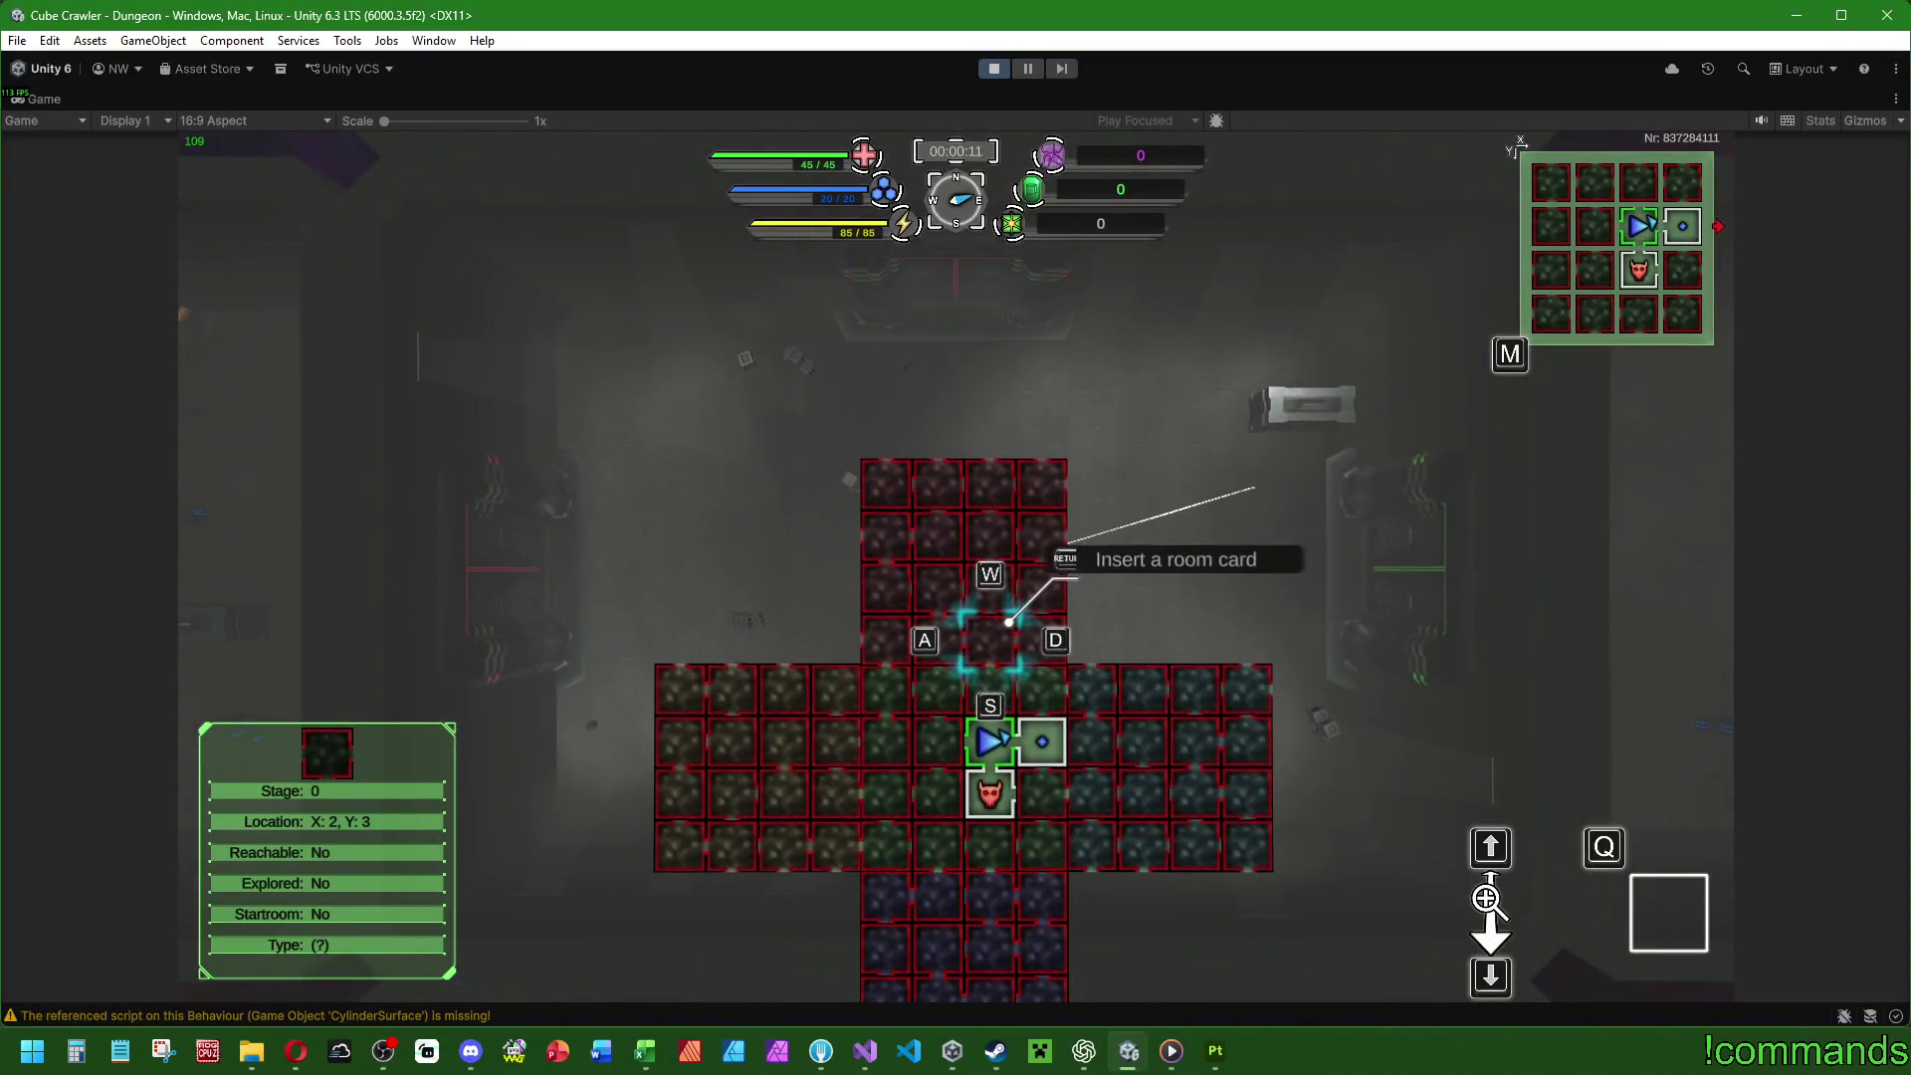
key("m")
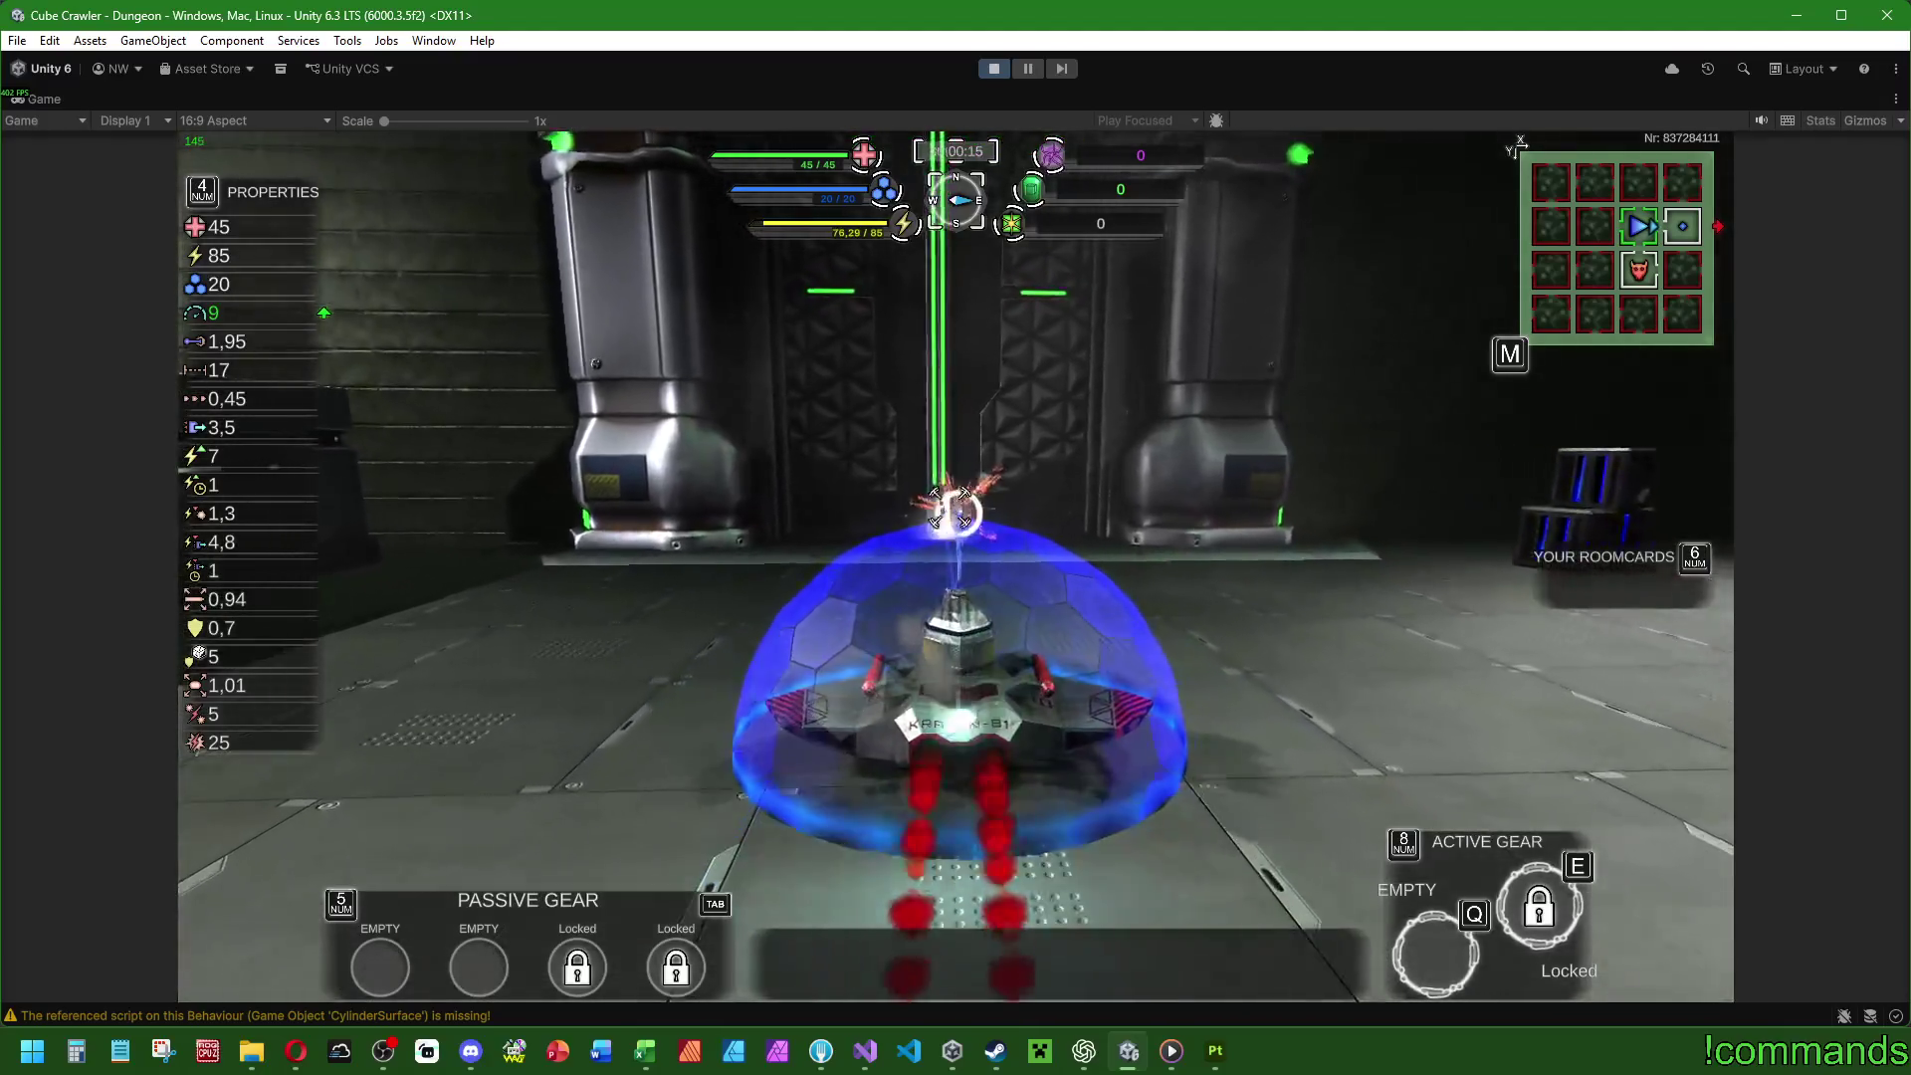
key("w")
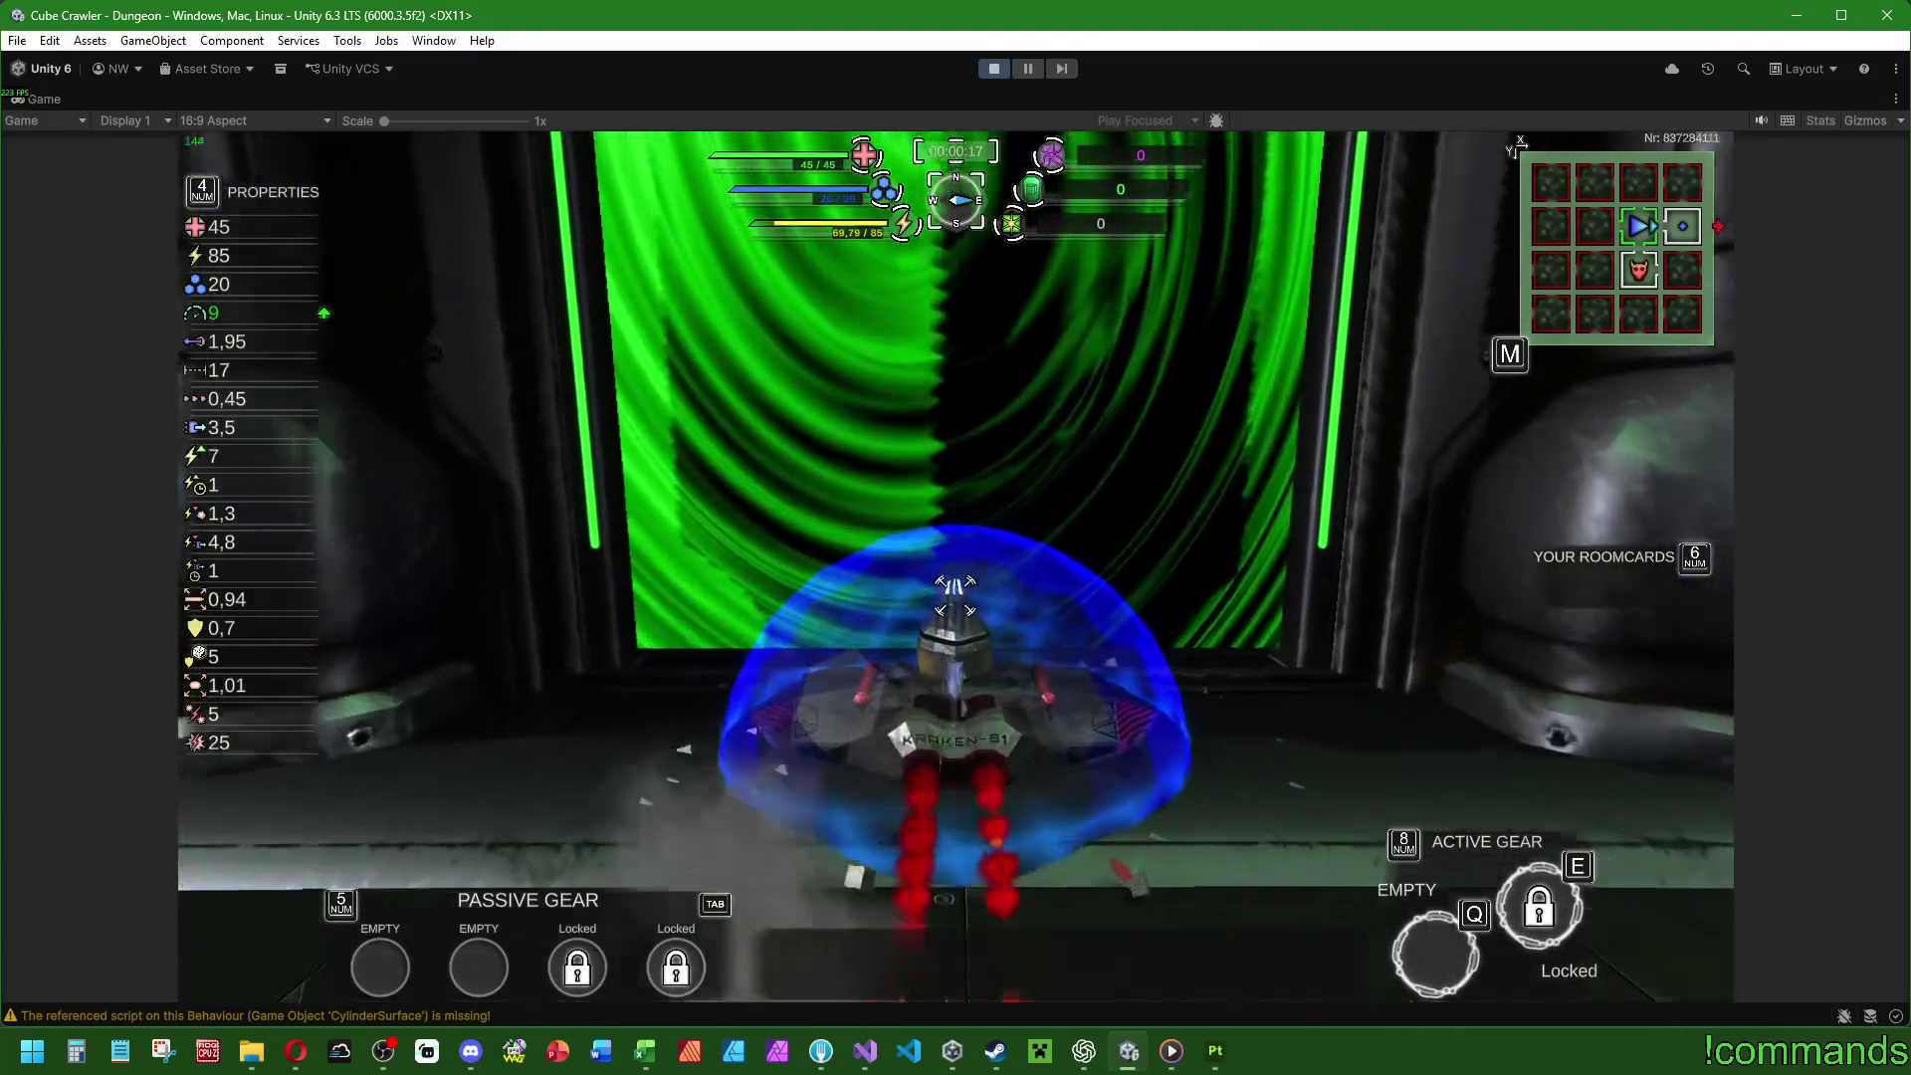
Close on the enemy firing until it is destroyed, then open the Settings overlay.
key("a")
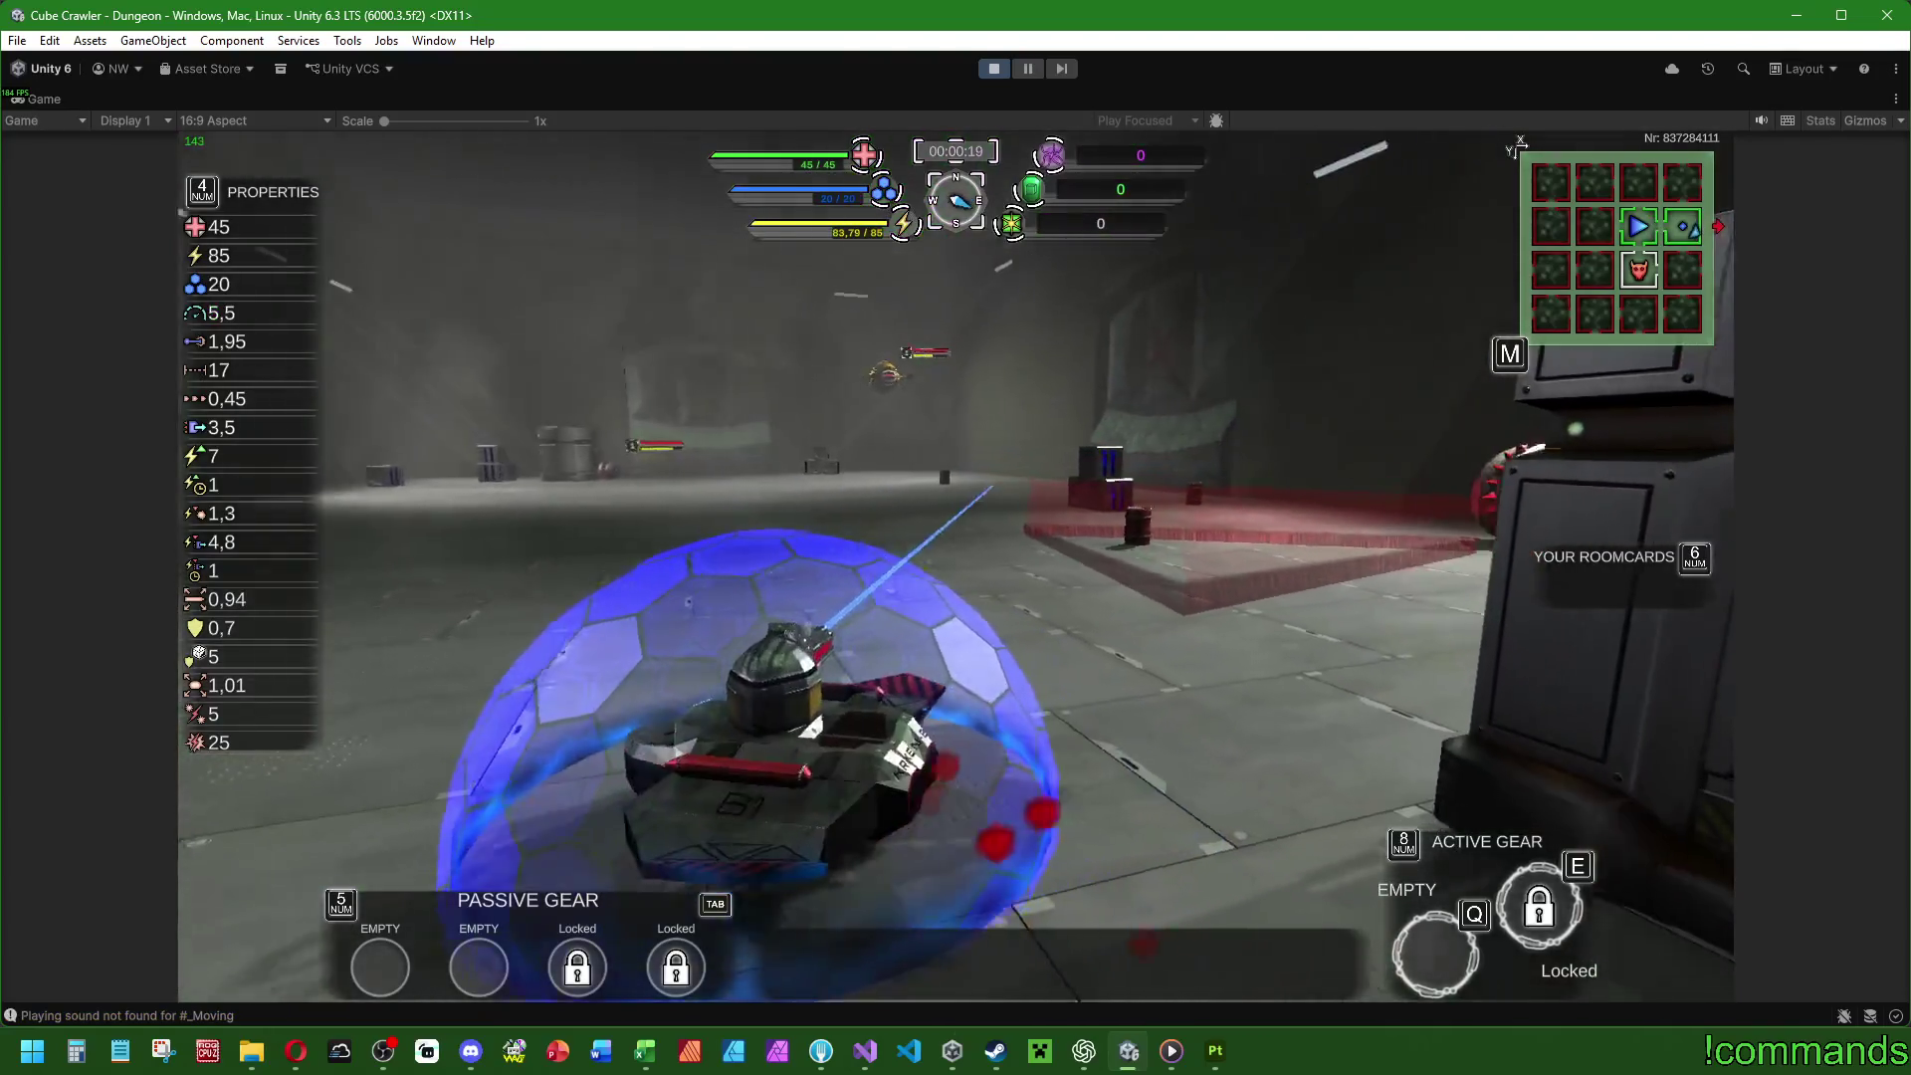
key("w")
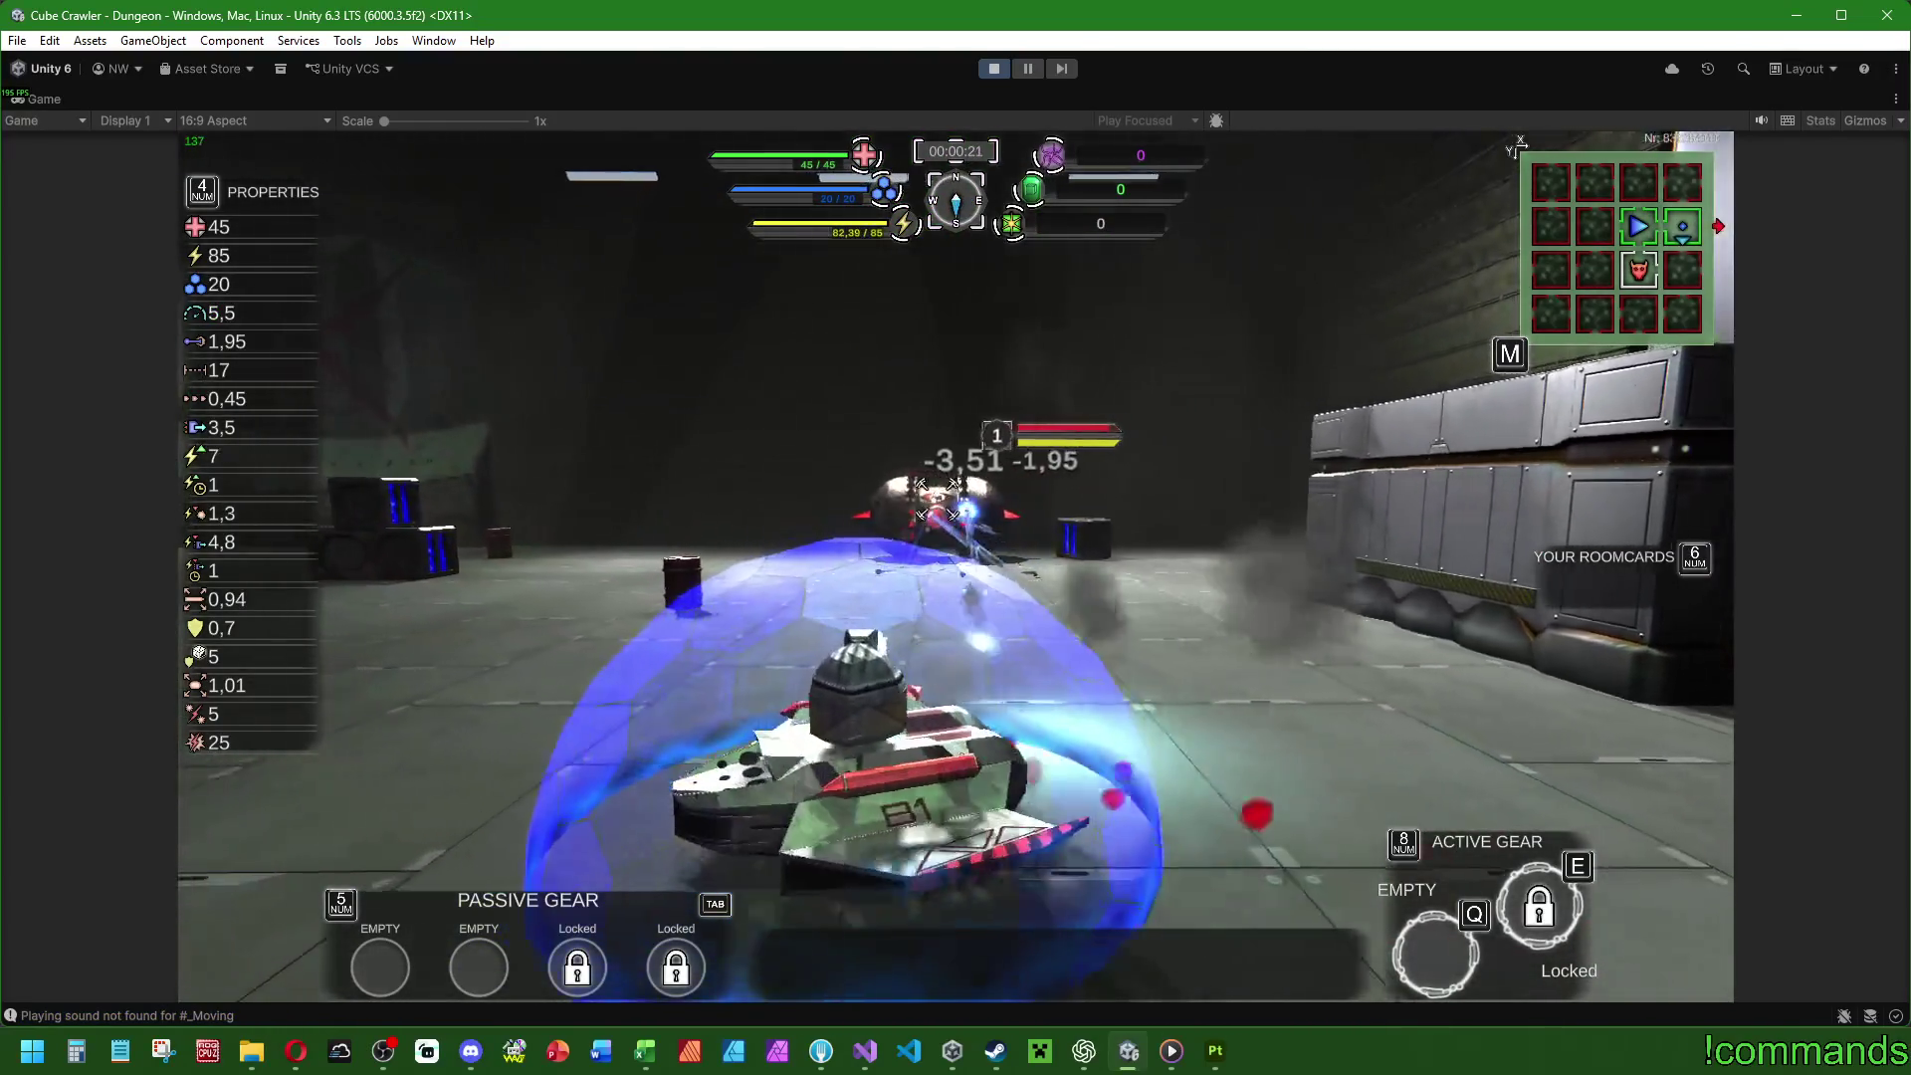
key("w")
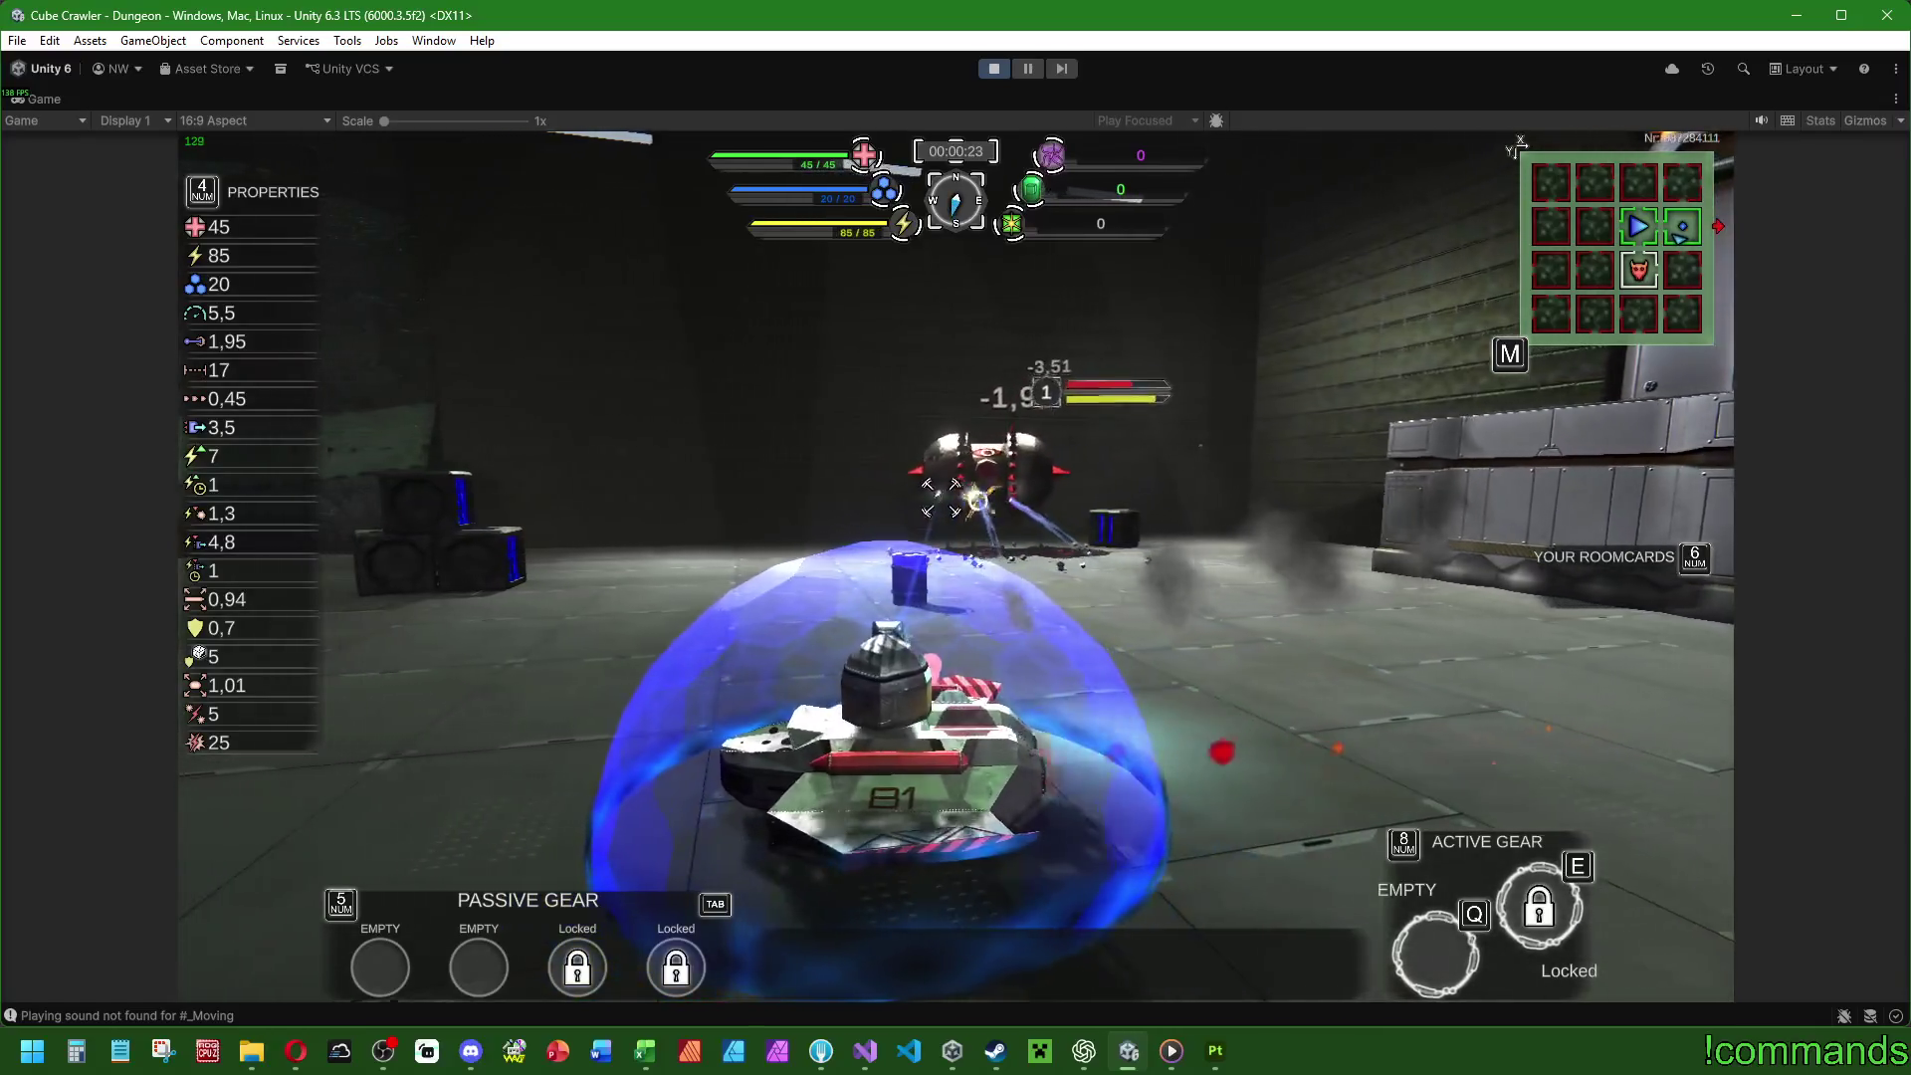
key("w")
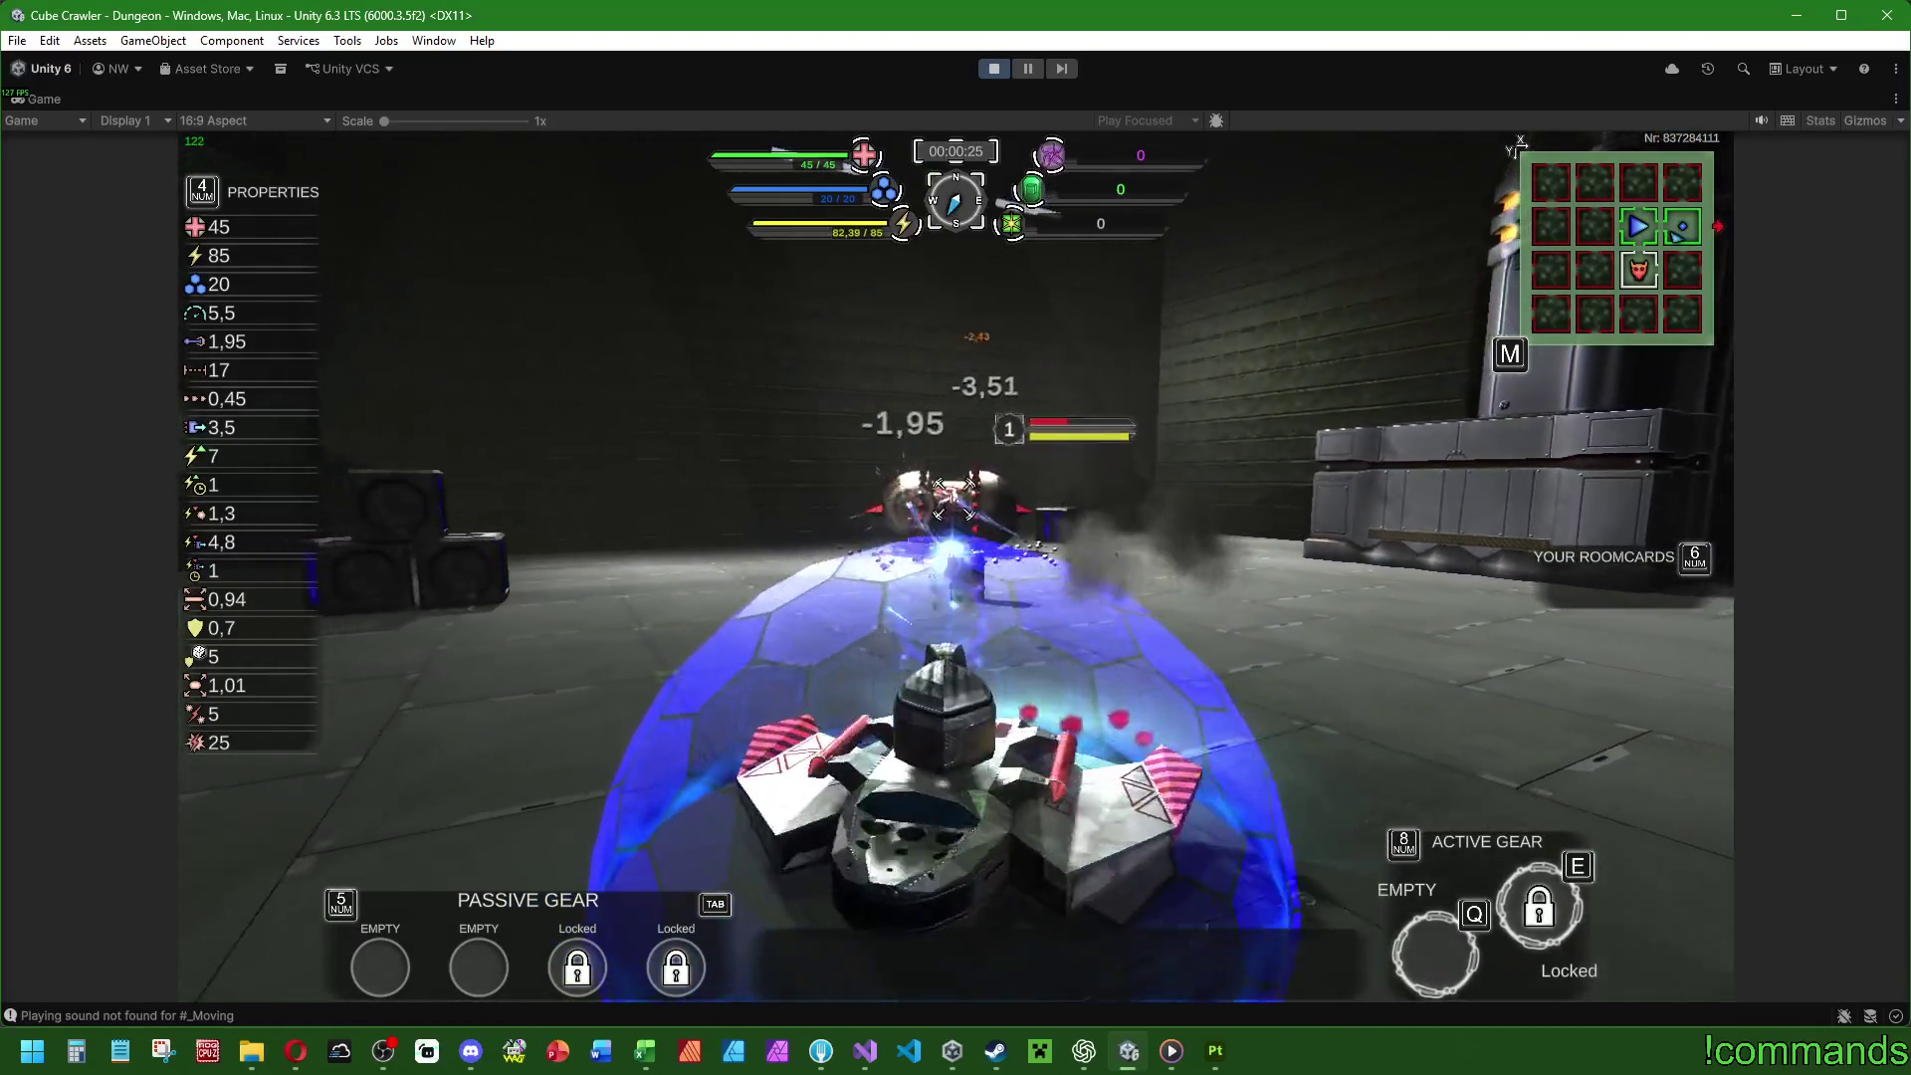
key("w")
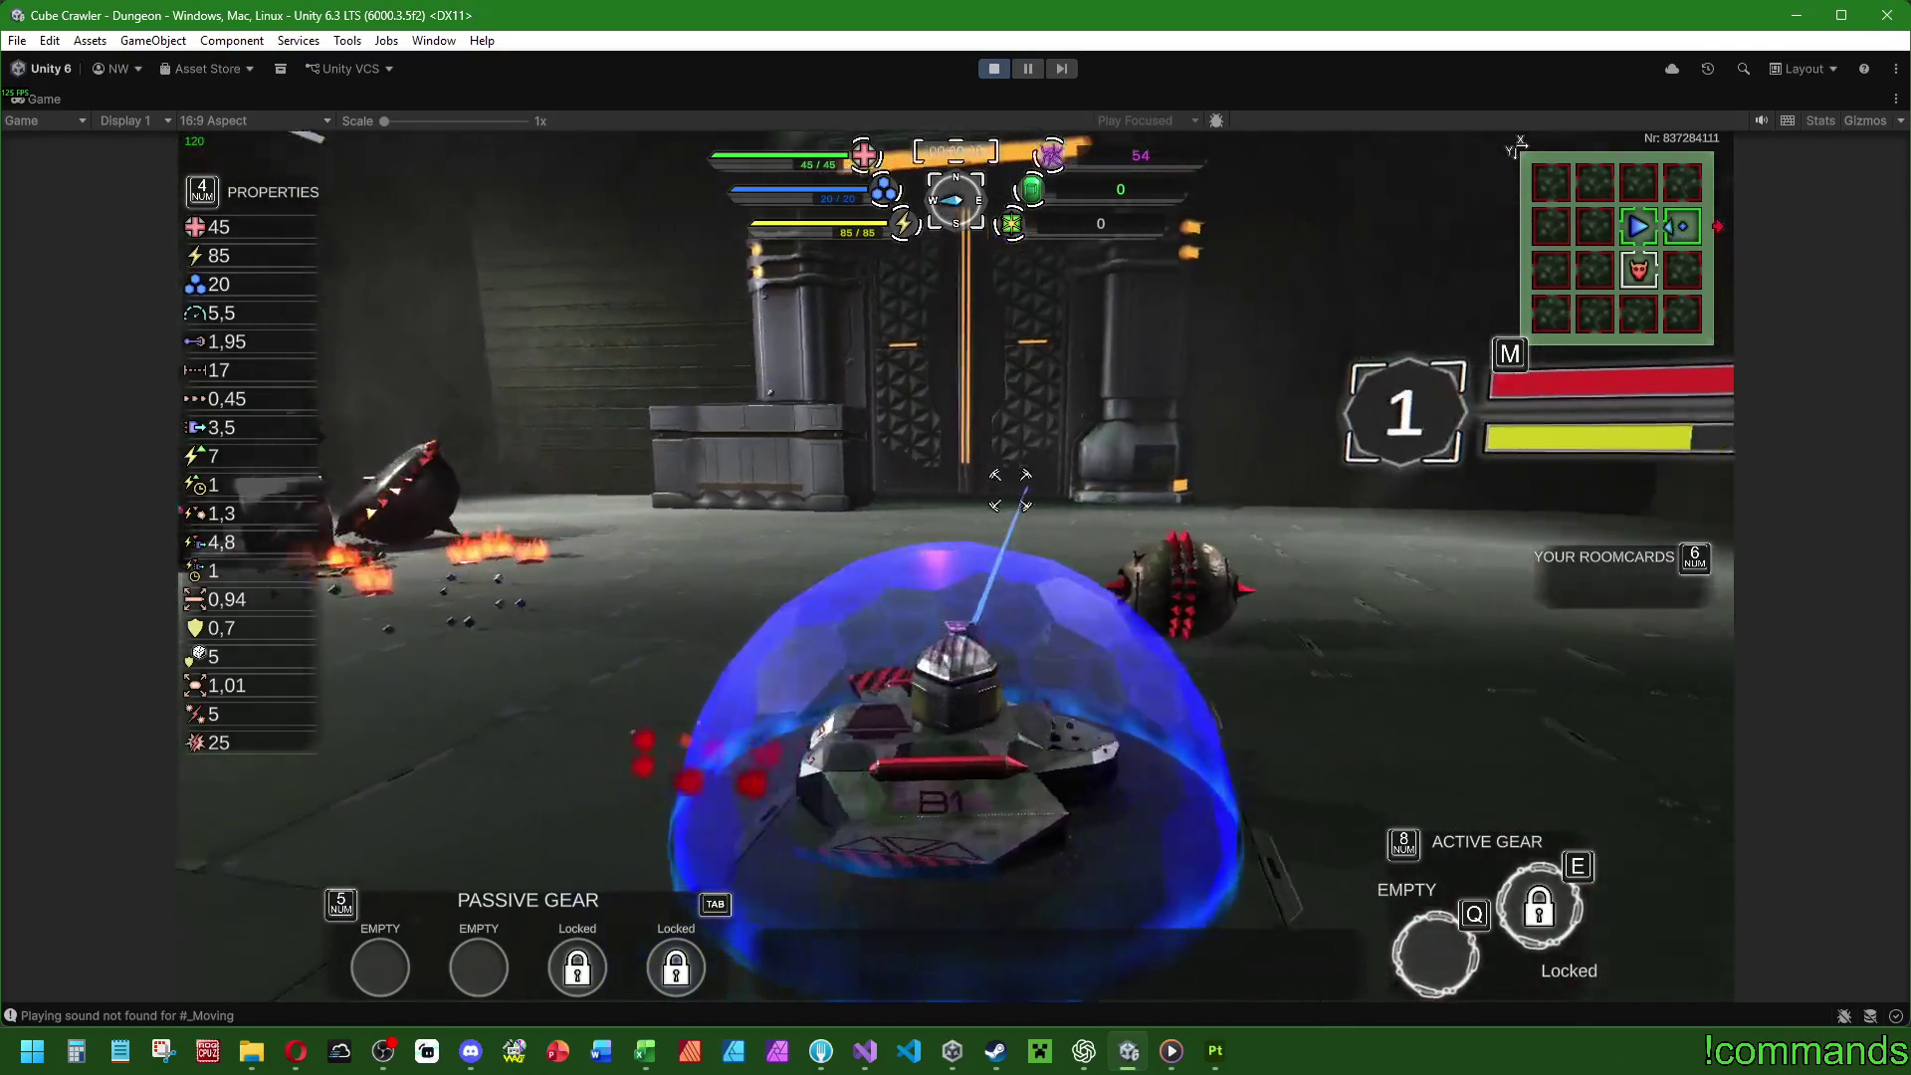
key("Escape")
key("Escape")
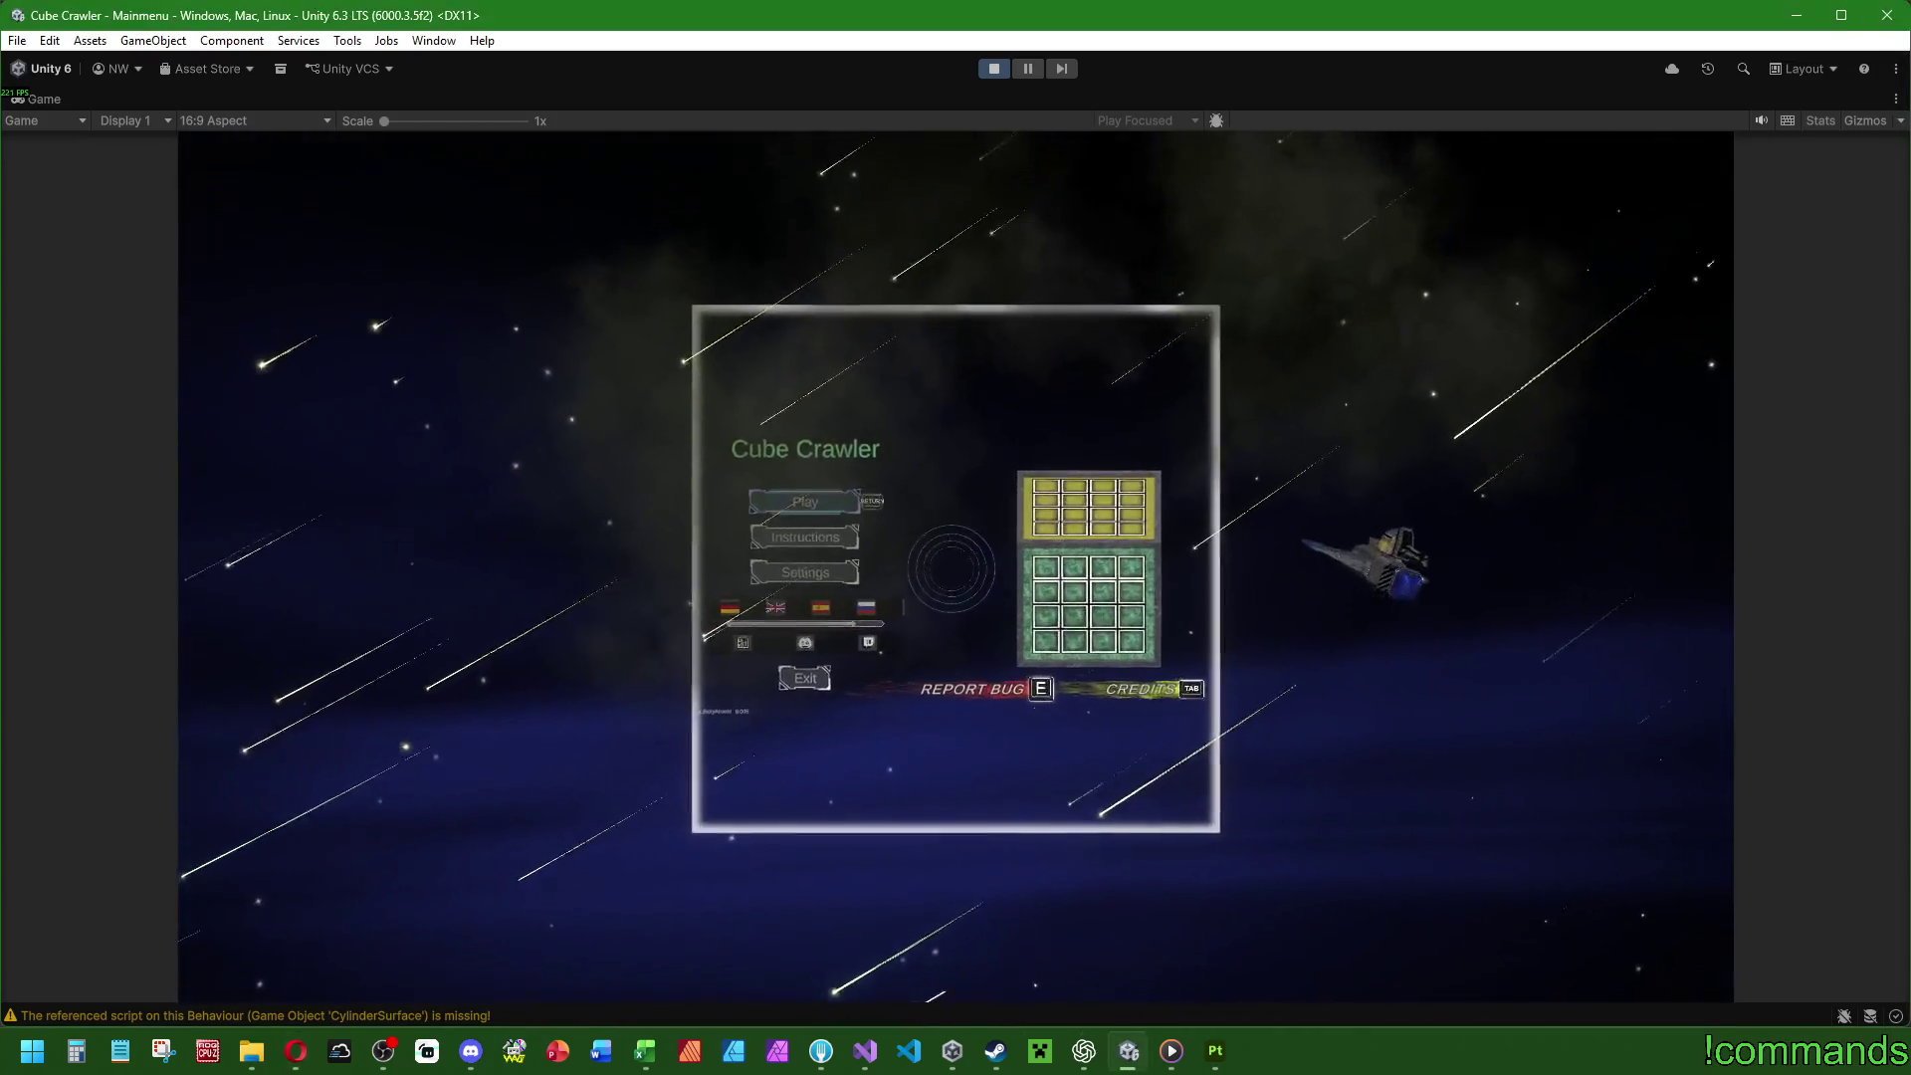
key("Return")
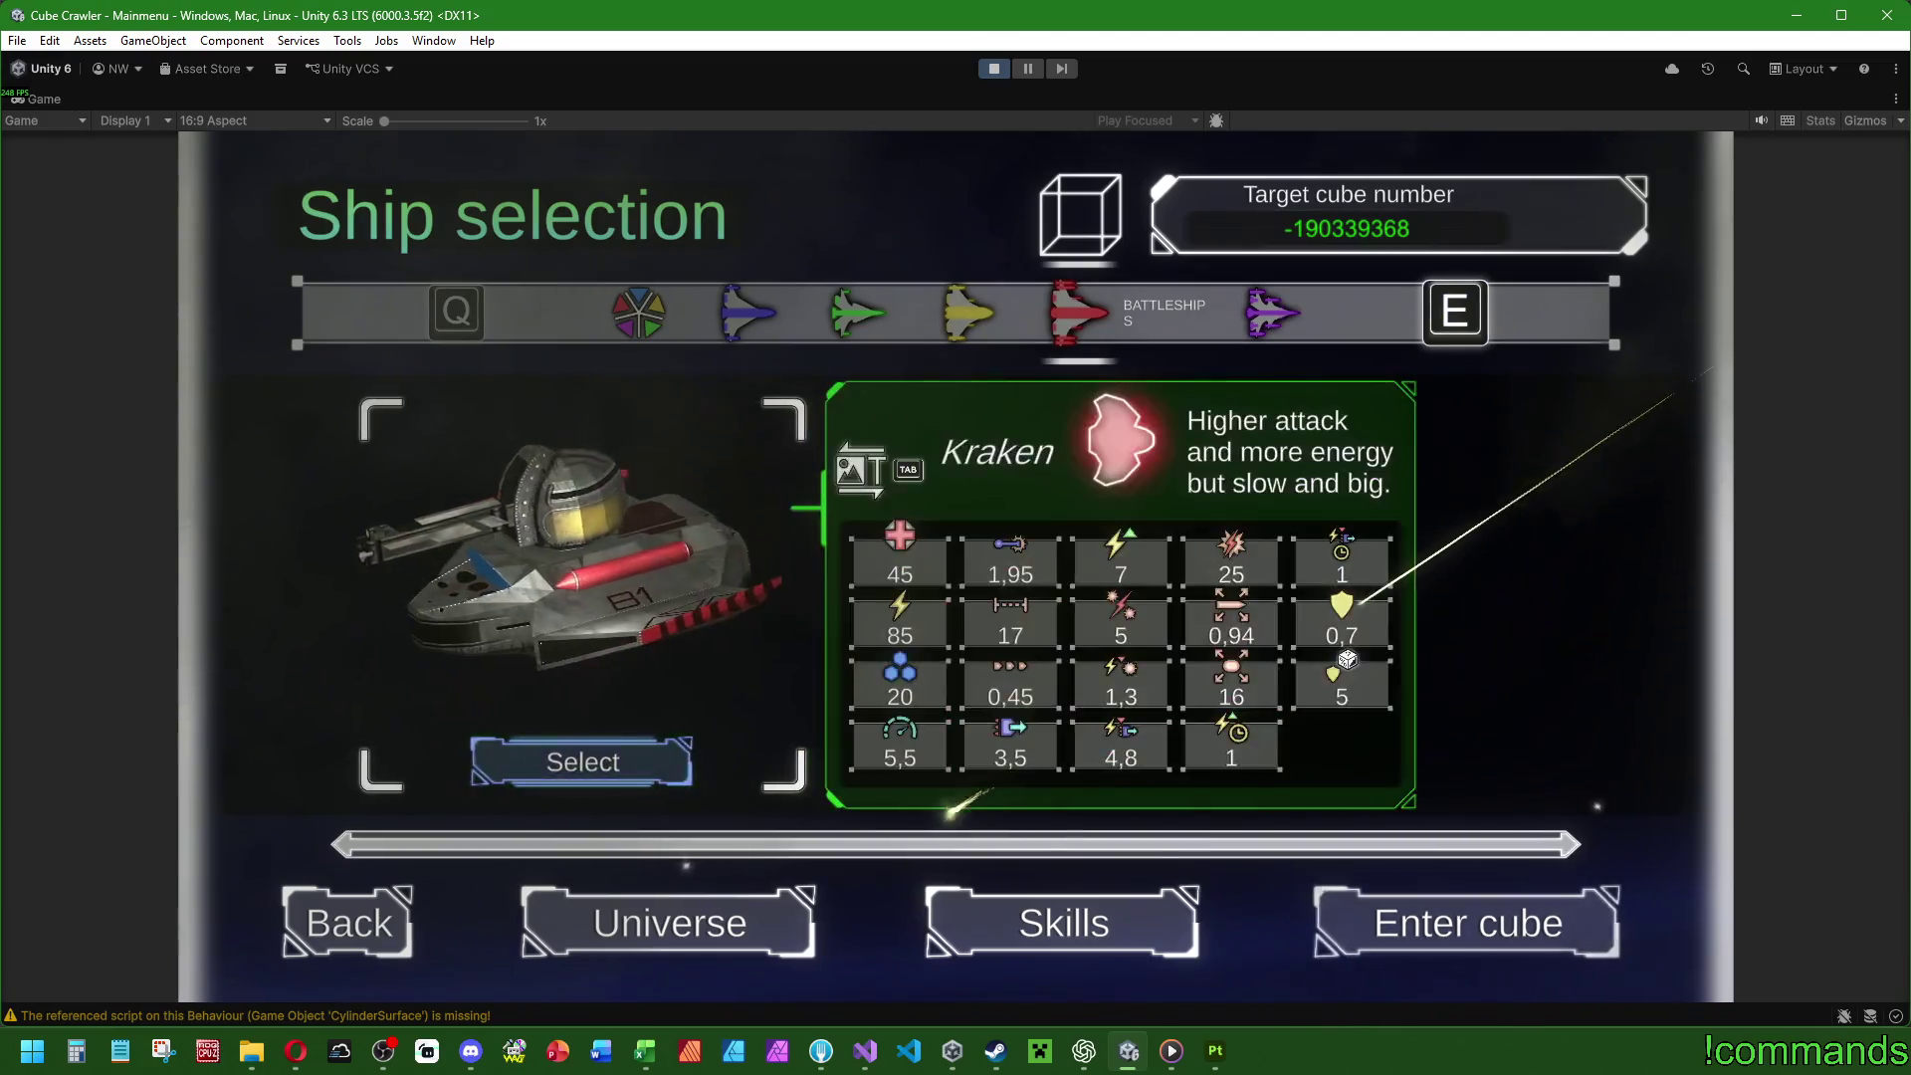
key("Return")
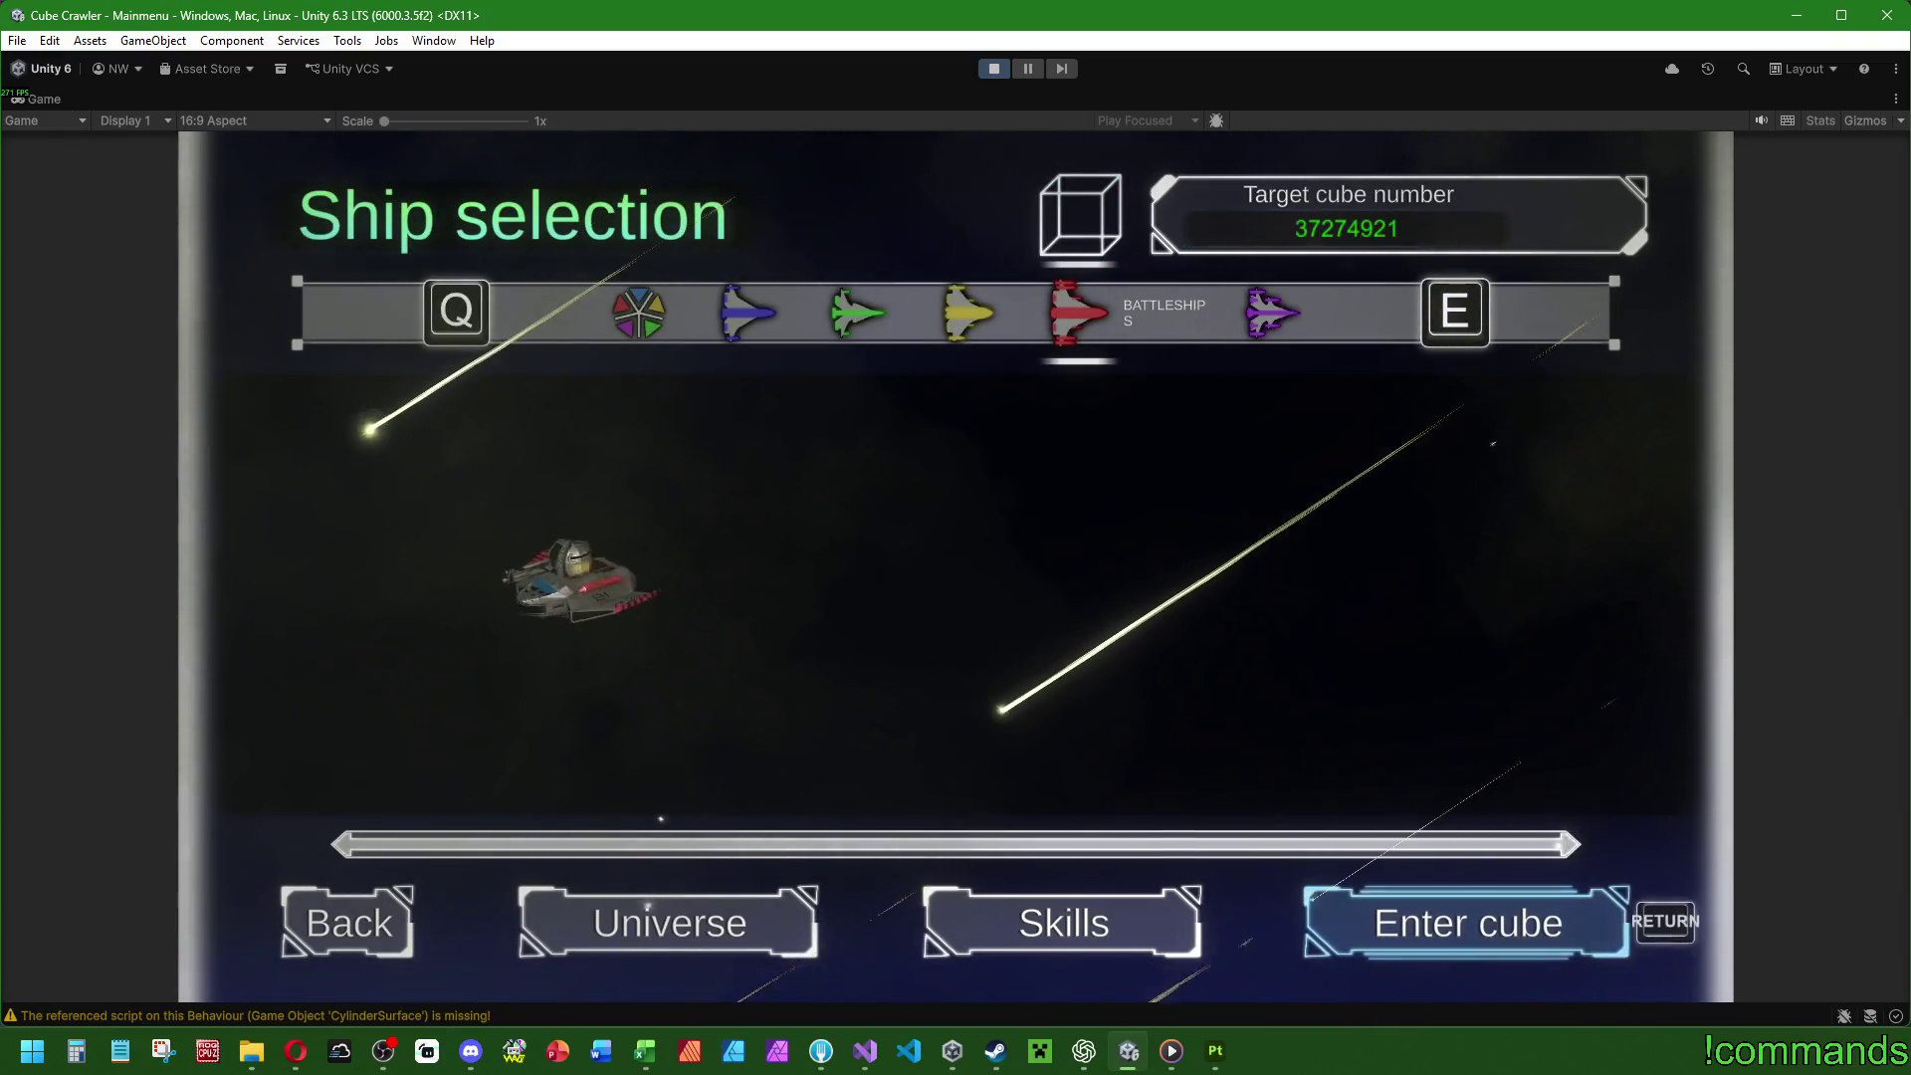
key("Return")
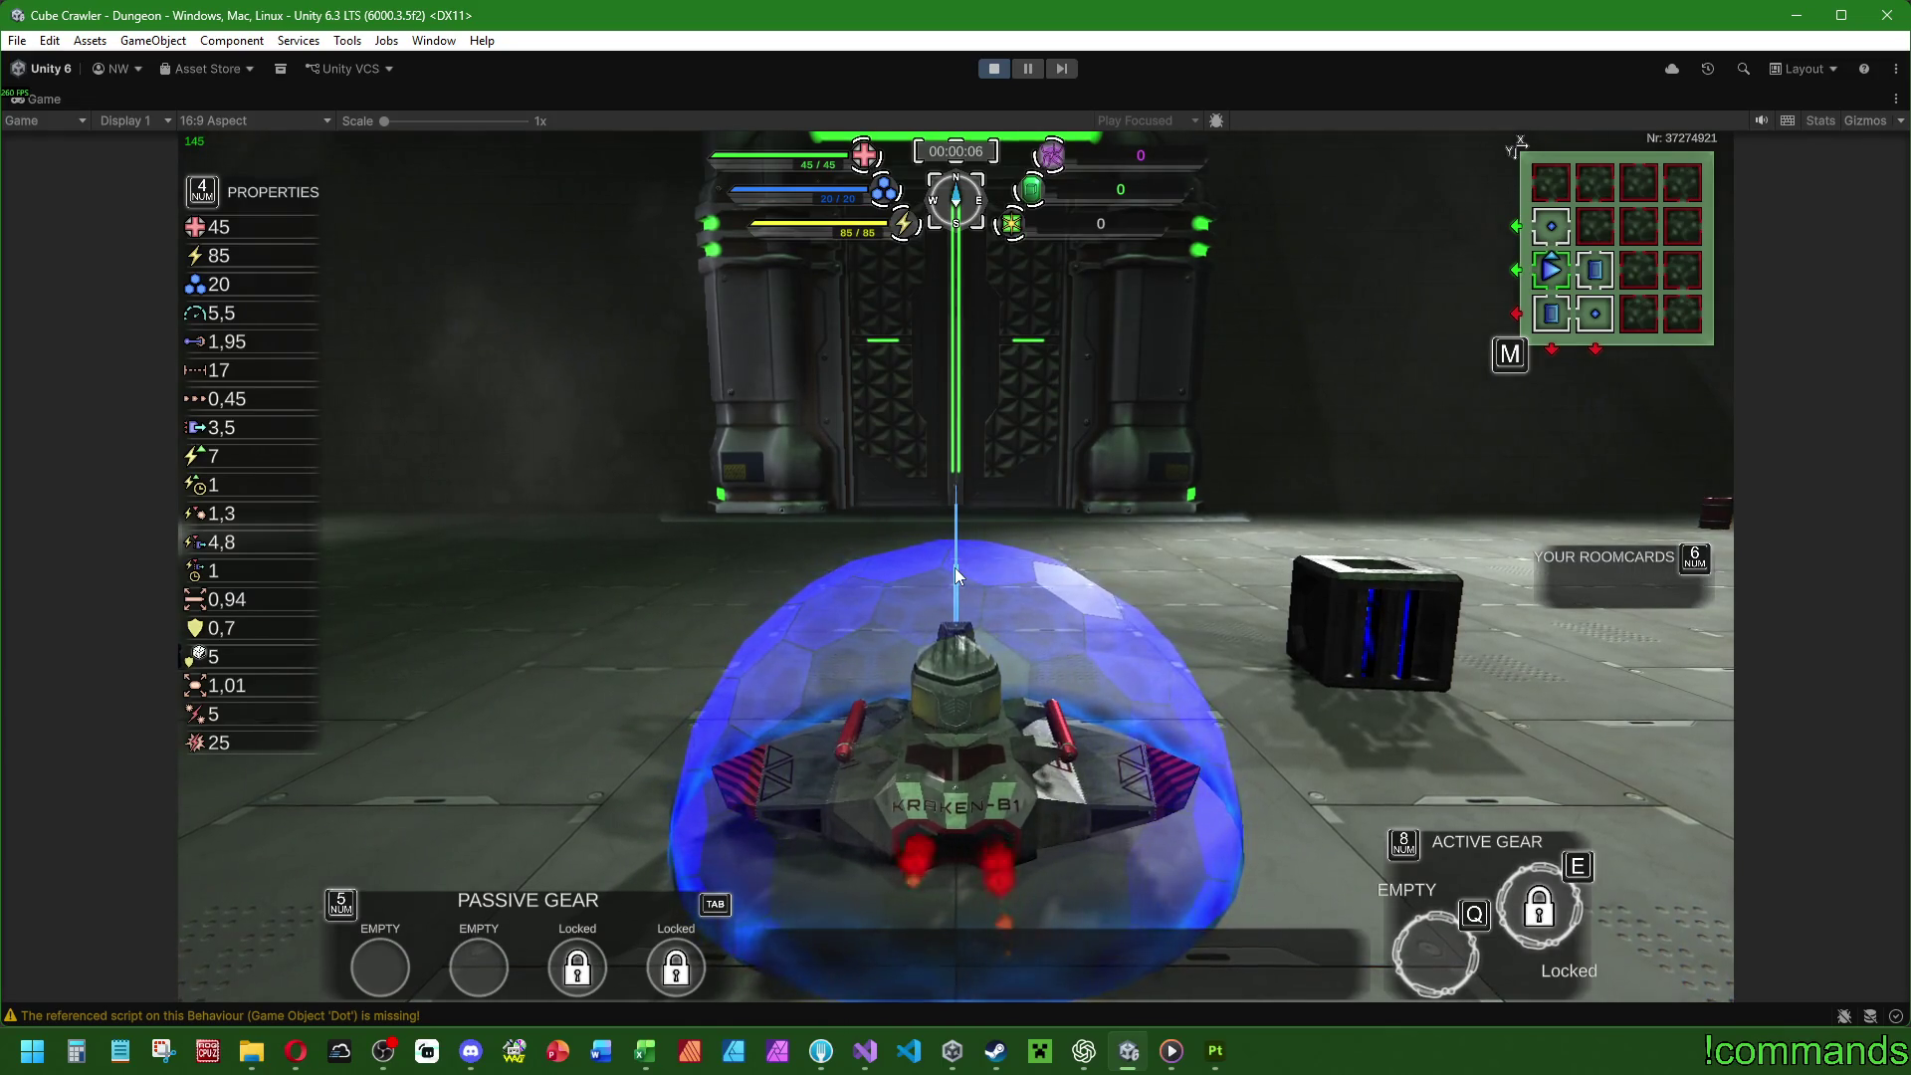
key("a")
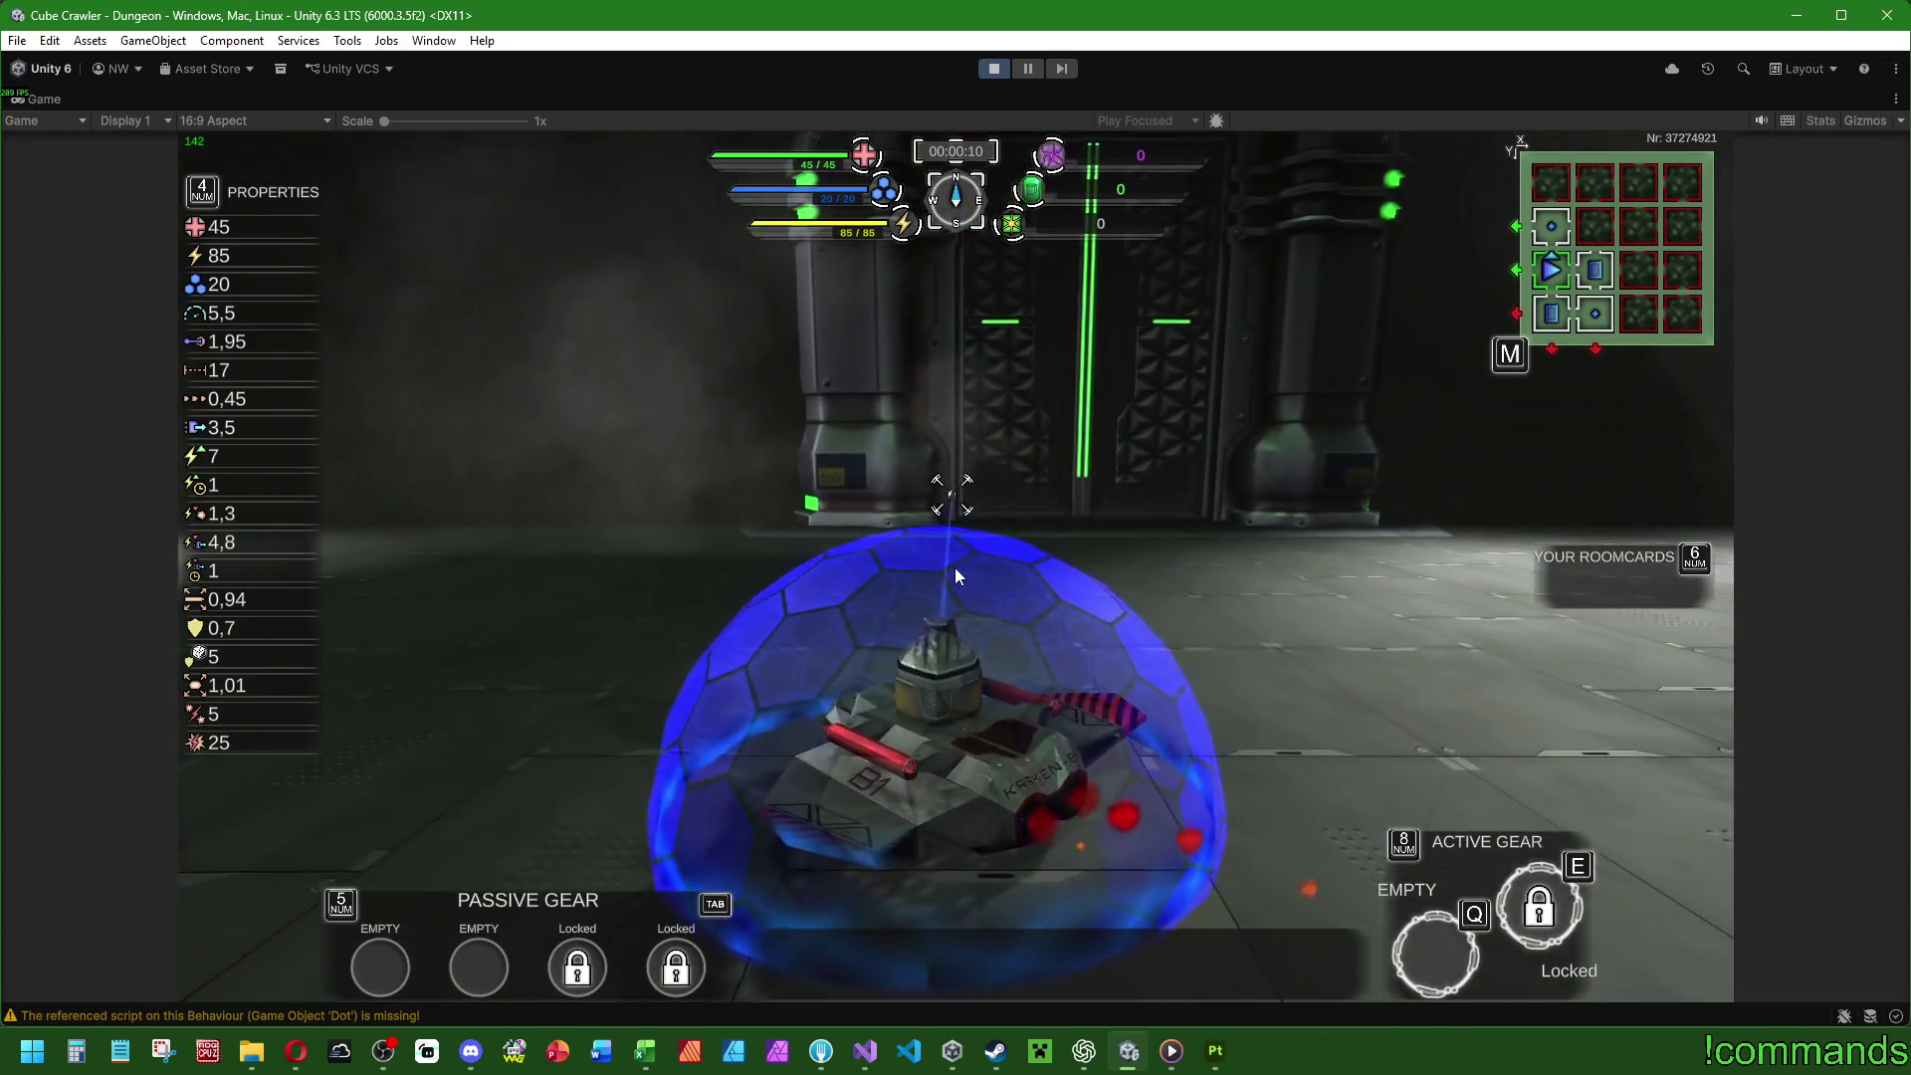
key("m")
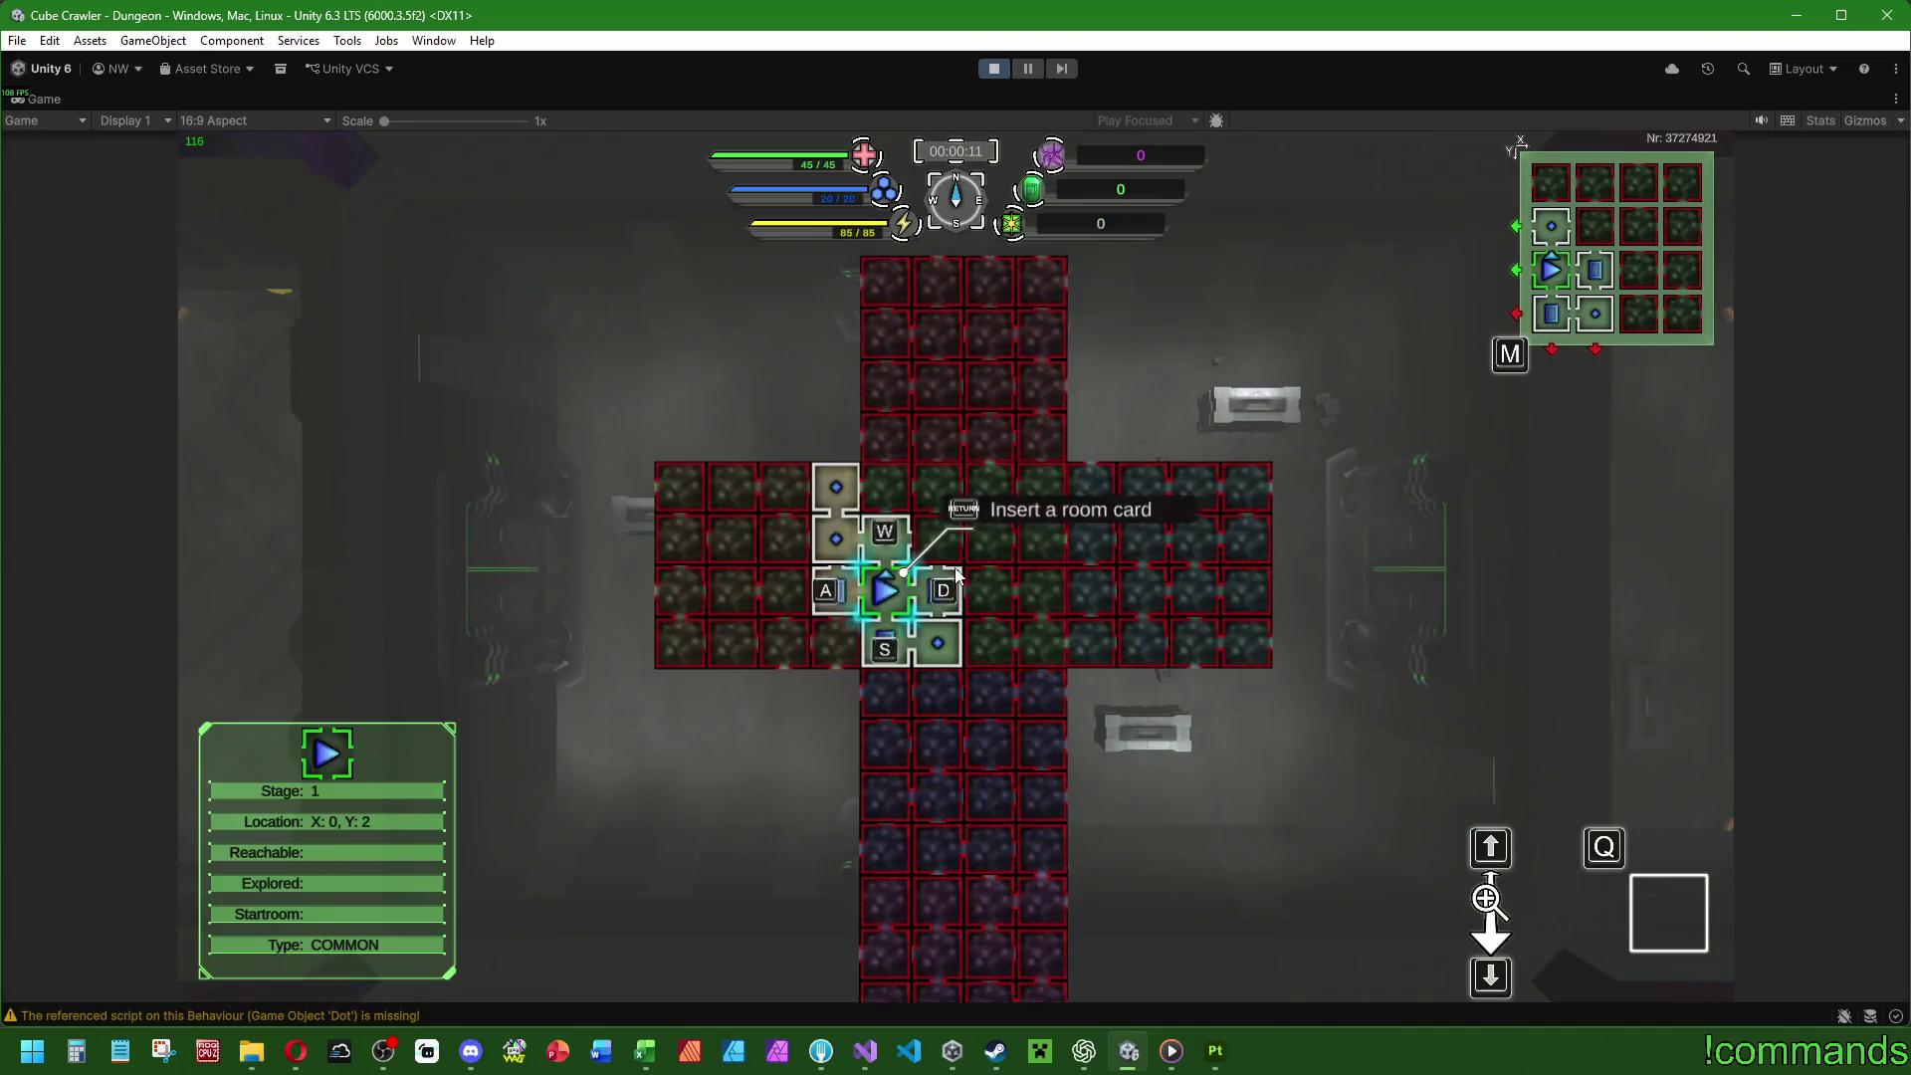
key("w")
key("w")
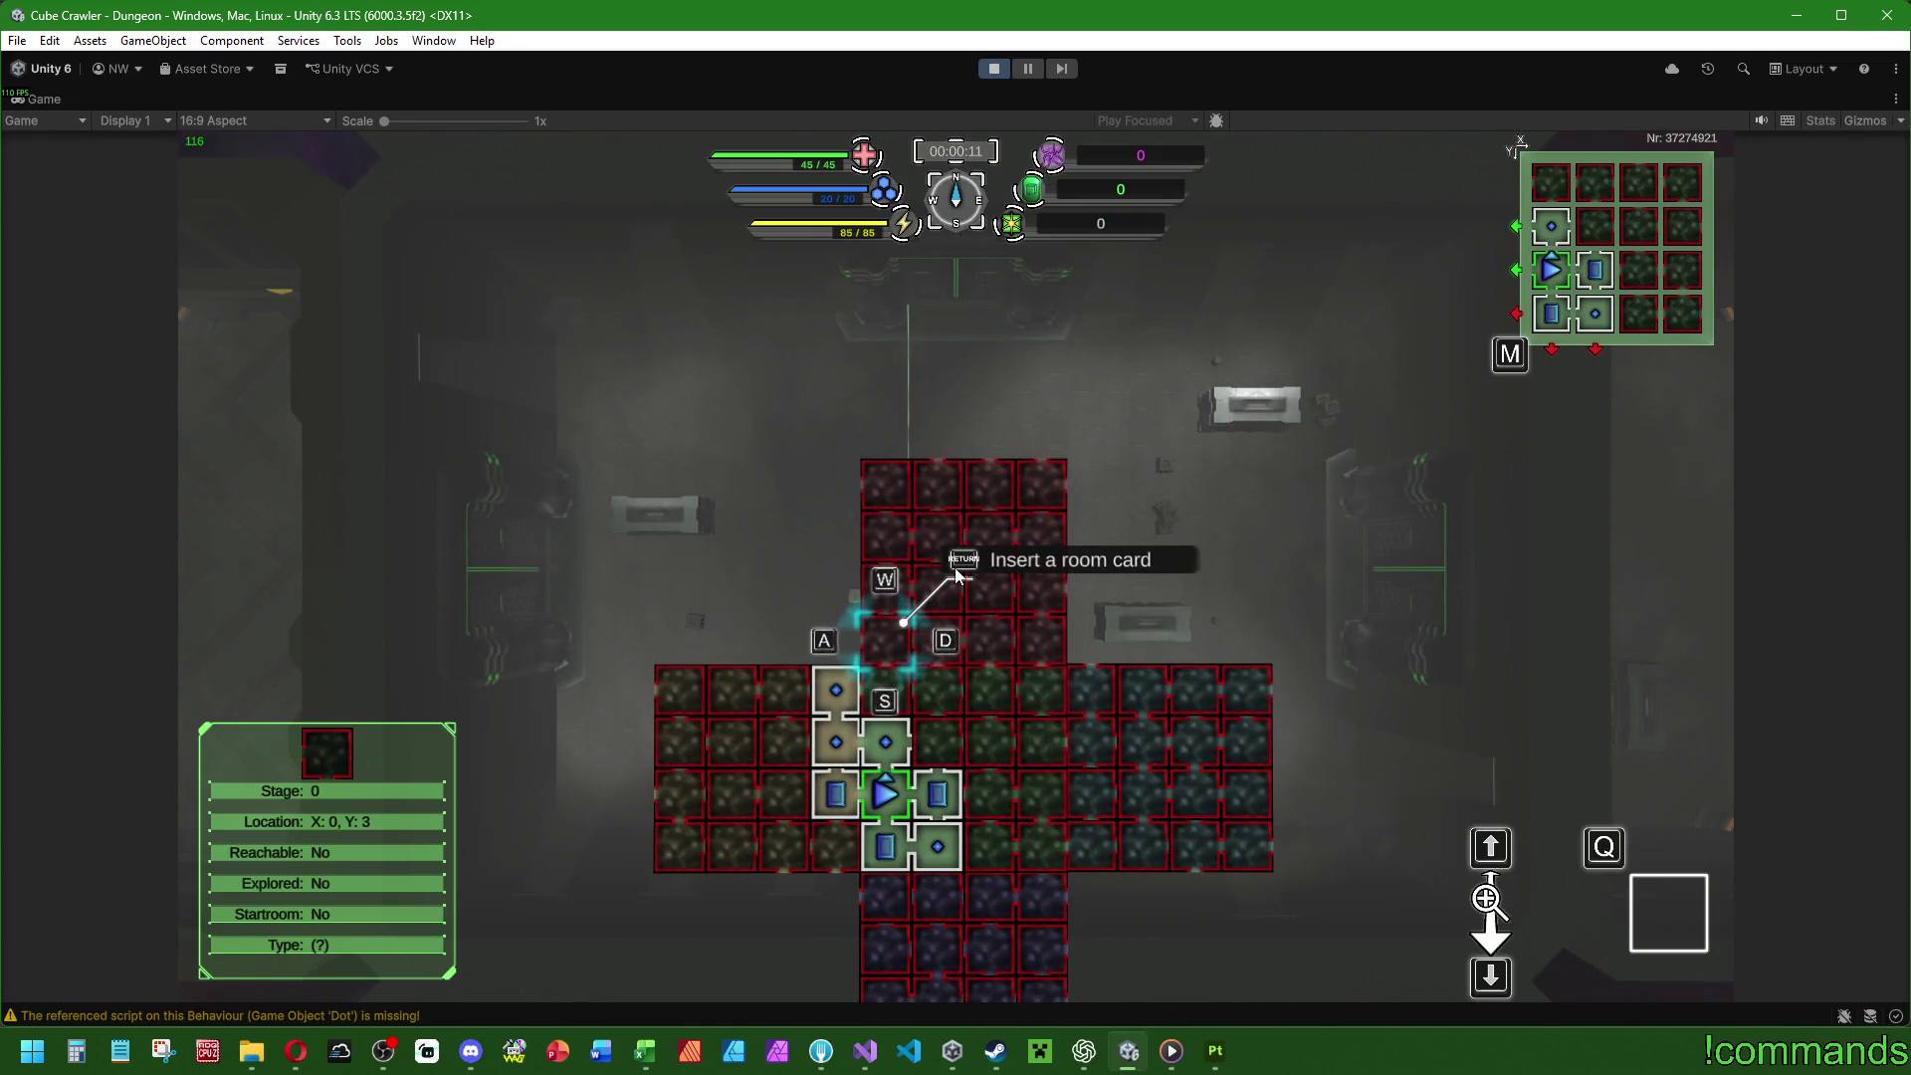
key("Escape")
key("Return")
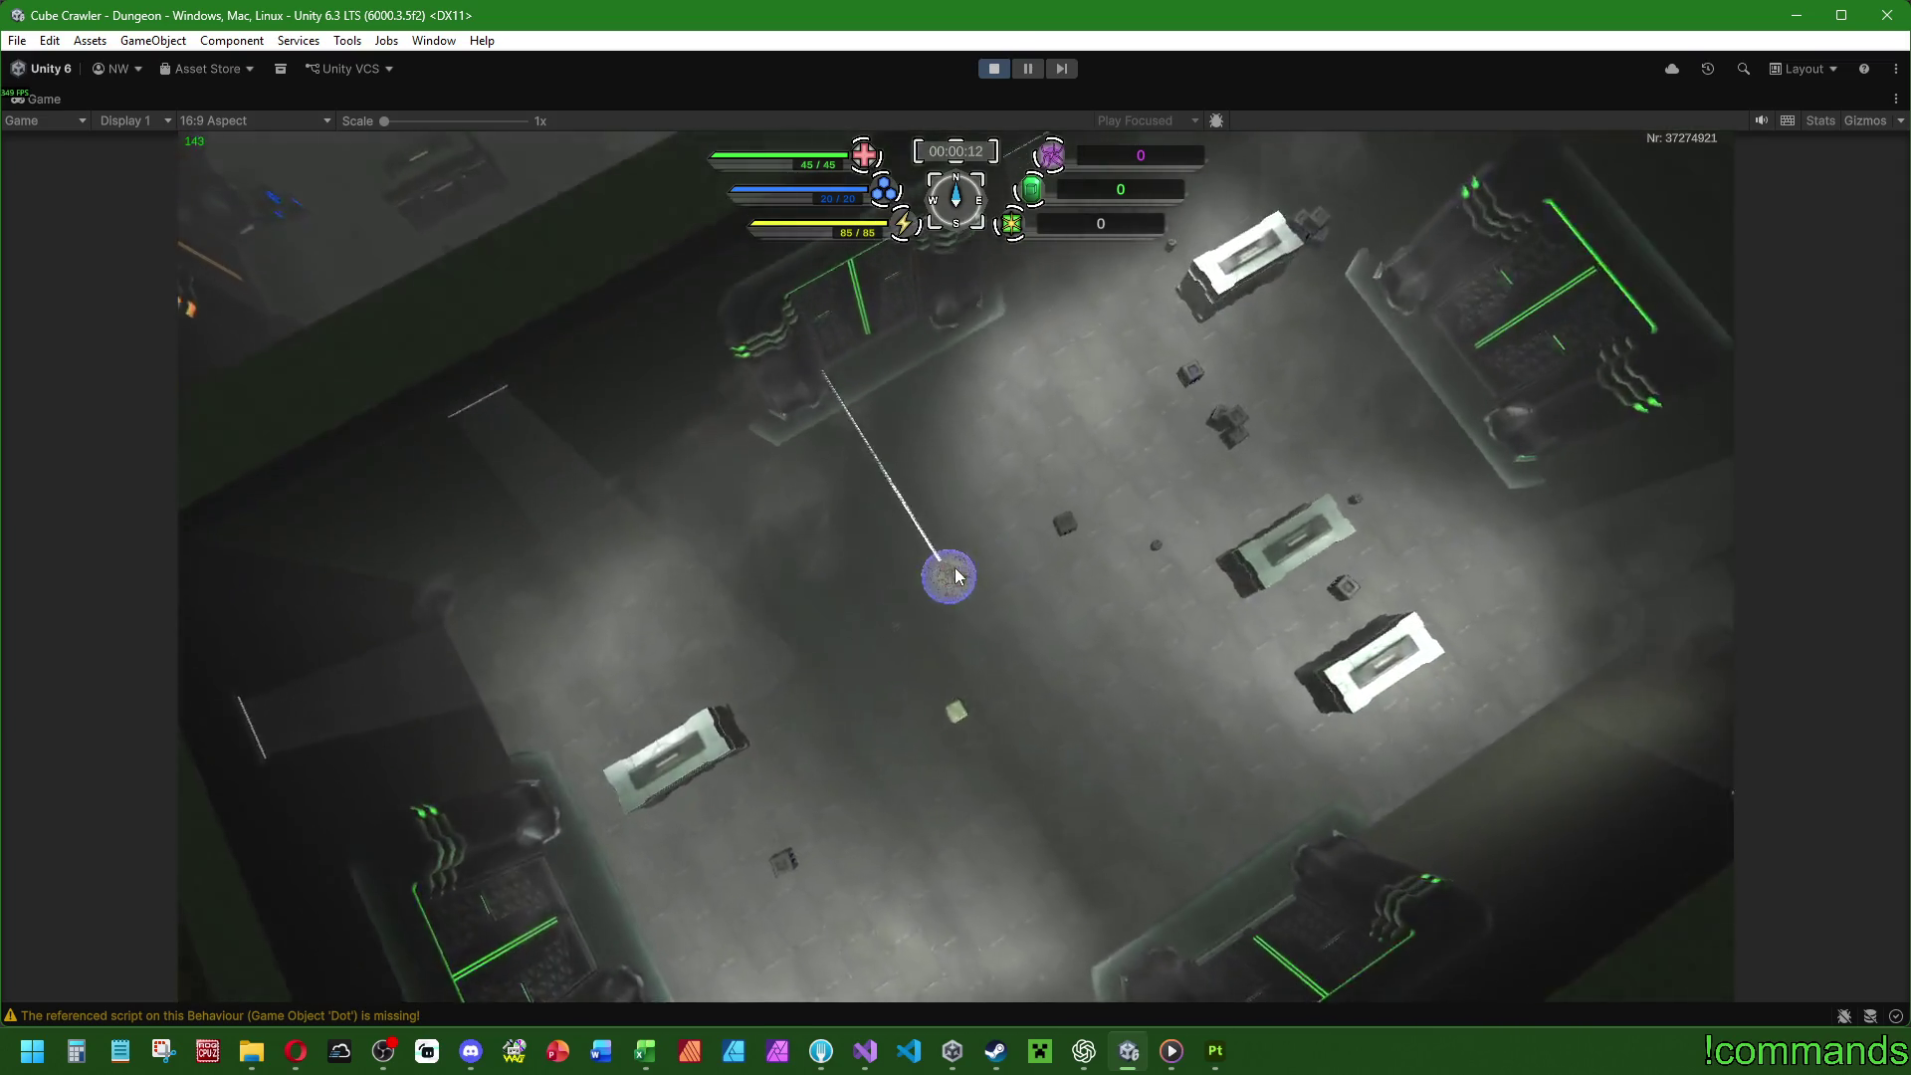
key("Return")
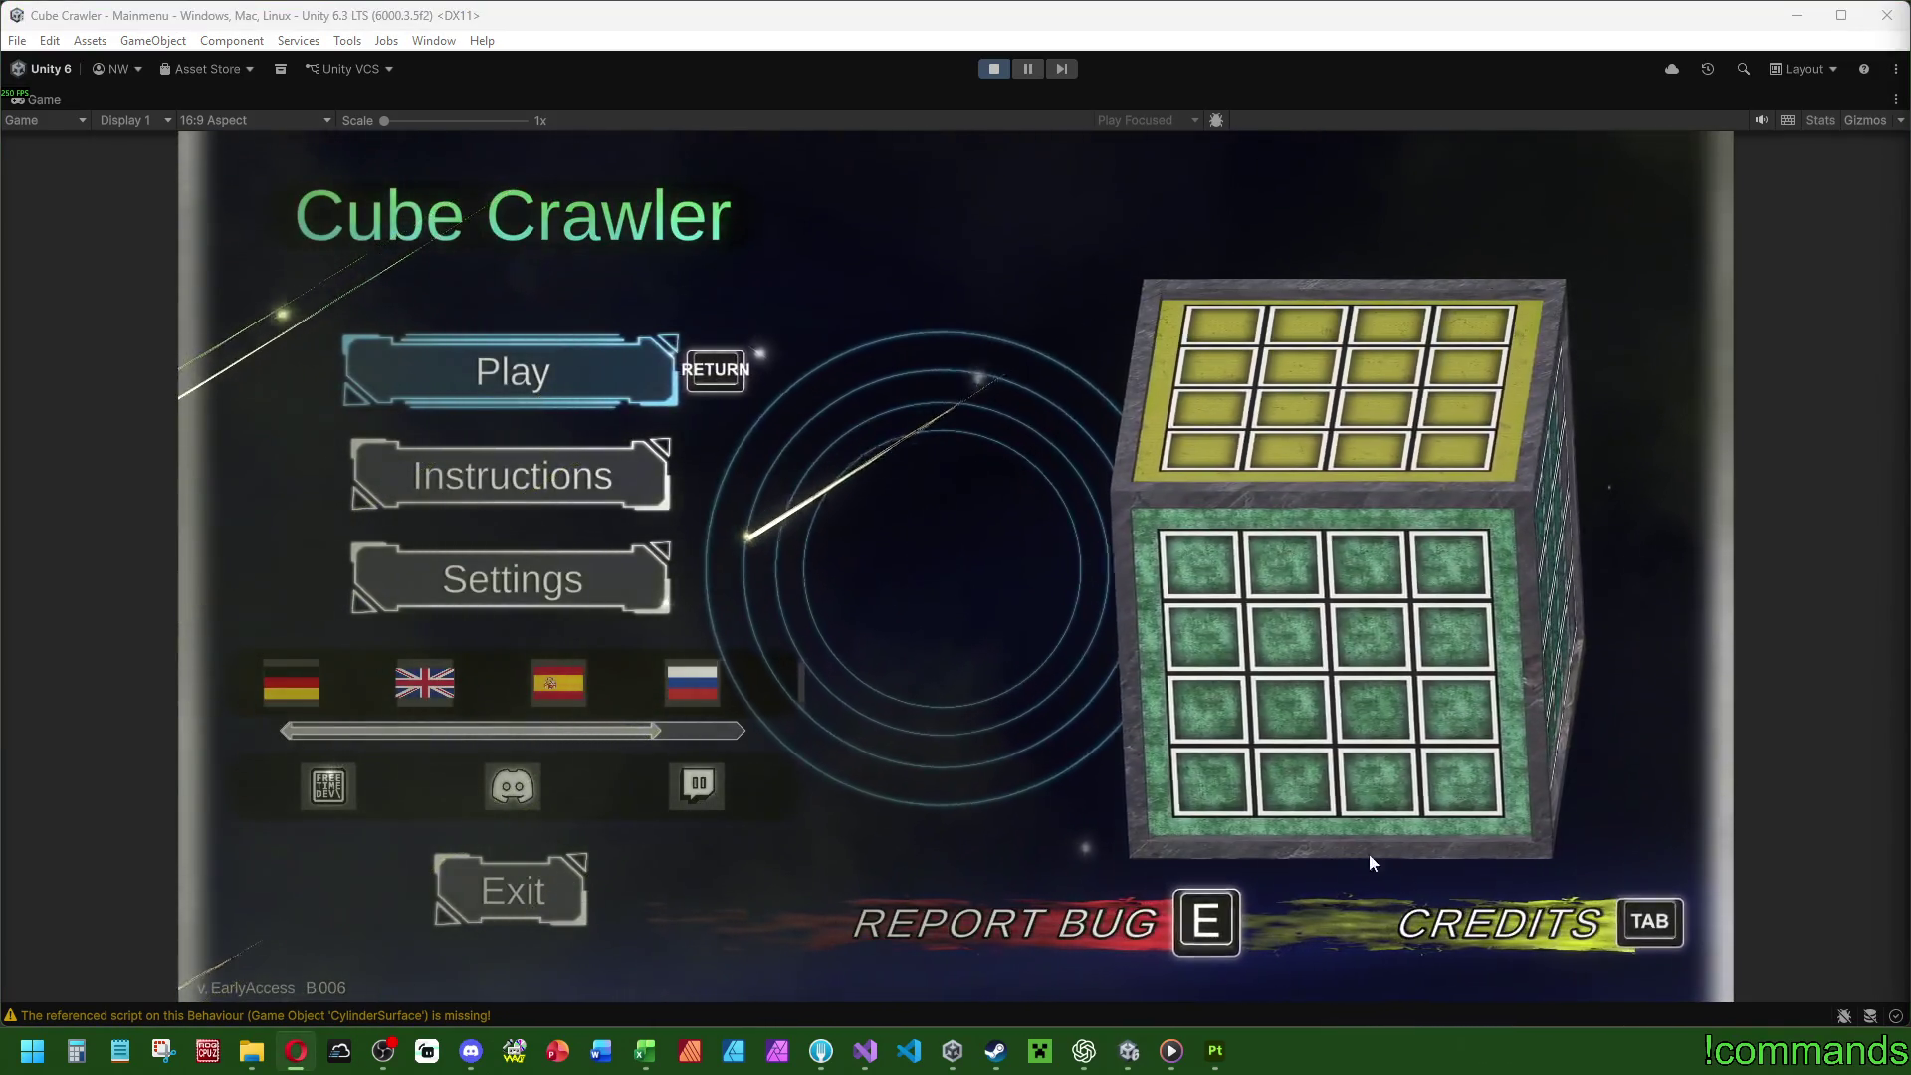
Enter cube 38284213 from Ship selection and skip the overhead intro.
key("Return")
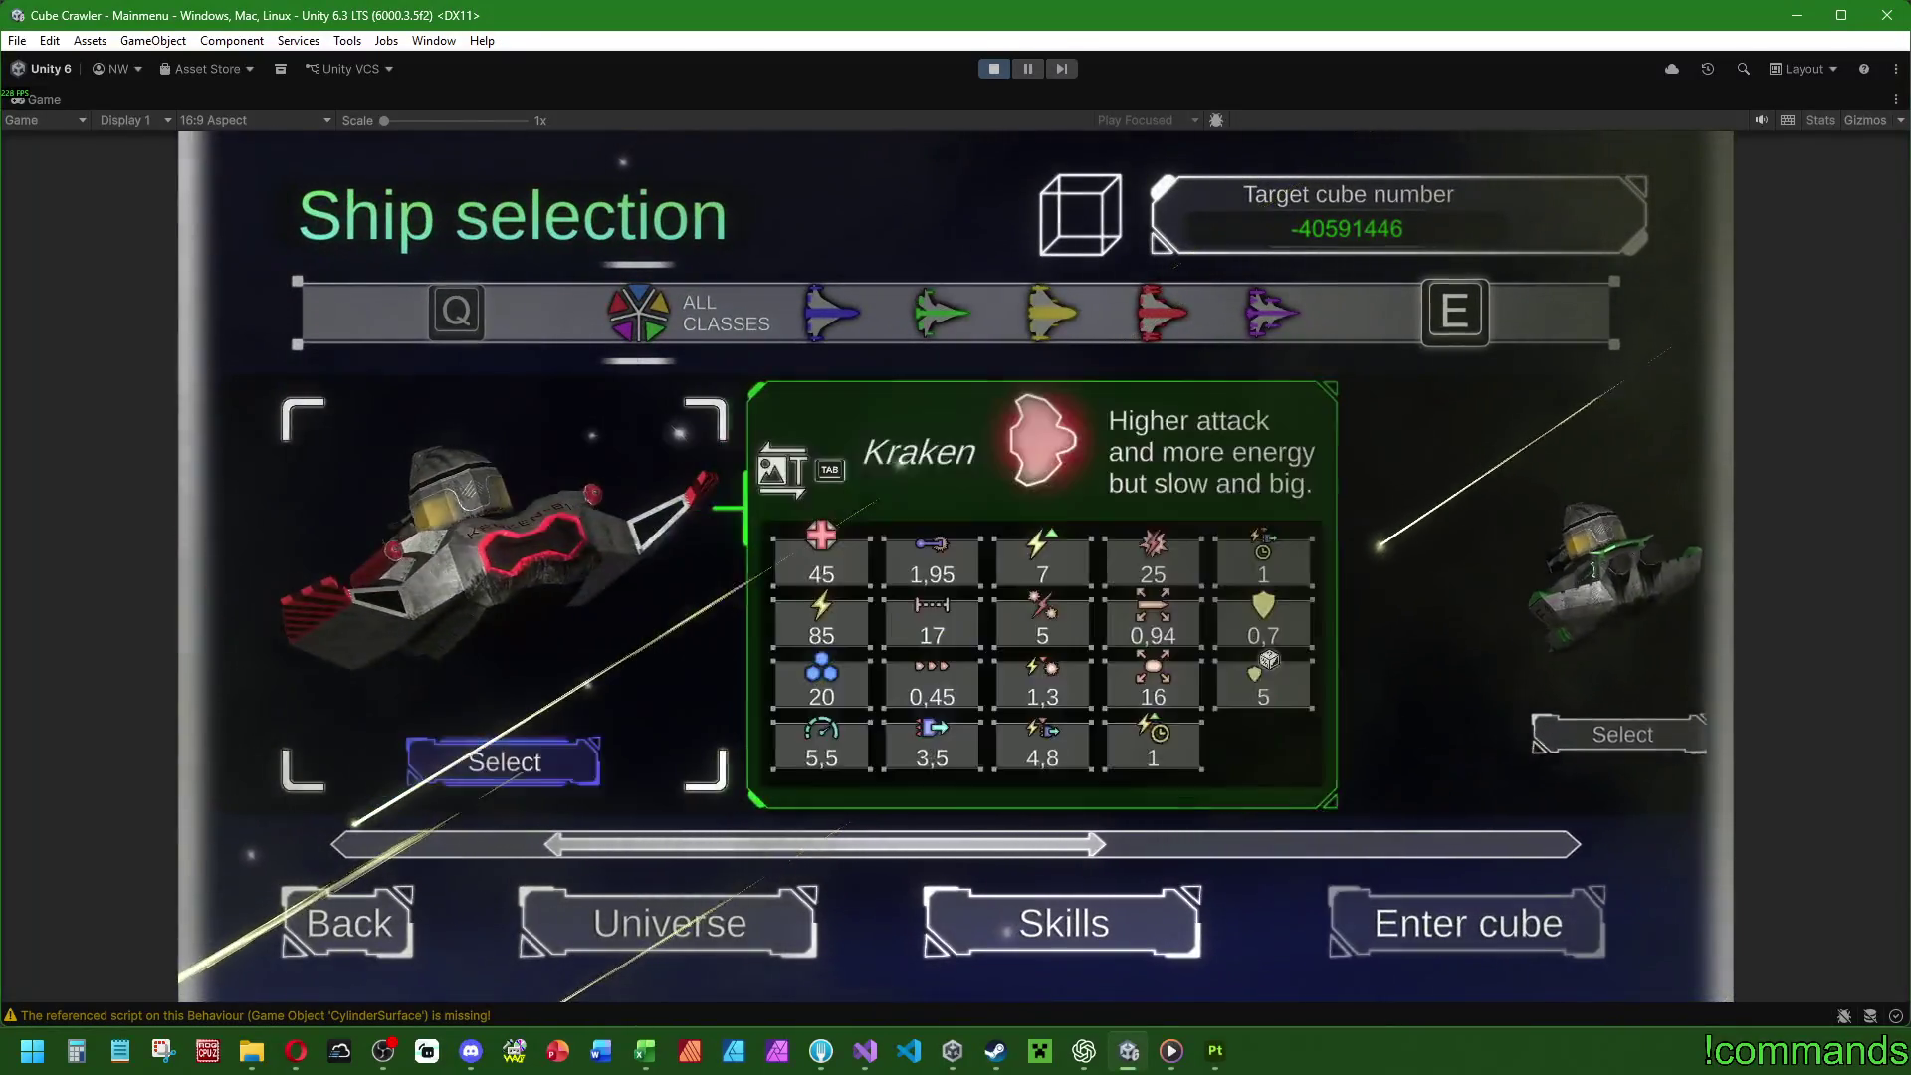
key("Return")
type("38284213")
key("Return")
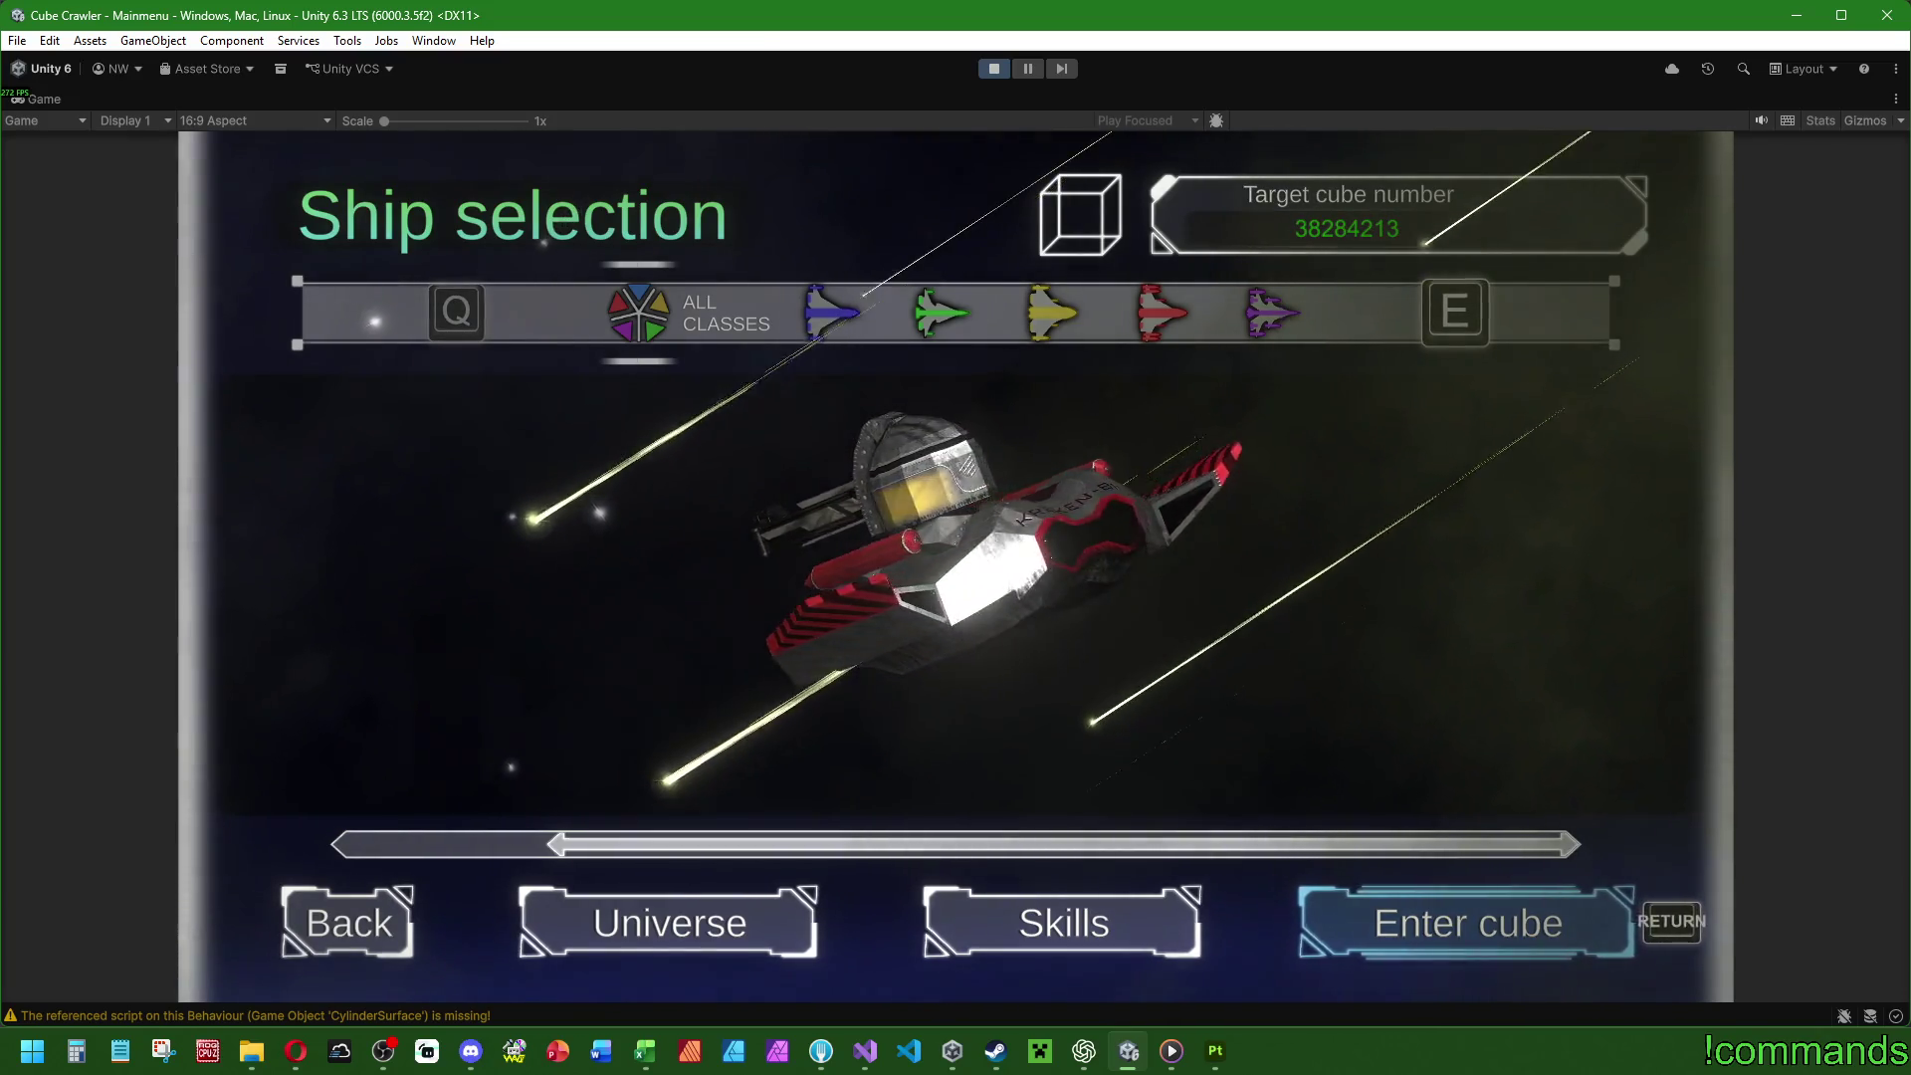
key("Return")
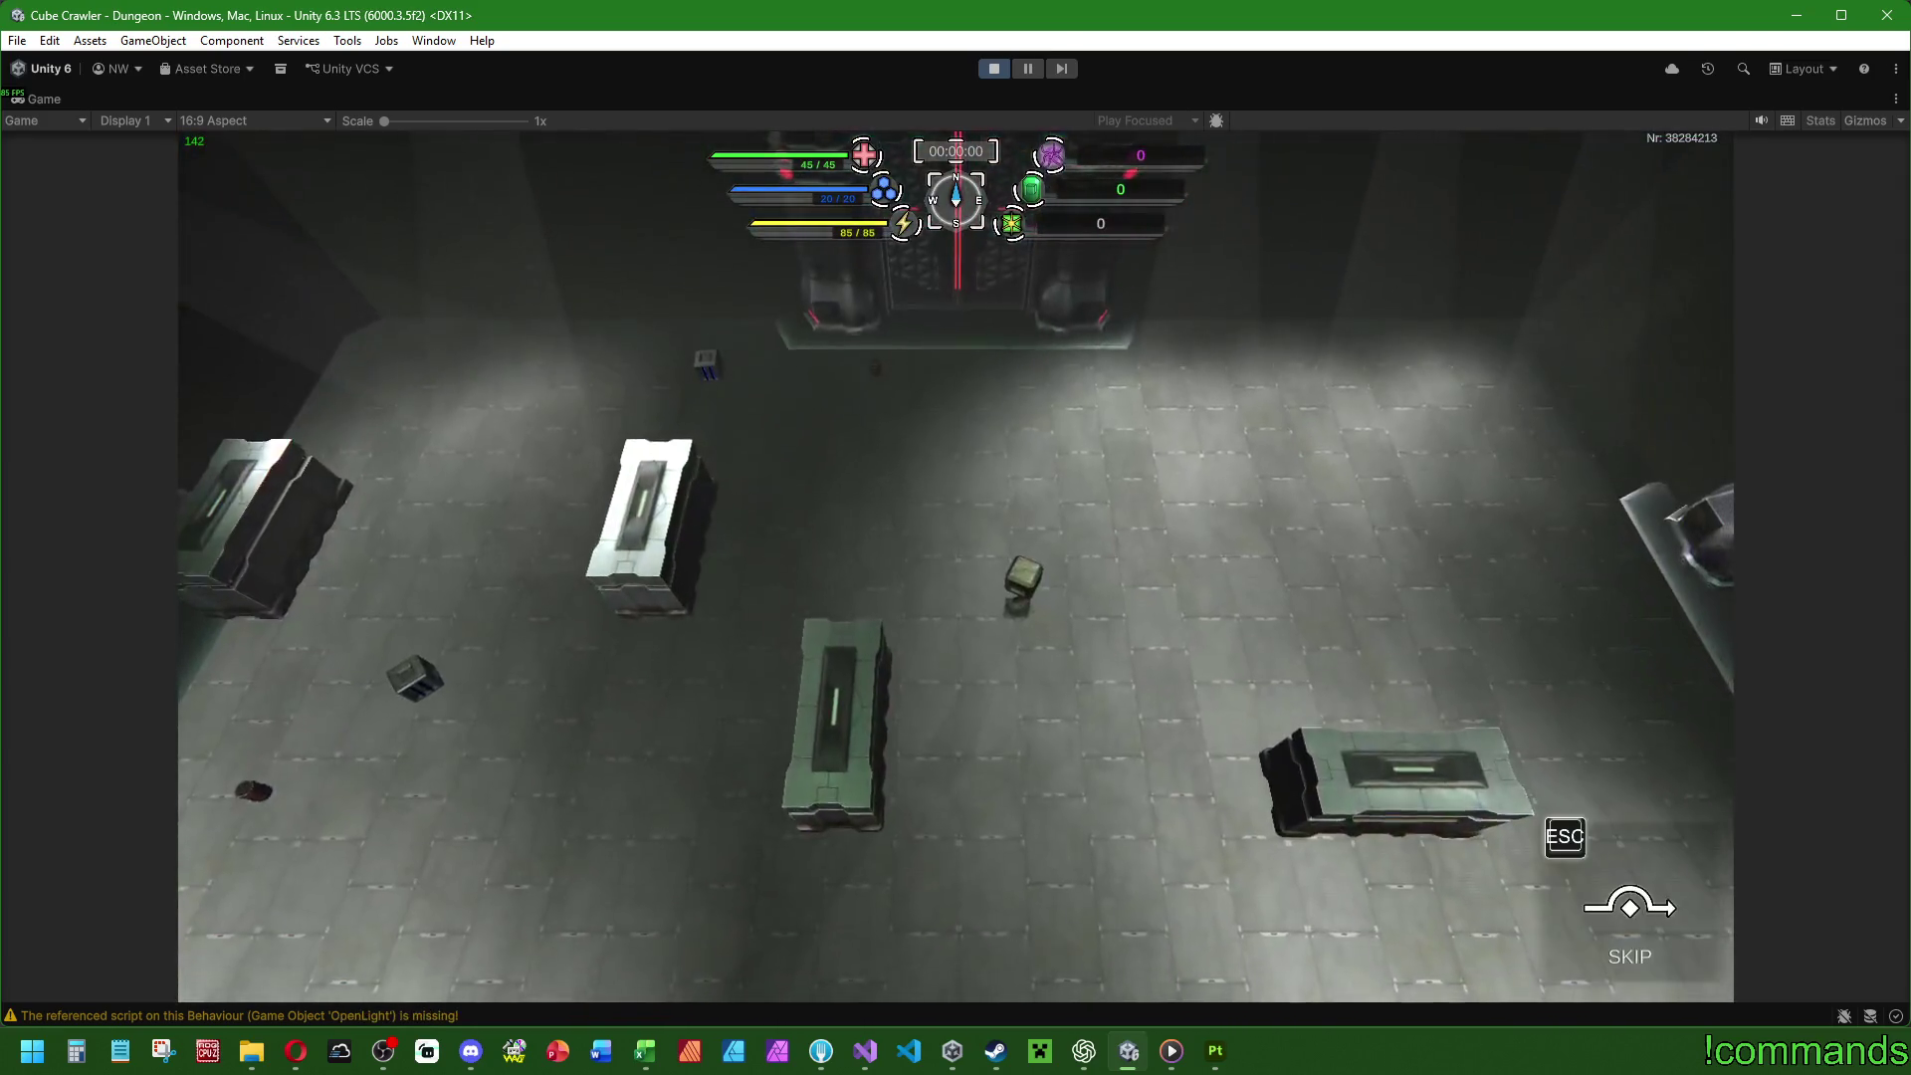
key("Escape")
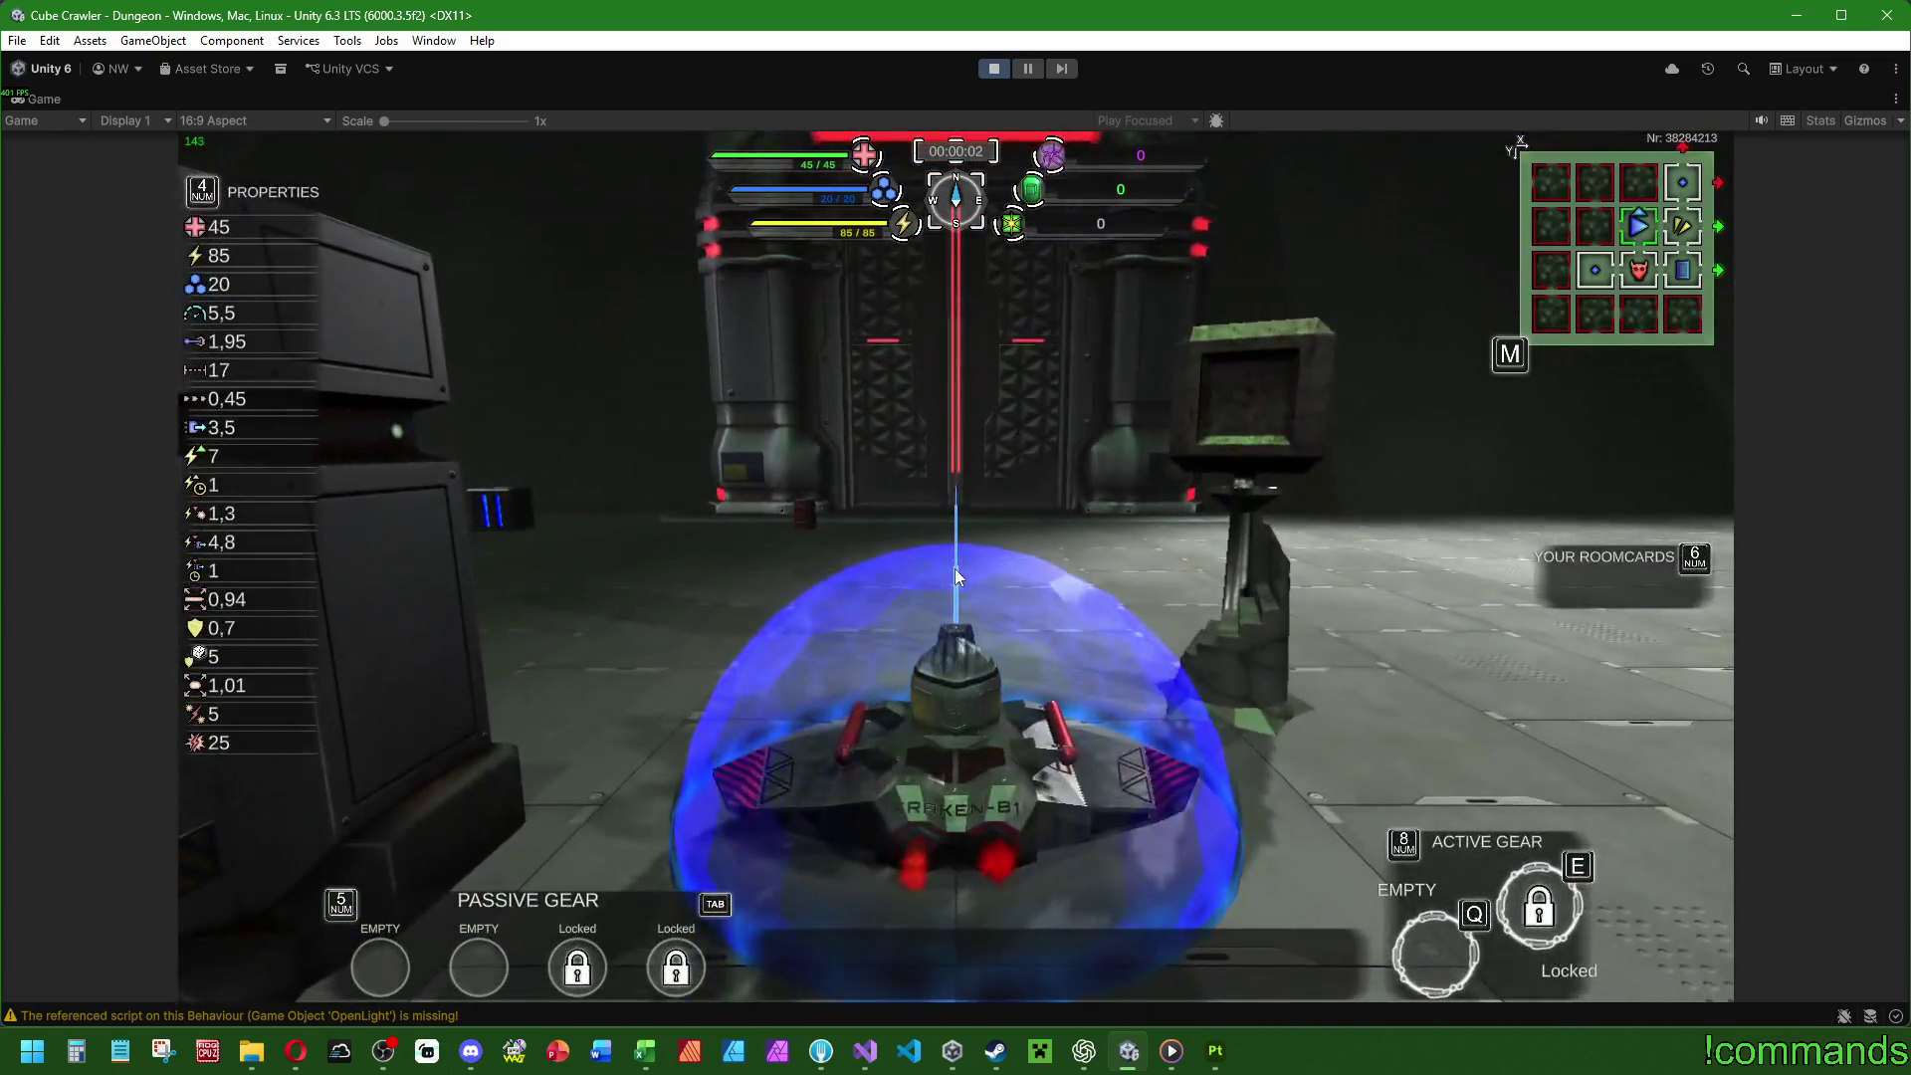
Select room X:3, Y:3 on the map, drive toward the door, and reopen the map.
key("m")
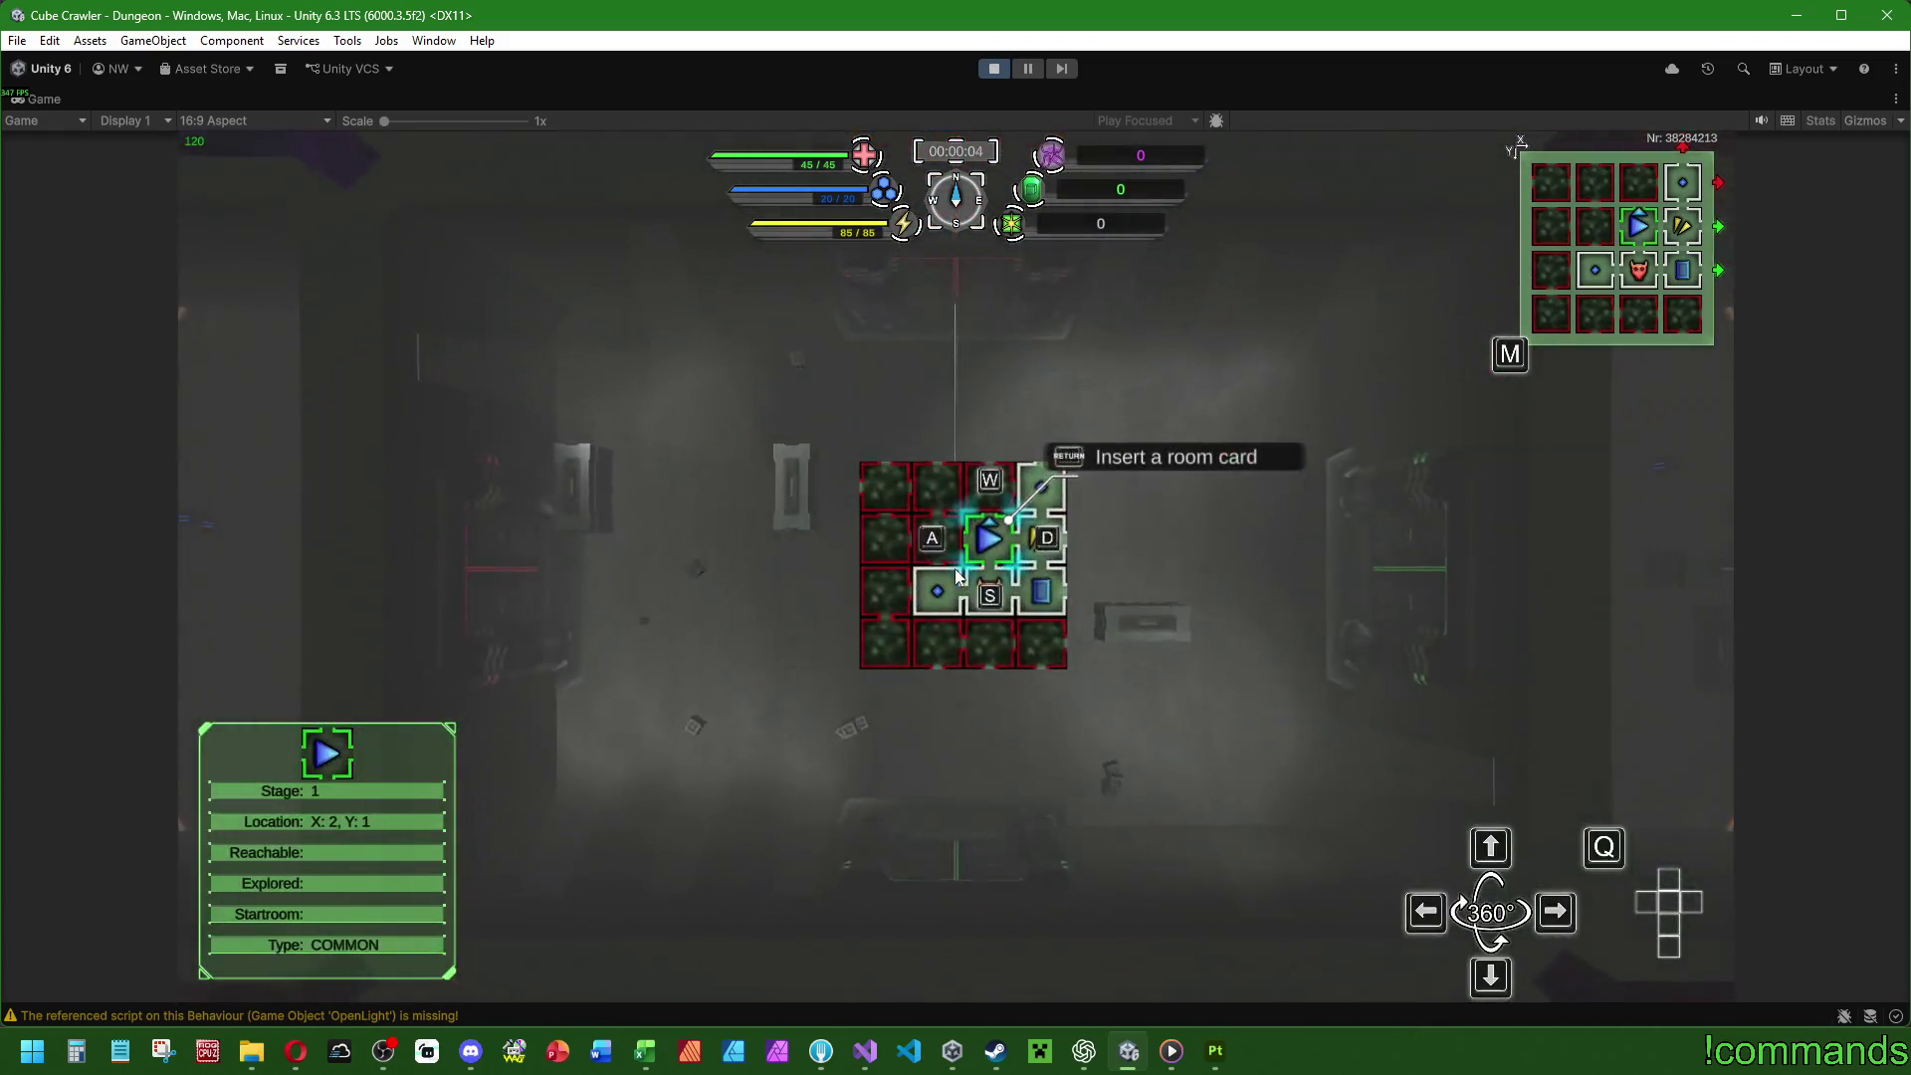
key("d")
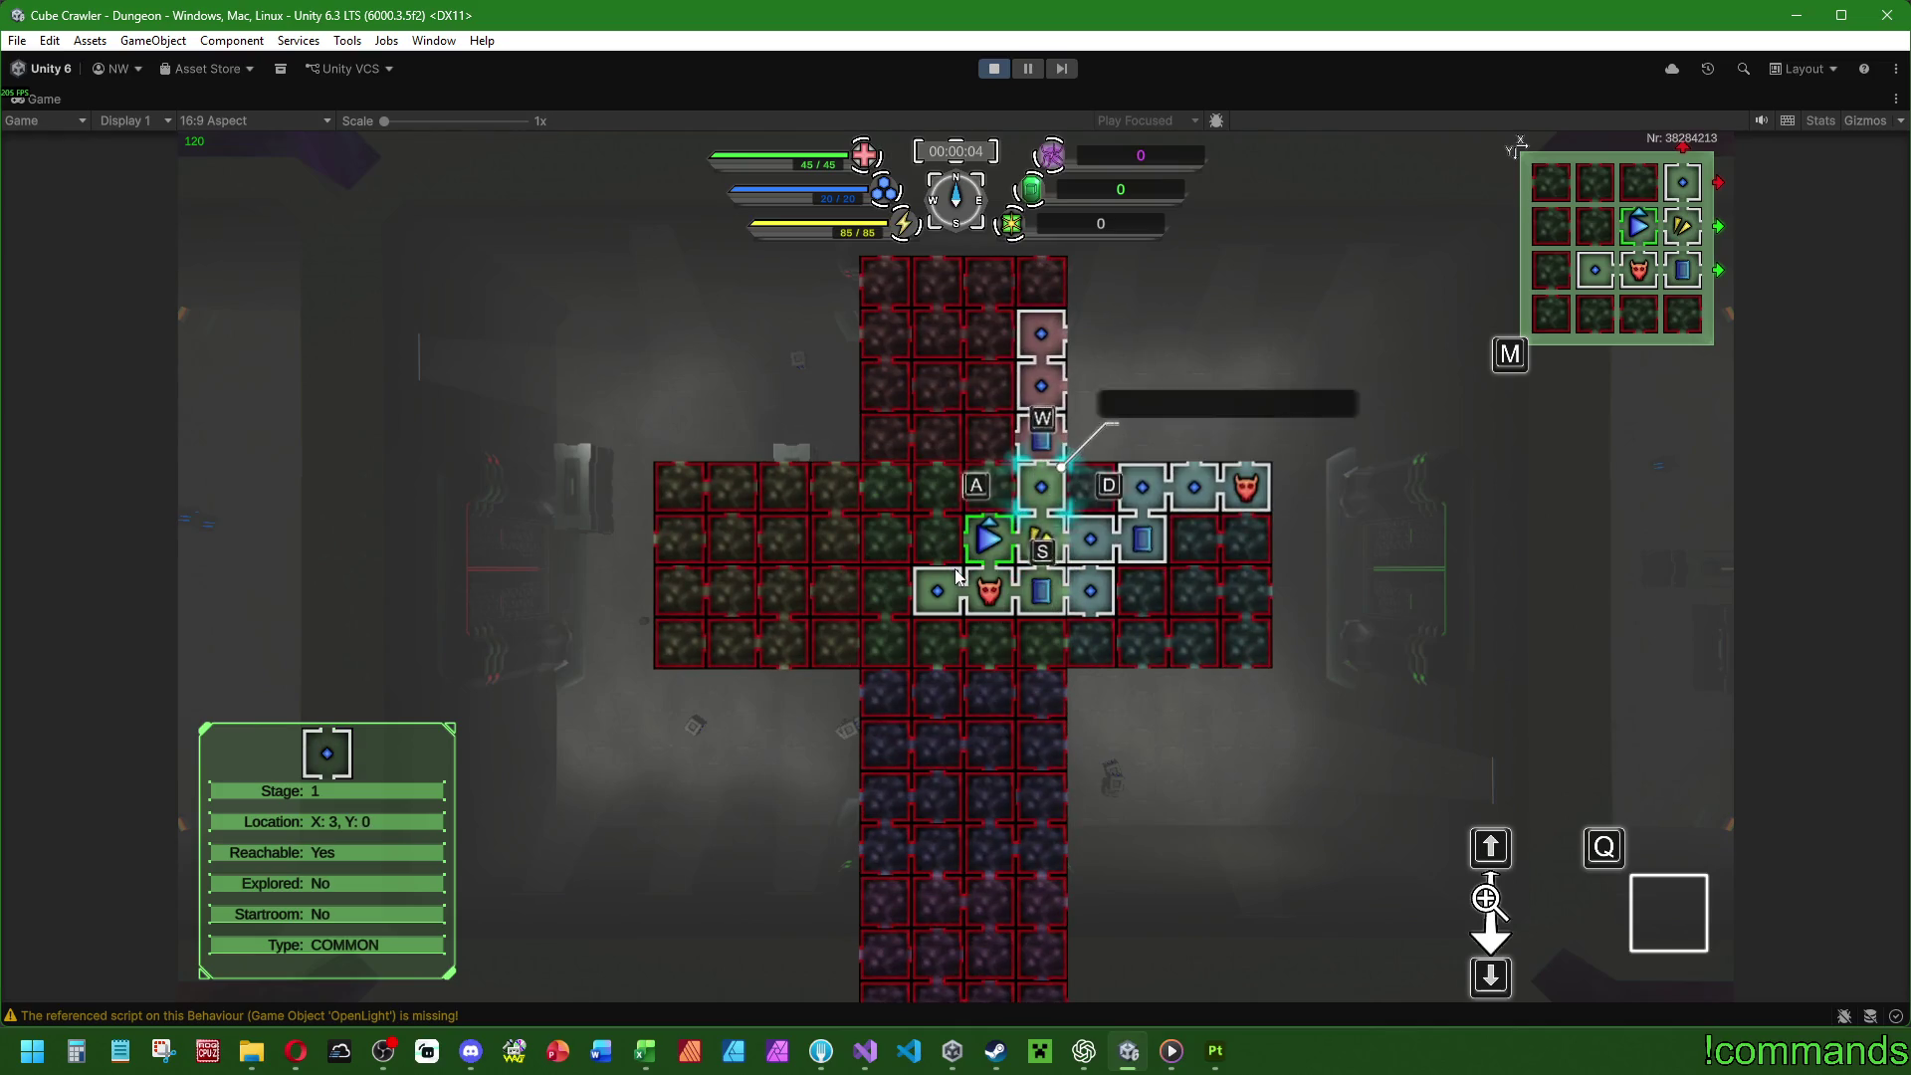
key("w")
key("w")
key("m")
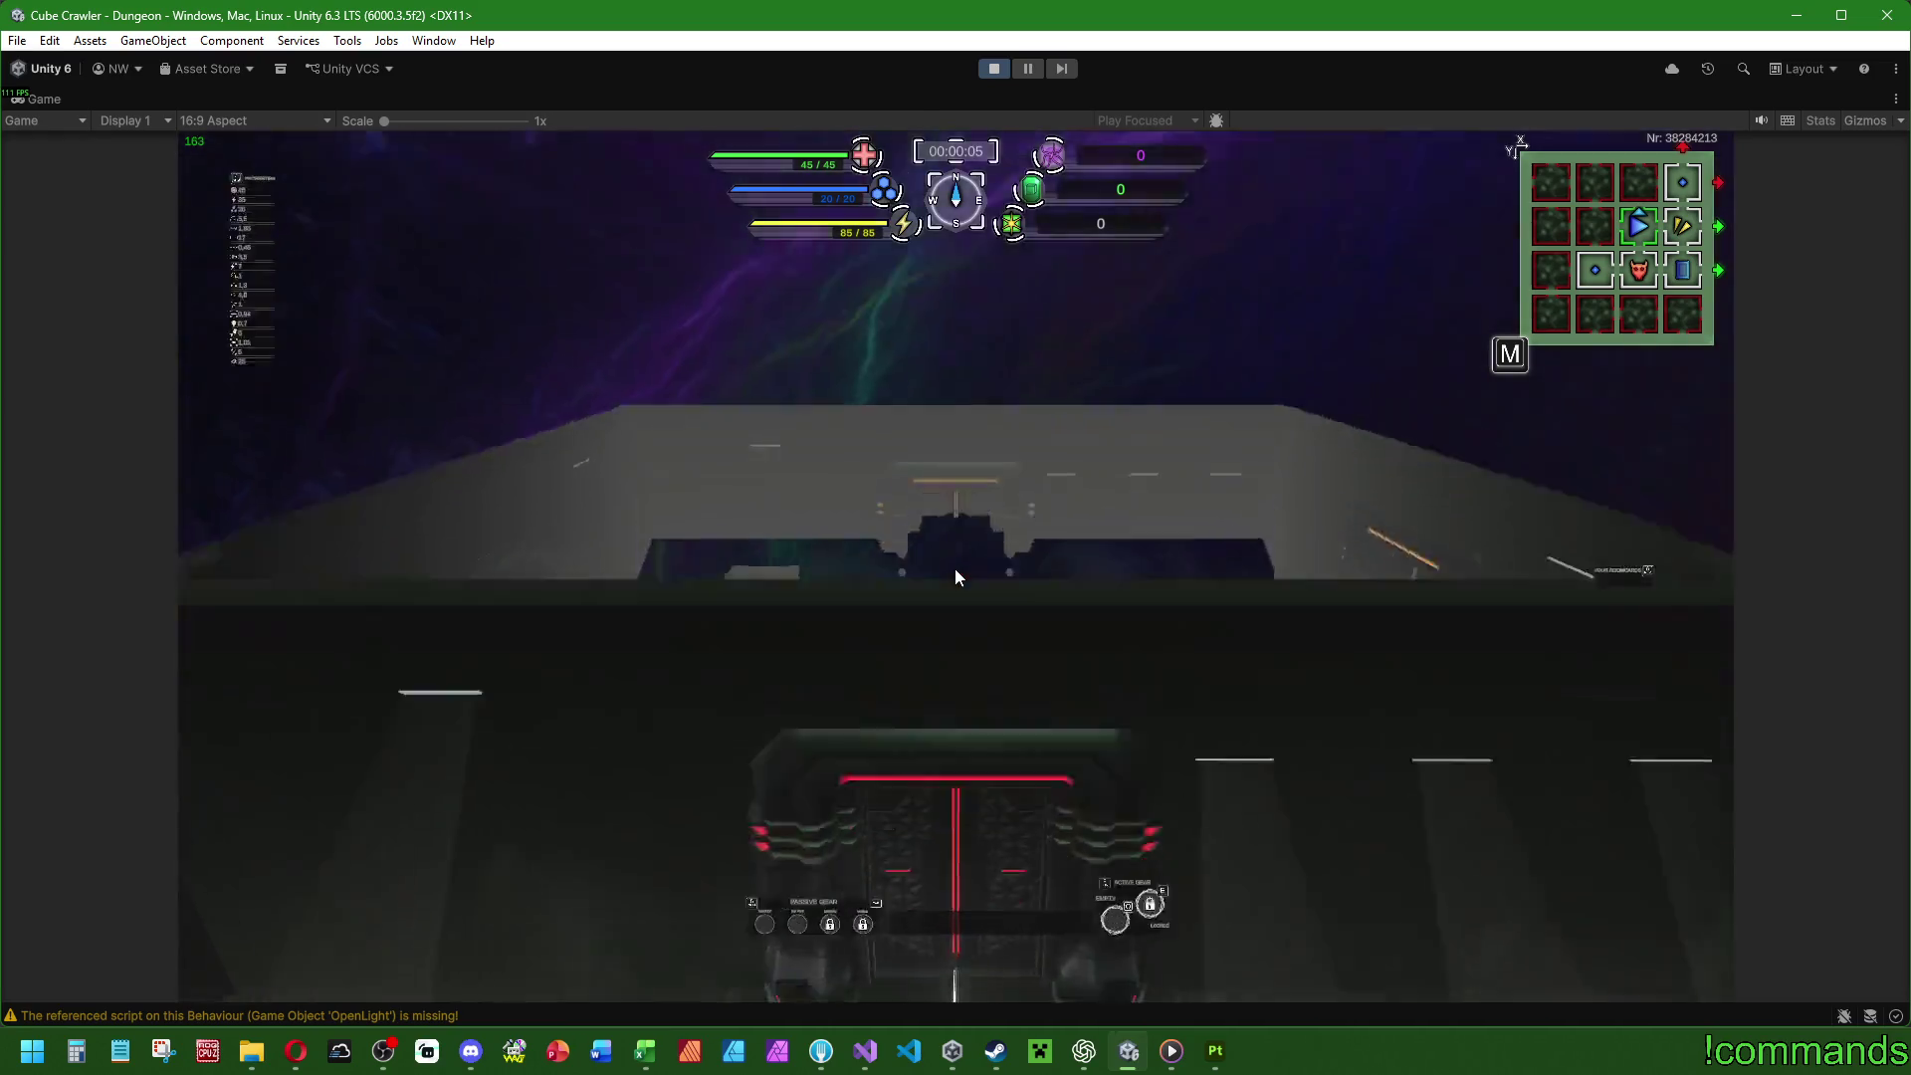
key("w")
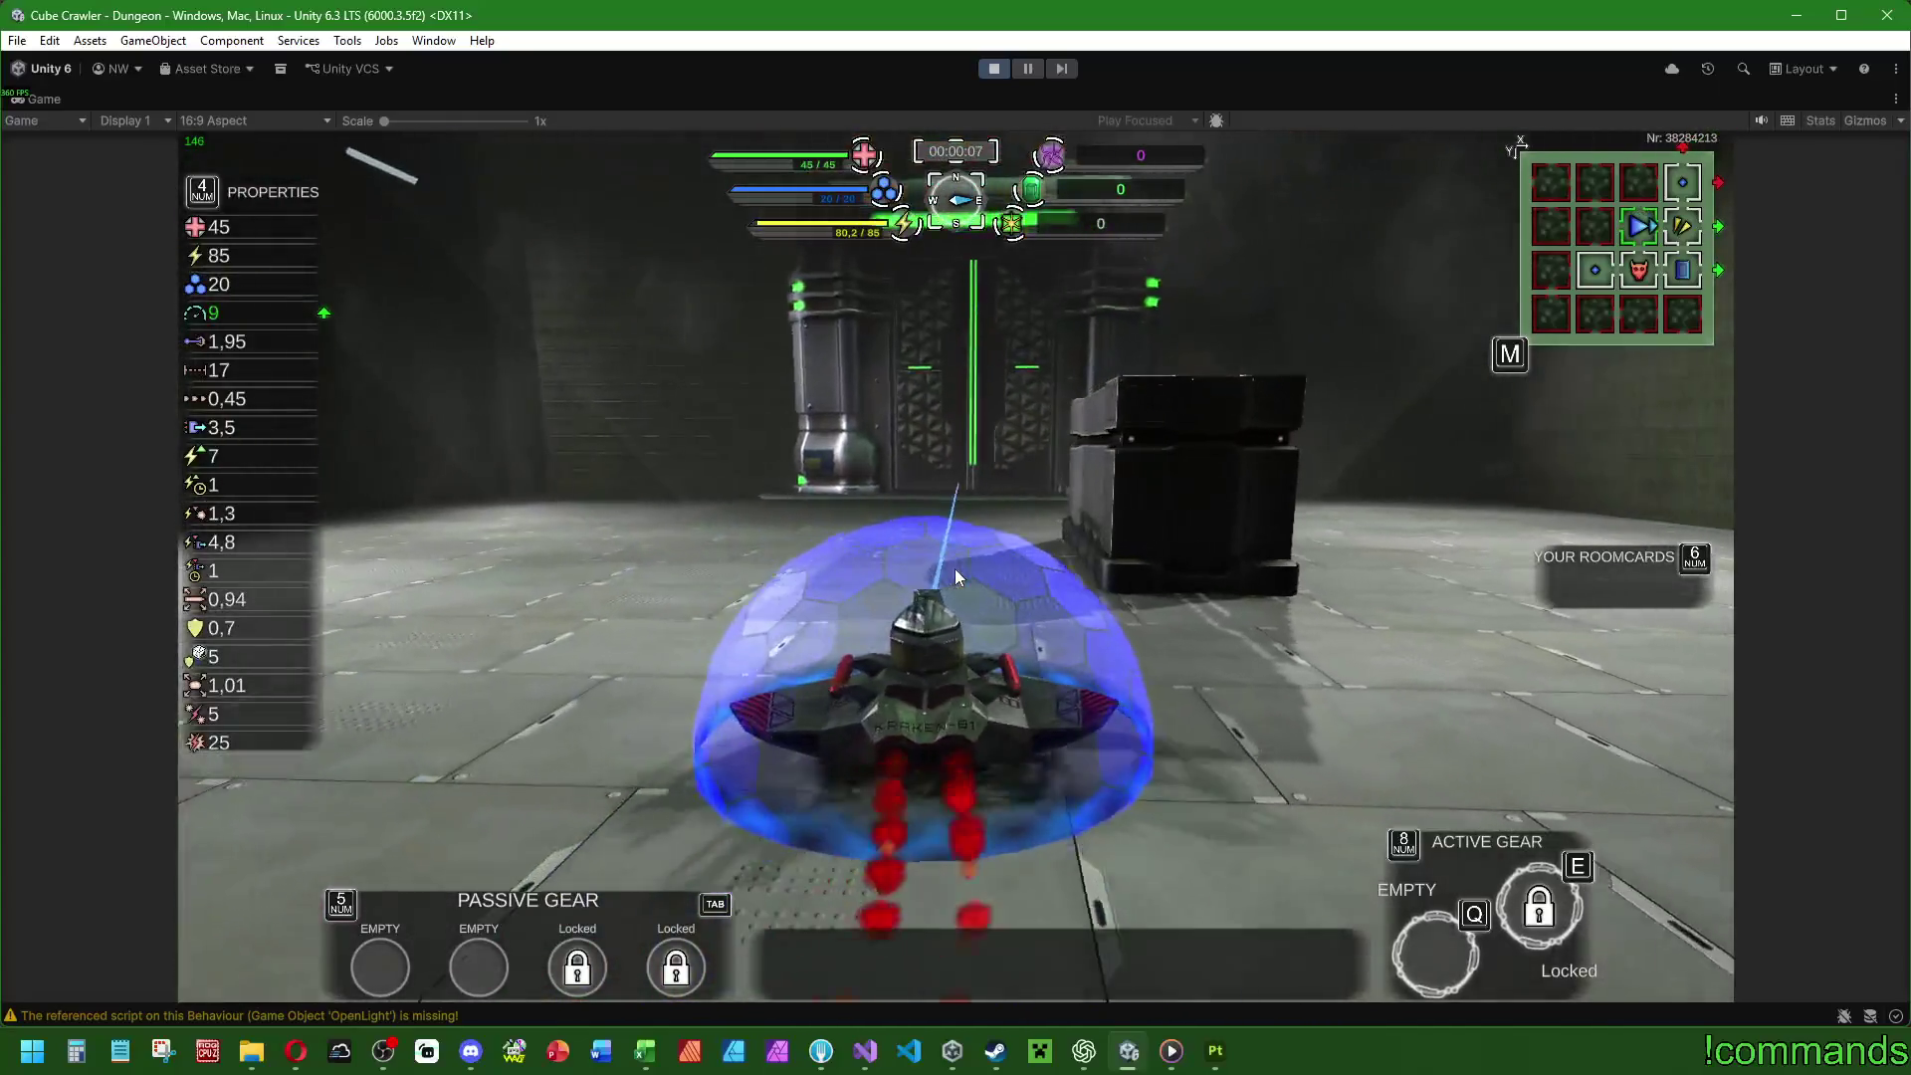
key("w")
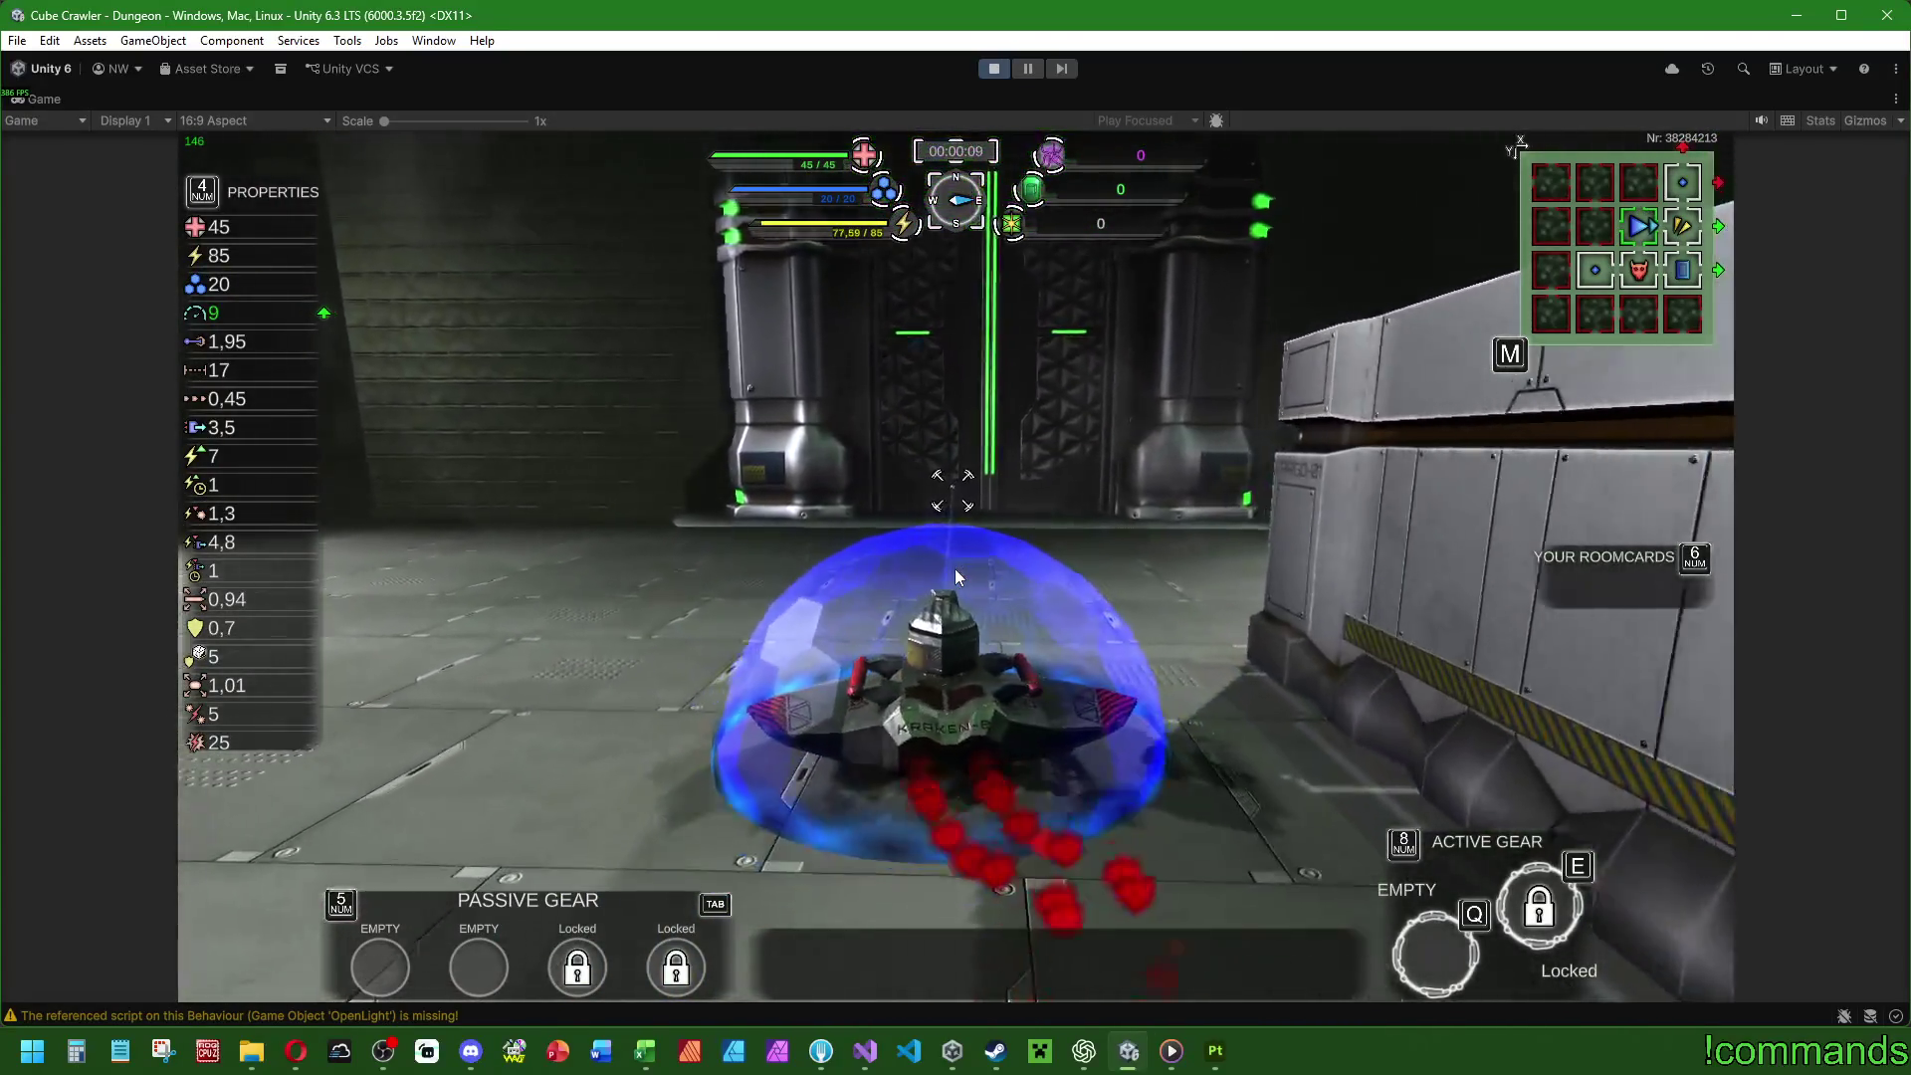
key("w")
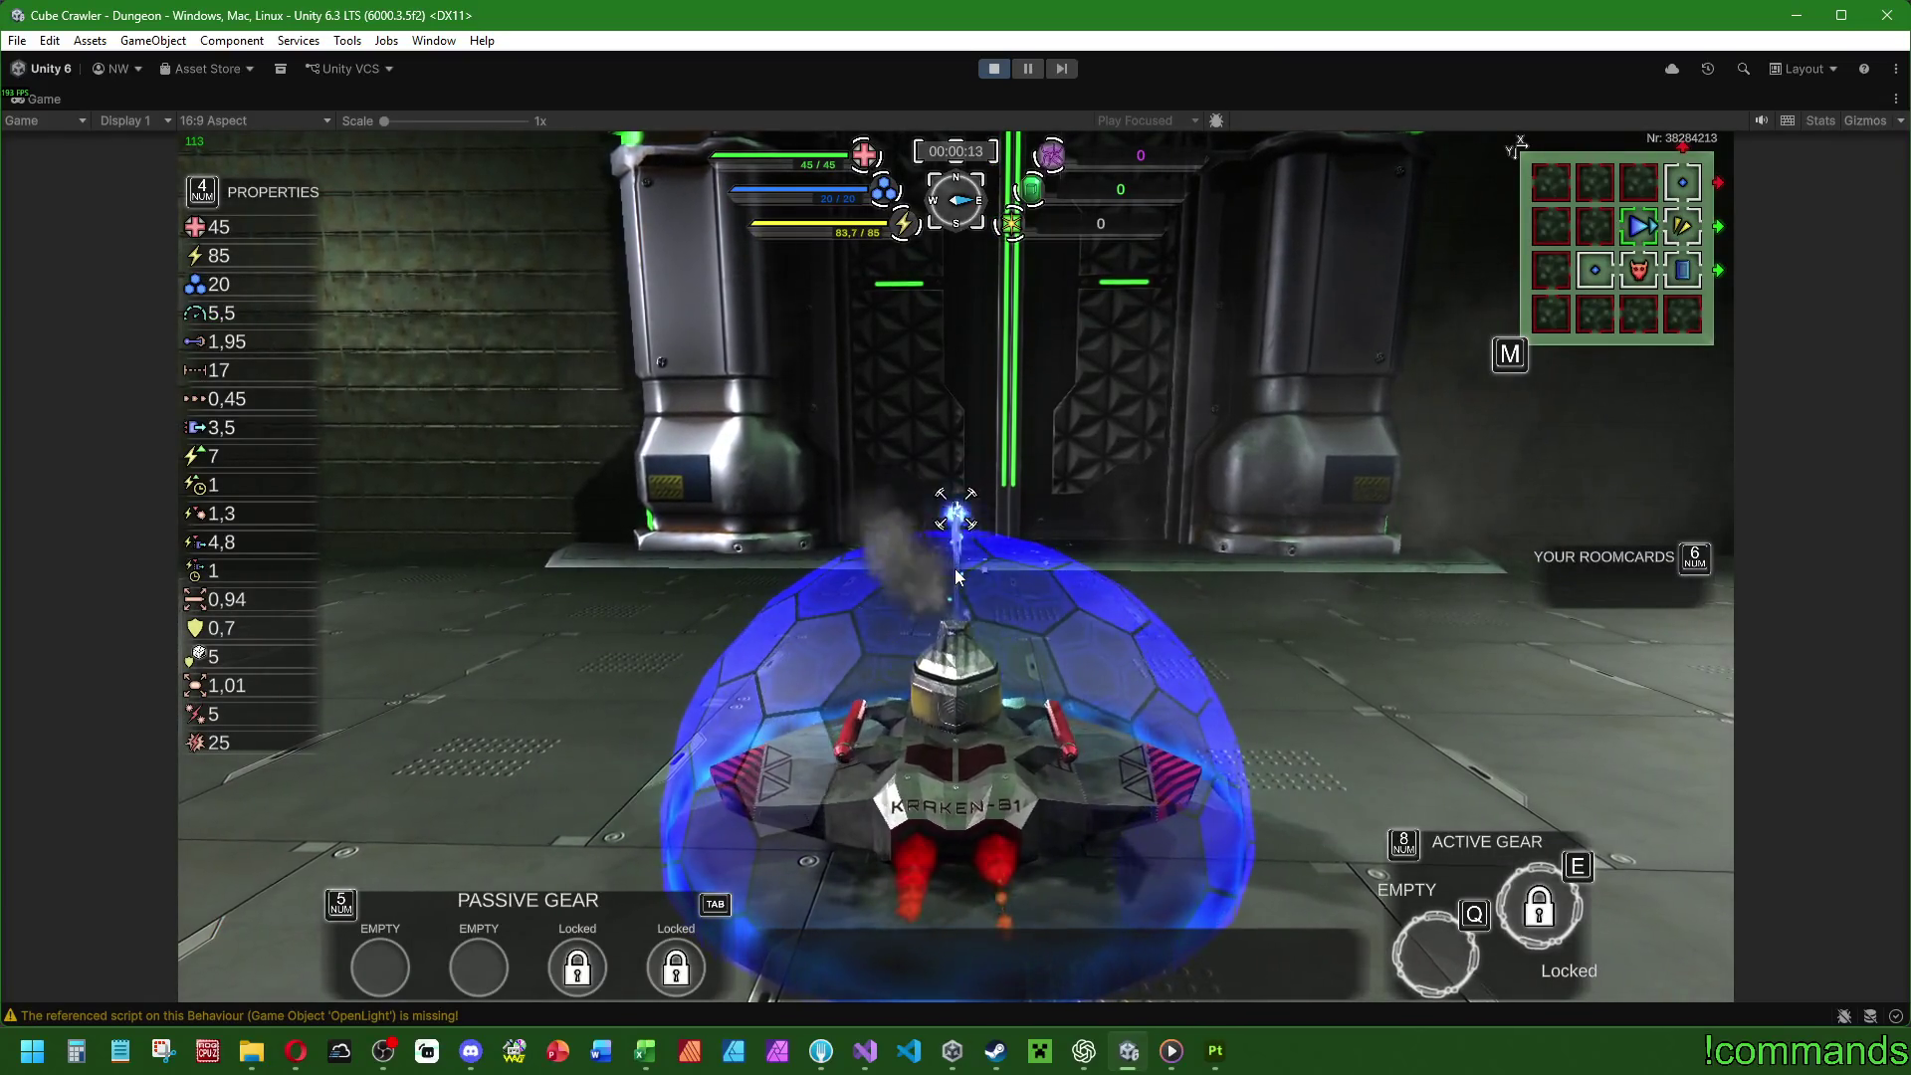
key("w")
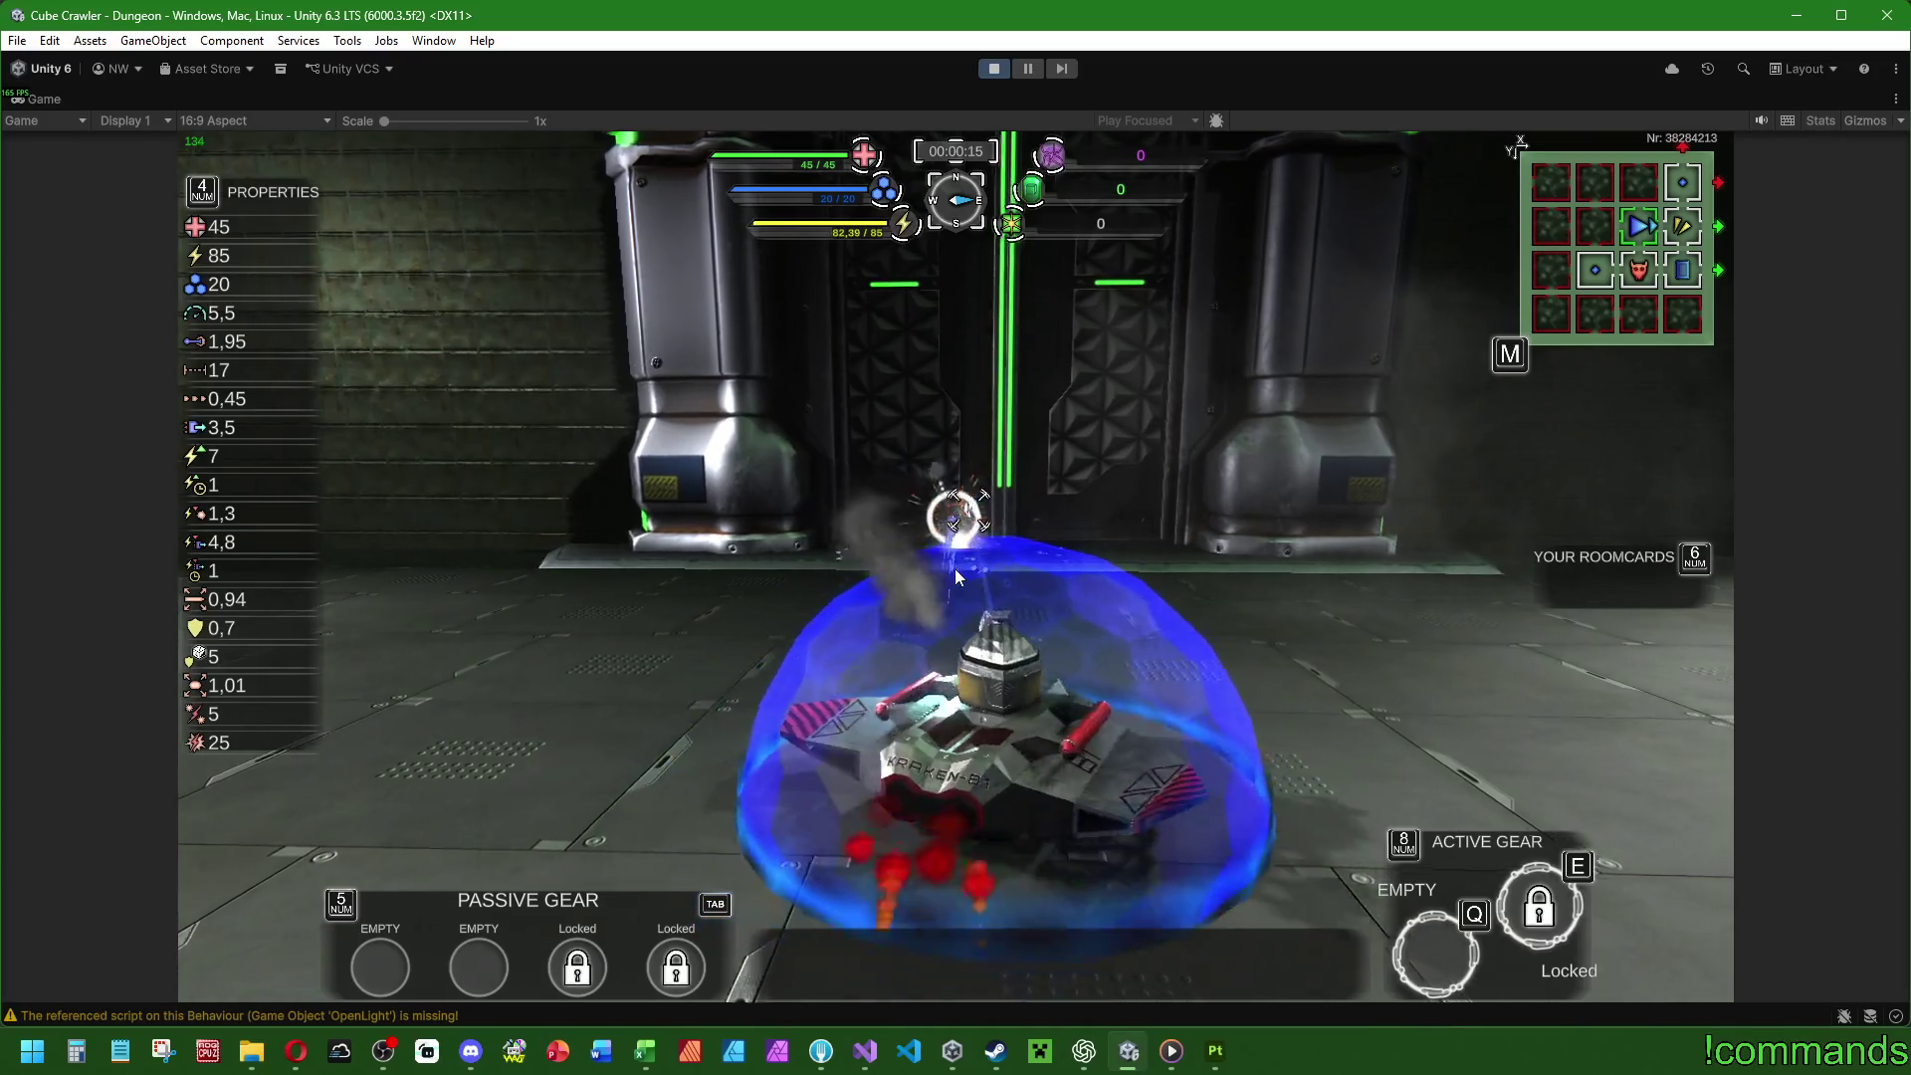
key("m")
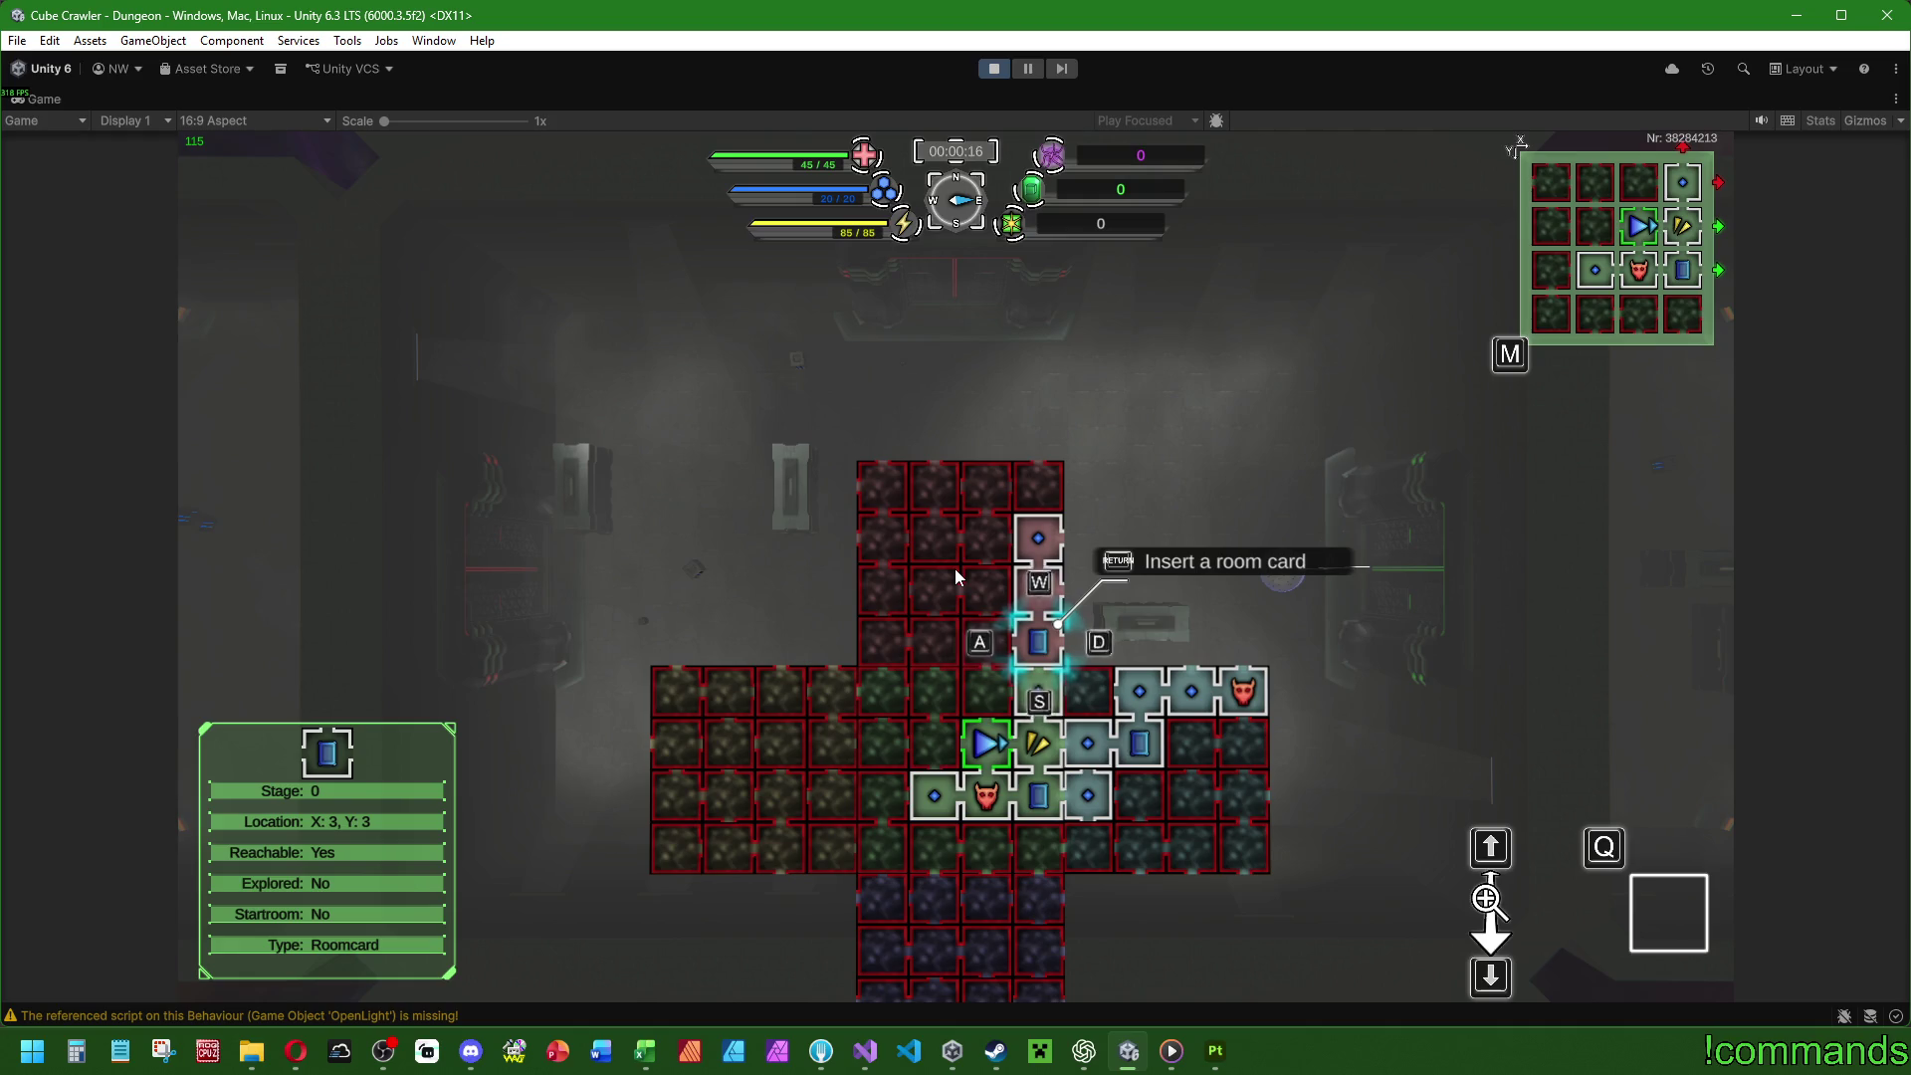
Fly past the crates to the pedestal, collect the Shifter gear and try its teleport.
key("Return")
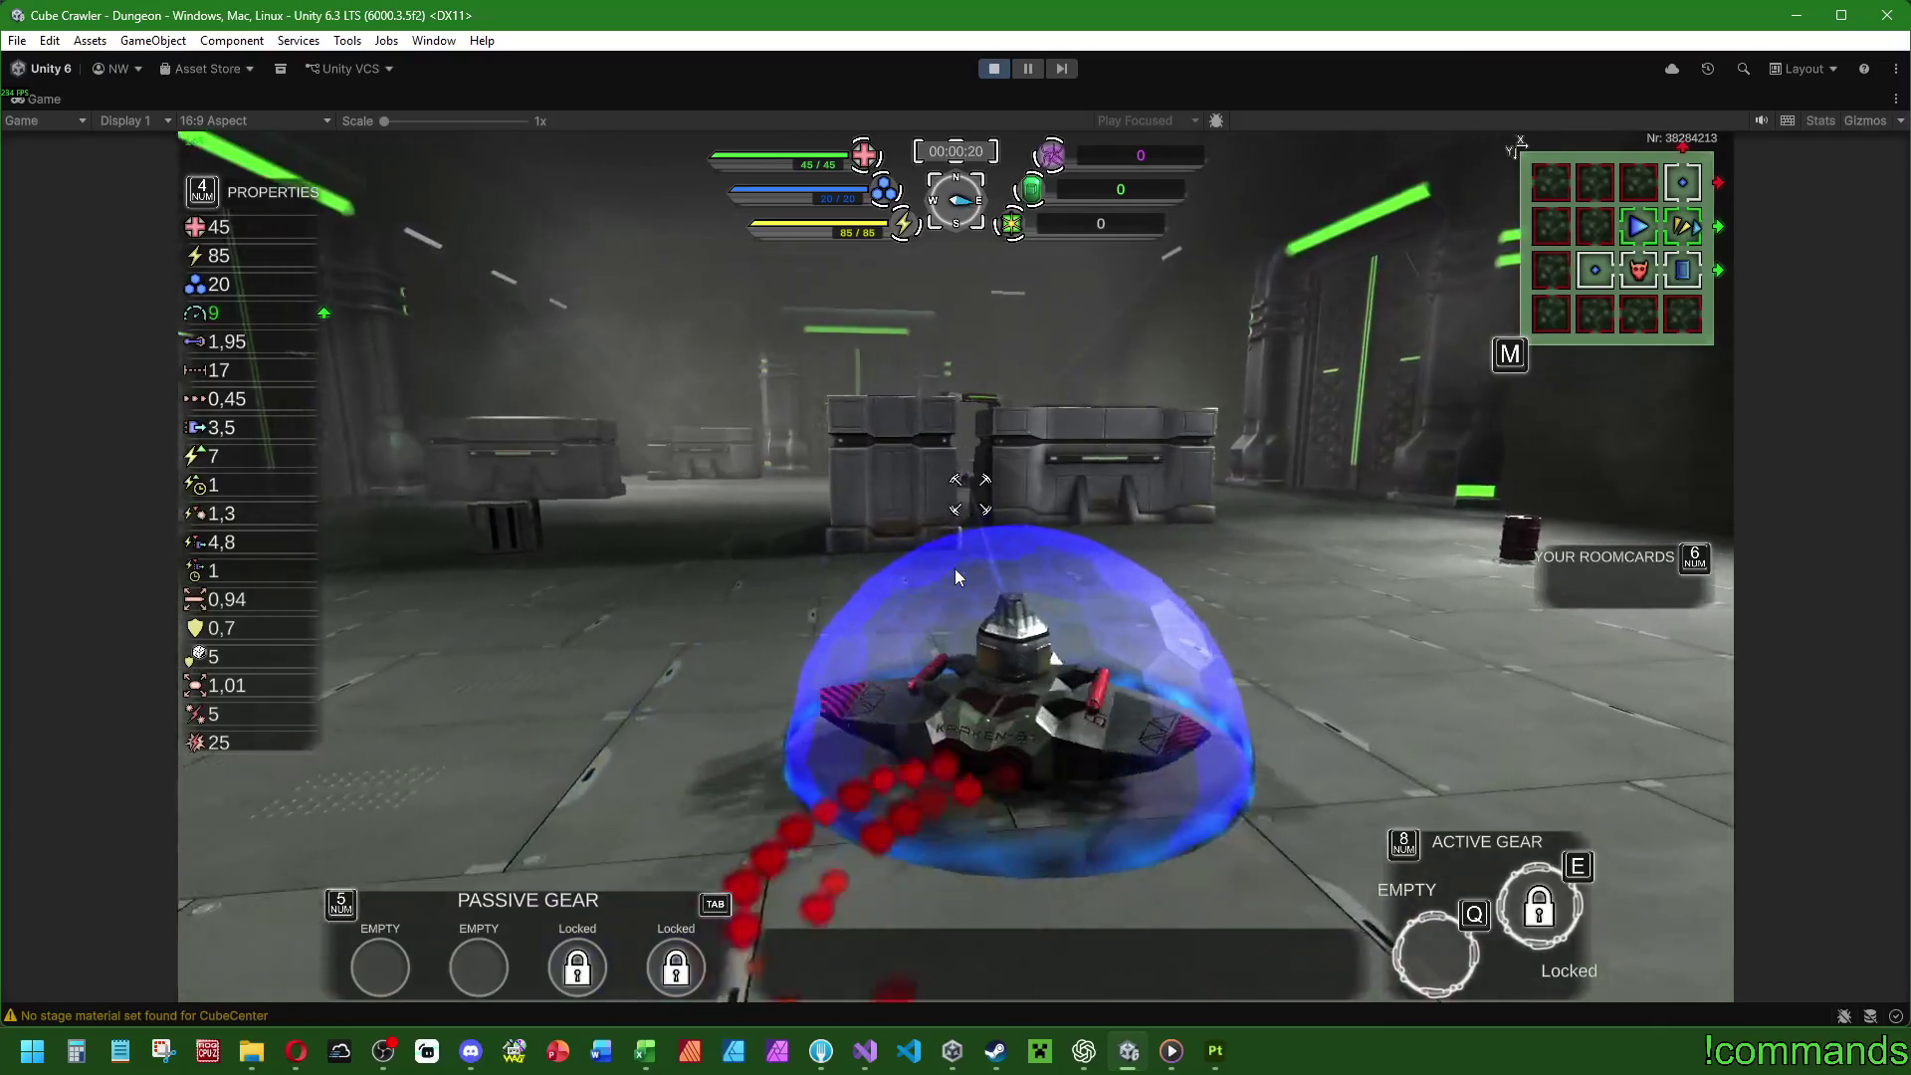
key("w")
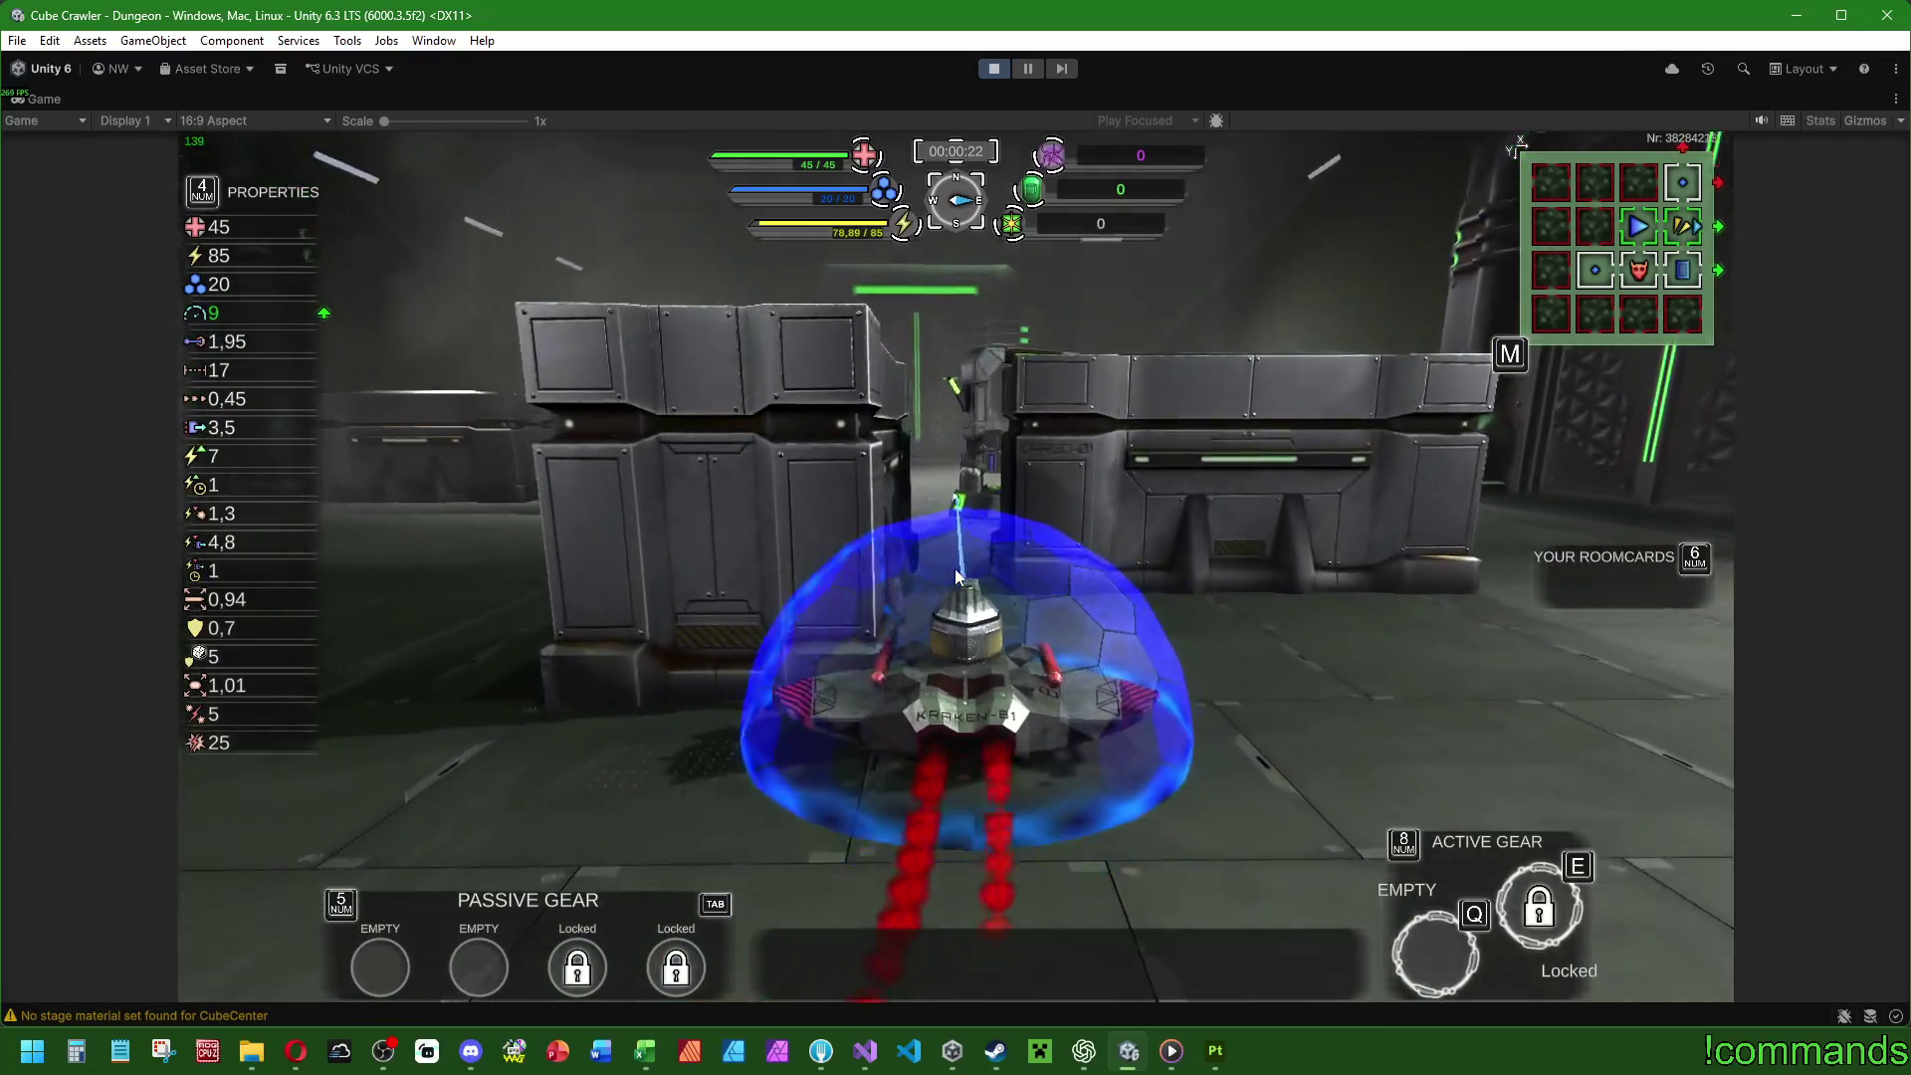
key("w")
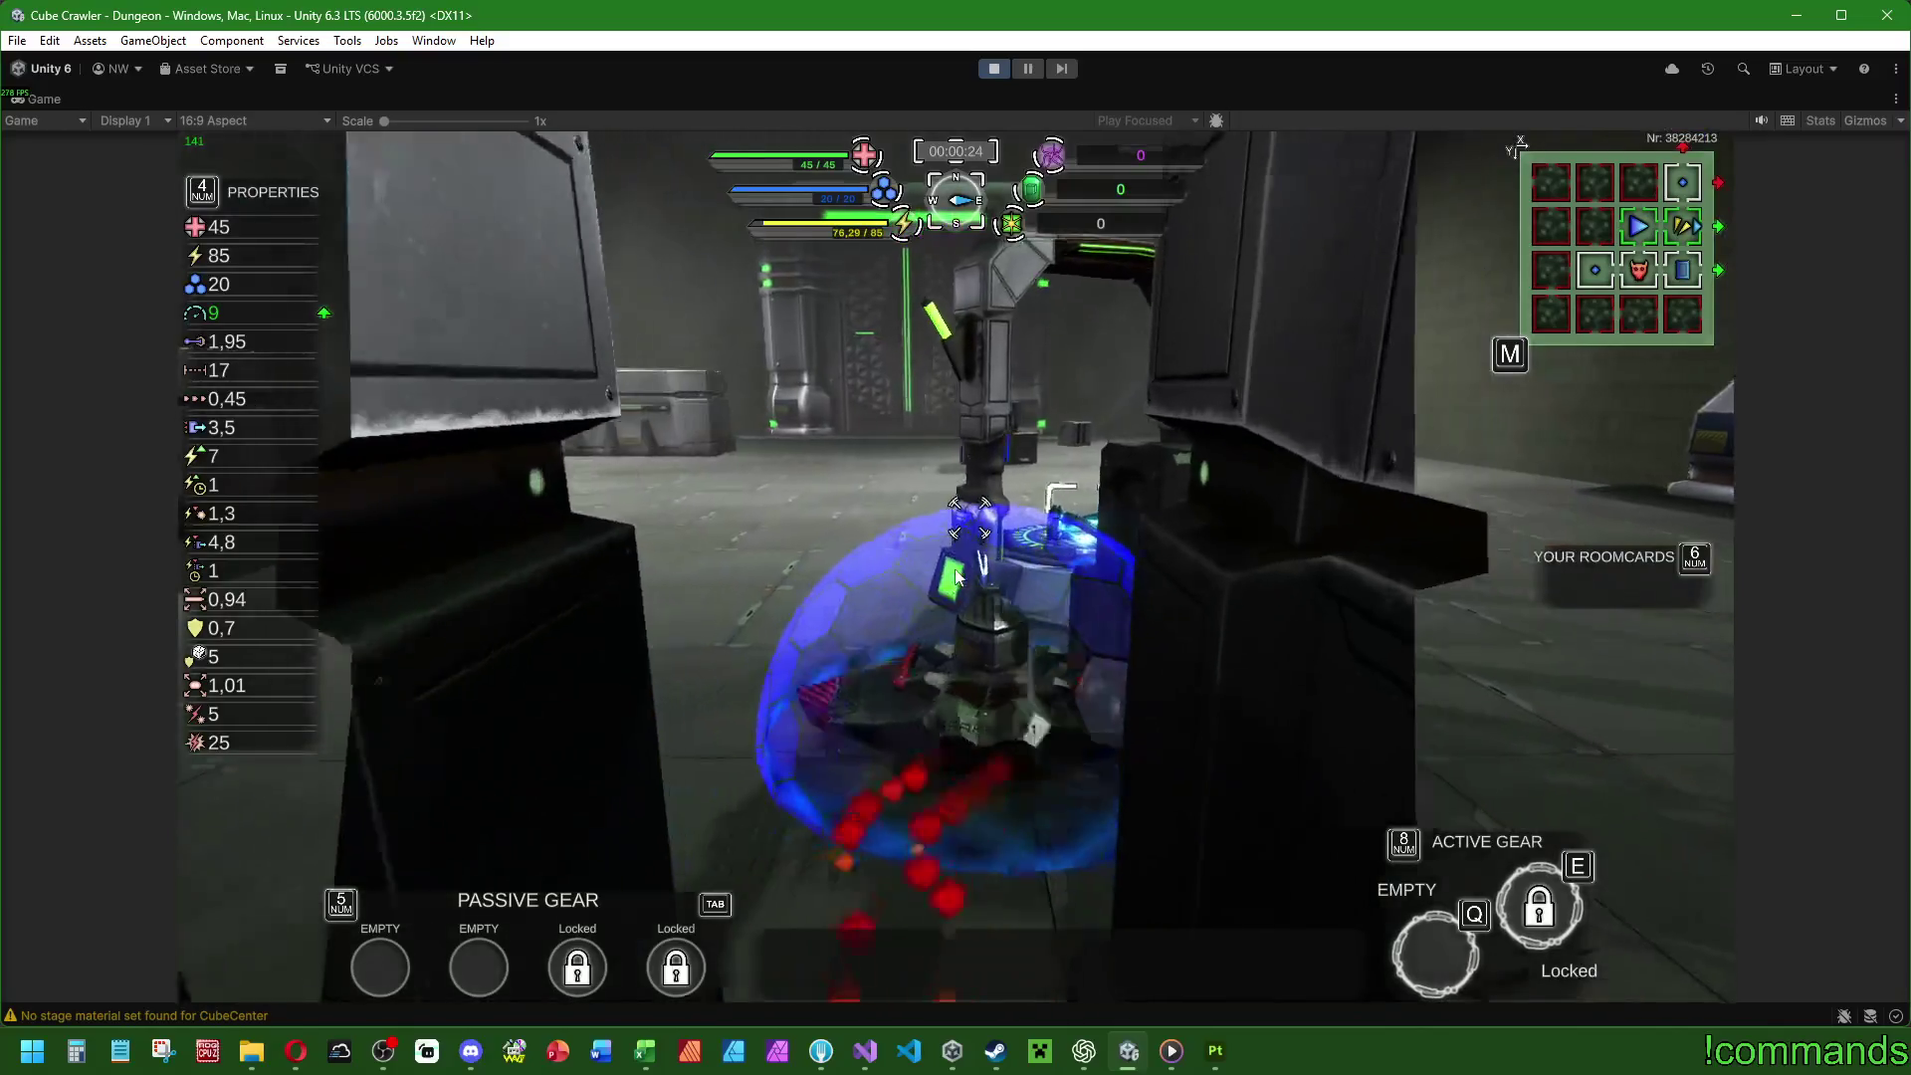
key("w")
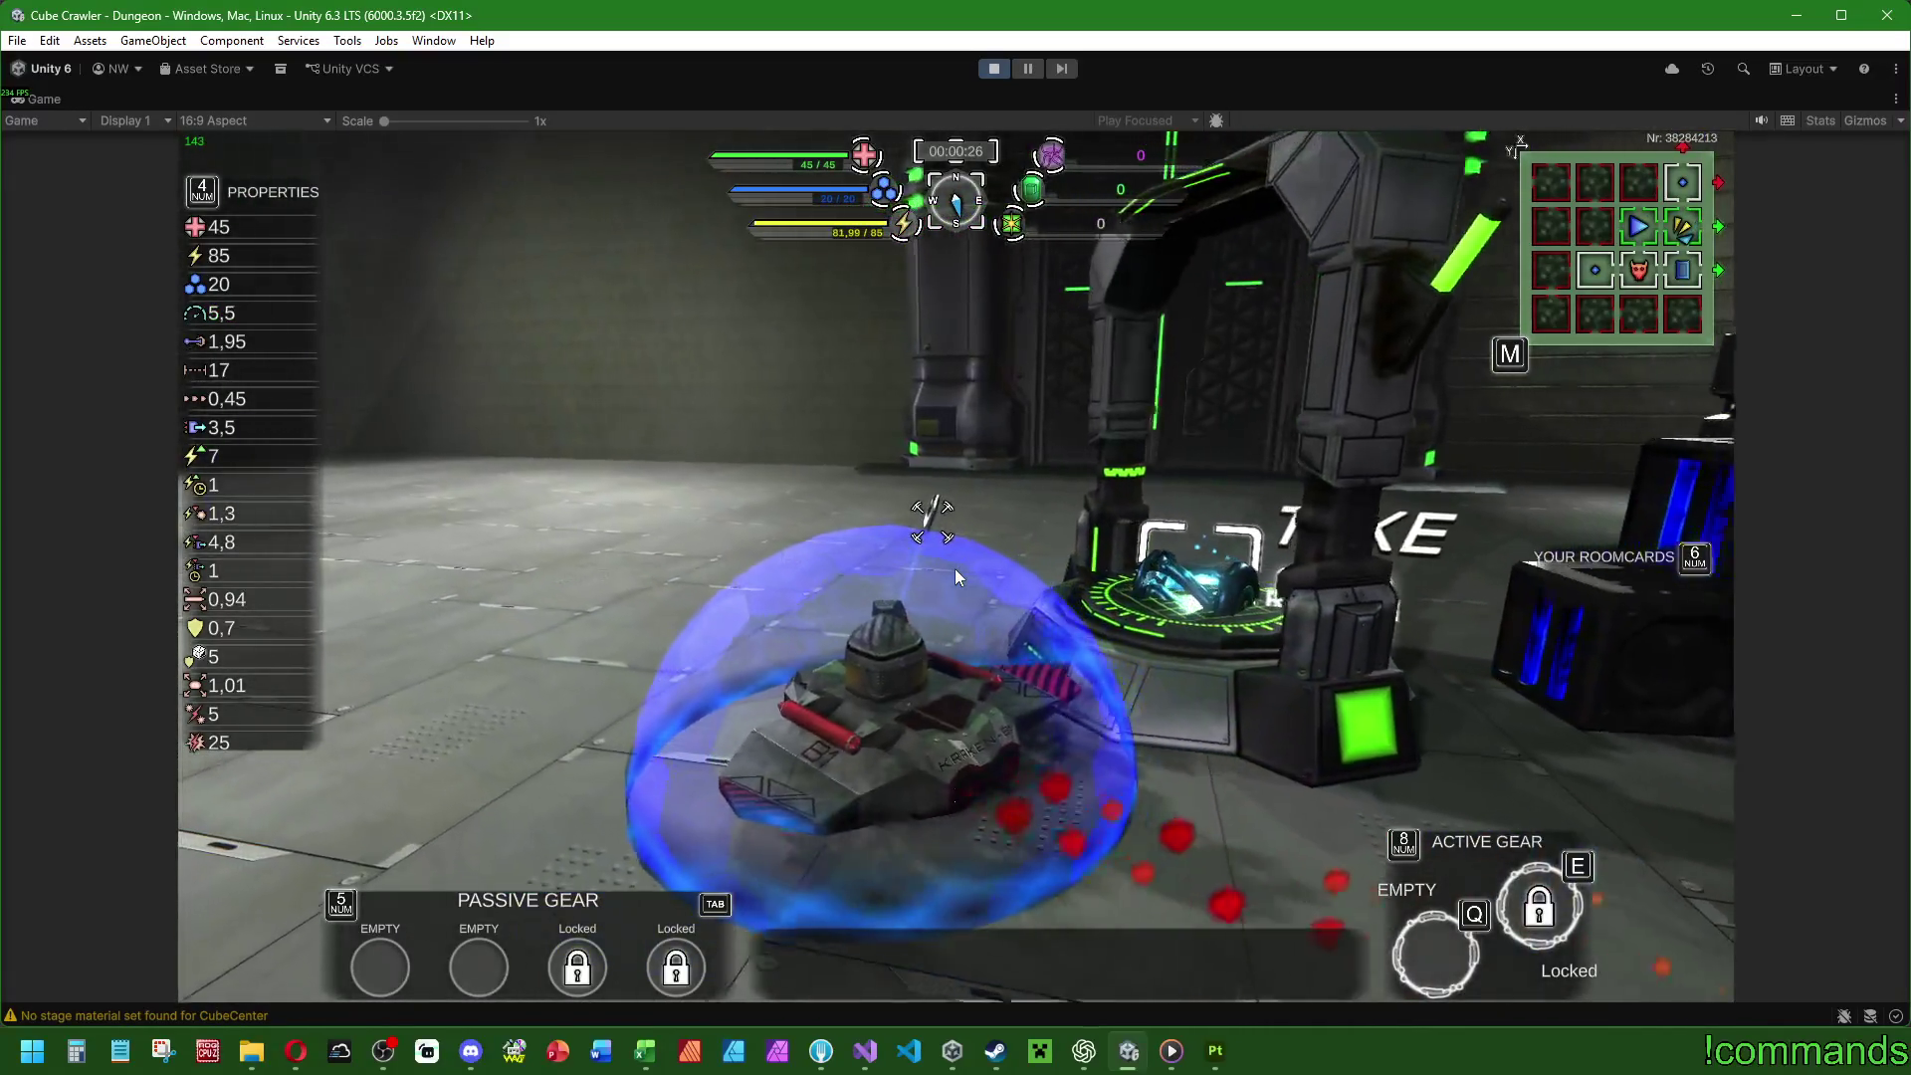
key("w")
key("a")
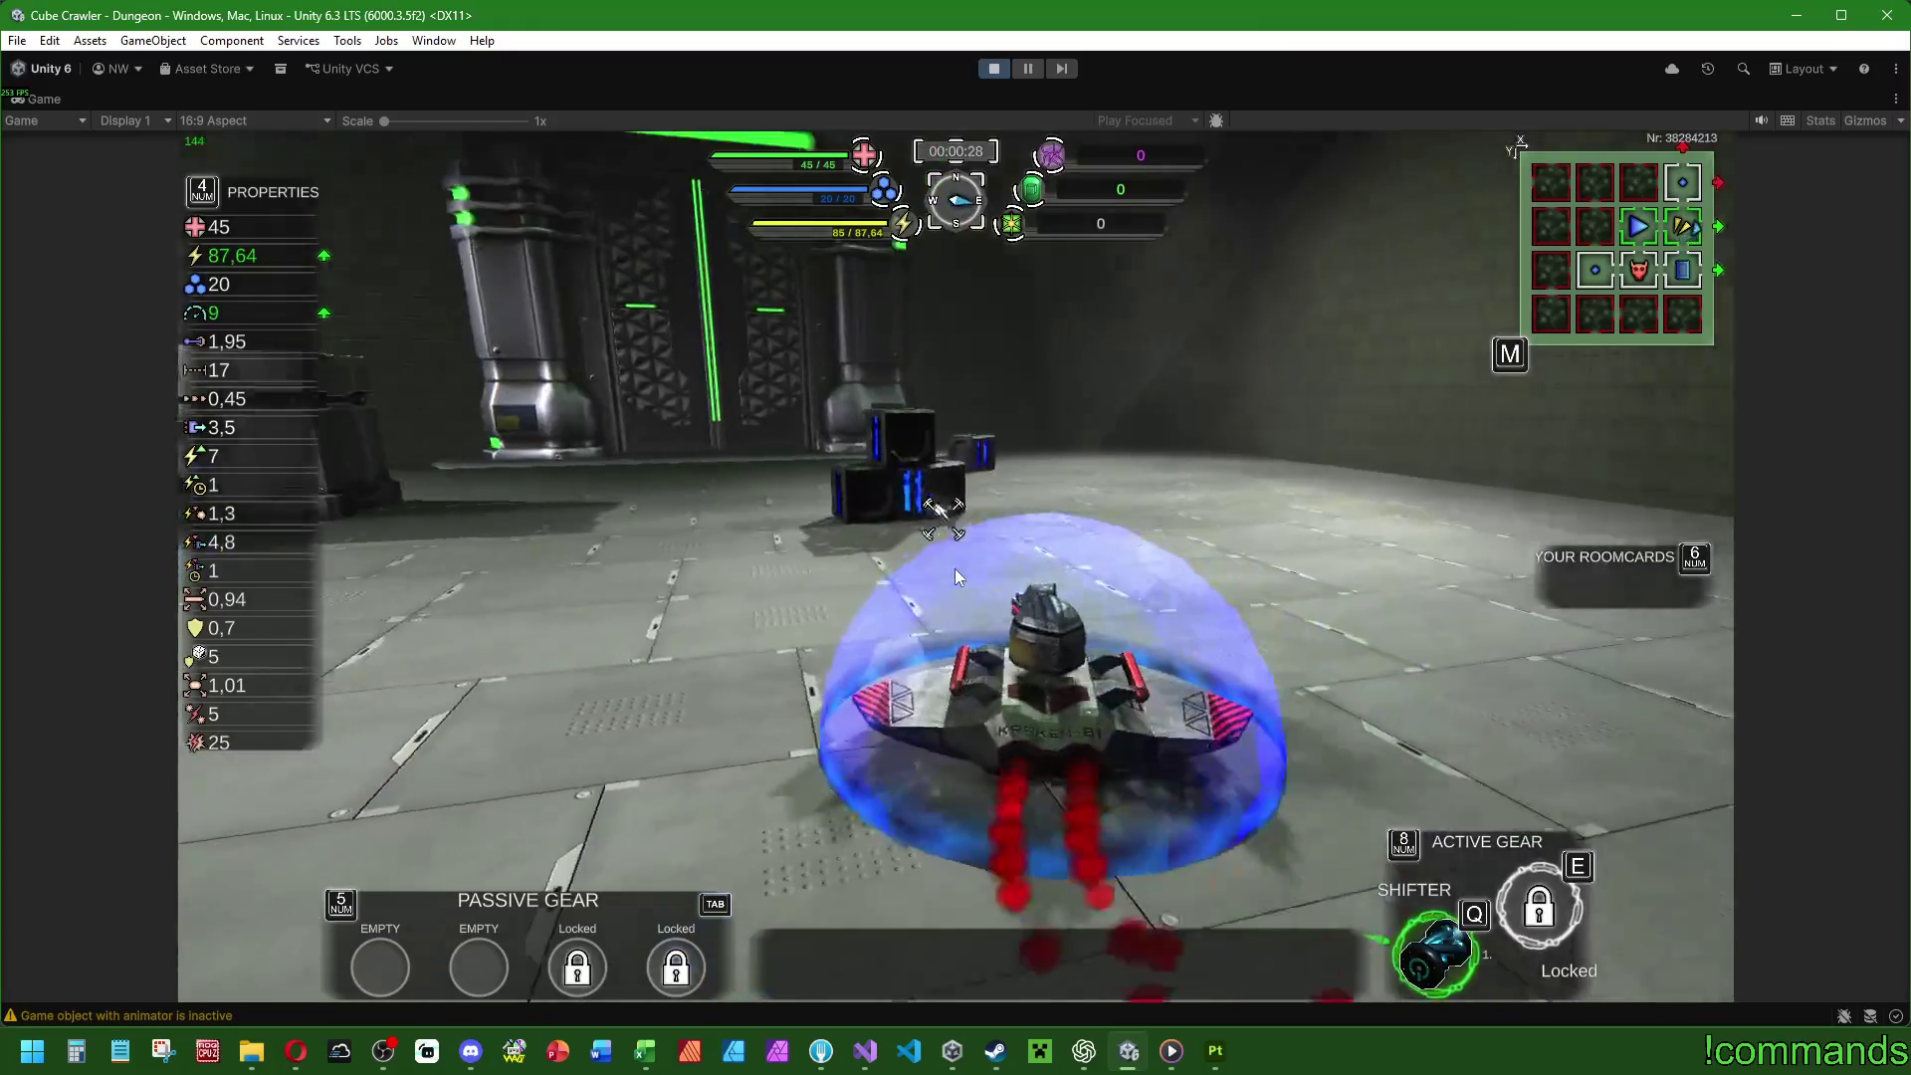
key("q")
Take the green portal into CubeCenter and shoot at the enemy, dodging with the Shifter.
key("d")
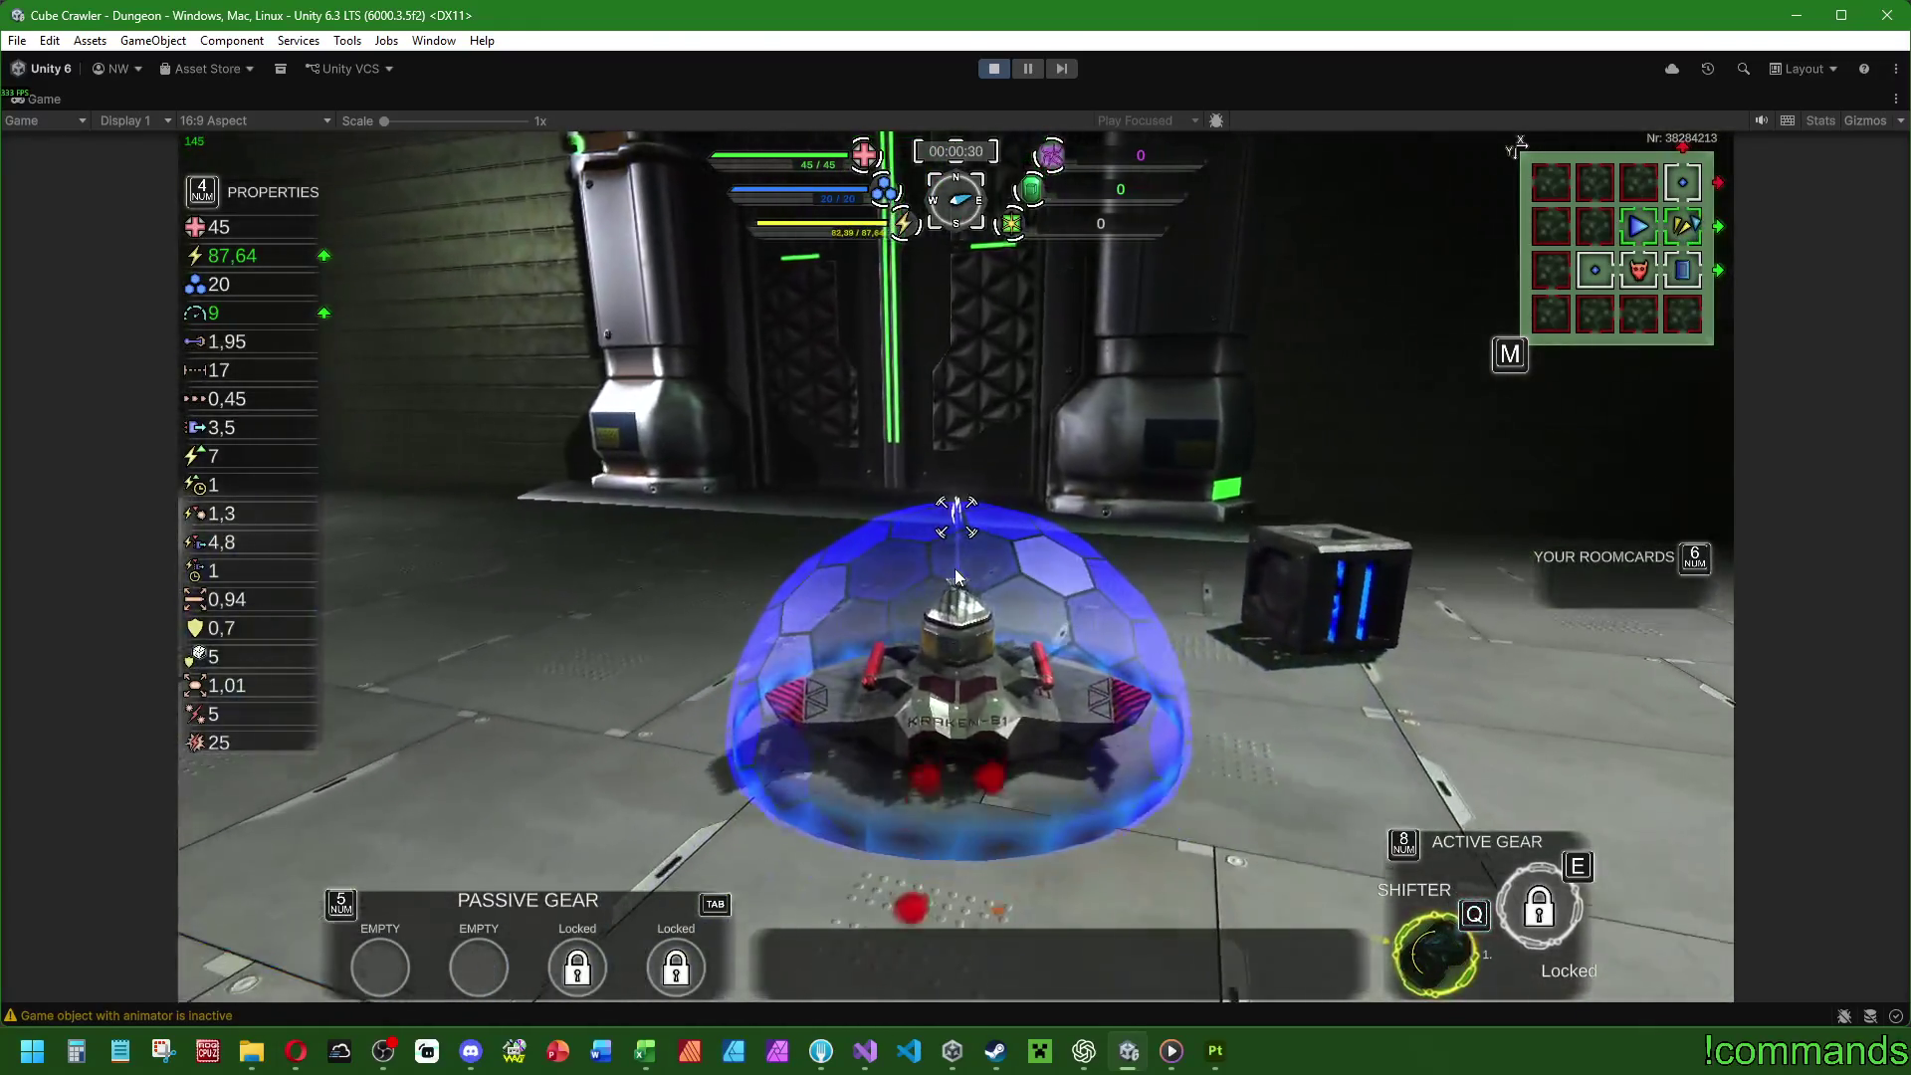
key("w")
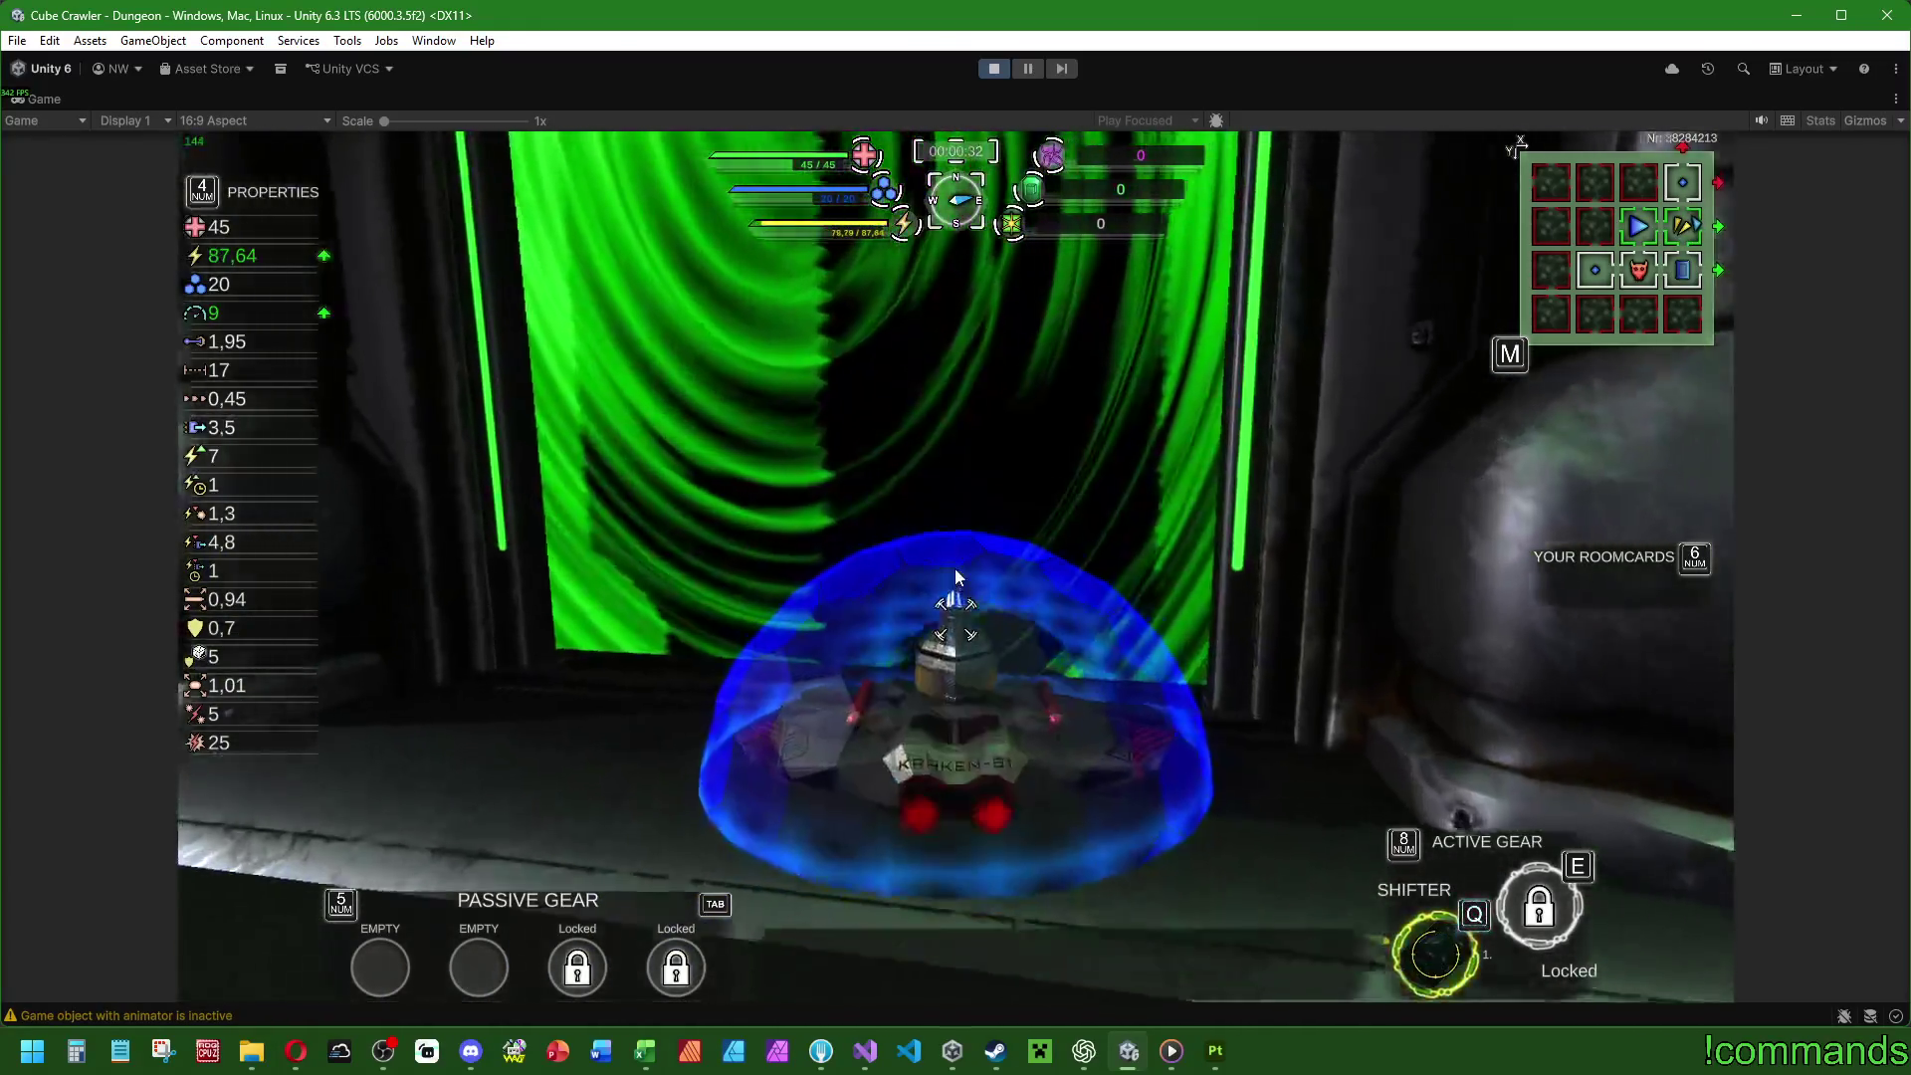
key("d")
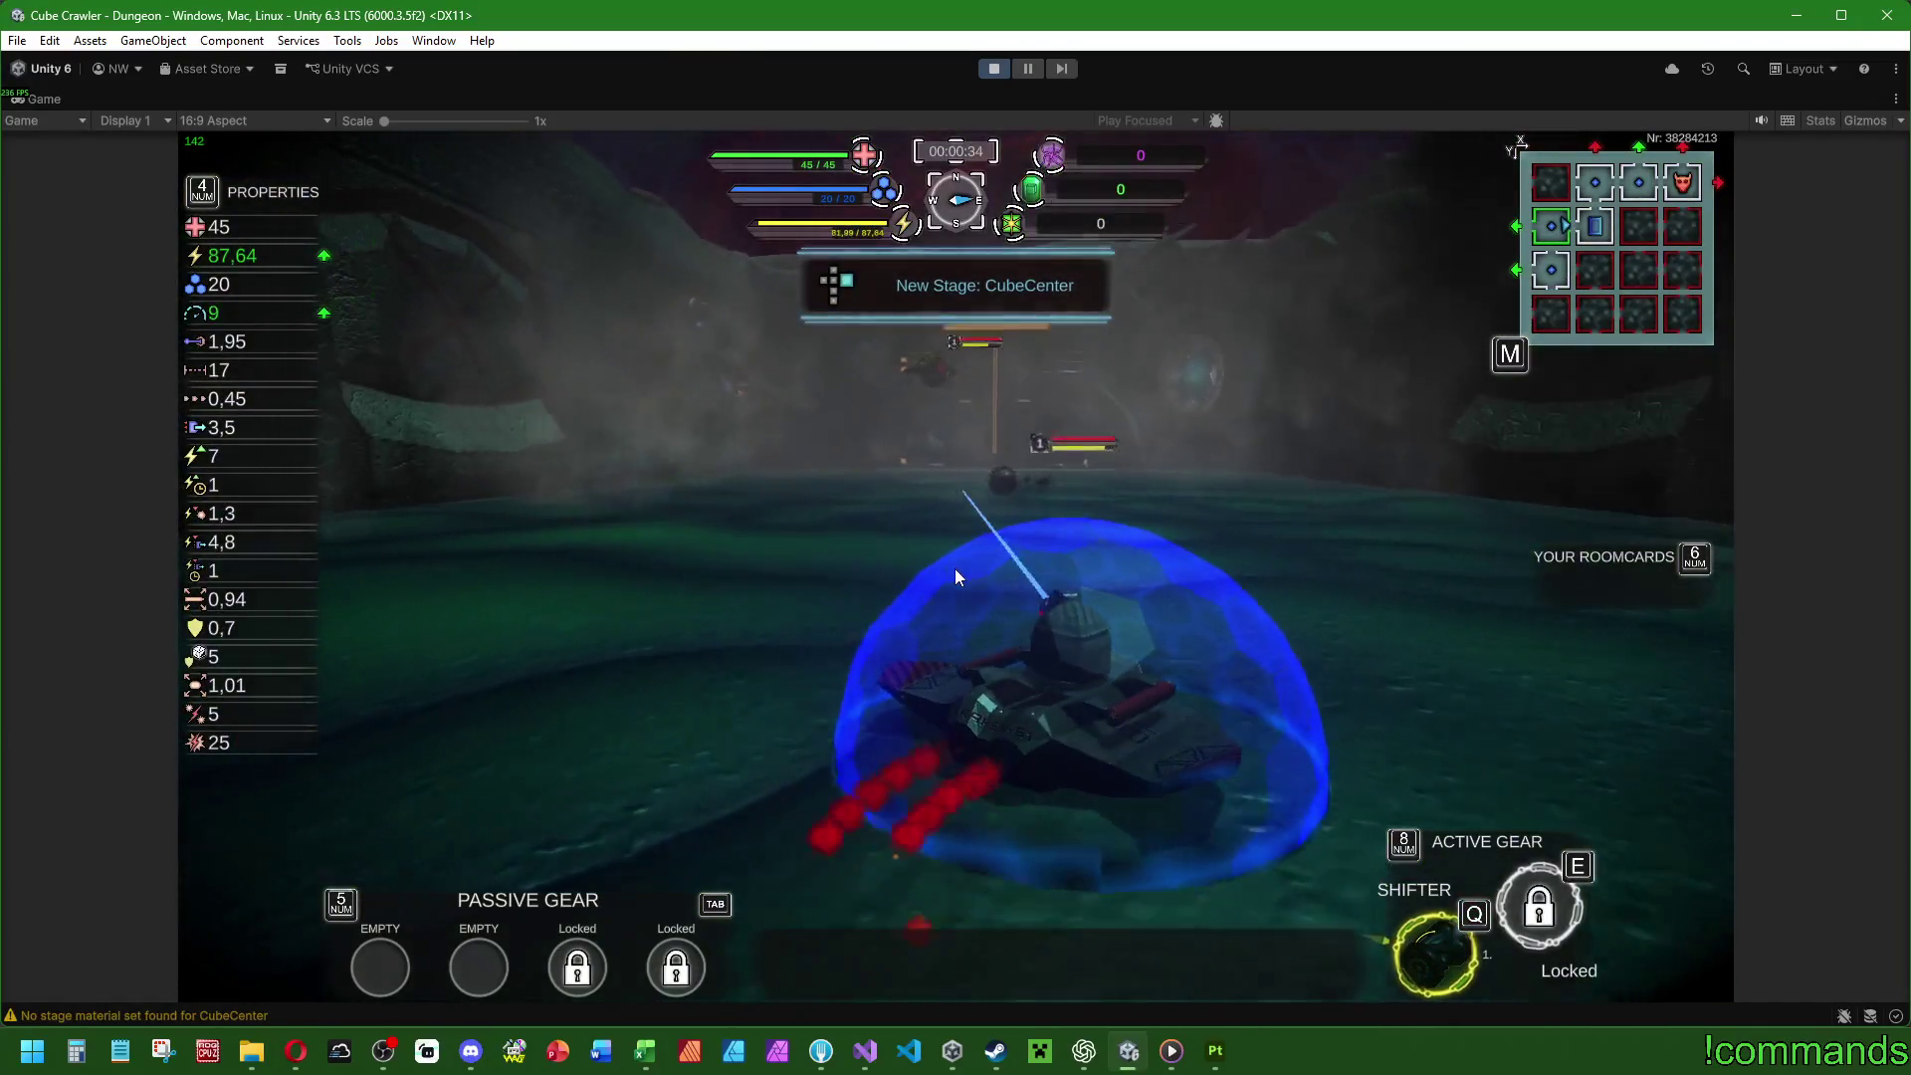
left_click(953, 569)
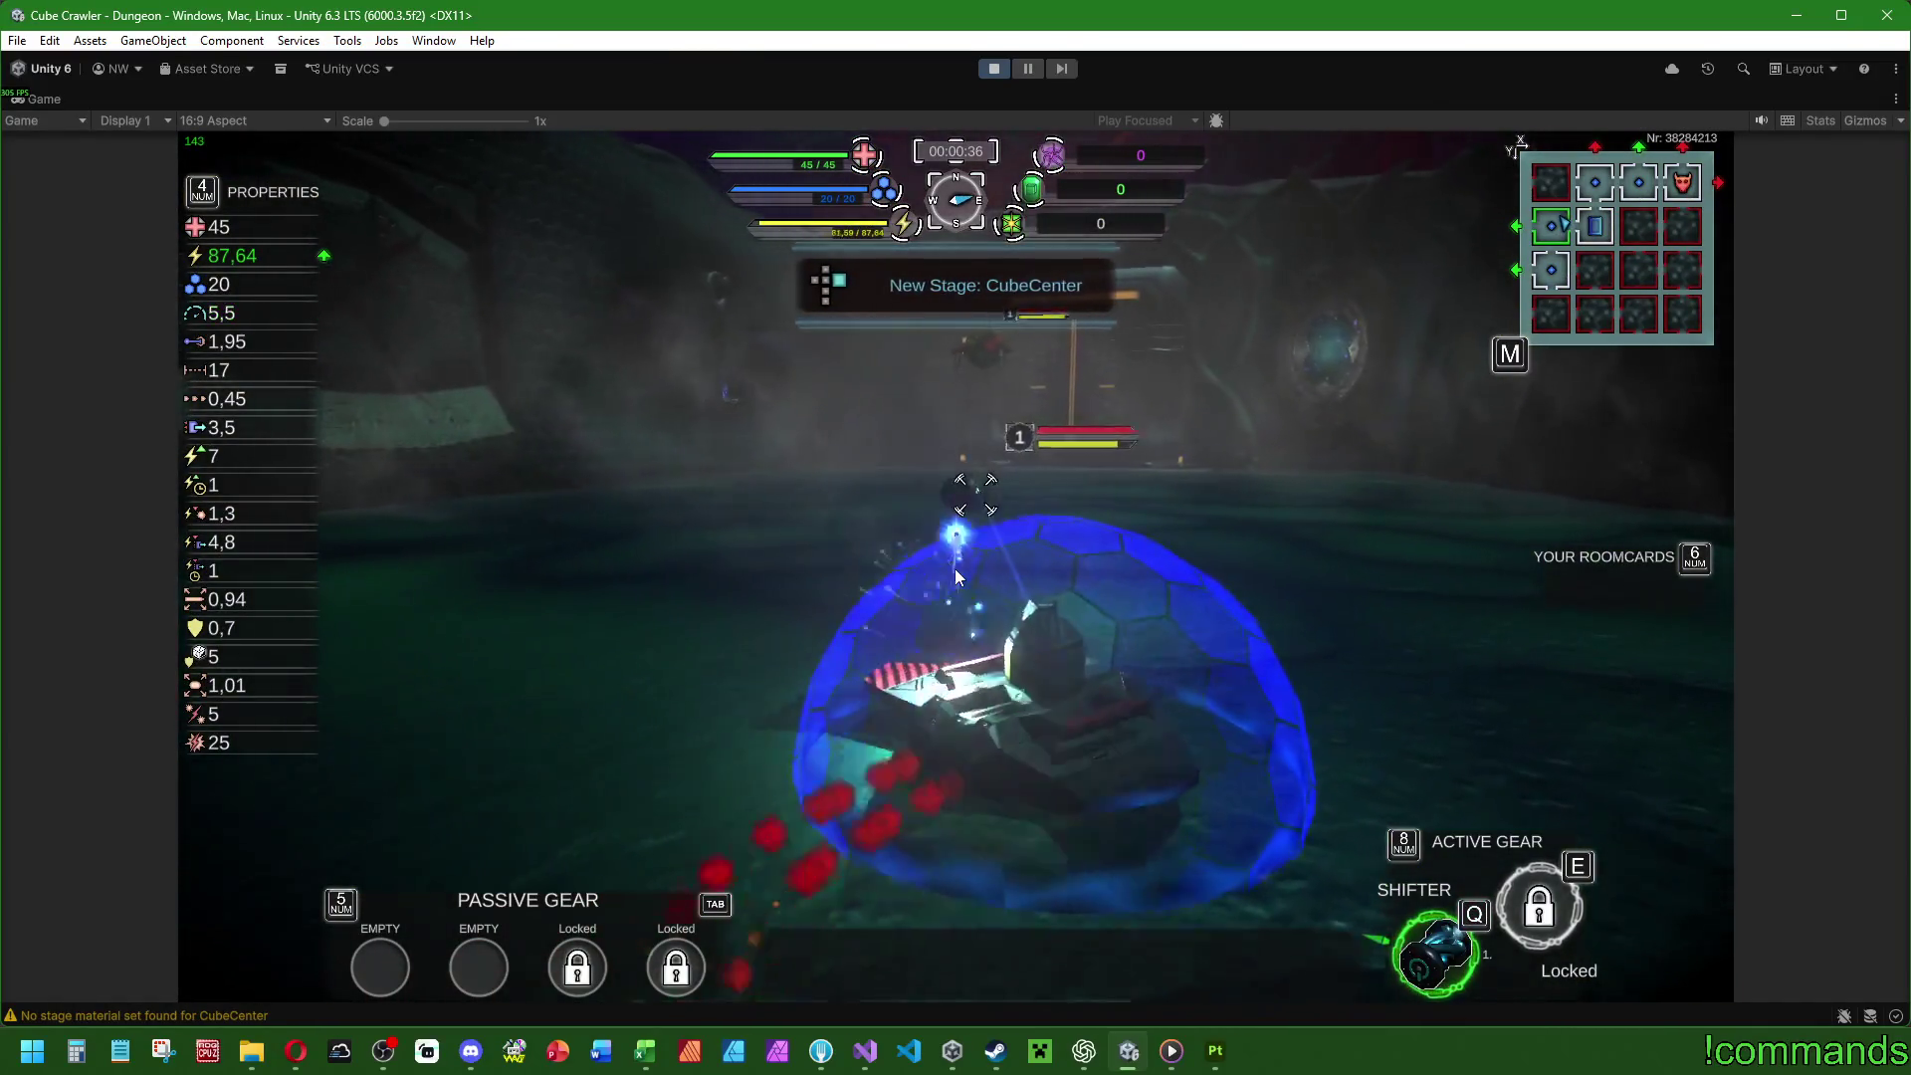
key("w")
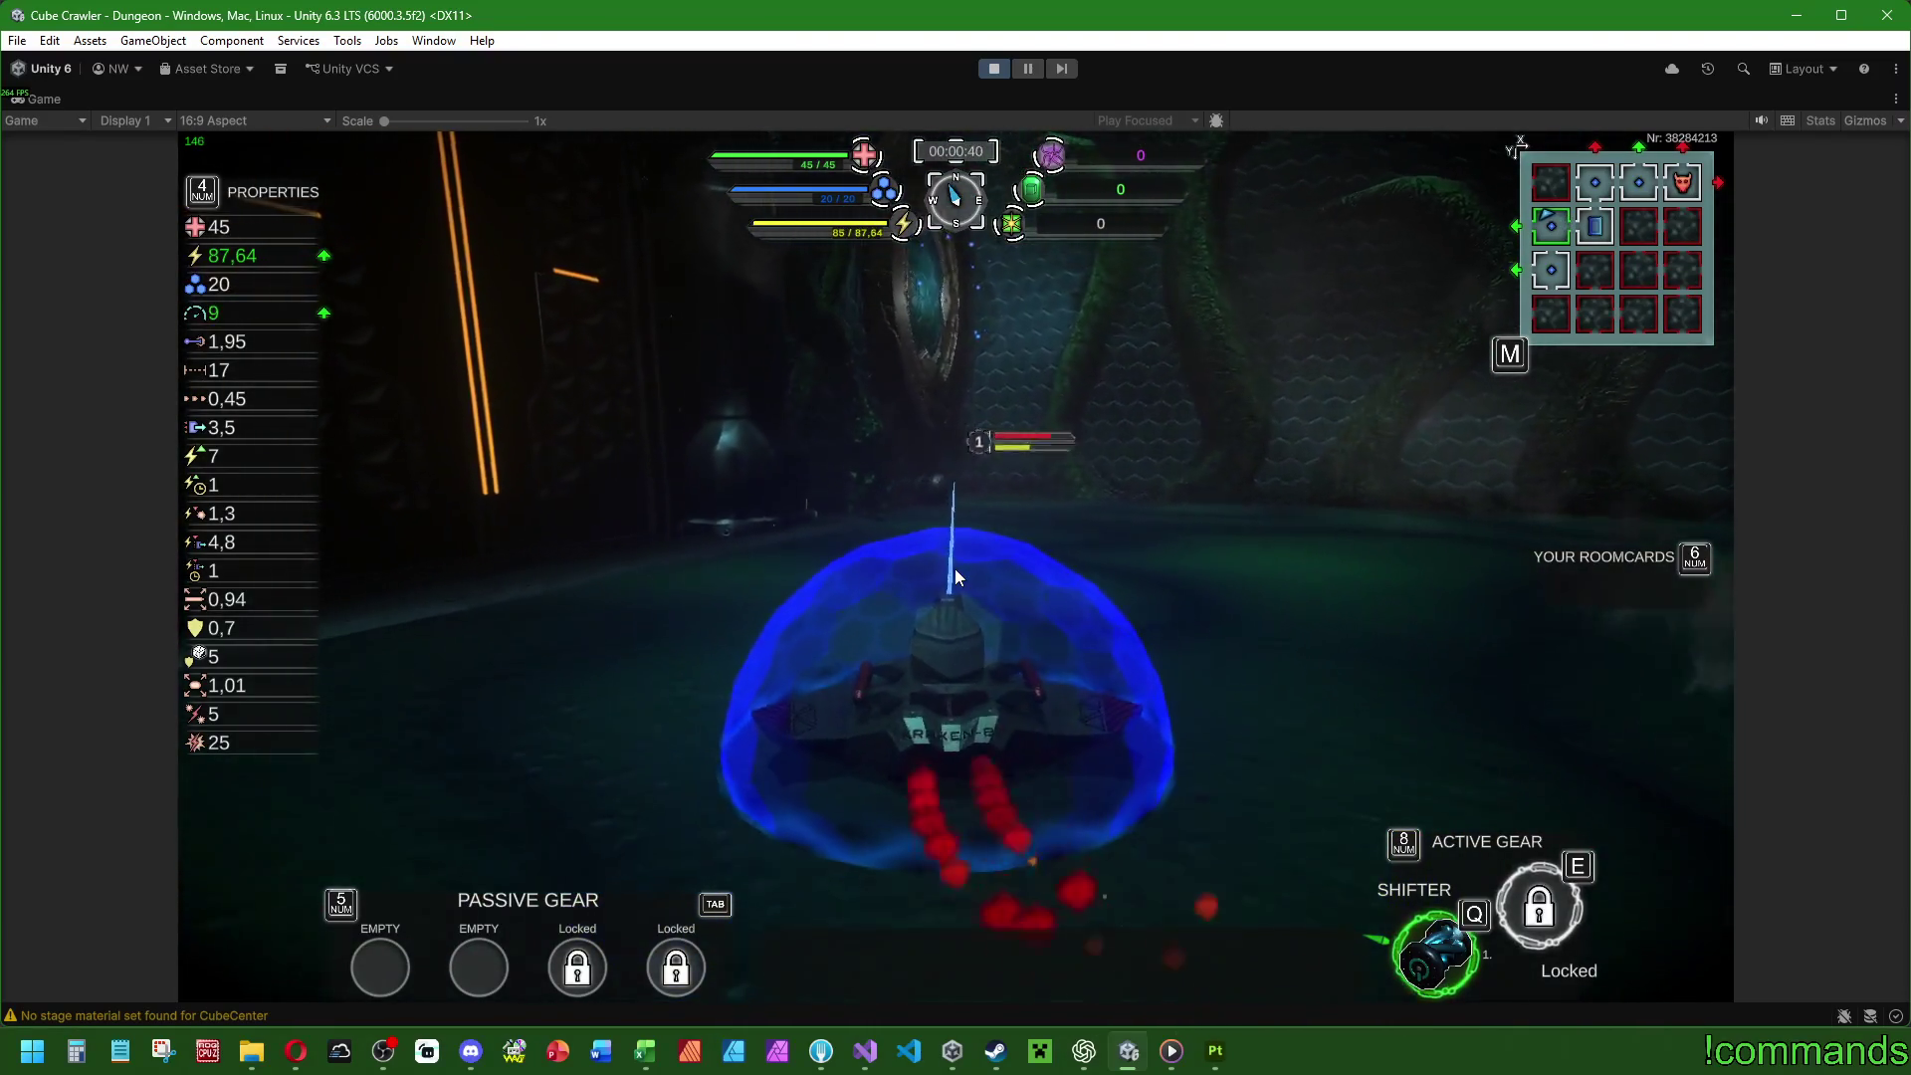
left_click(954, 569)
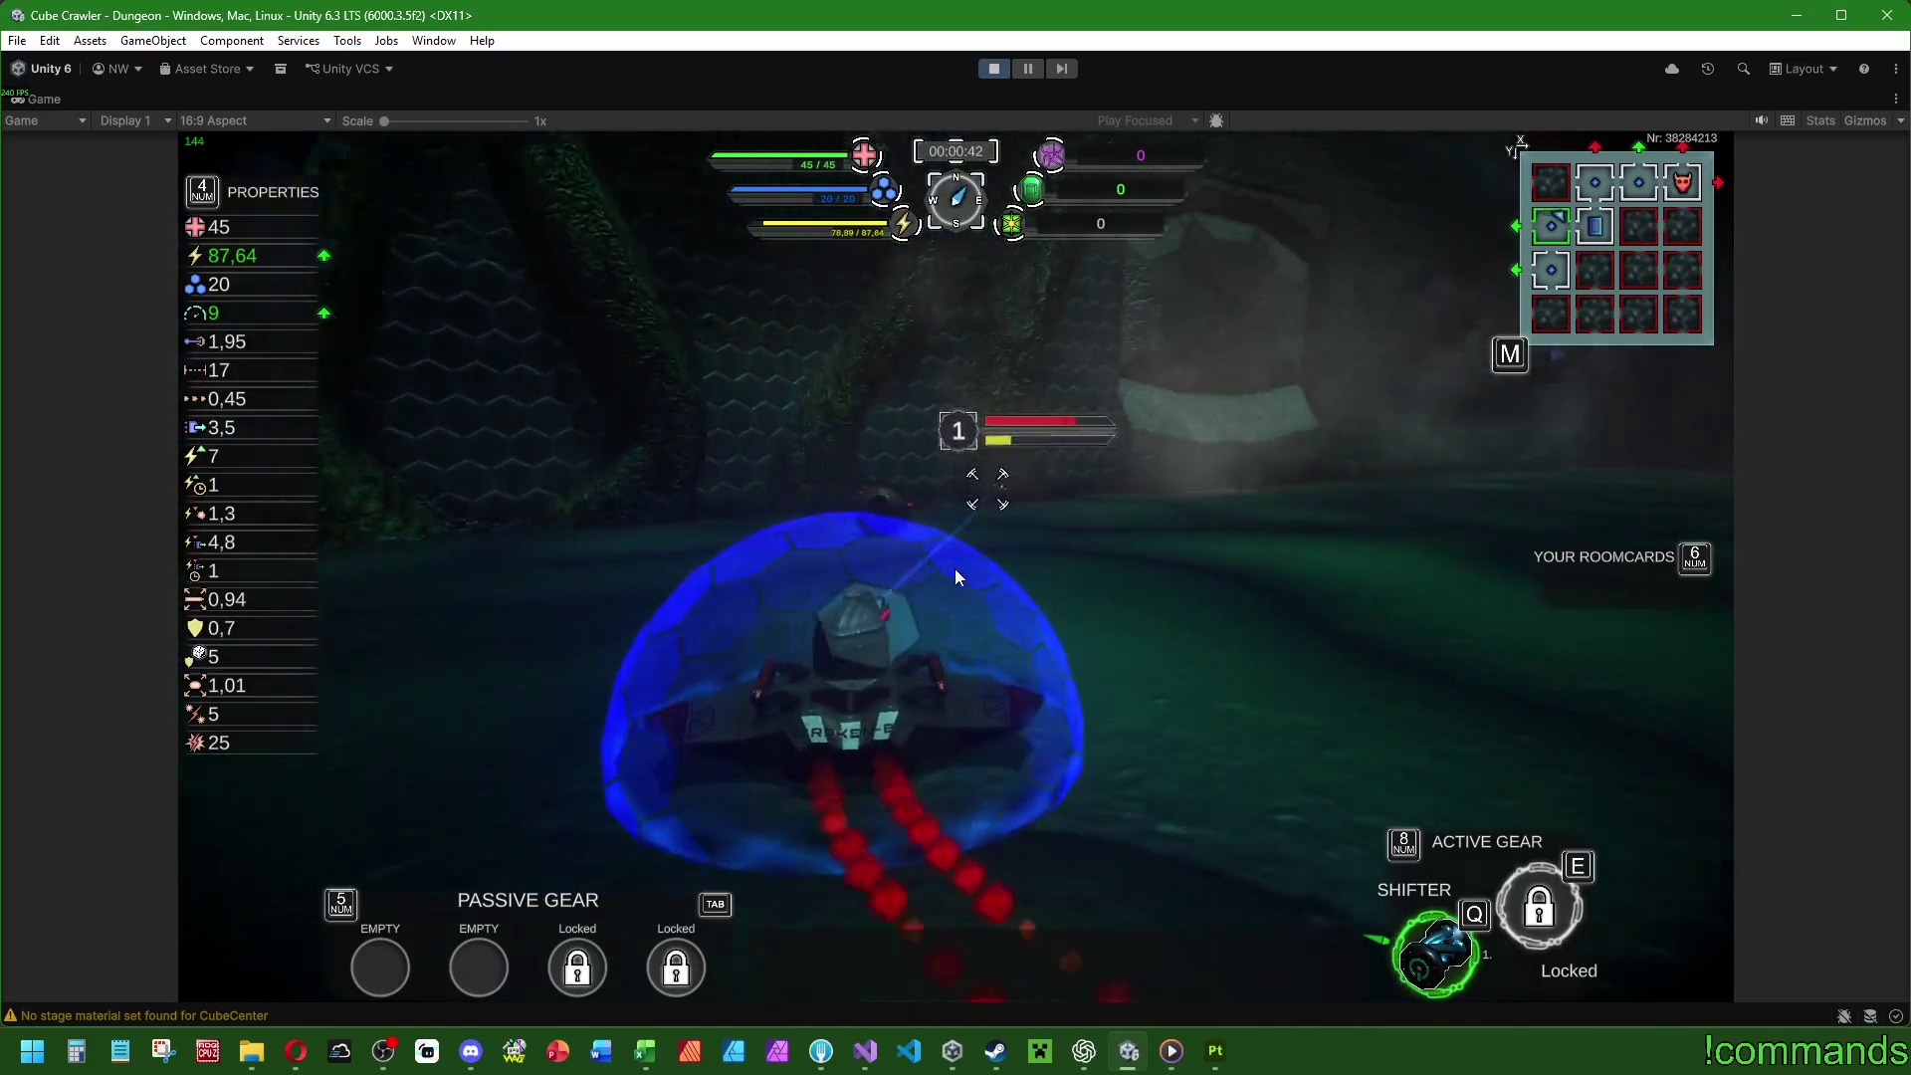
key("q")
left_click(954, 569)
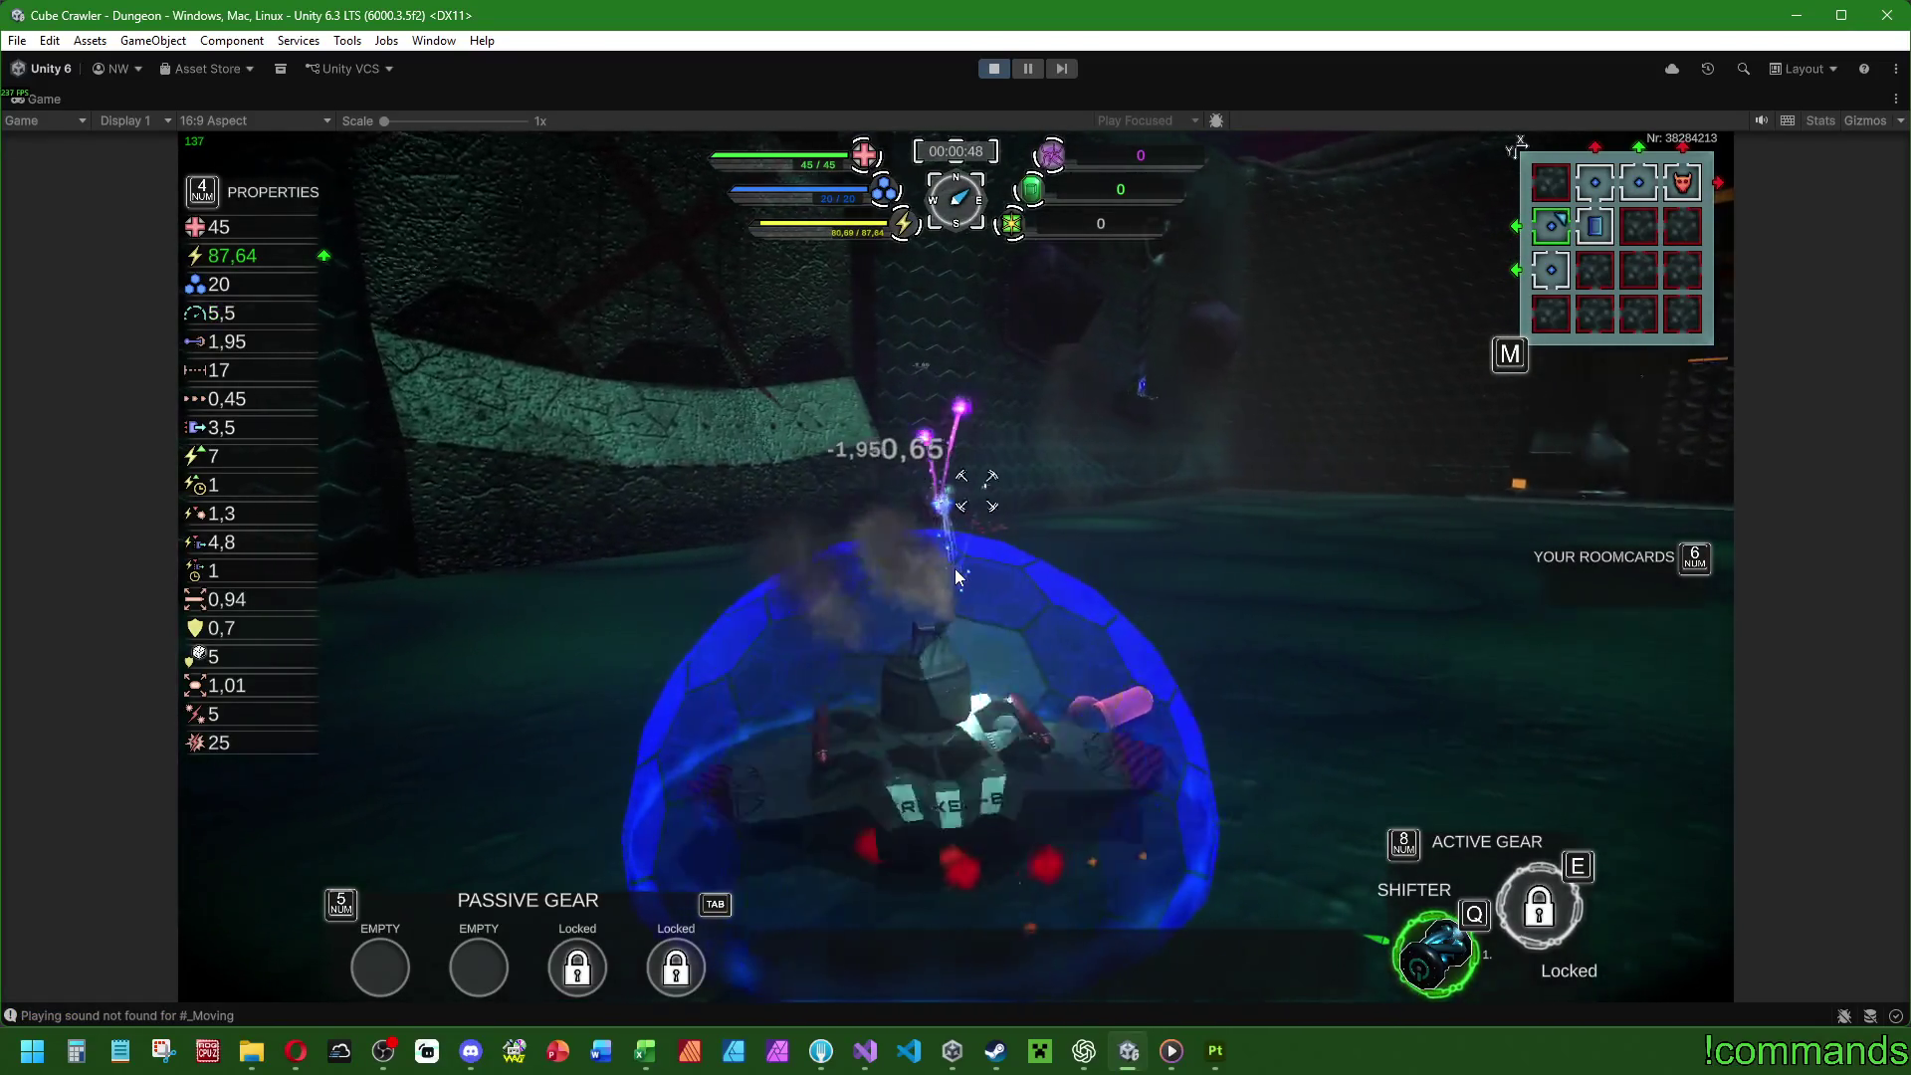
left_click(954, 569)
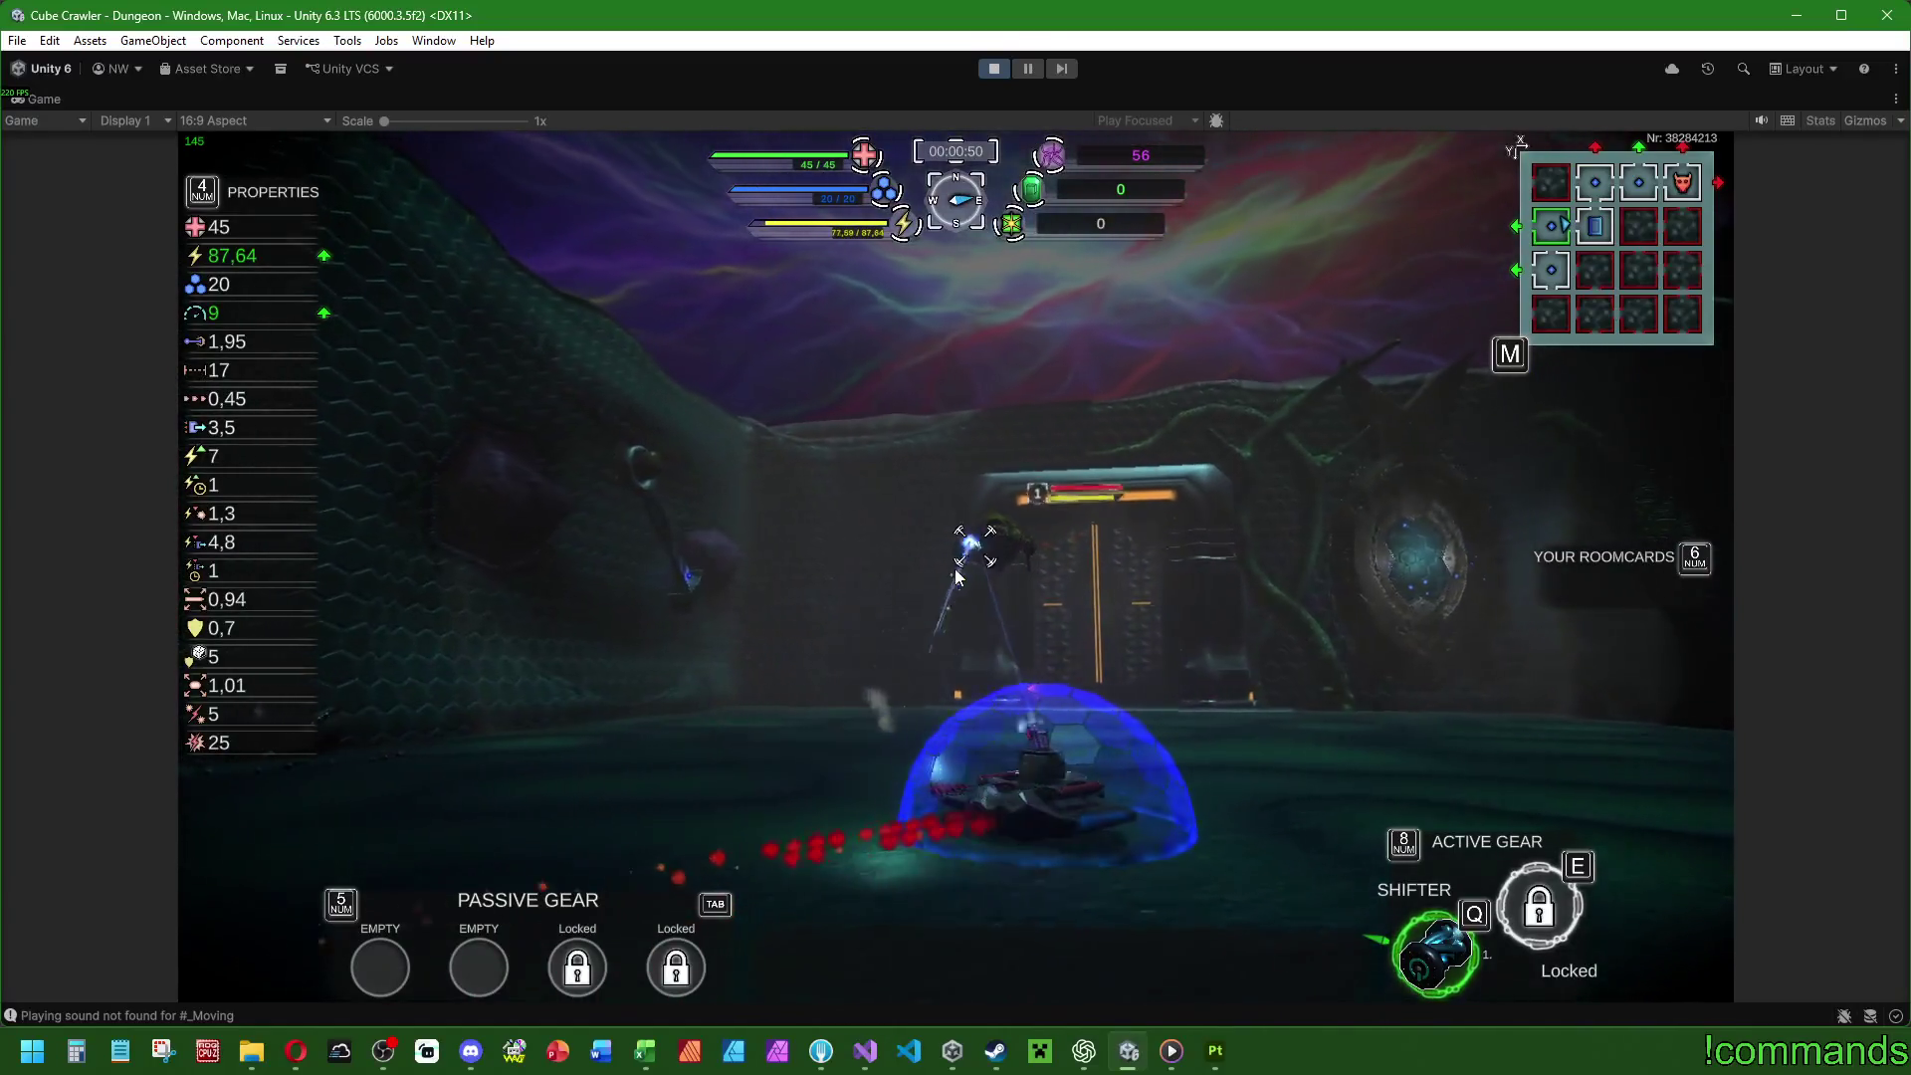
Clear CubeCenter's enemies using repeated Shifter teleports, then face the slime enemy.
key("q")
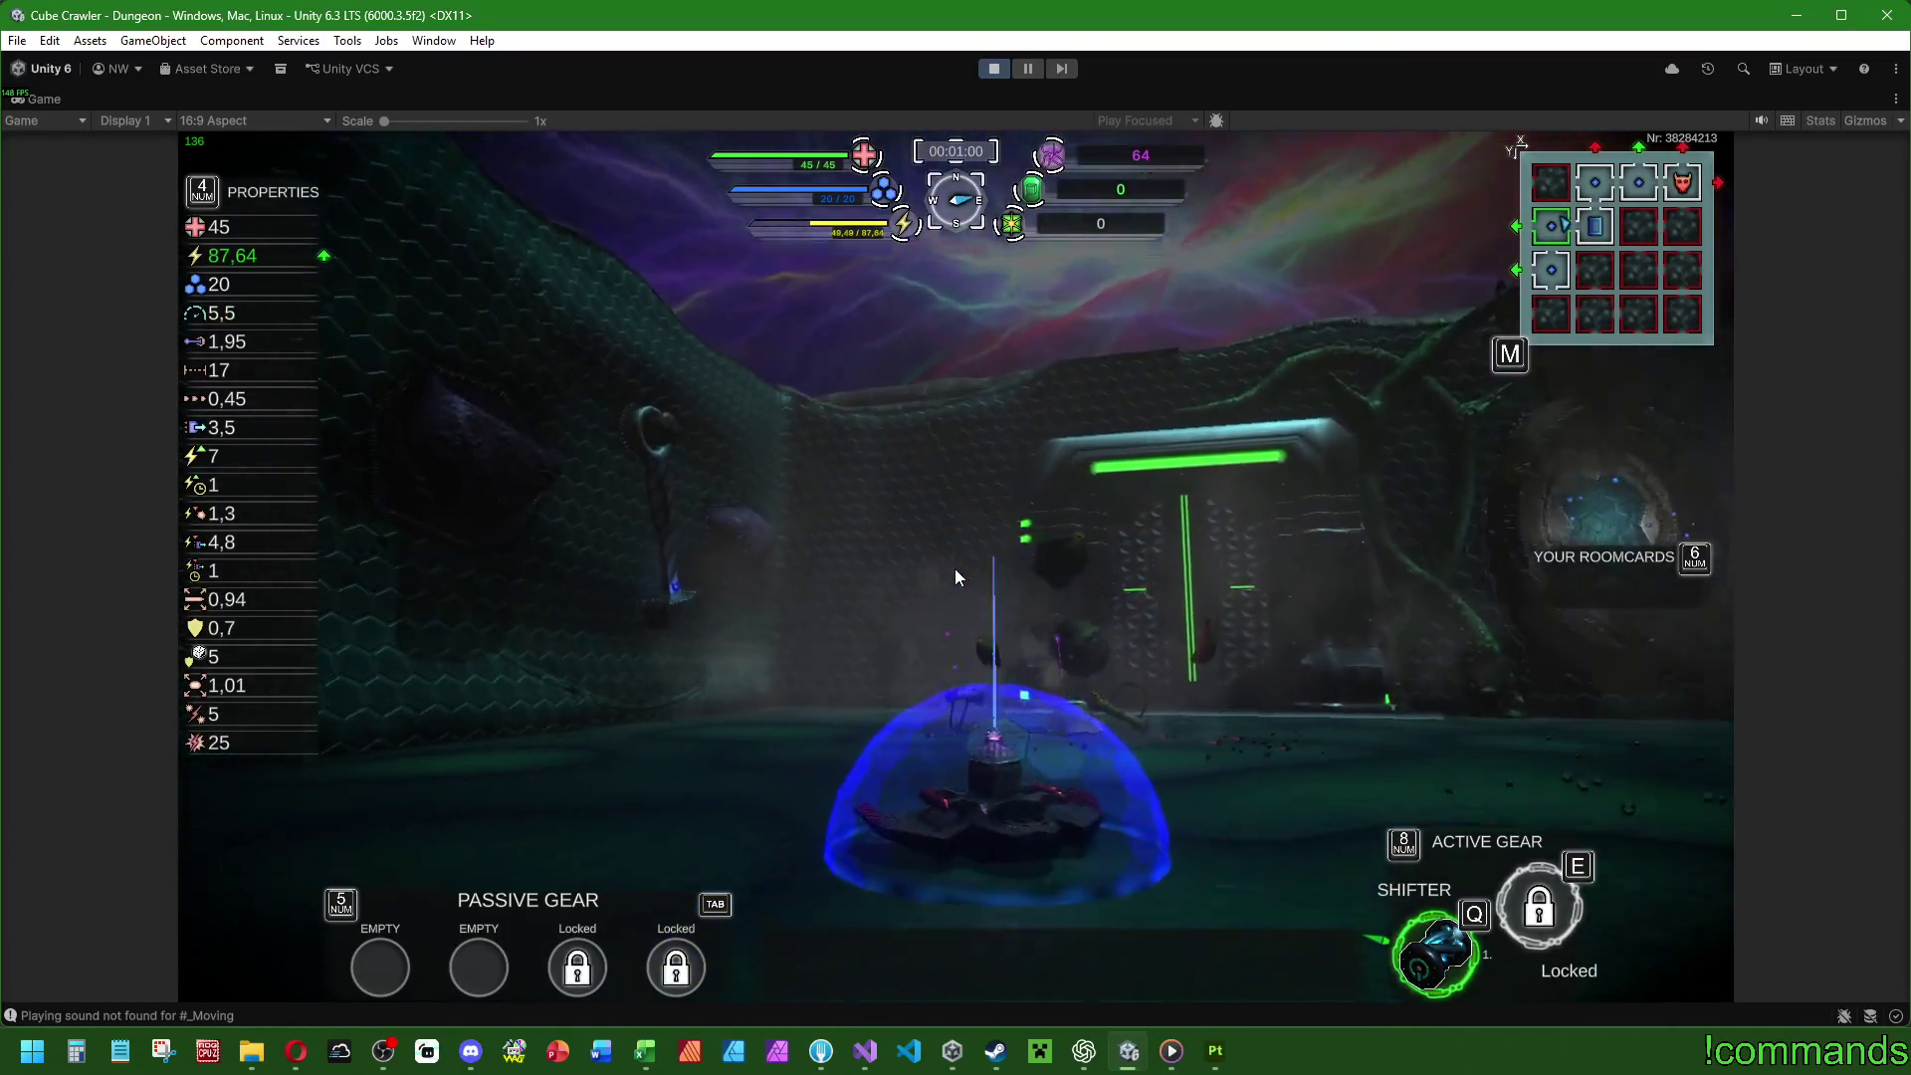
key("q")
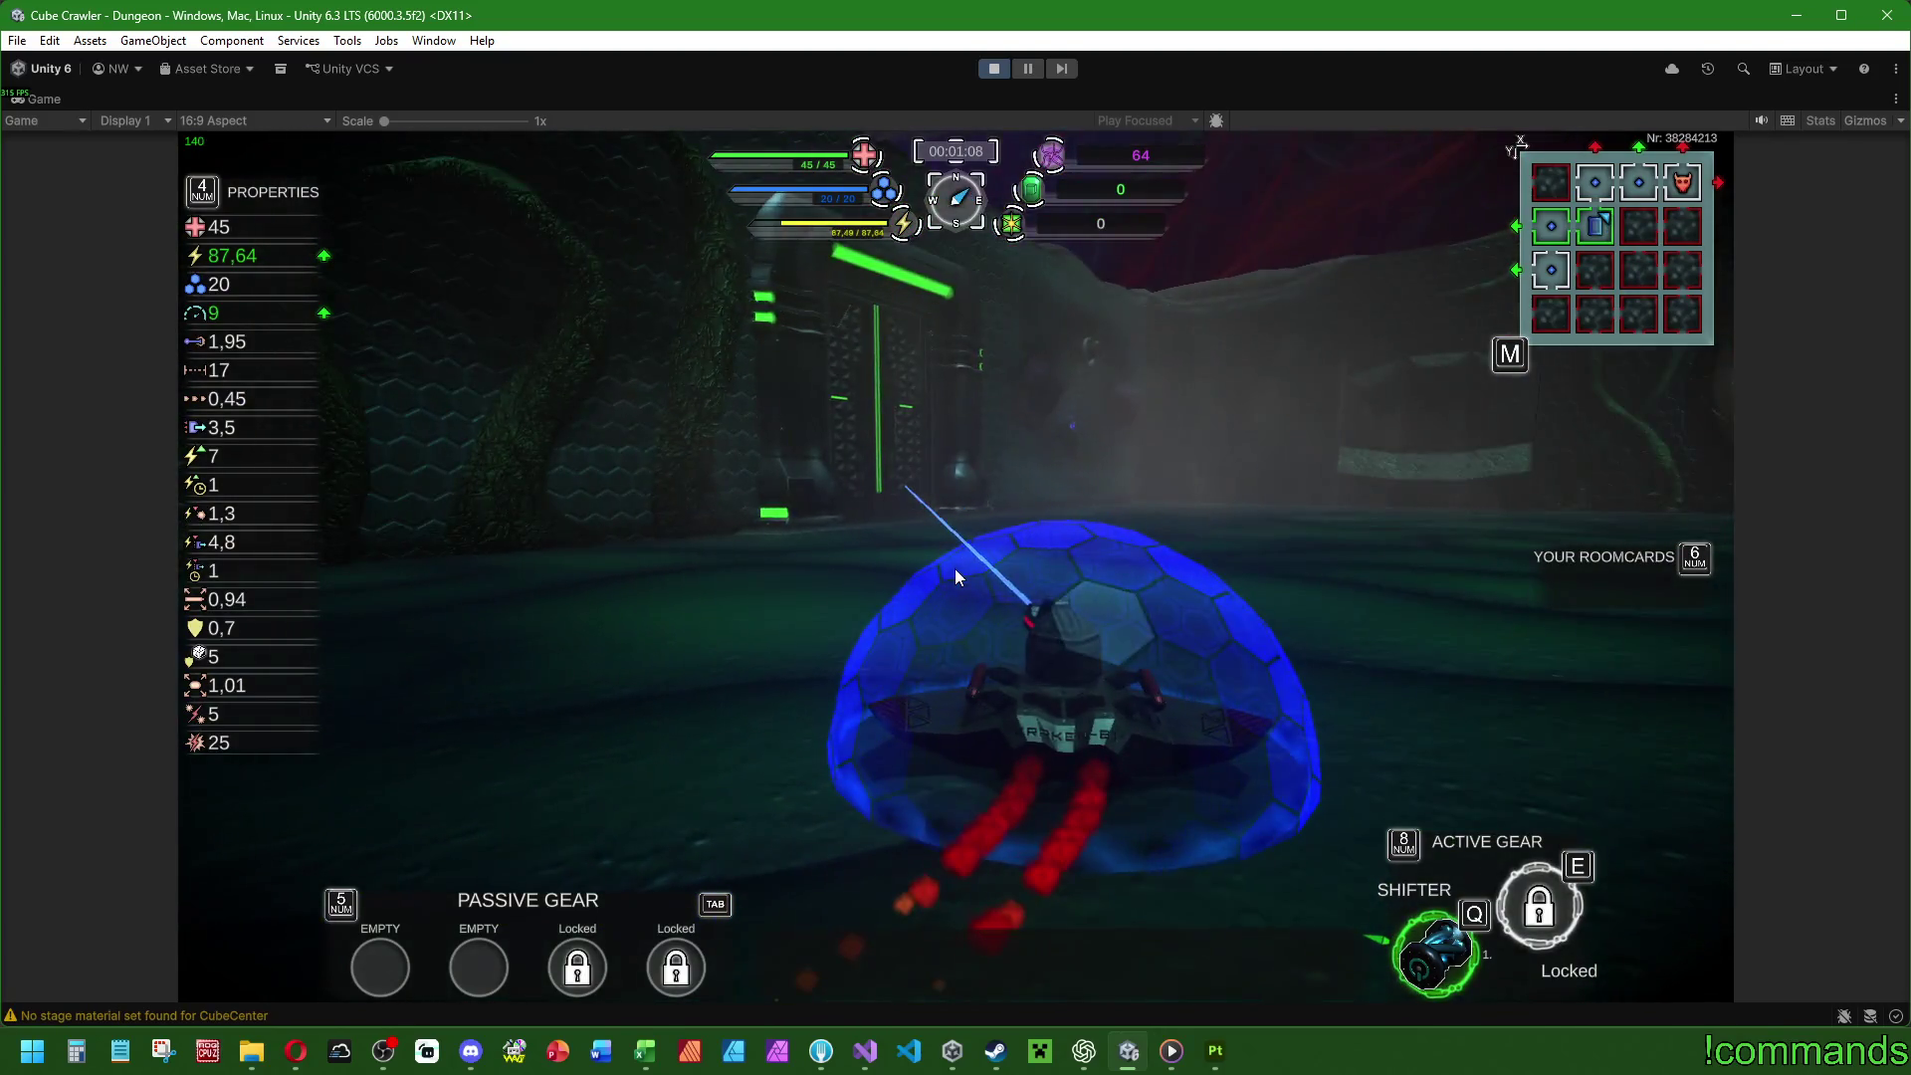
key("q")
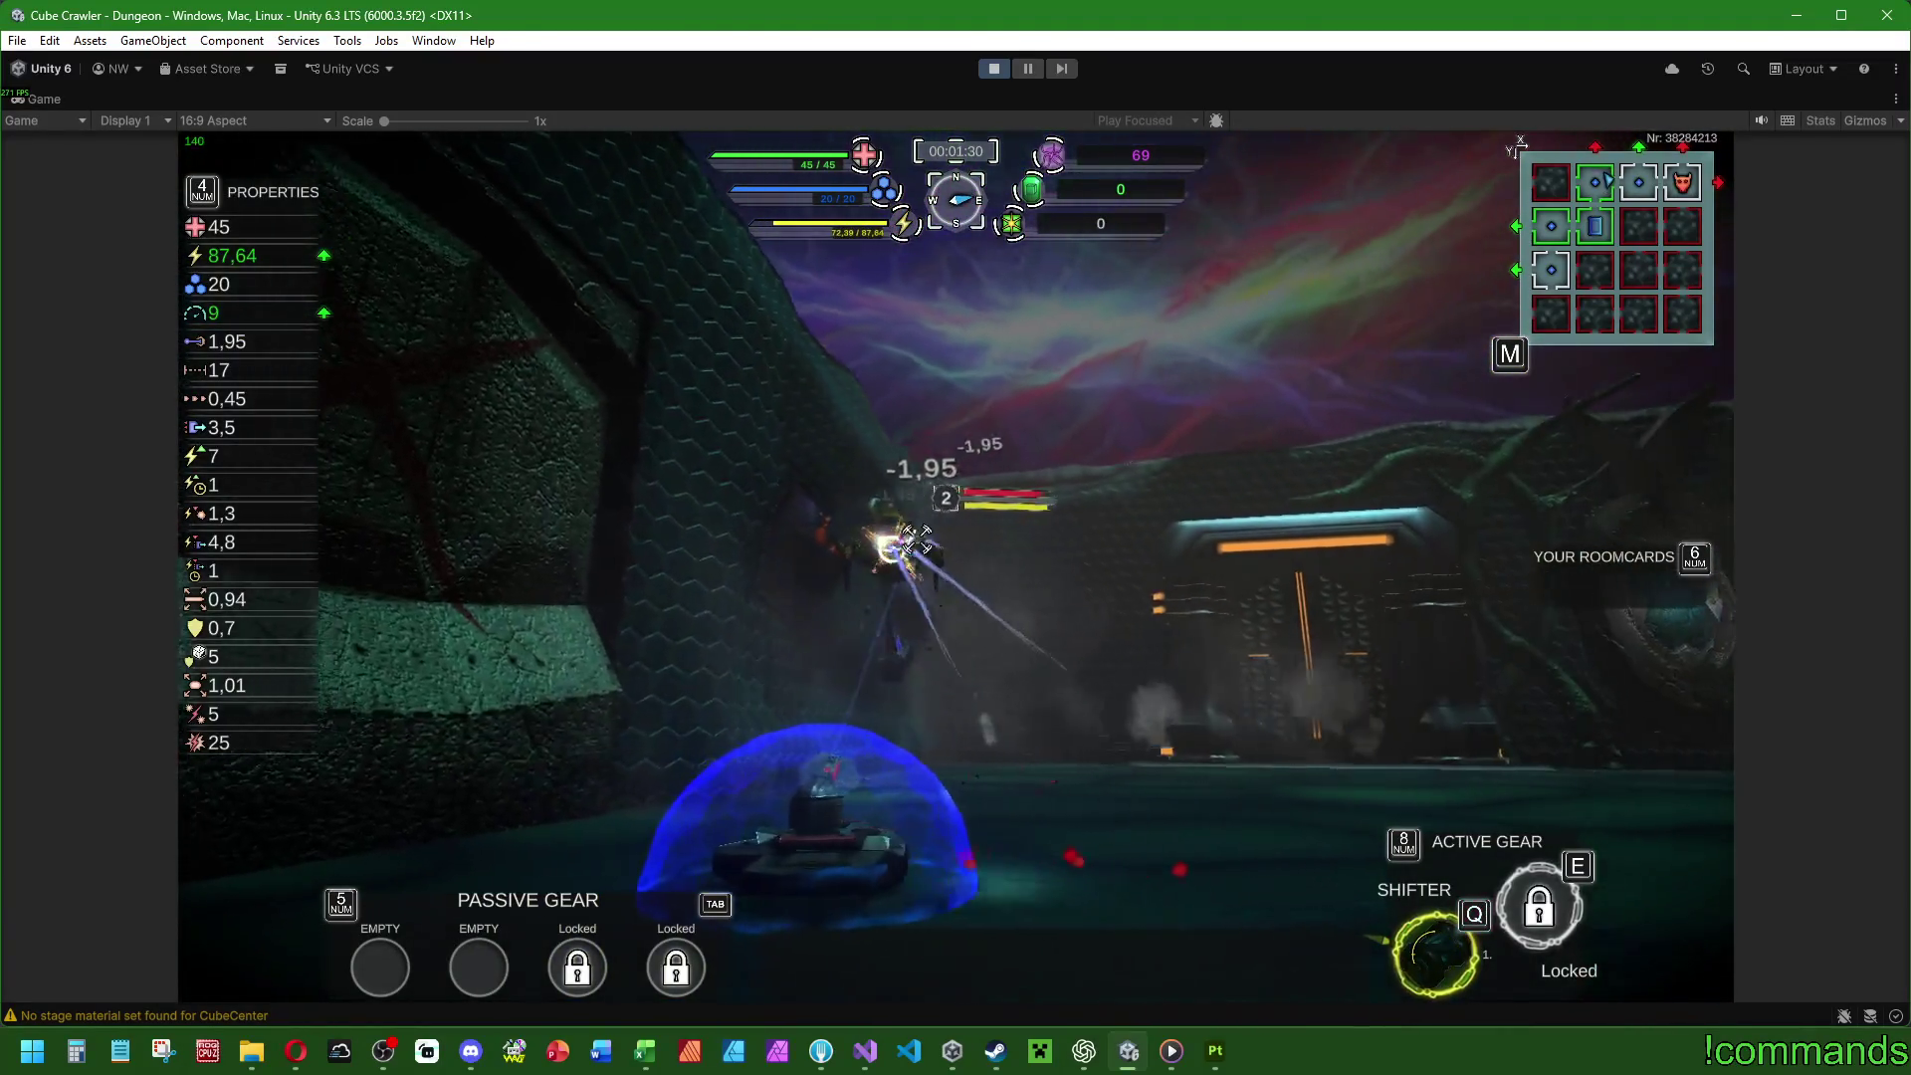
key("q")
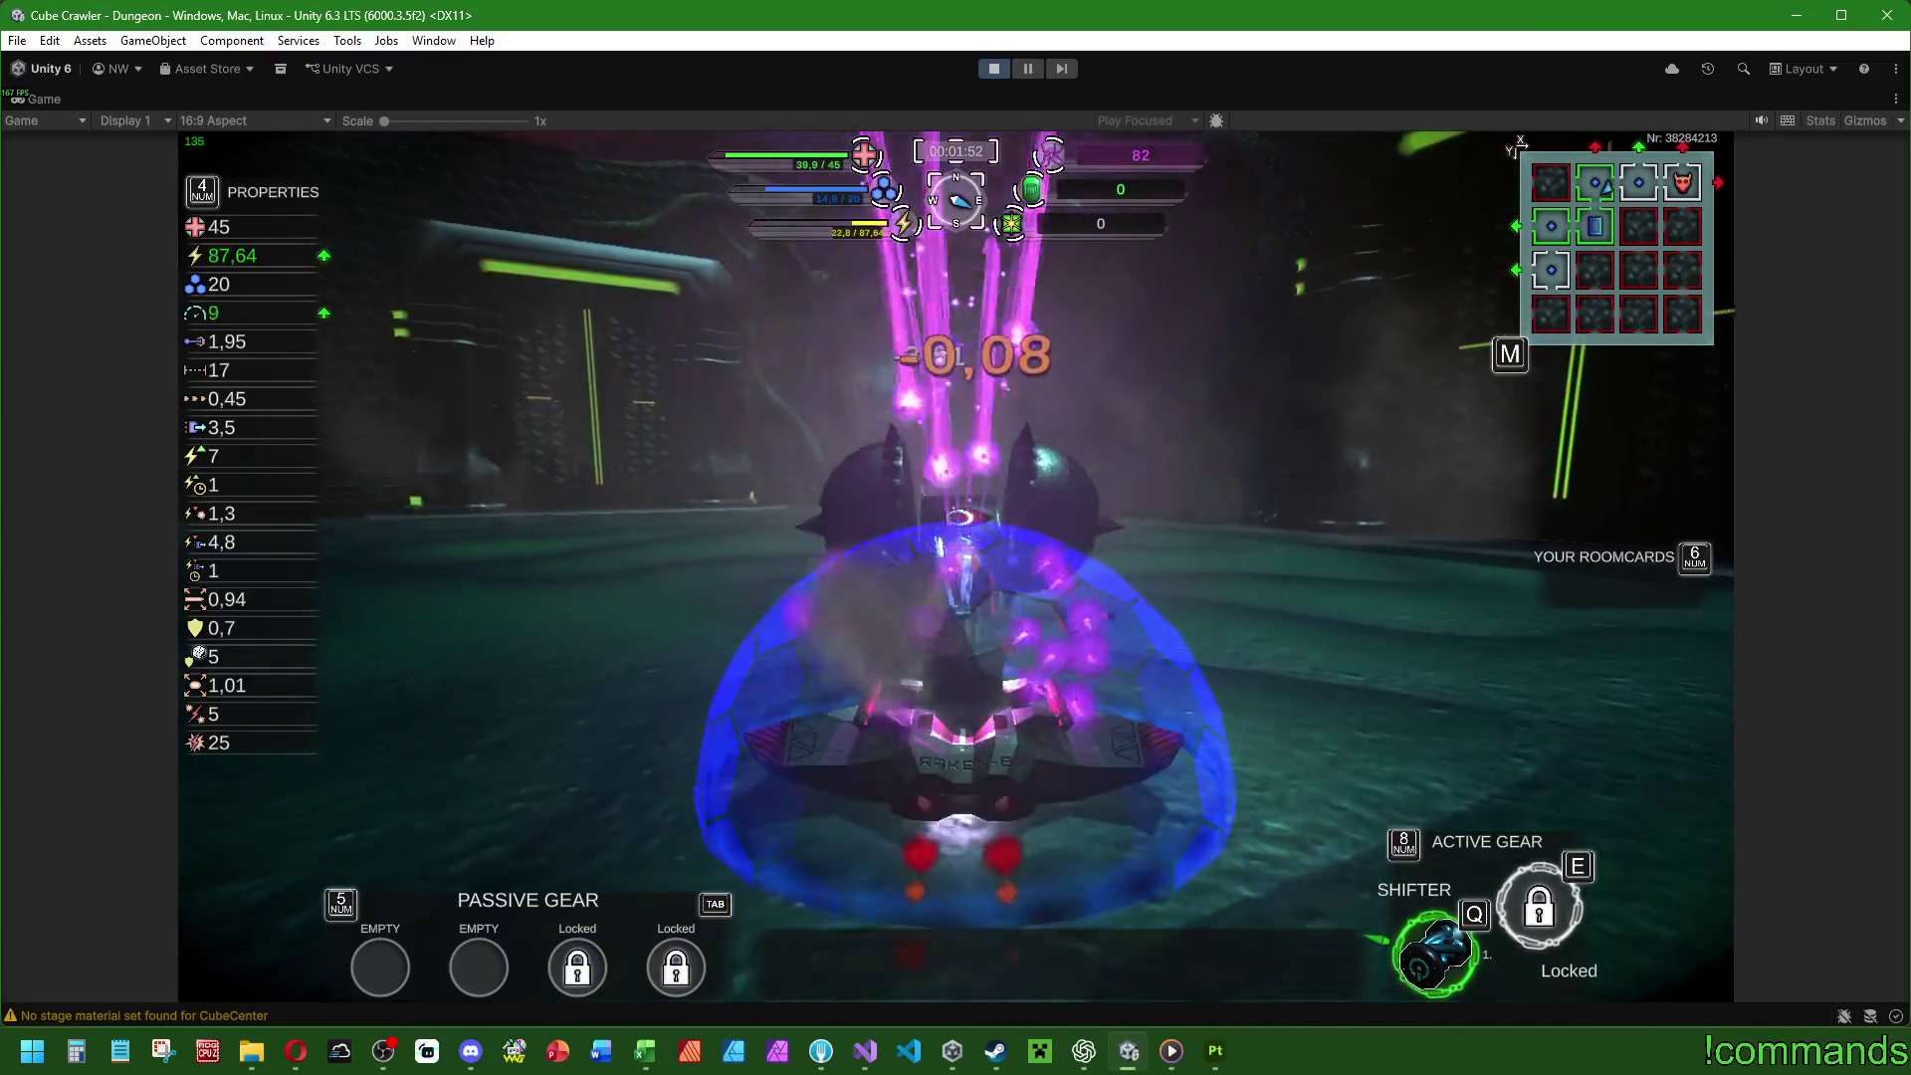
key("q")
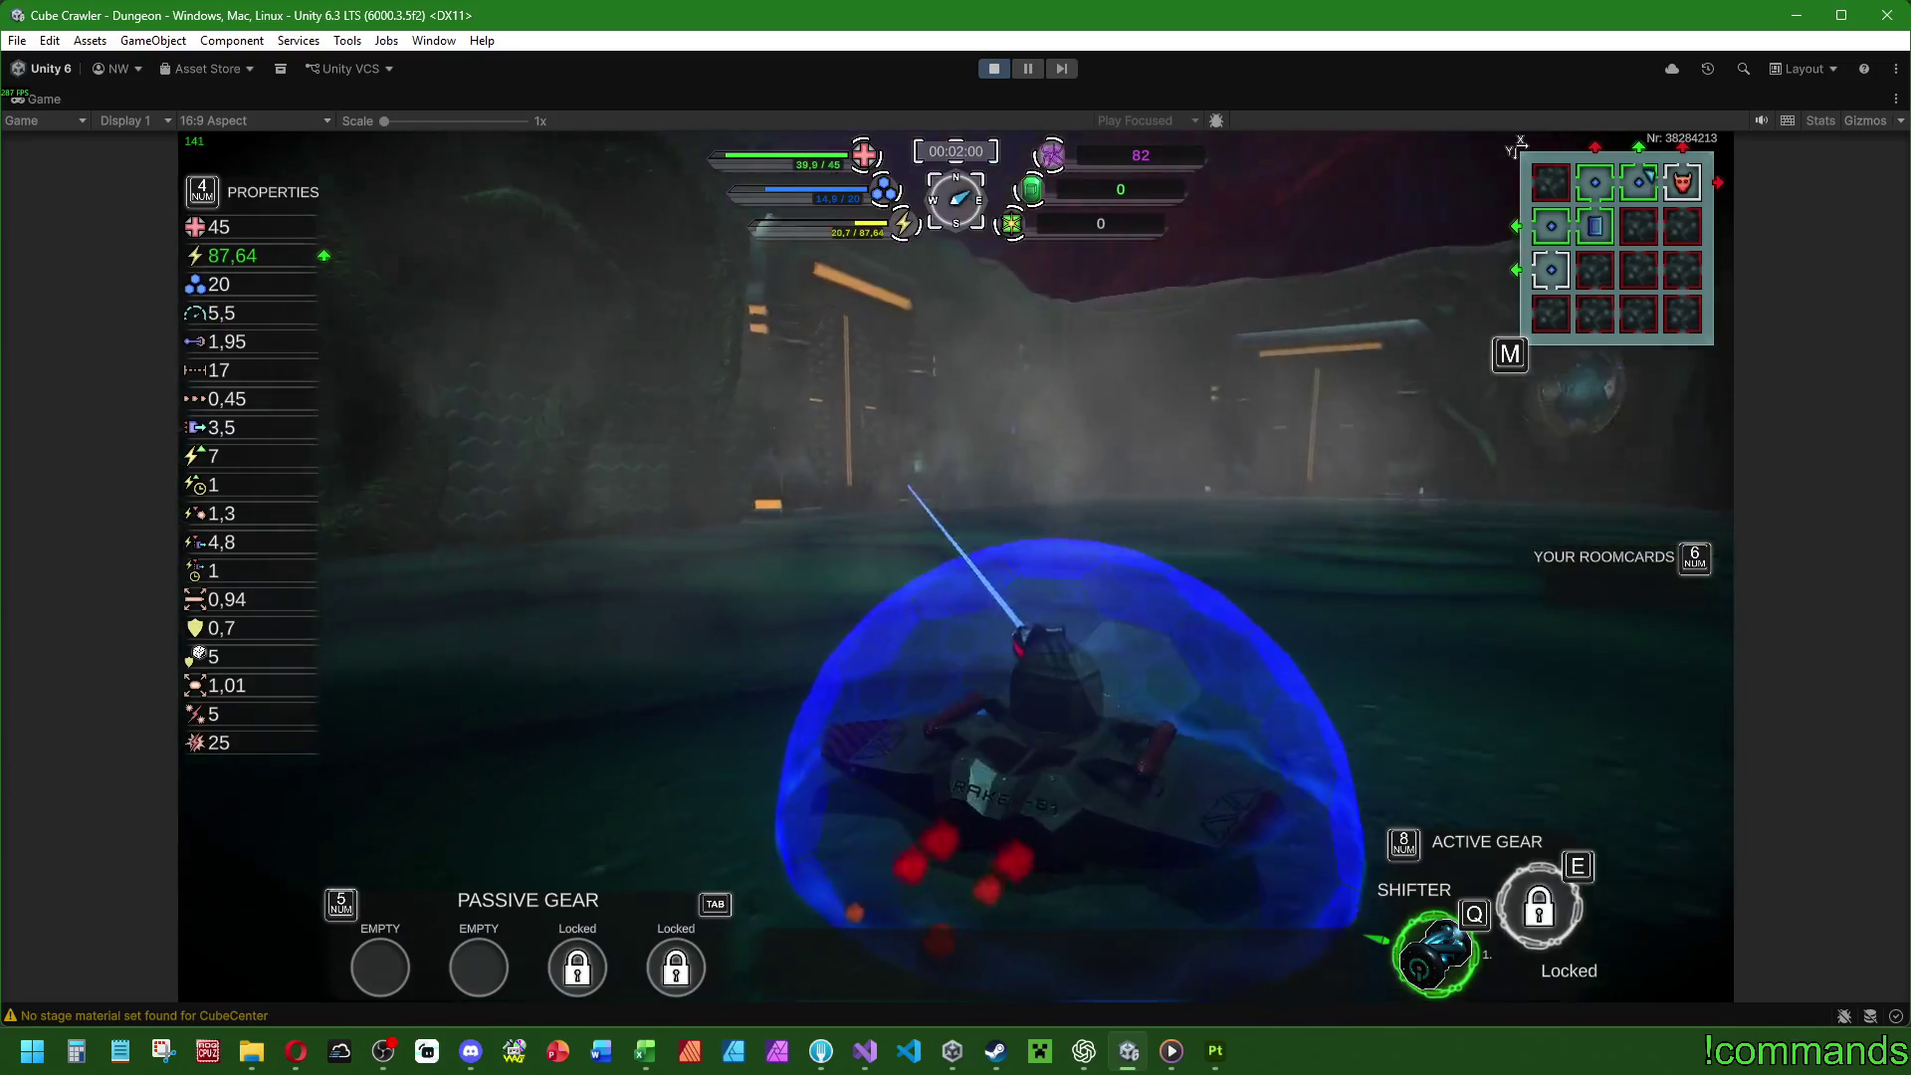
key("d")
key("d")
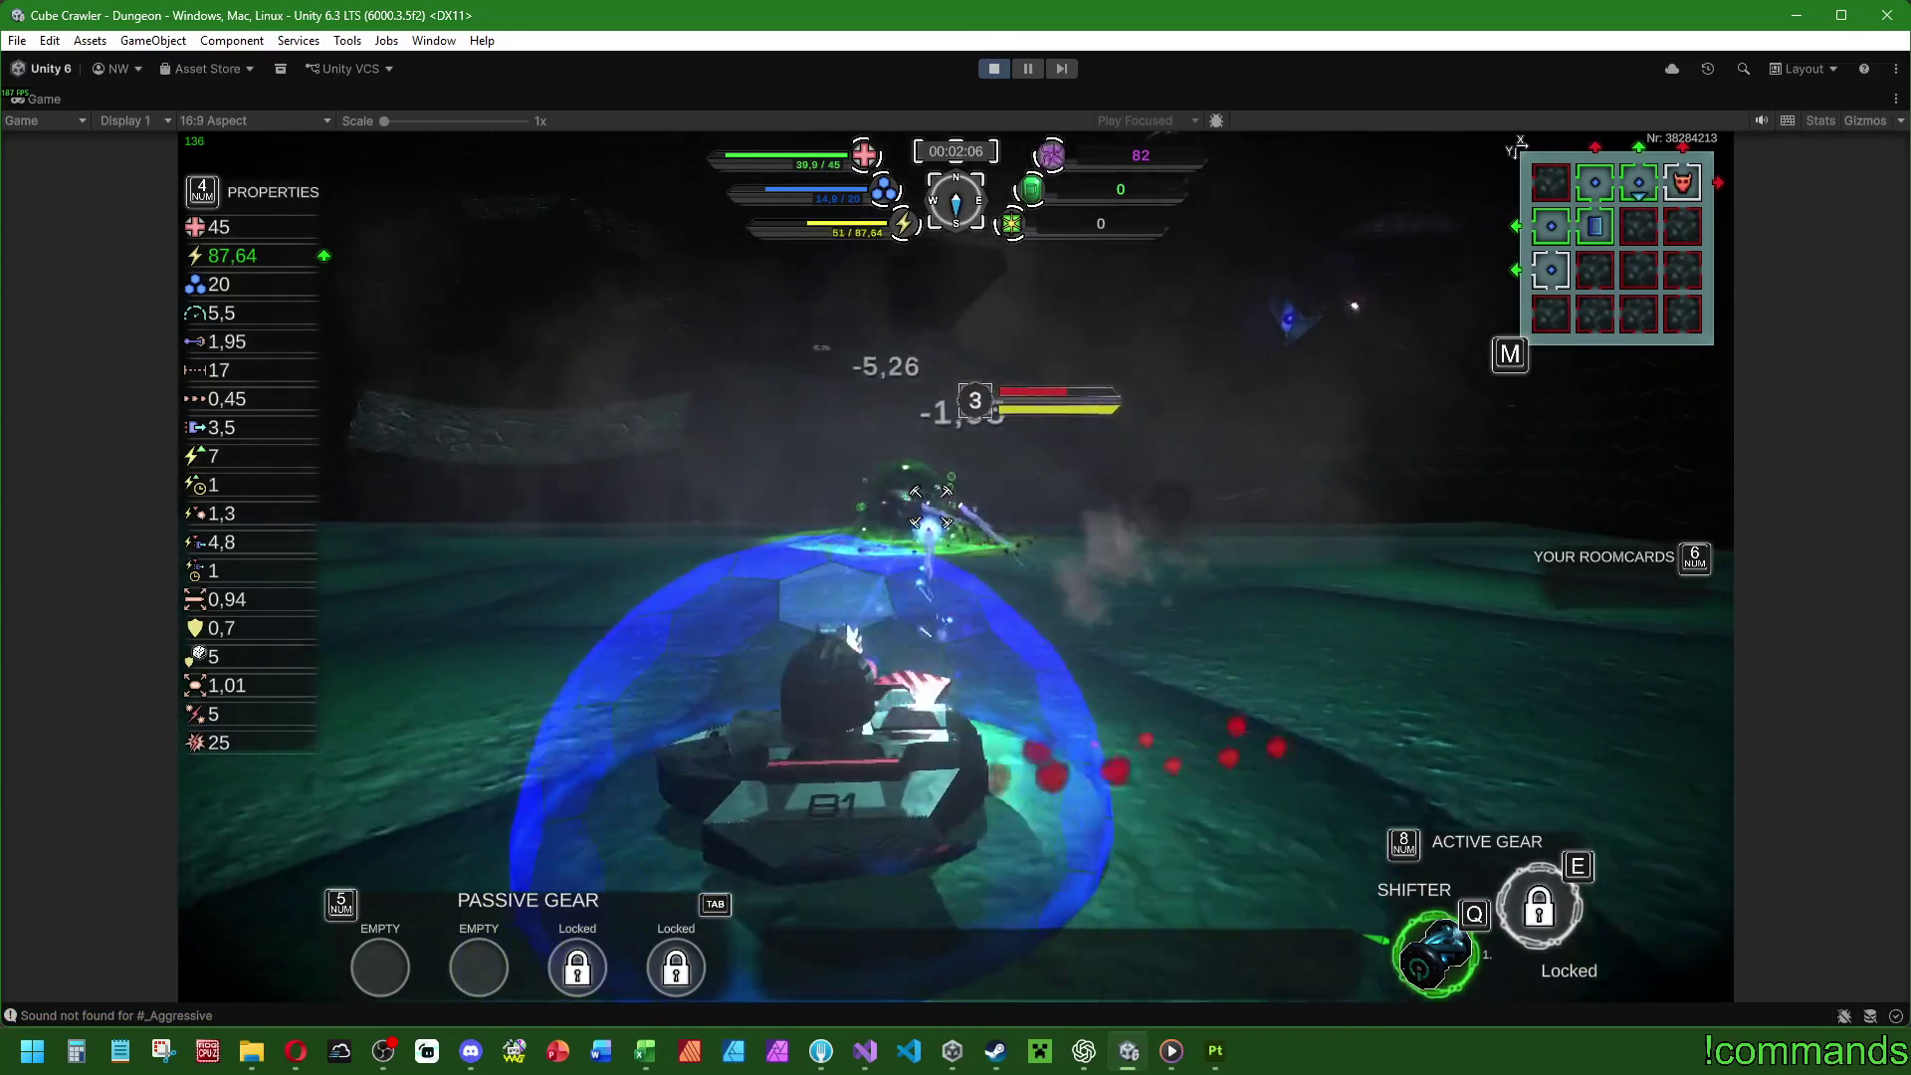
key("d")
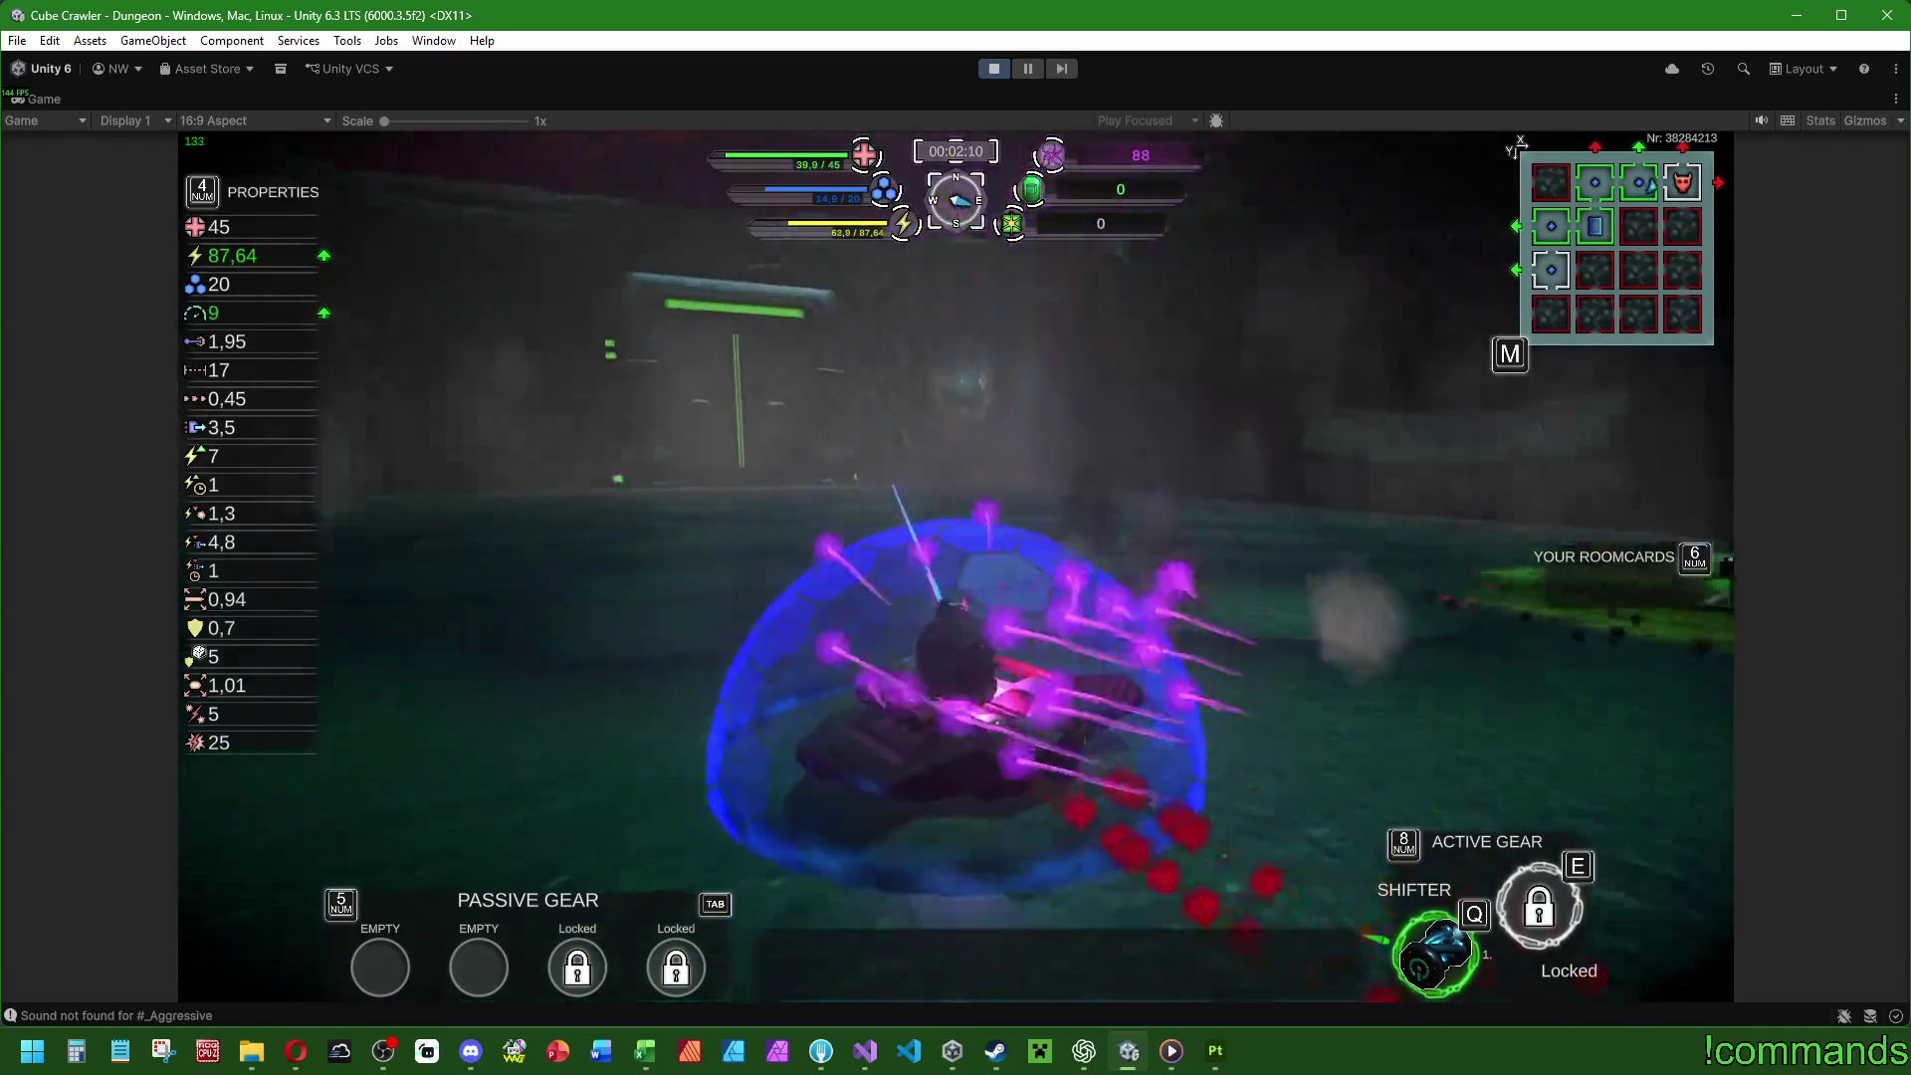
Shift through the green portal into HighArea and fire on the enemy ship.
key("q")
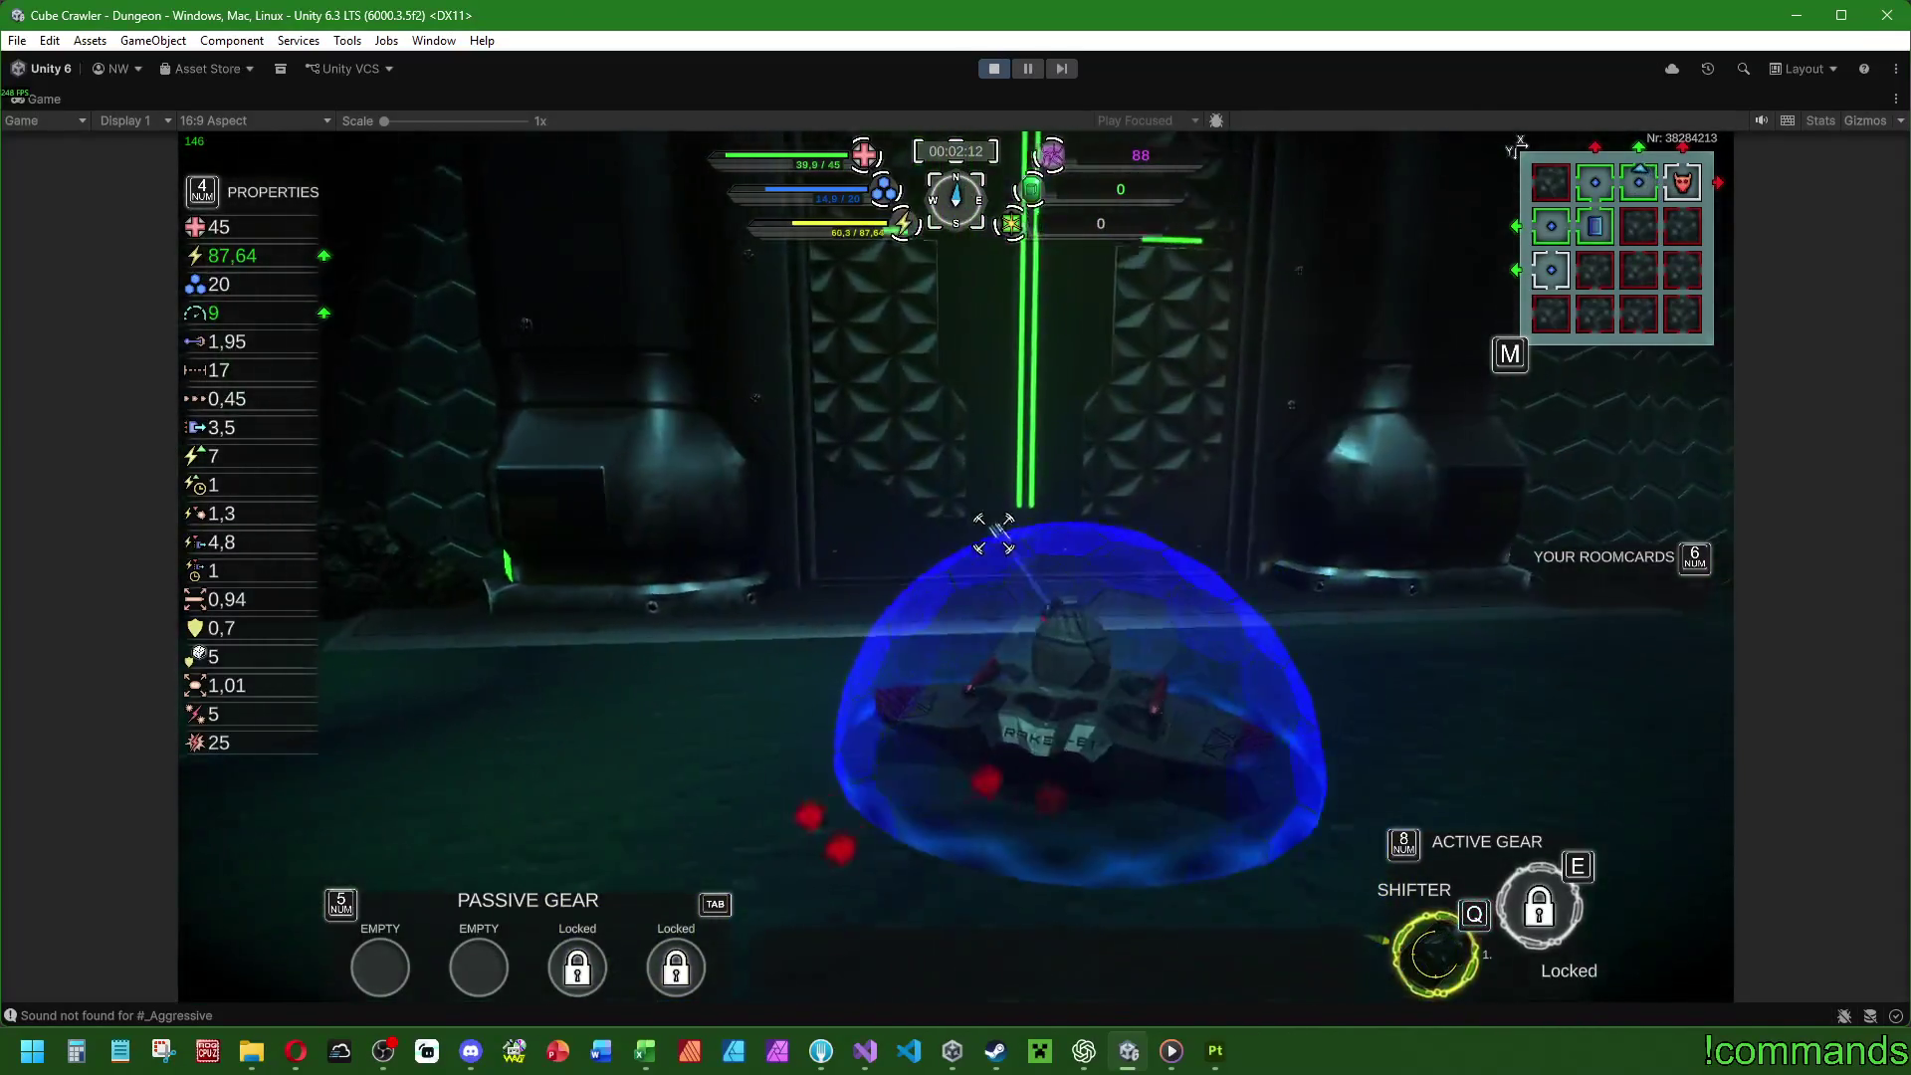
key("w")
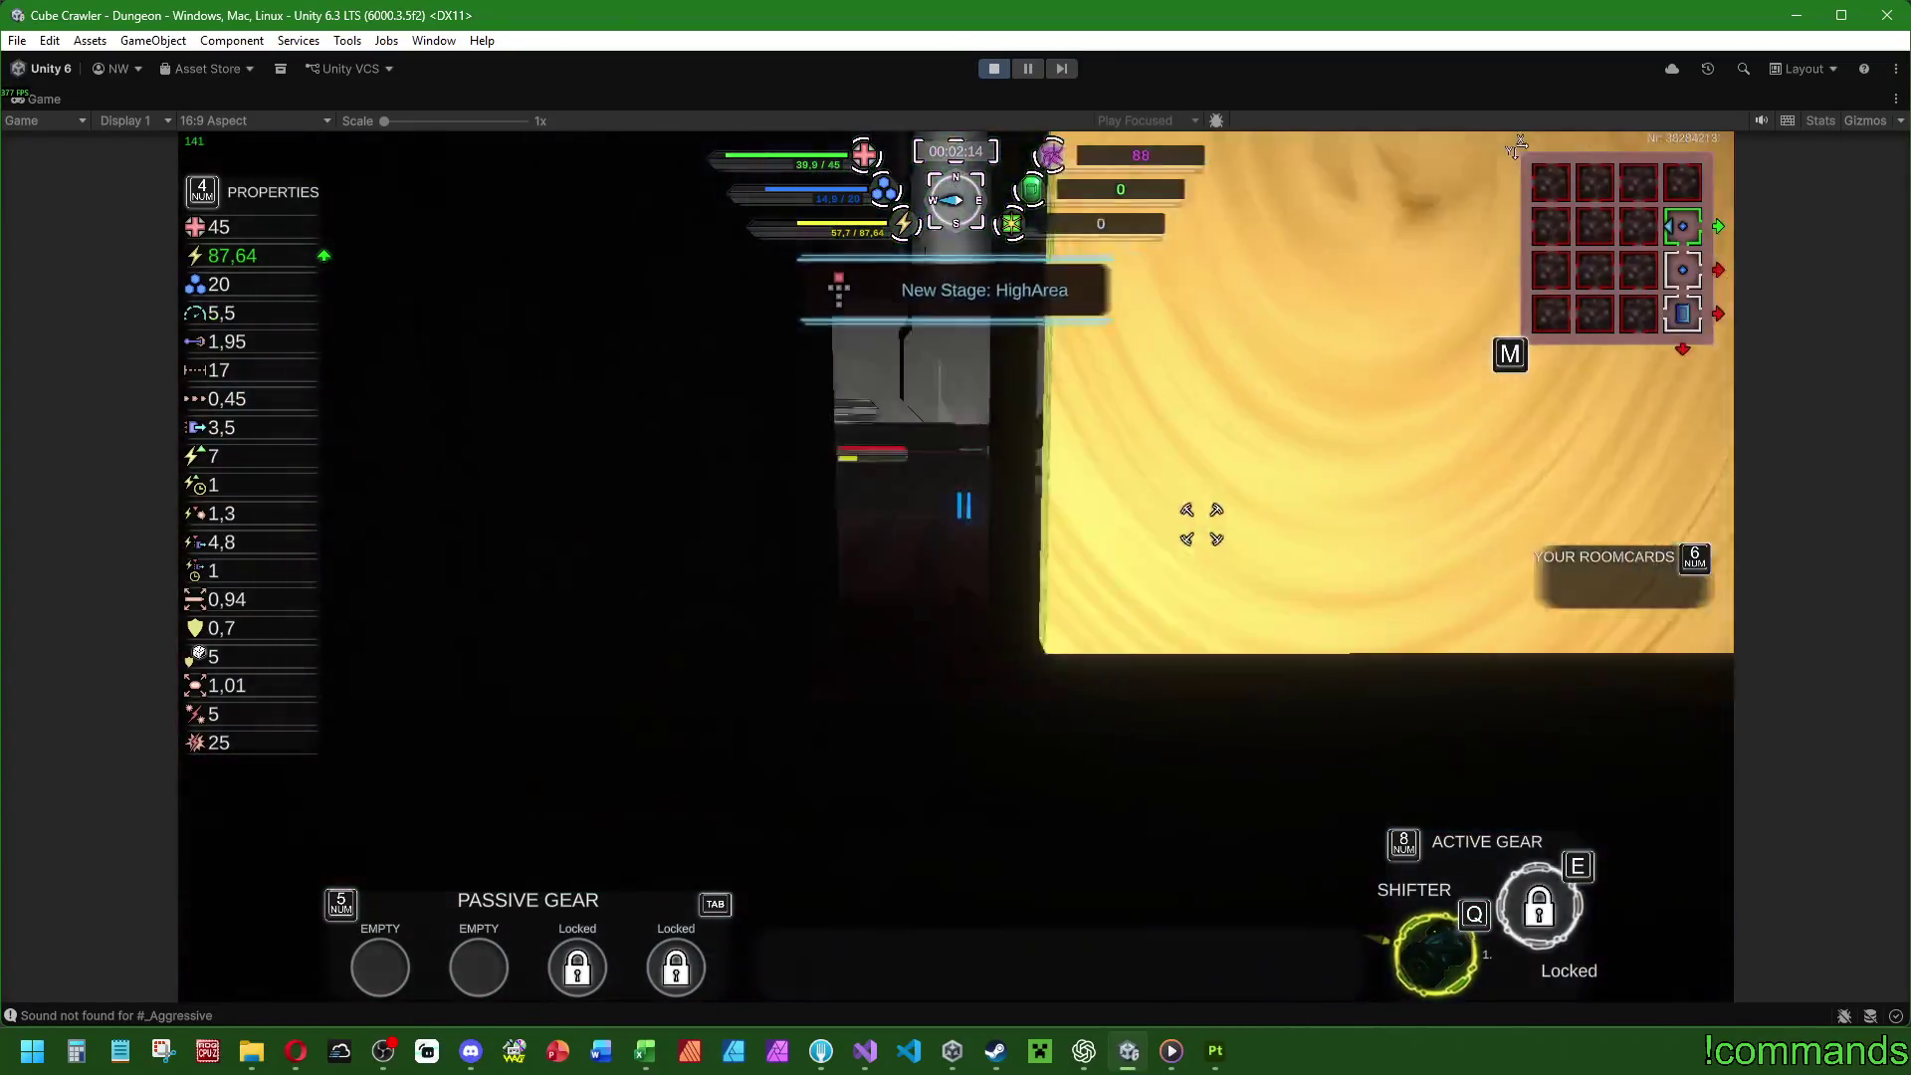
key("w")
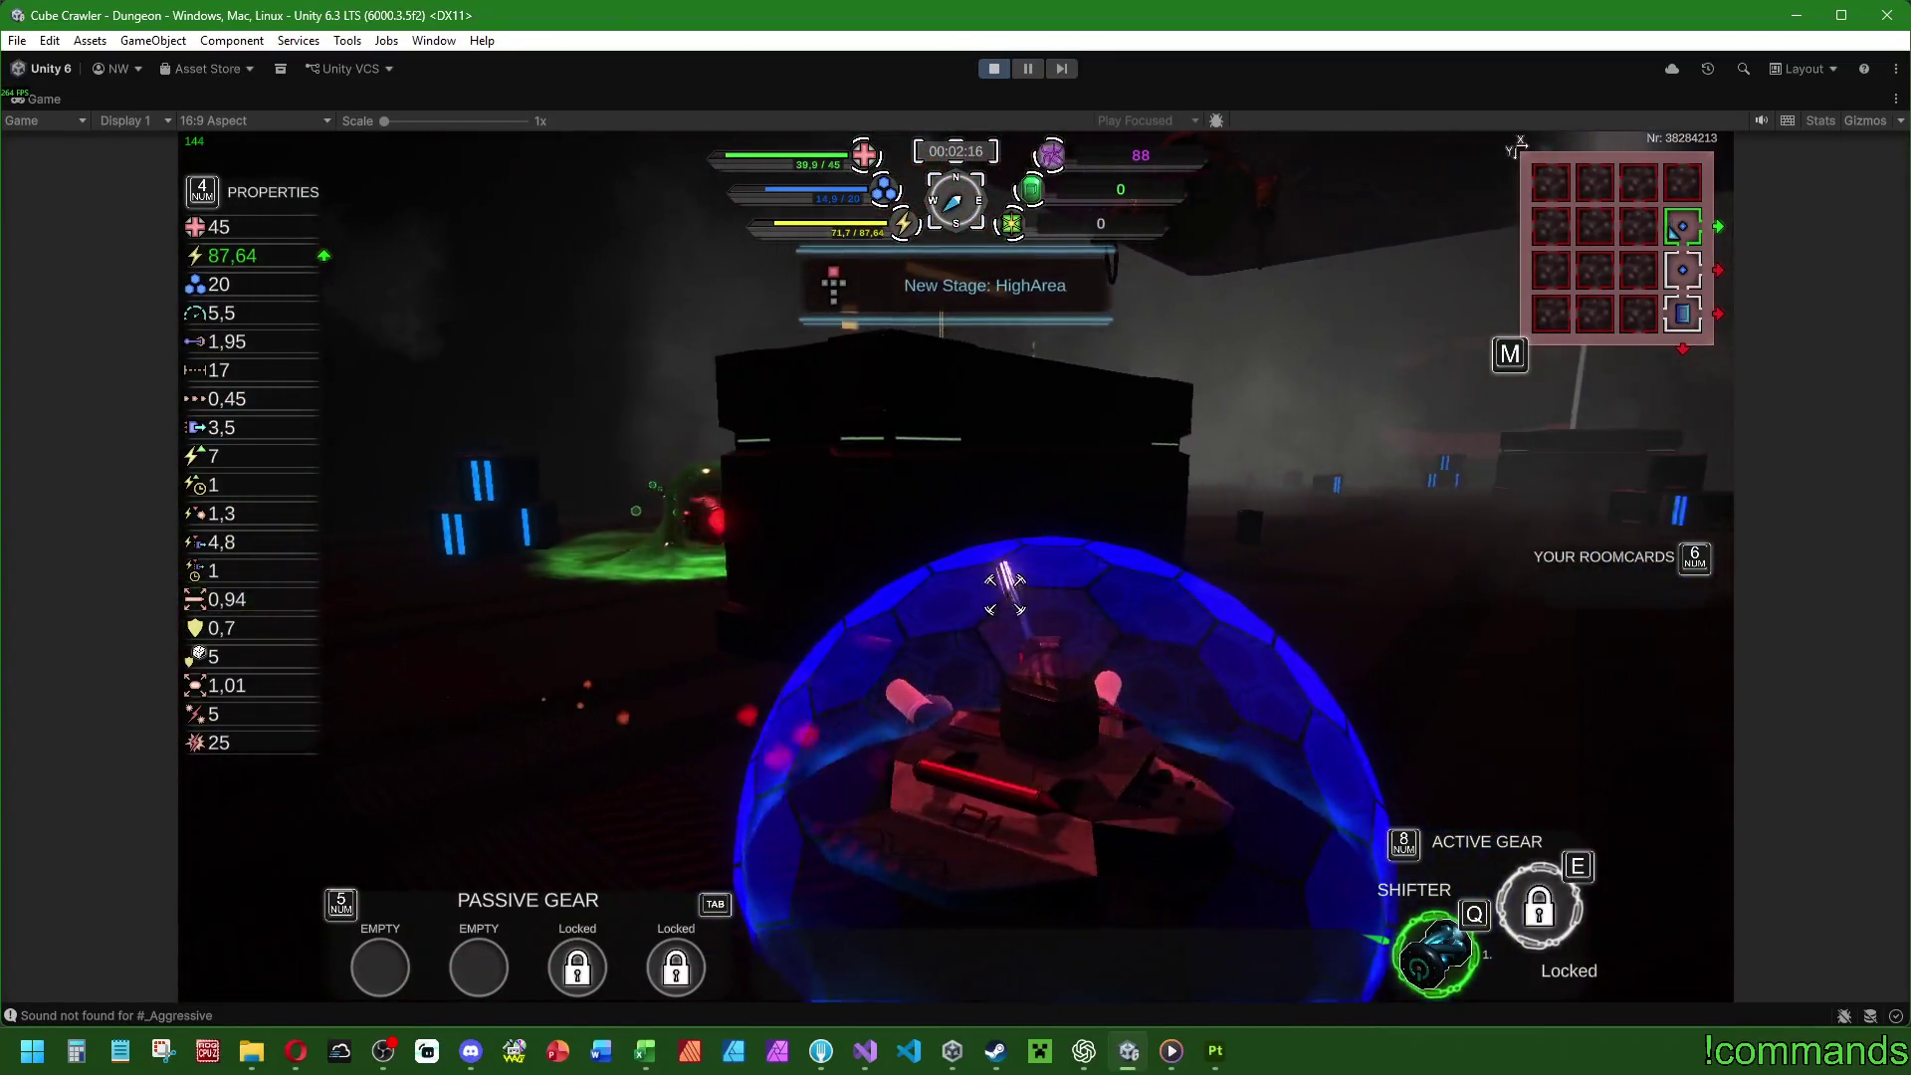
key("w")
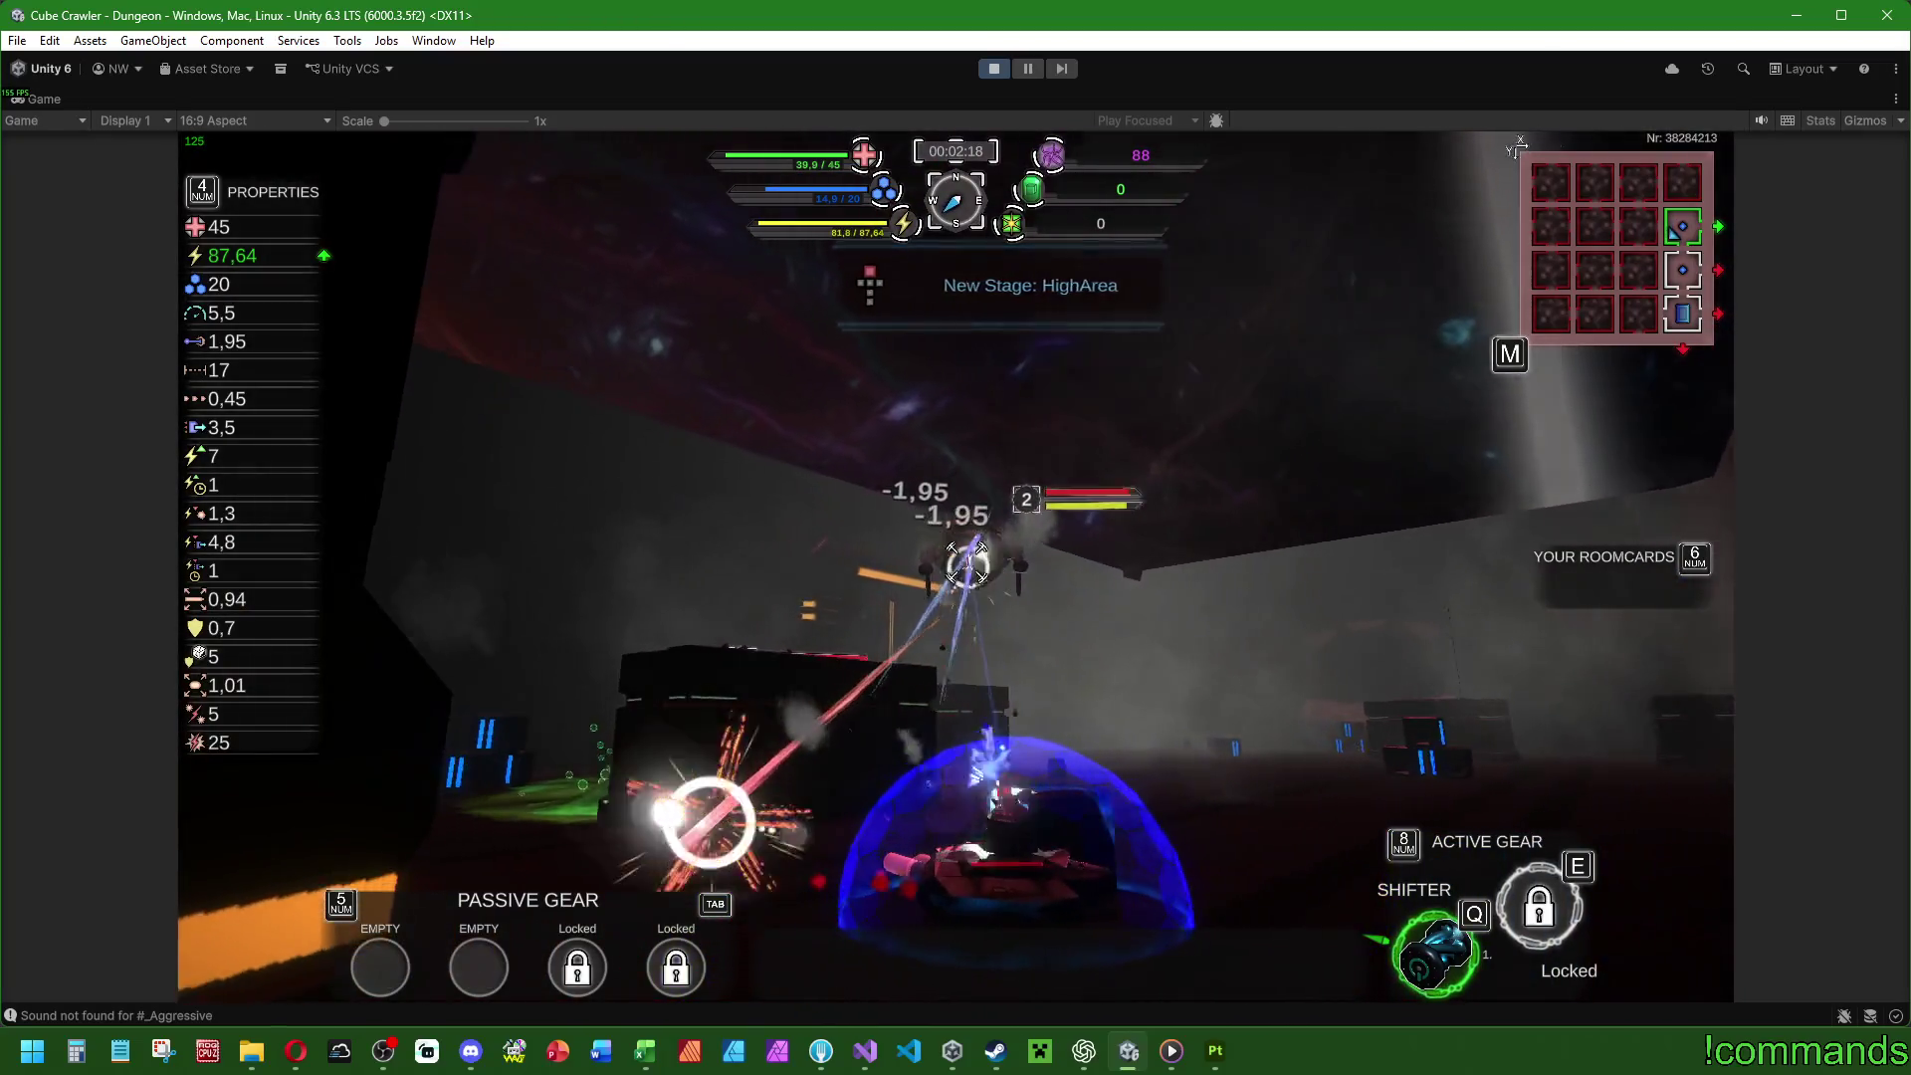
key("w")
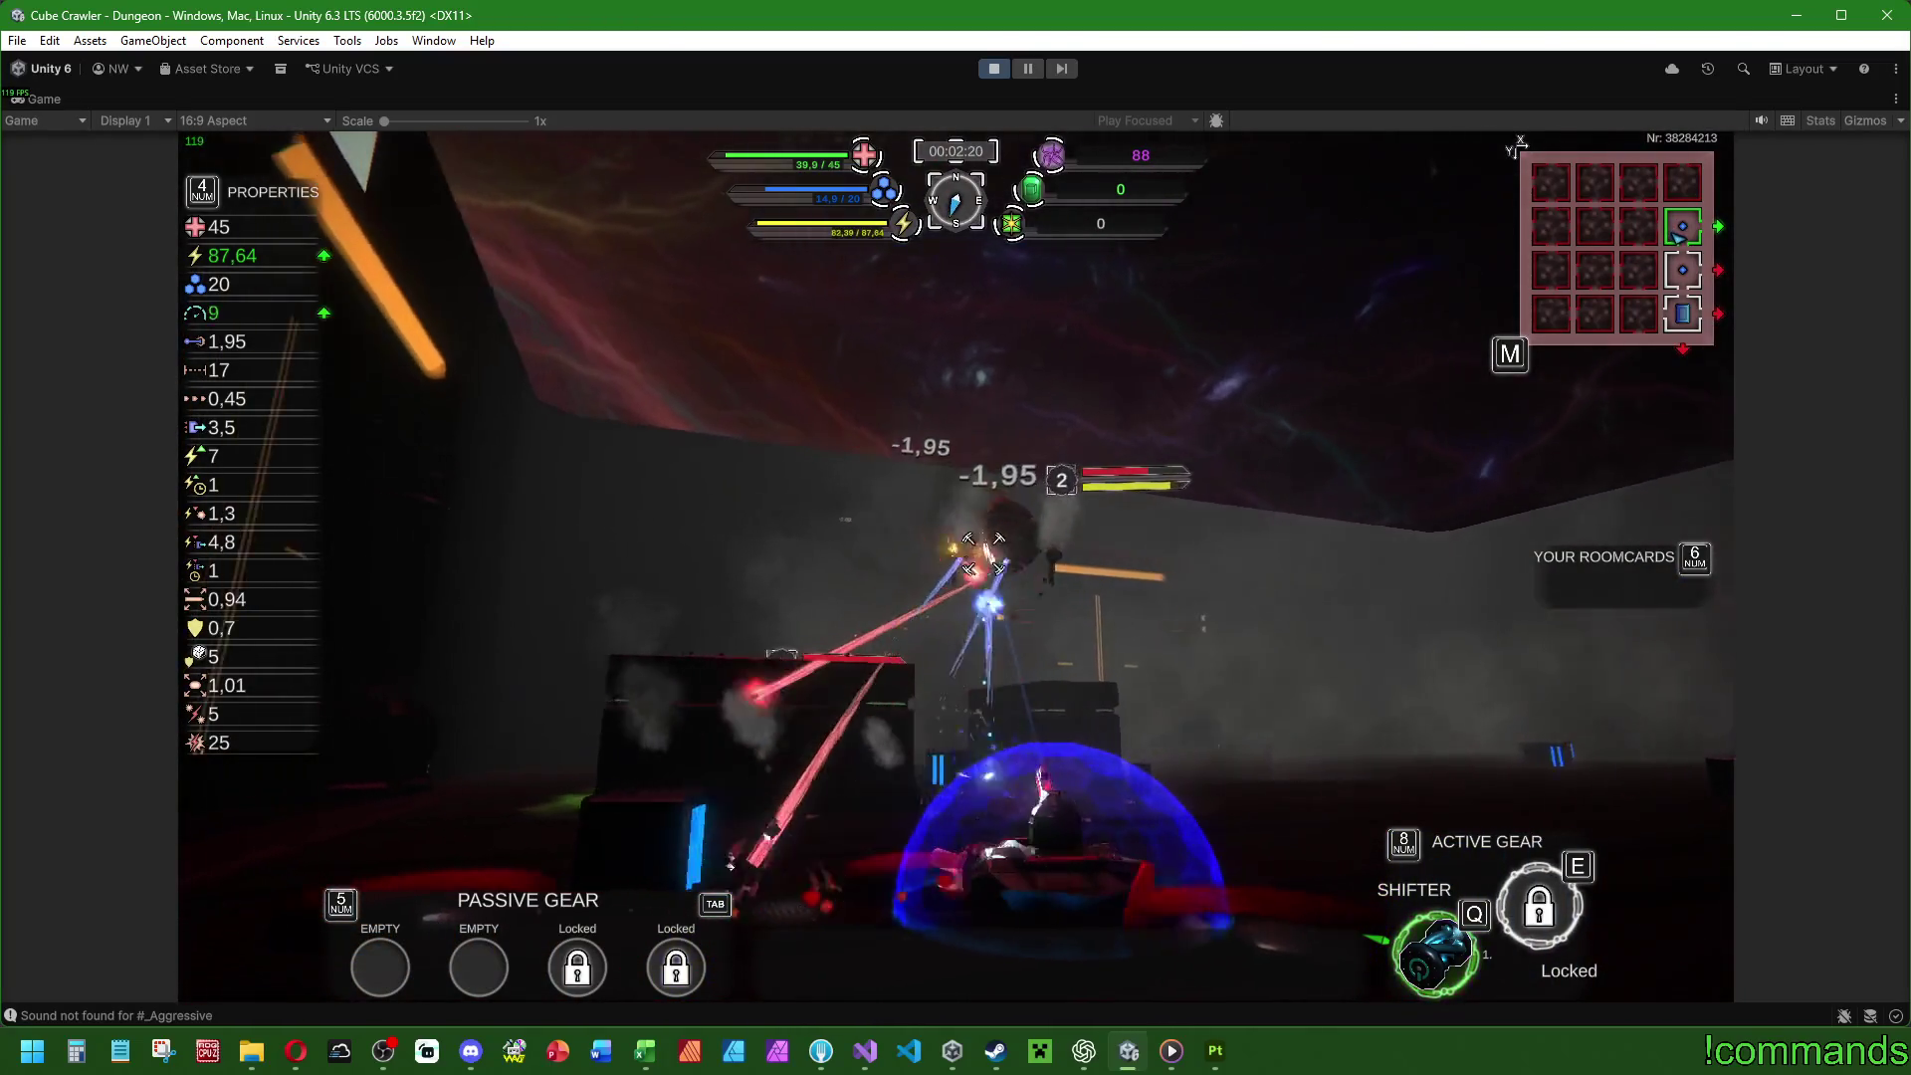
key("w")
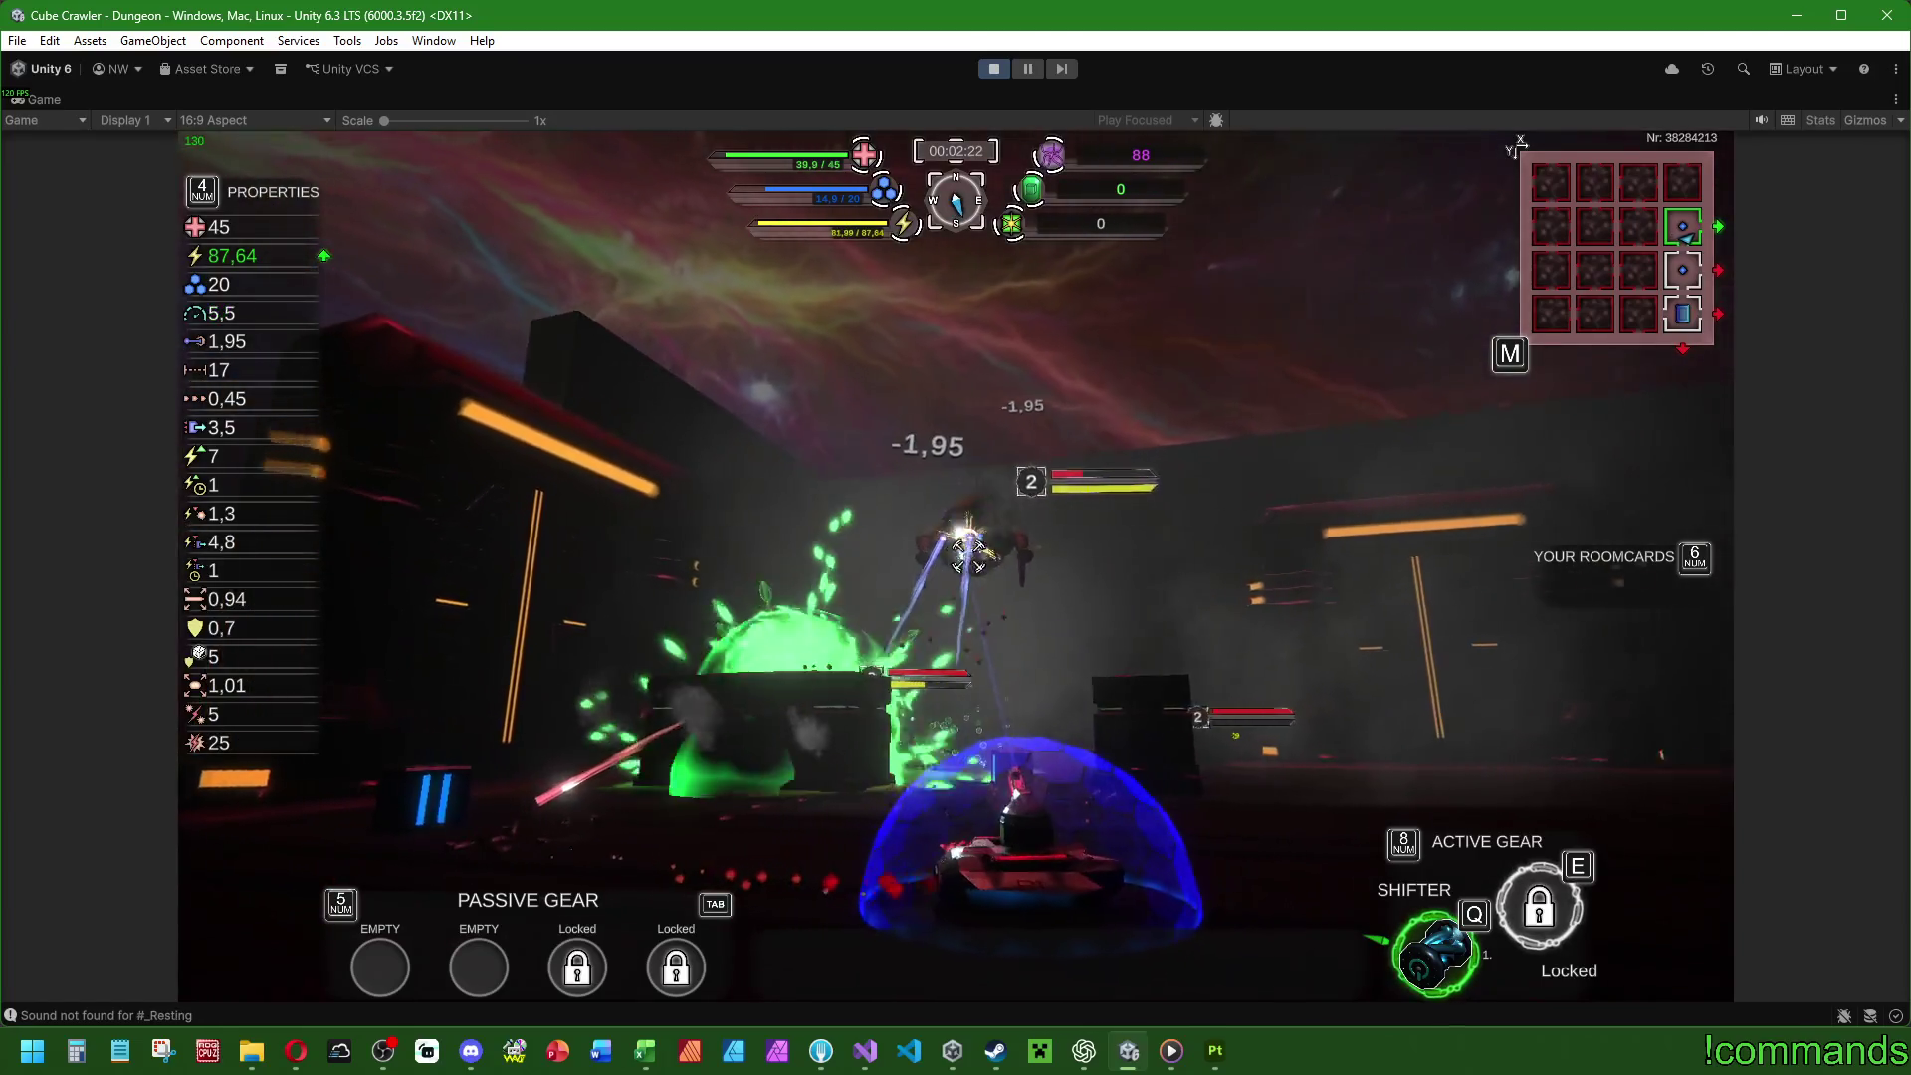
key("w")
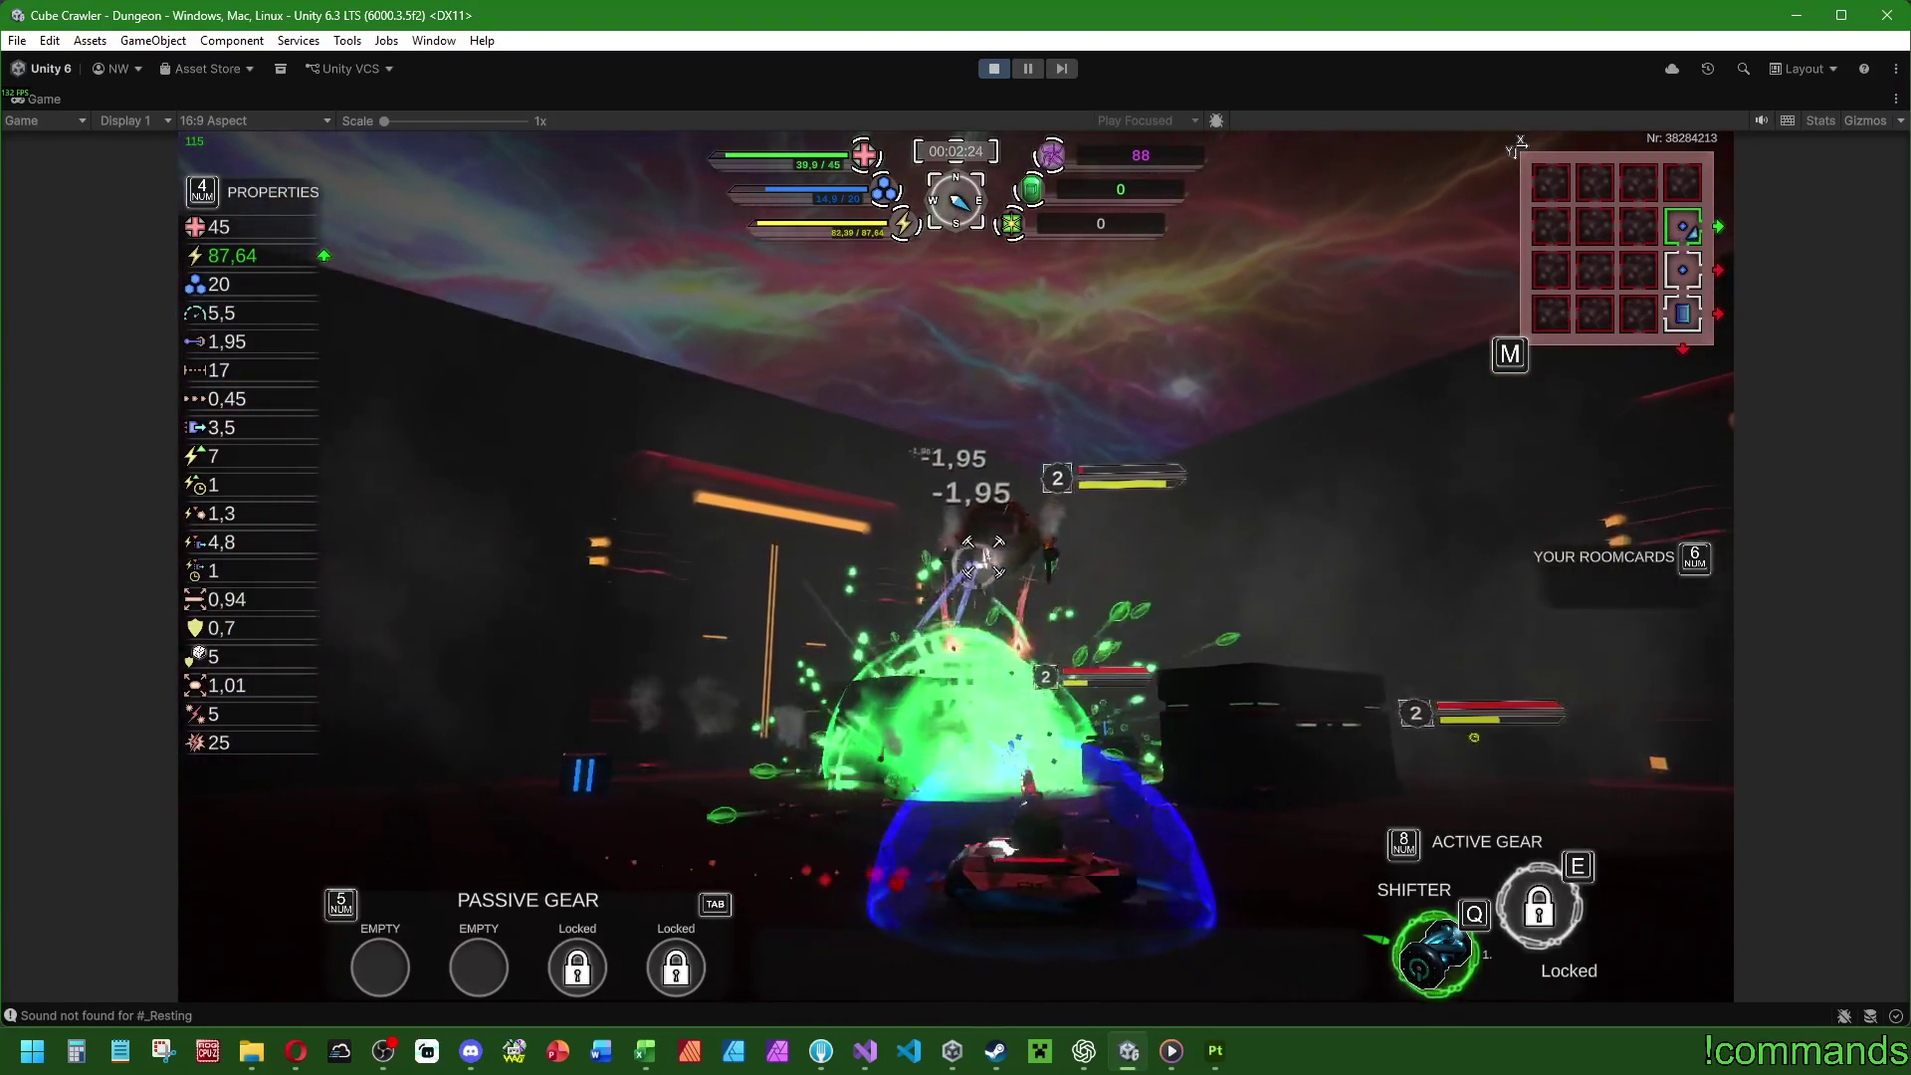
key("w")
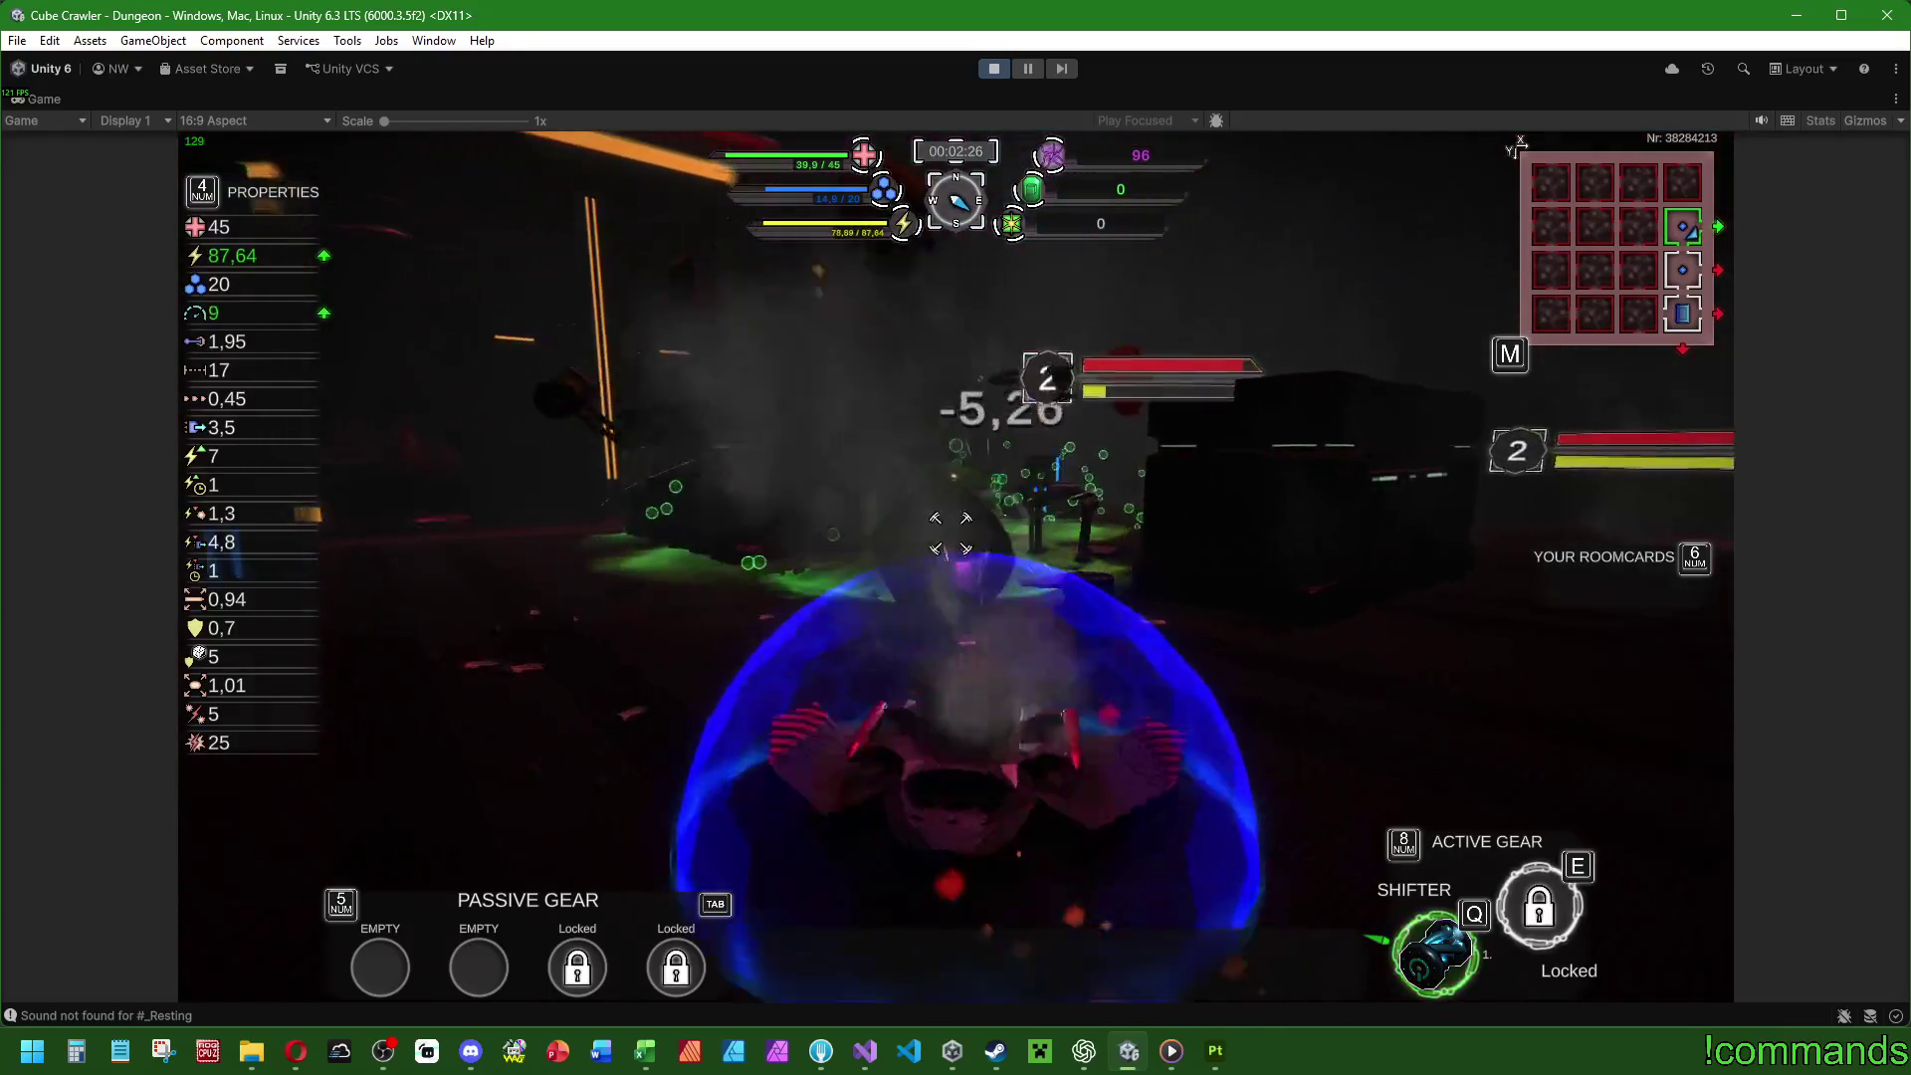
Keep maneuvering the tank around the room, firing at nearby monsters.
key("w")
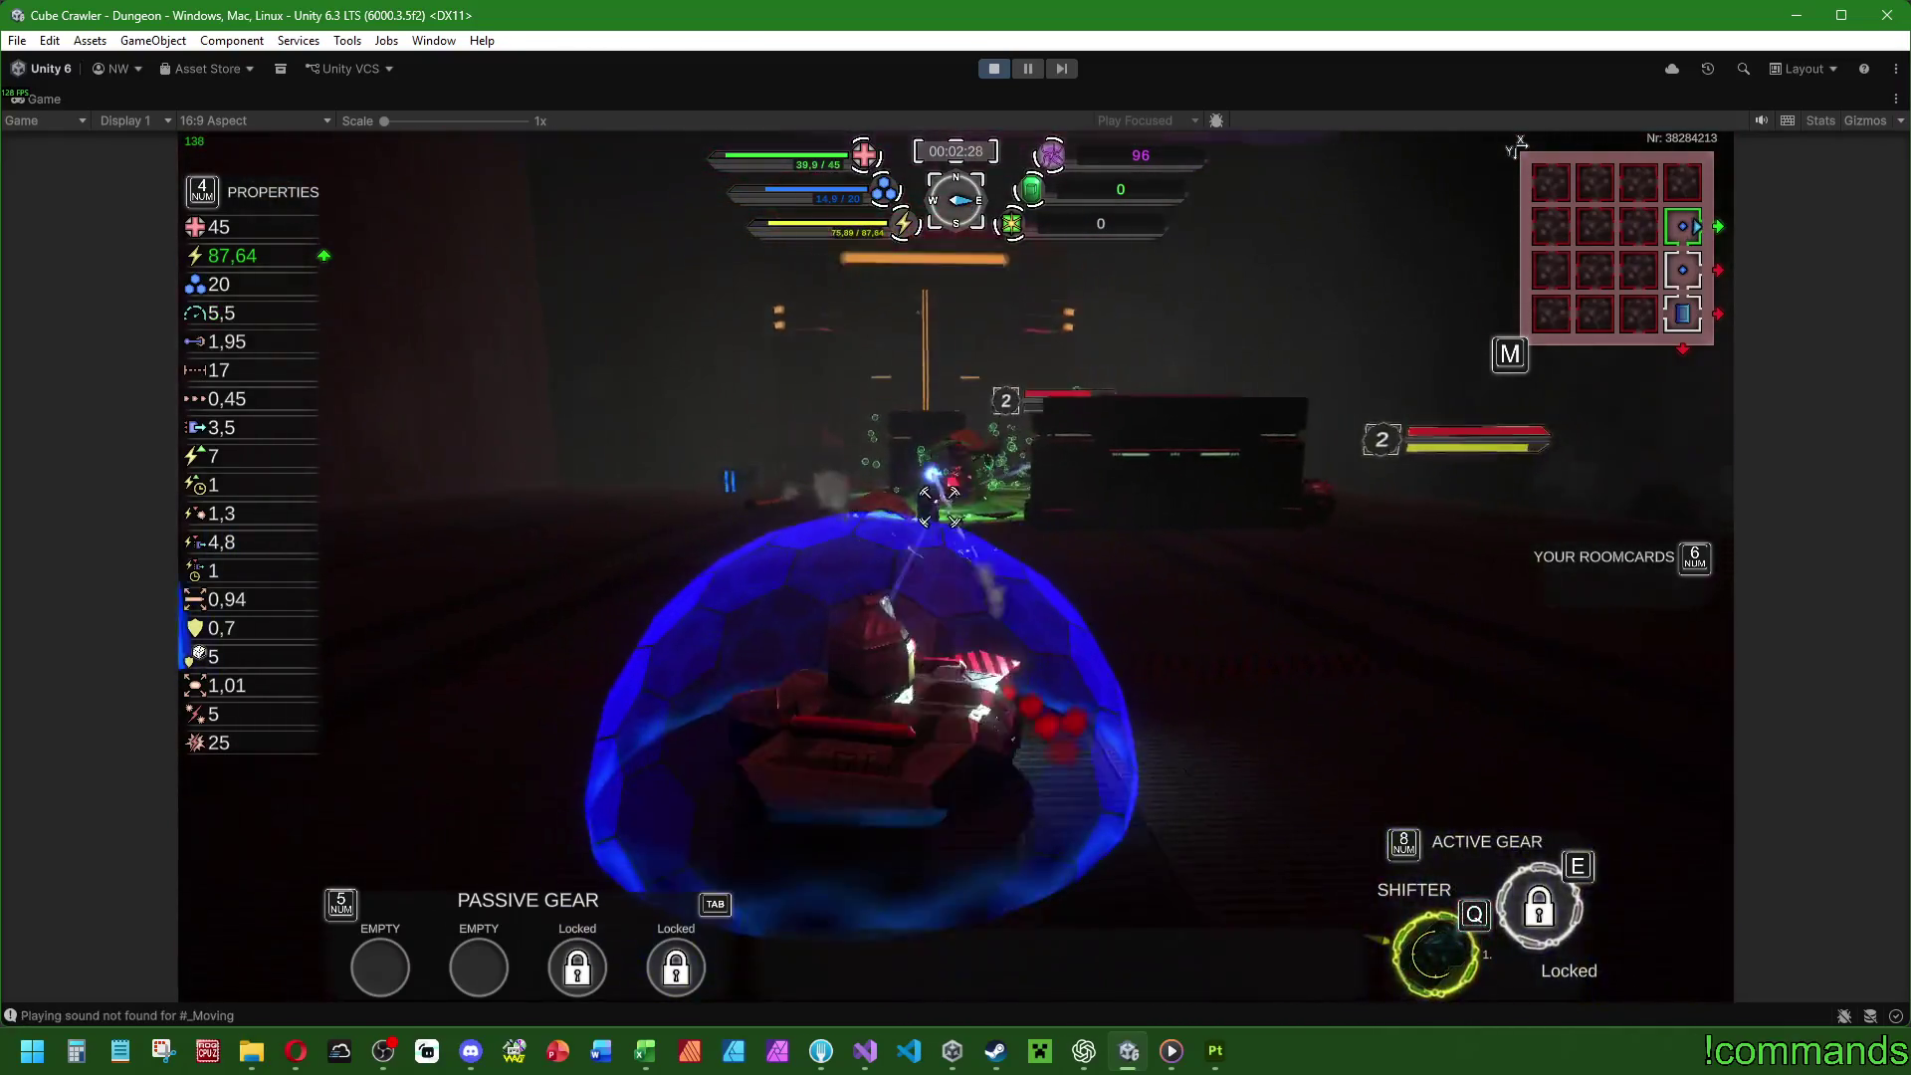
key("w")
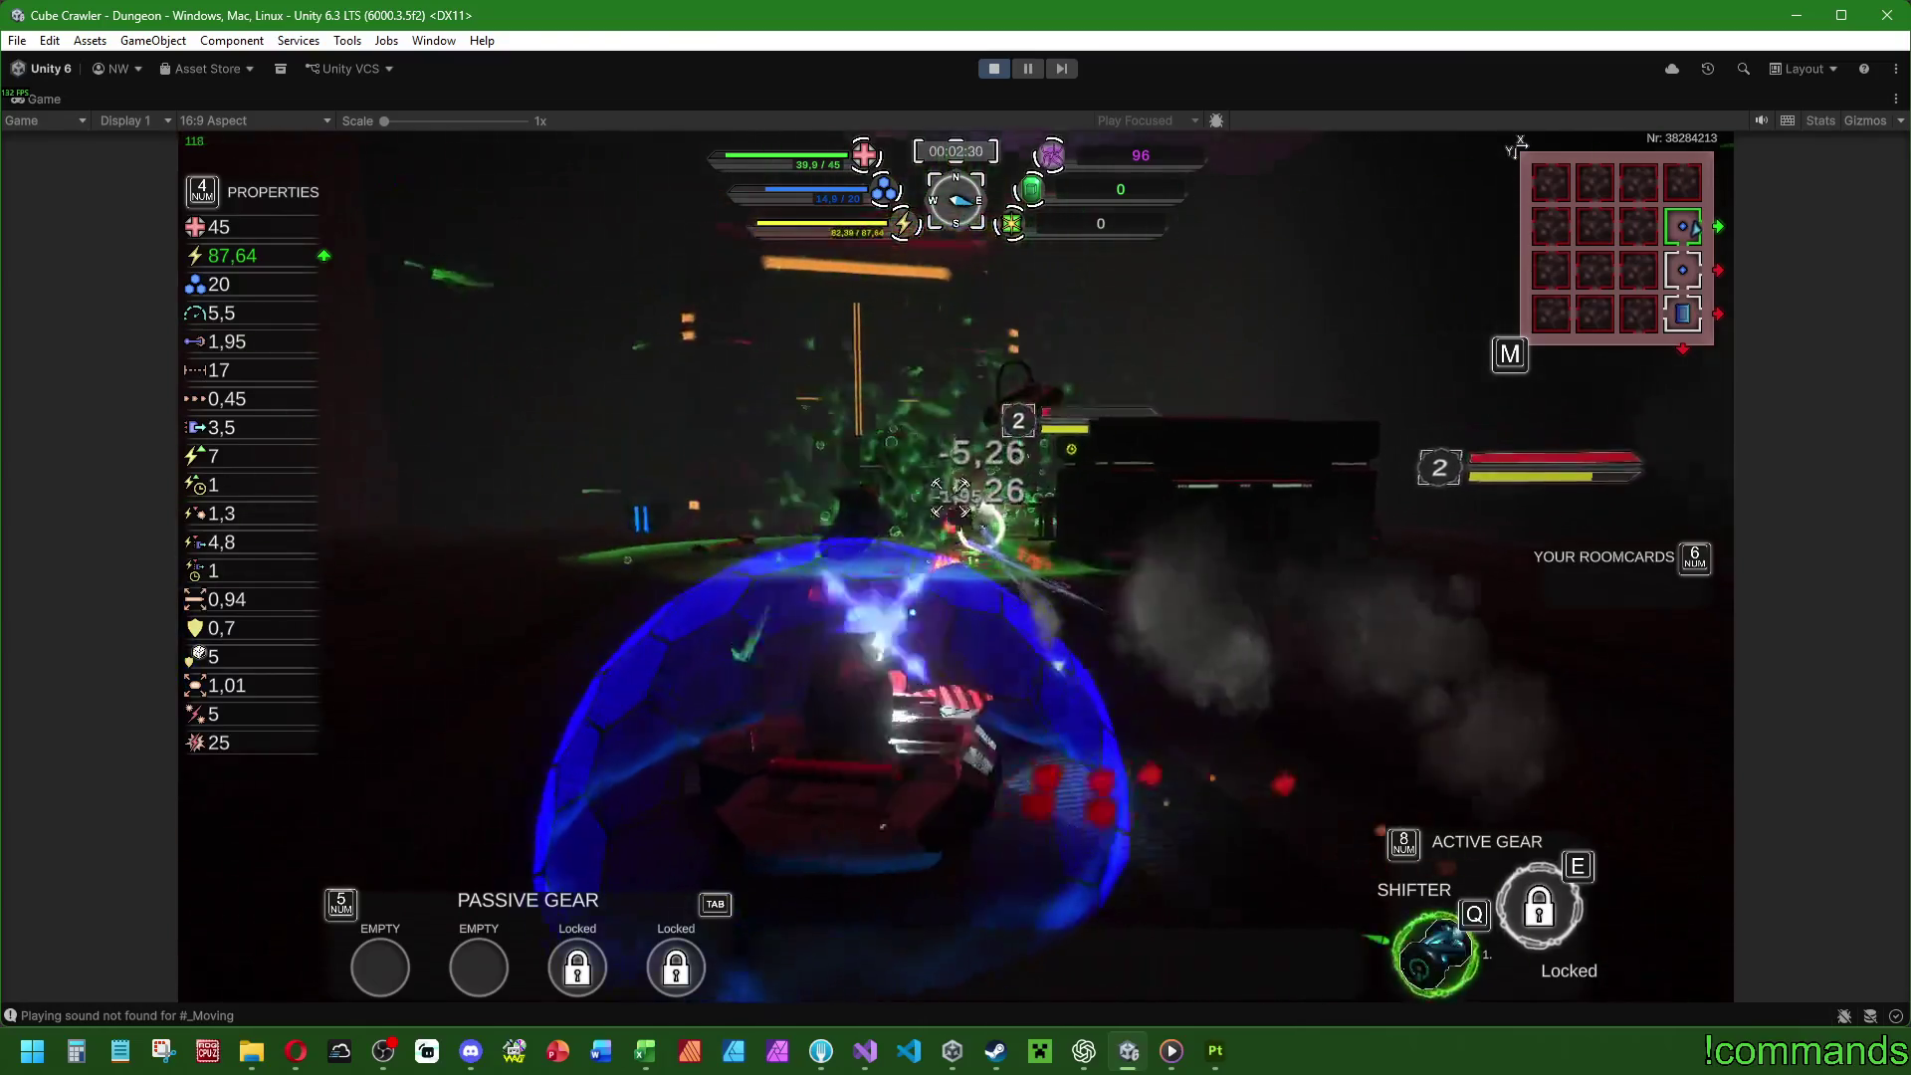
key("w")
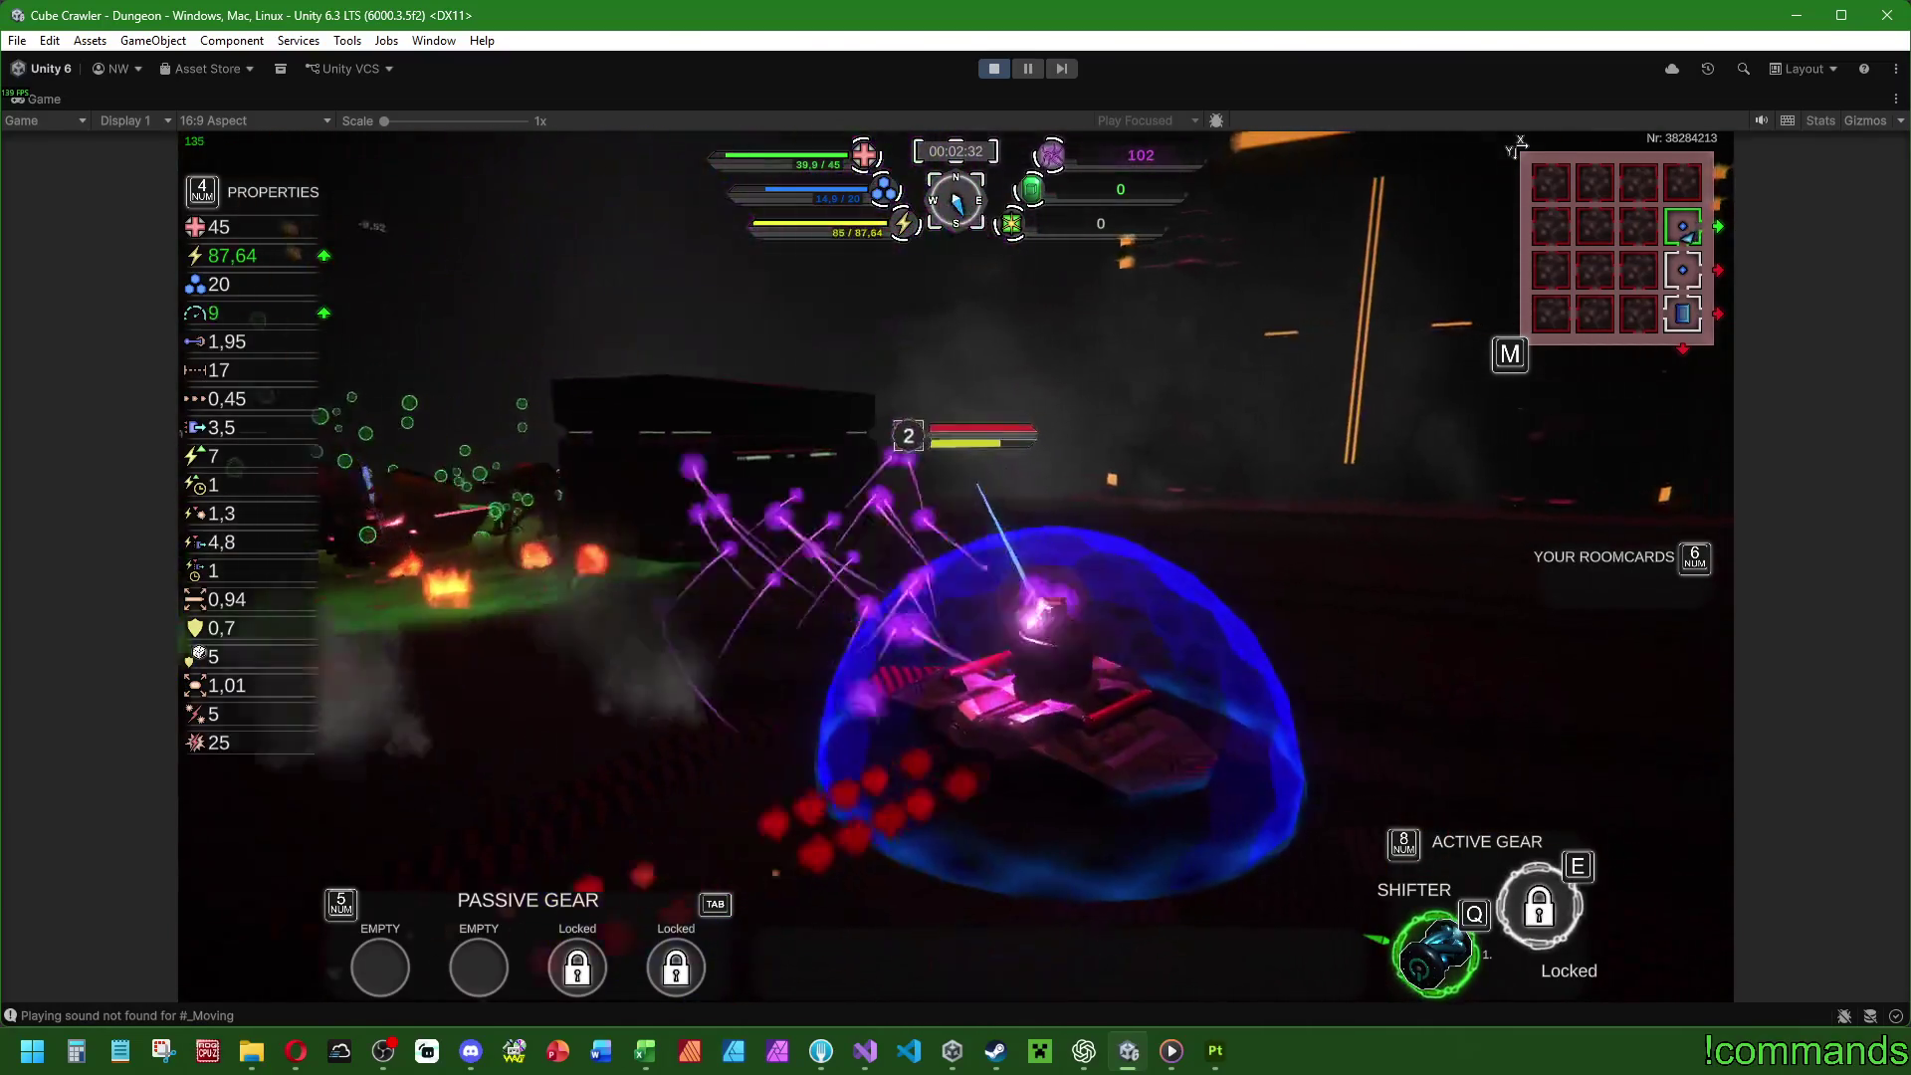
key("w")
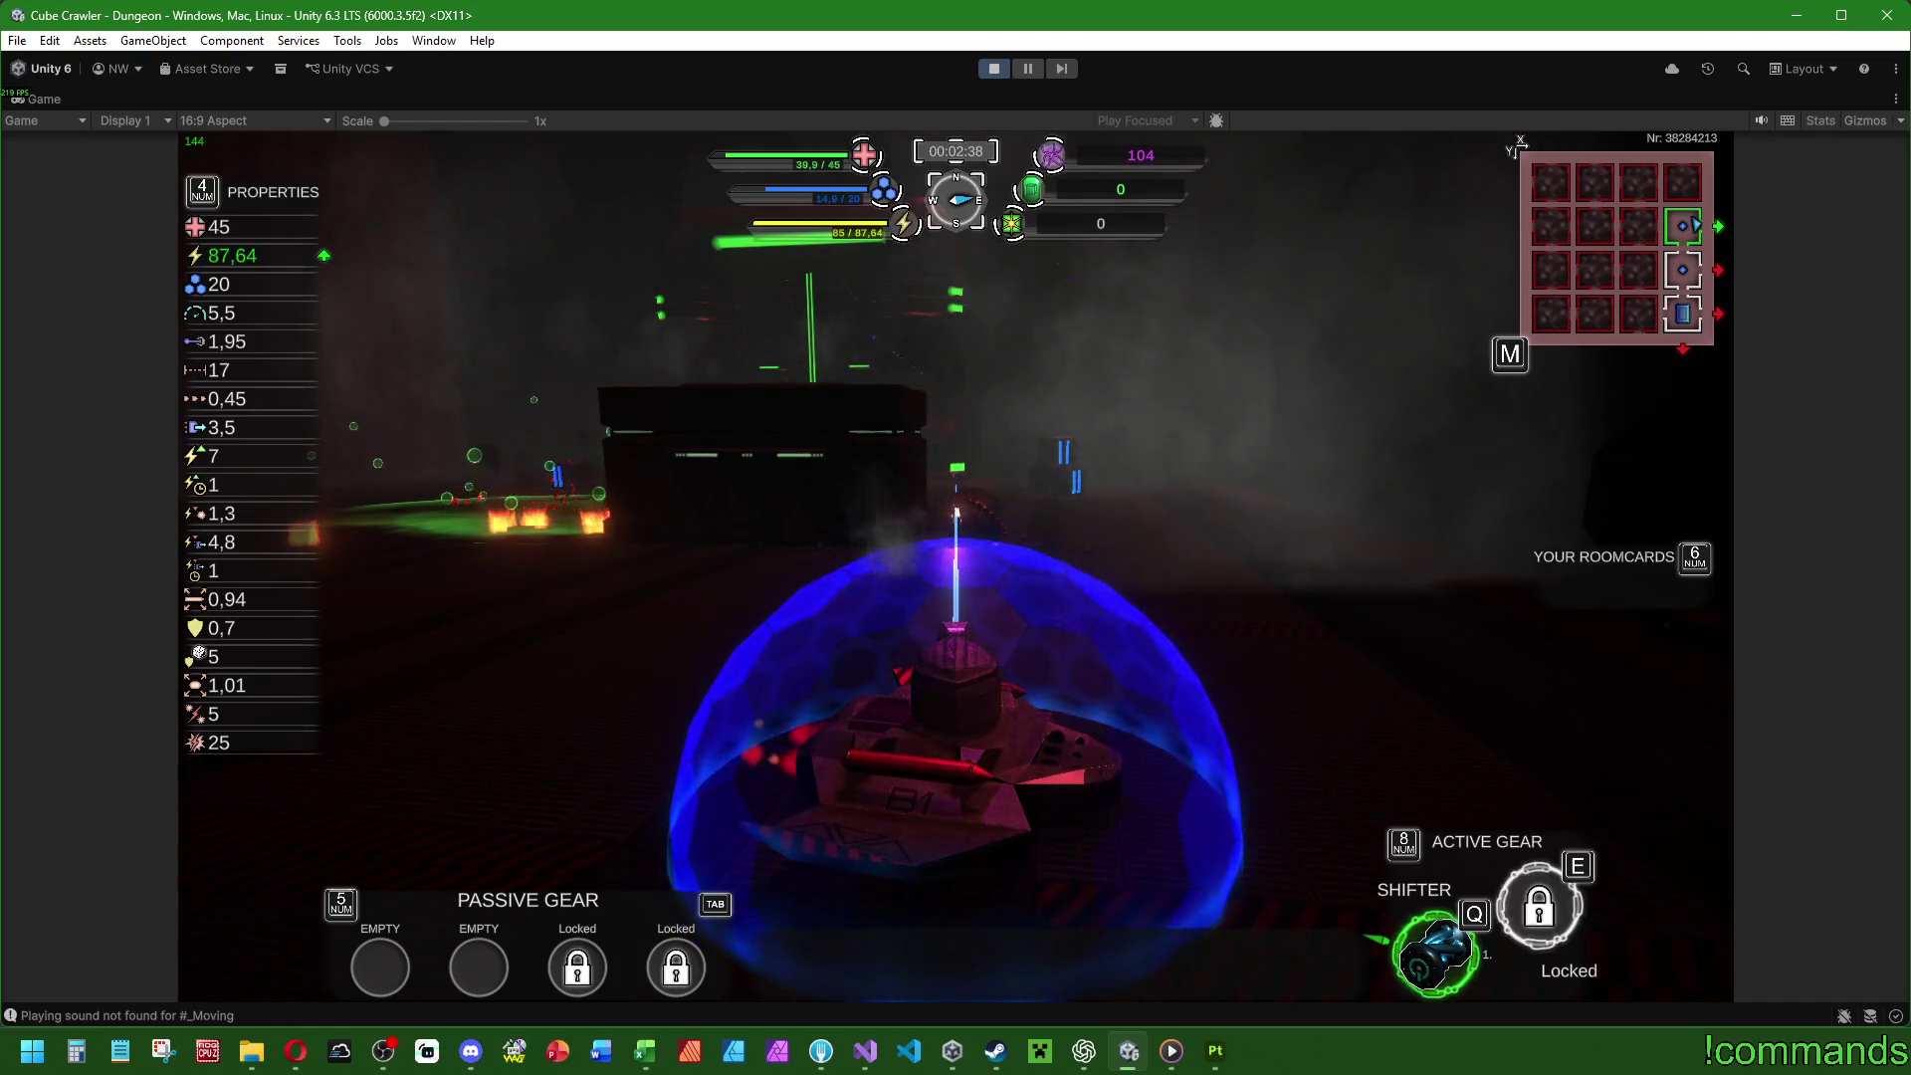
key("w")
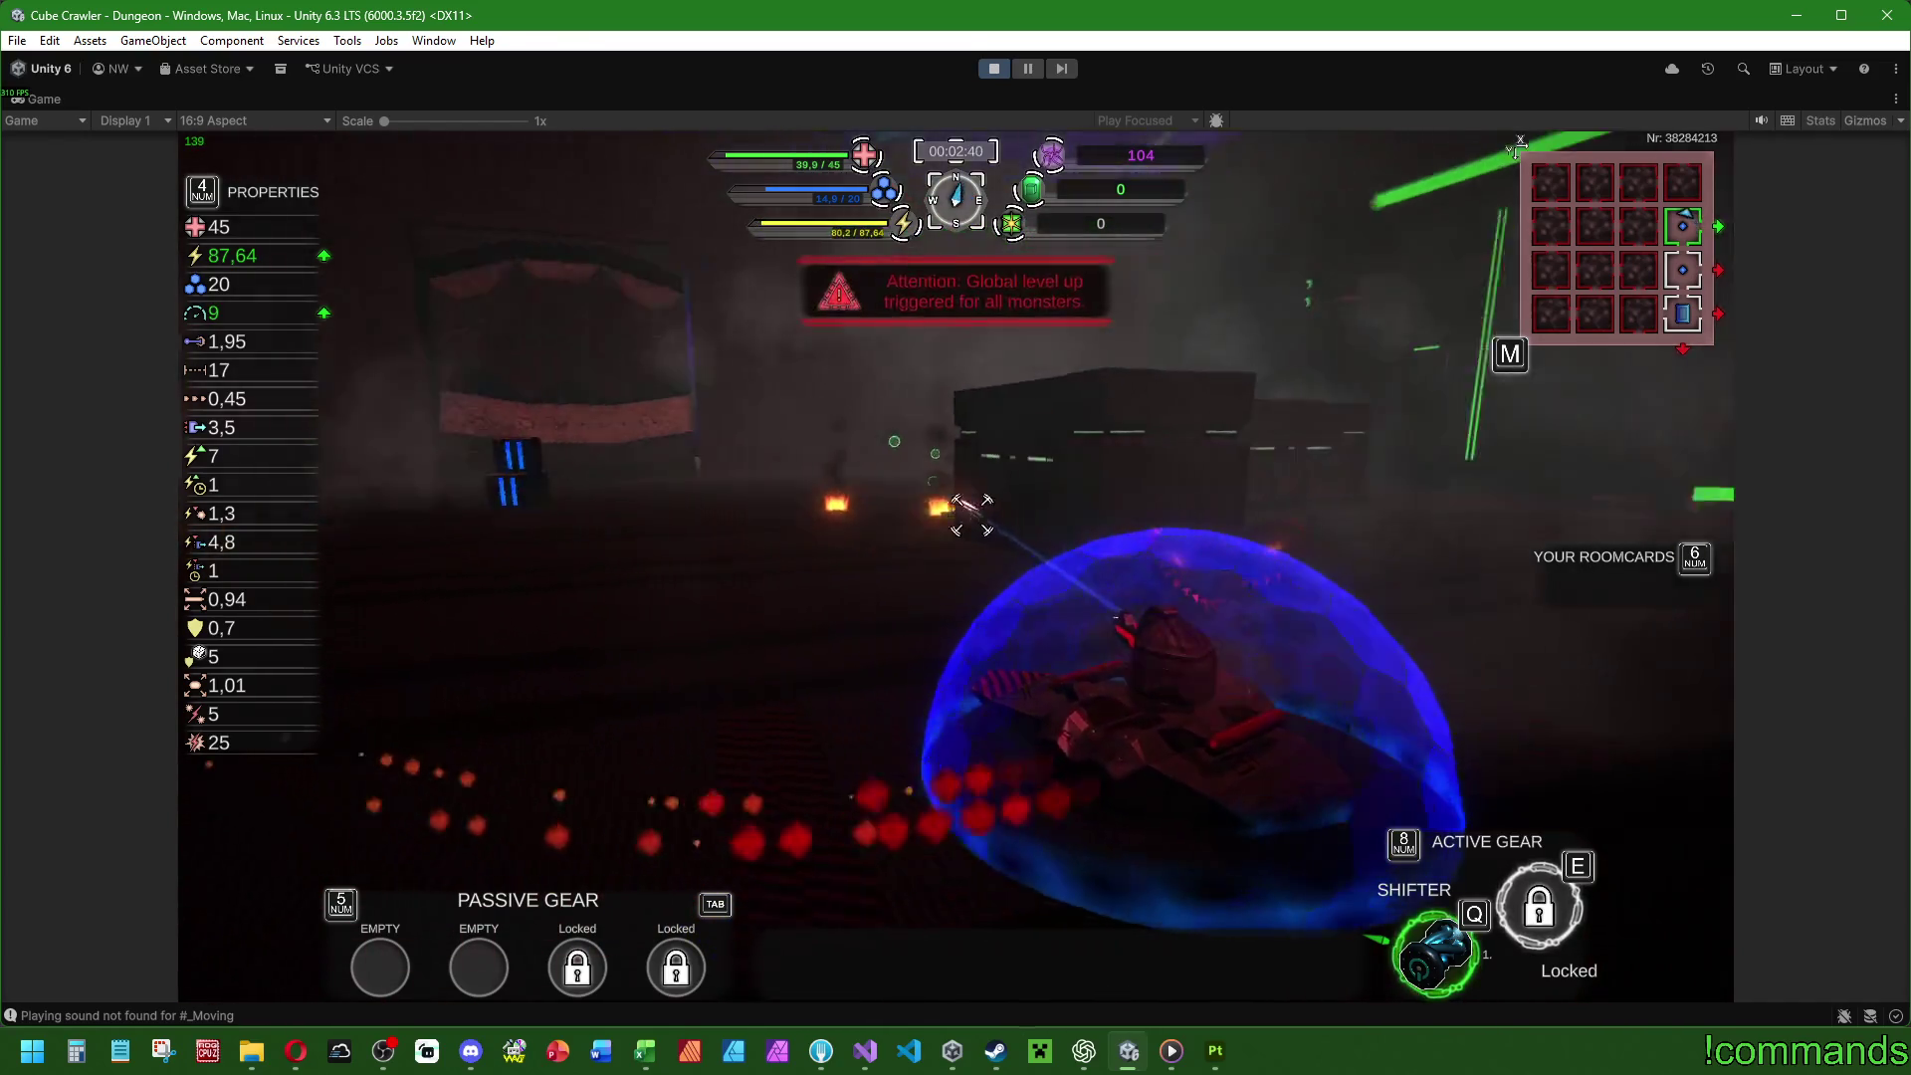
key("w")
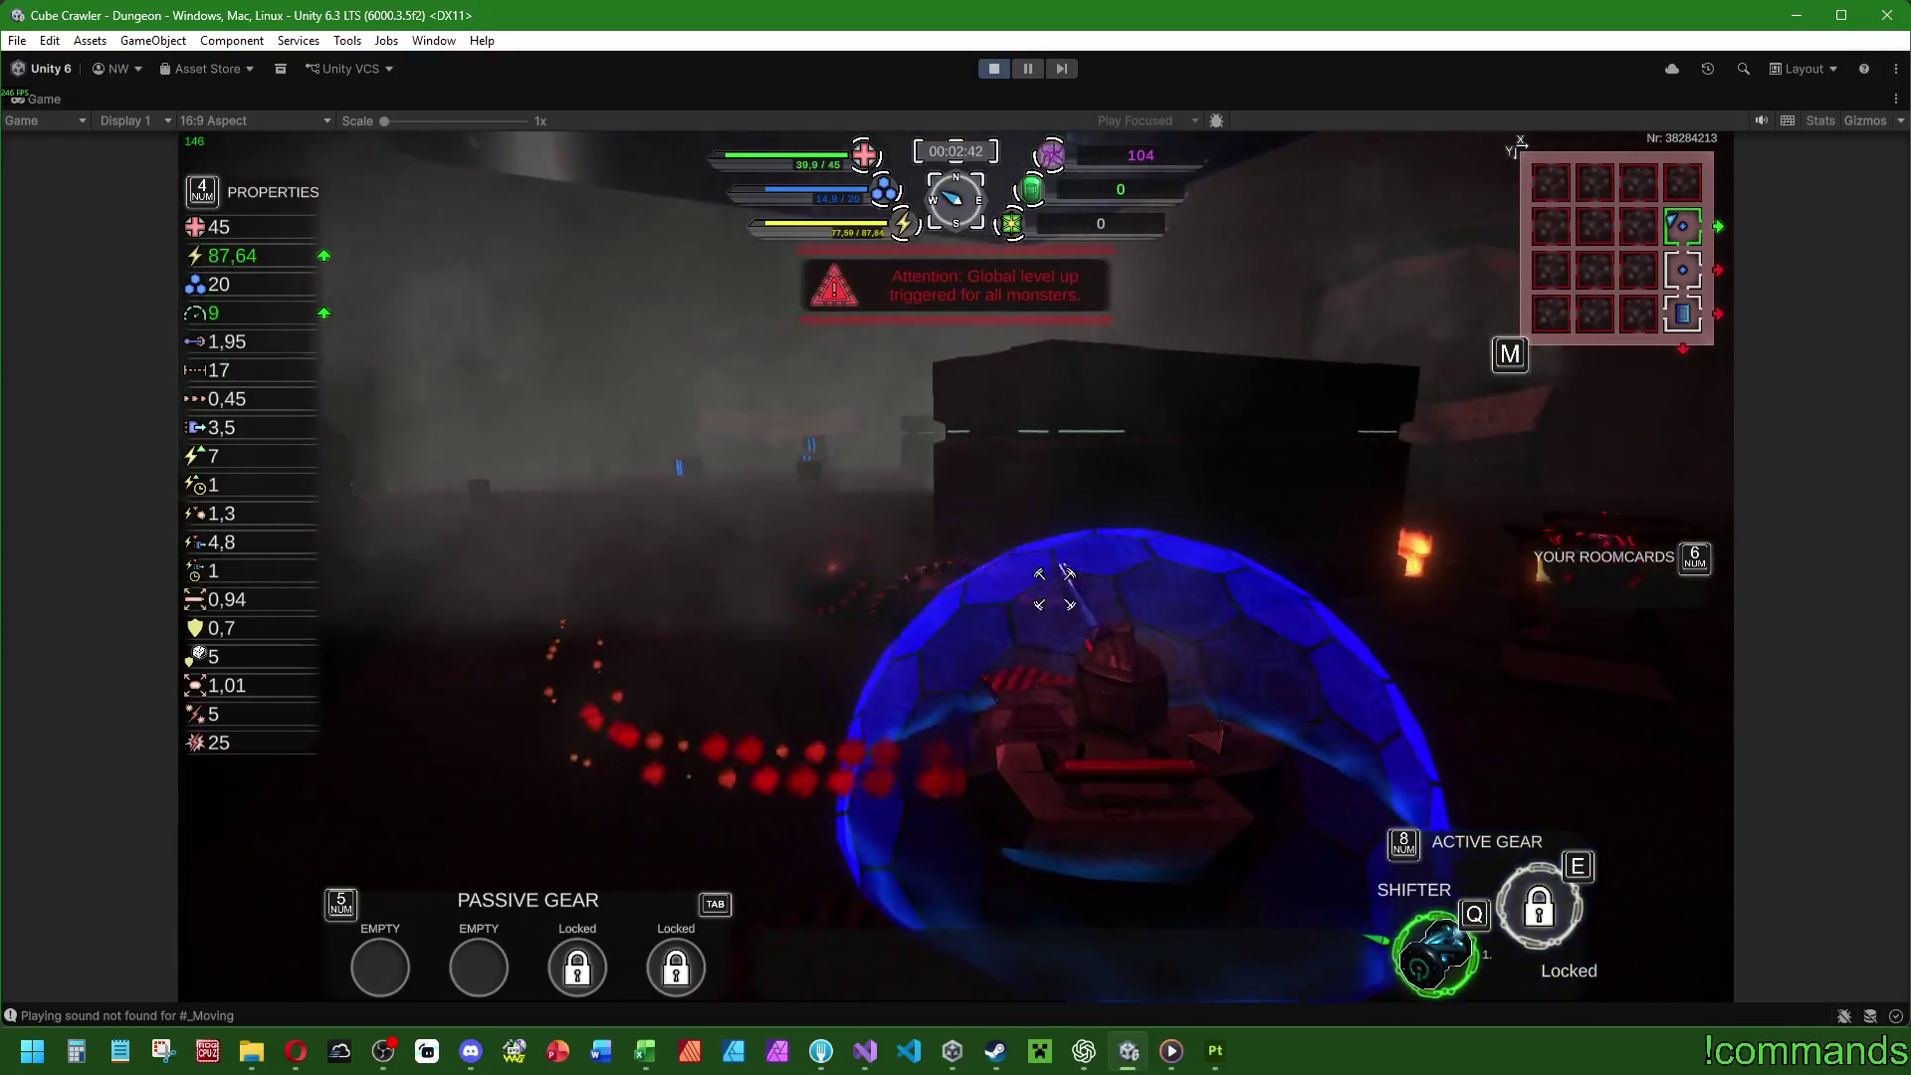
key("w")
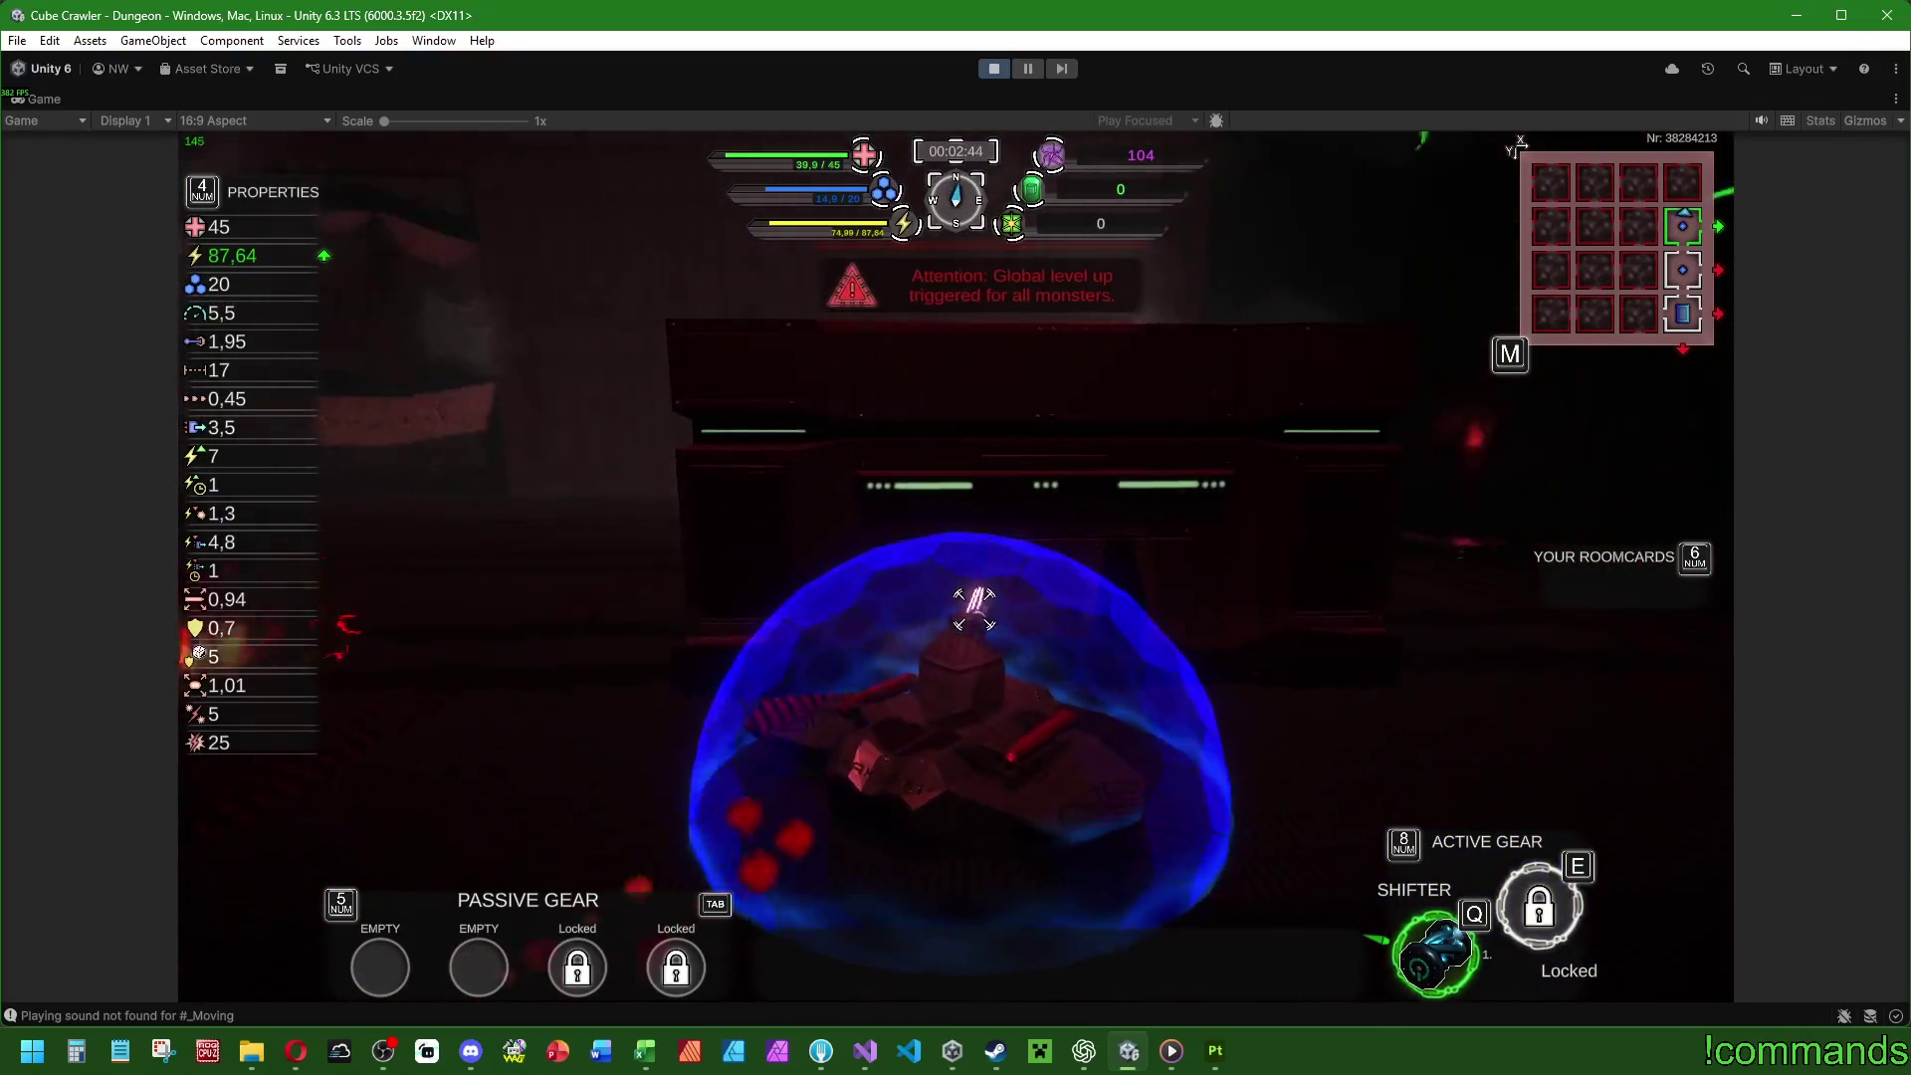
key("w")
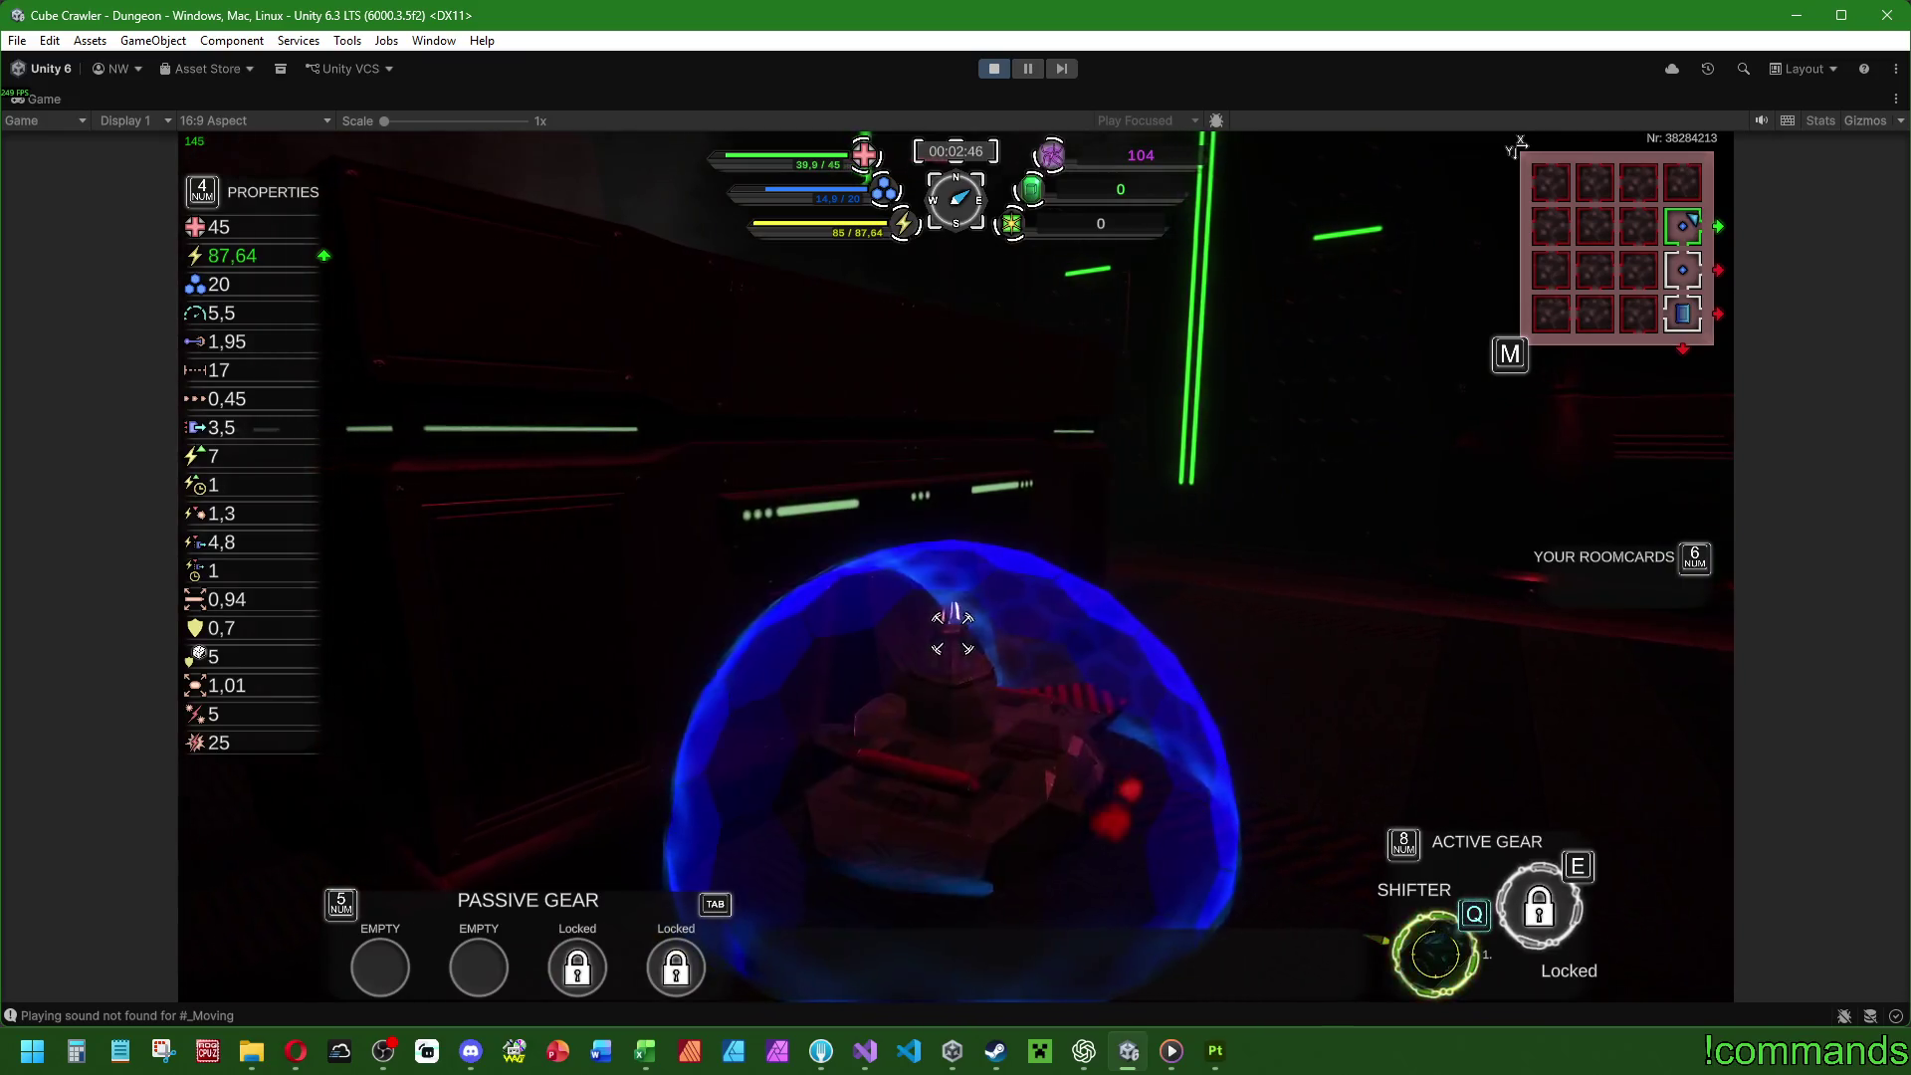
Drive the tank through the next rooms and corridors, using the Shifter twice.
key("w")
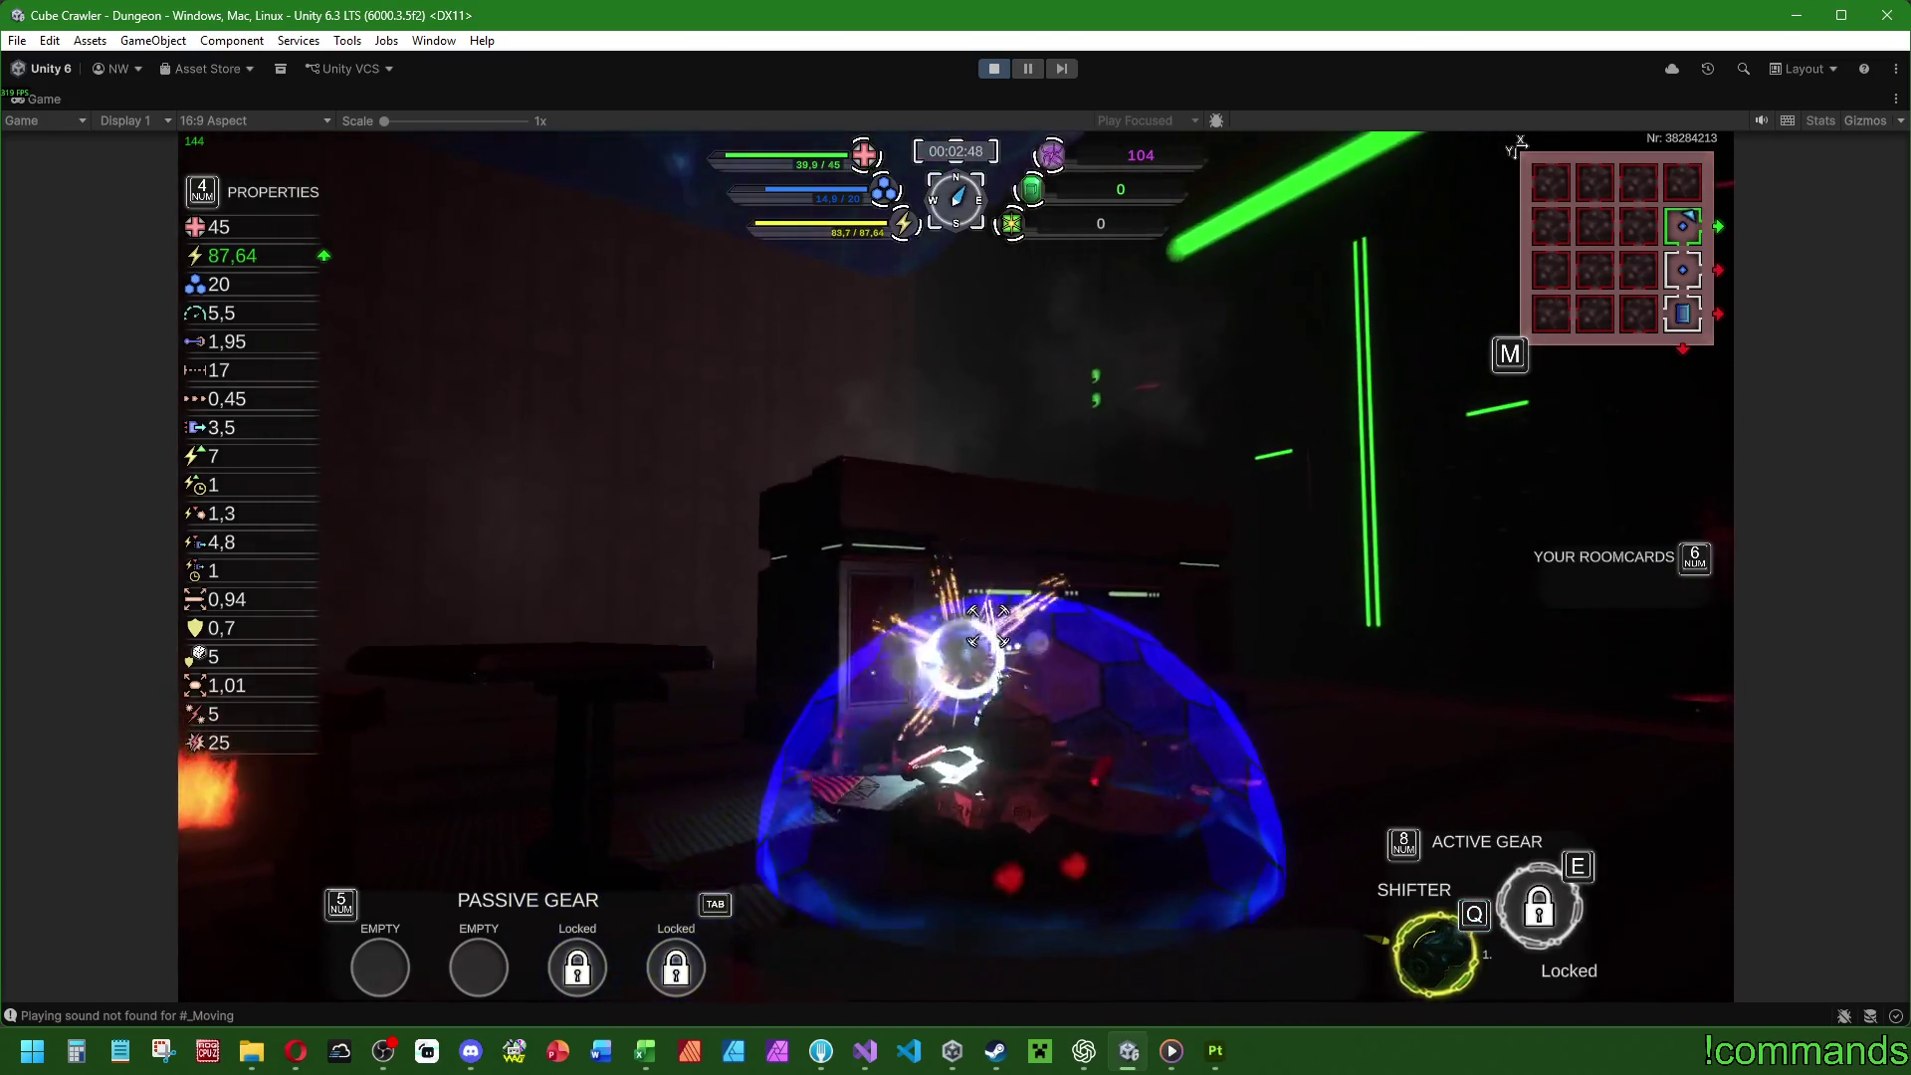
key("w")
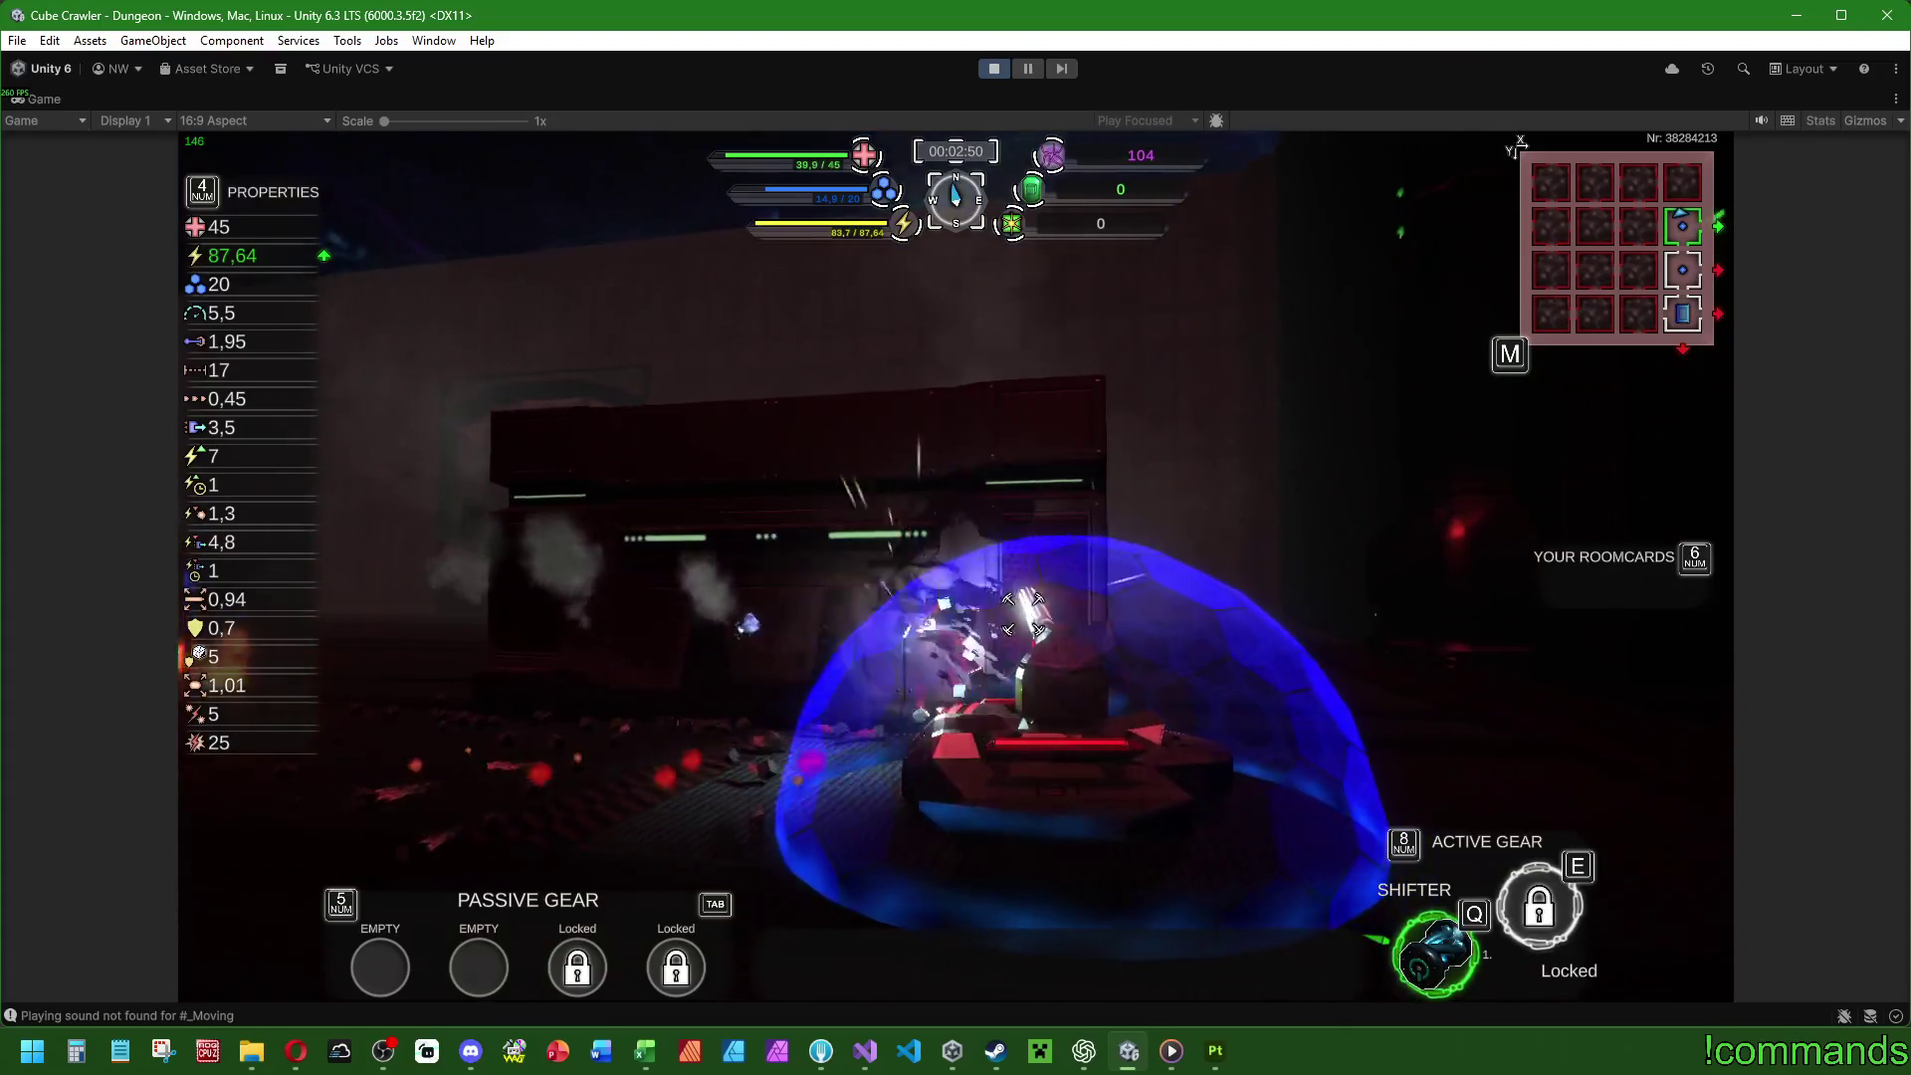
key("w")
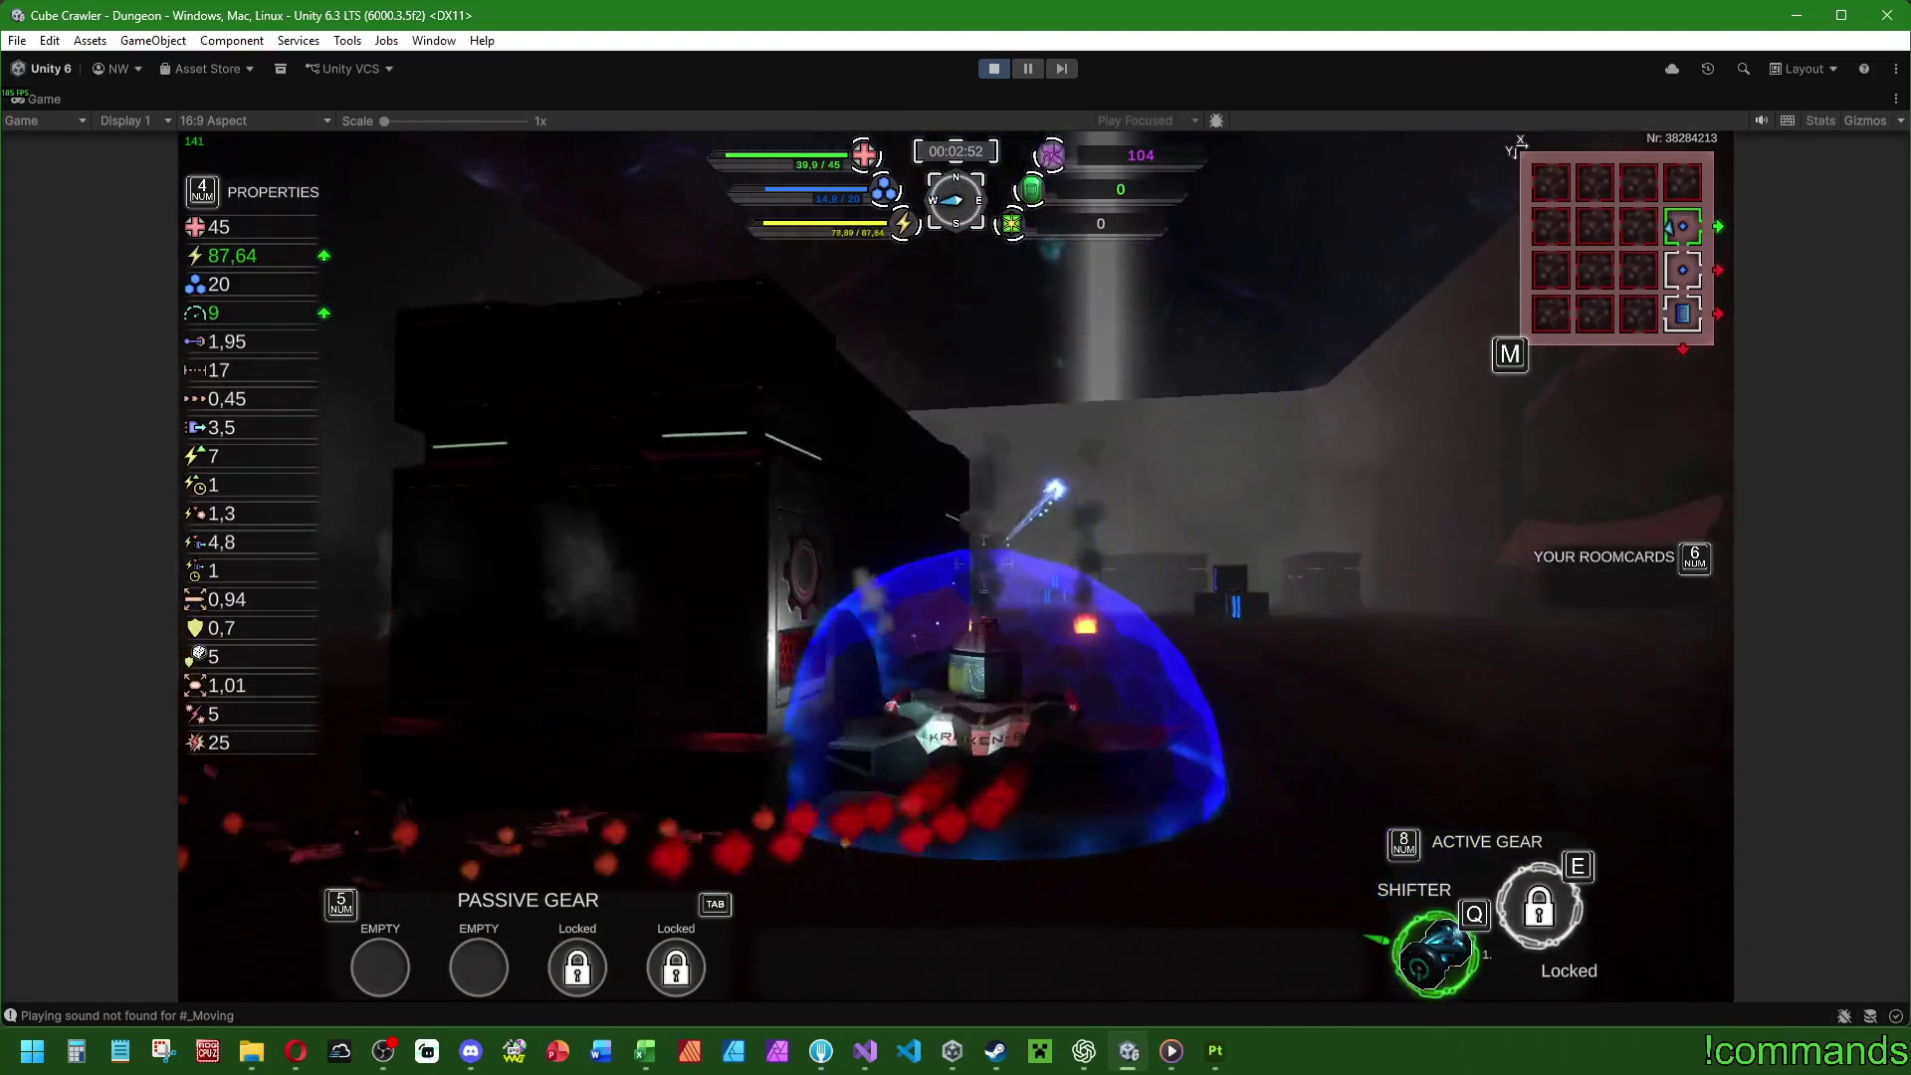
key("w")
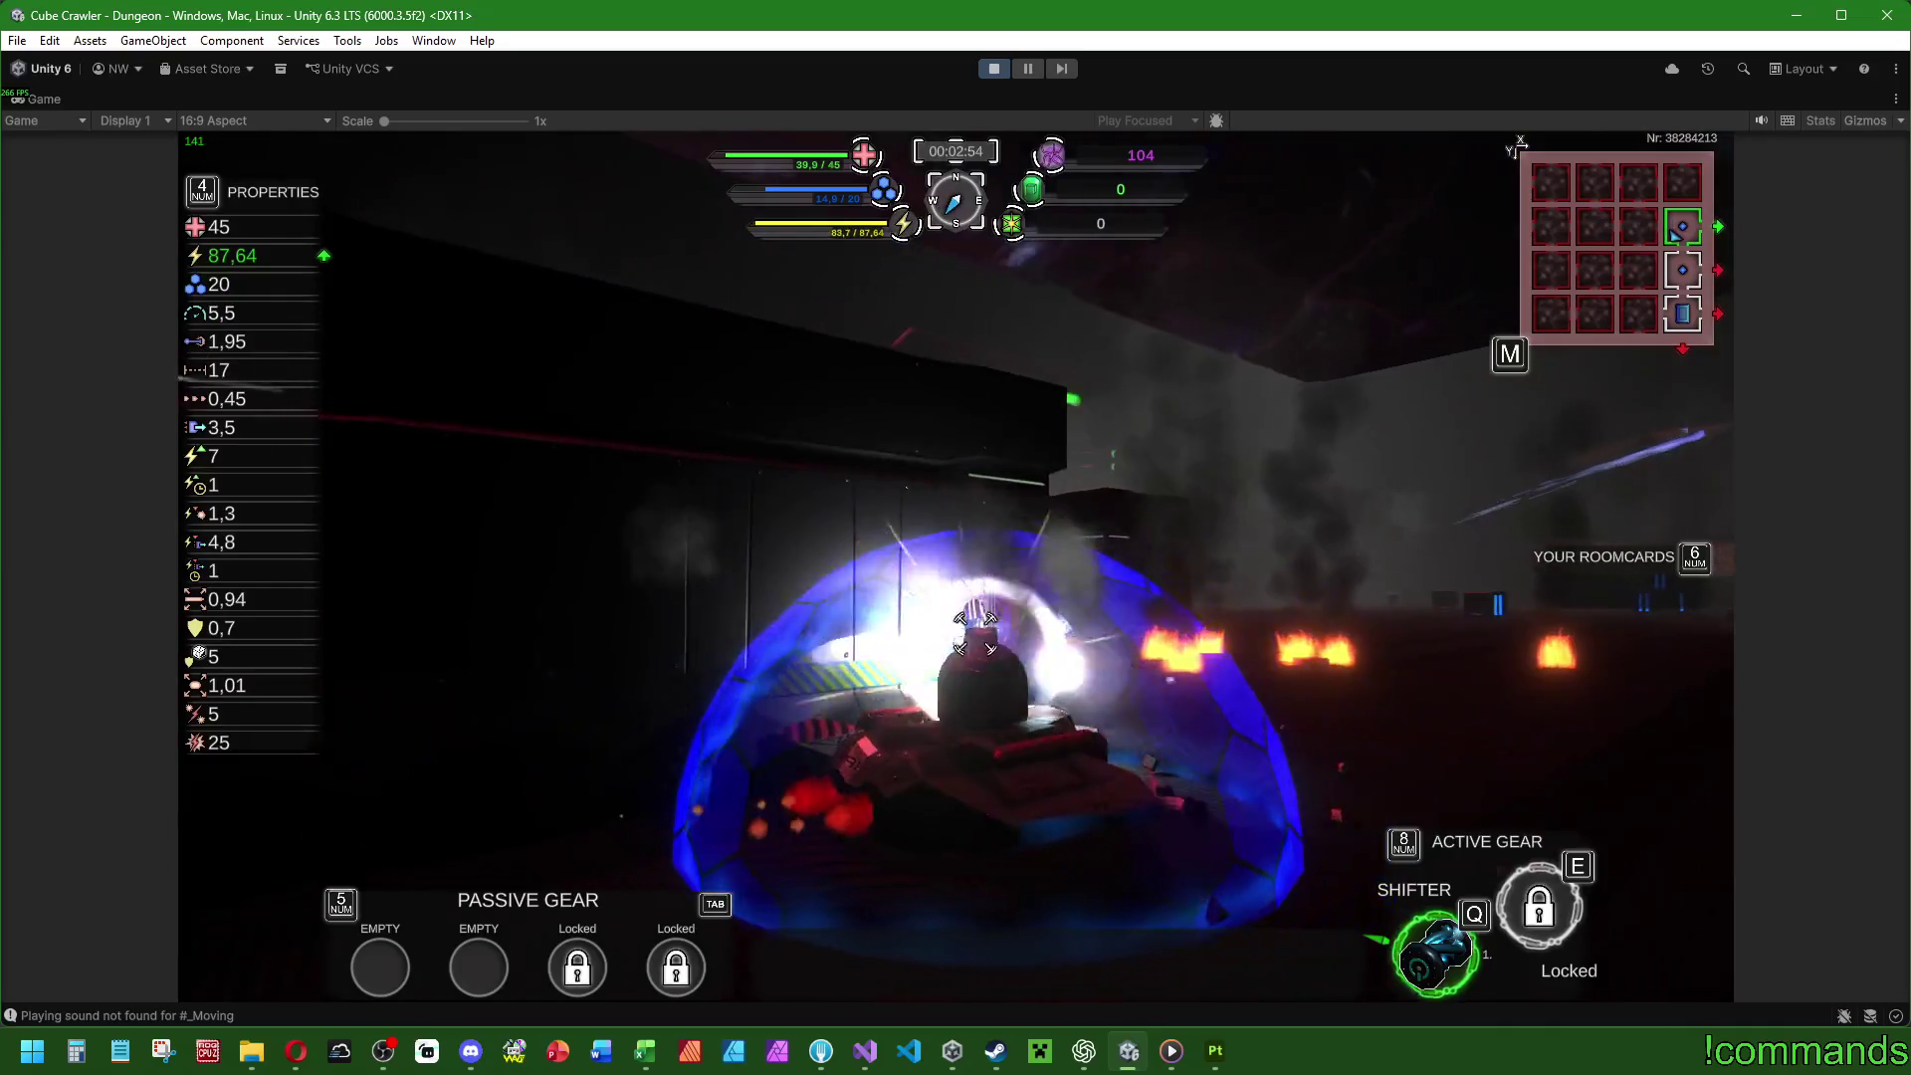
key("w")
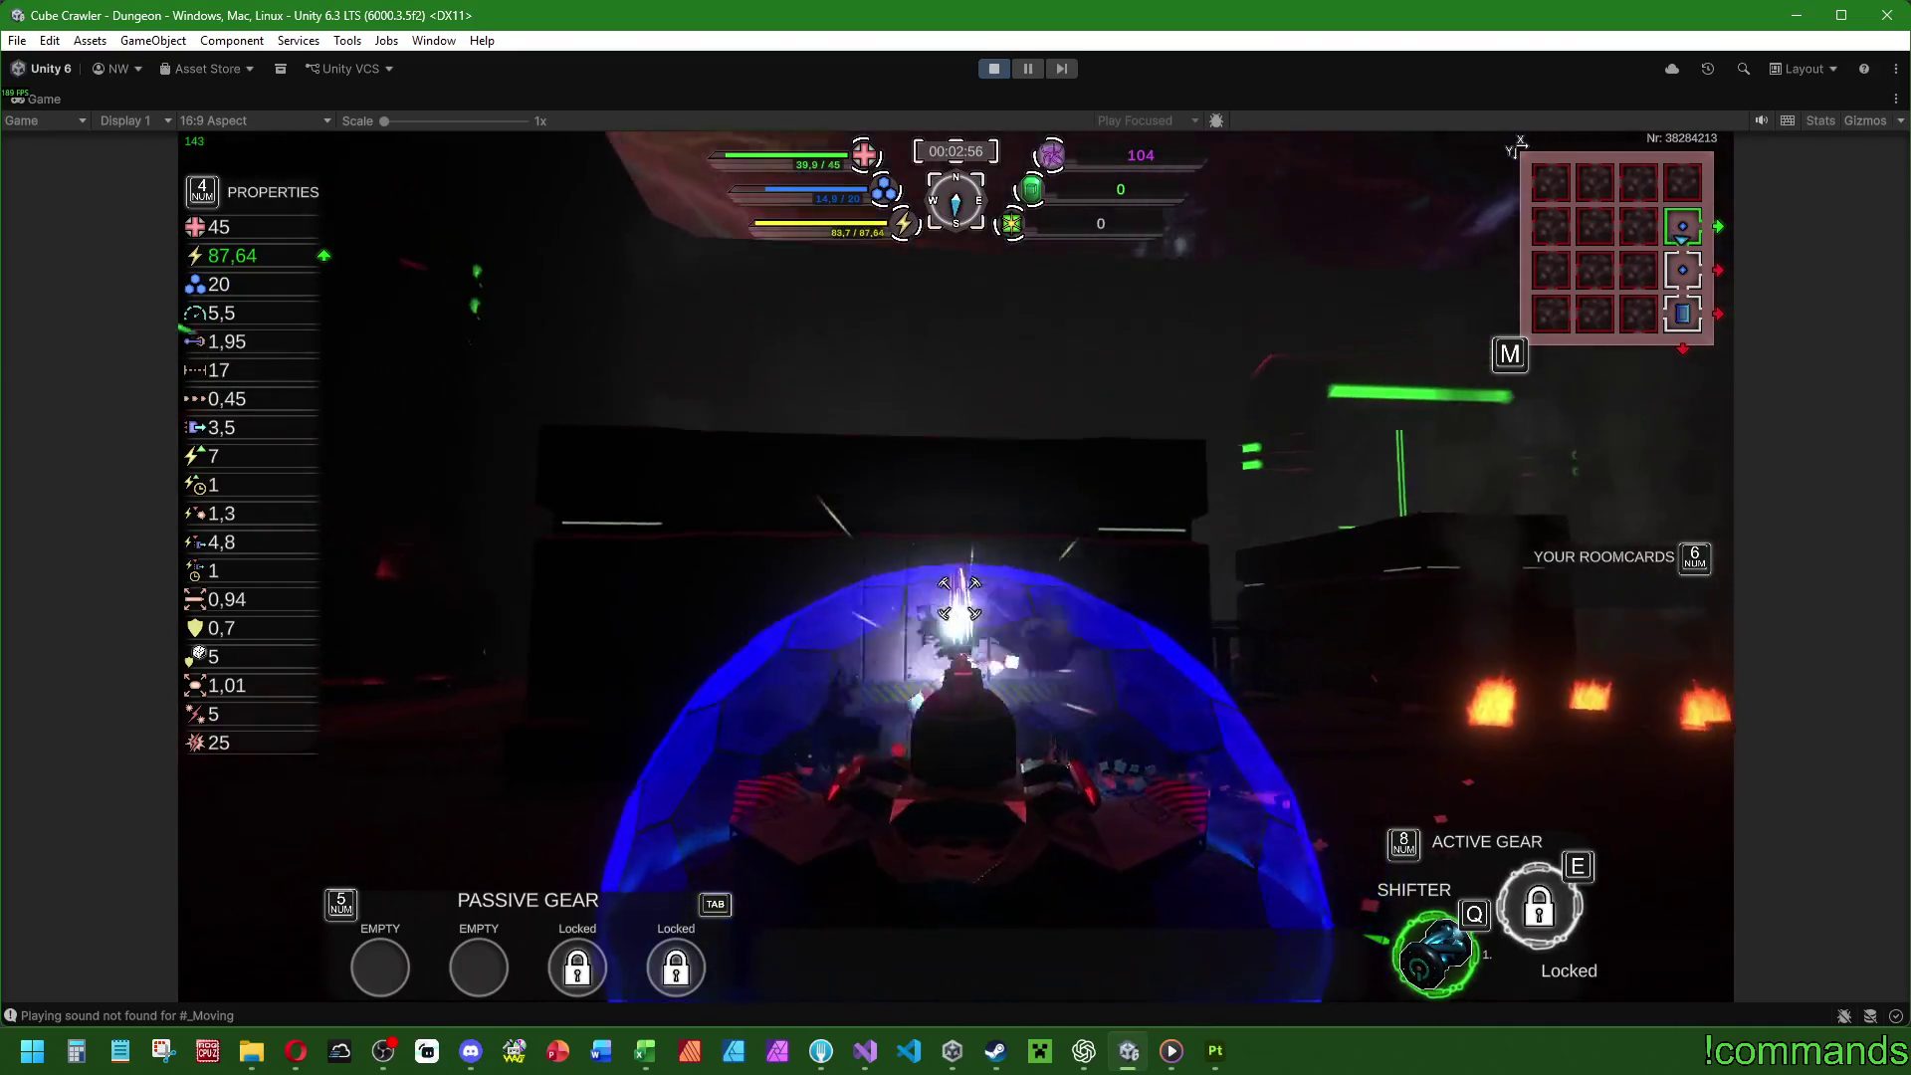
key("w")
key("q")
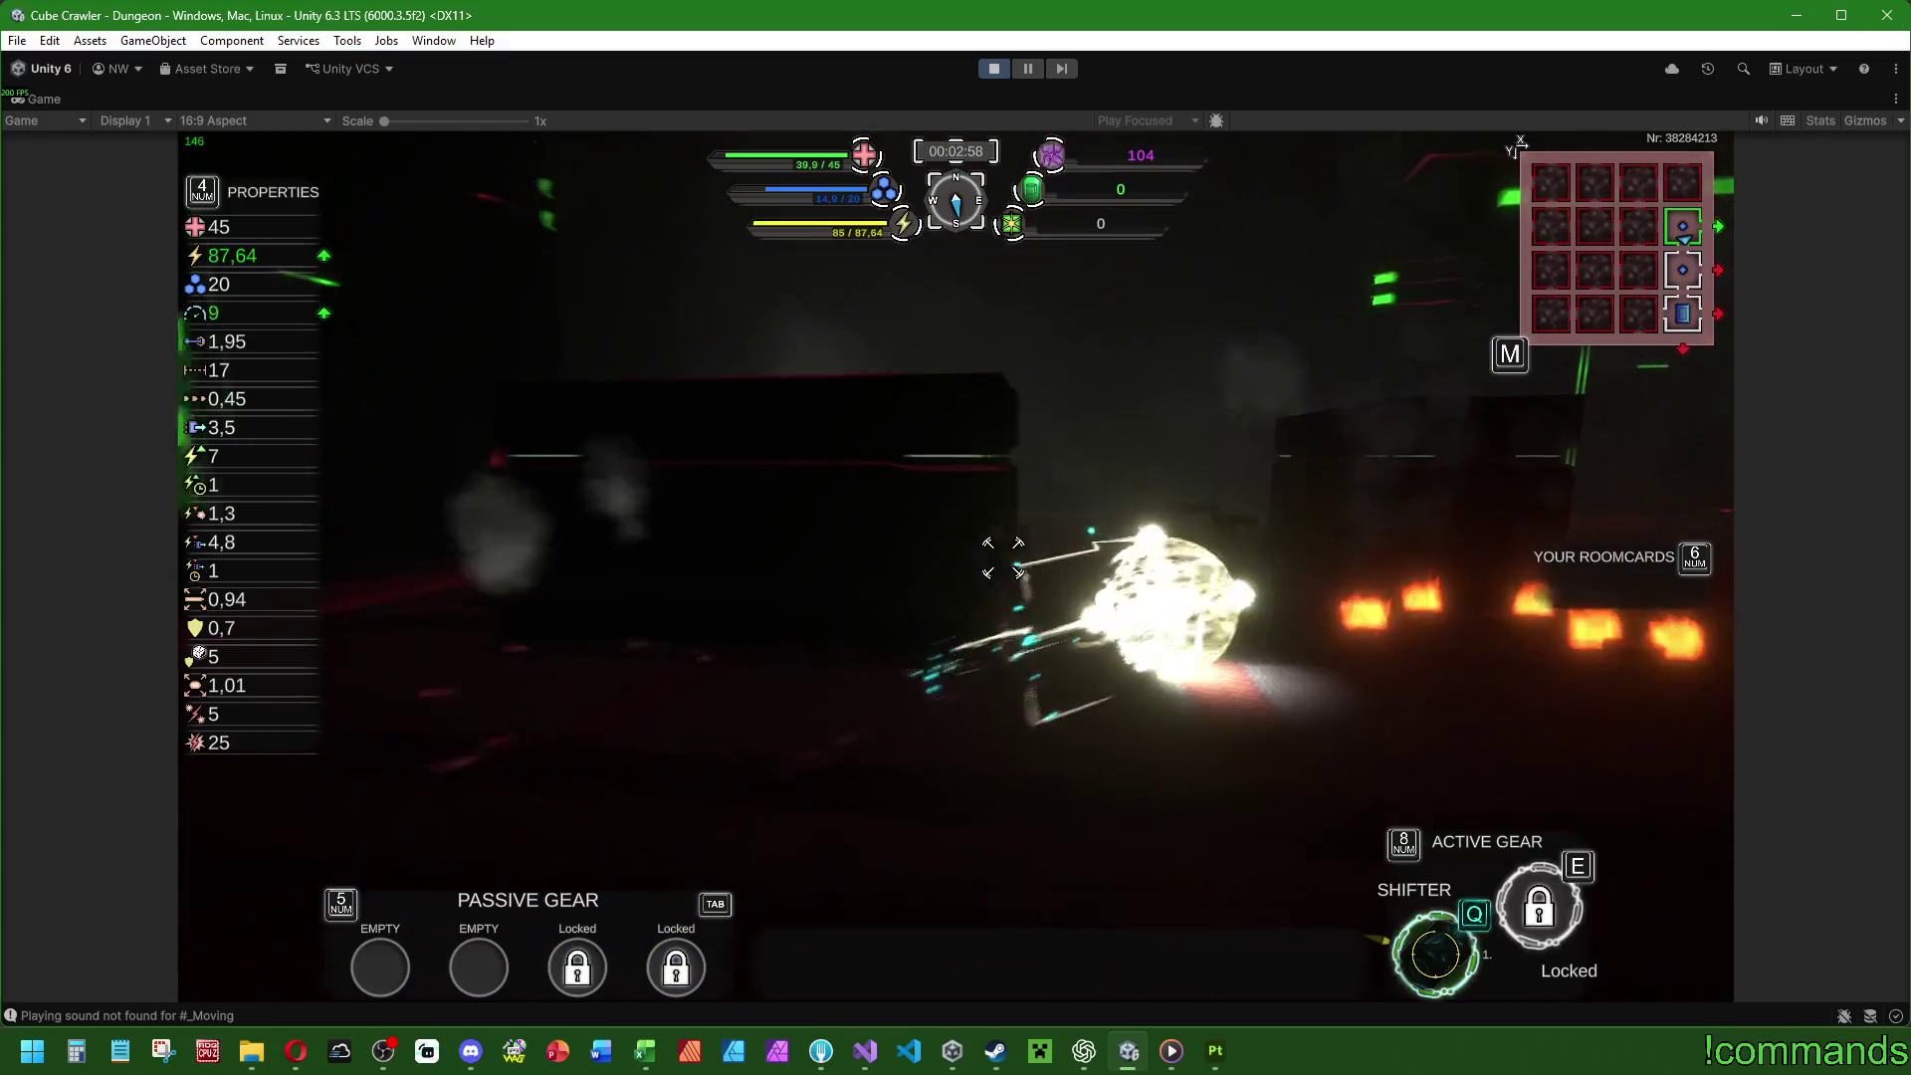
key("w")
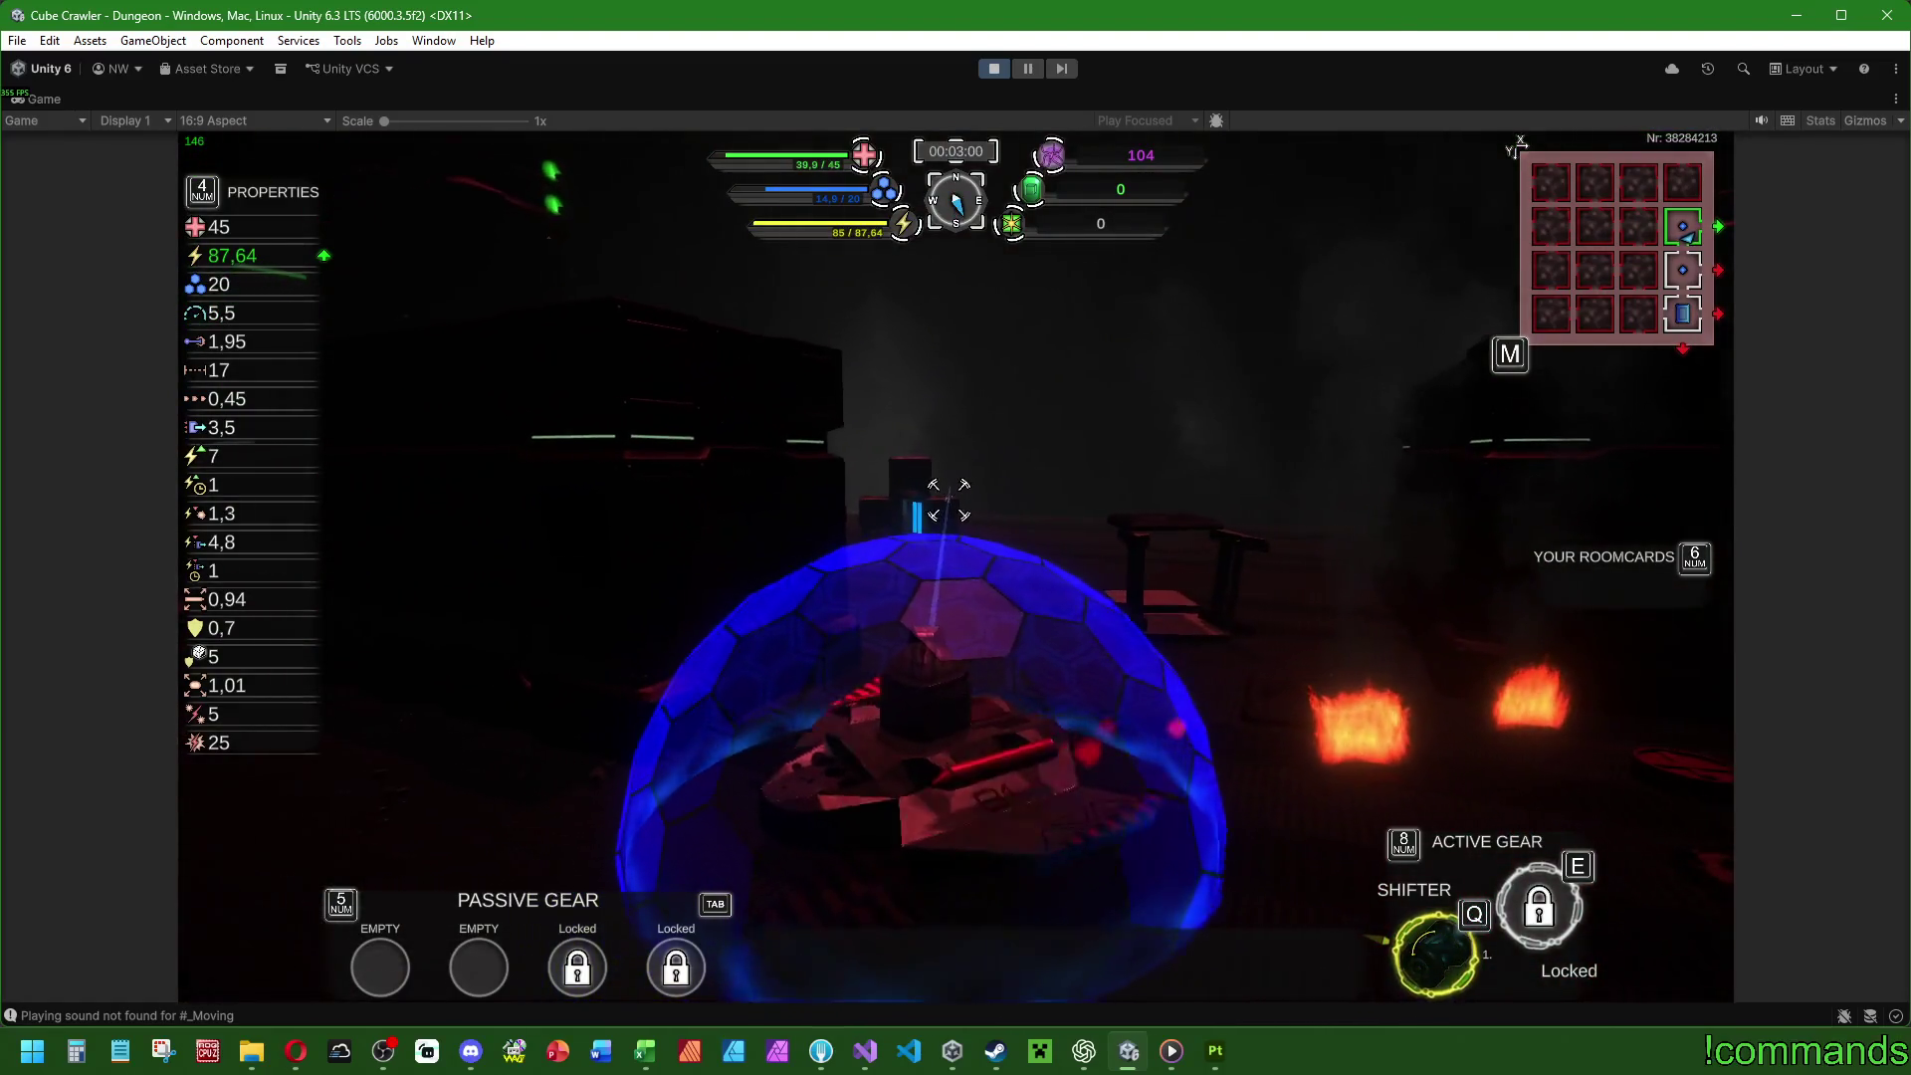
key("super")
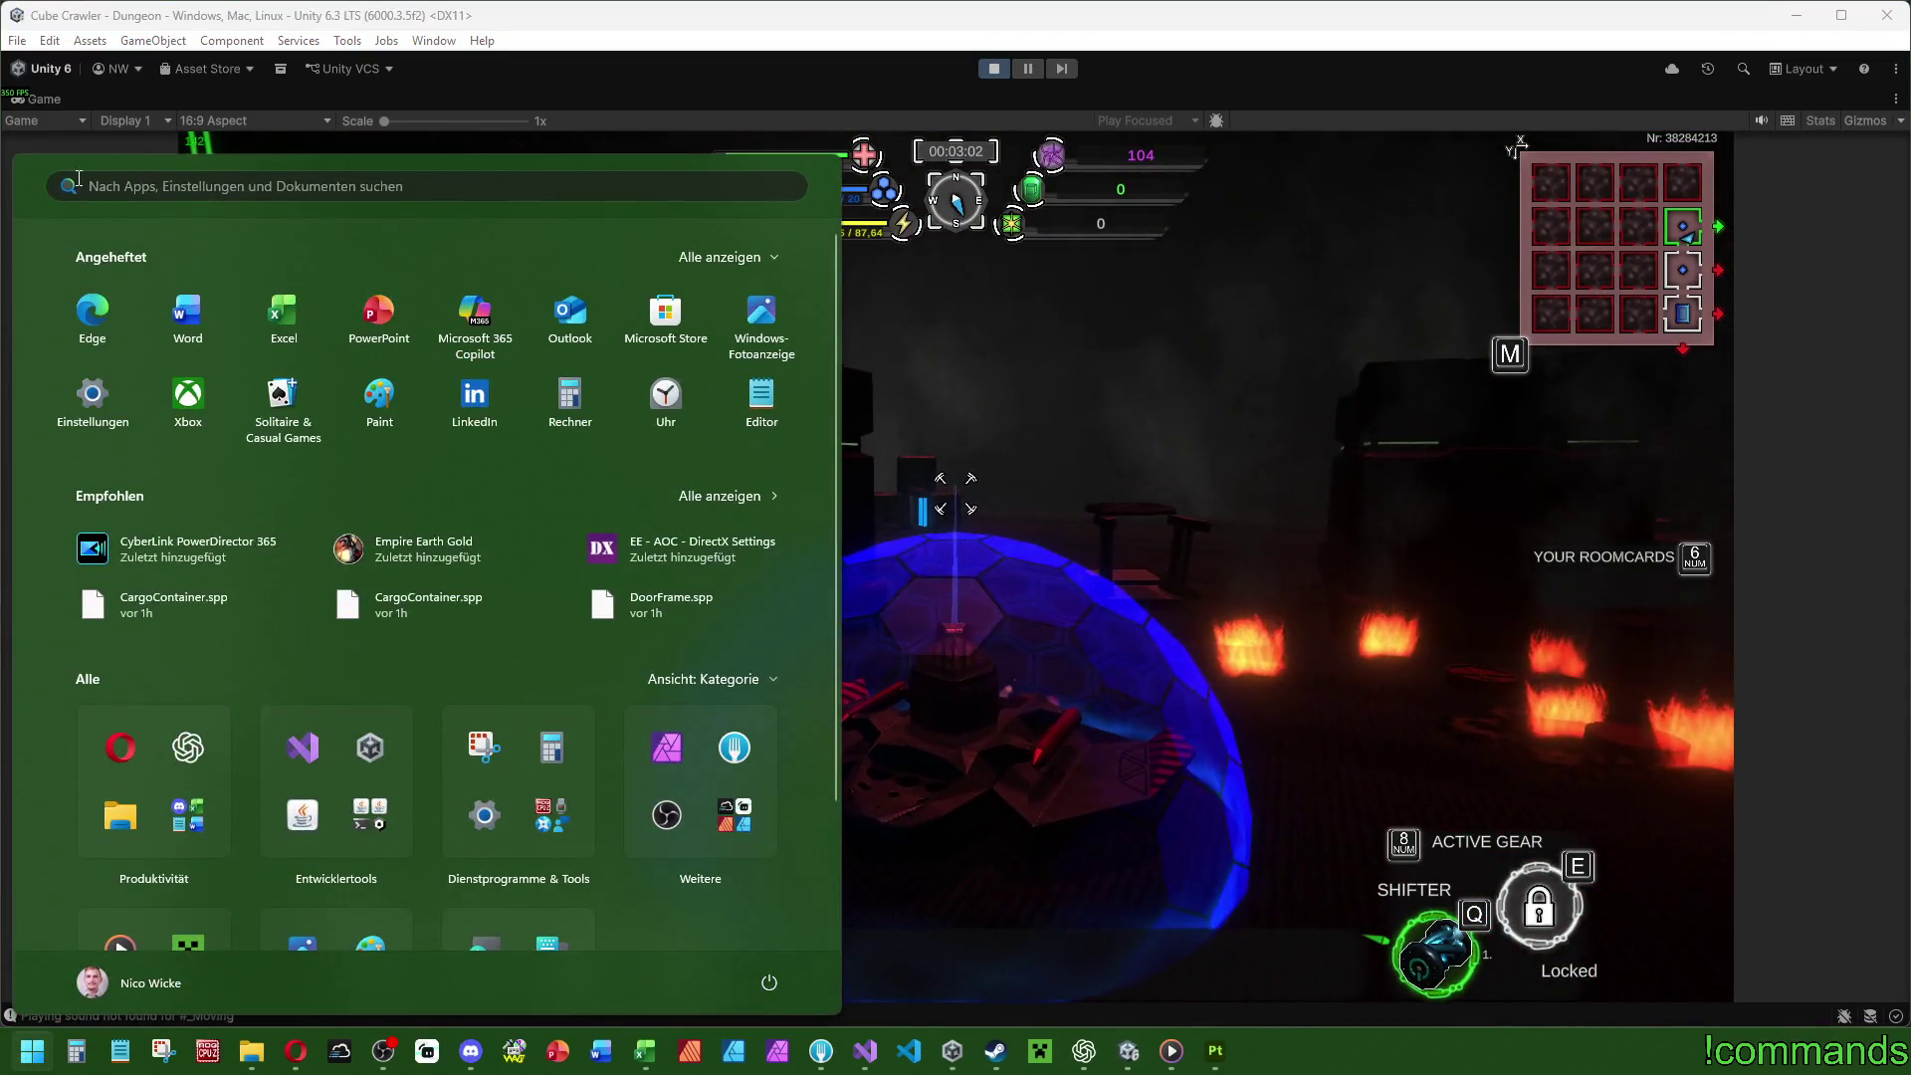
Restore the editor layout, switch to the Scene view and expand the Dungeon hierarchy.
double_click(54, 102)
key("super")
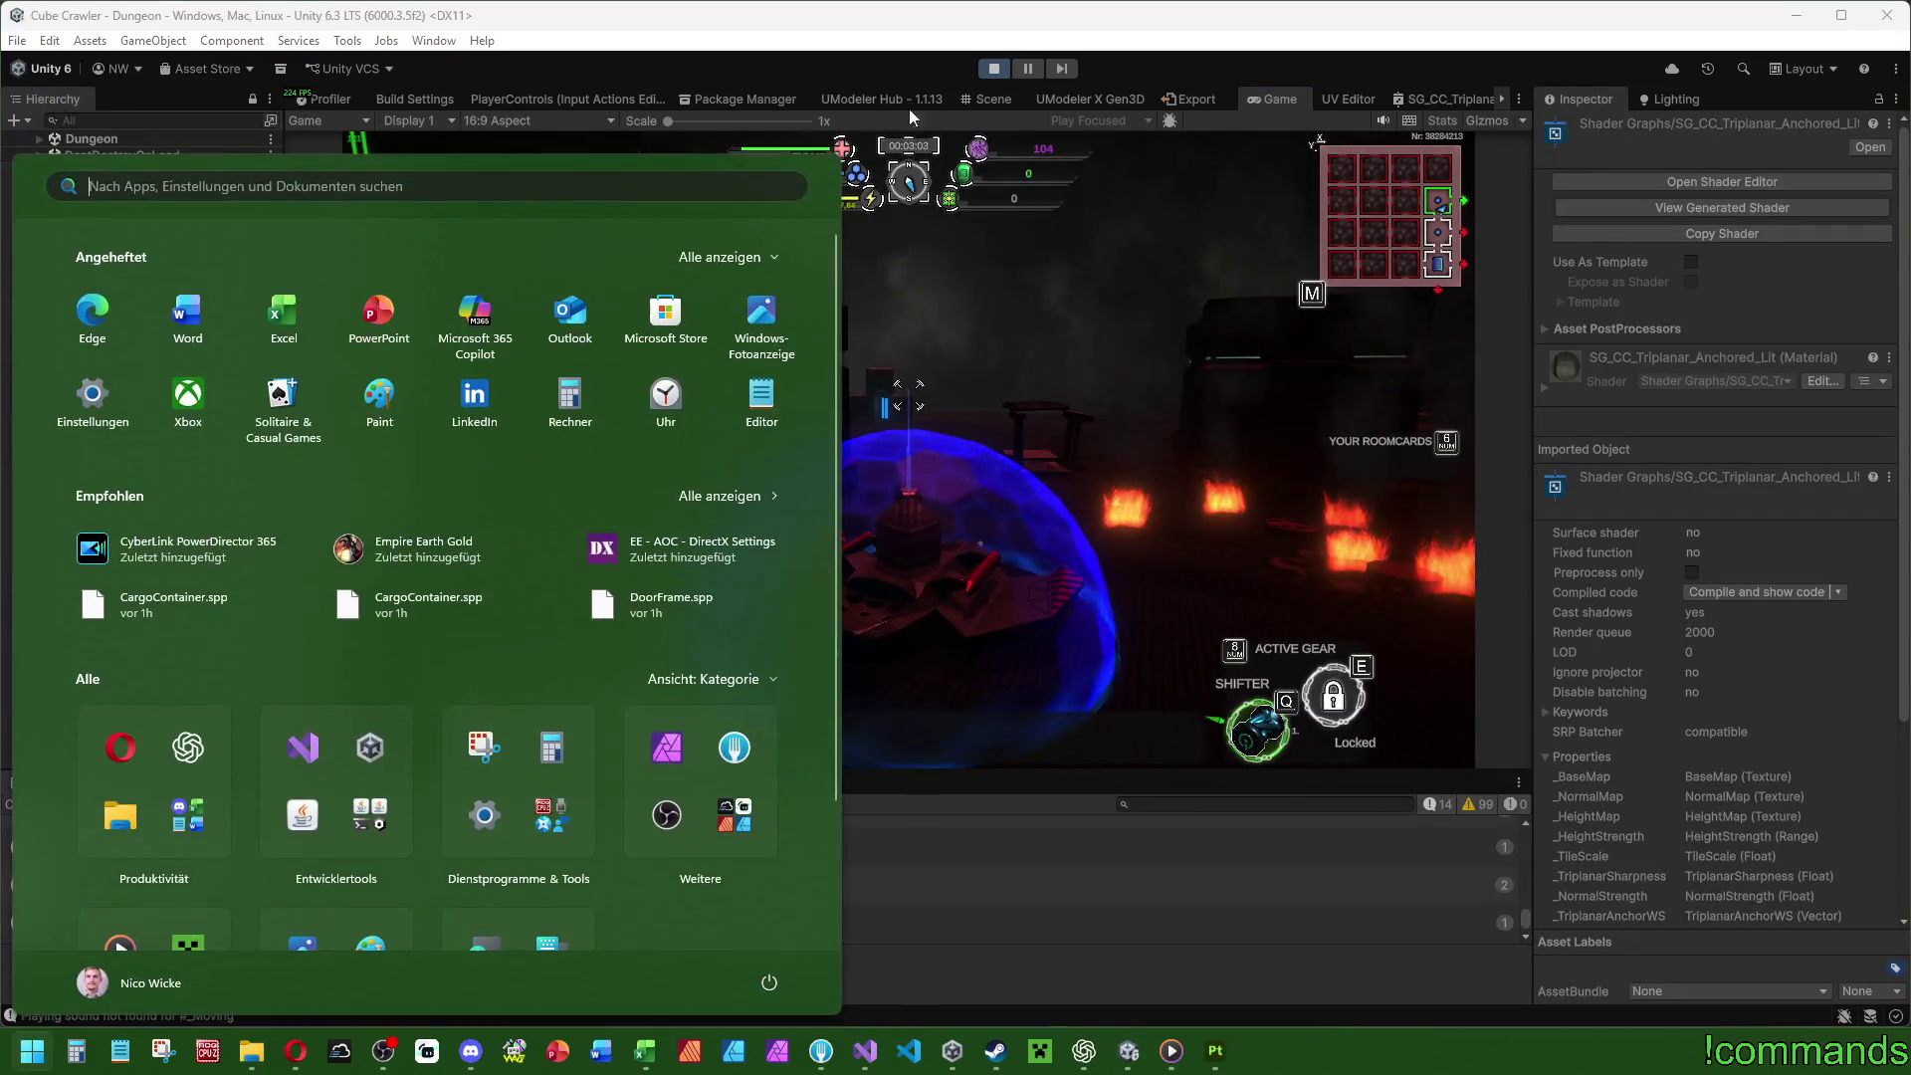
left_click(971, 99)
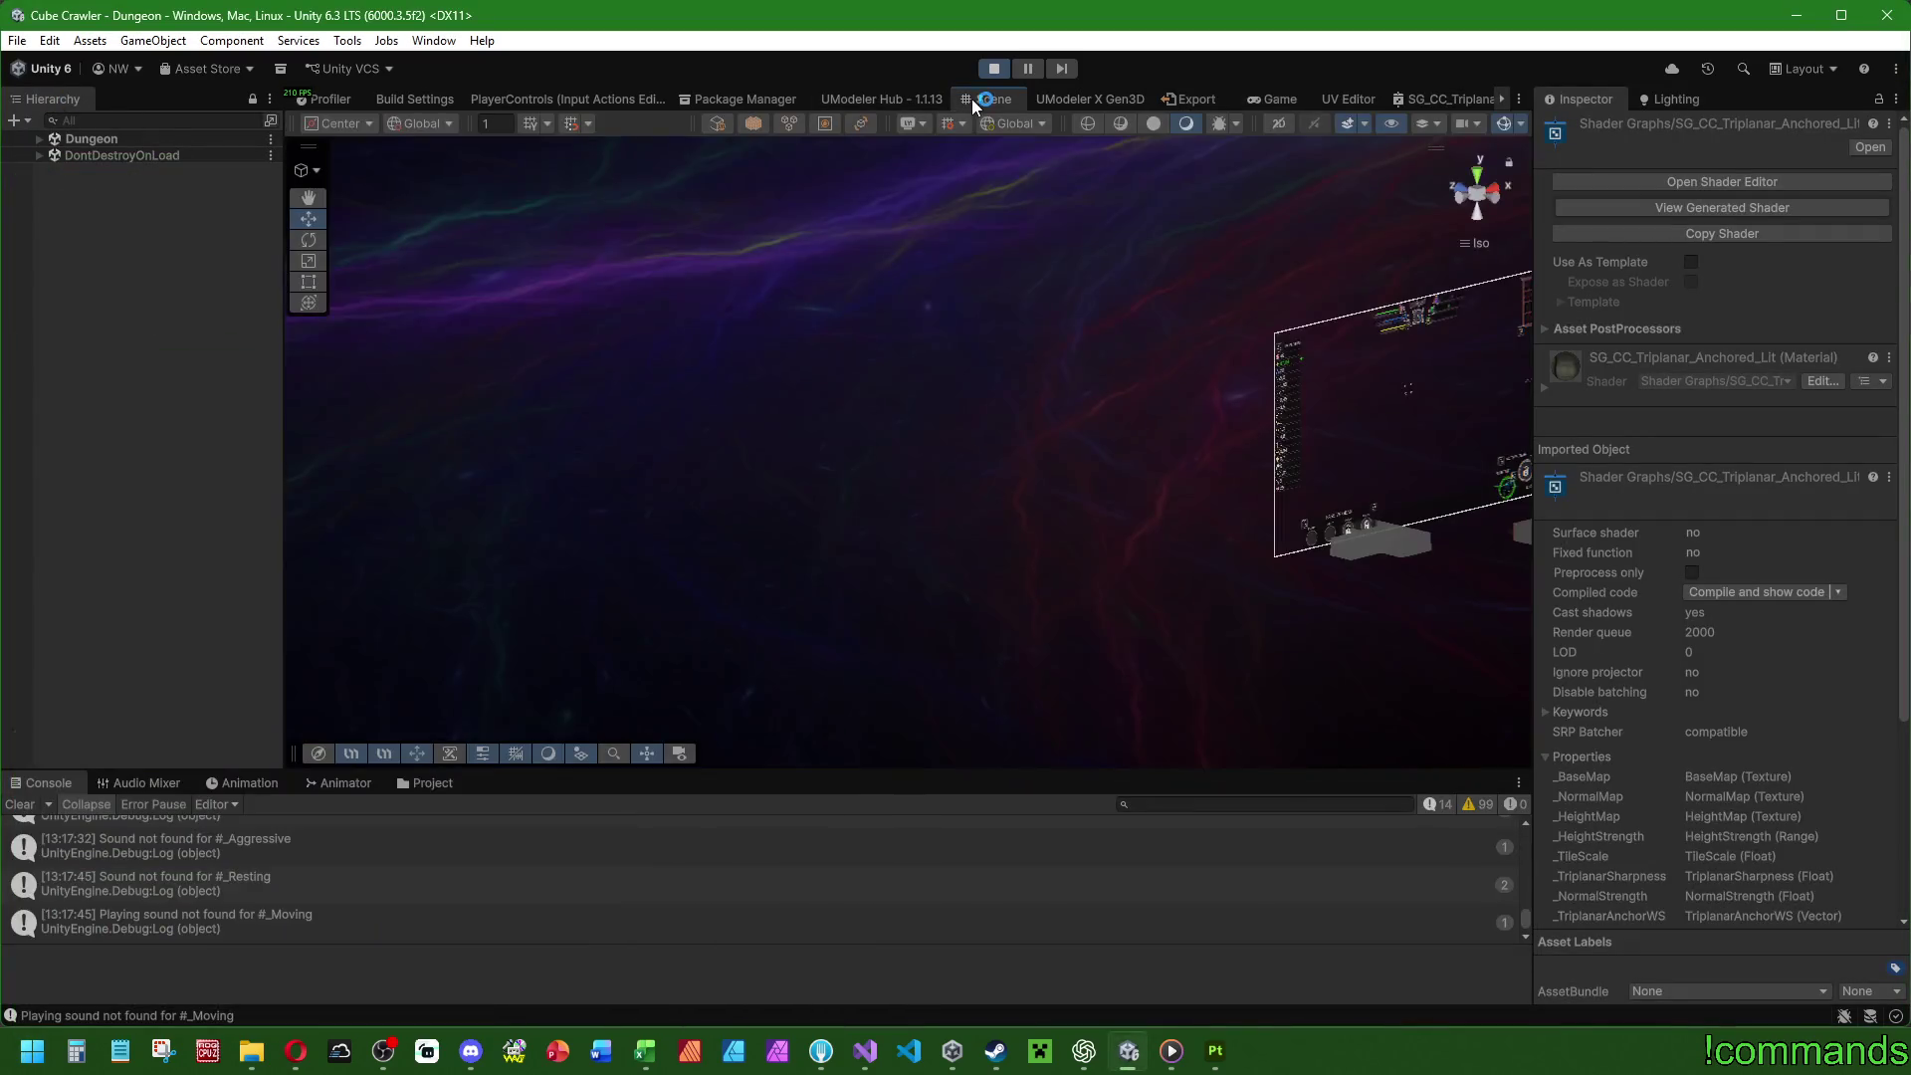
left_click(38, 139)
left_click(142, 236)
Select dungeon room 12 and frame it in the Scene view.
scroll(147, 338, "down", 10)
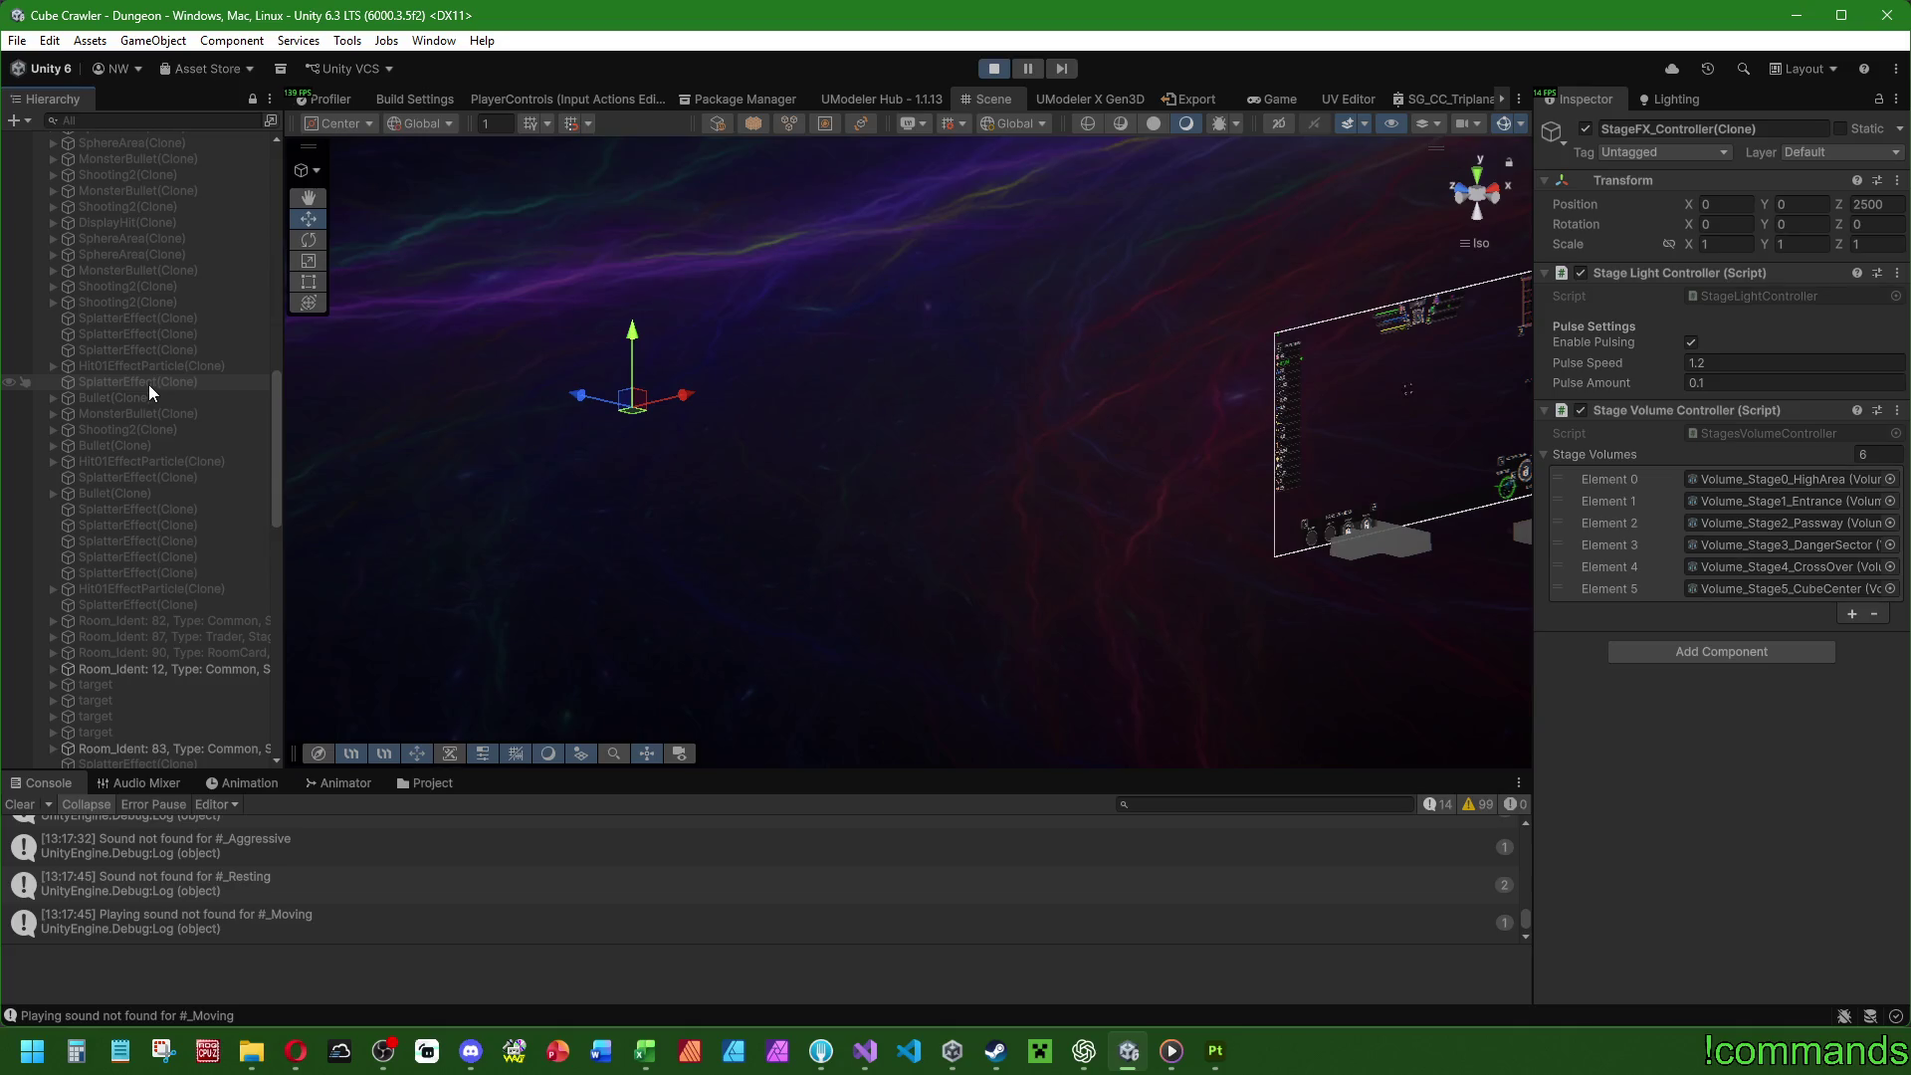
scroll(142, 384, "down", 5)
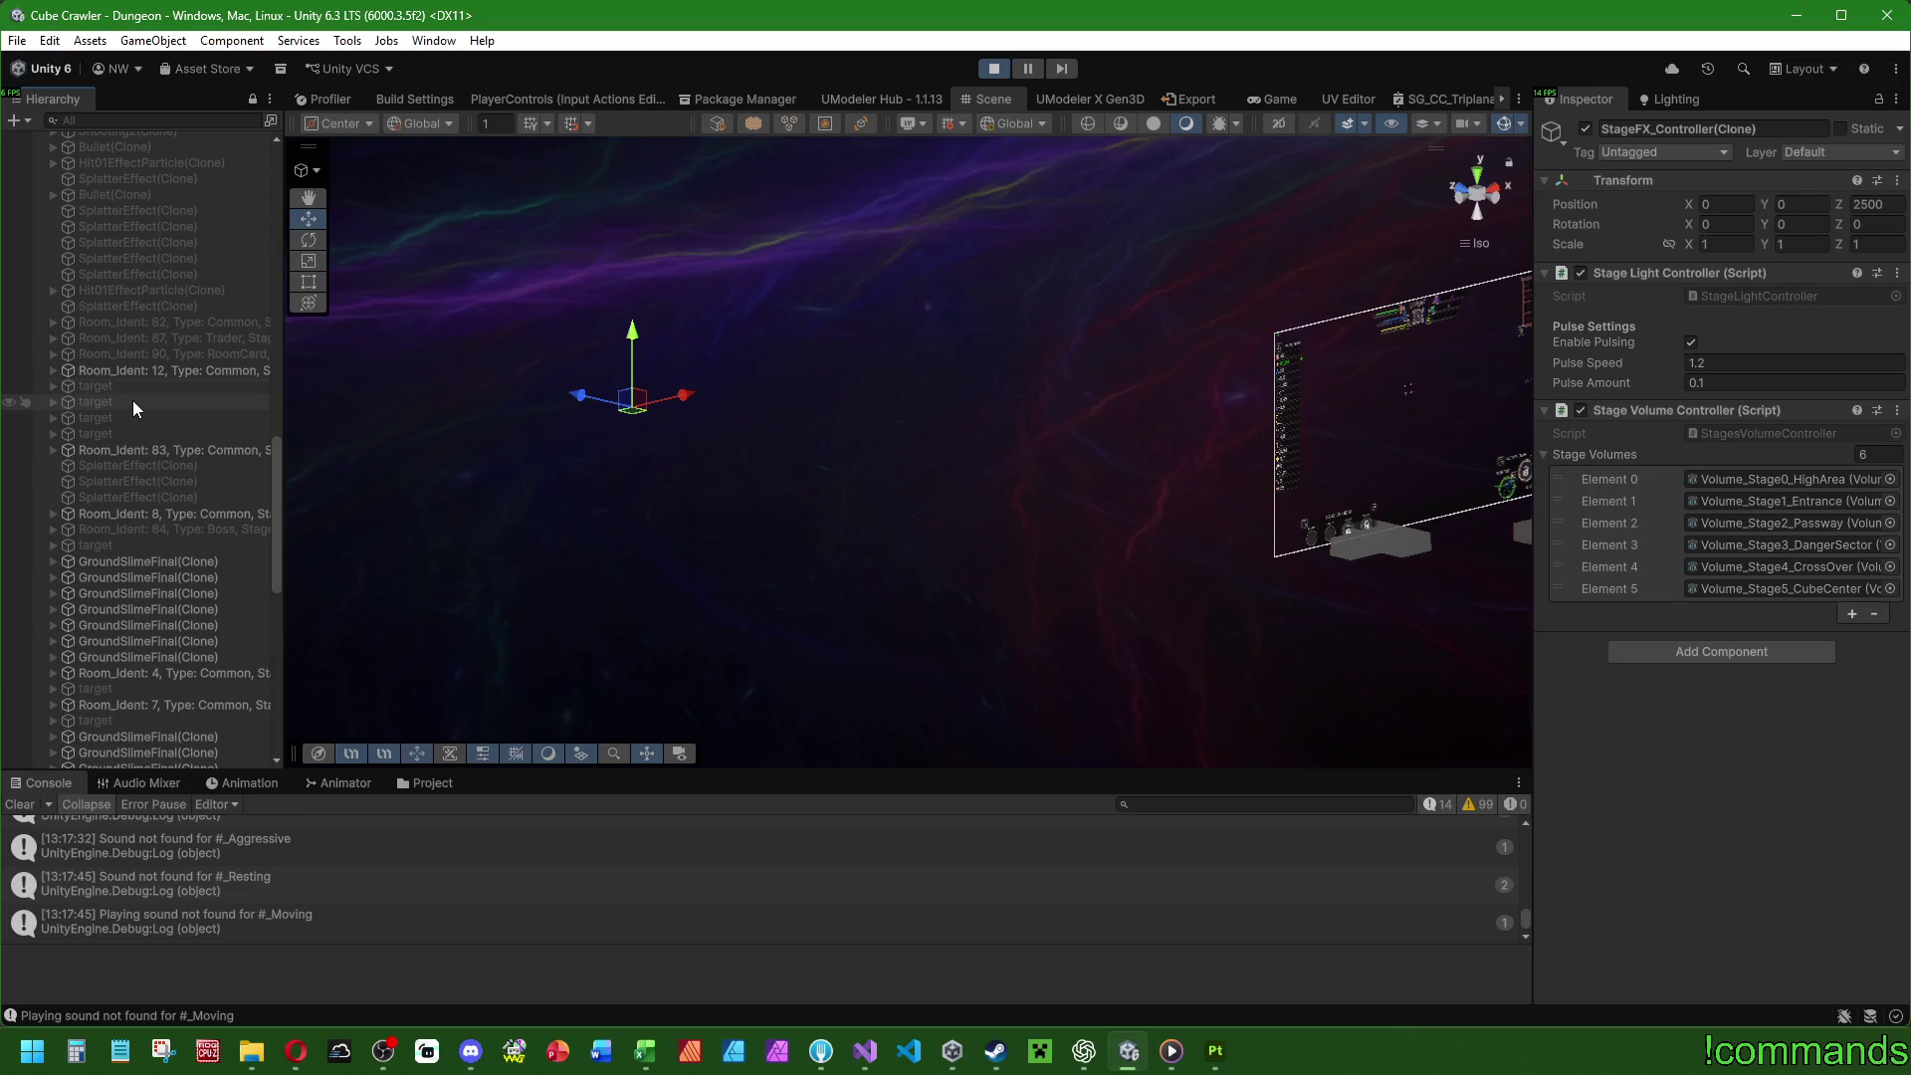
left_click(137, 374)
key("f")
left_click_drag(912, 546, 866, 547)
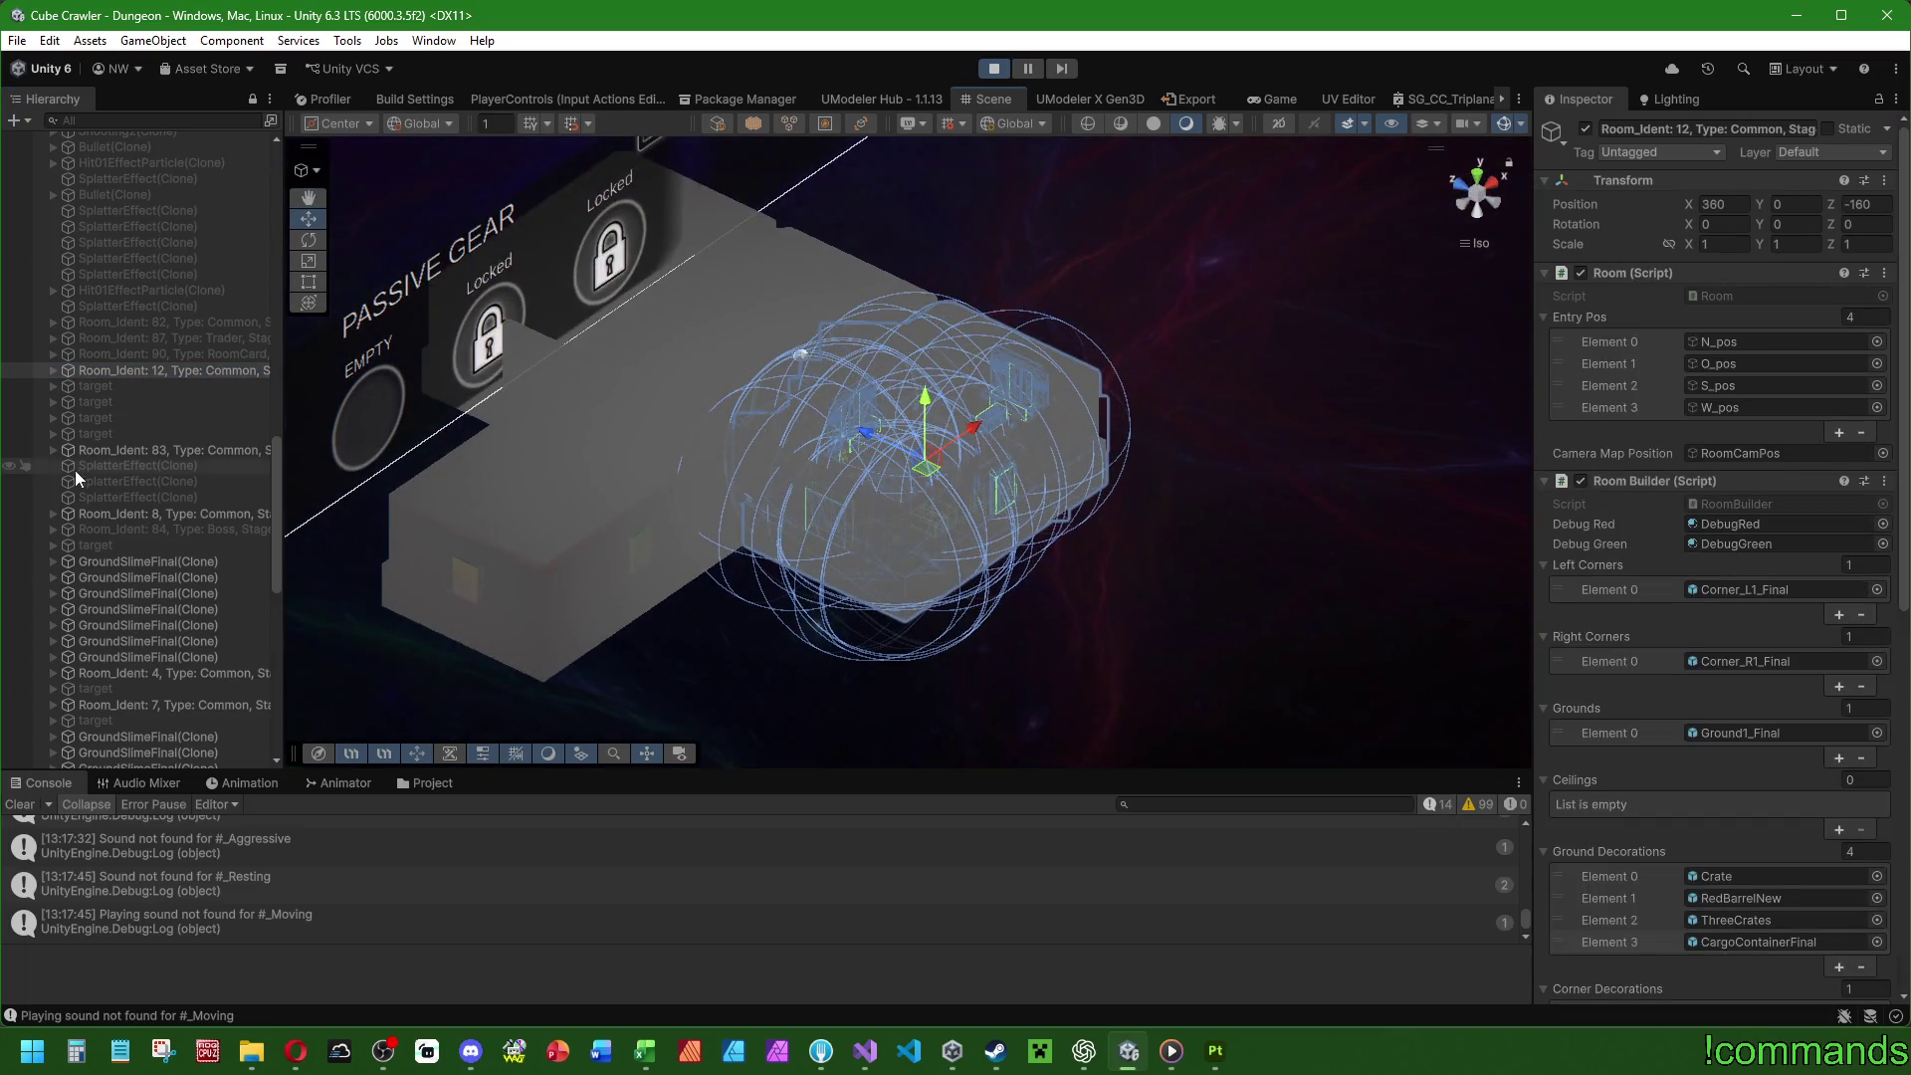
Select Room_Ident: 8, frame it and orbit close into its interior.
left_click(93, 451)
left_click(139, 514)
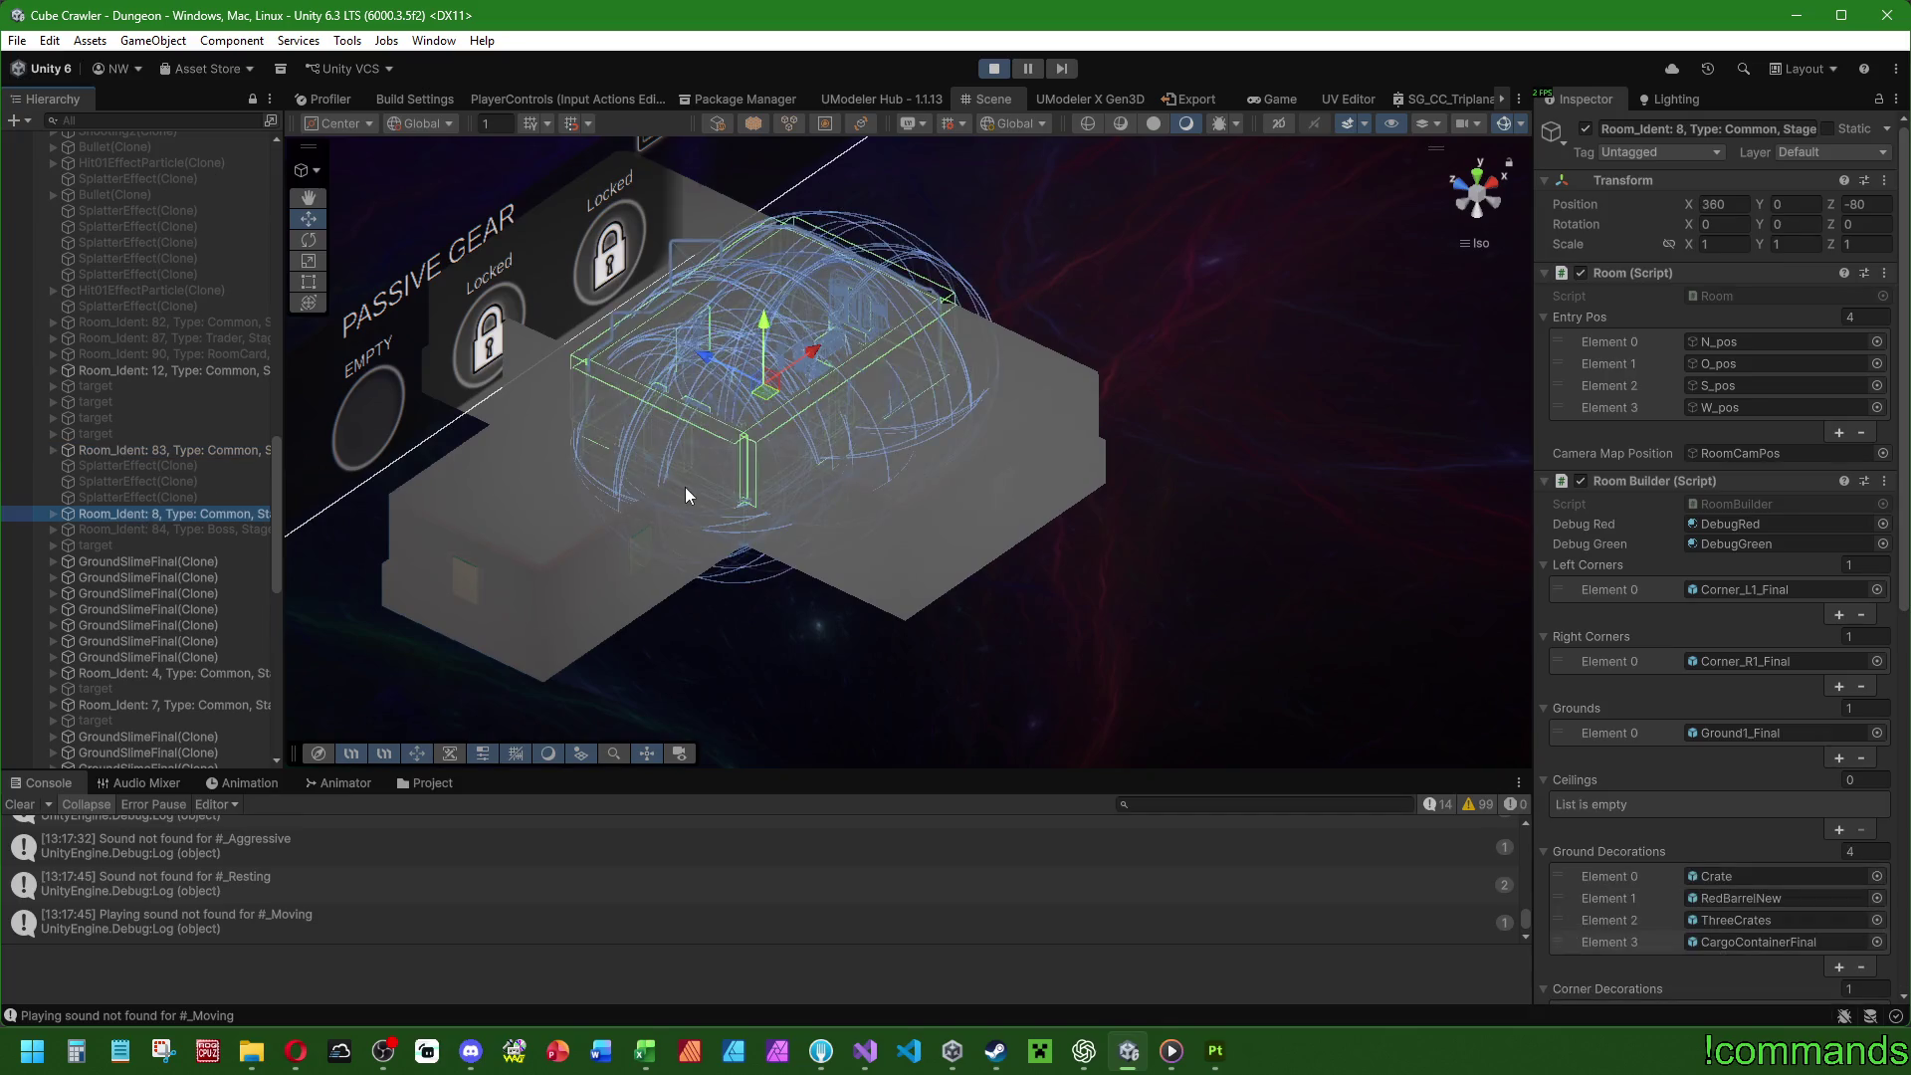
key("f")
scroll(732, 354, "up", 2)
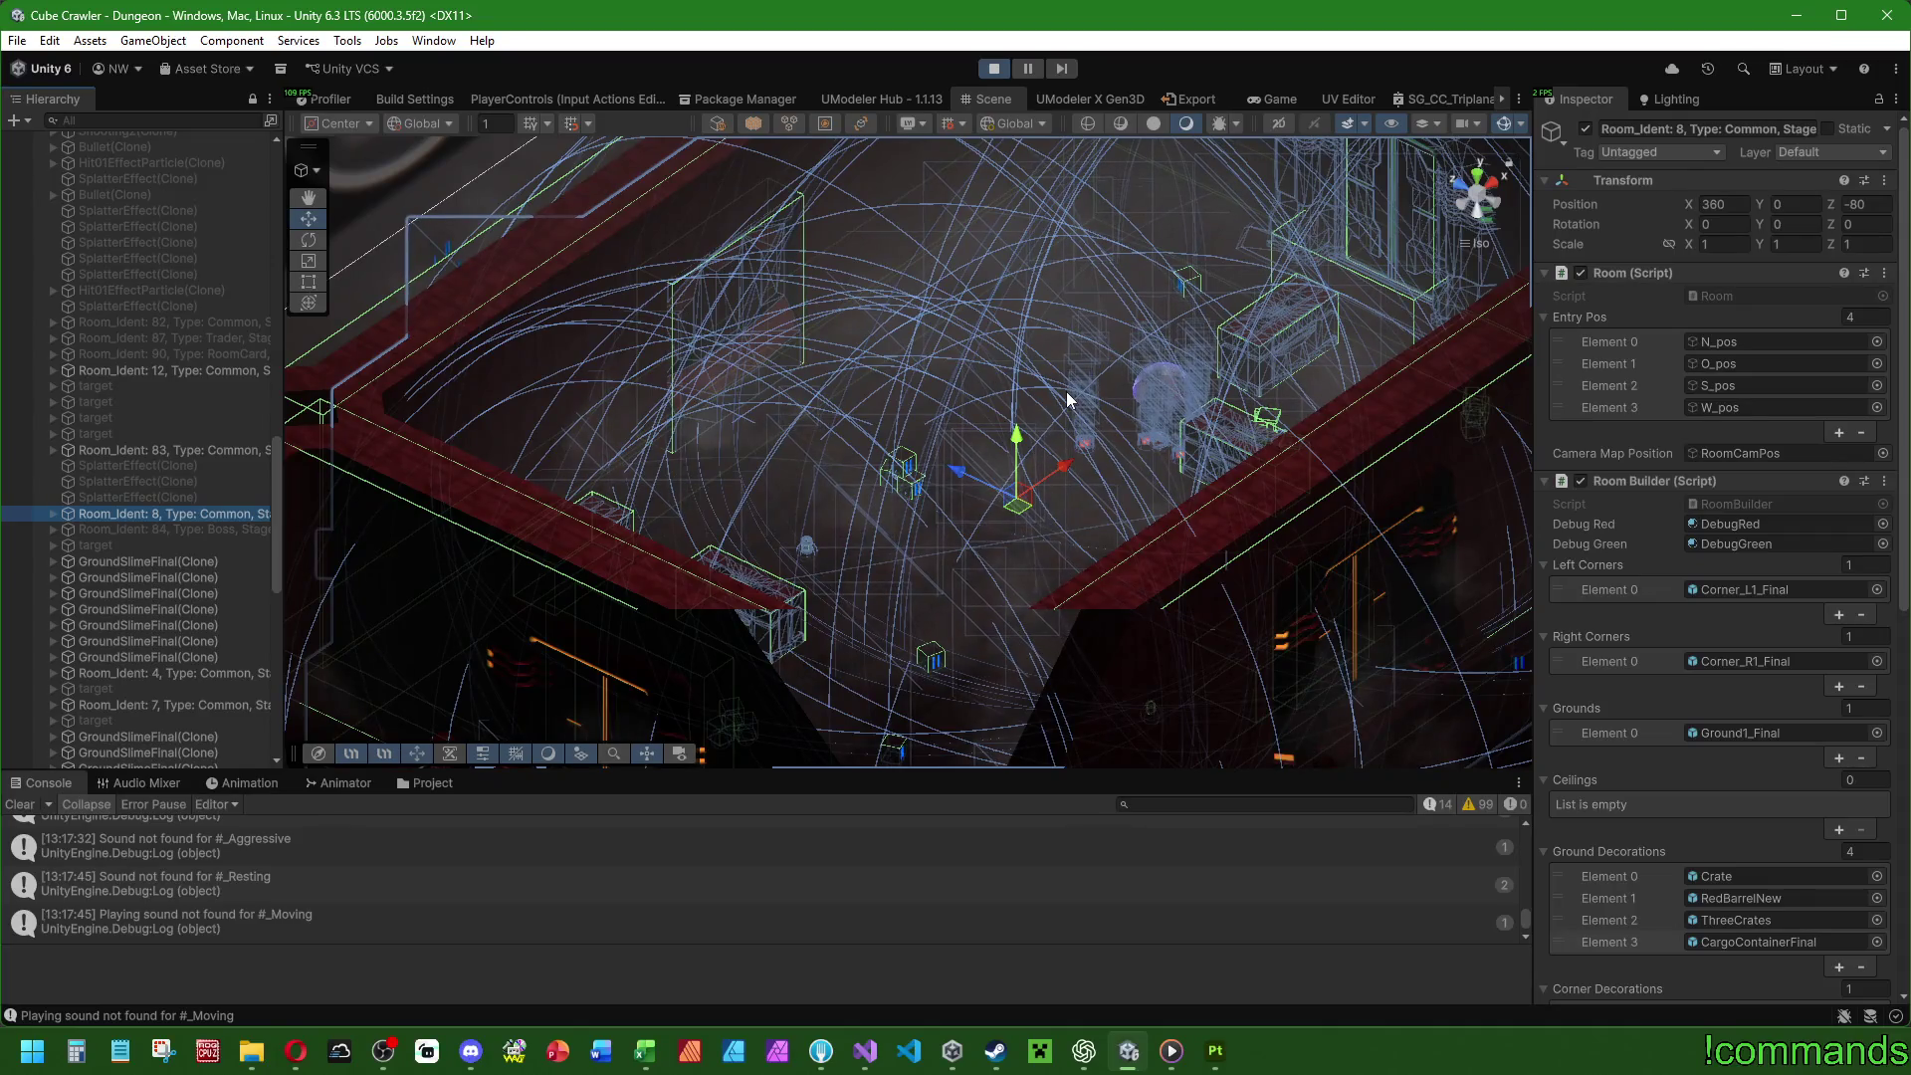
mouse_move(1042, 392)
left_mouse_down()
mouse_move(898, 575)
mouse_move(863, 514)
mouse_move(853, 578)
mouse_move(798, 588)
mouse_move(559, 504)
left_mouse_up()
Add a Point Light as a child of Room_Ident: 8.
left_click(54, 513)
right_click(119, 513)
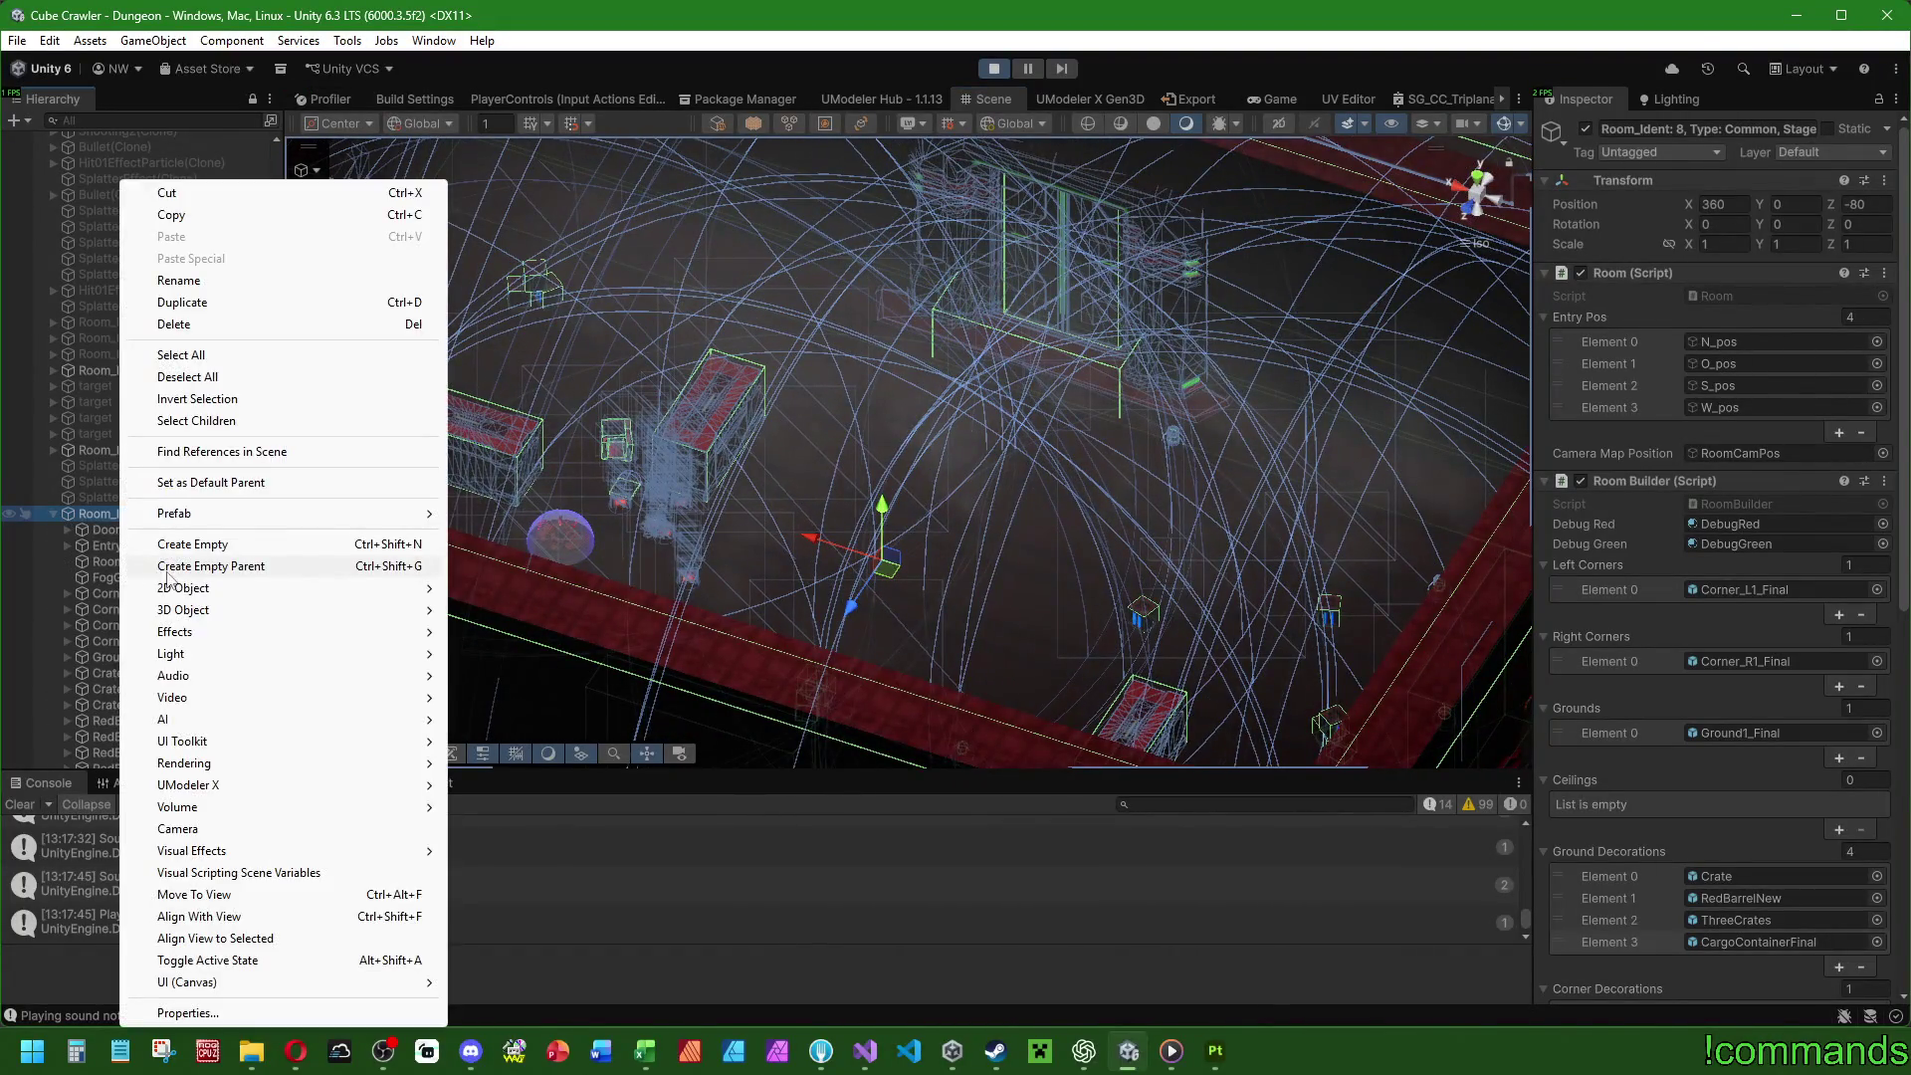
mouse_move(194, 654)
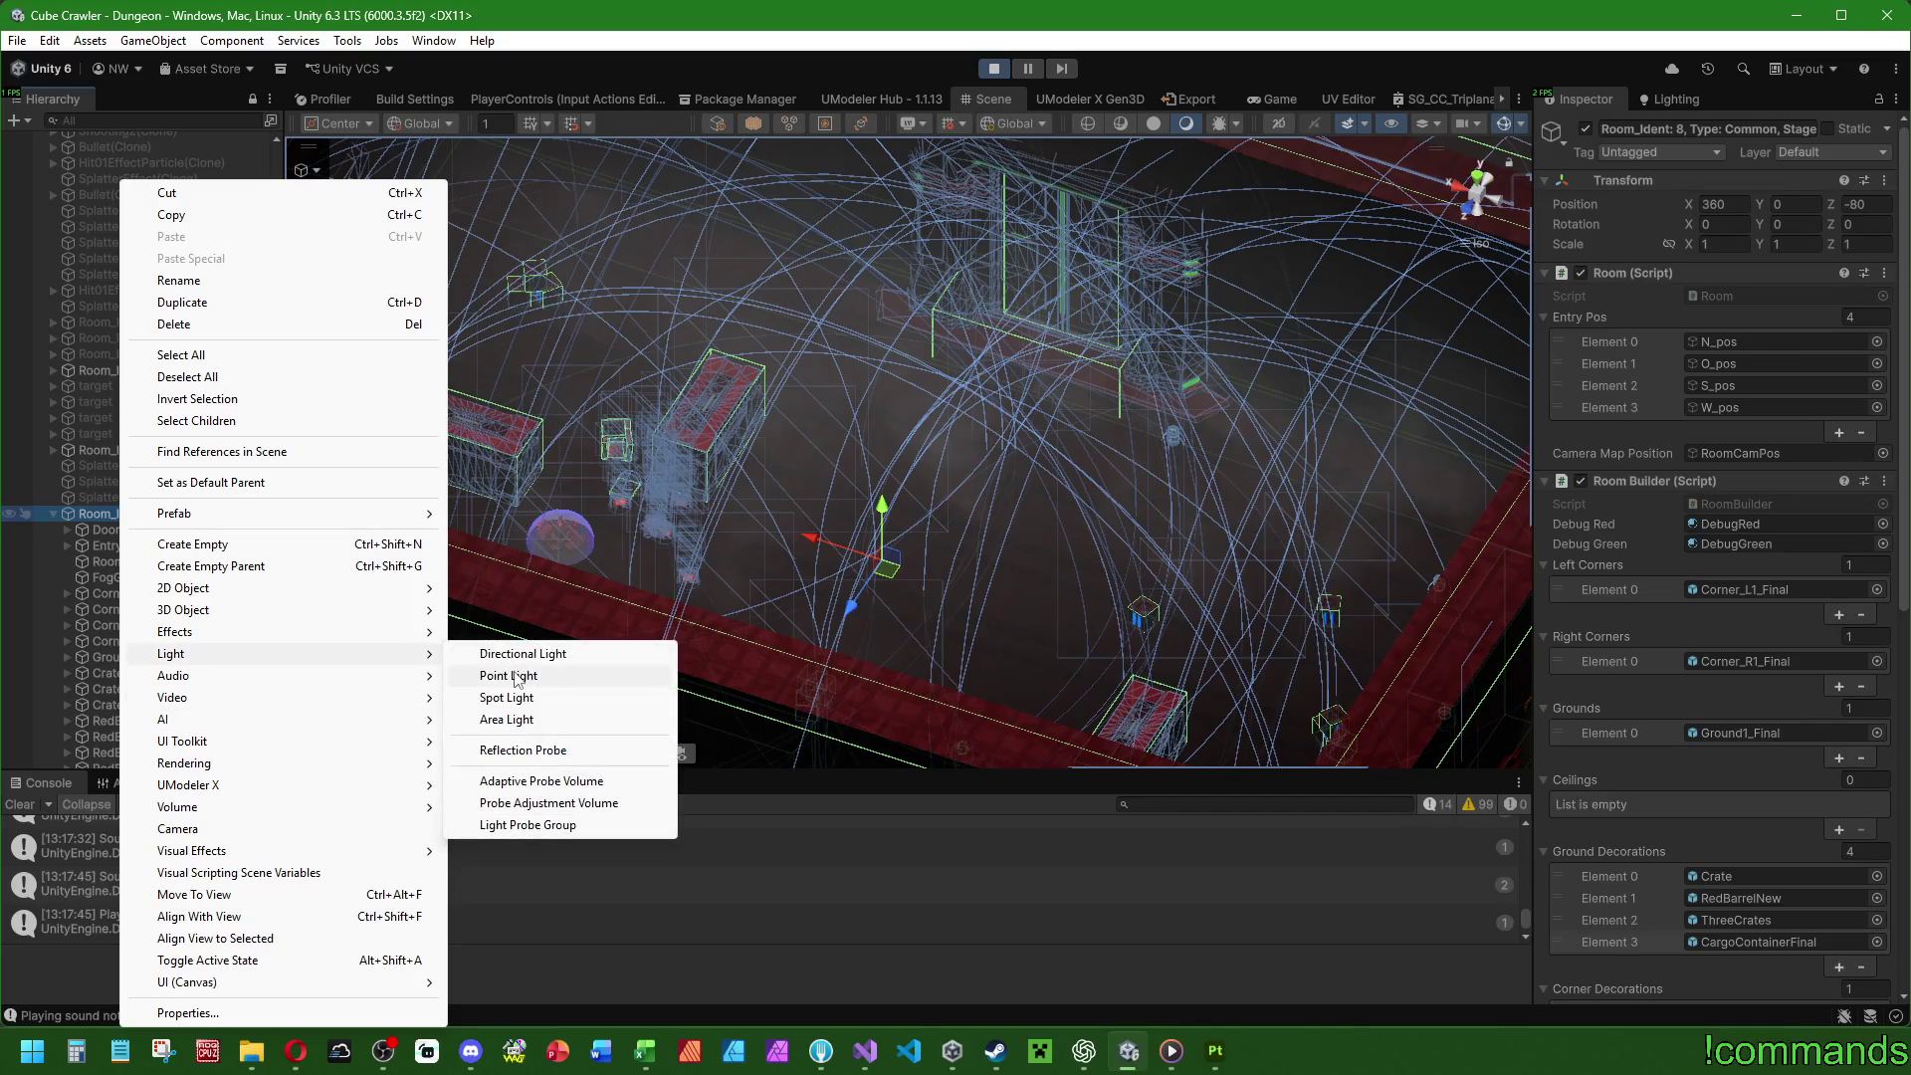
left_click(516, 677)
left_click_drag(853, 581, 781, 541)
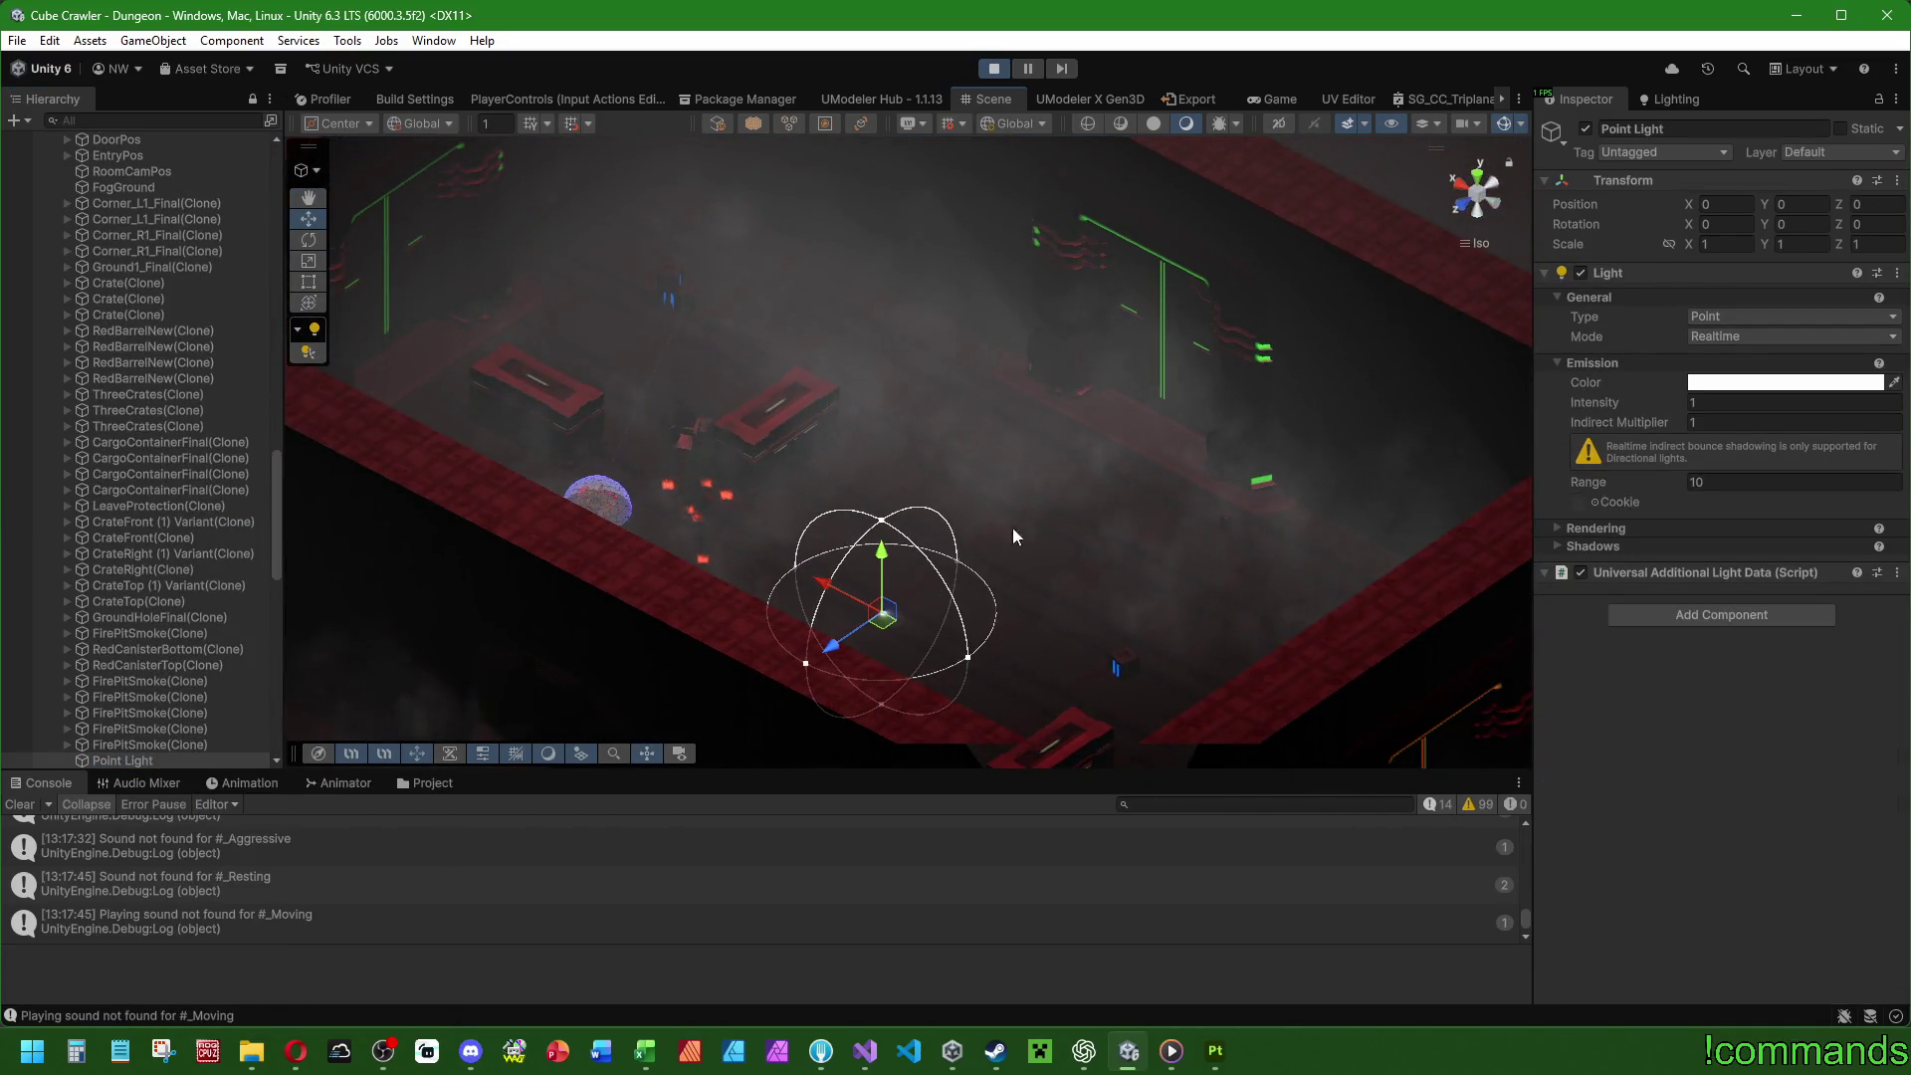
Raise the light to Y 10.36 and set its Range and Intensity to 1024.
left_click_drag(889, 562, 893, 464)
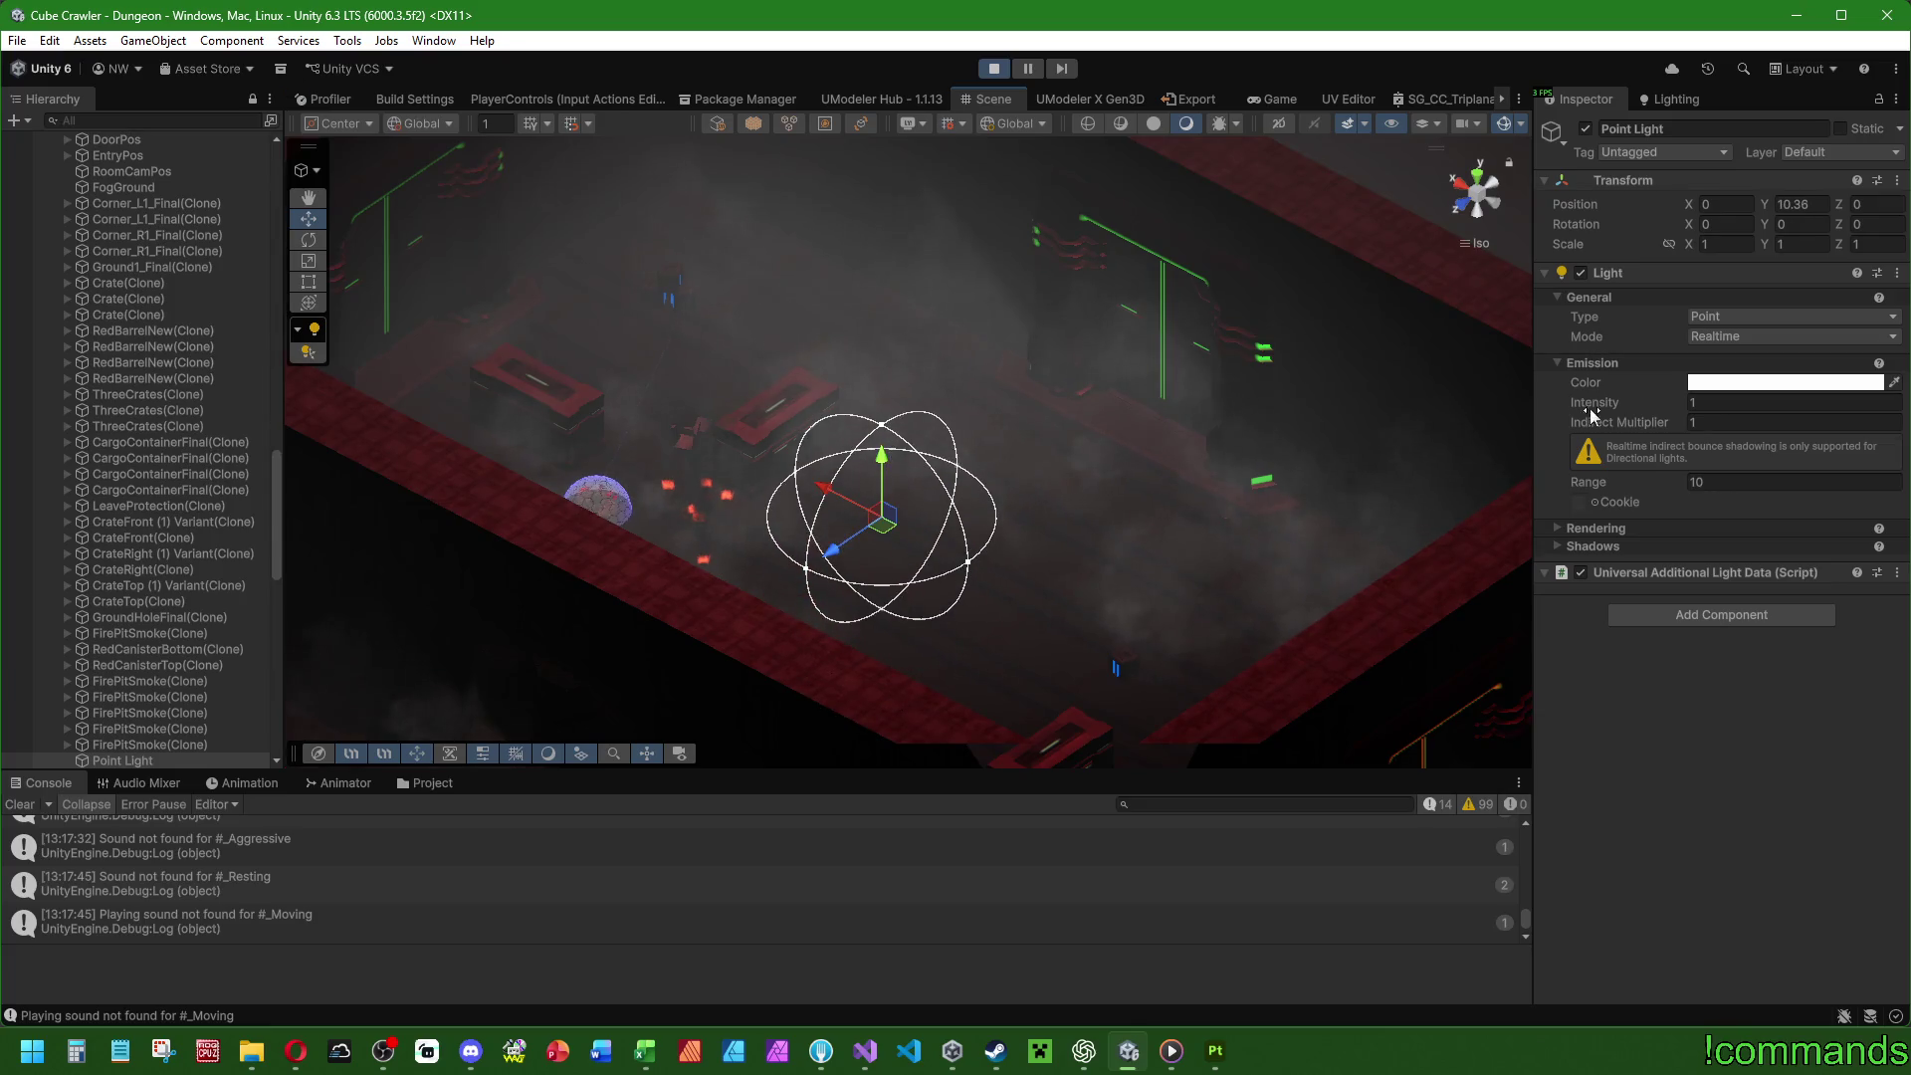
mouse_move(1591, 483)
left_mouse_down()
mouse_move(1842, 458)
mouse_move(150, 408)
mouse_move(416, 368)
left_mouse_up()
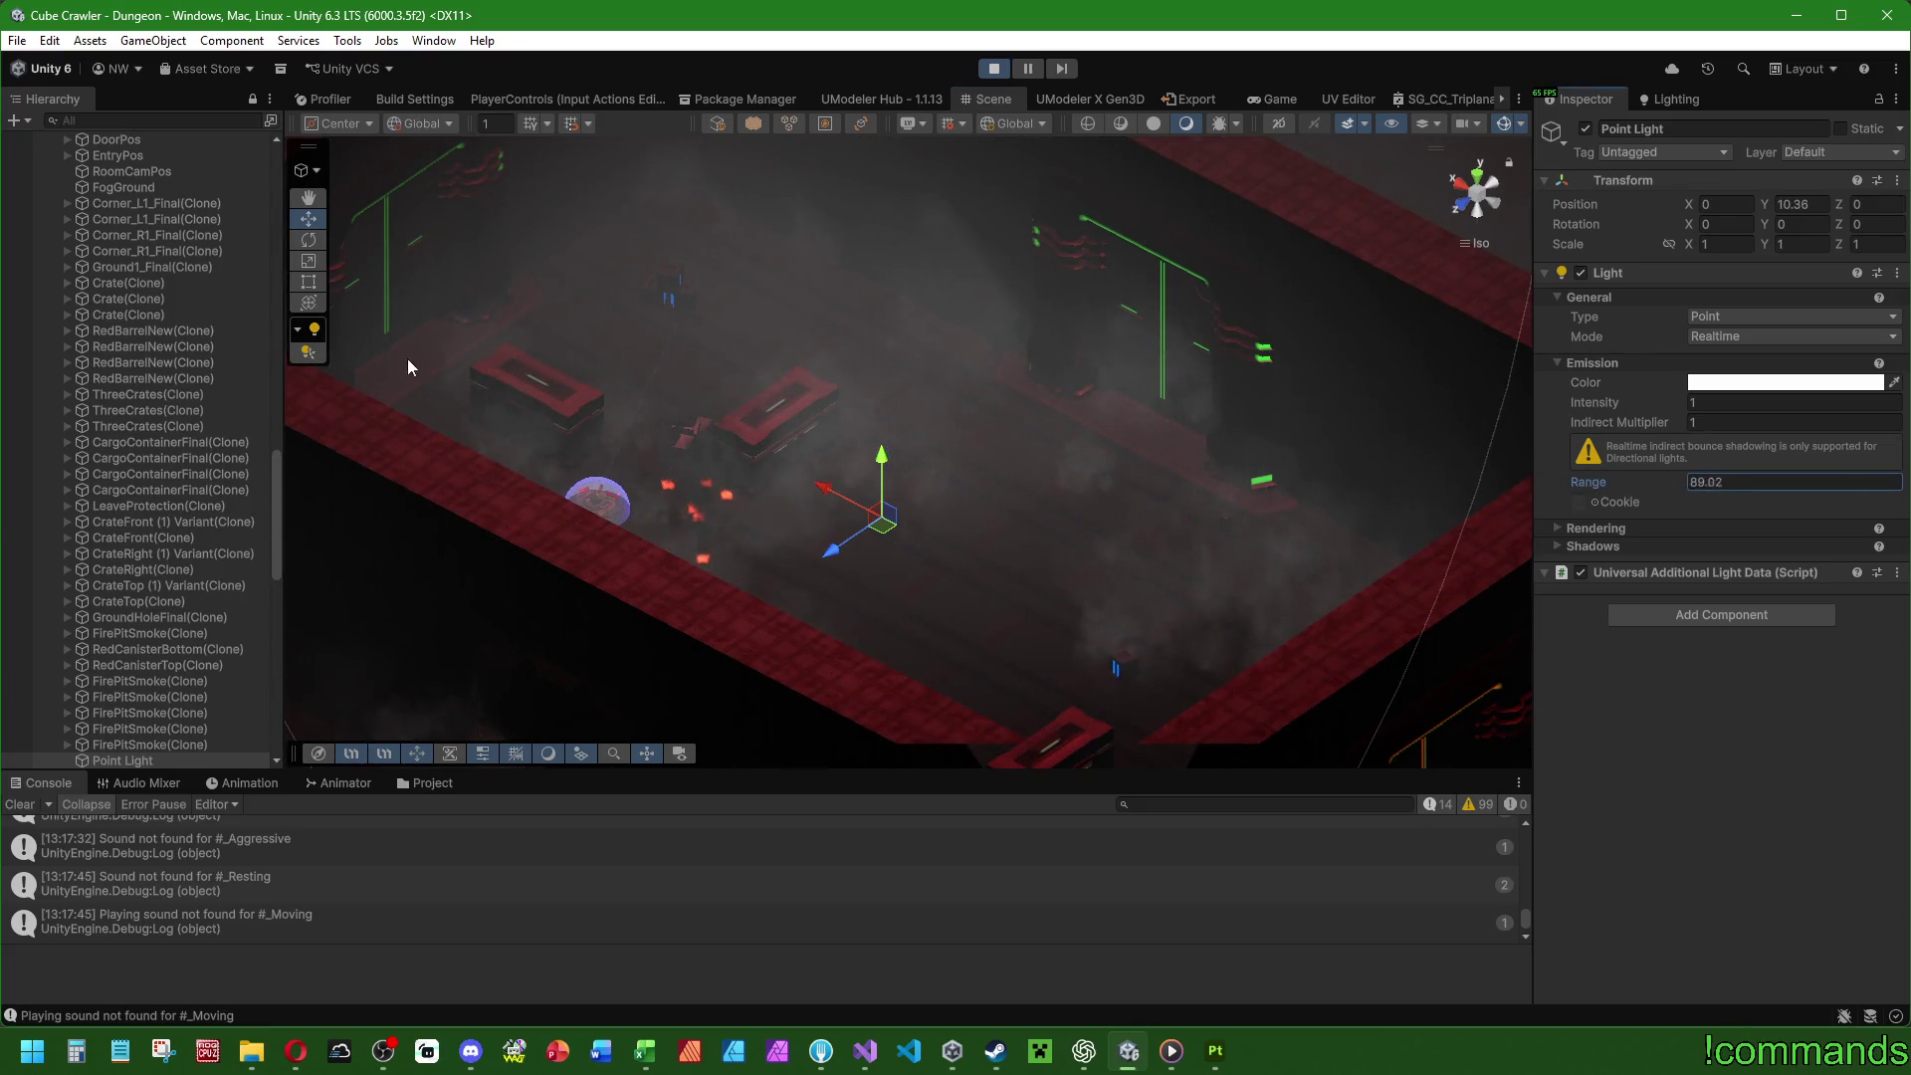
left_click_drag(1595, 402, 1692, 402)
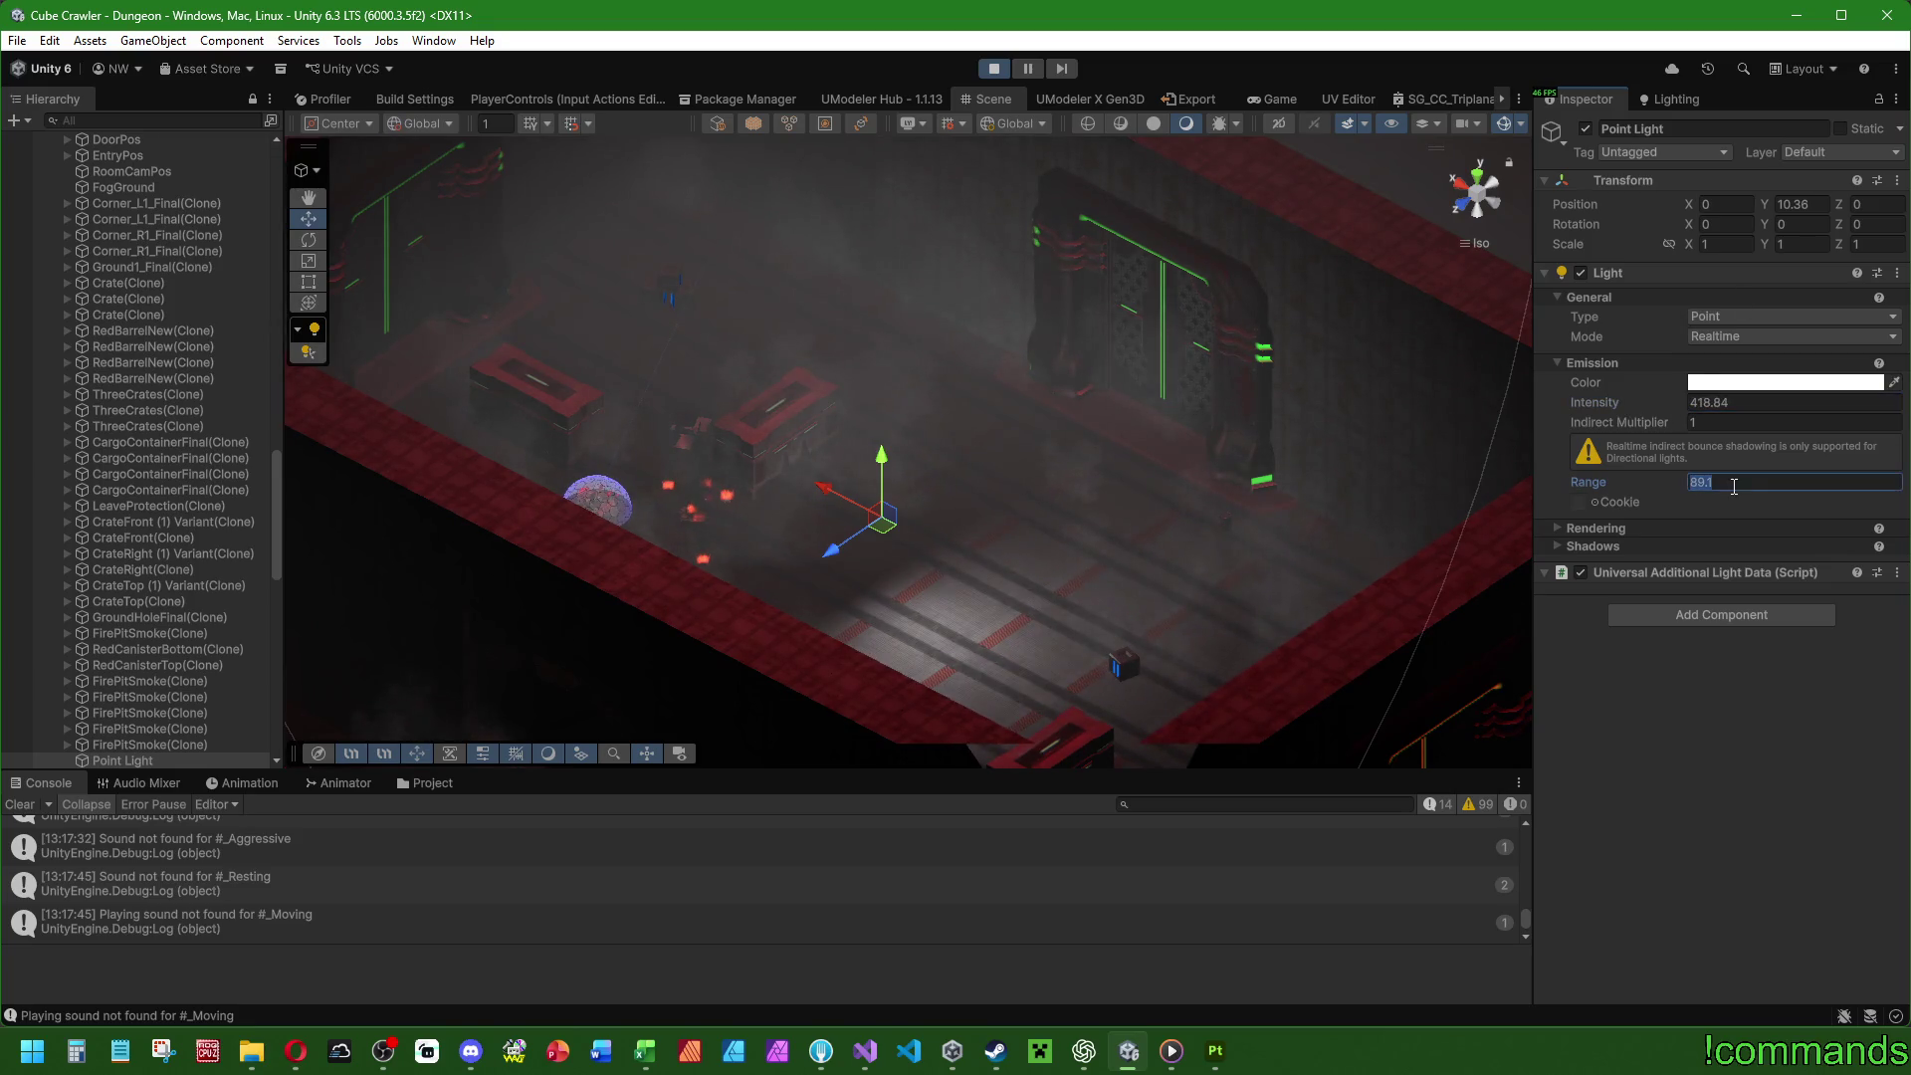
type("500")
type("1024")
type("512")
type("1024")
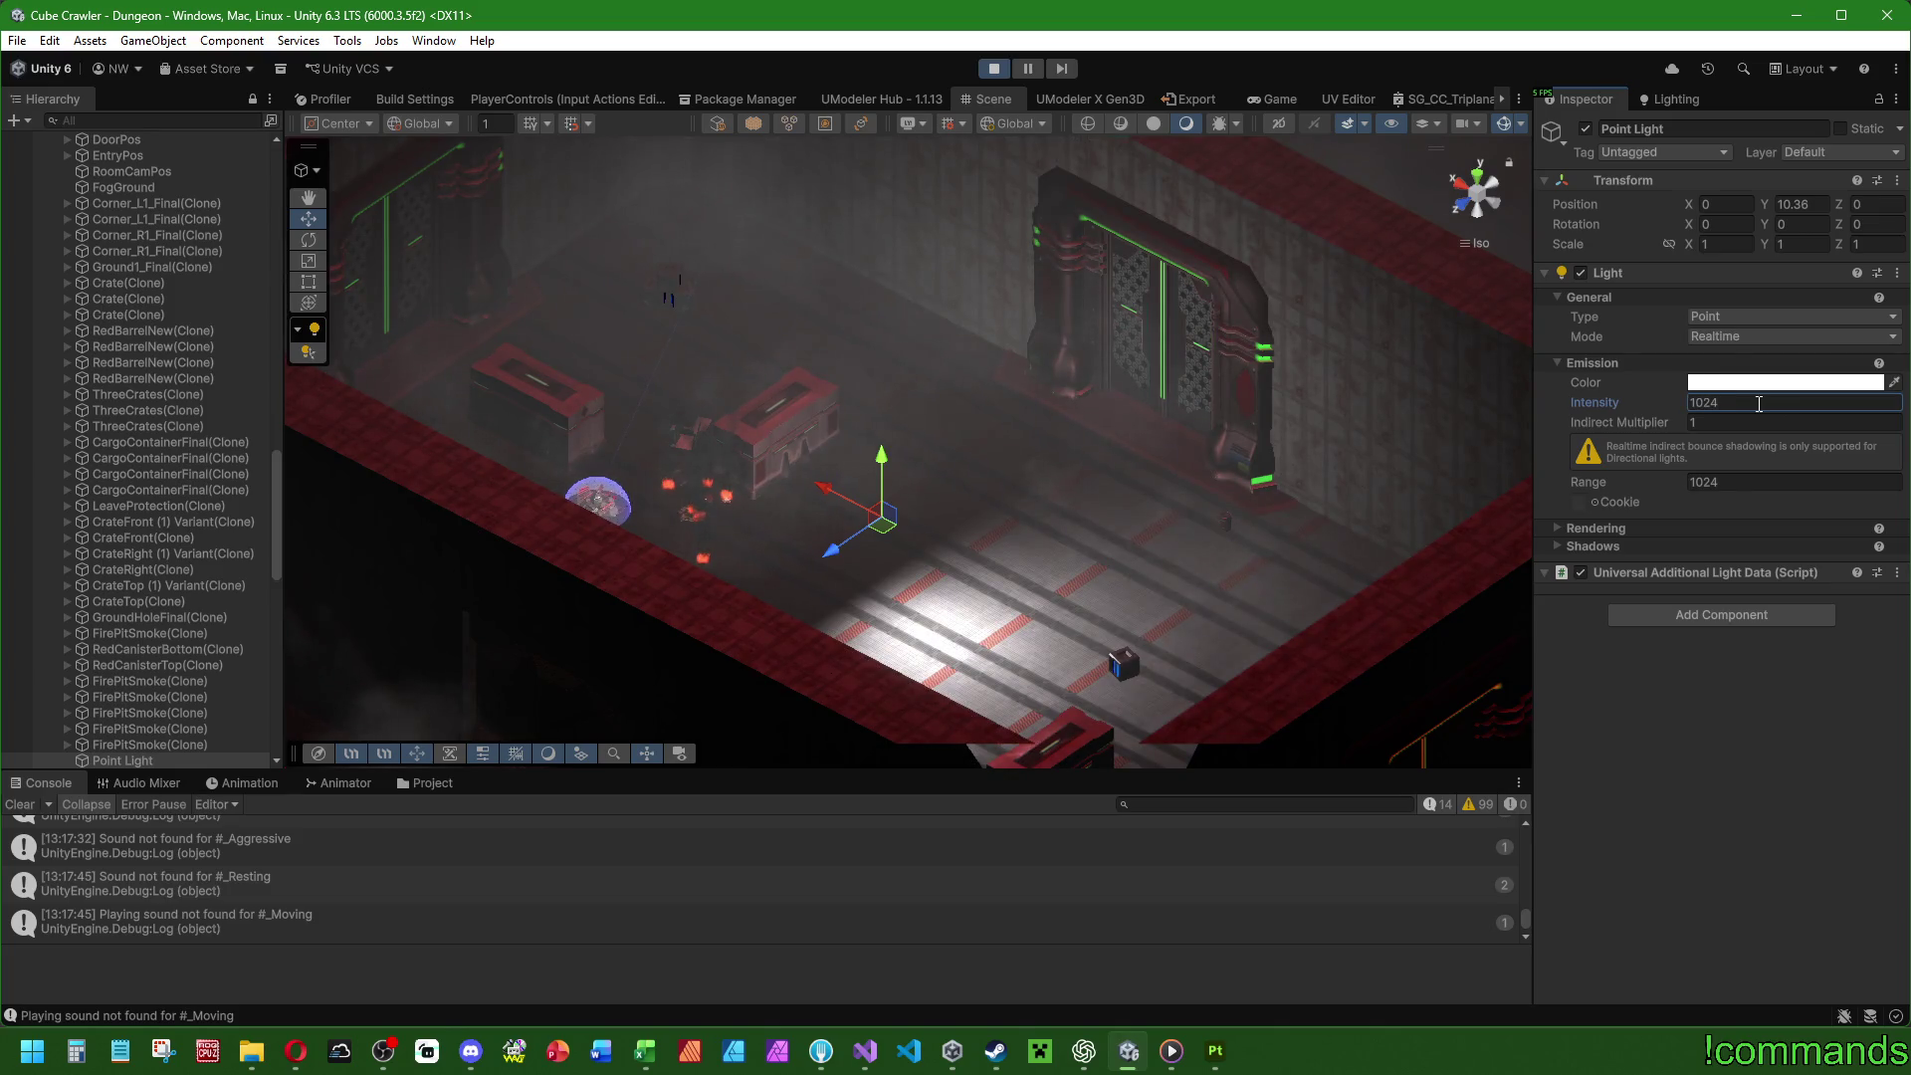
Collapse the Dungeon hierarchy and clear the selection.
scroll(245, 309, "up", 5)
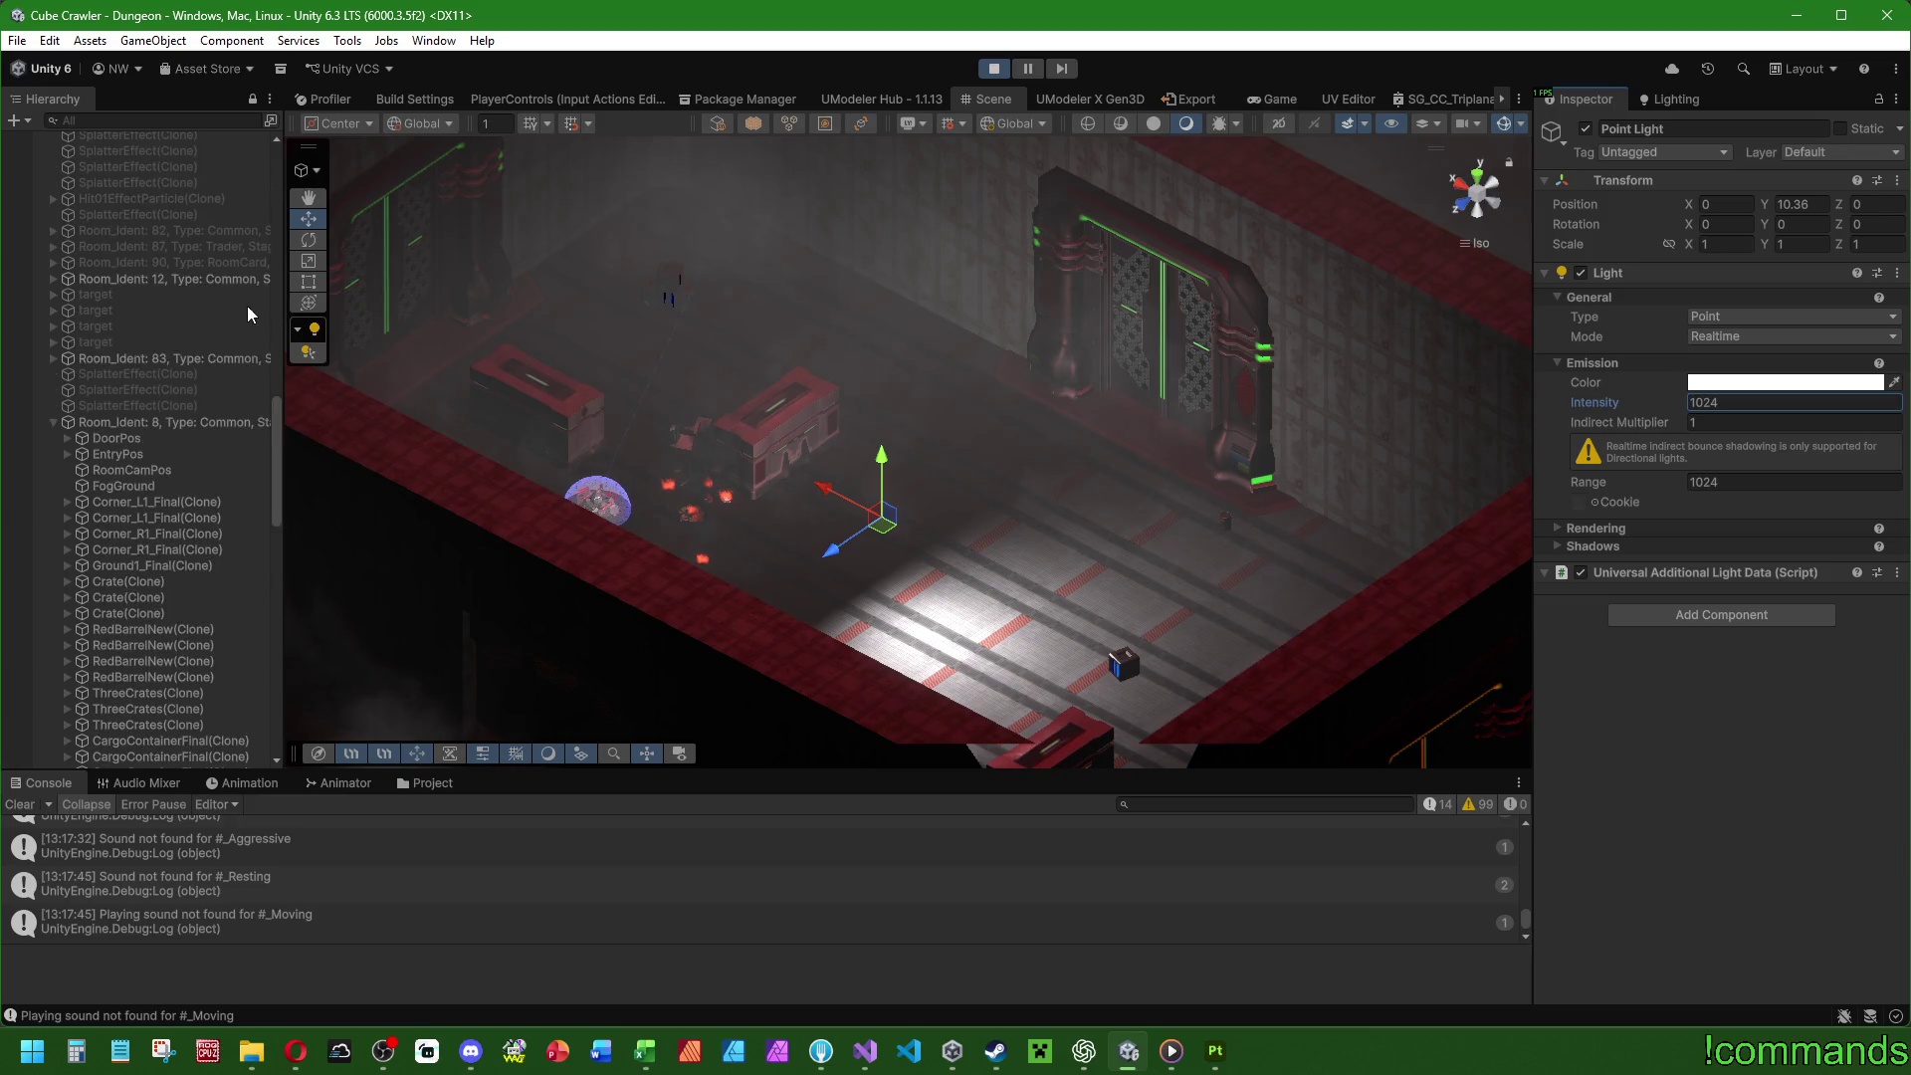
left_click_drag(275, 419, 72, 149)
left_click(40, 140)
left_click(230, 354)
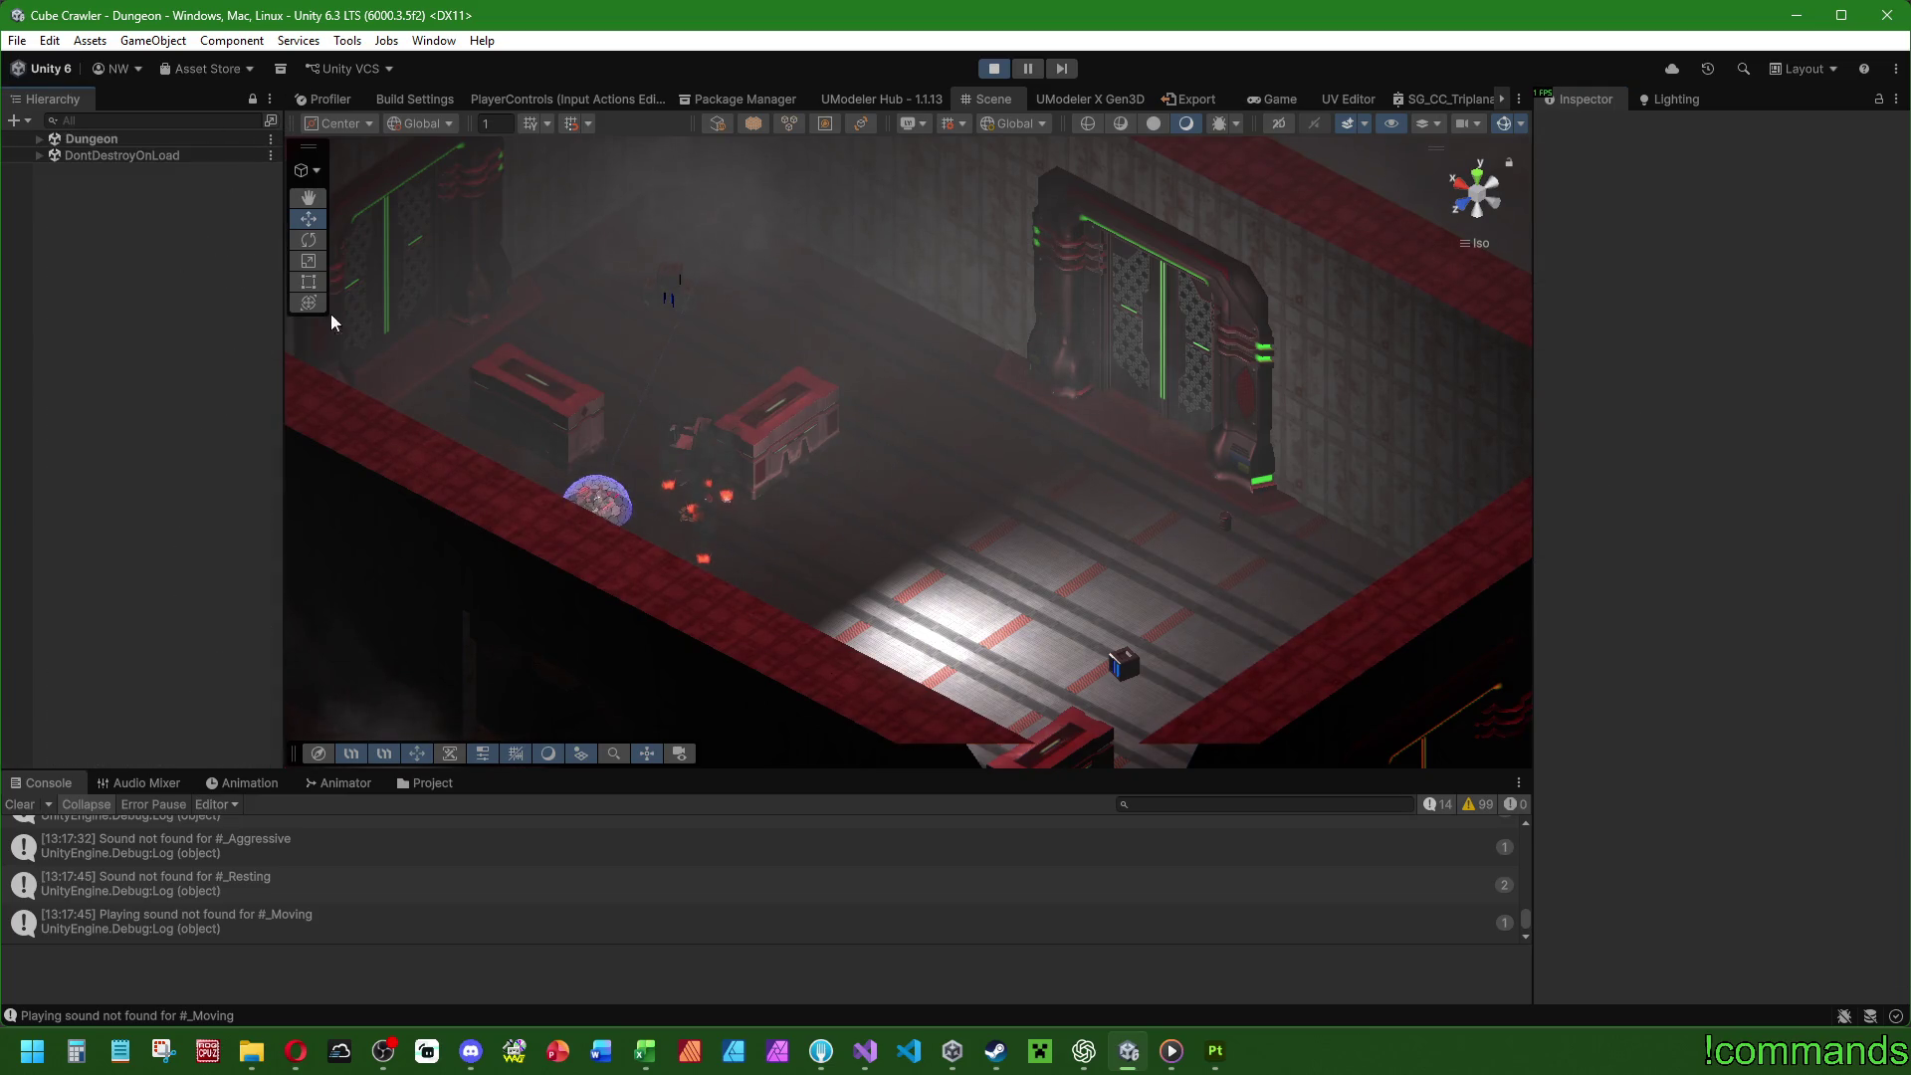
Maximize the Game view and drive the ship around the room past the pink CARGO-42 crates.
double_click(1290, 104)
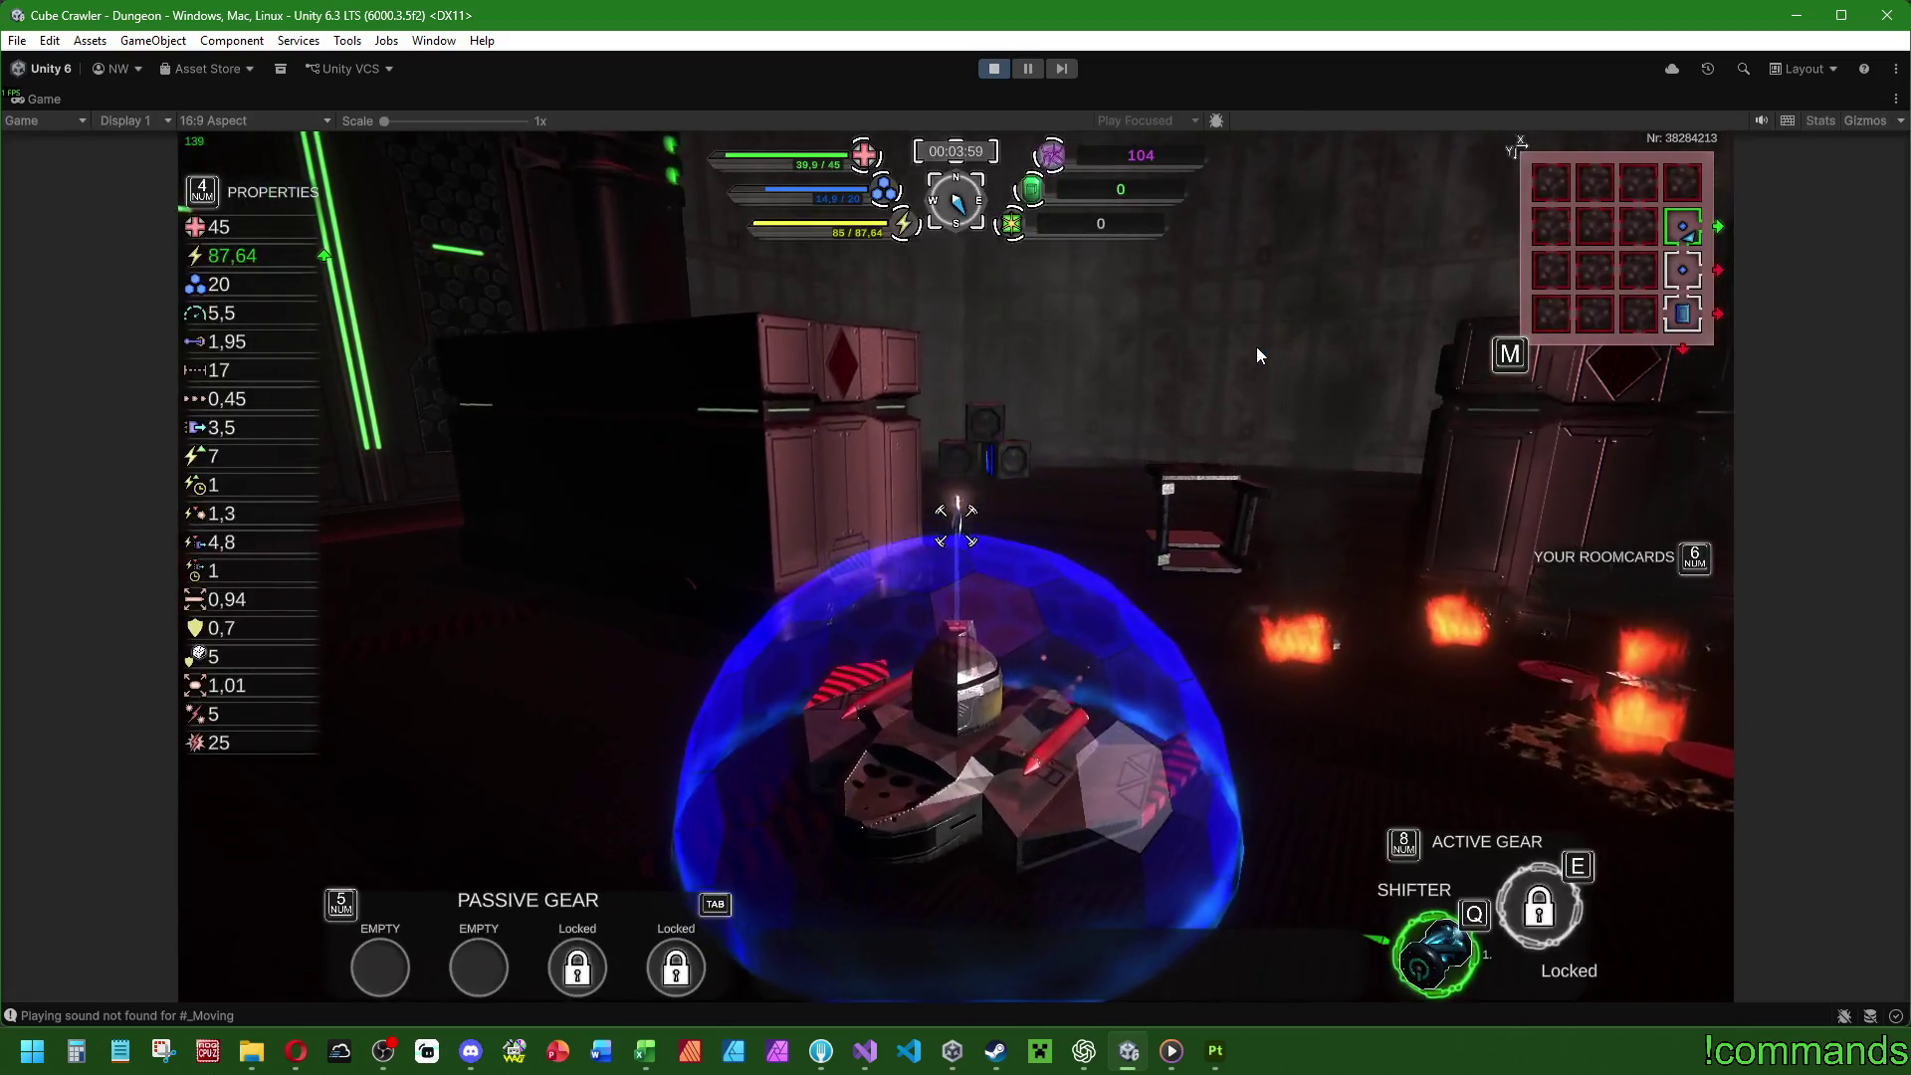
key("w")
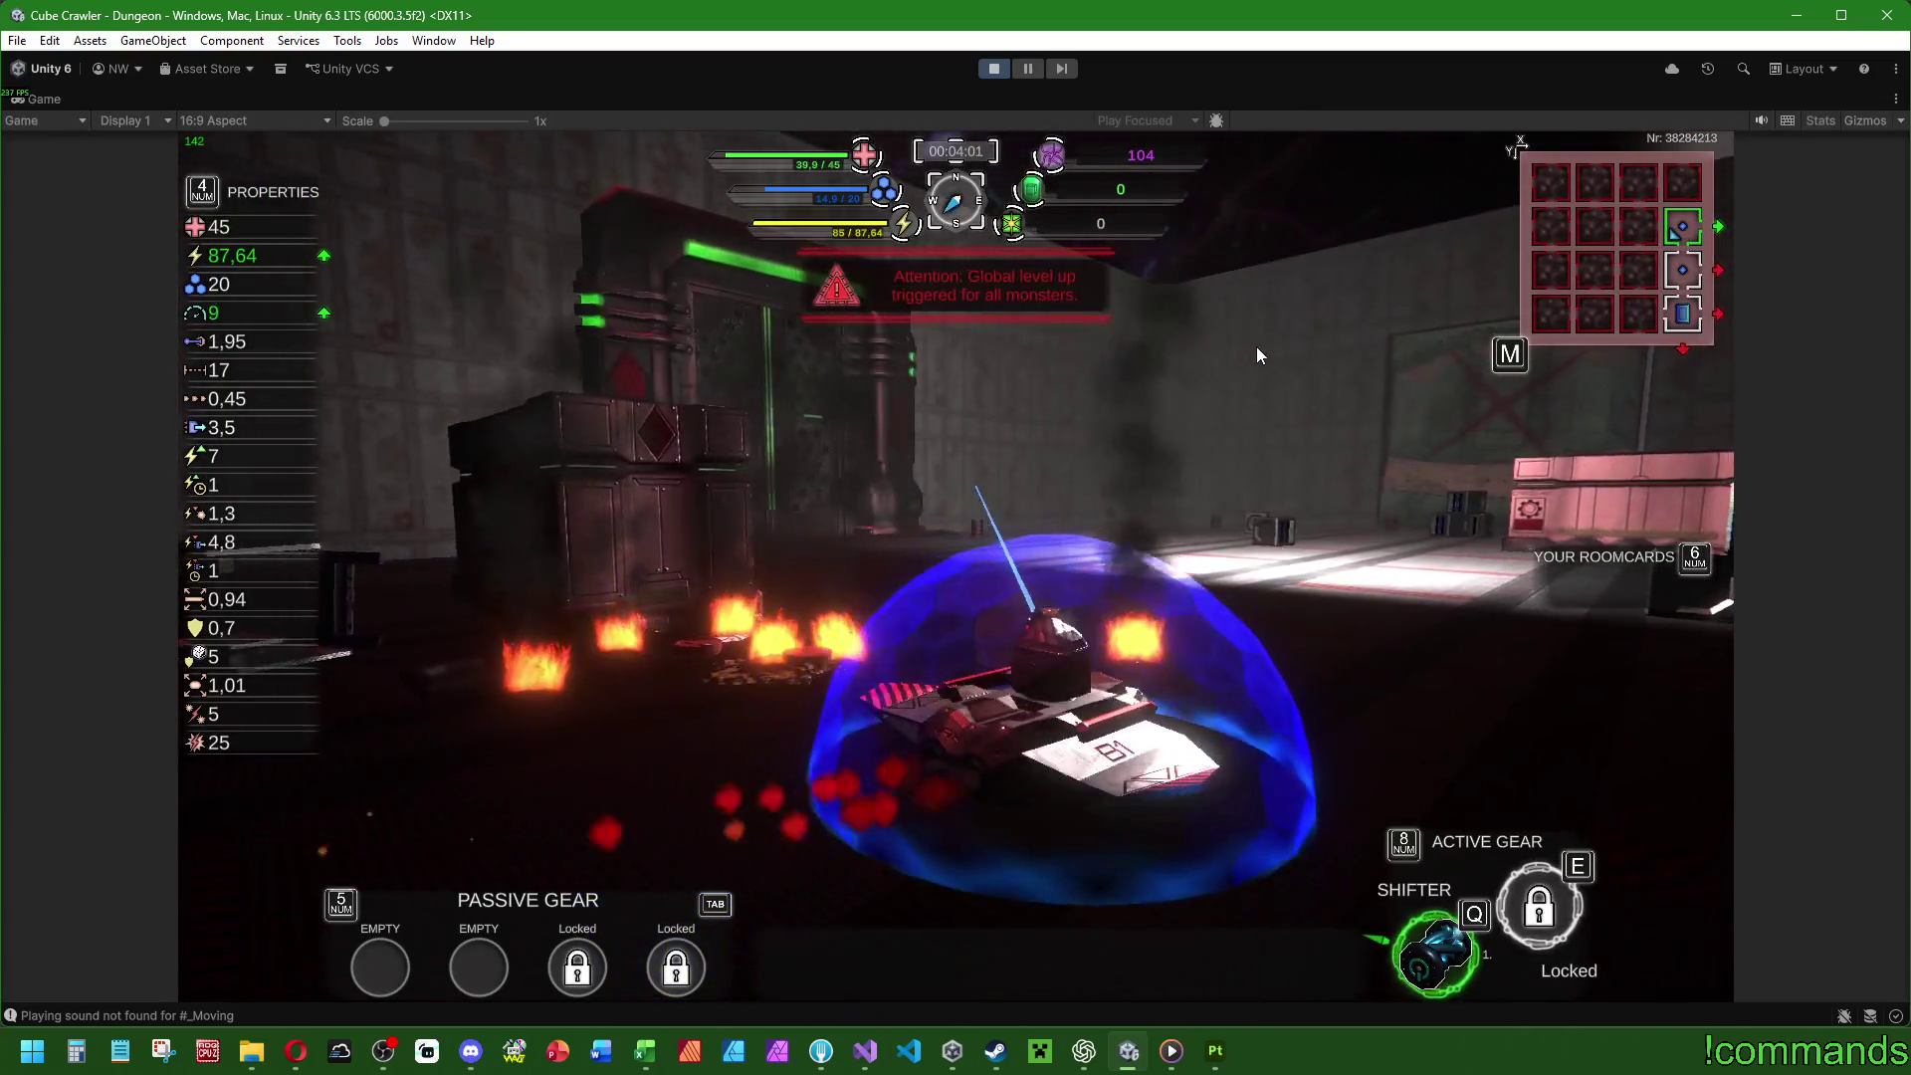
key("w")
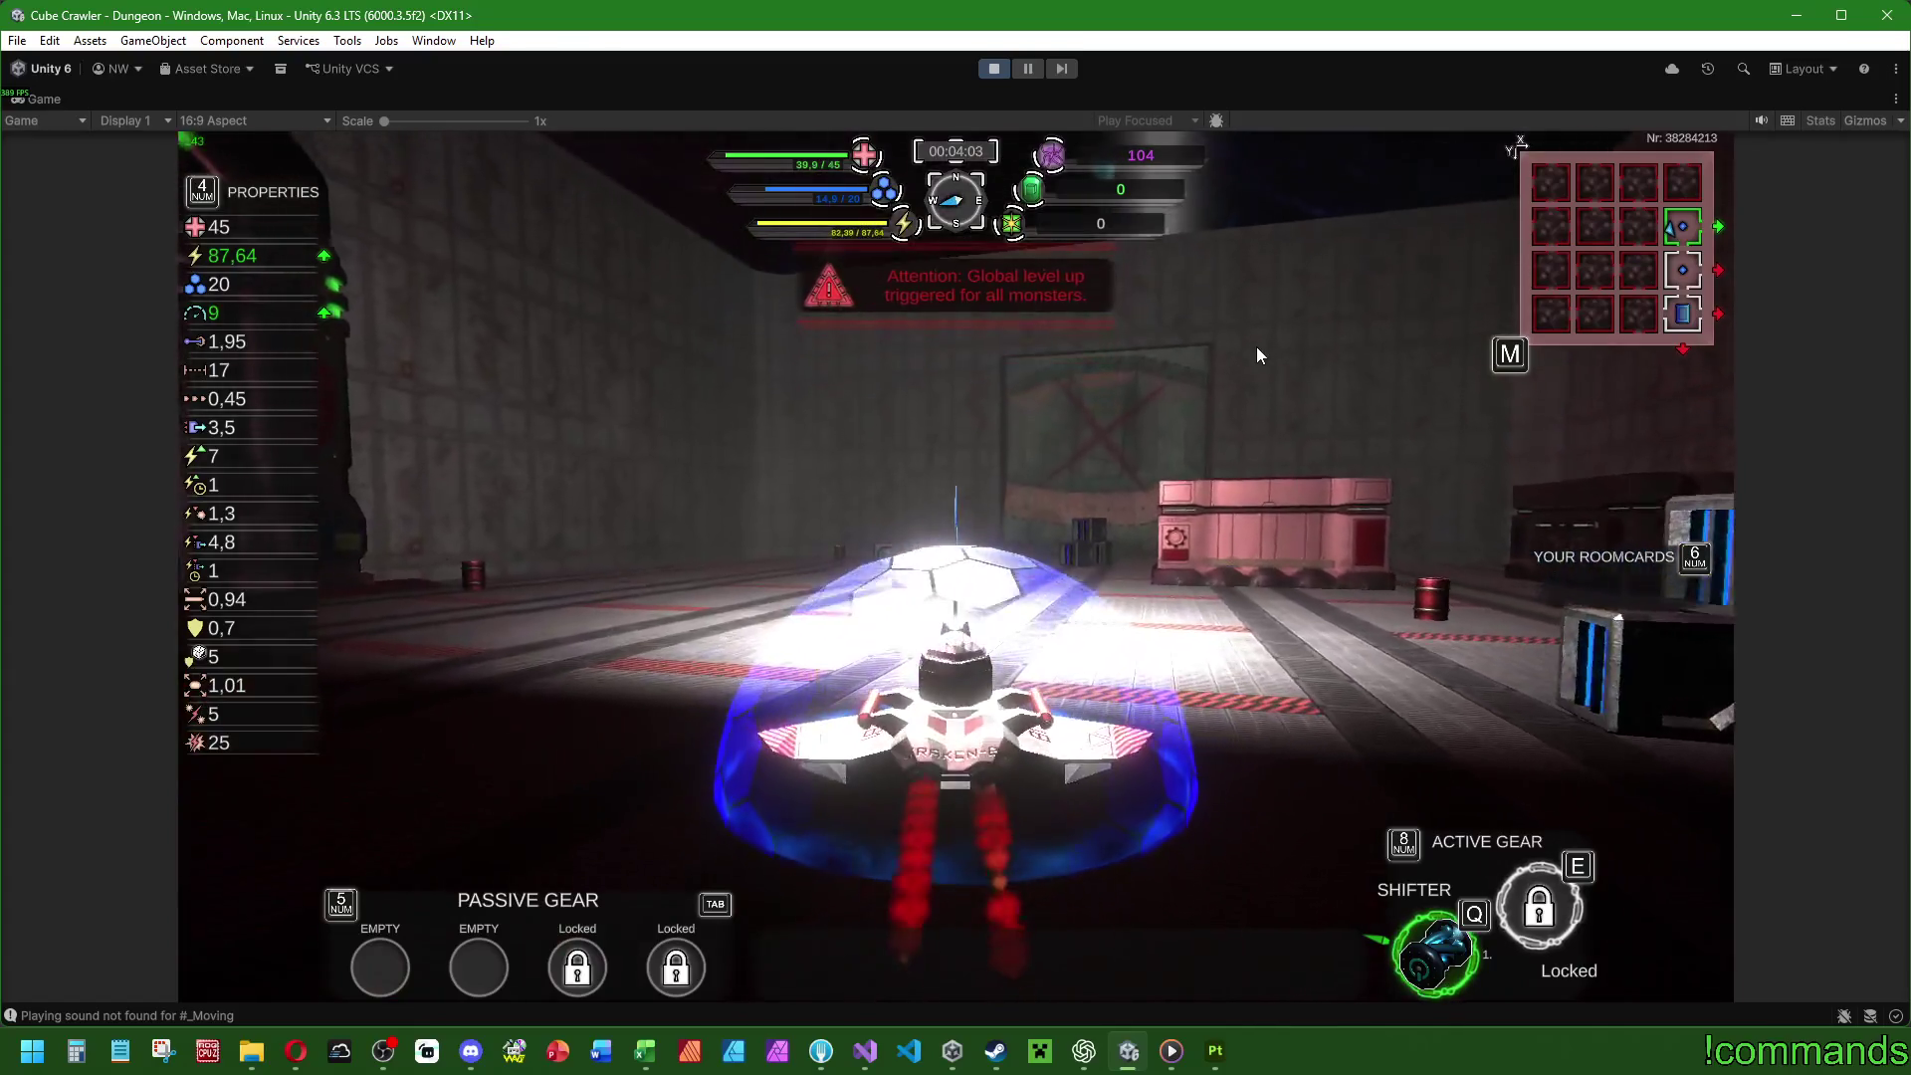
key("w")
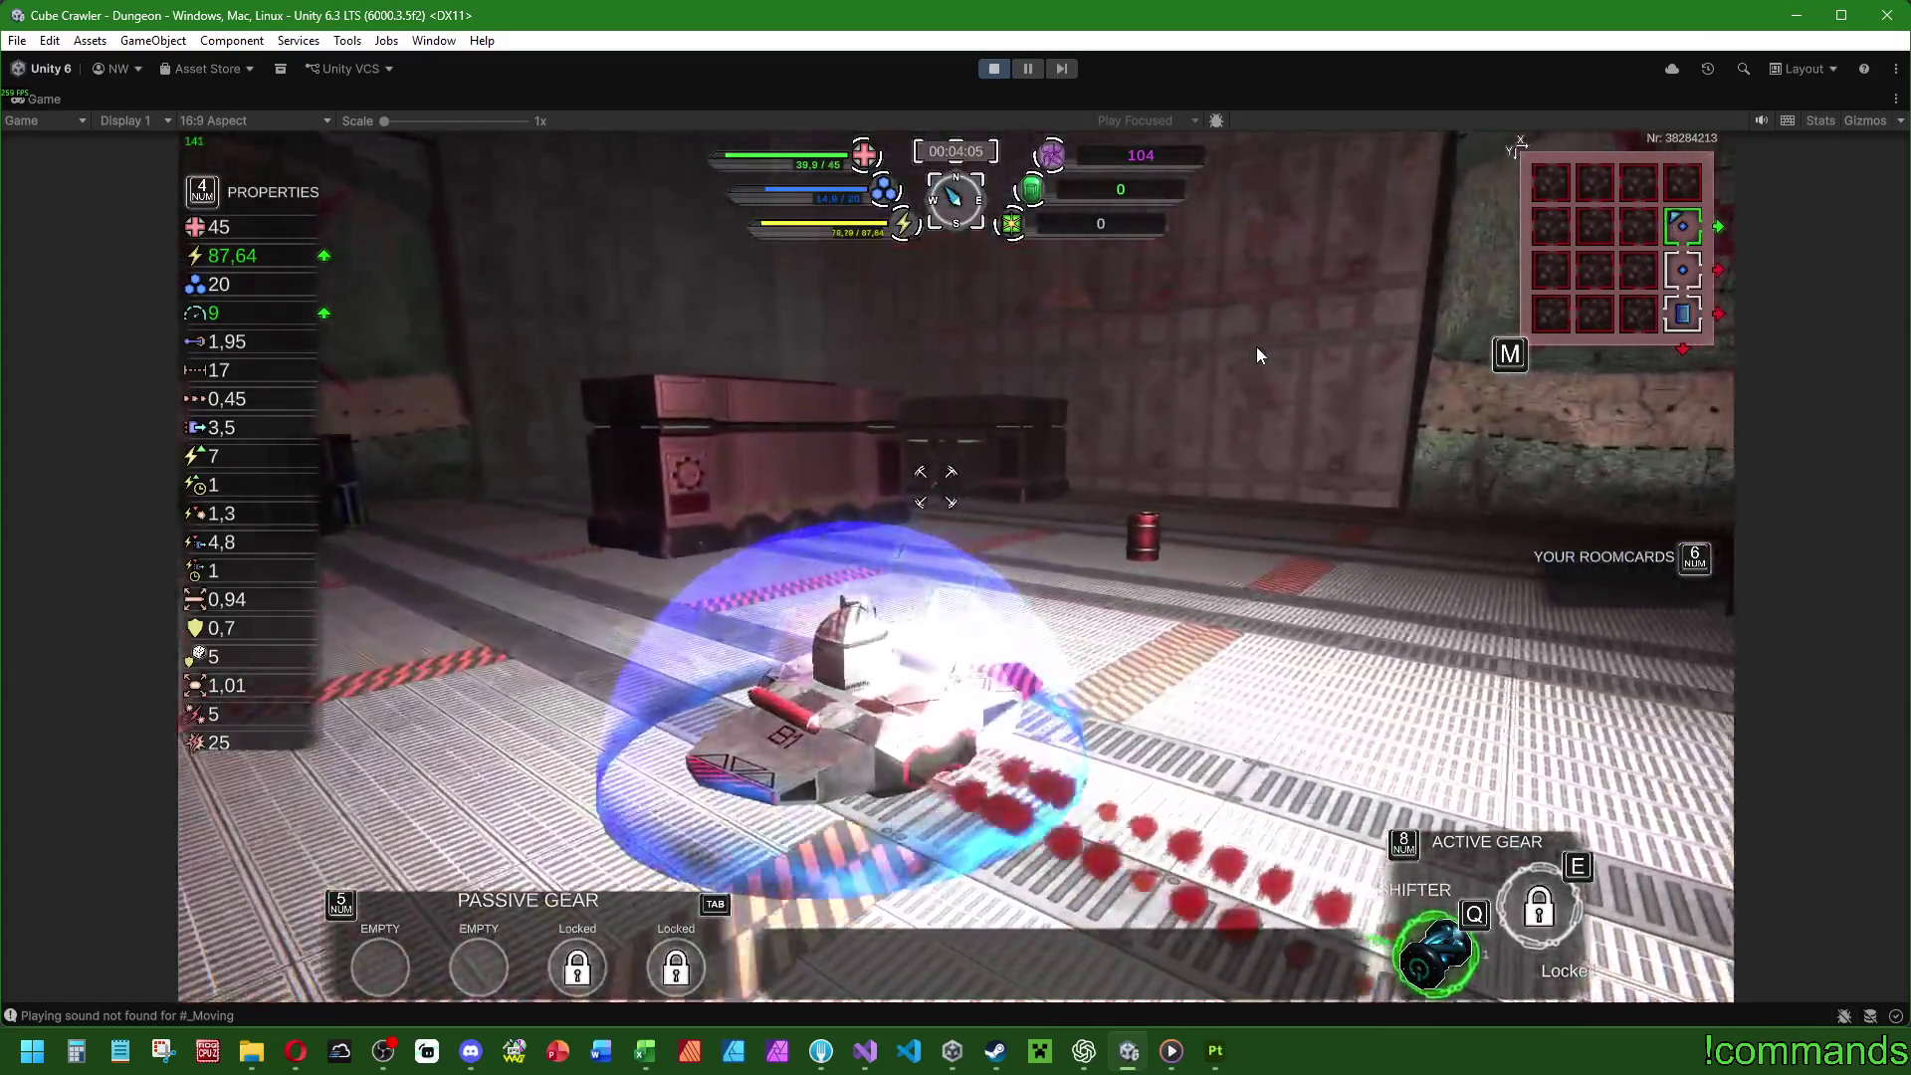
key("w")
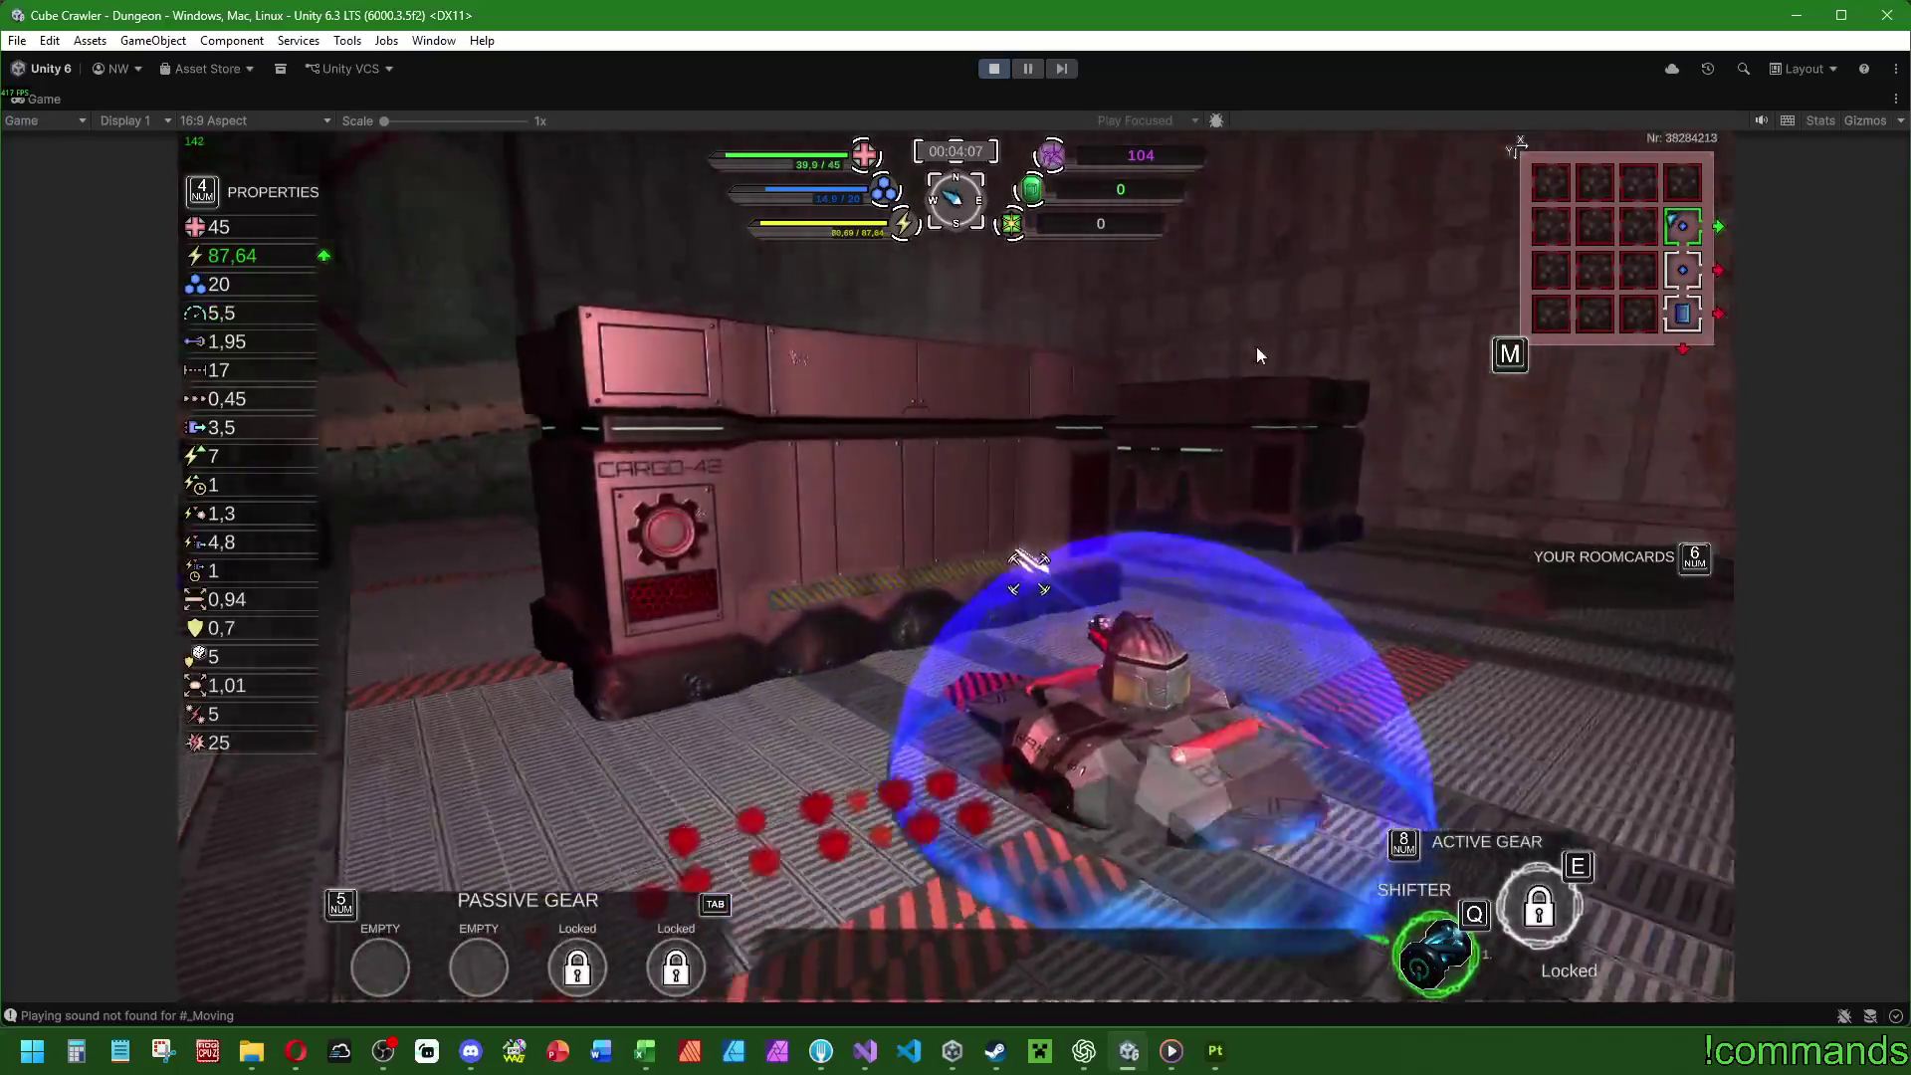
key("w")
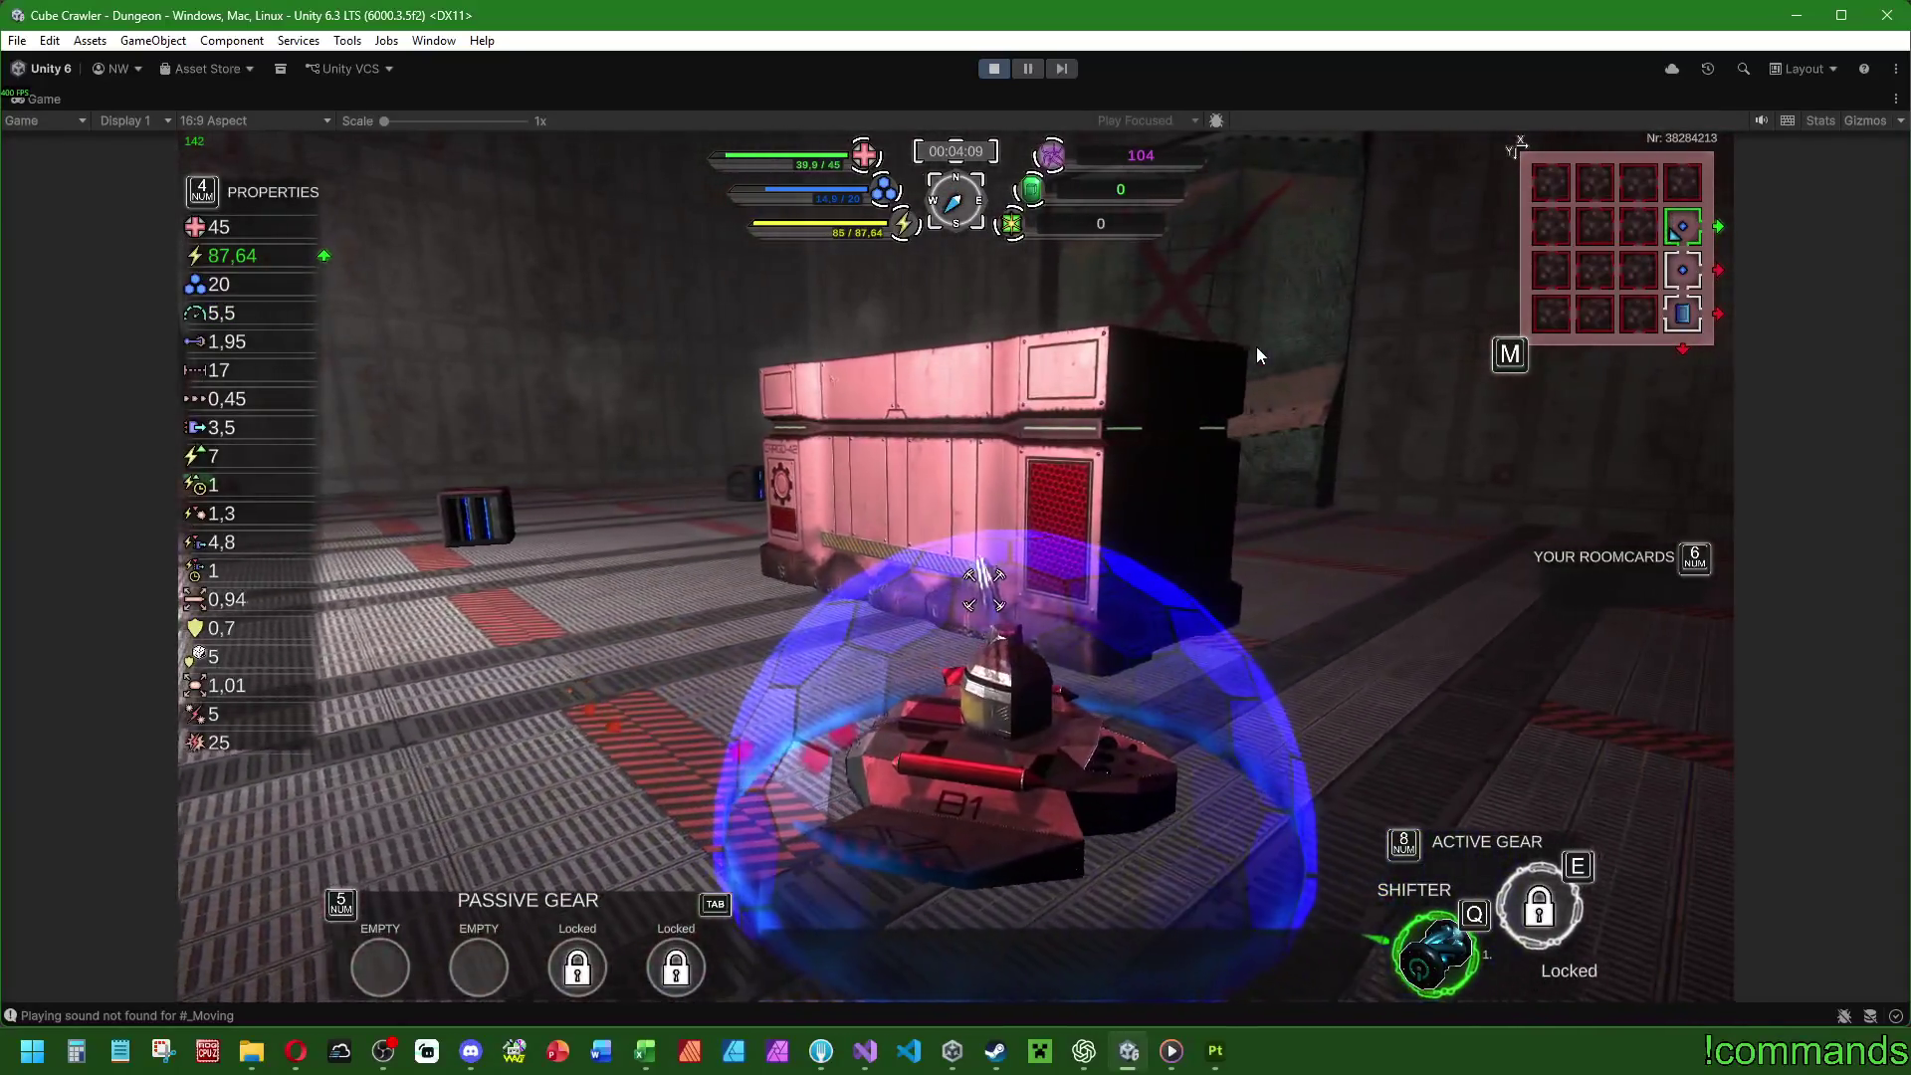
key("w")
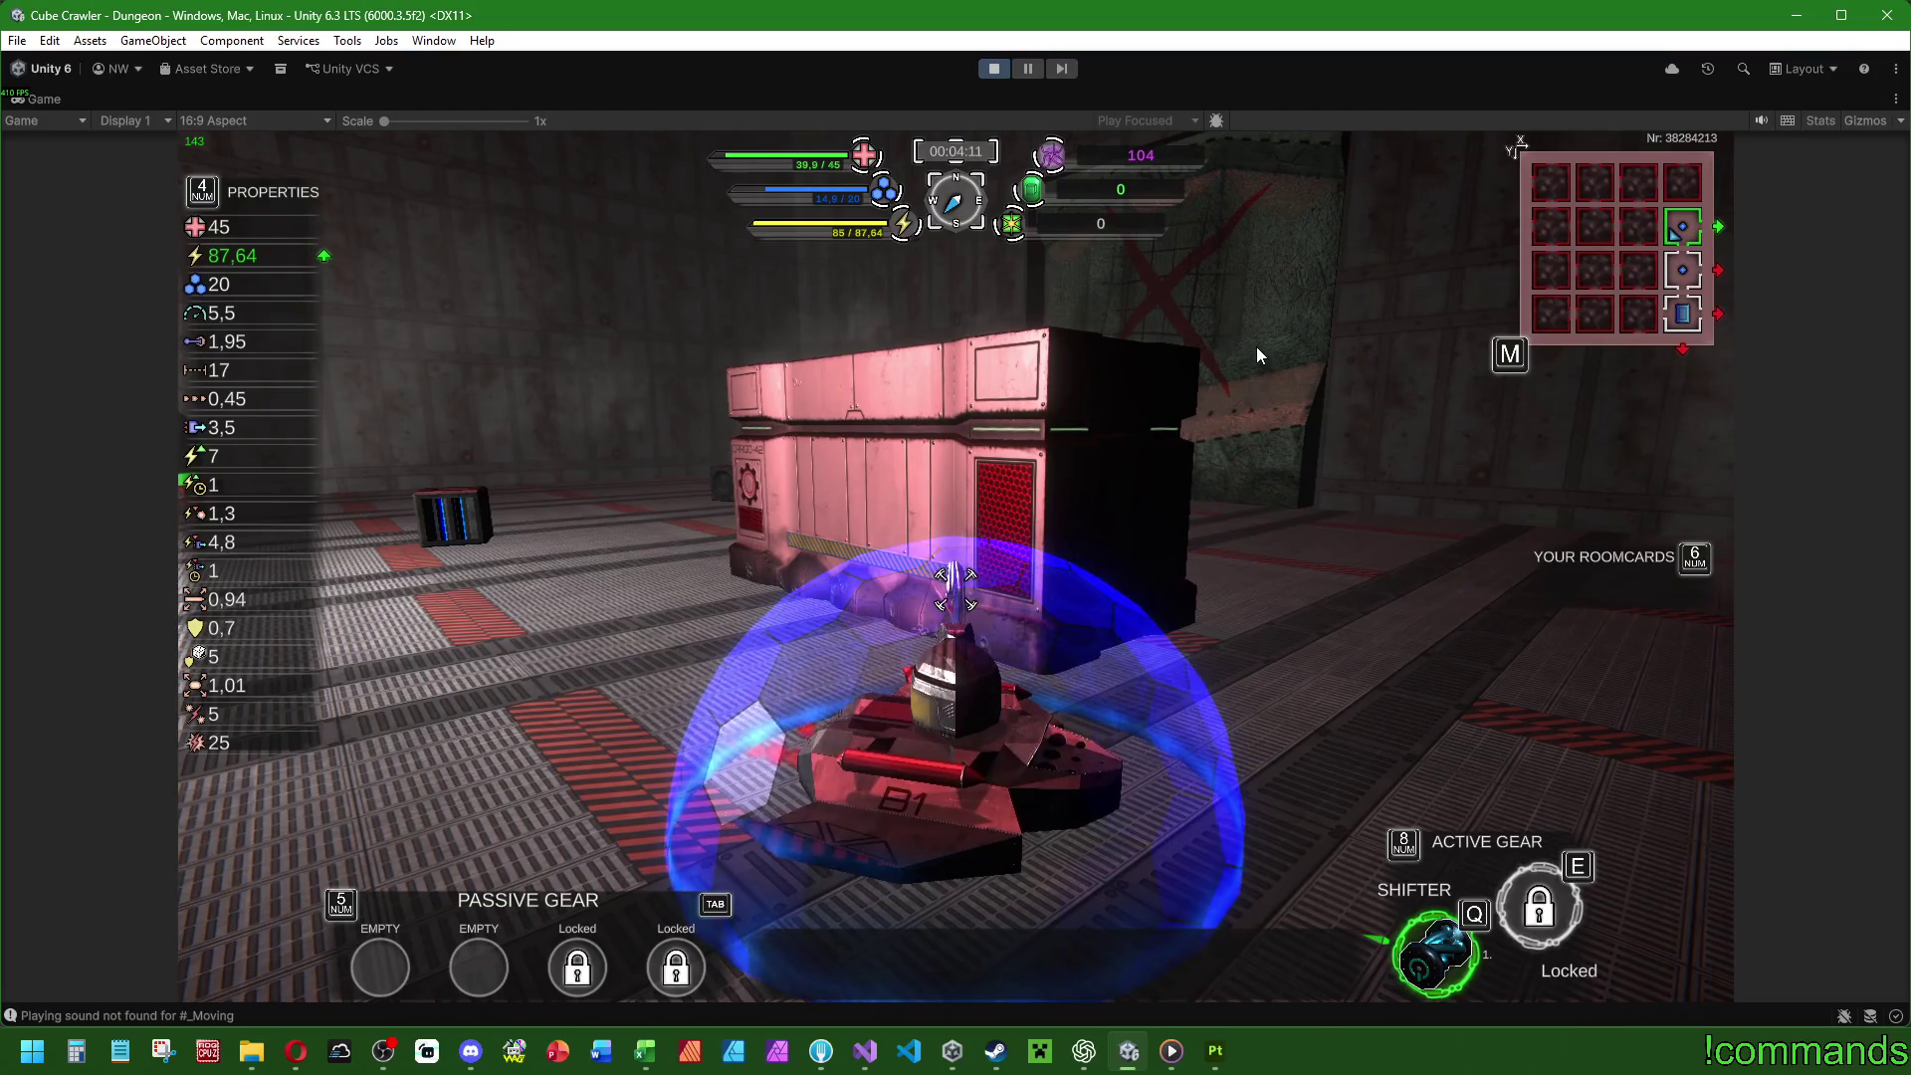
key("w")
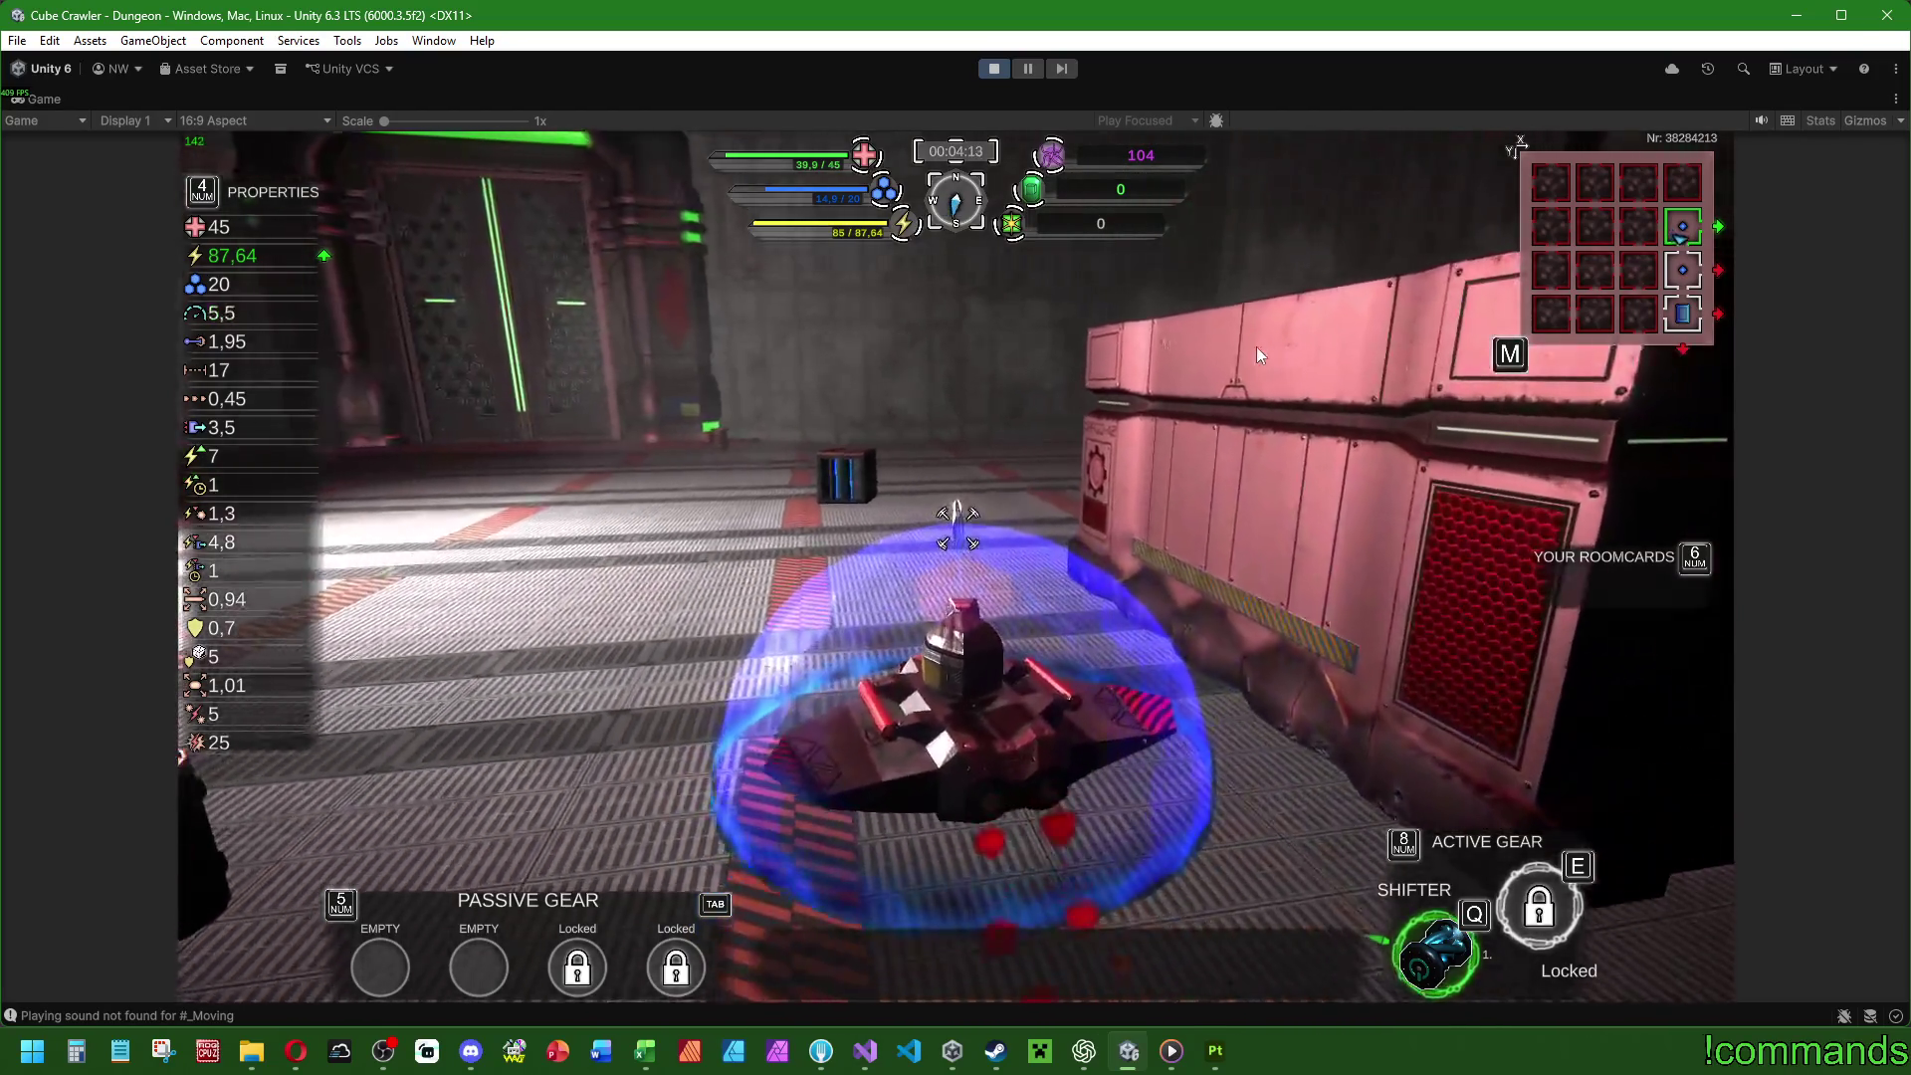
key("w")
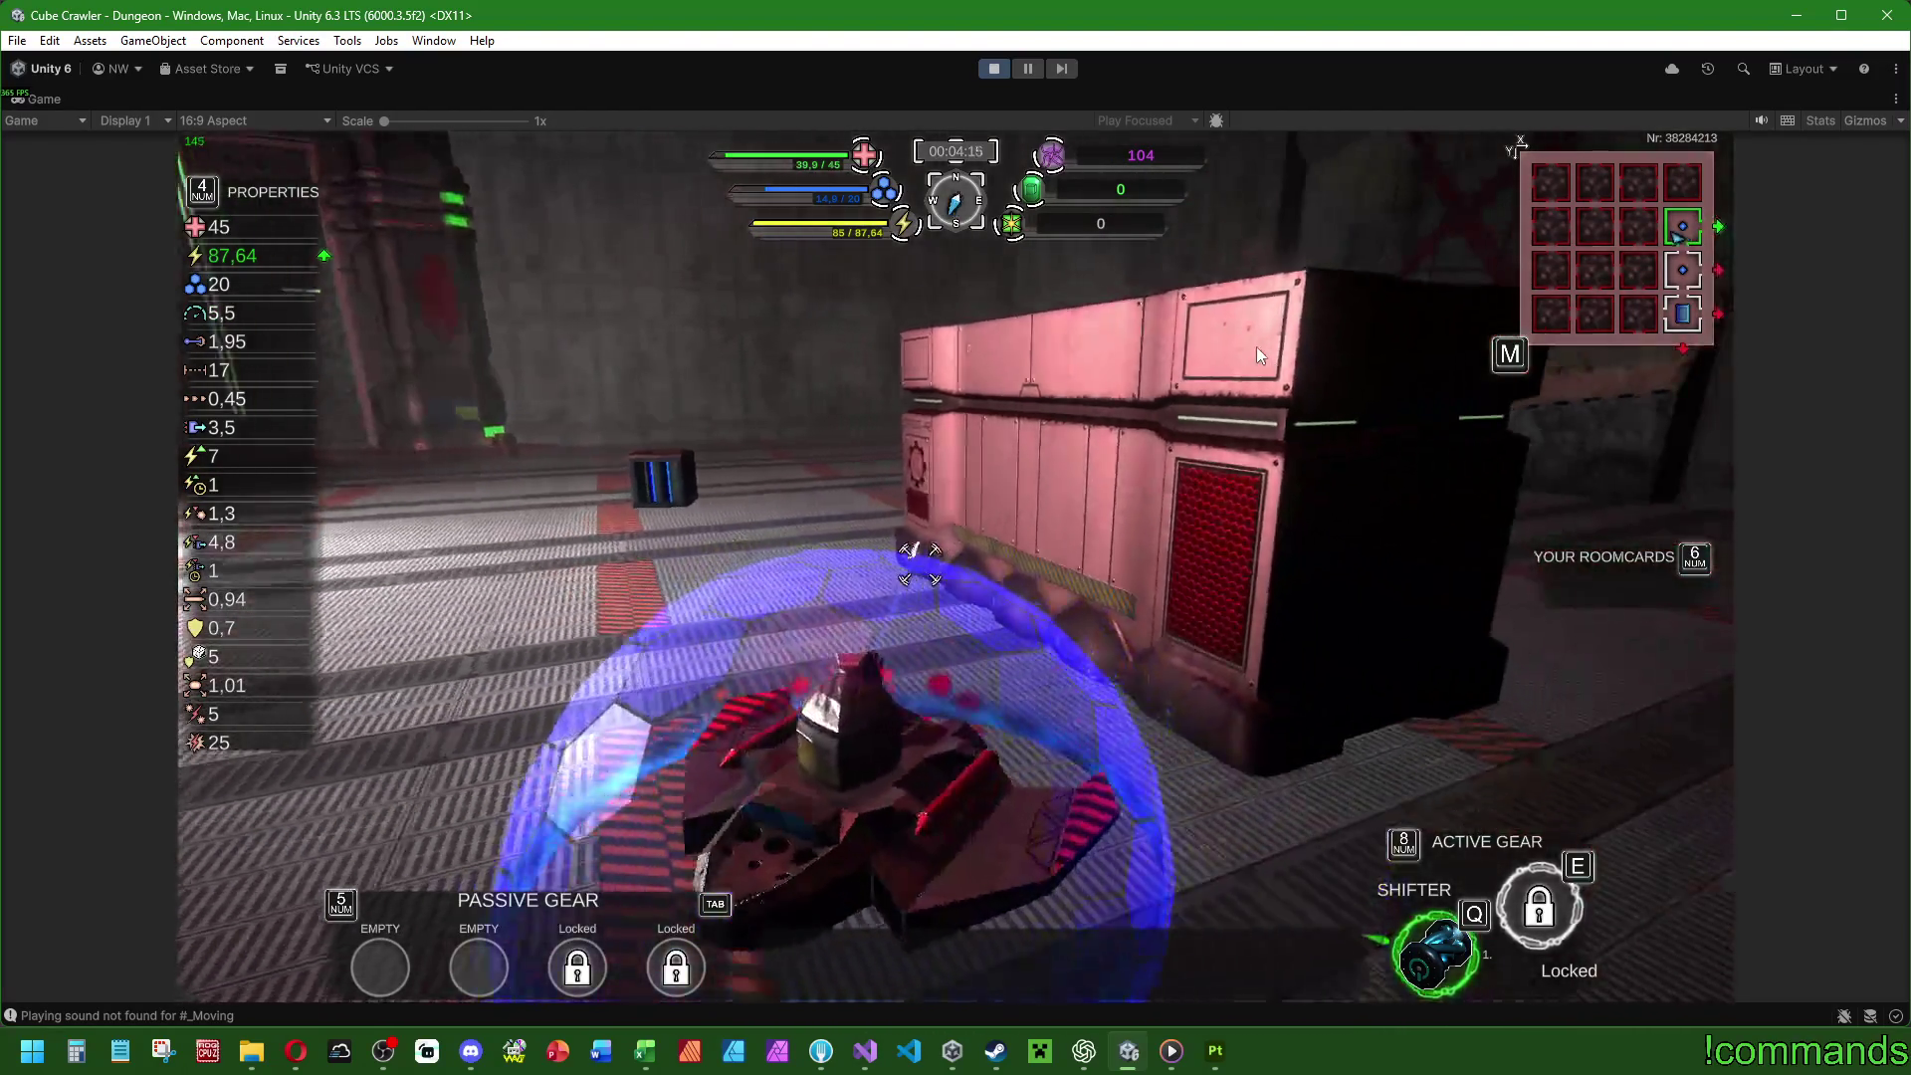
key("w")
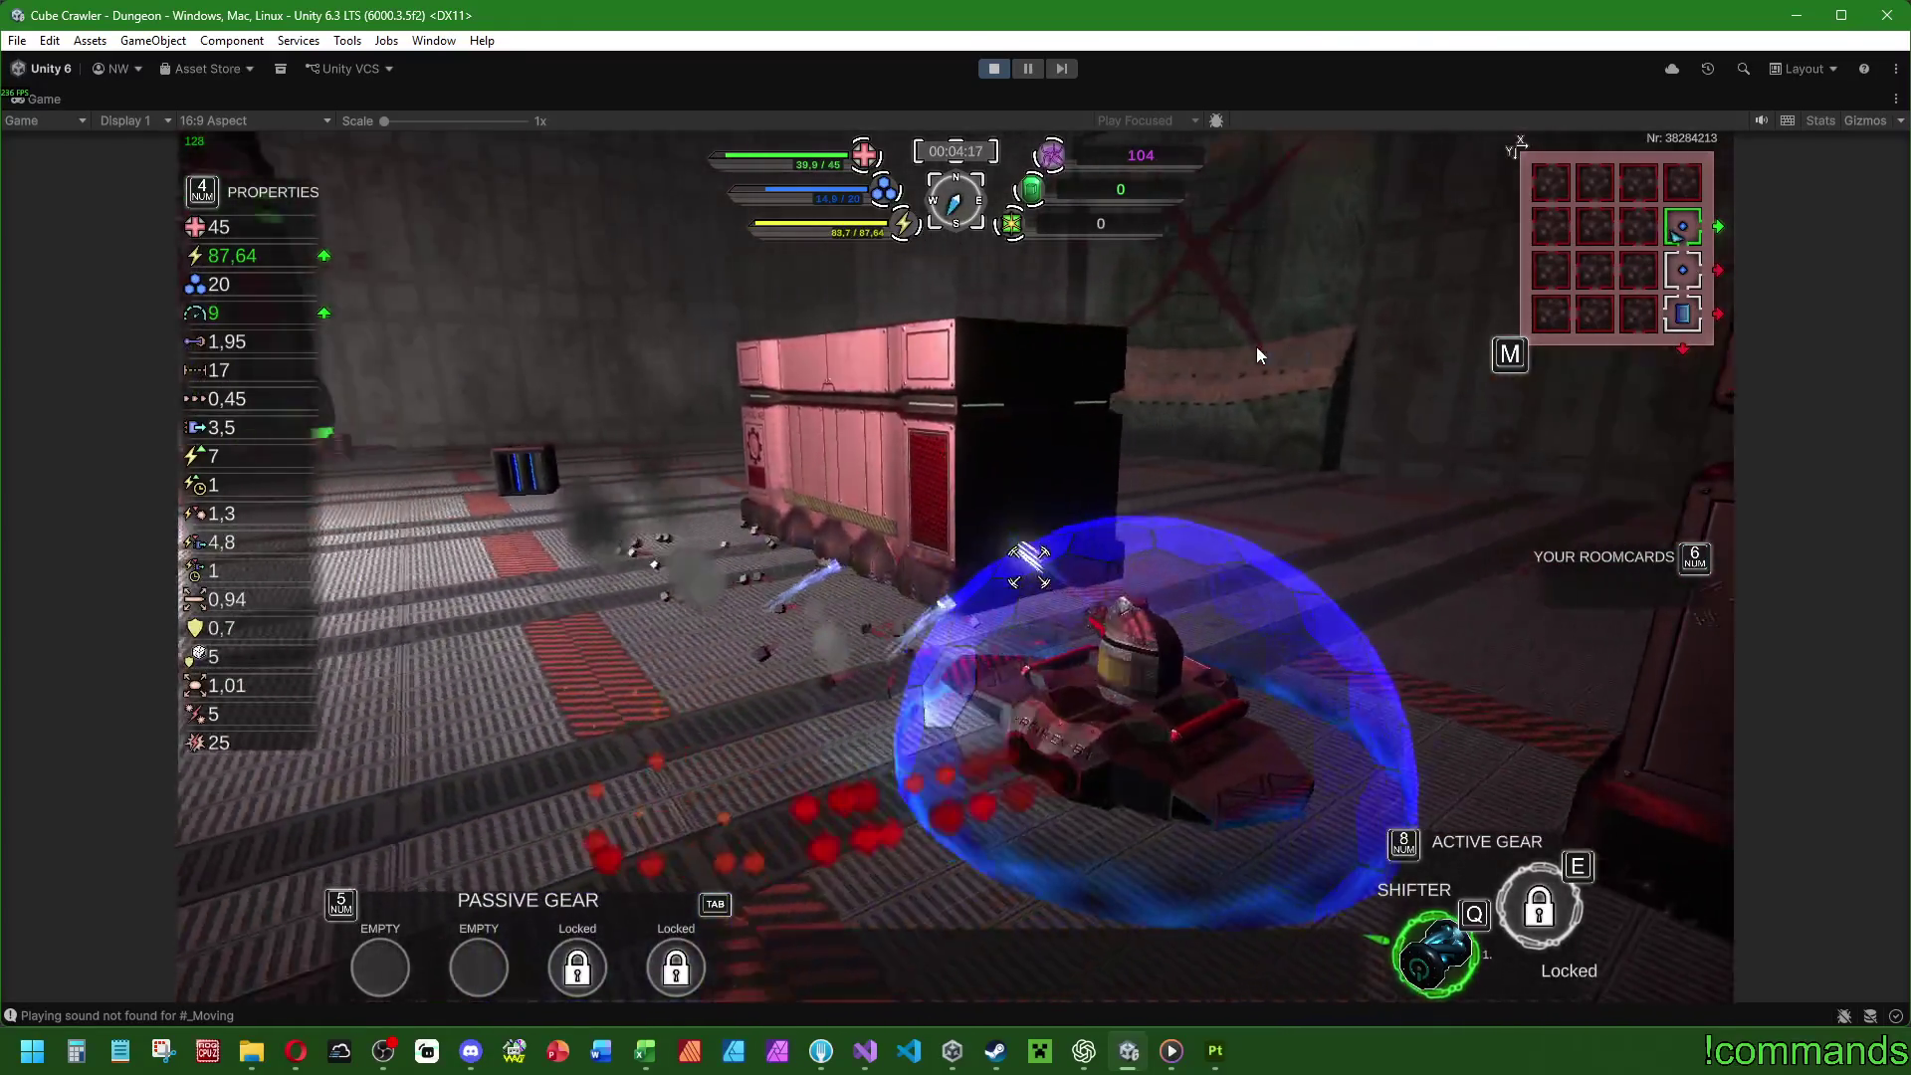
key("w")
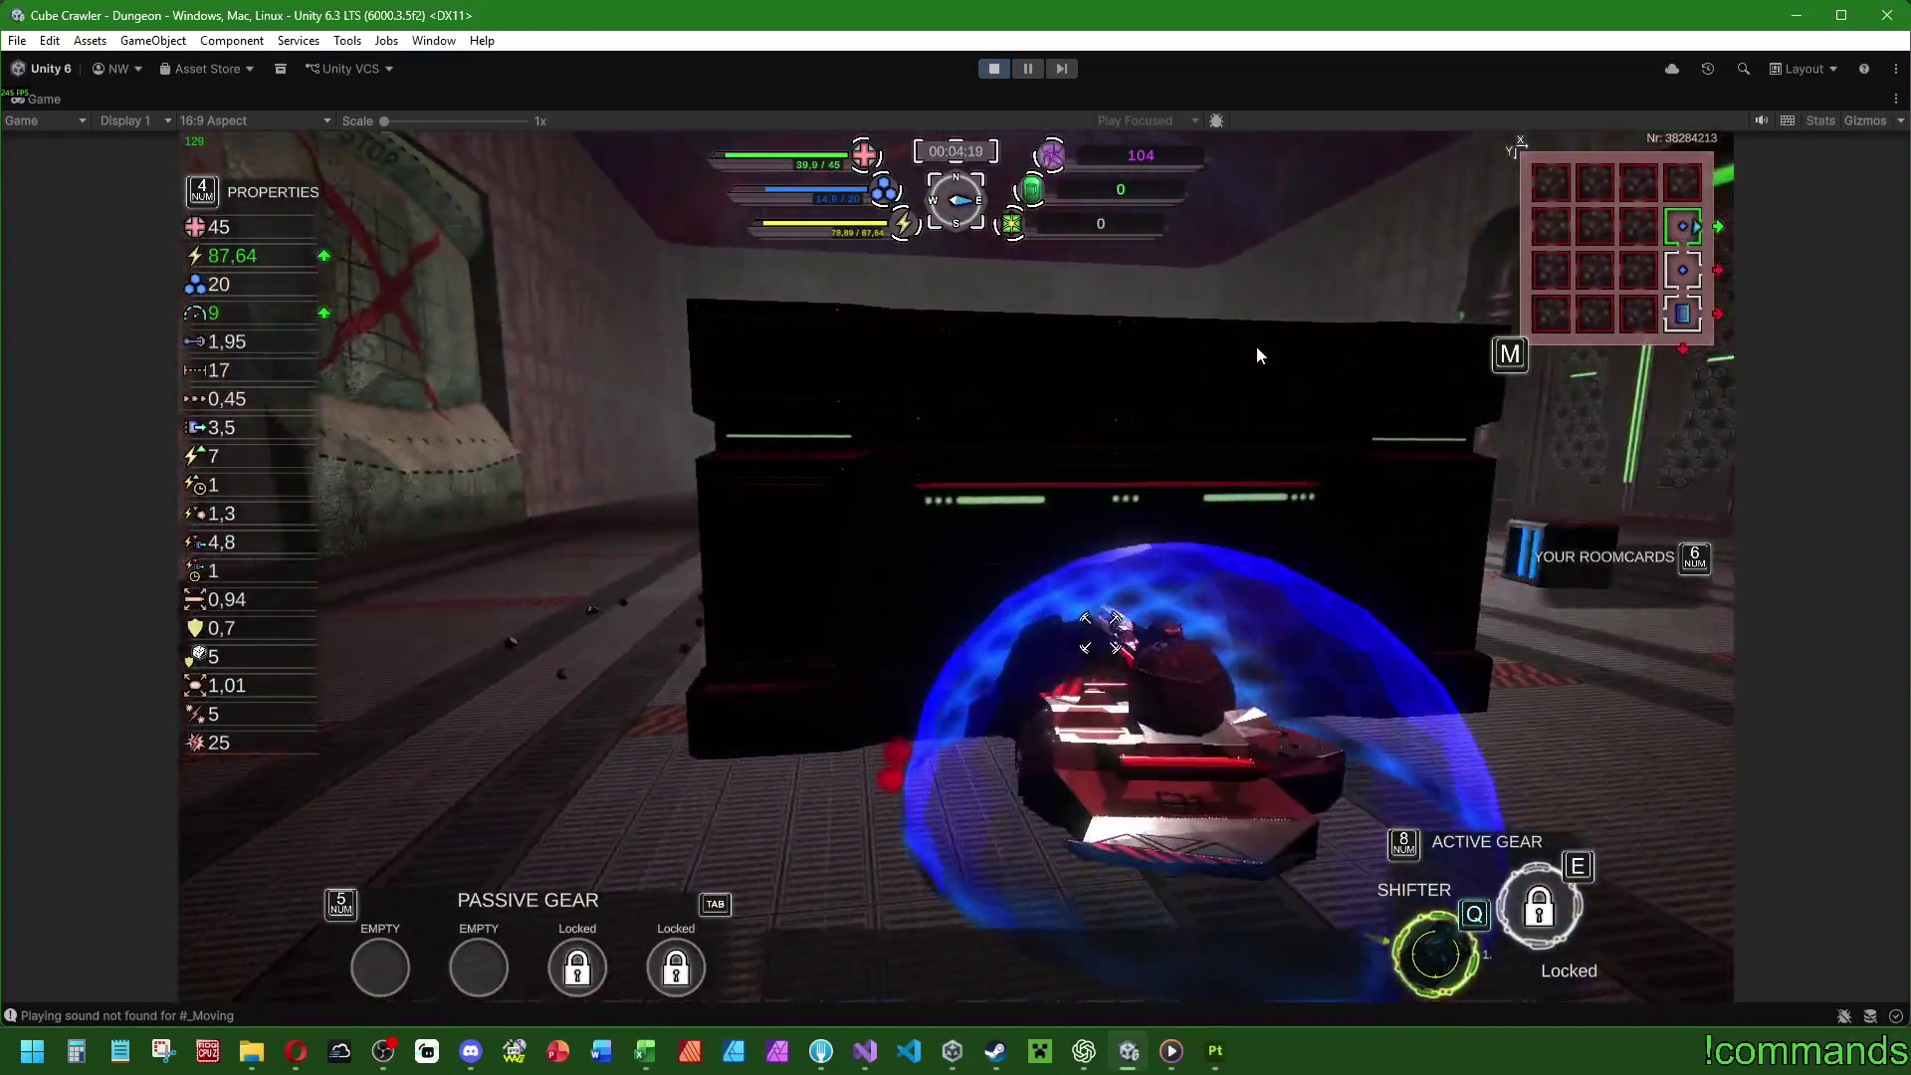
key("w")
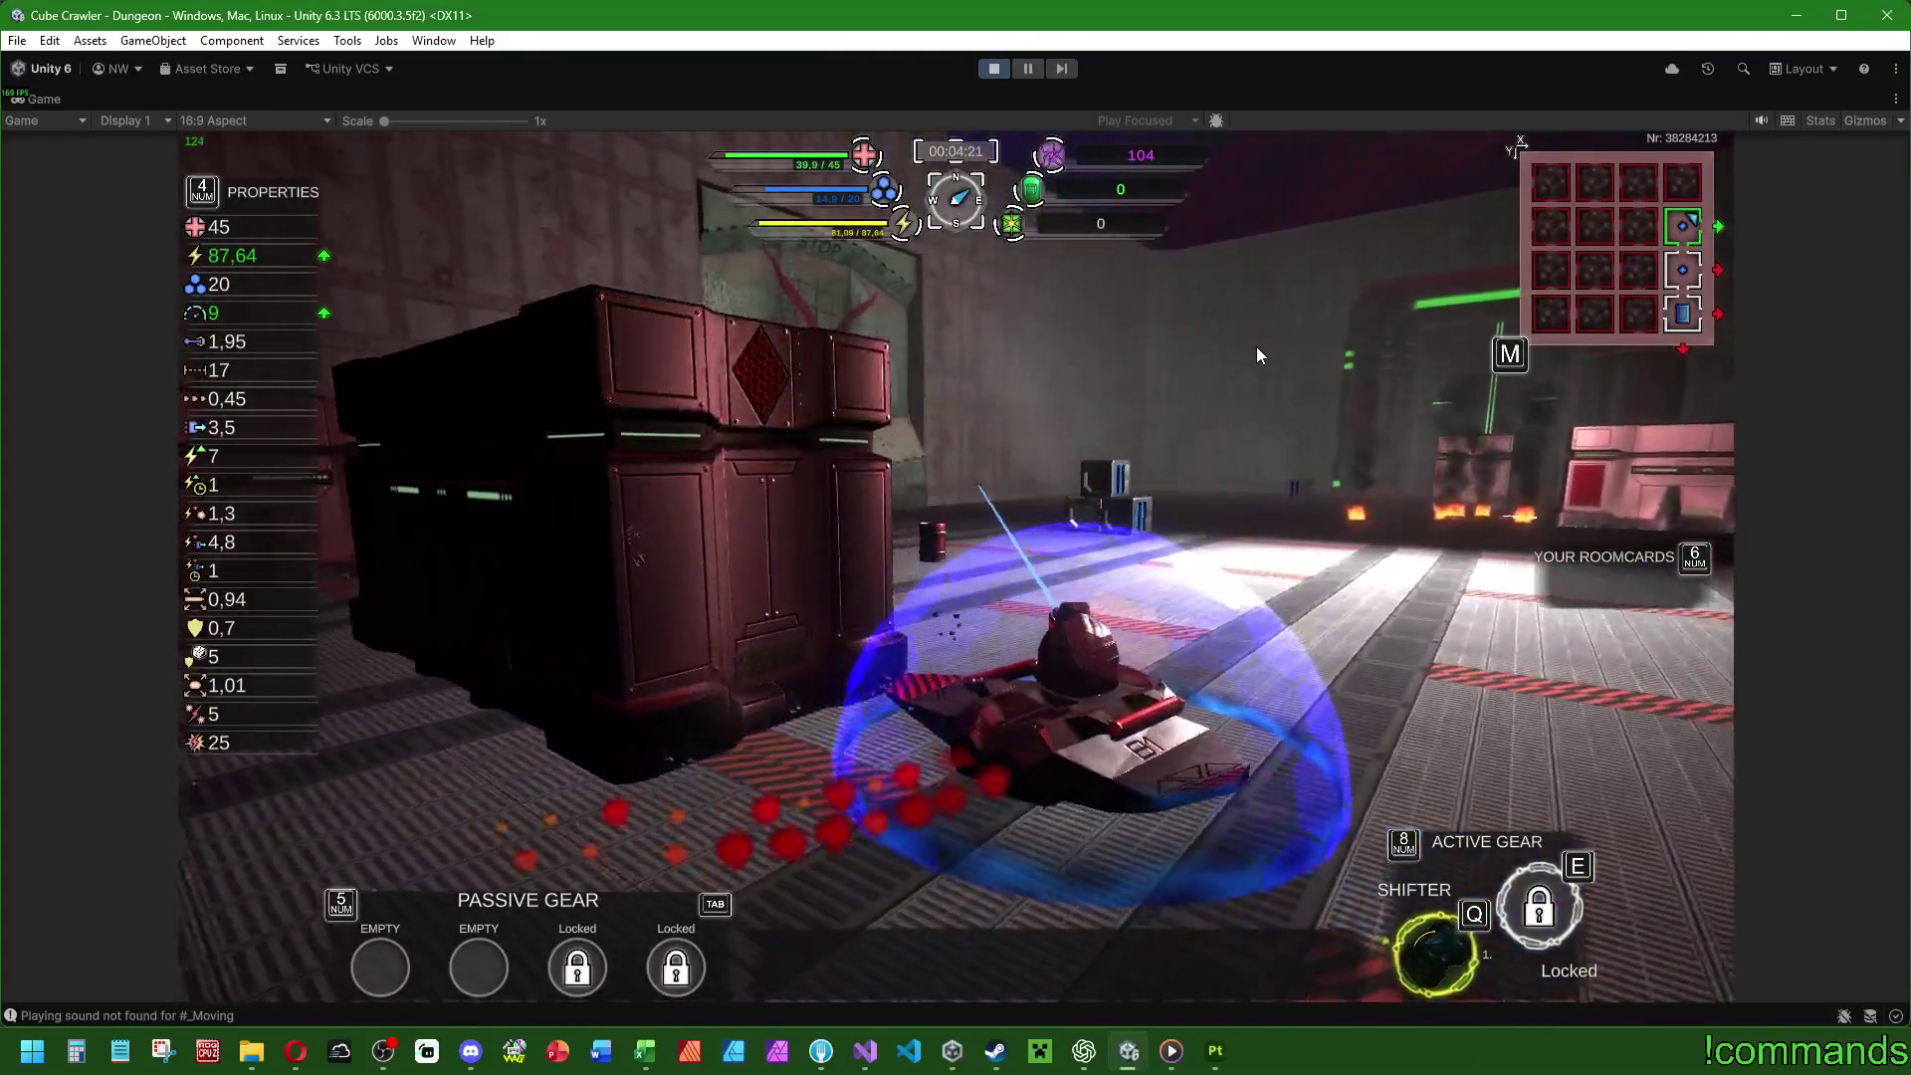
key("w")
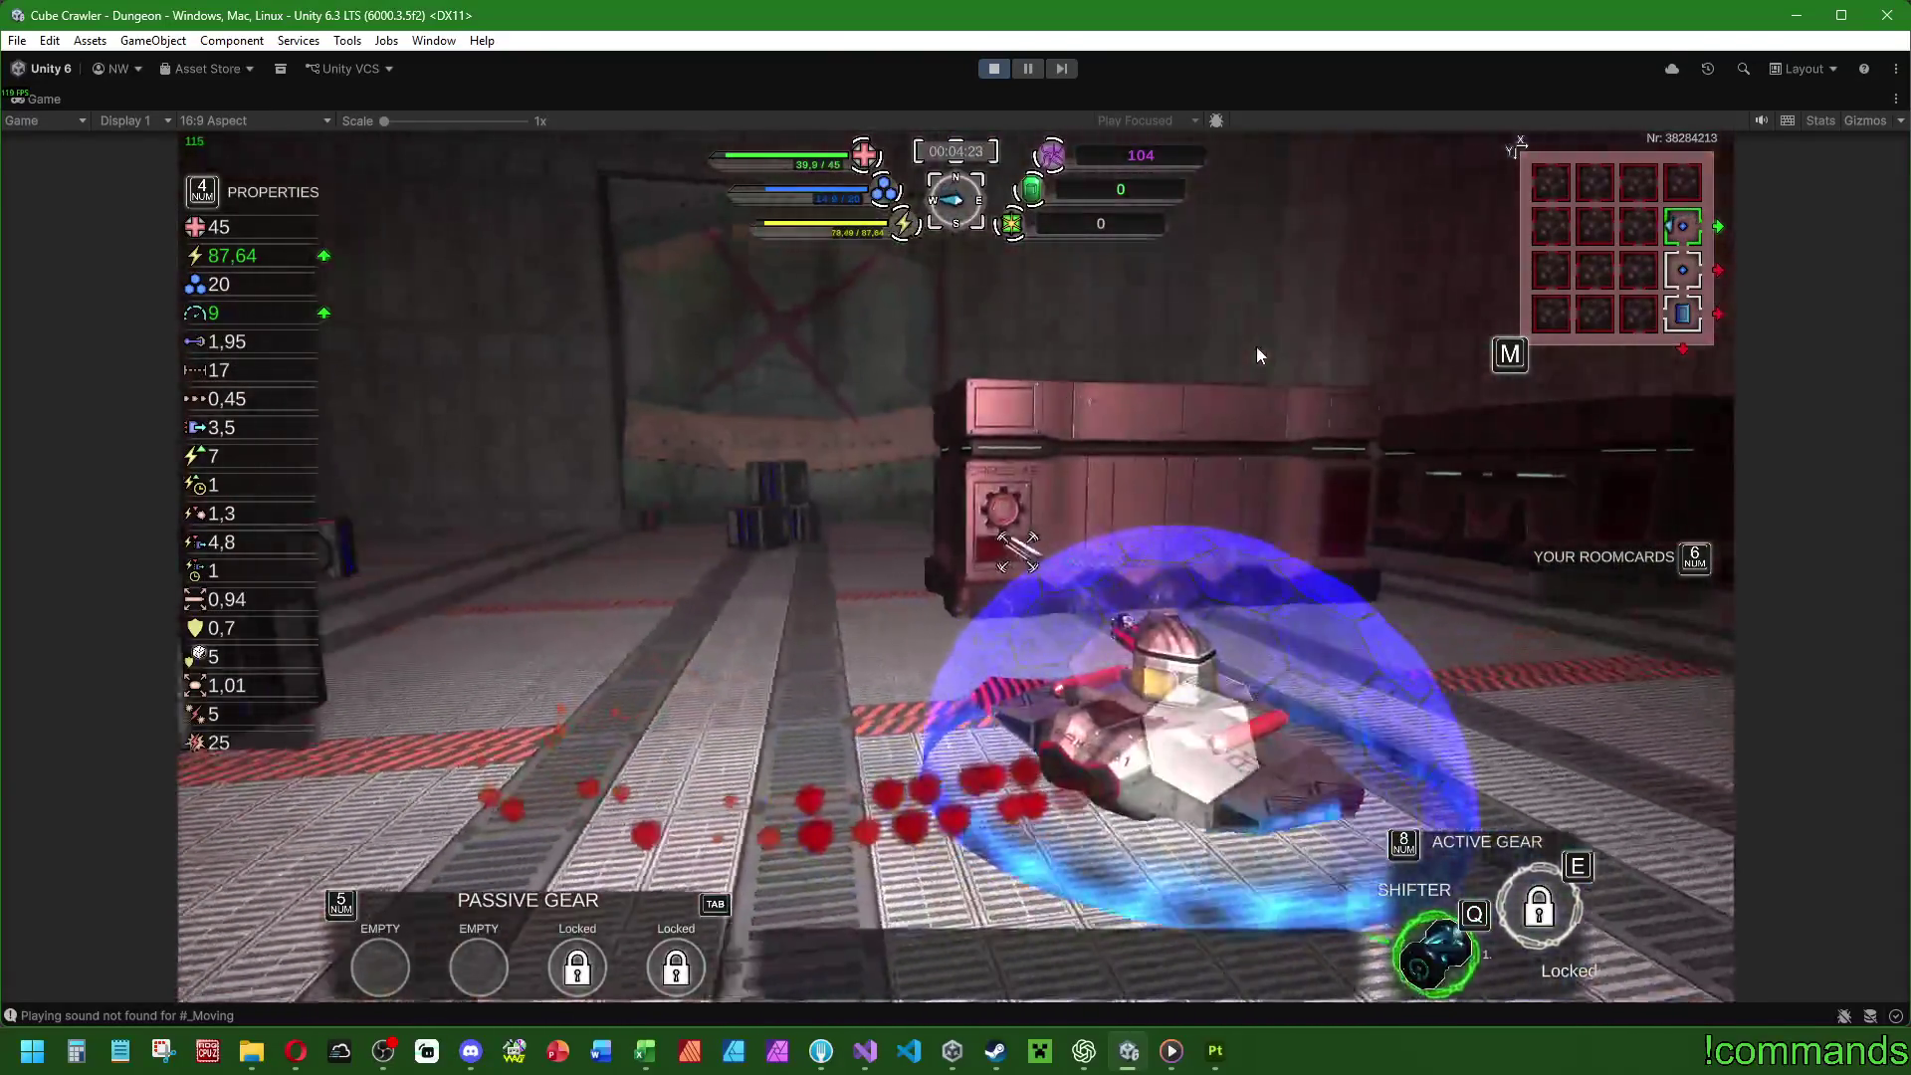
key("w")
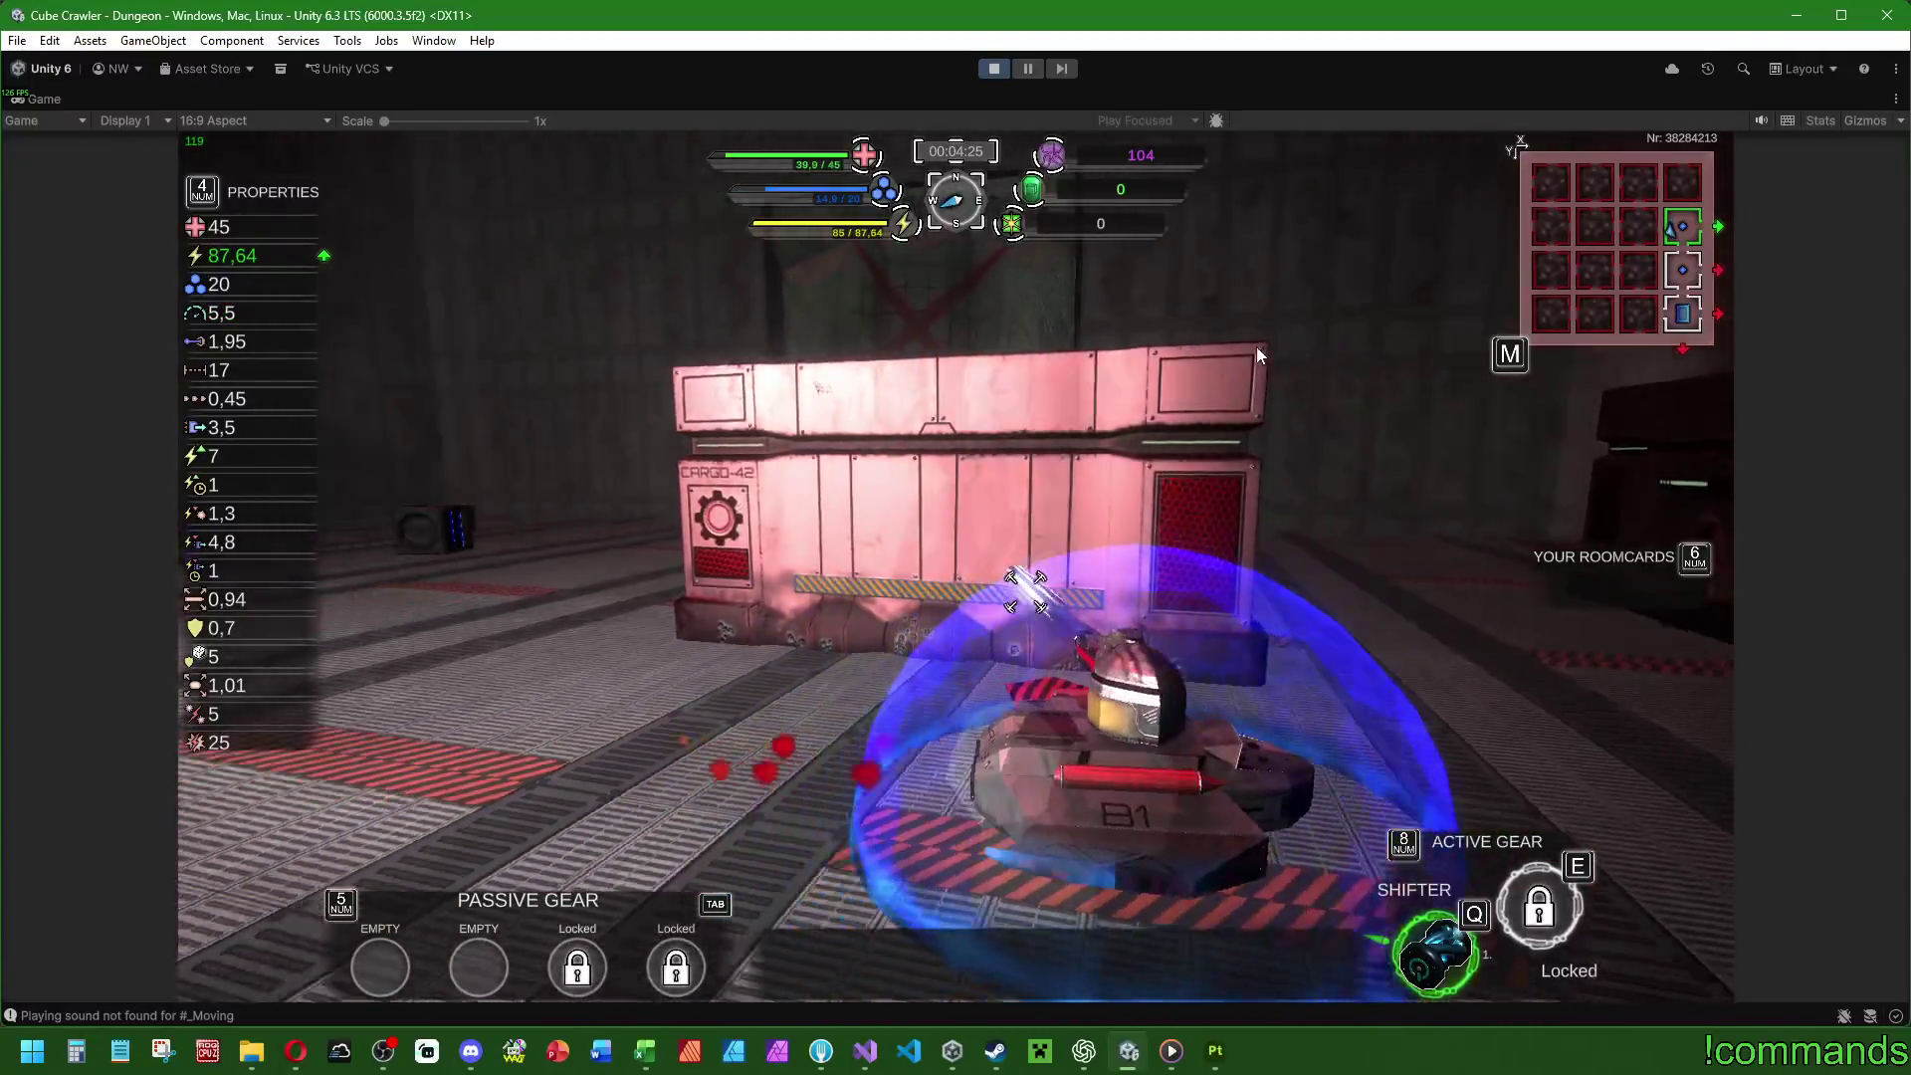
key("w")
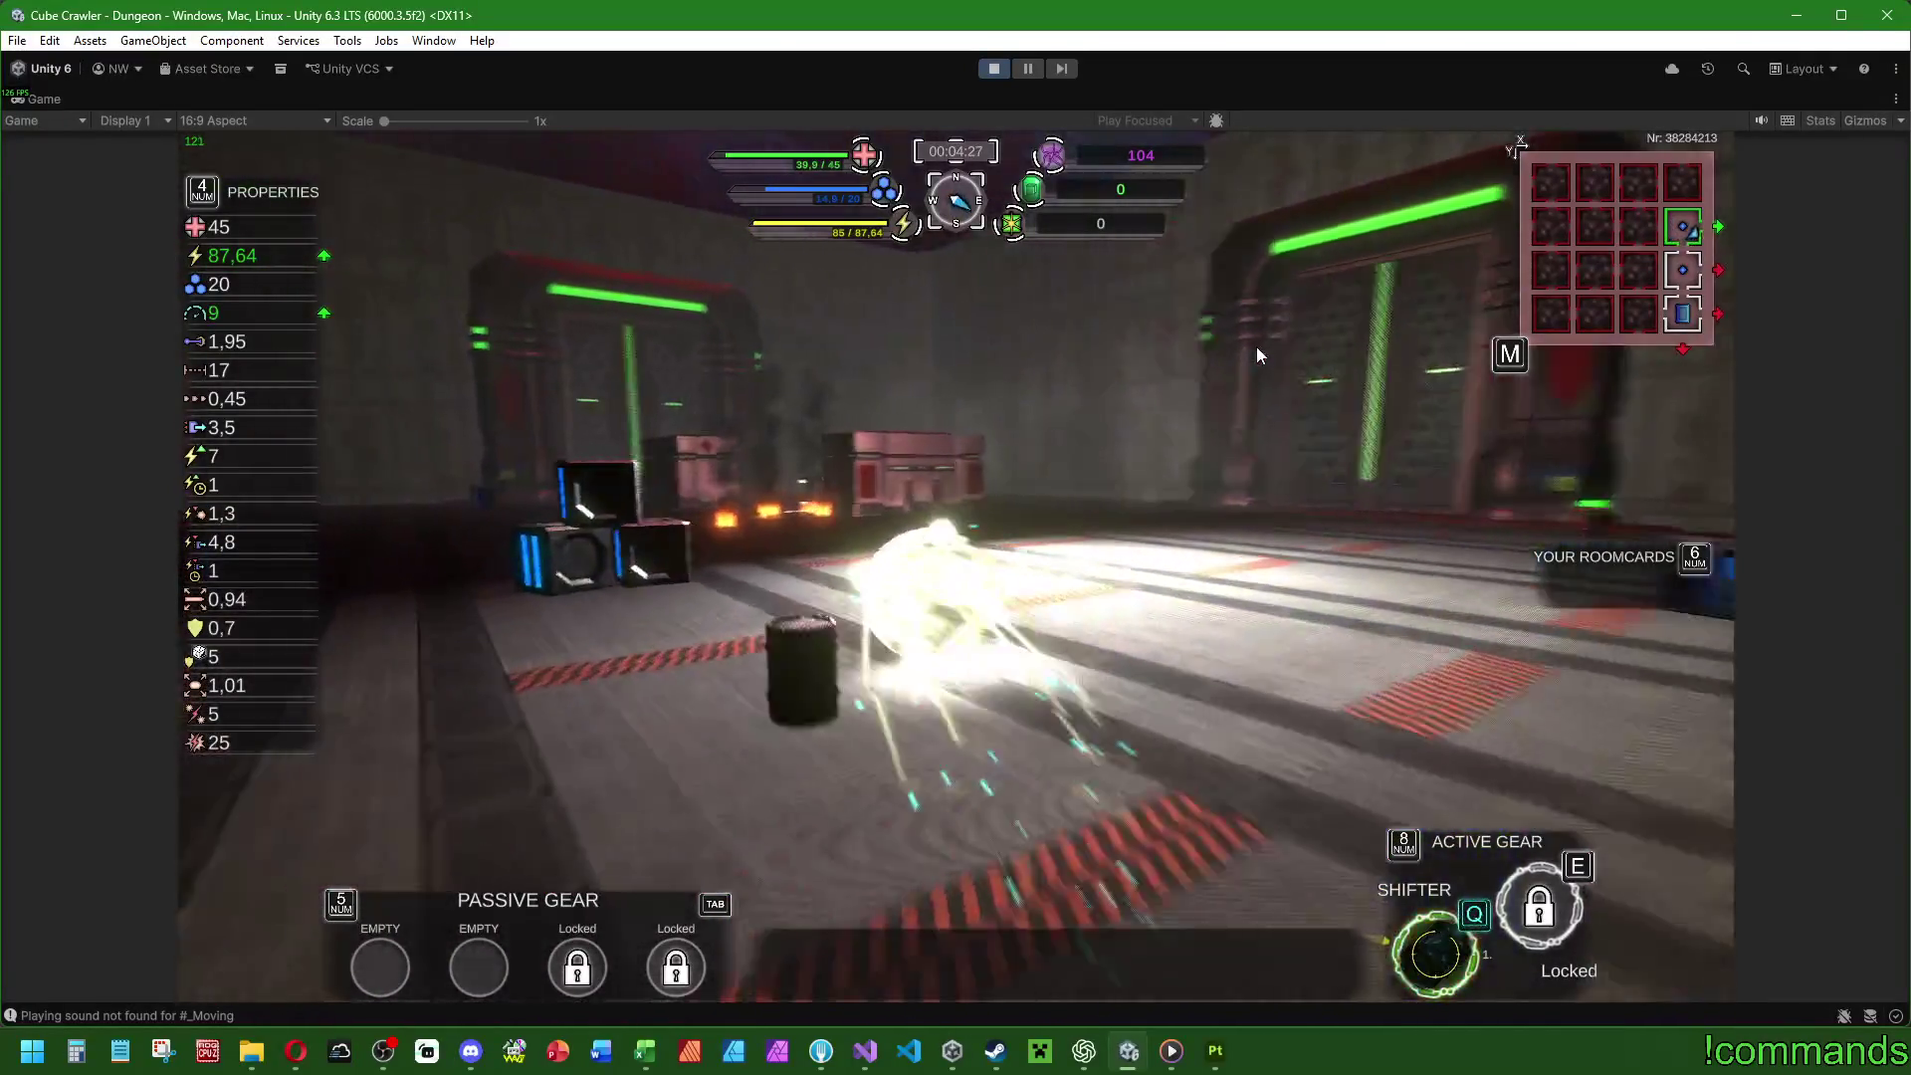
Raise the ship's shield and steer it through a doorway into the green-lit room.
key("w")
key("q")
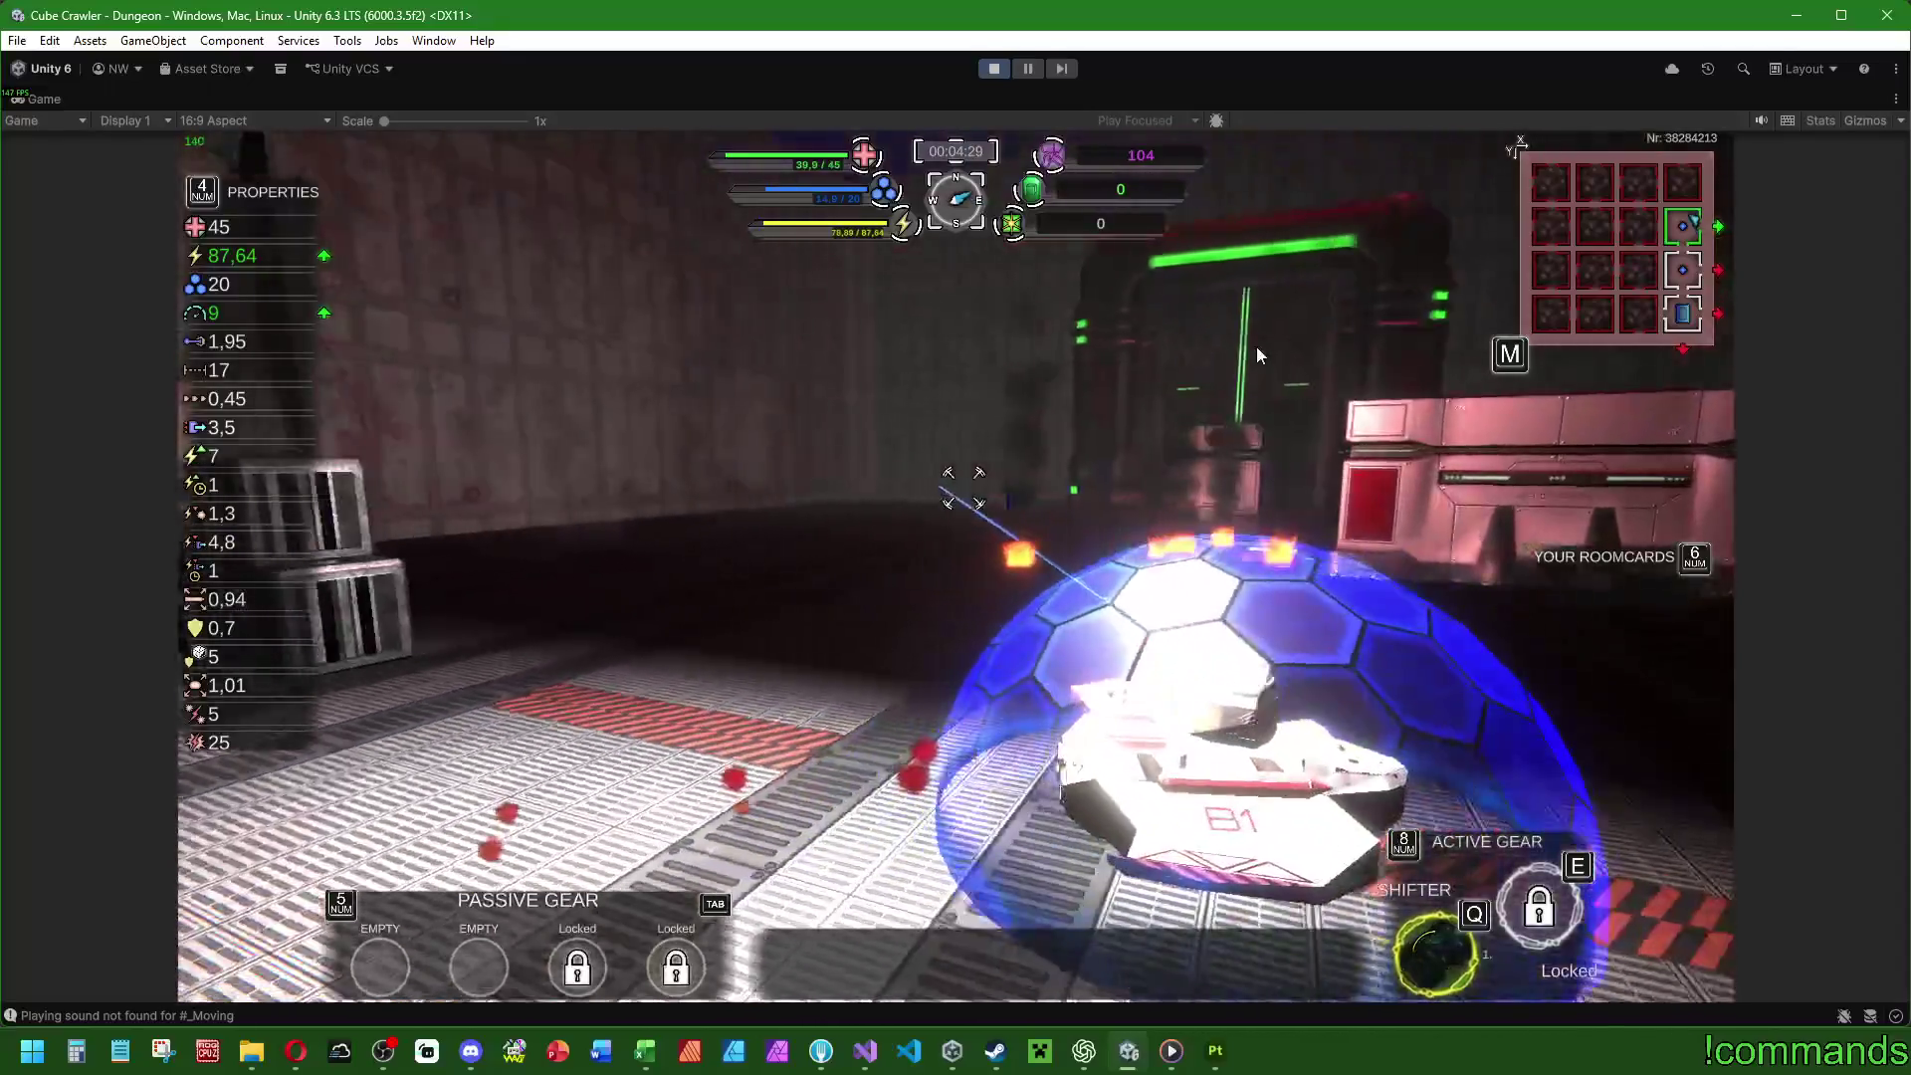
key("w")
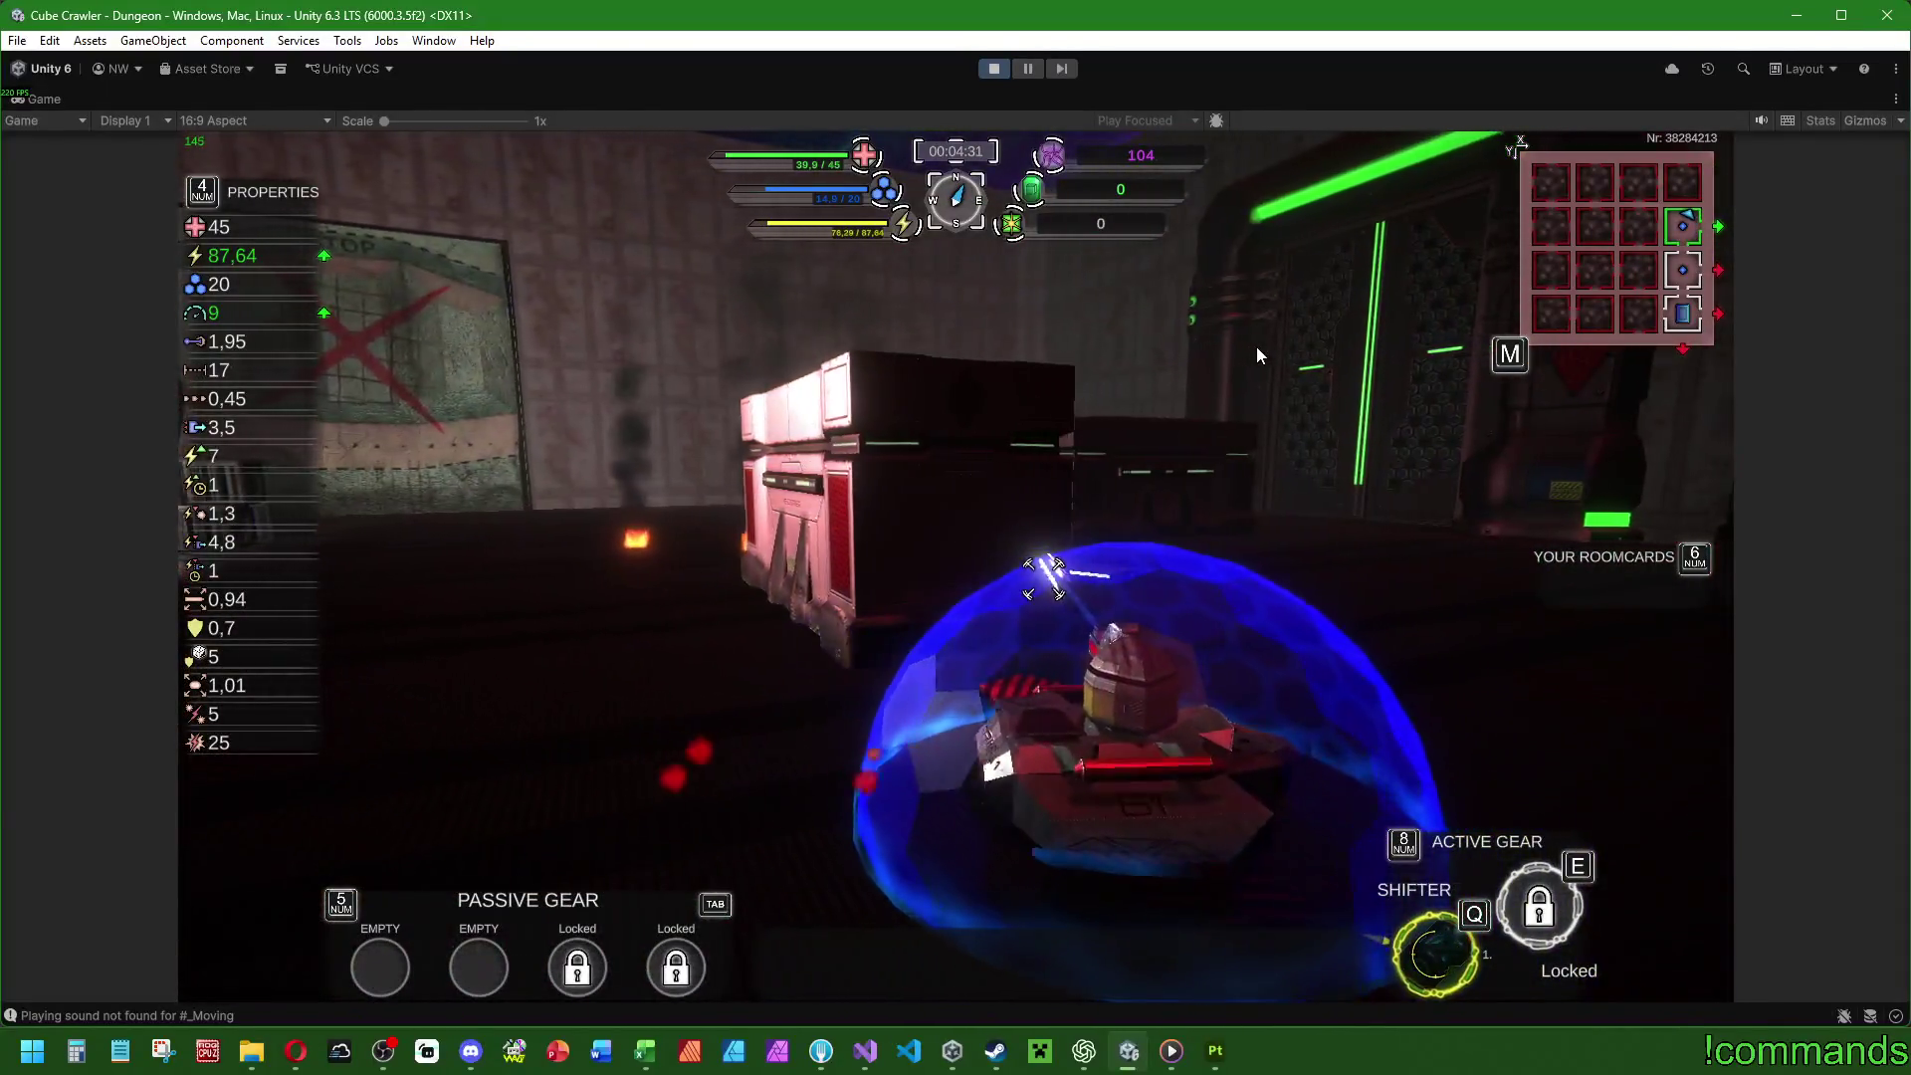
key("w")
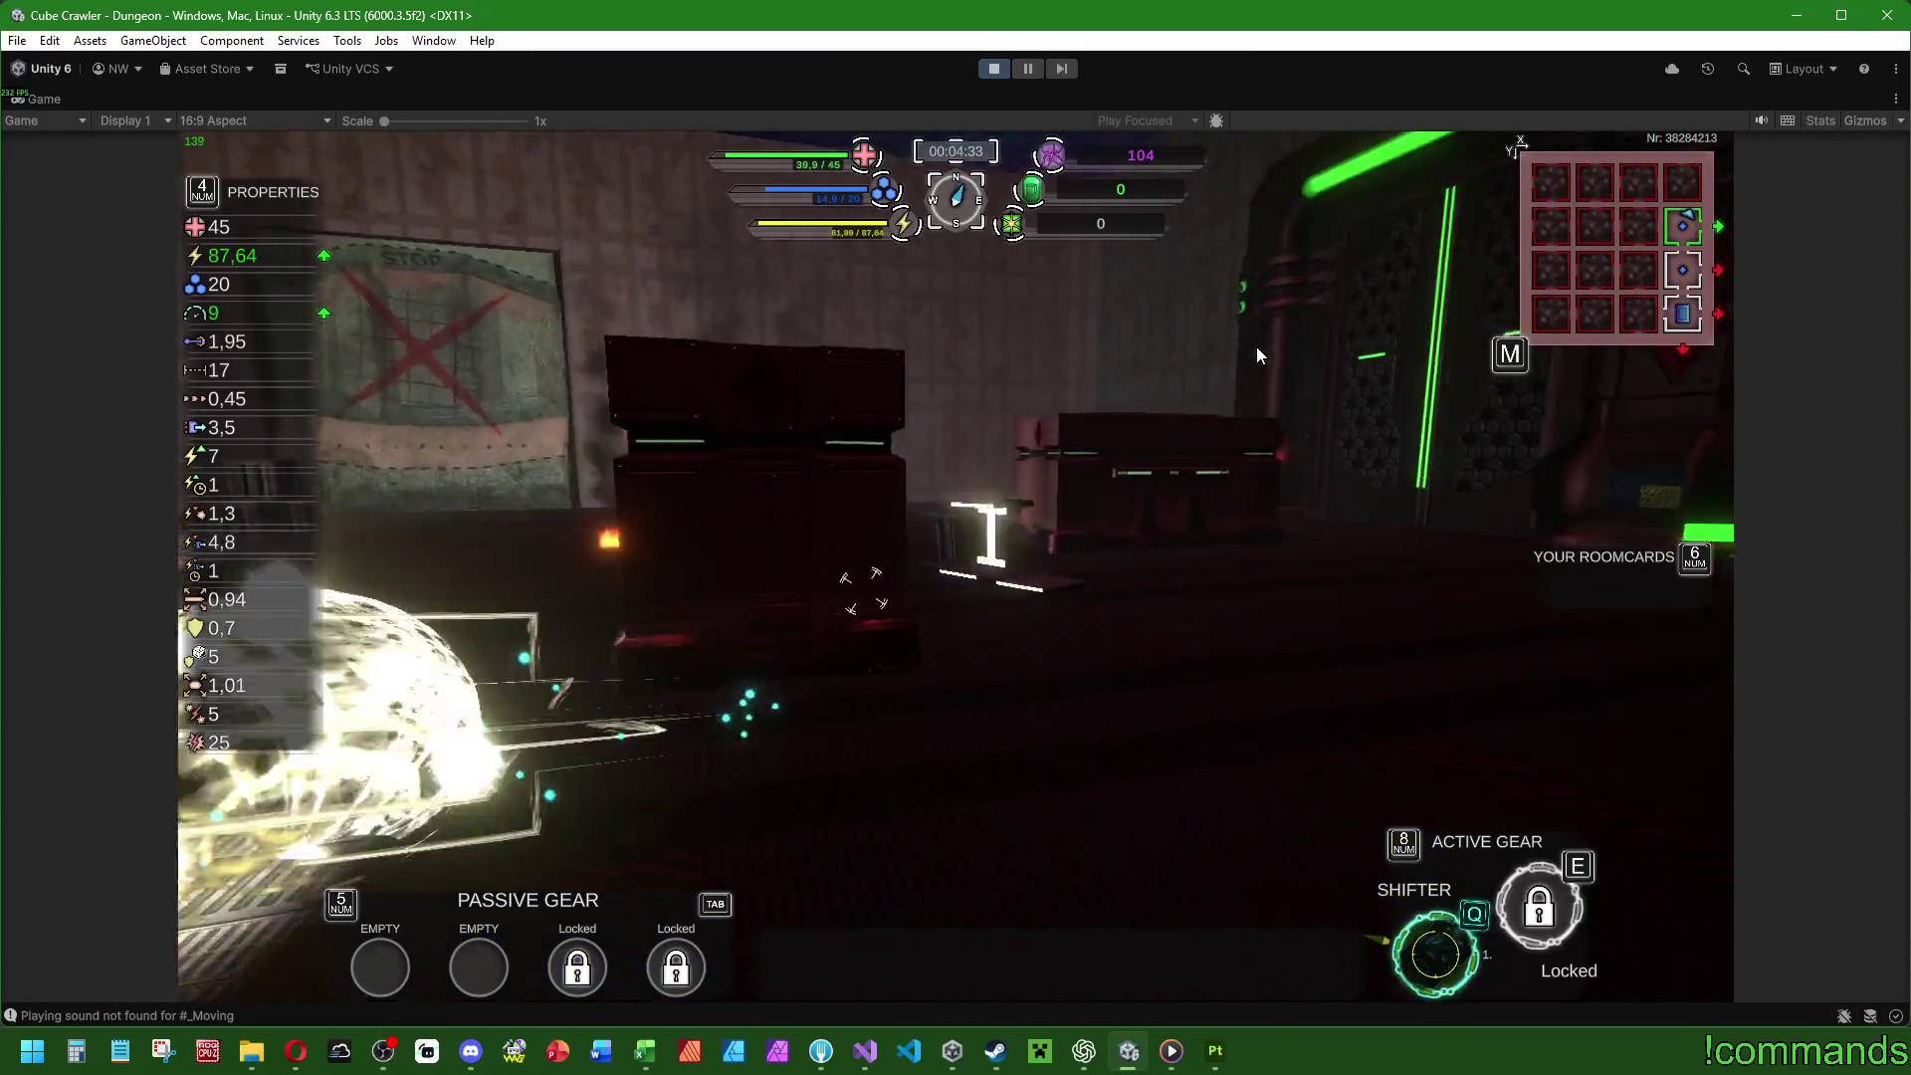
key("q")
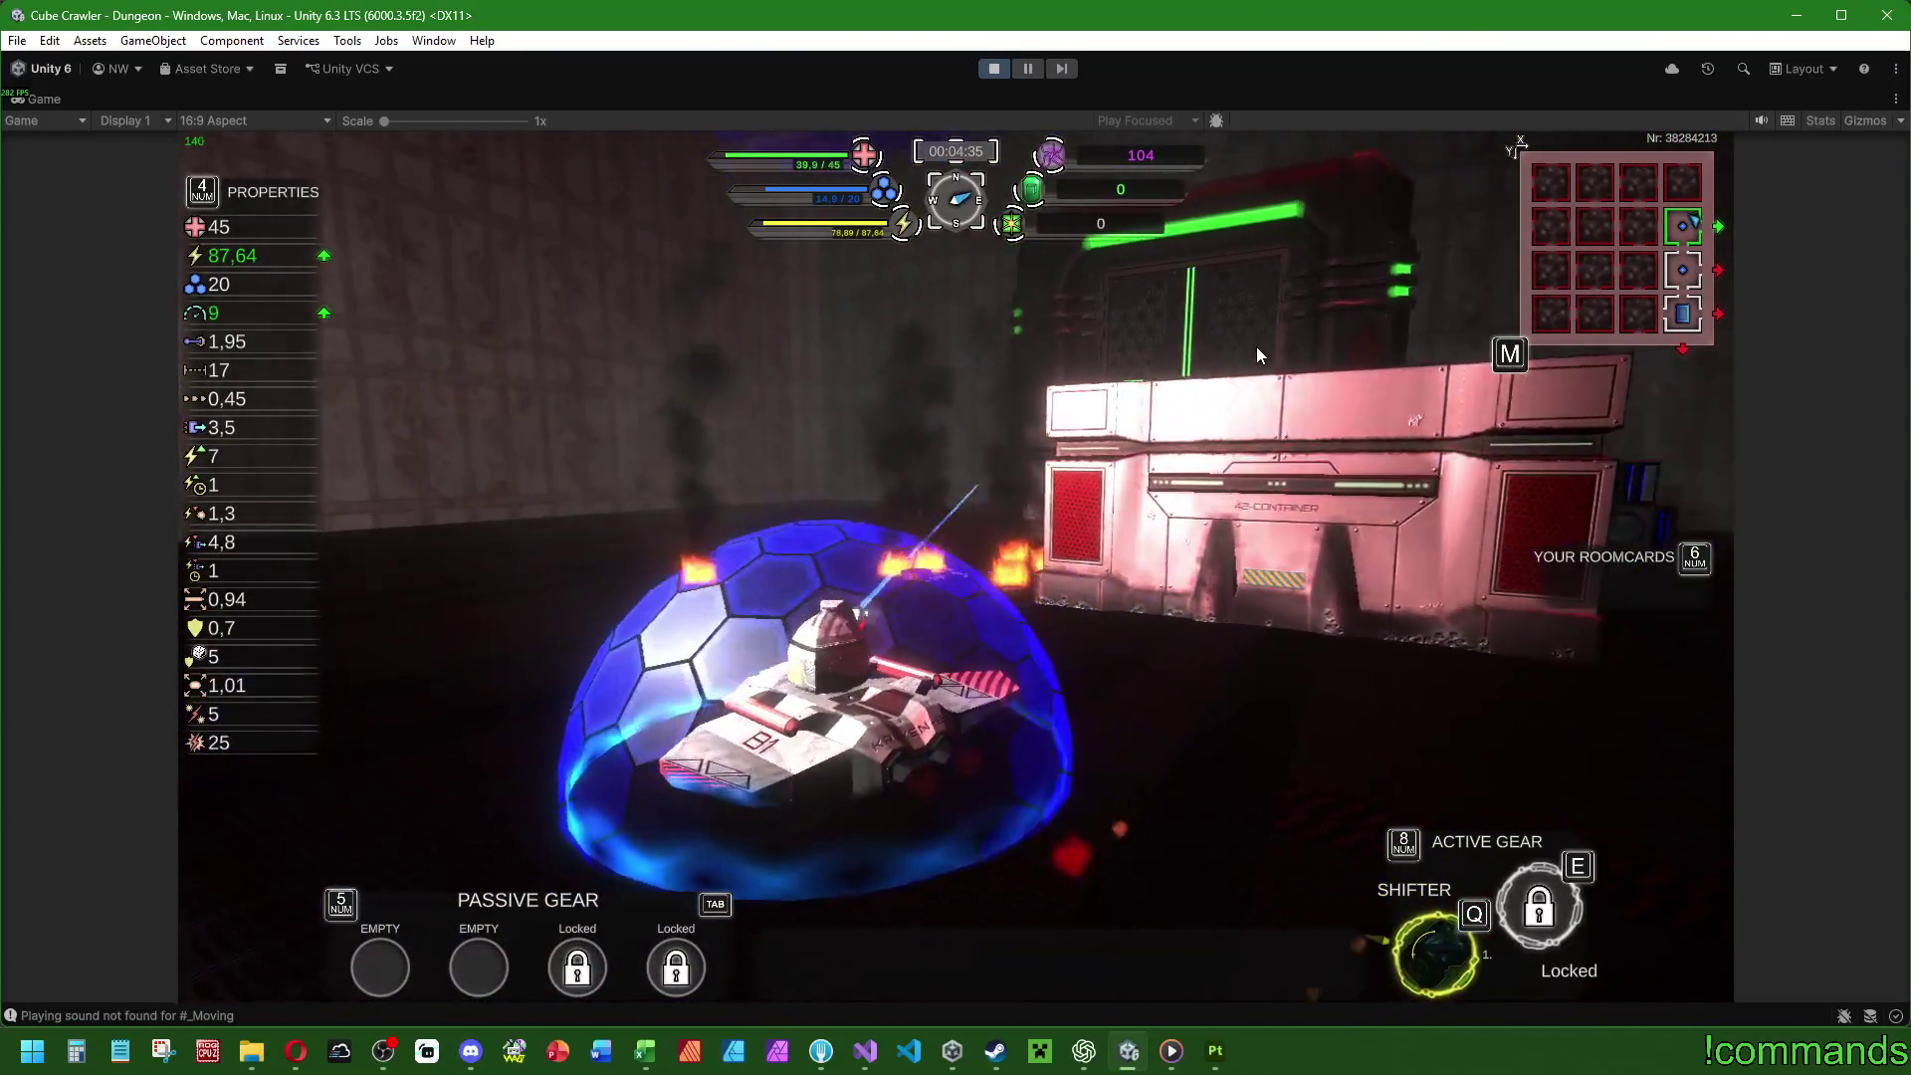
key("a")
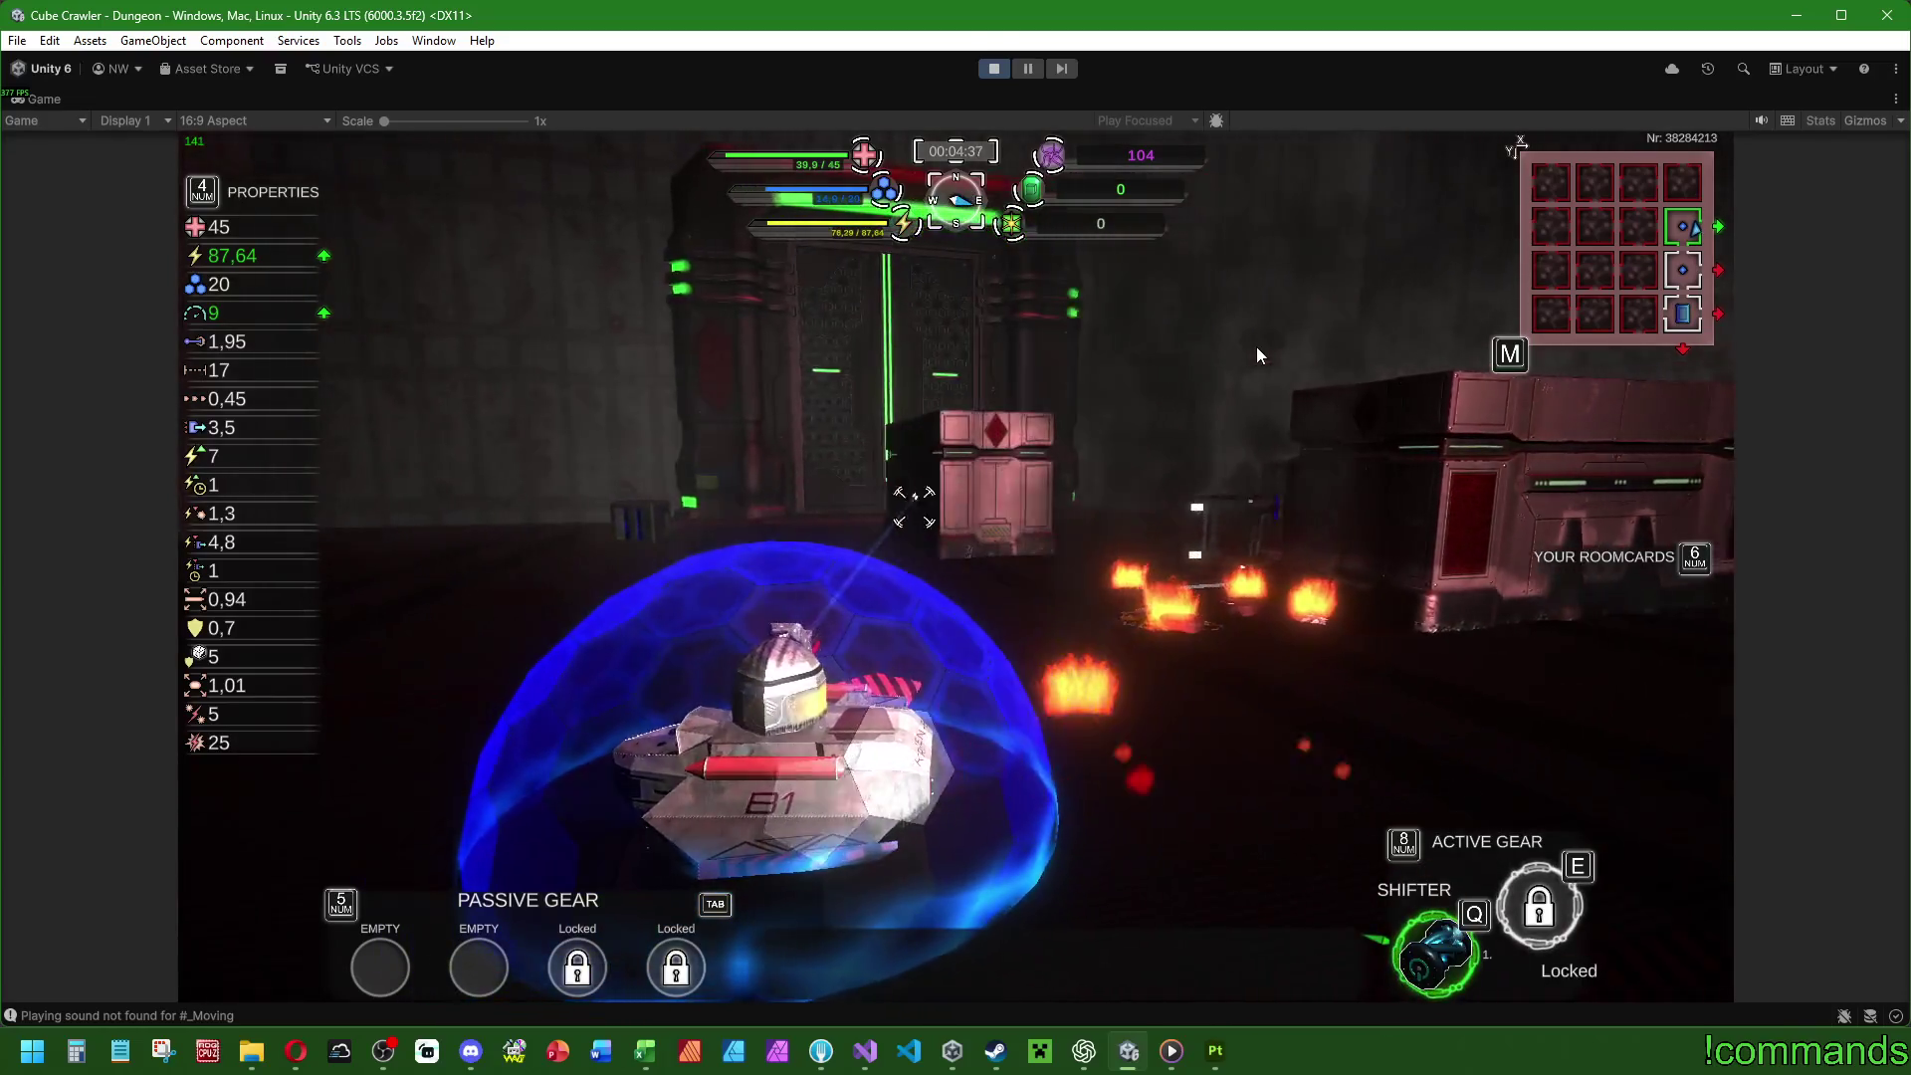
key("w")
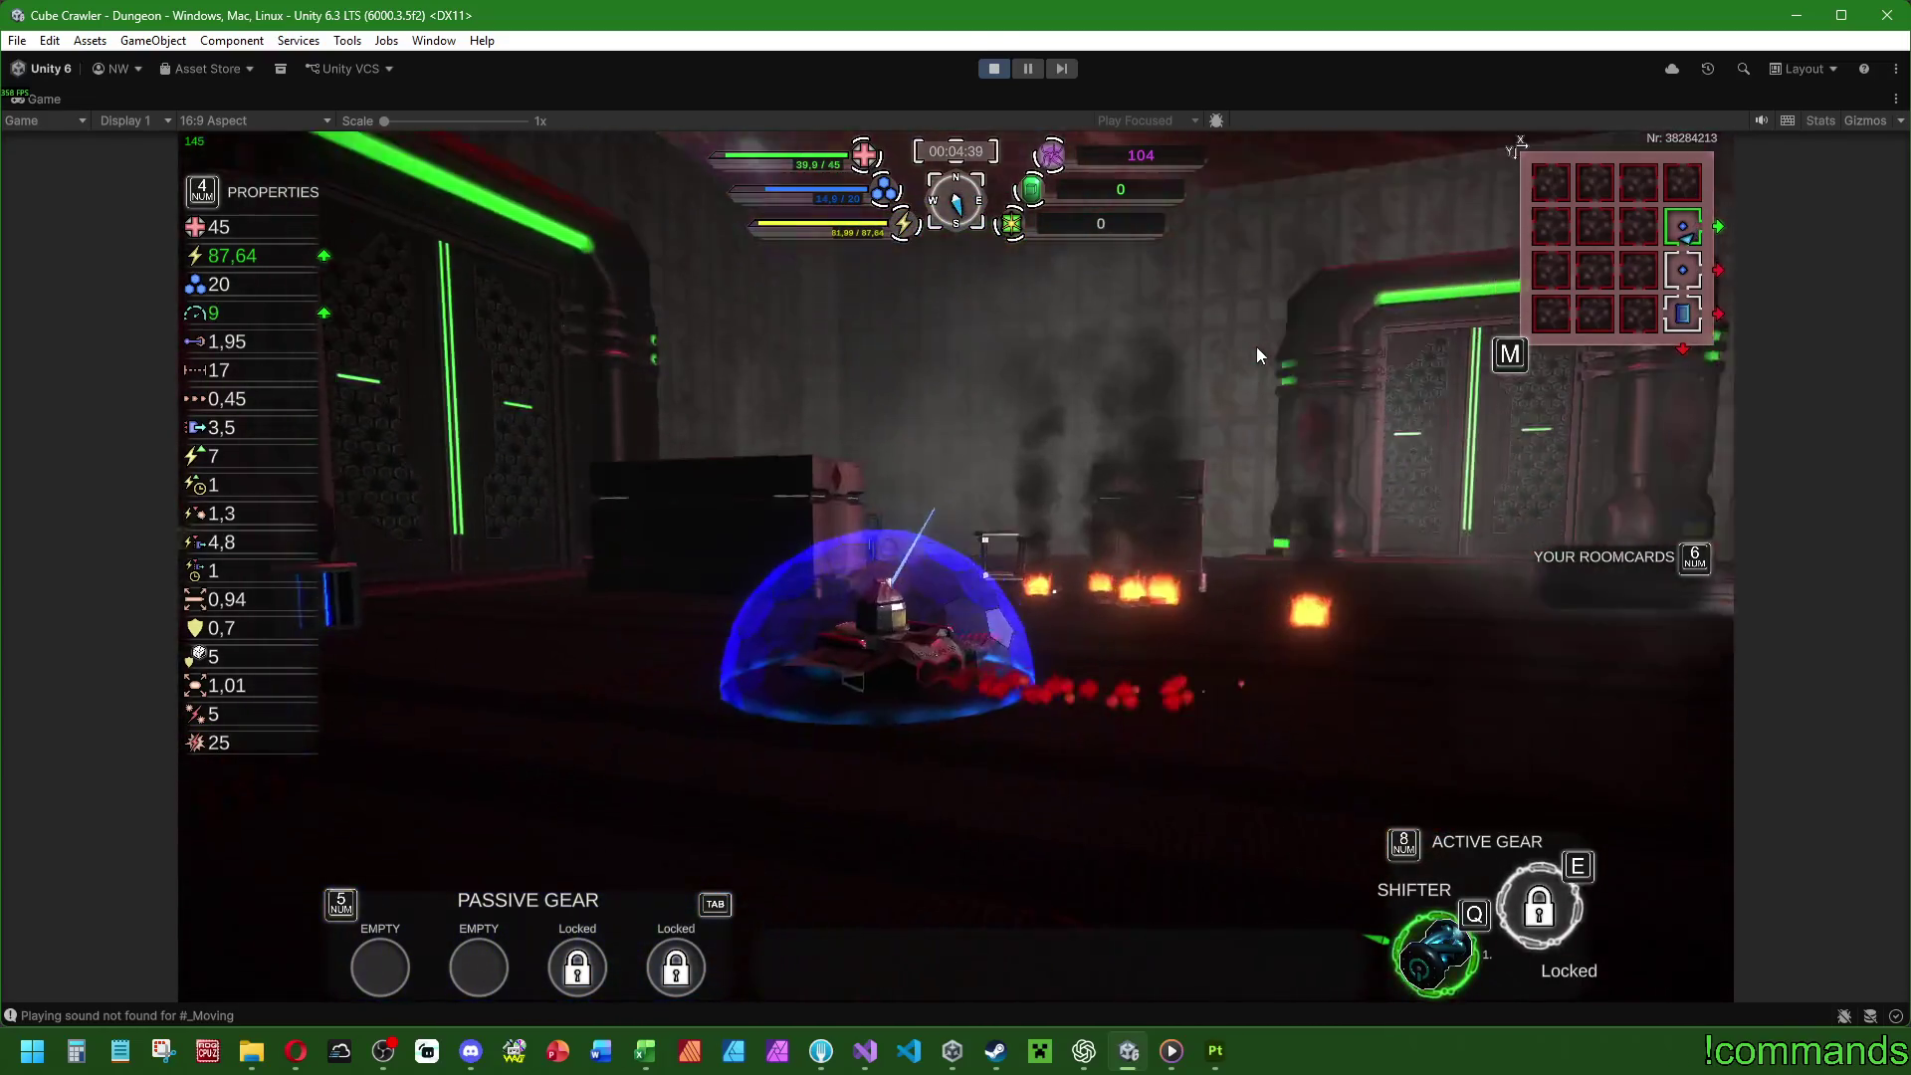
key("w")
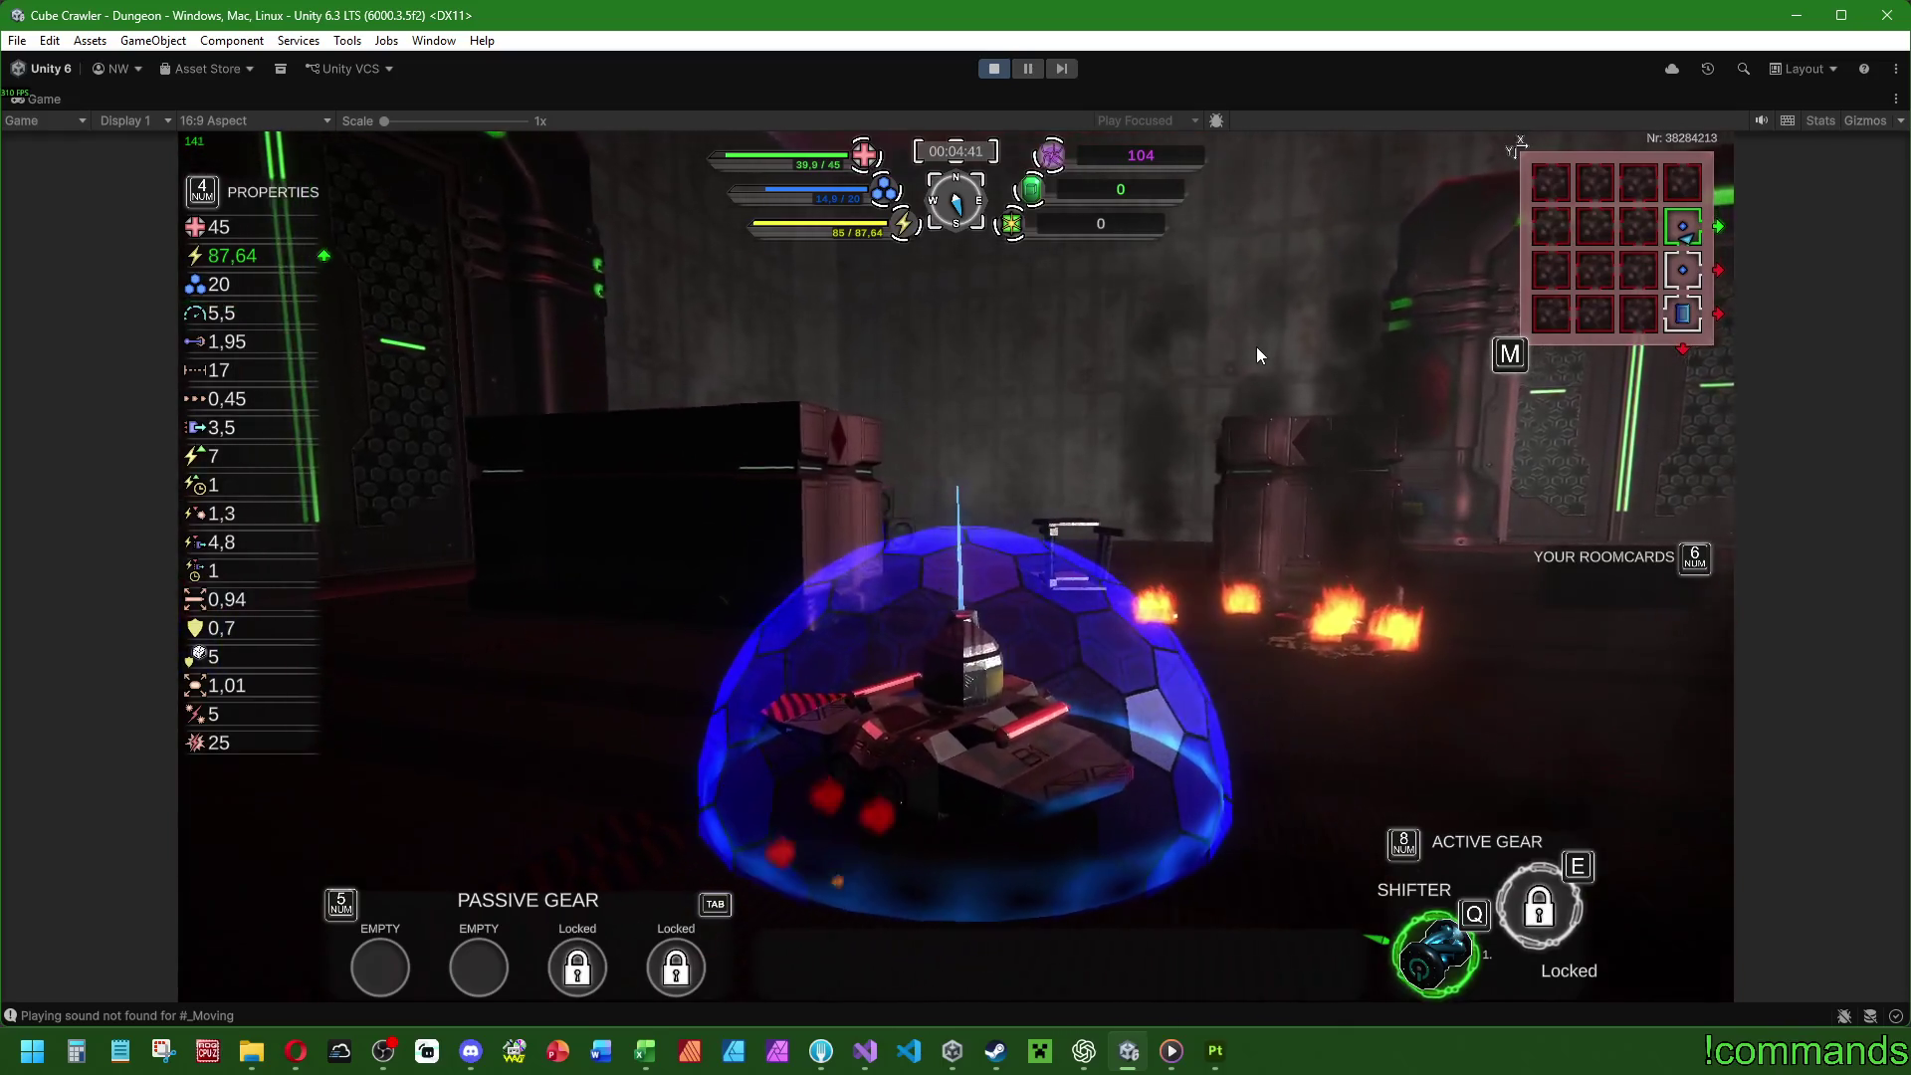
key("d")
key("d")
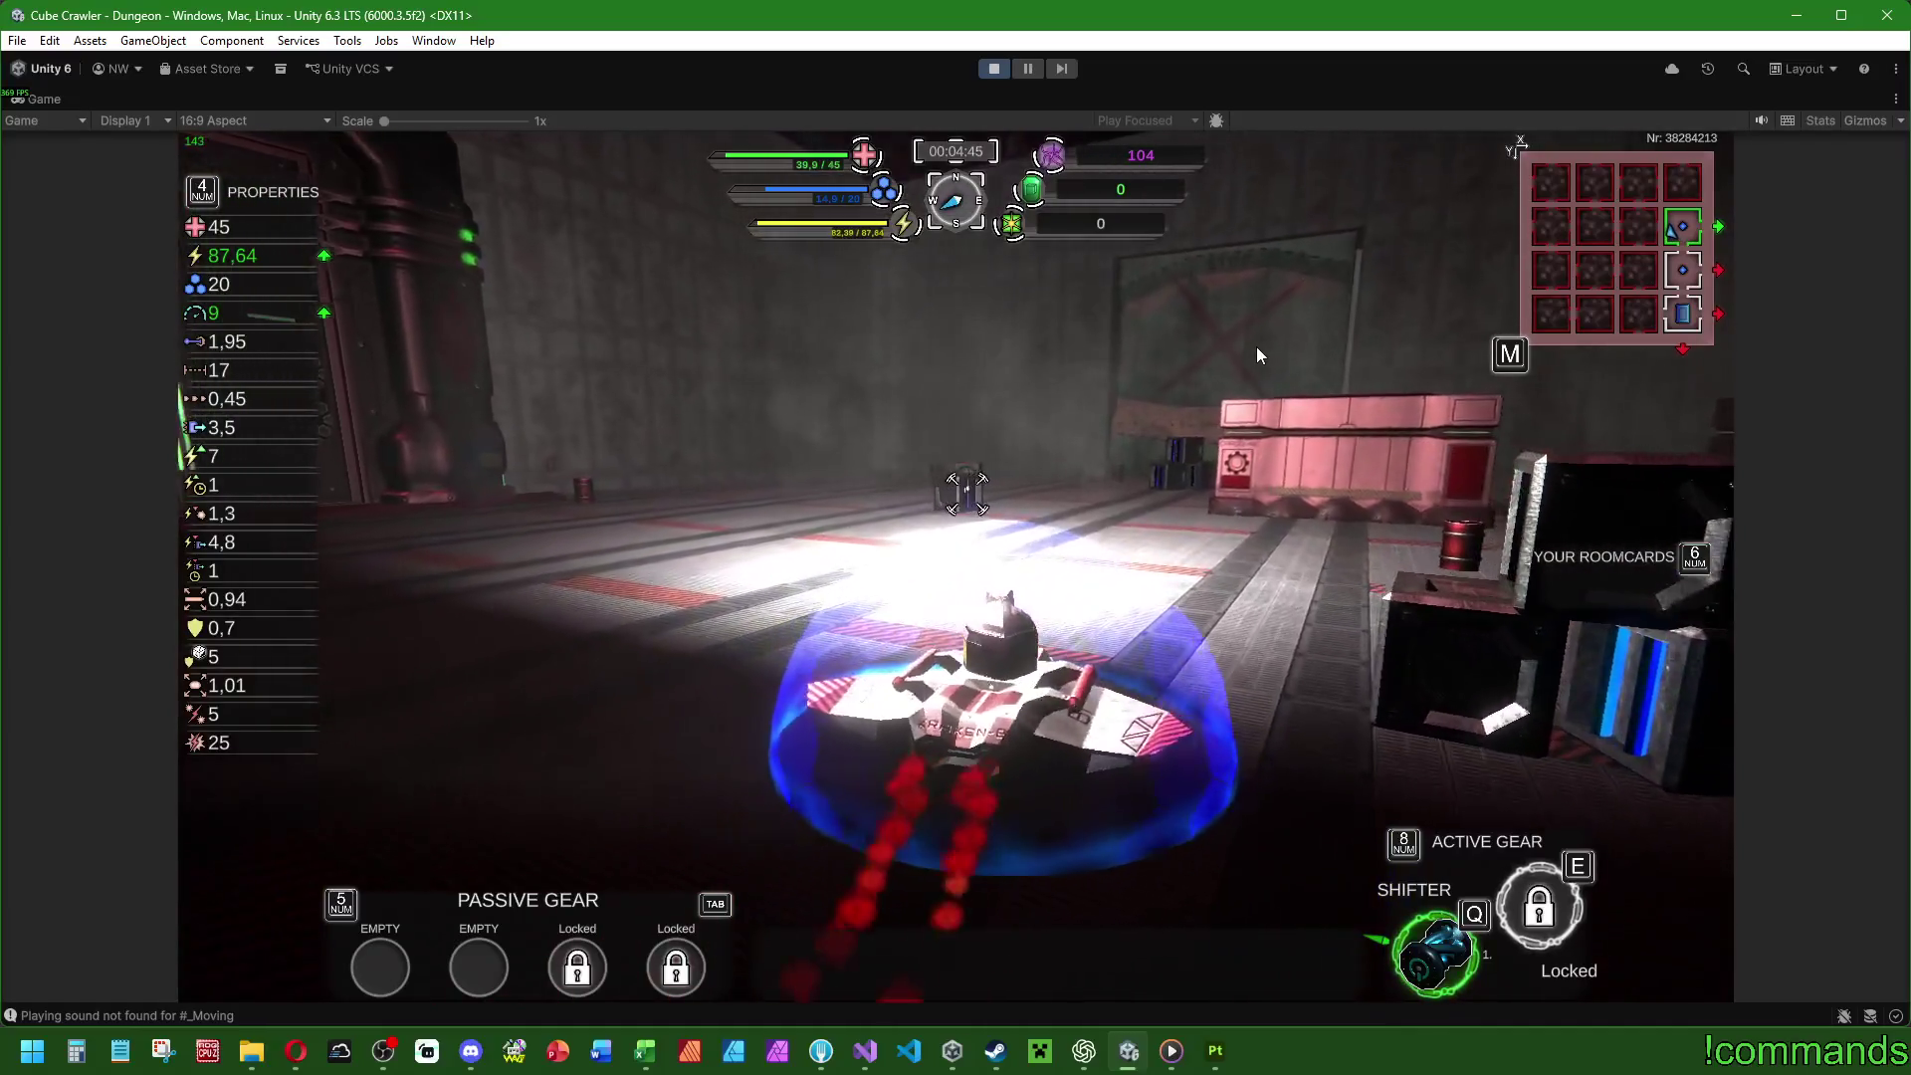
Smash the pink crate, then Shifter-dash the tank toward the green door.
key("w")
key("q")
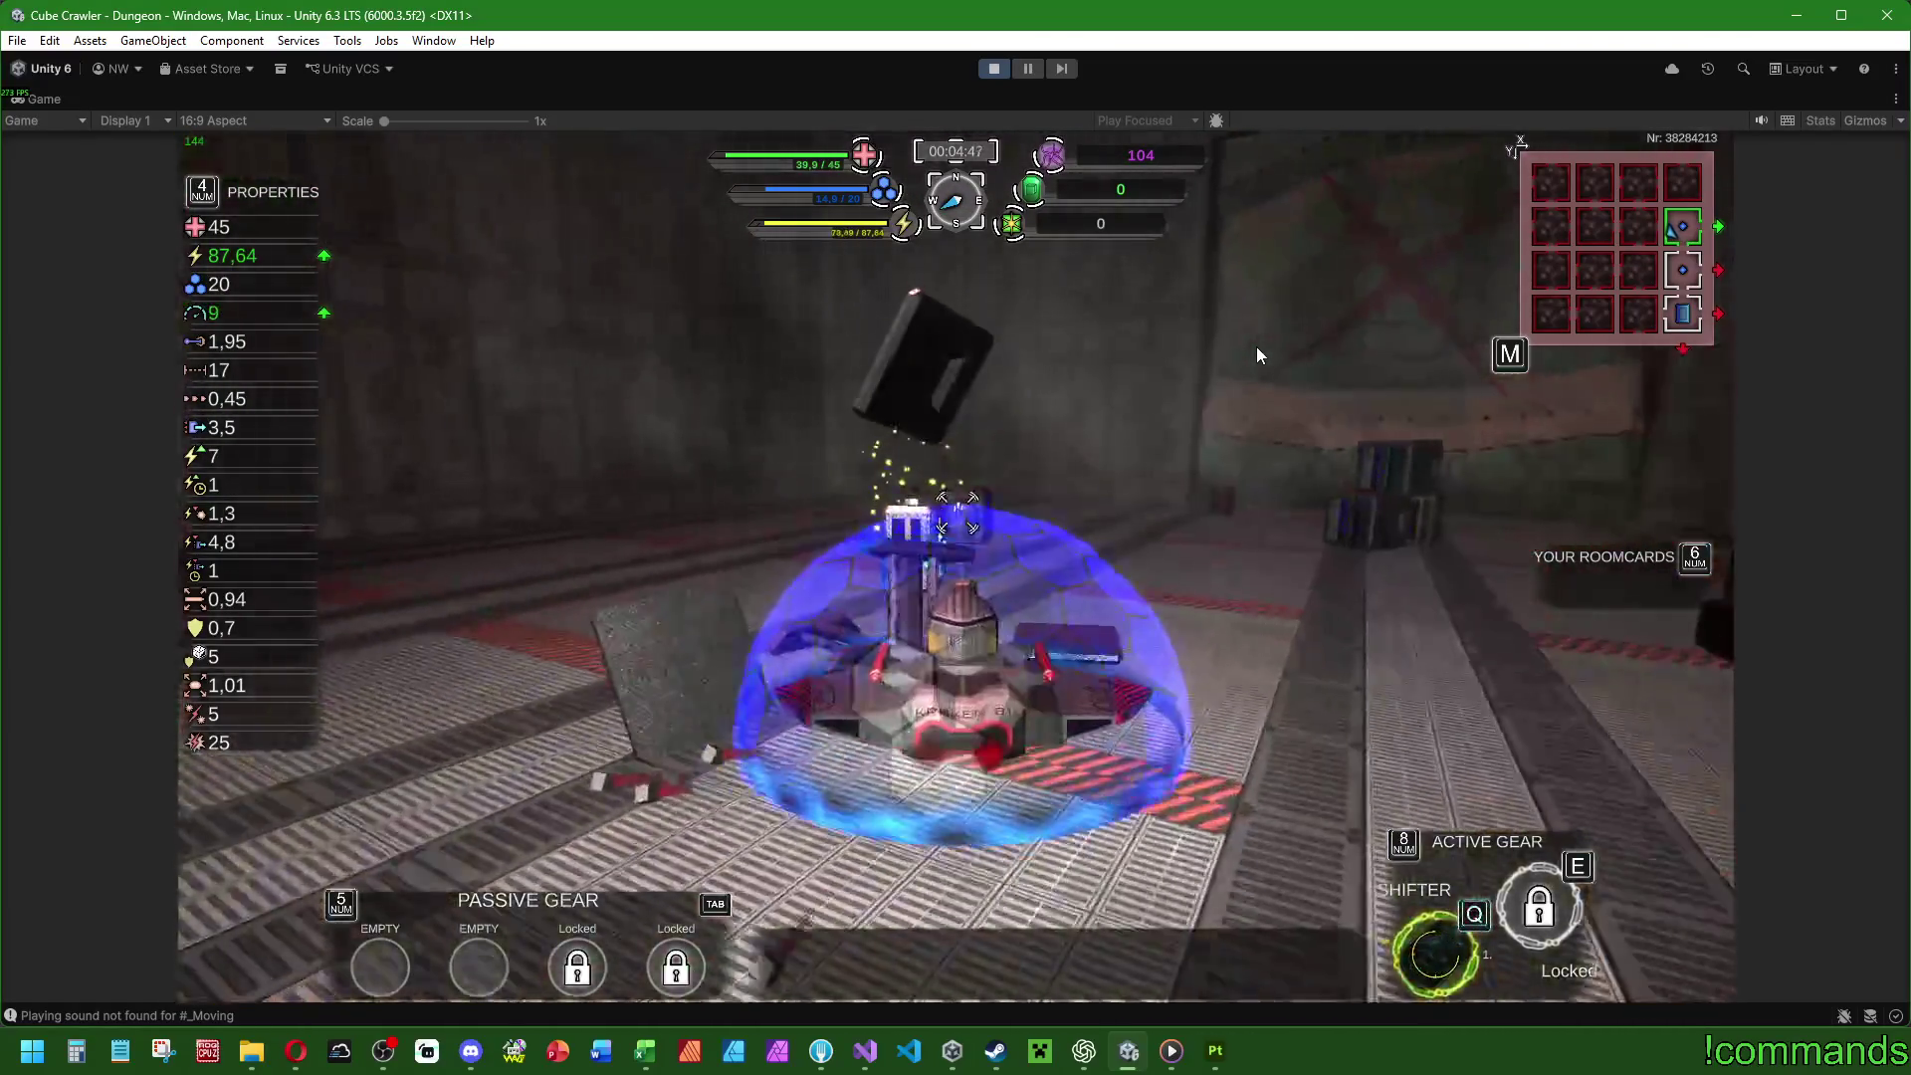
key("d")
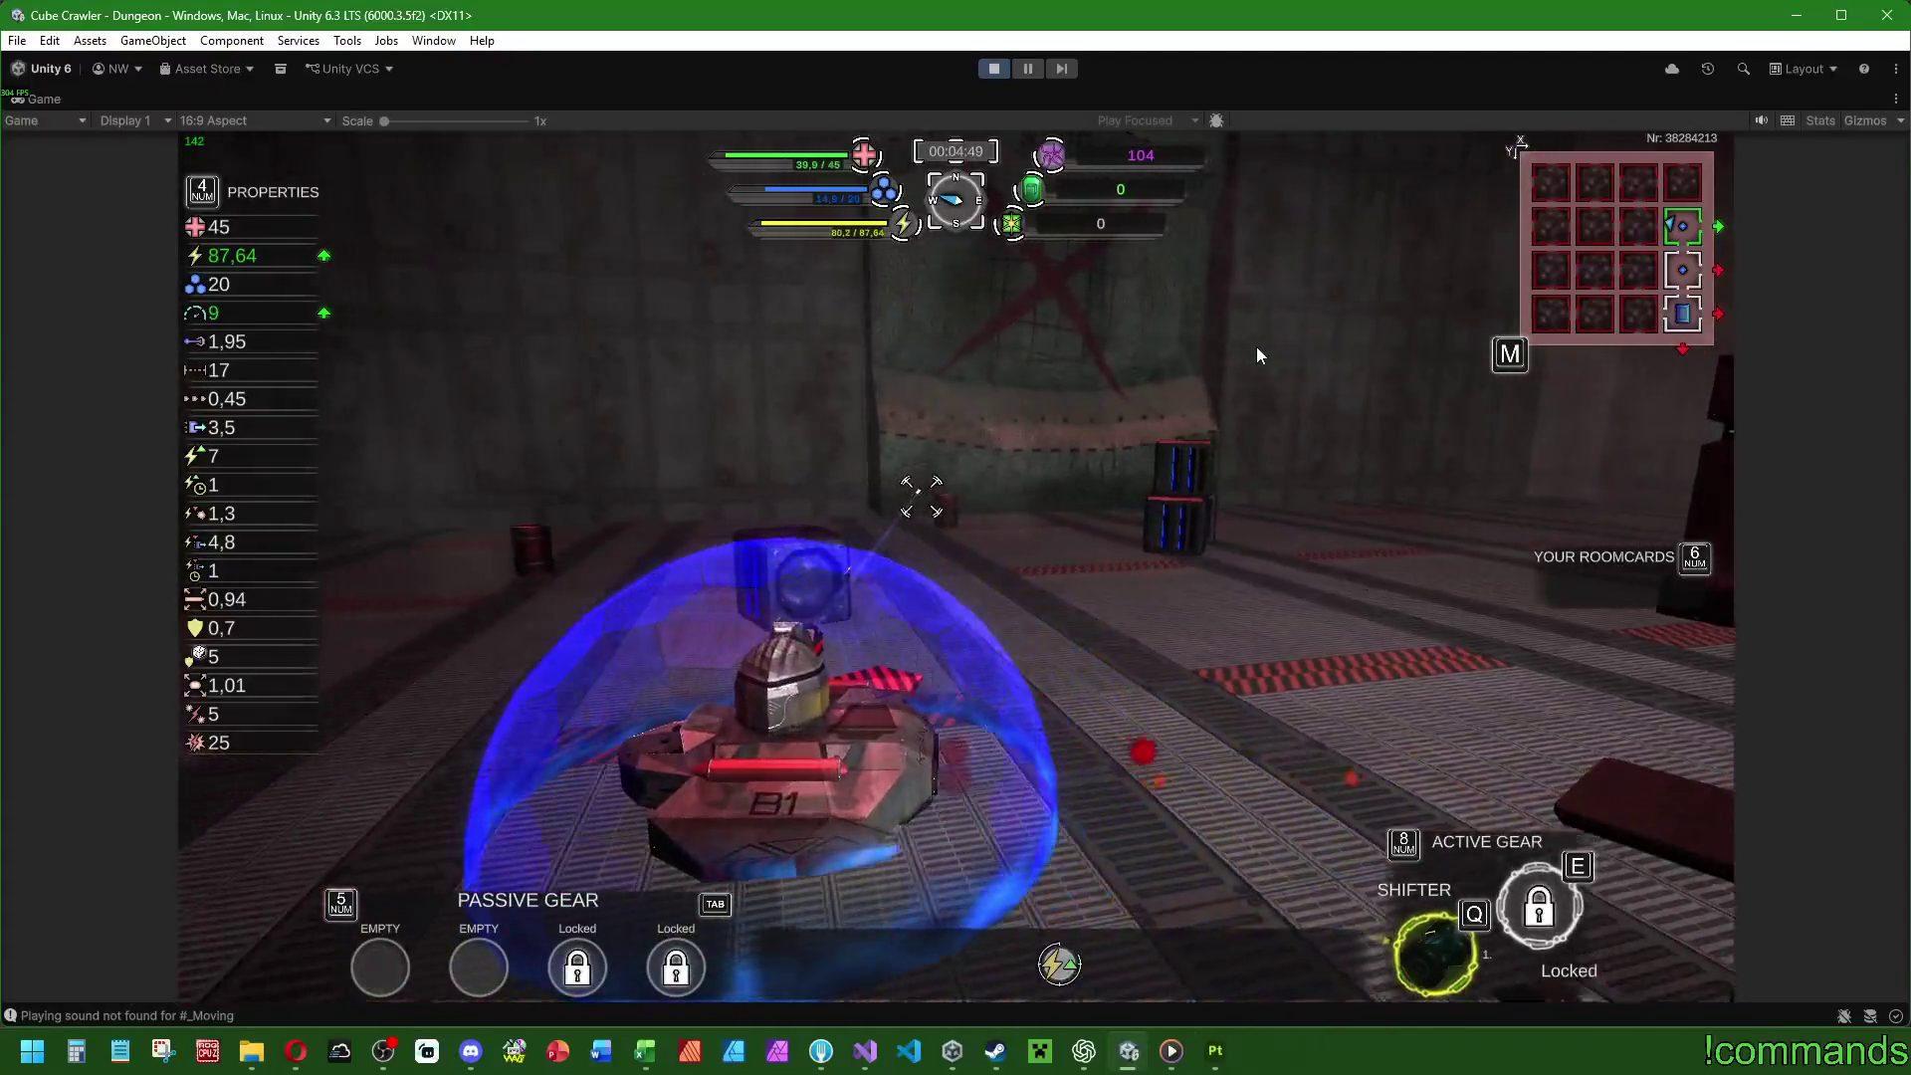
key("a")
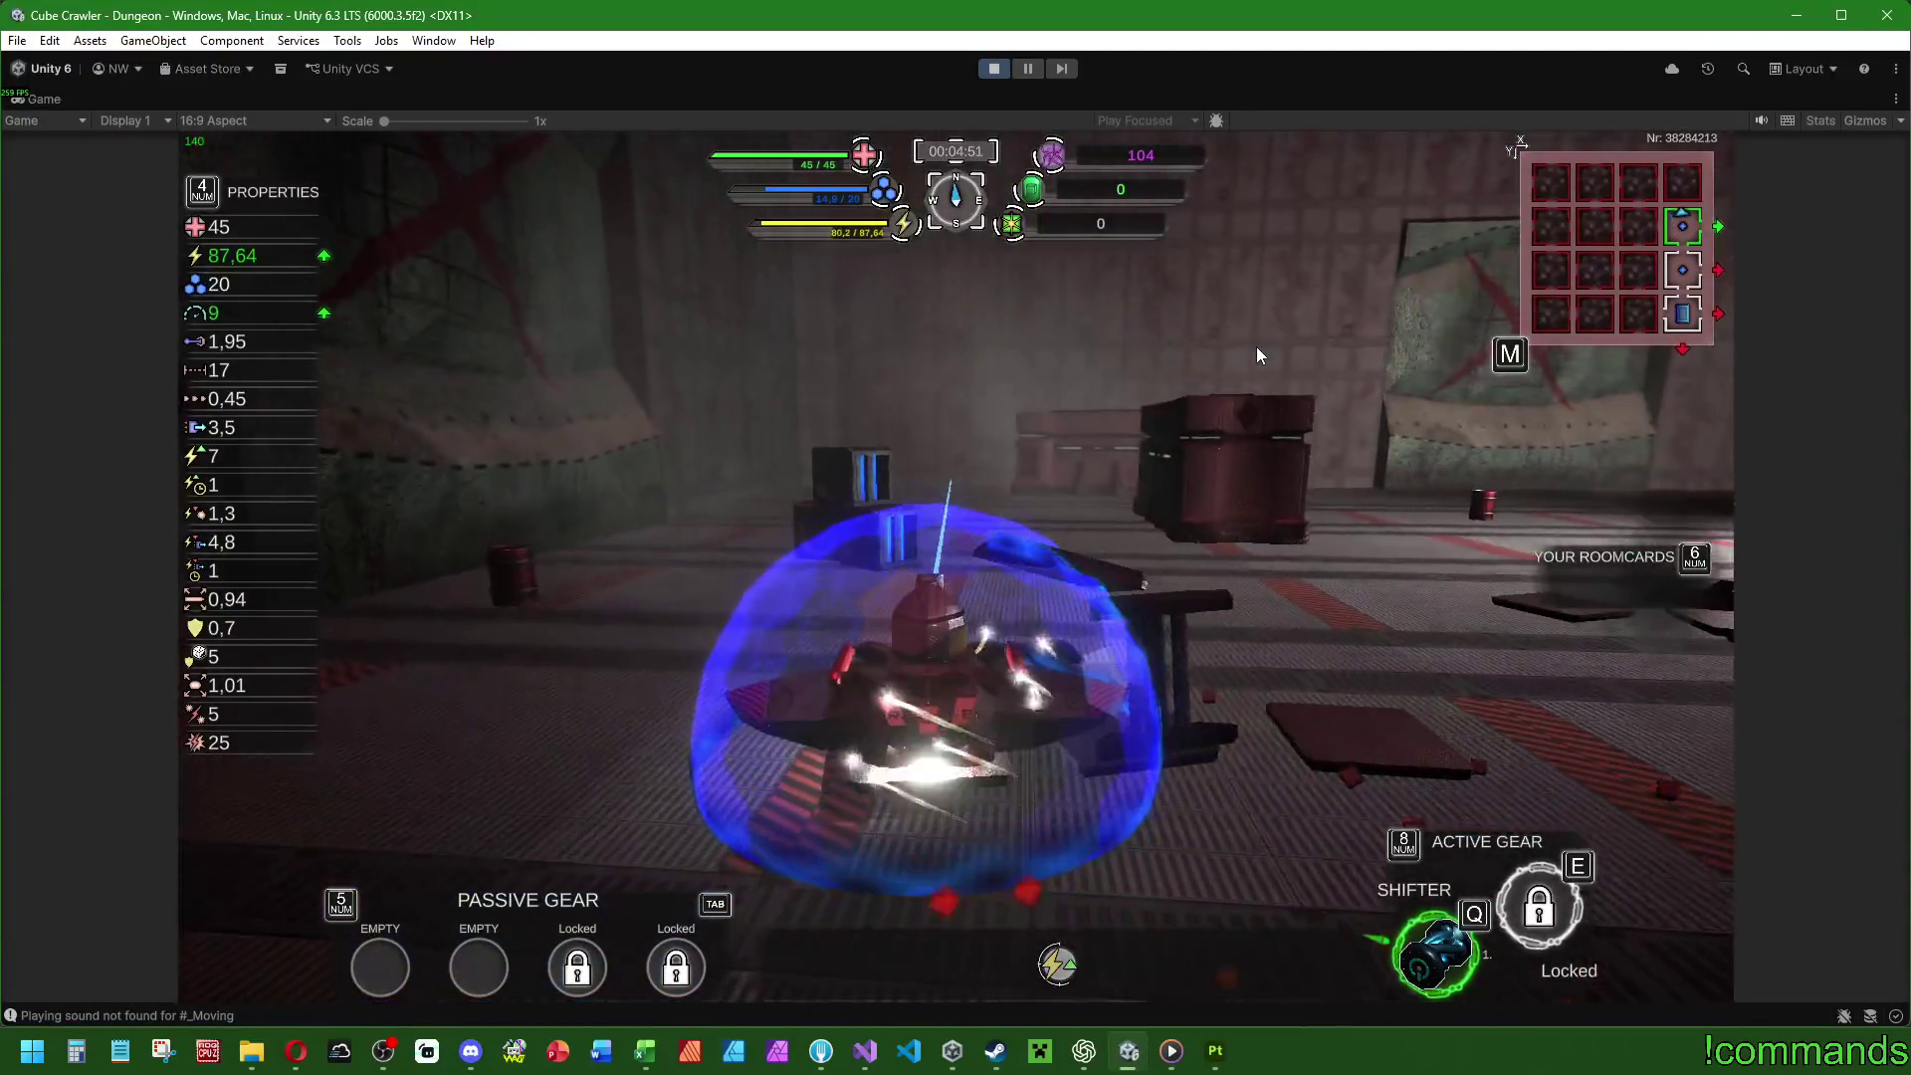
key("d")
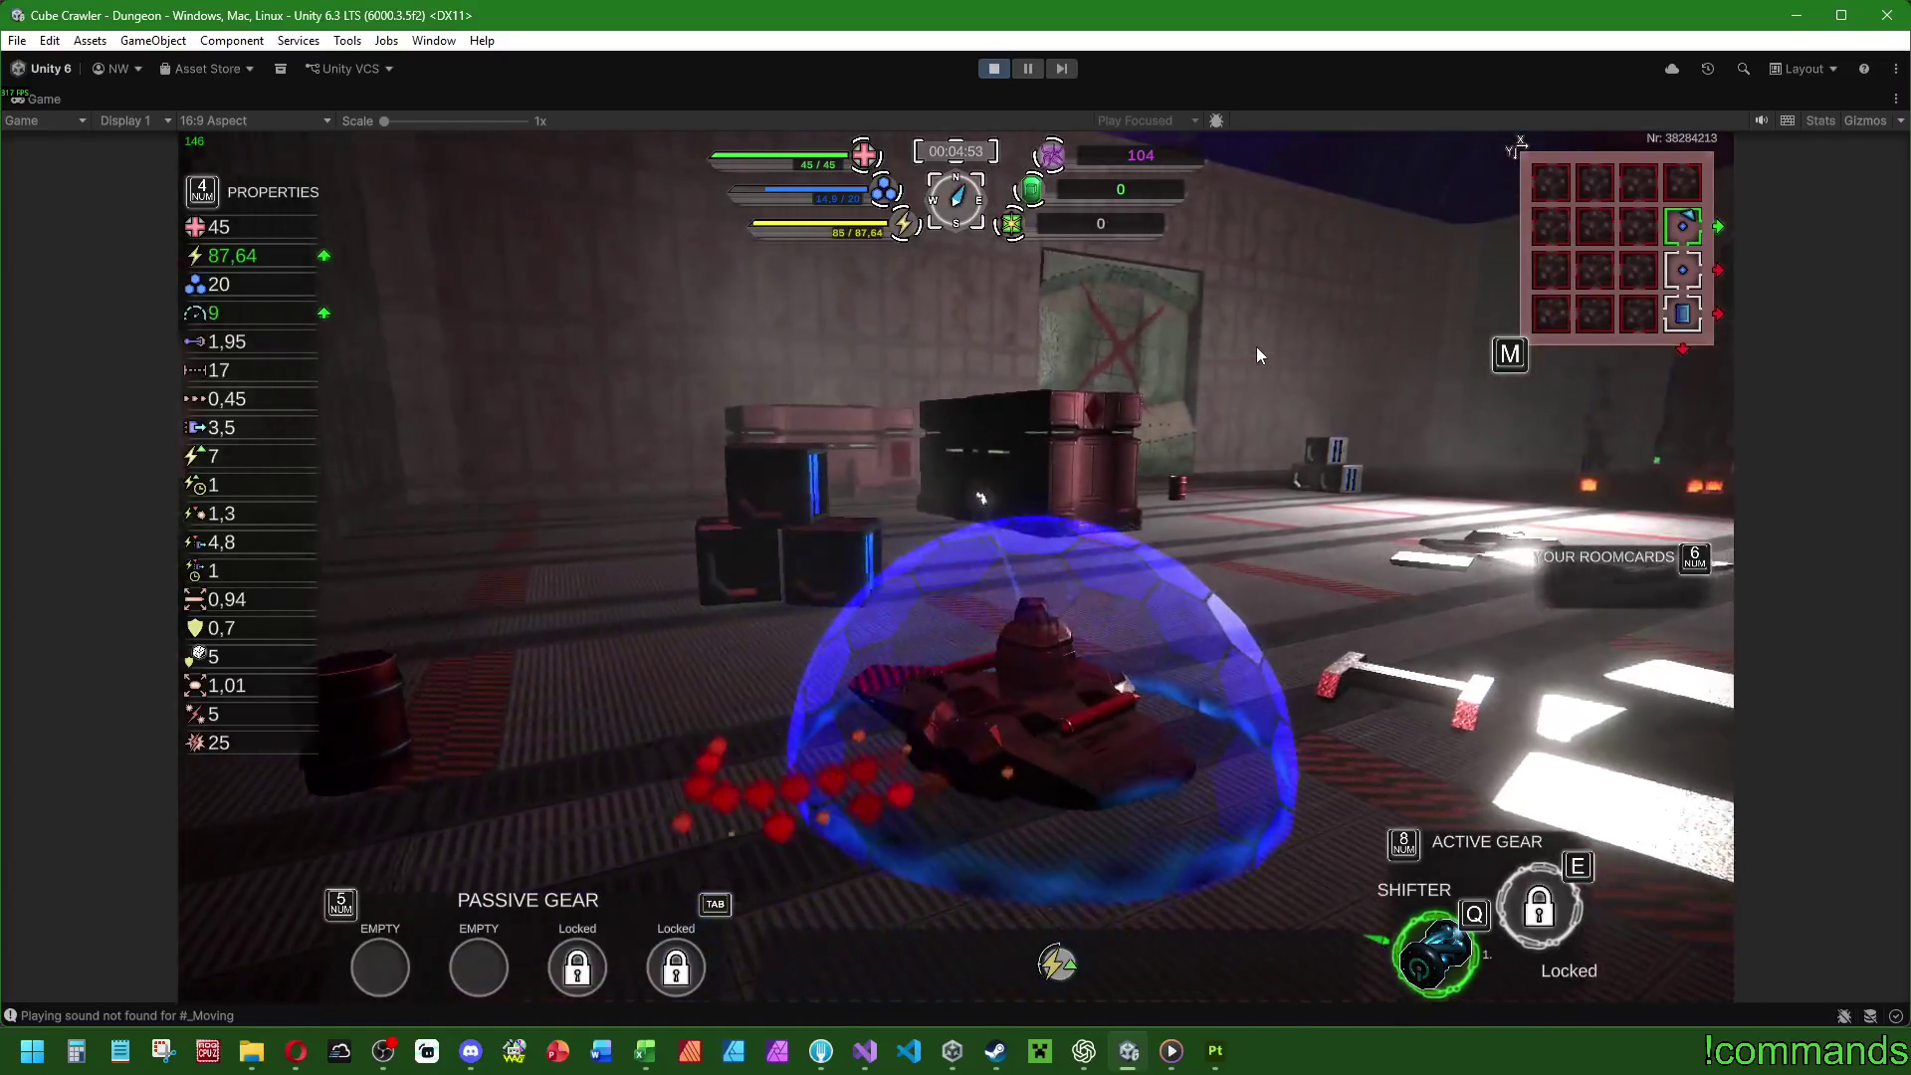
key("q")
key("w")
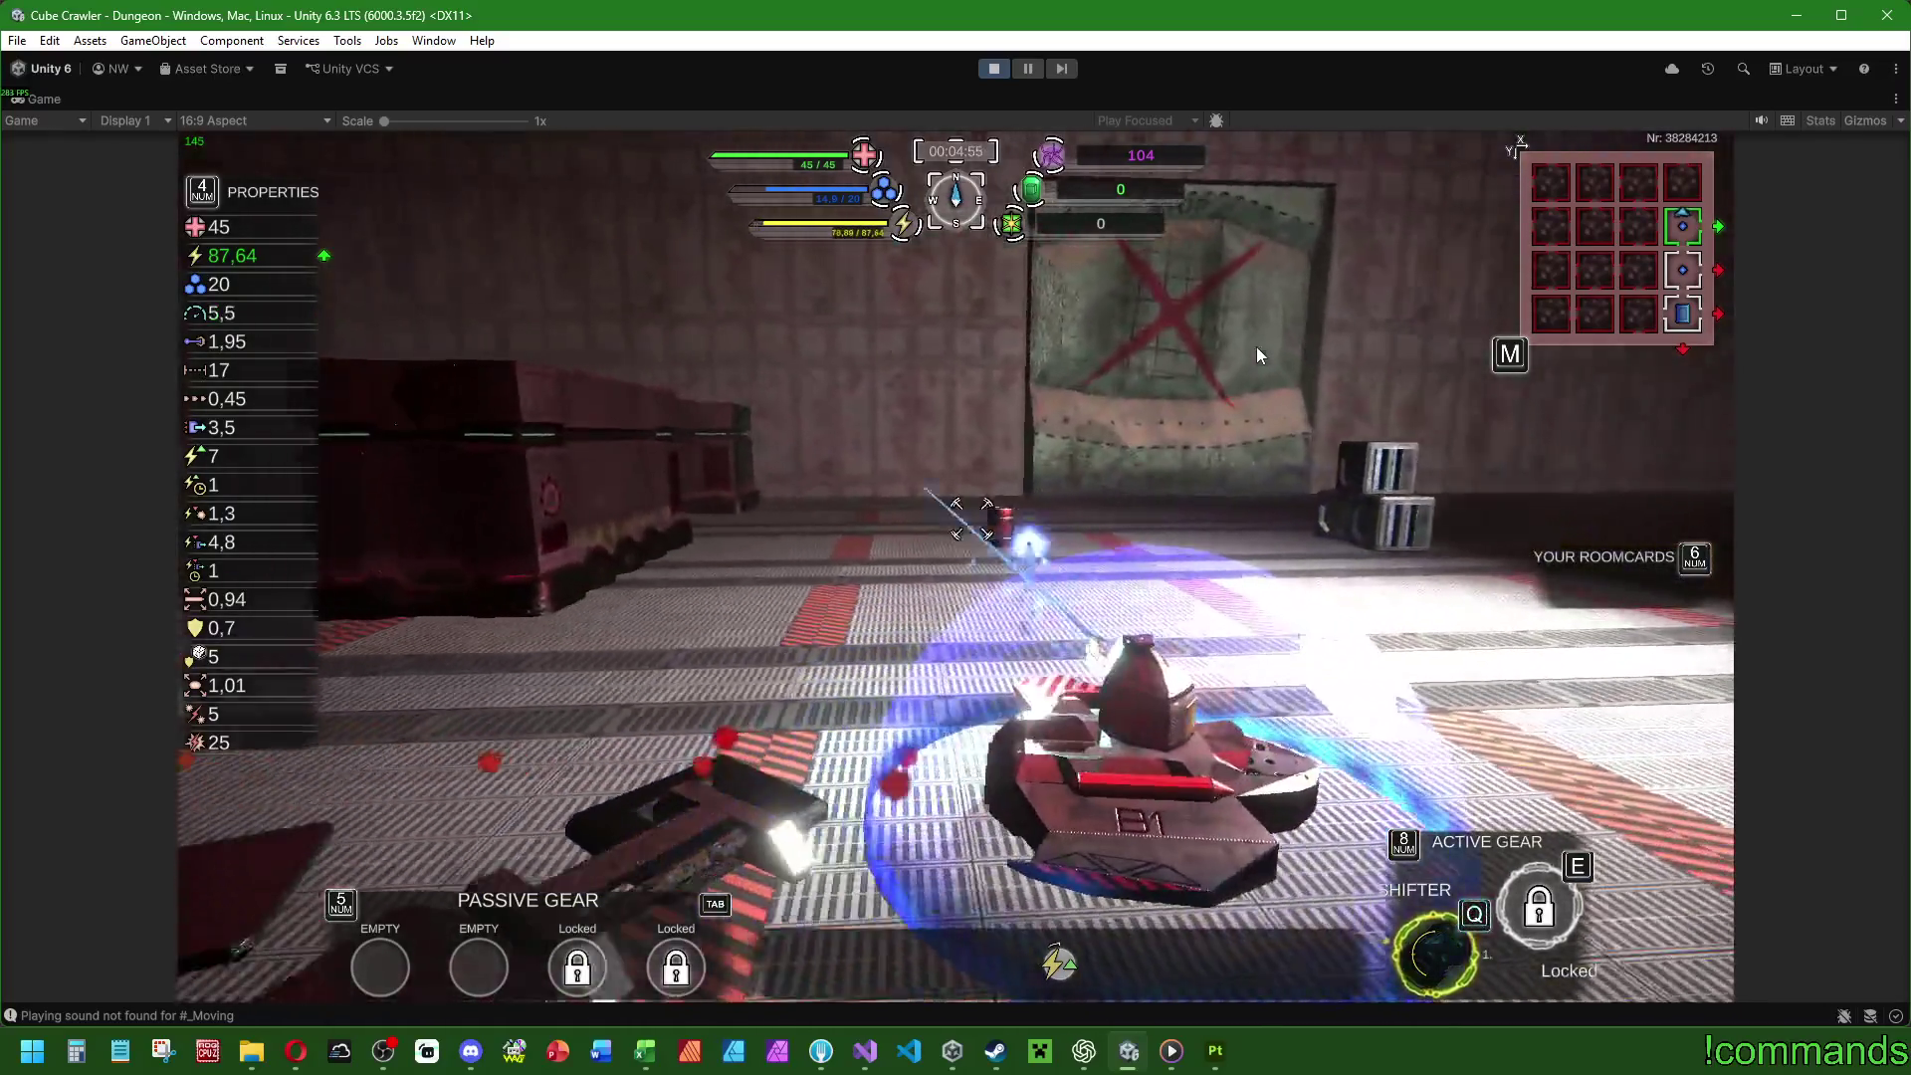
key("d")
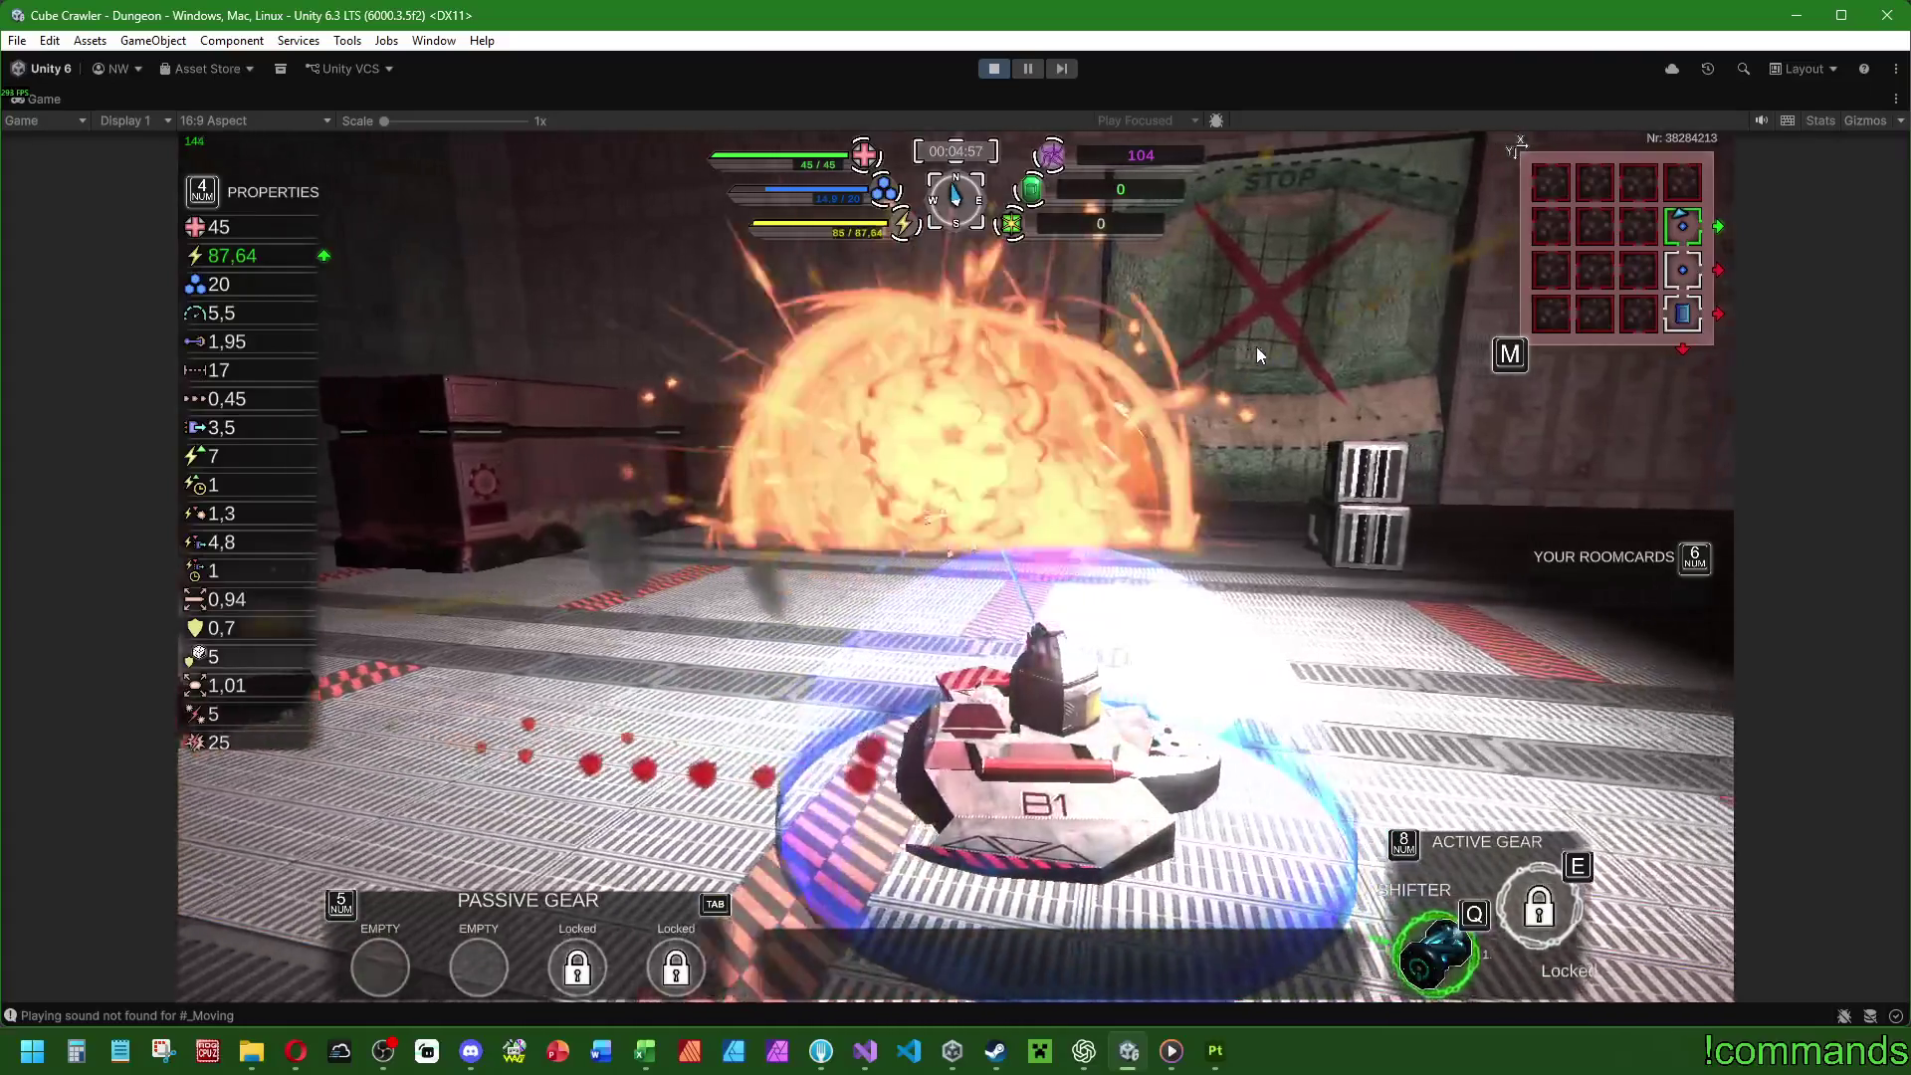
key("w")
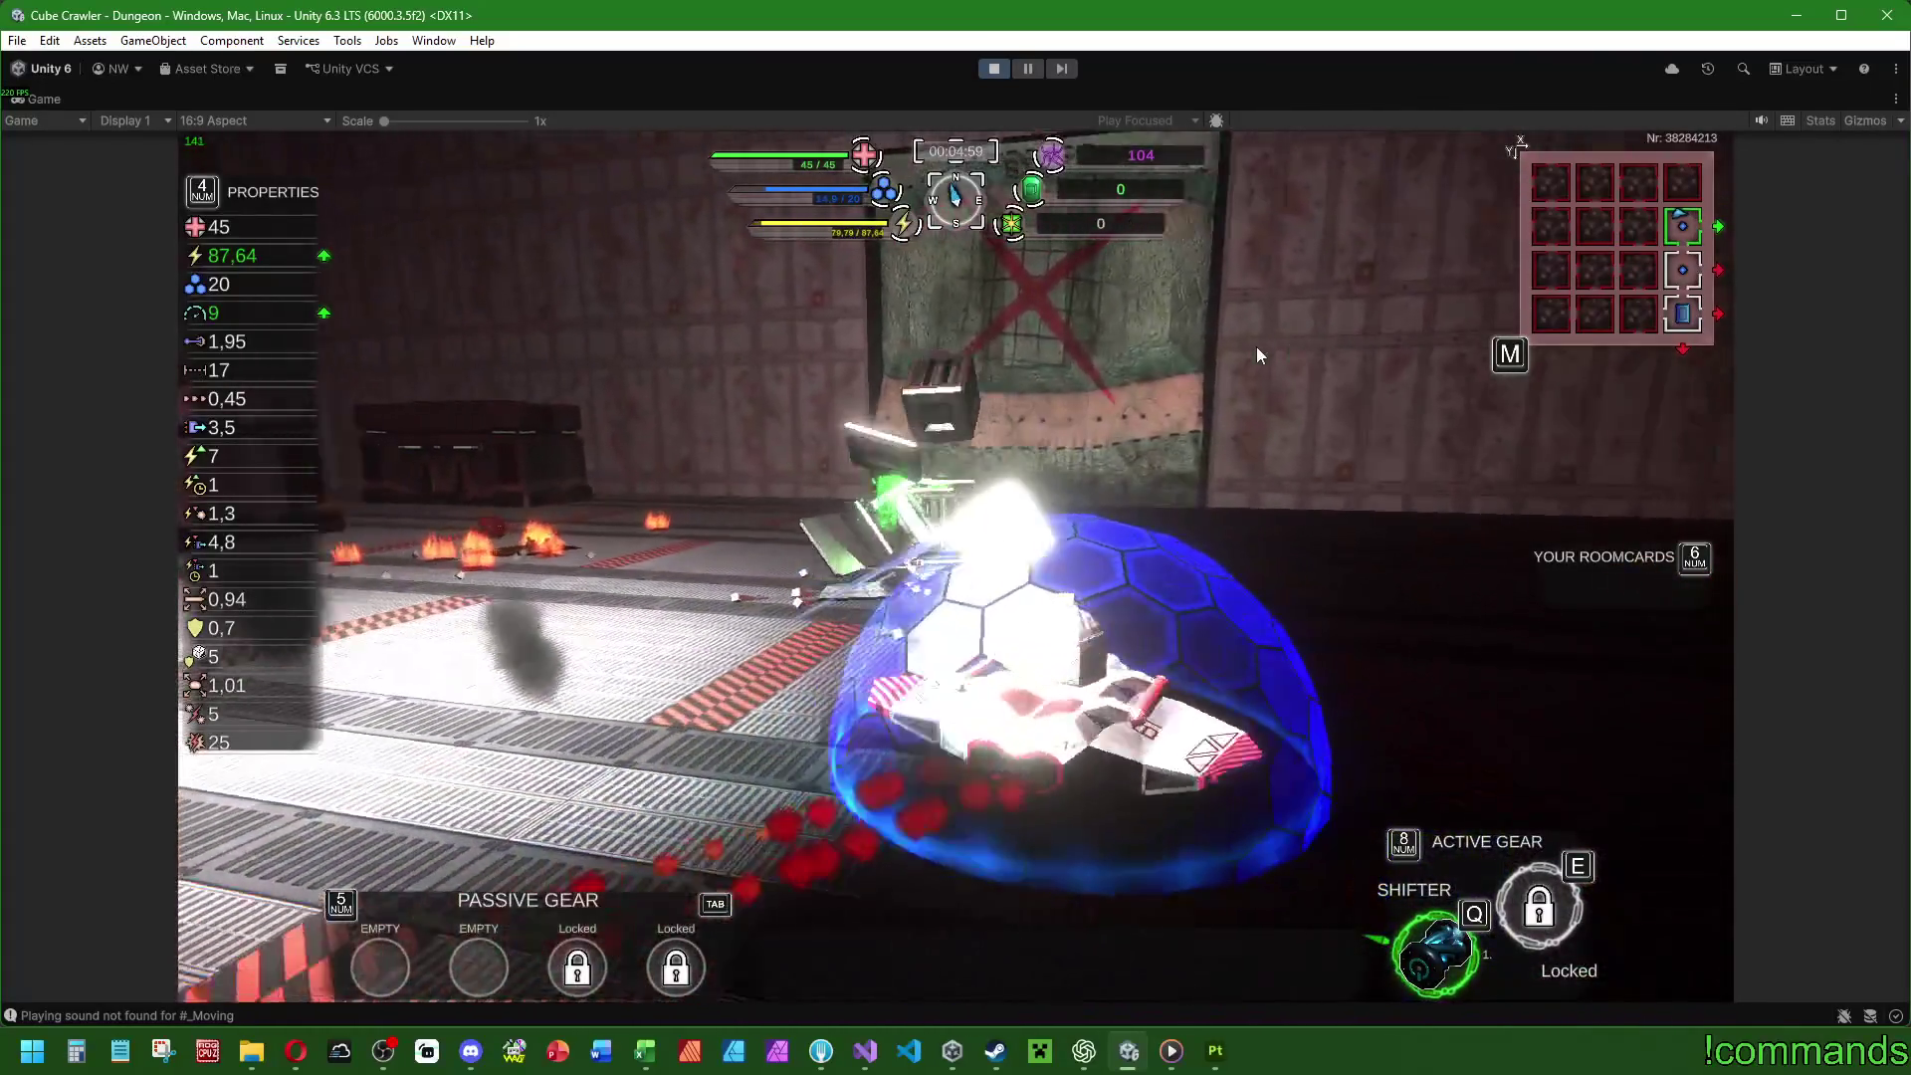
key("d")
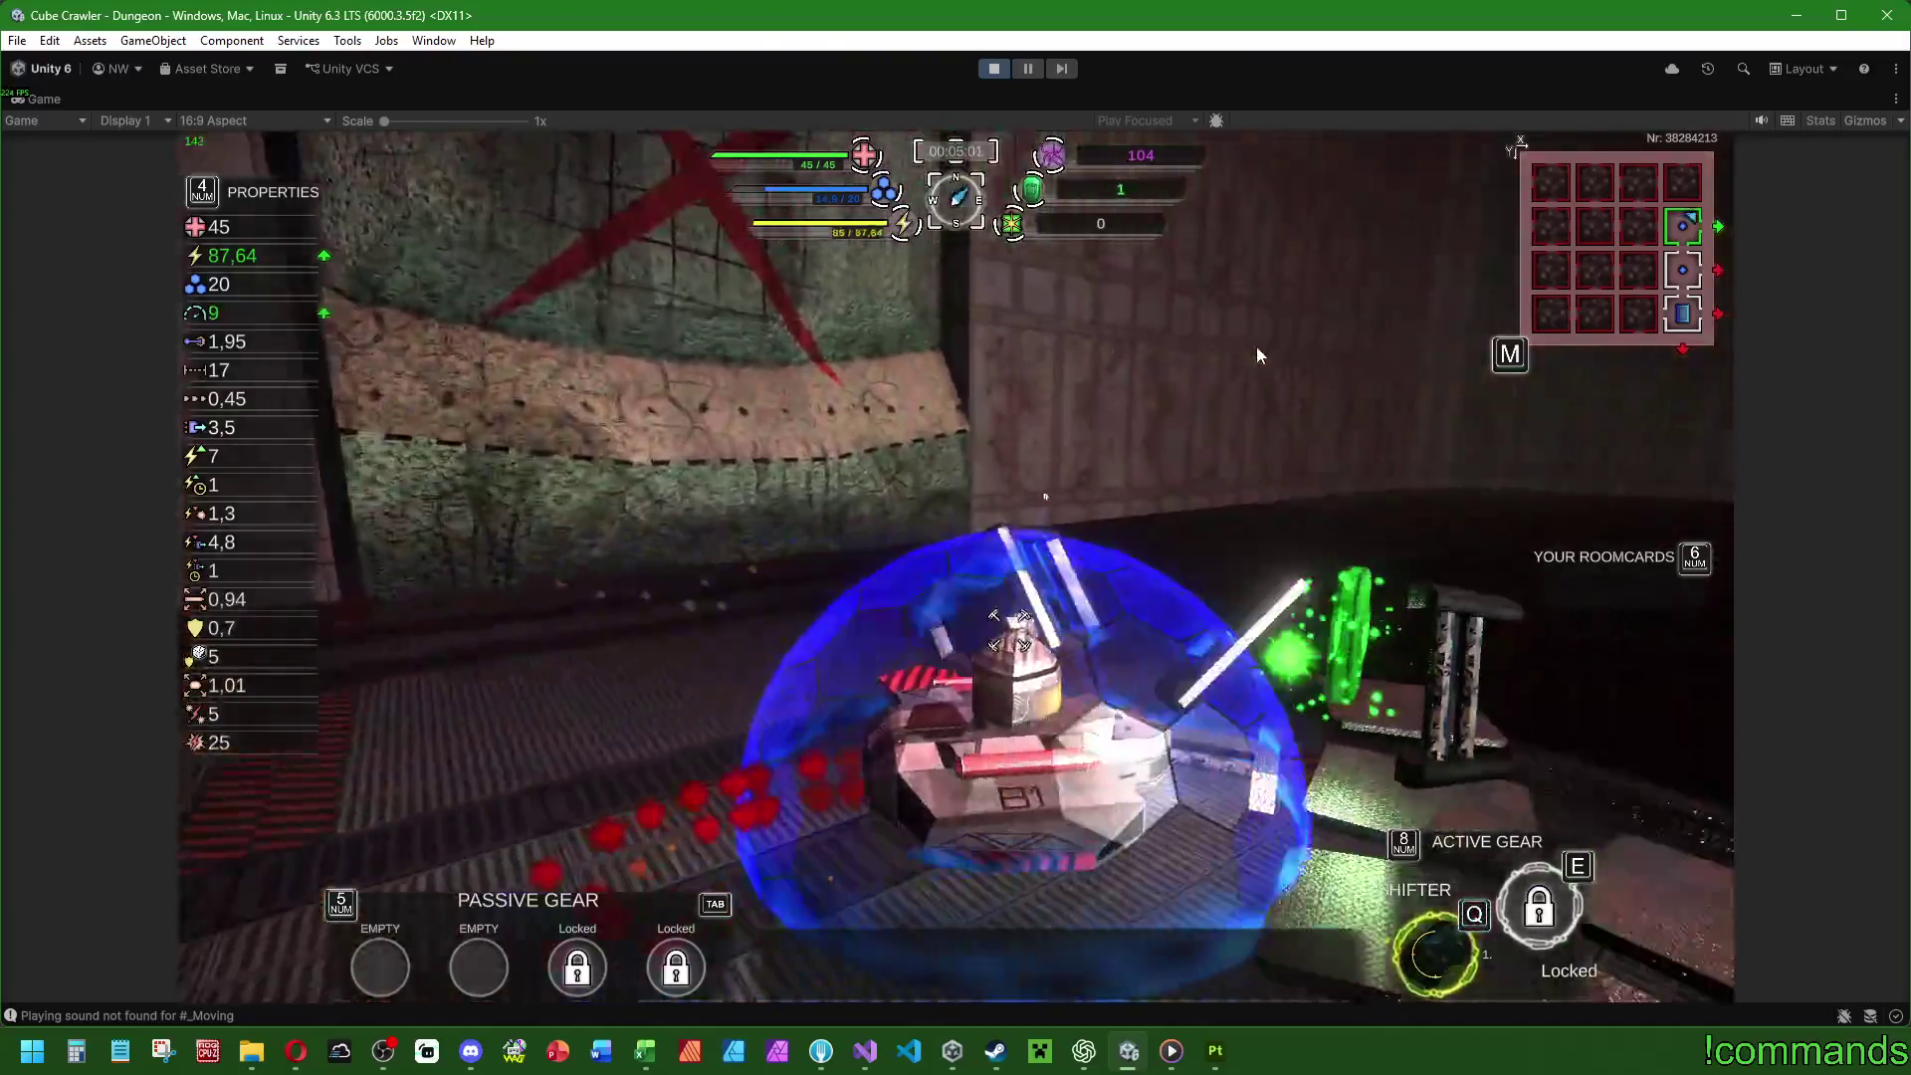
key("d")
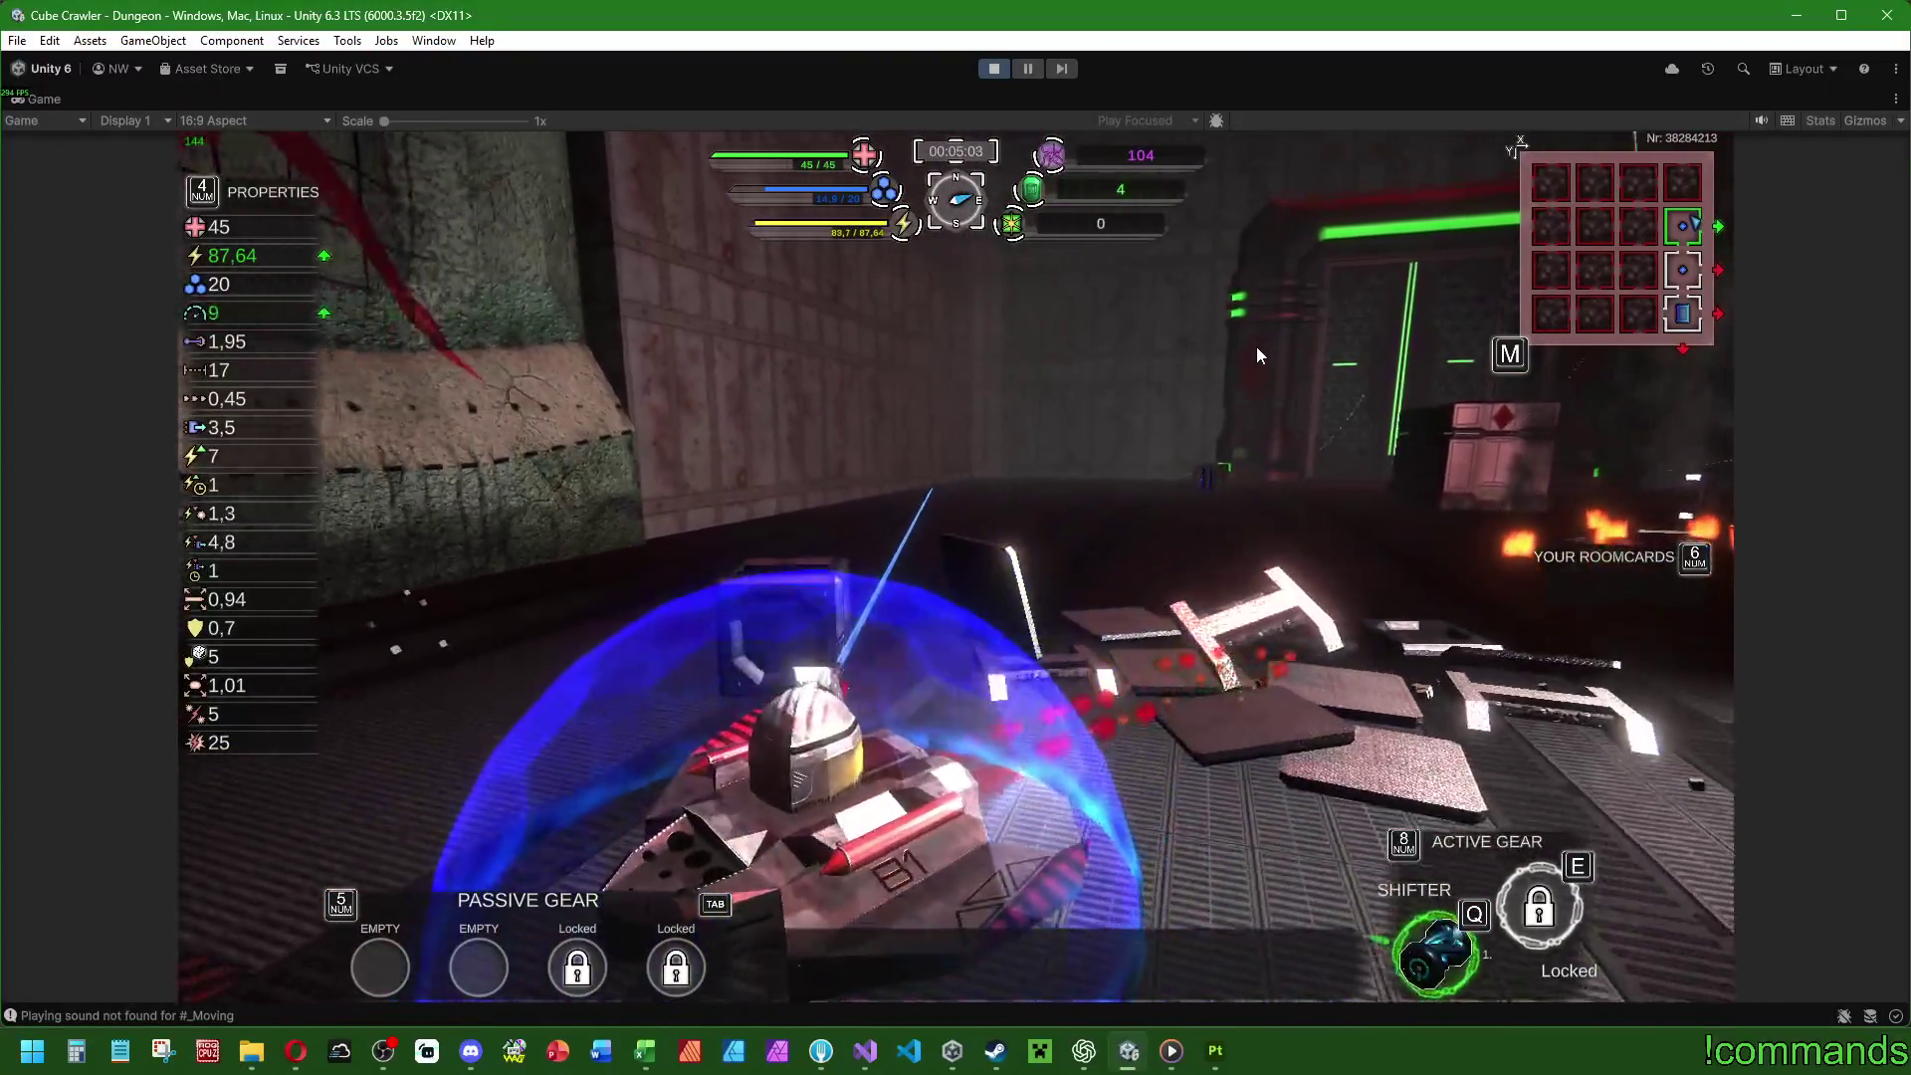
key("w")
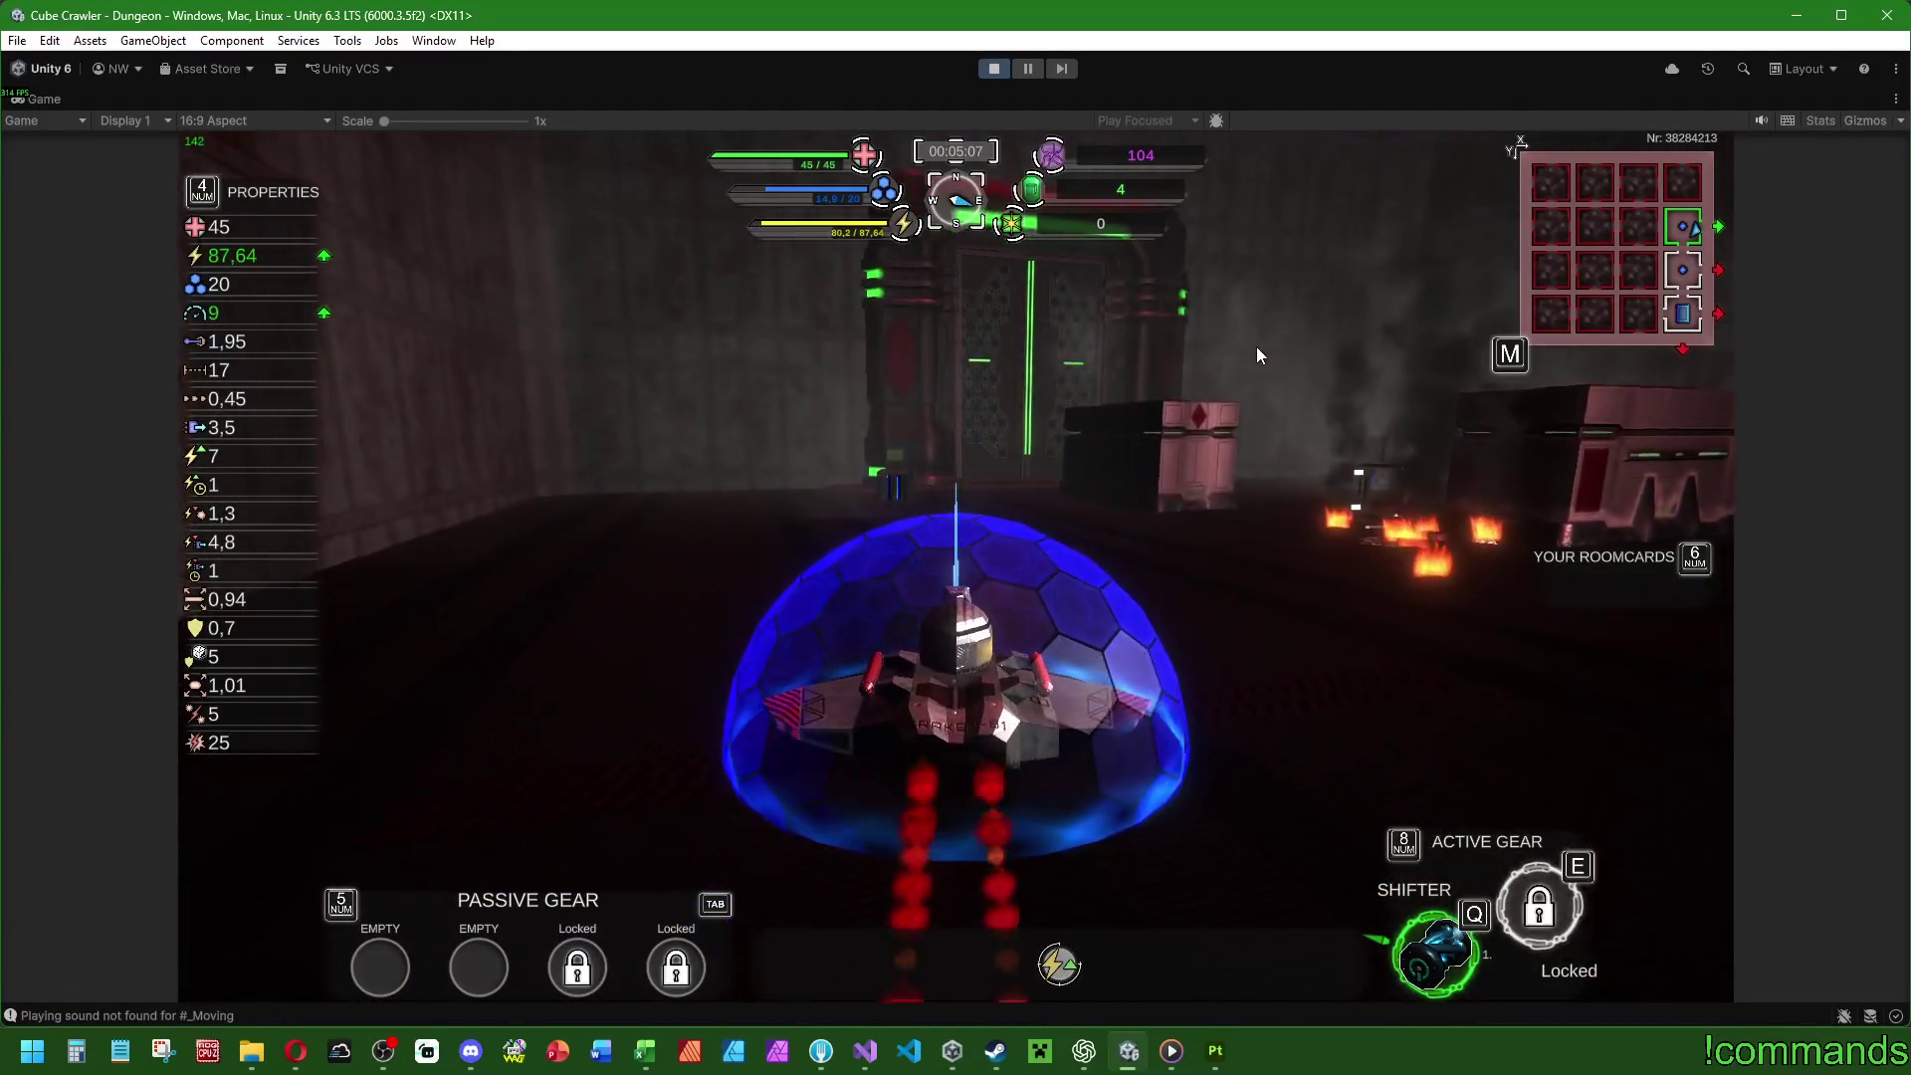
key("q")
key("w")
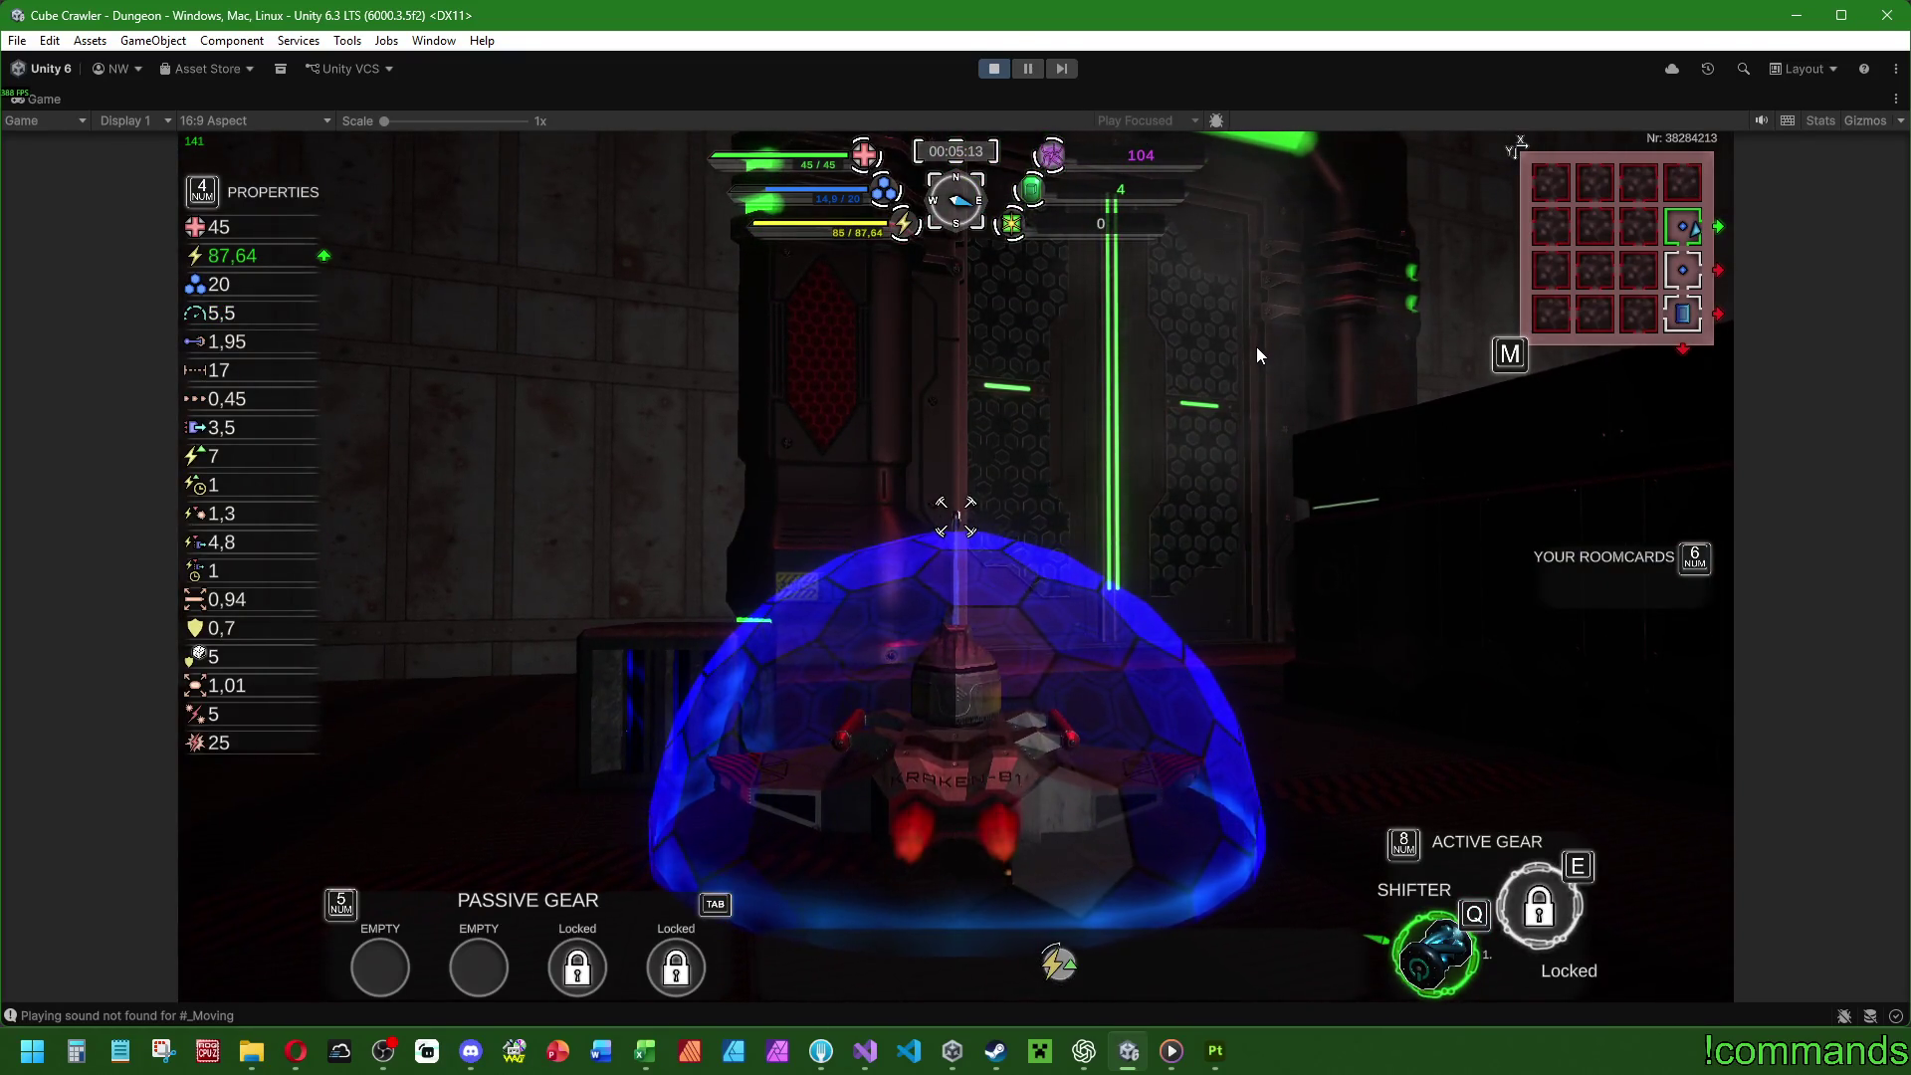
Dash the tank past the crate and maneuver it in front of the green-lit door.
key("d")
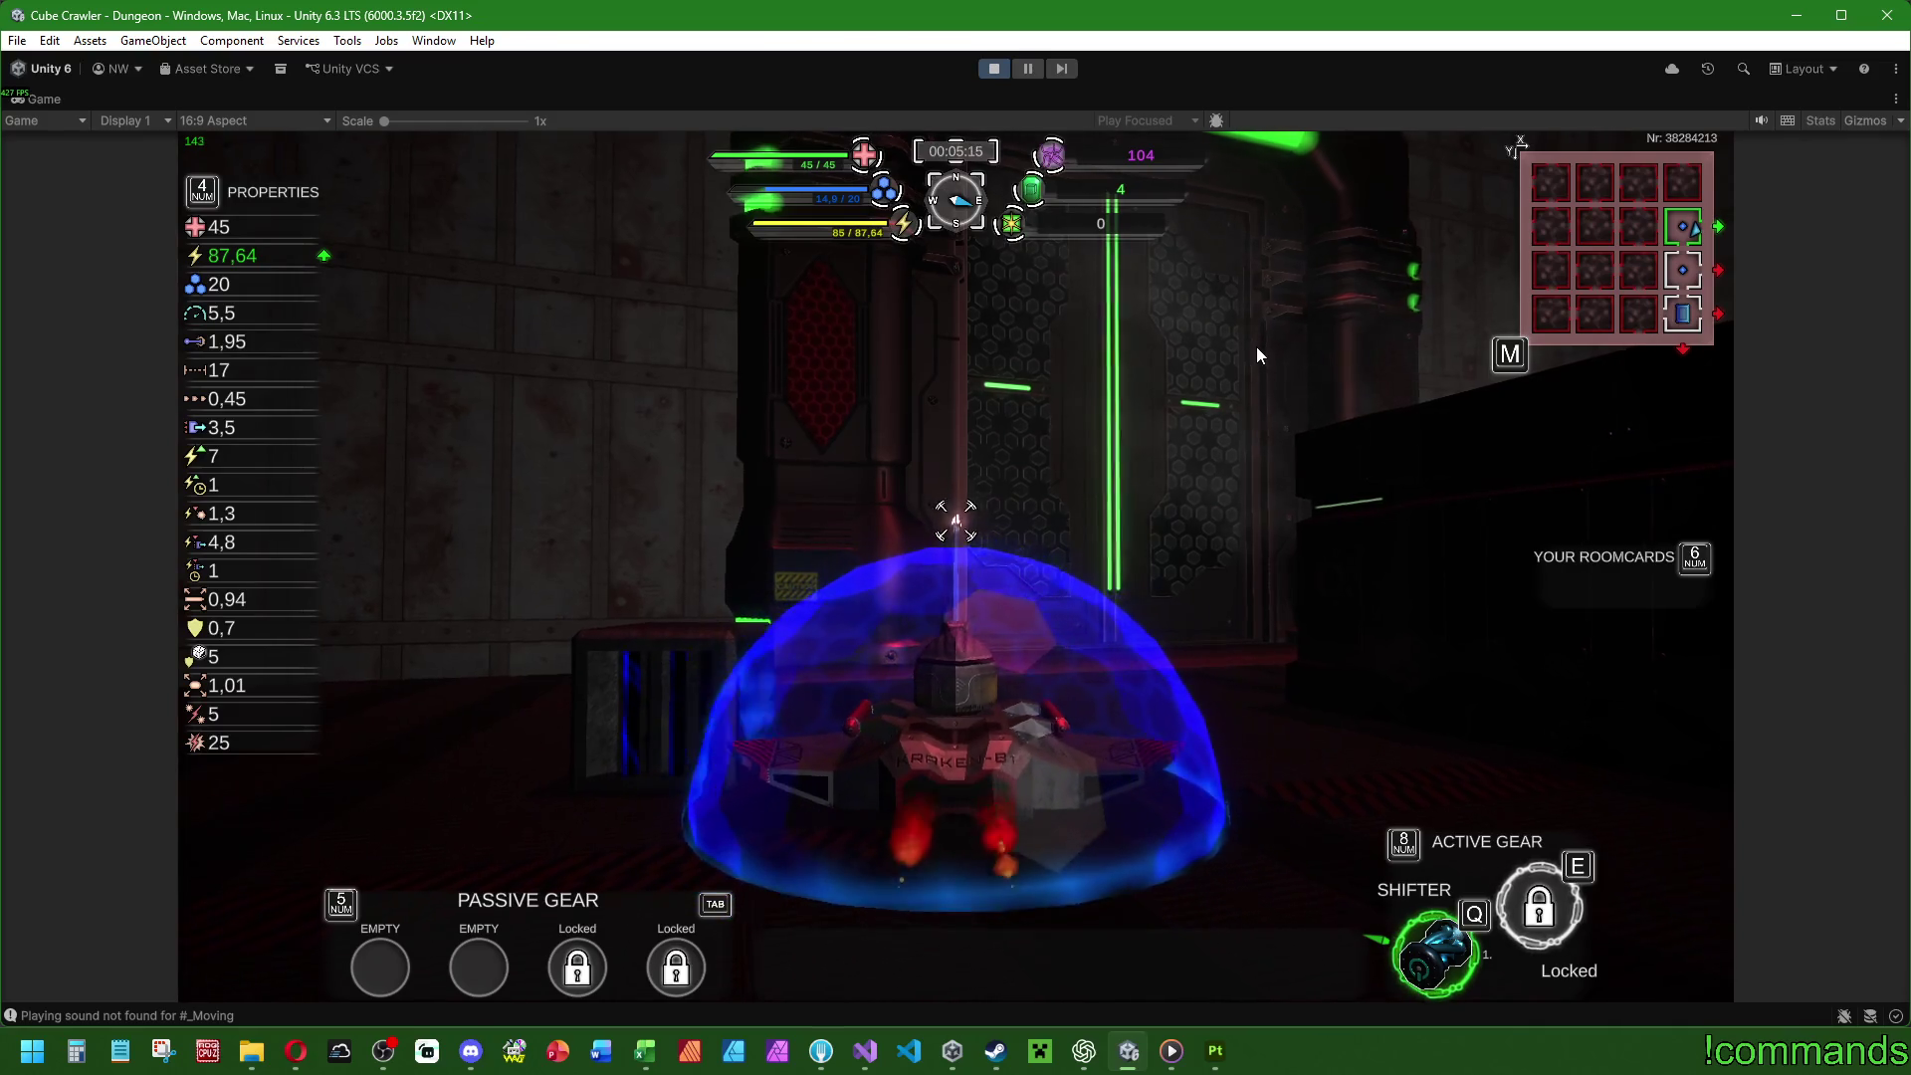
key("q")
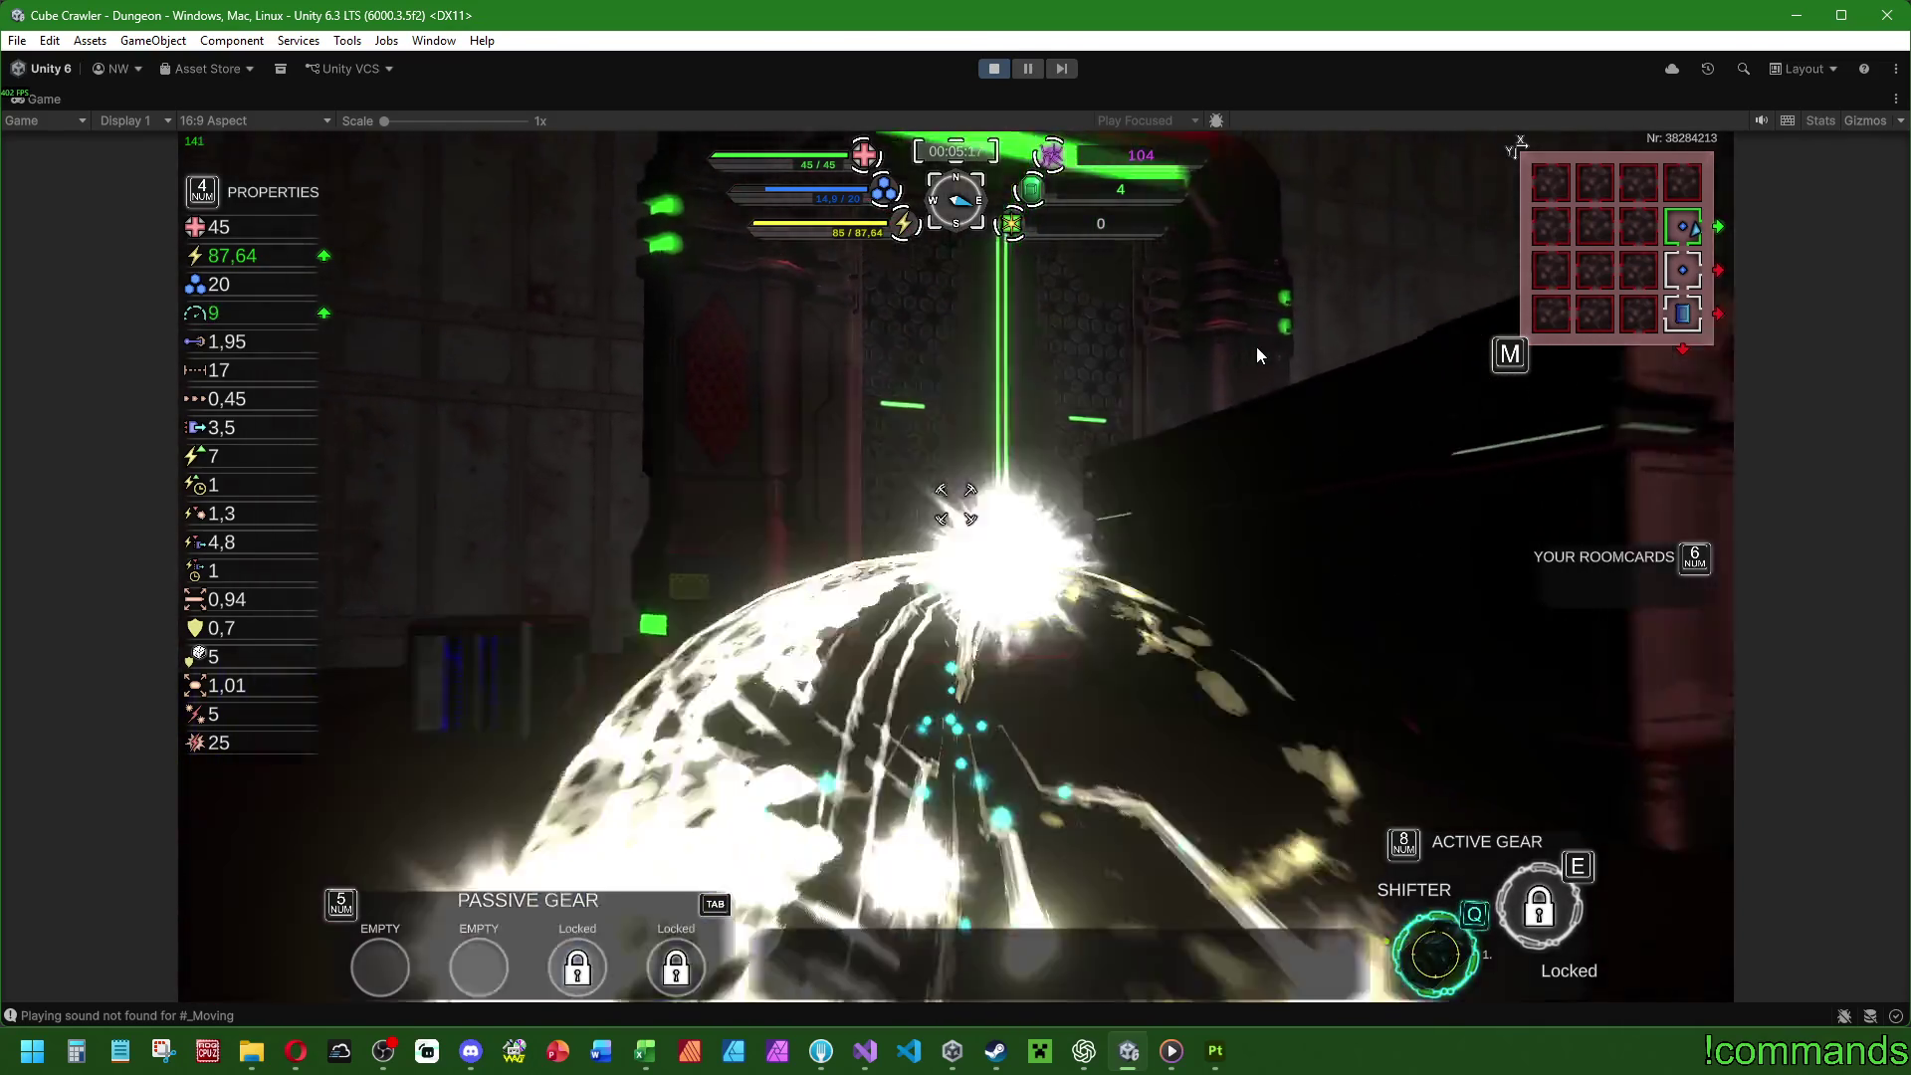
key("w")
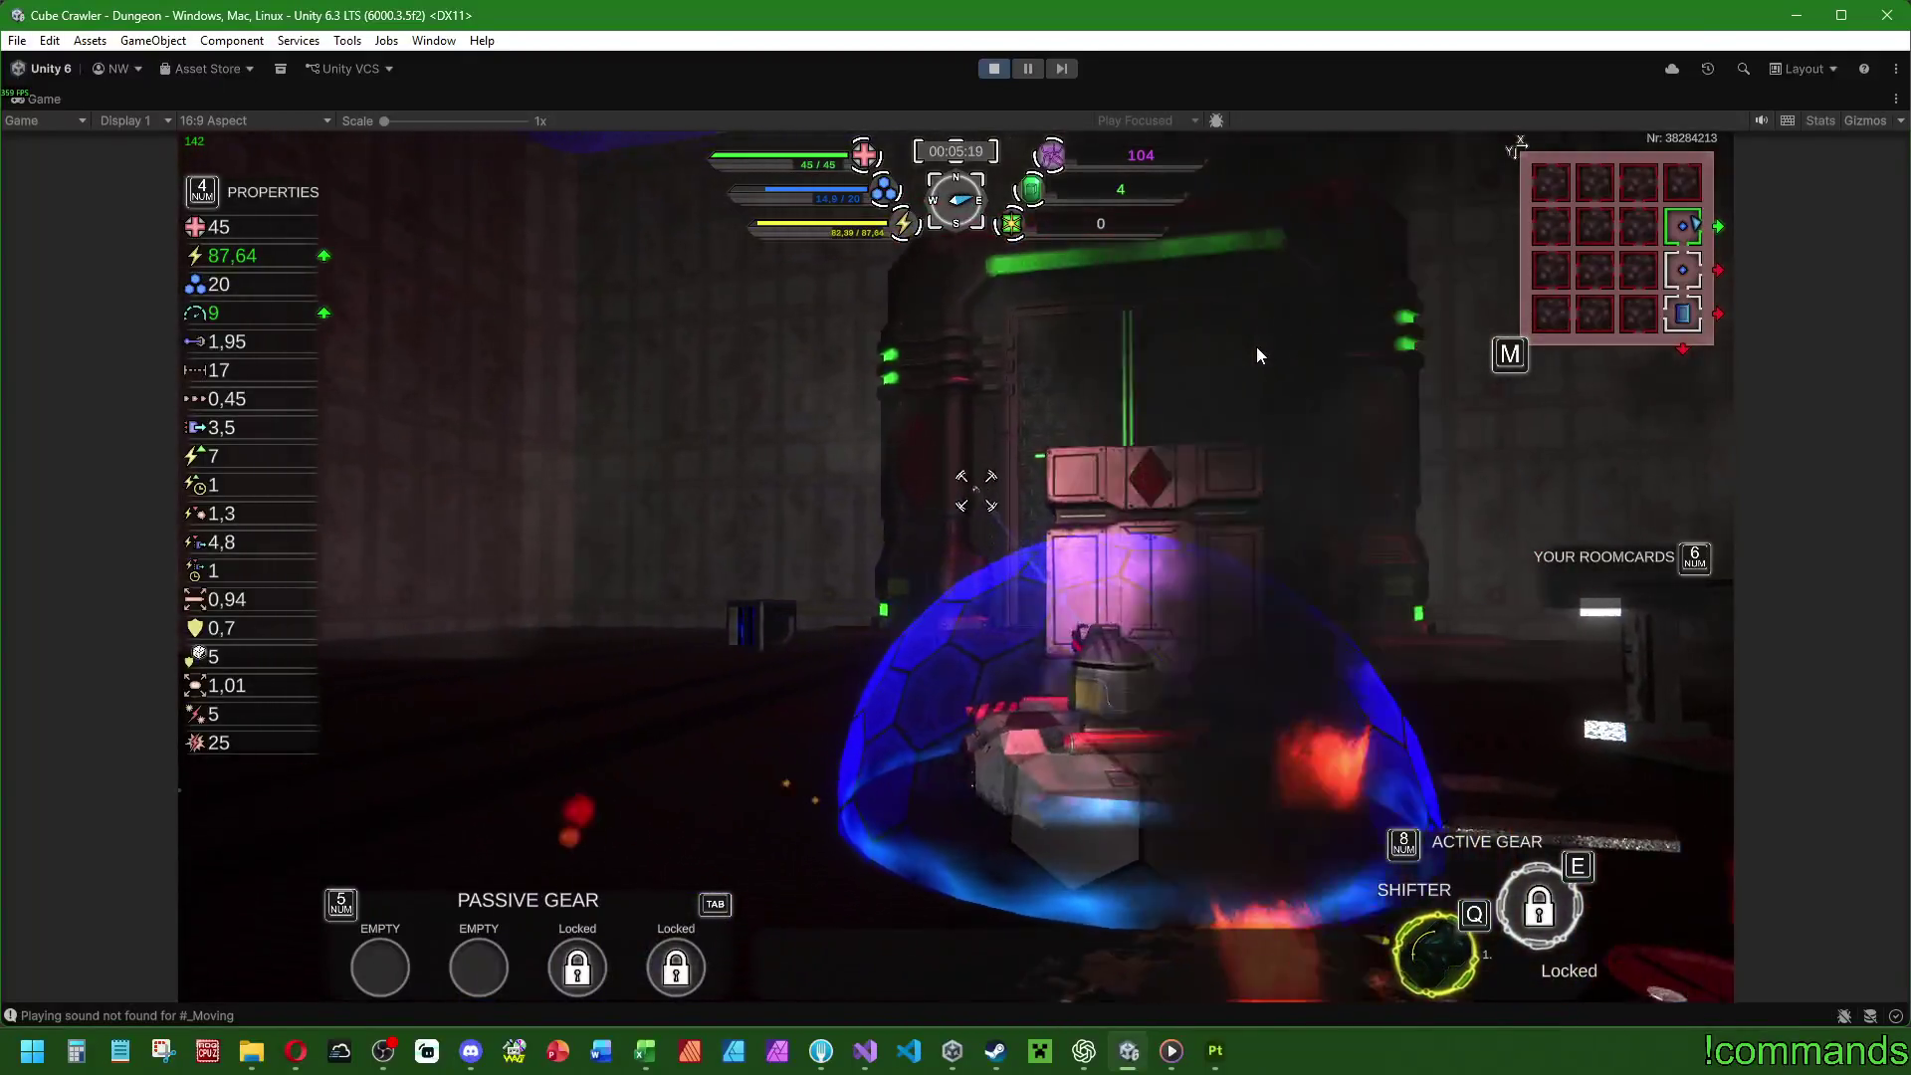
key("d")
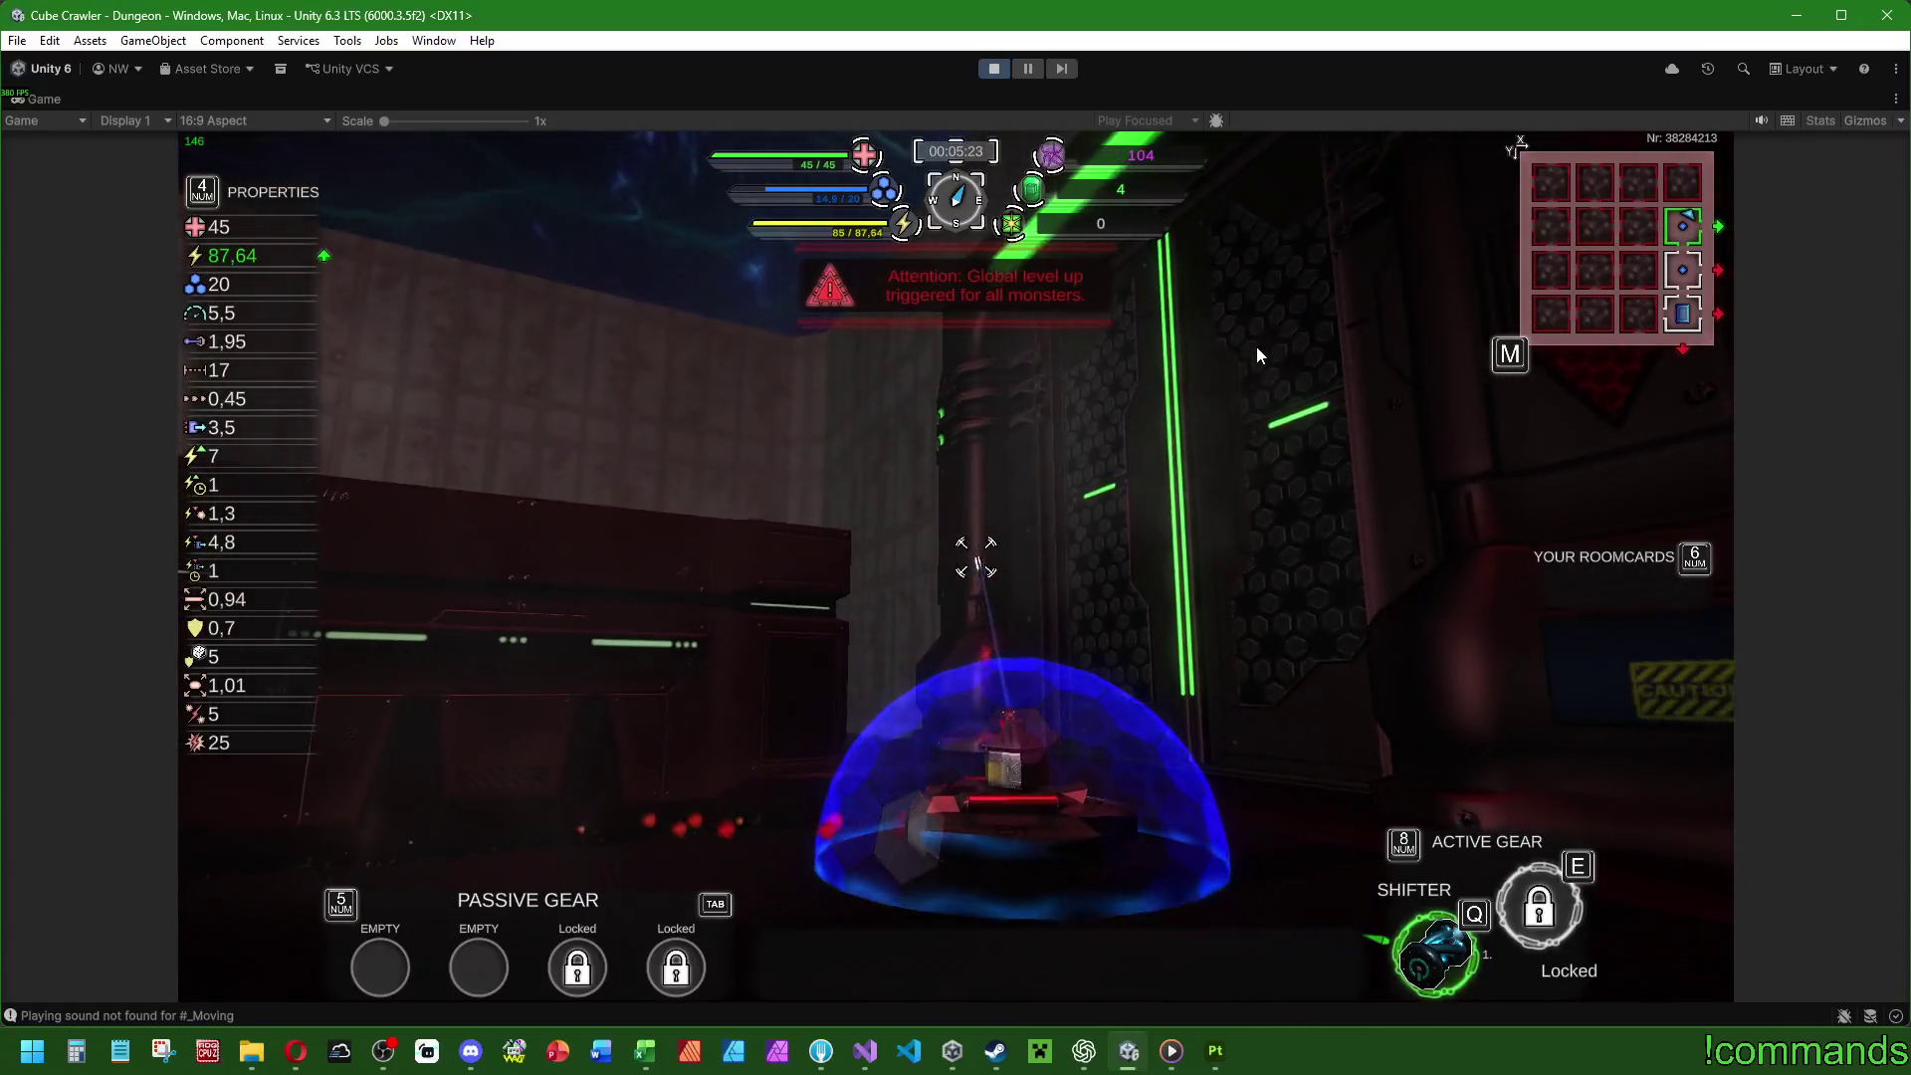
key("a")
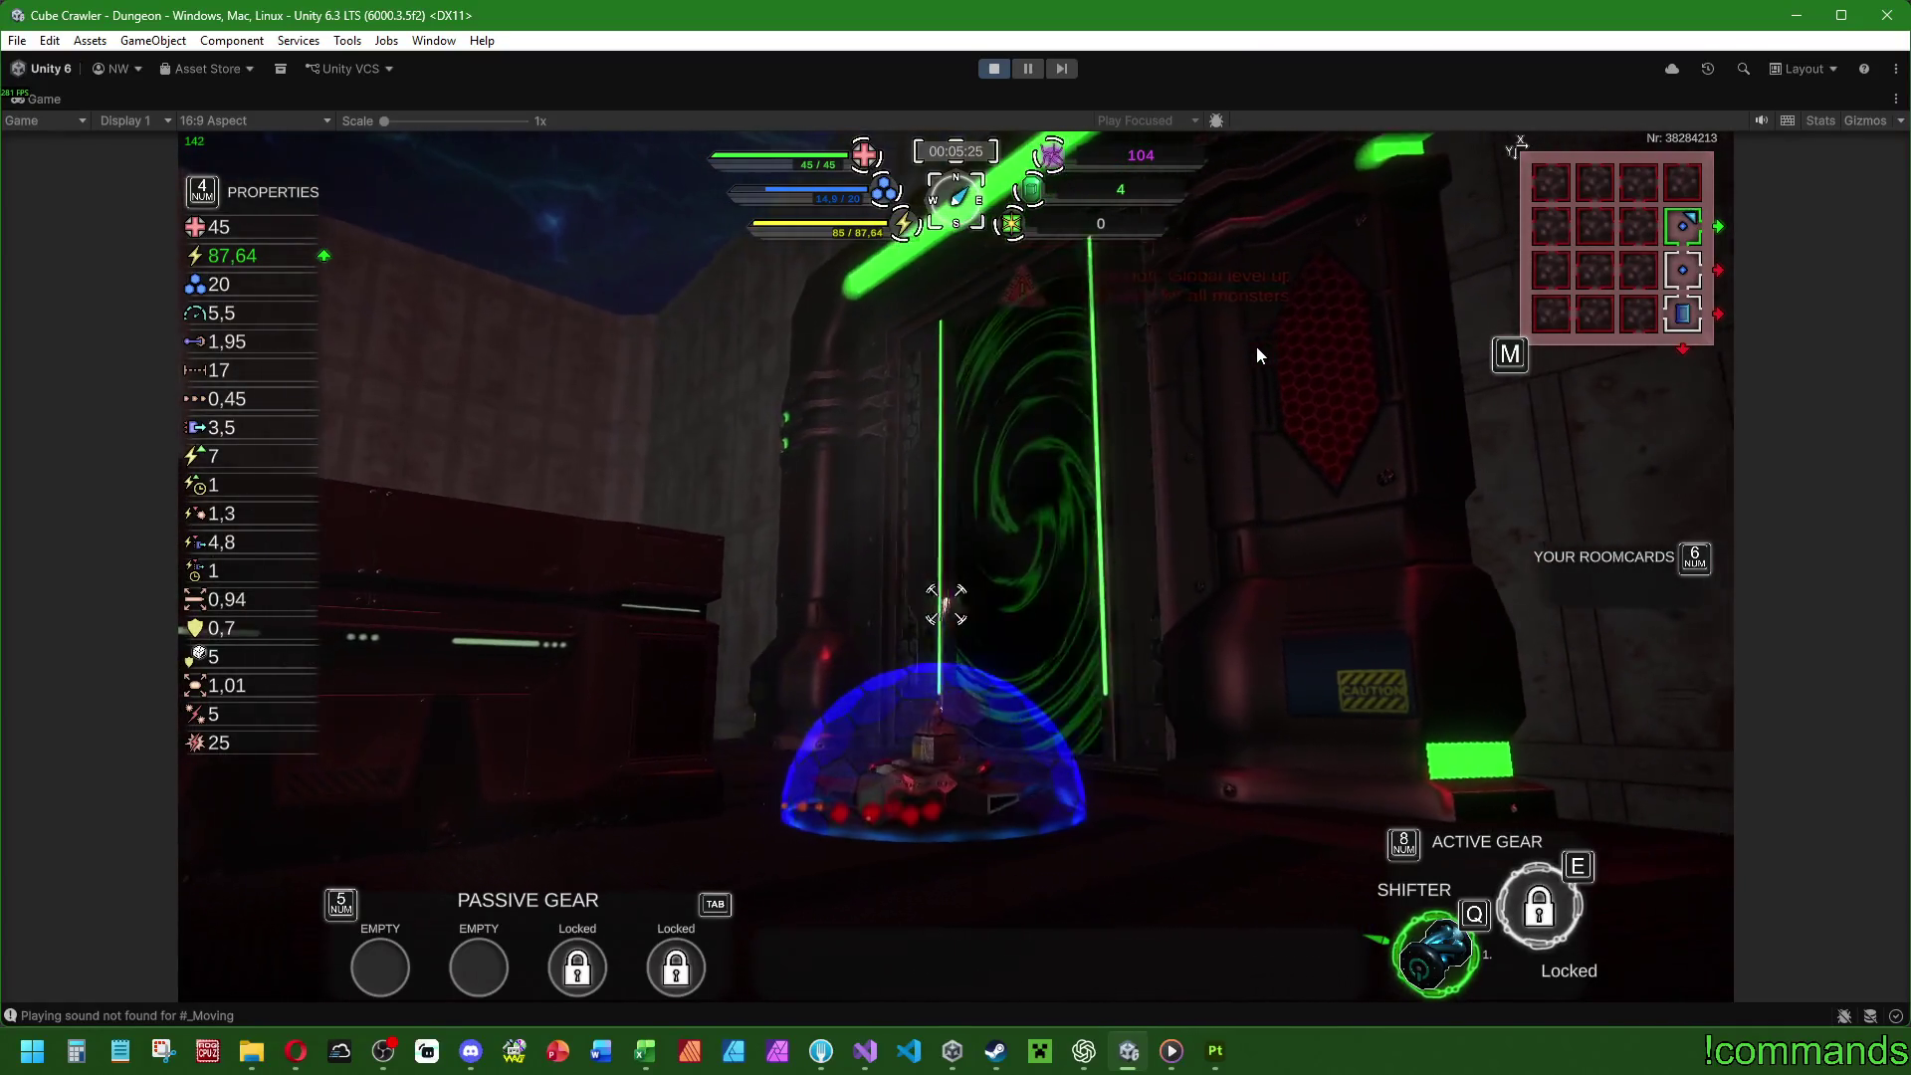
key("a")
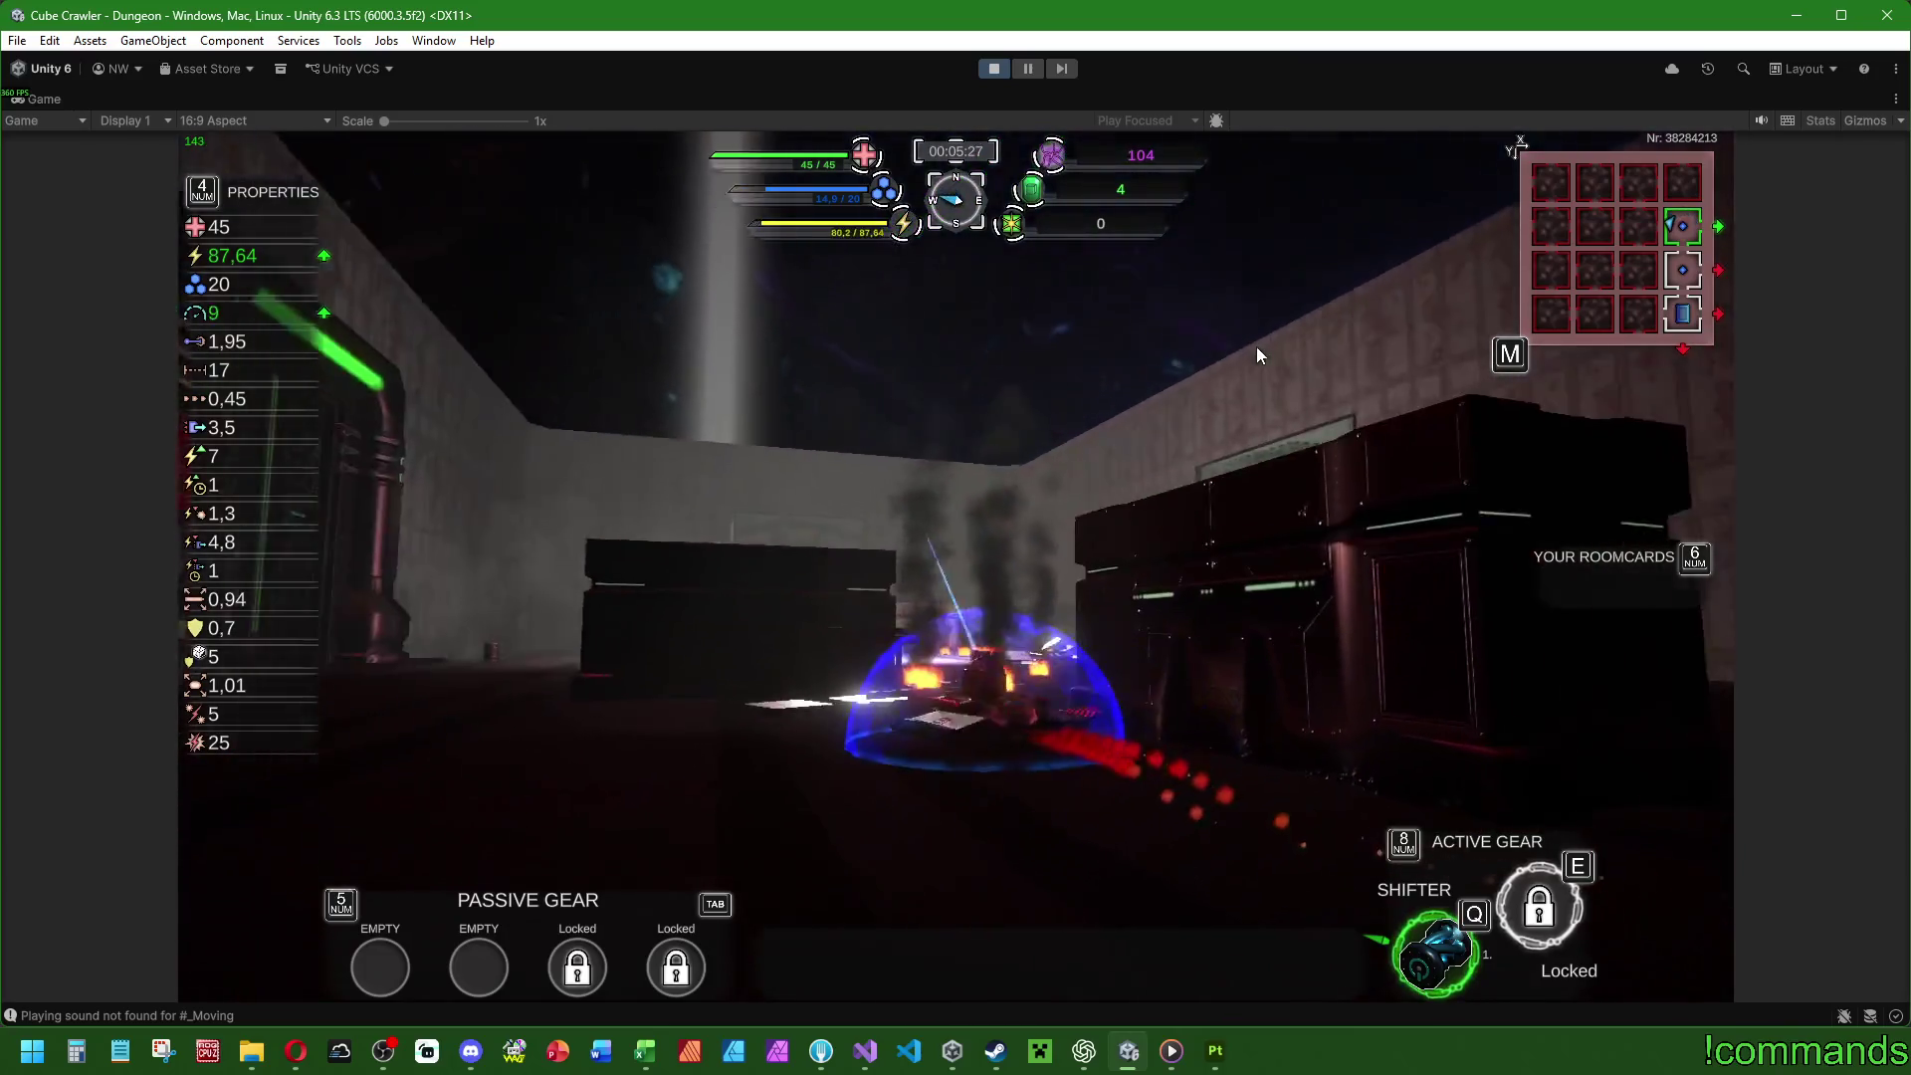
key("a")
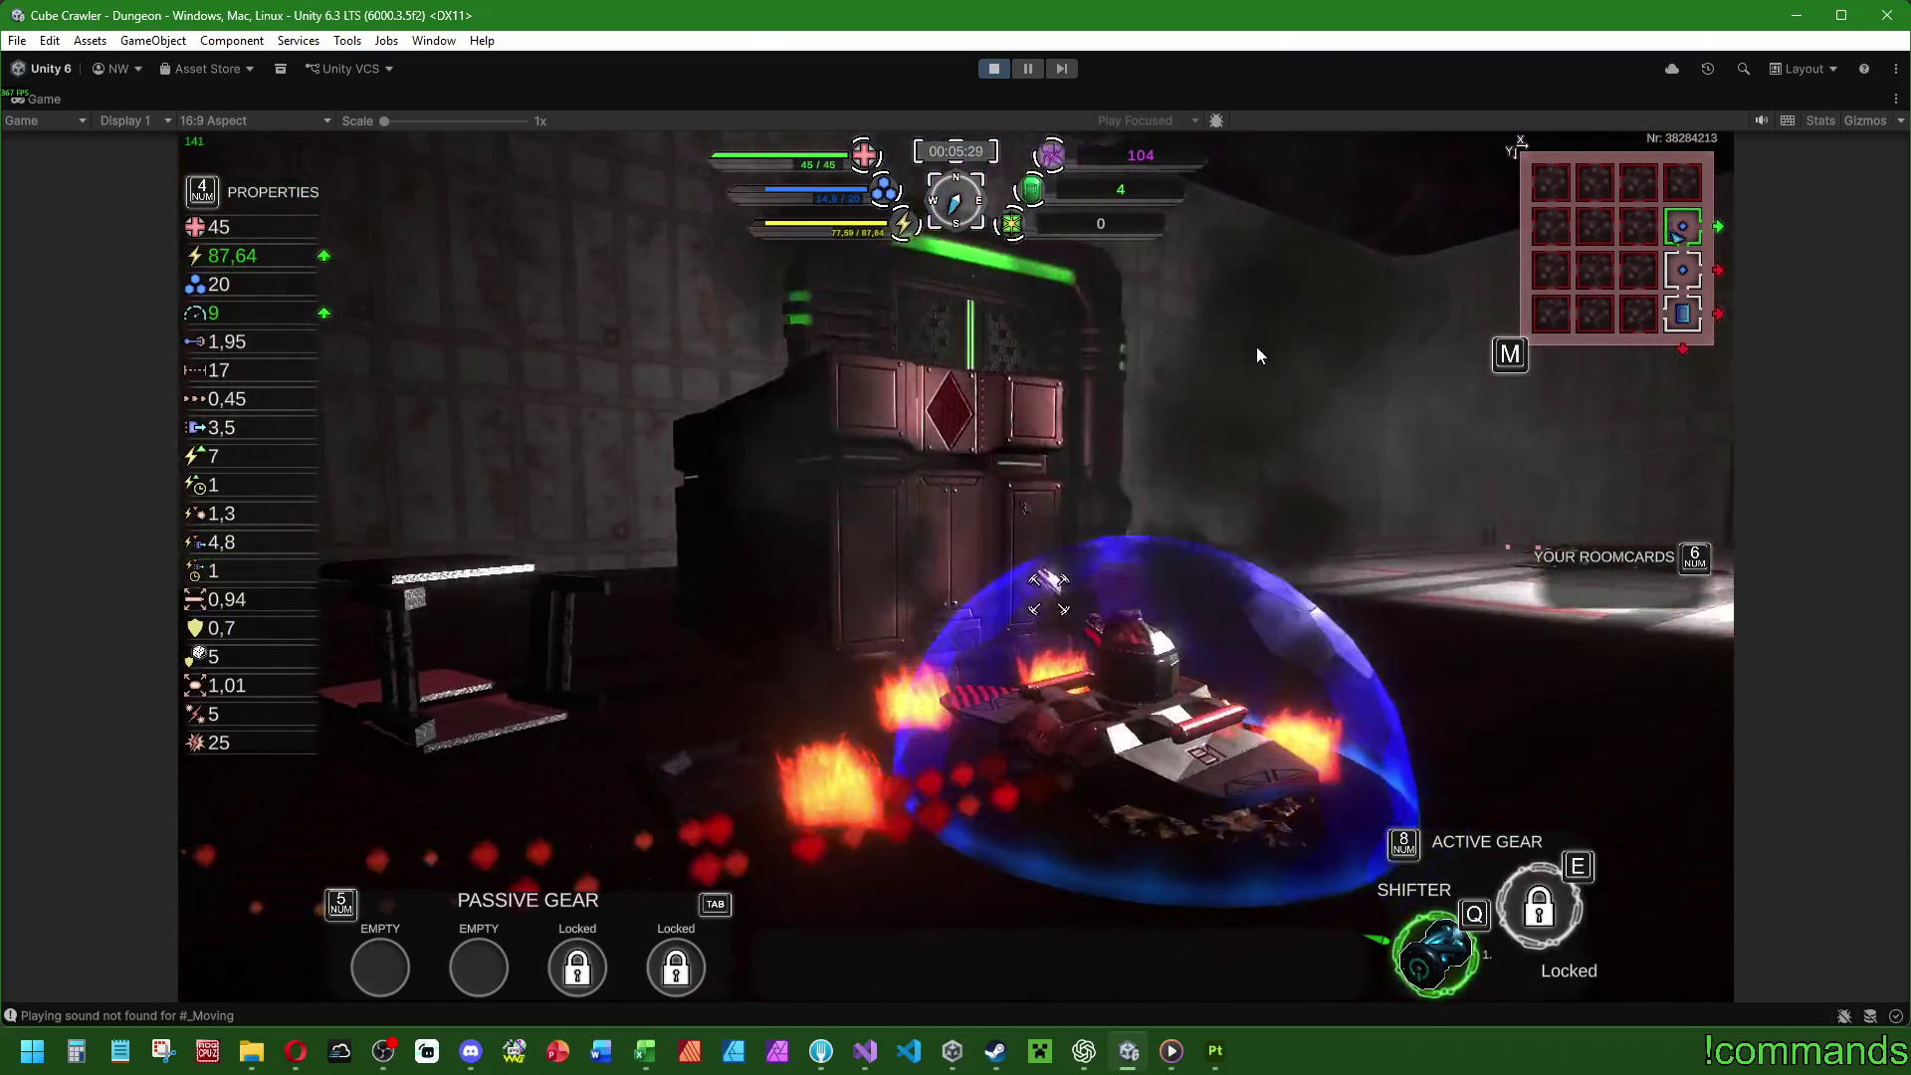
key("w")
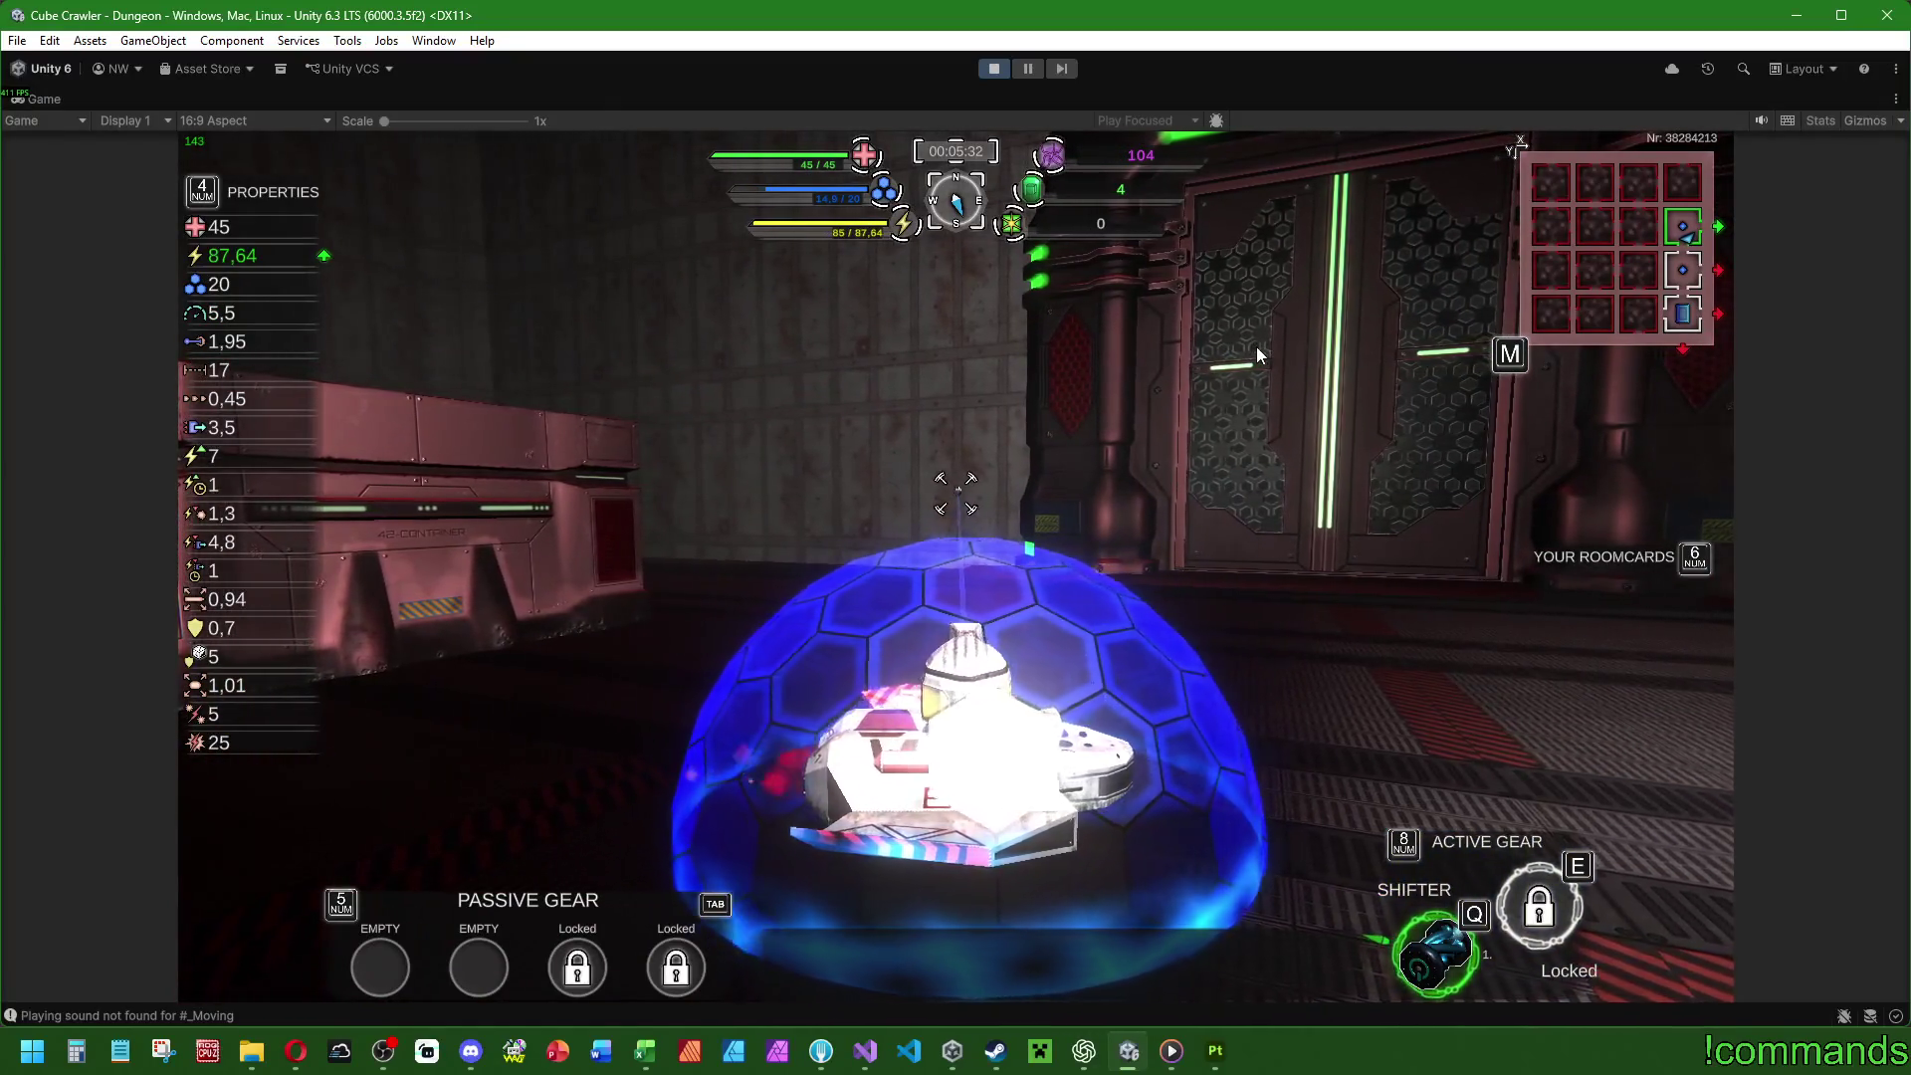
key("w")
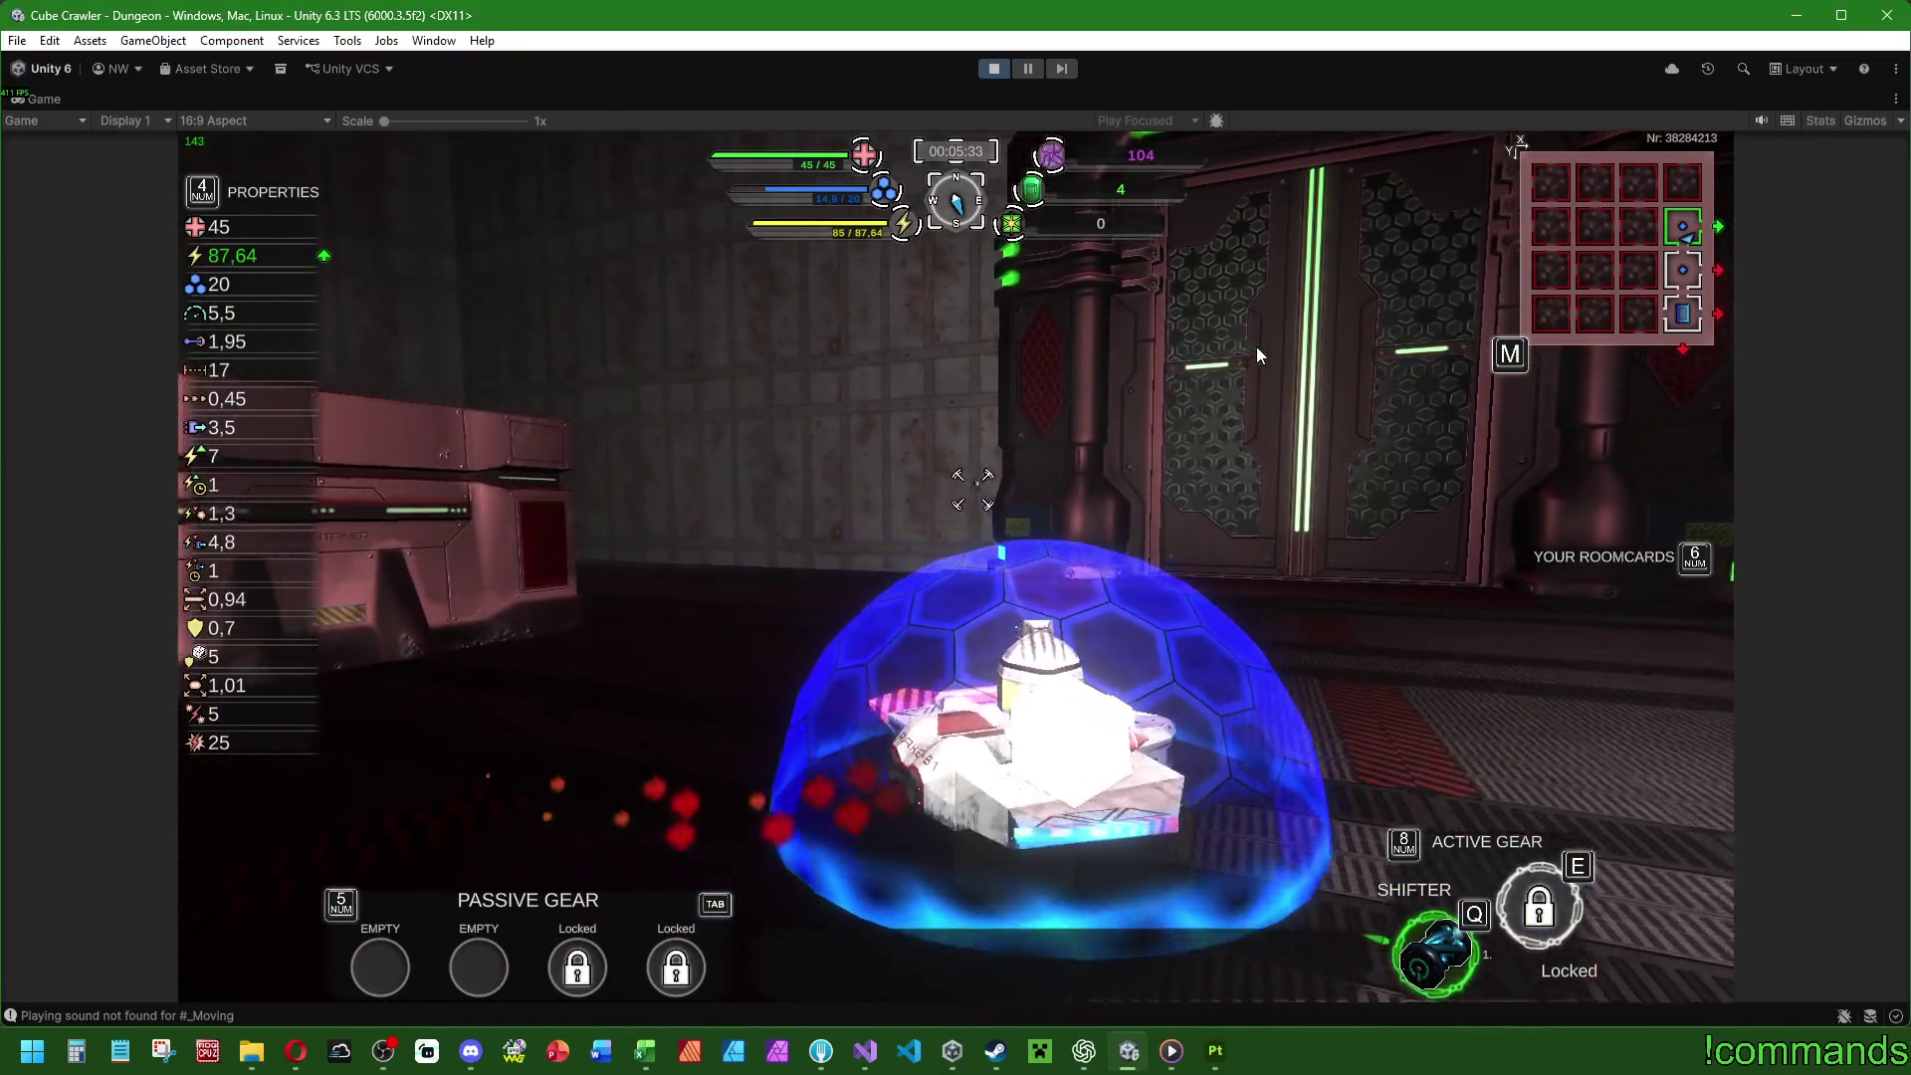
key("a")
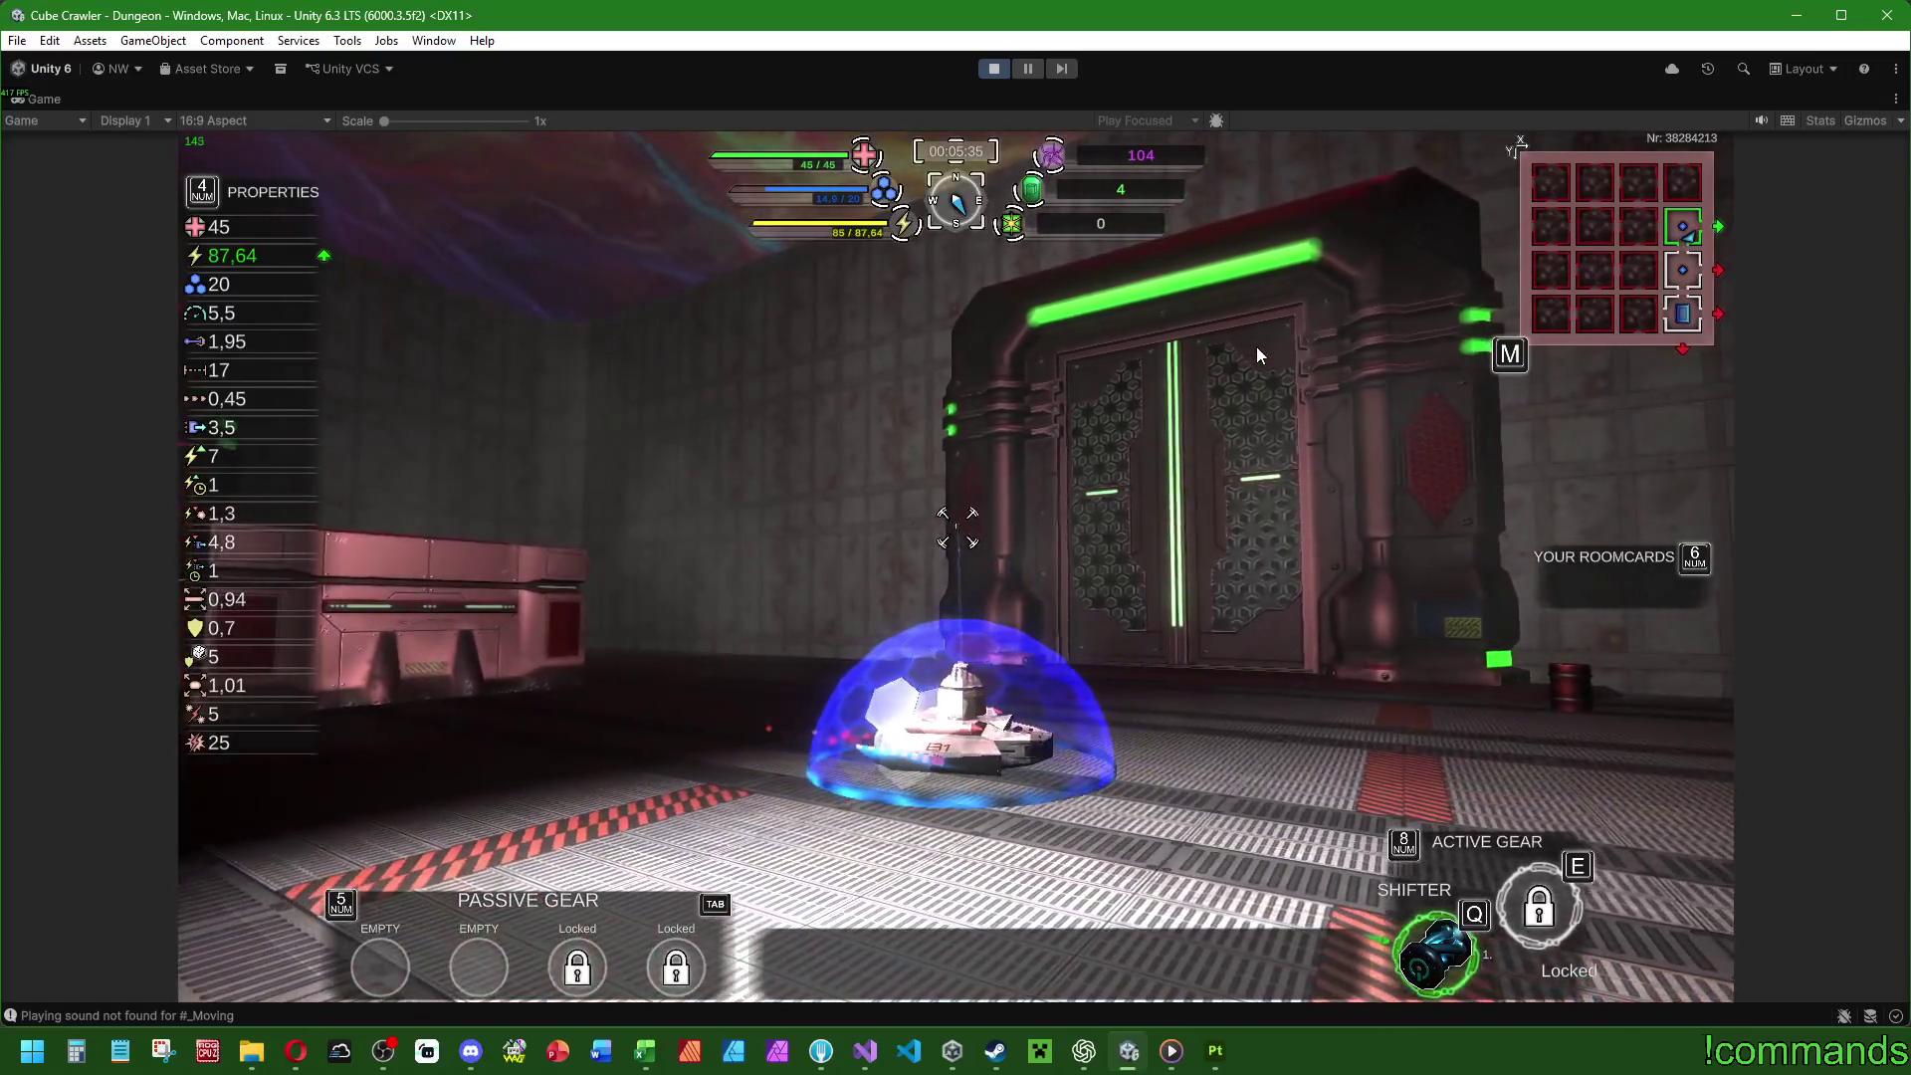
key("d")
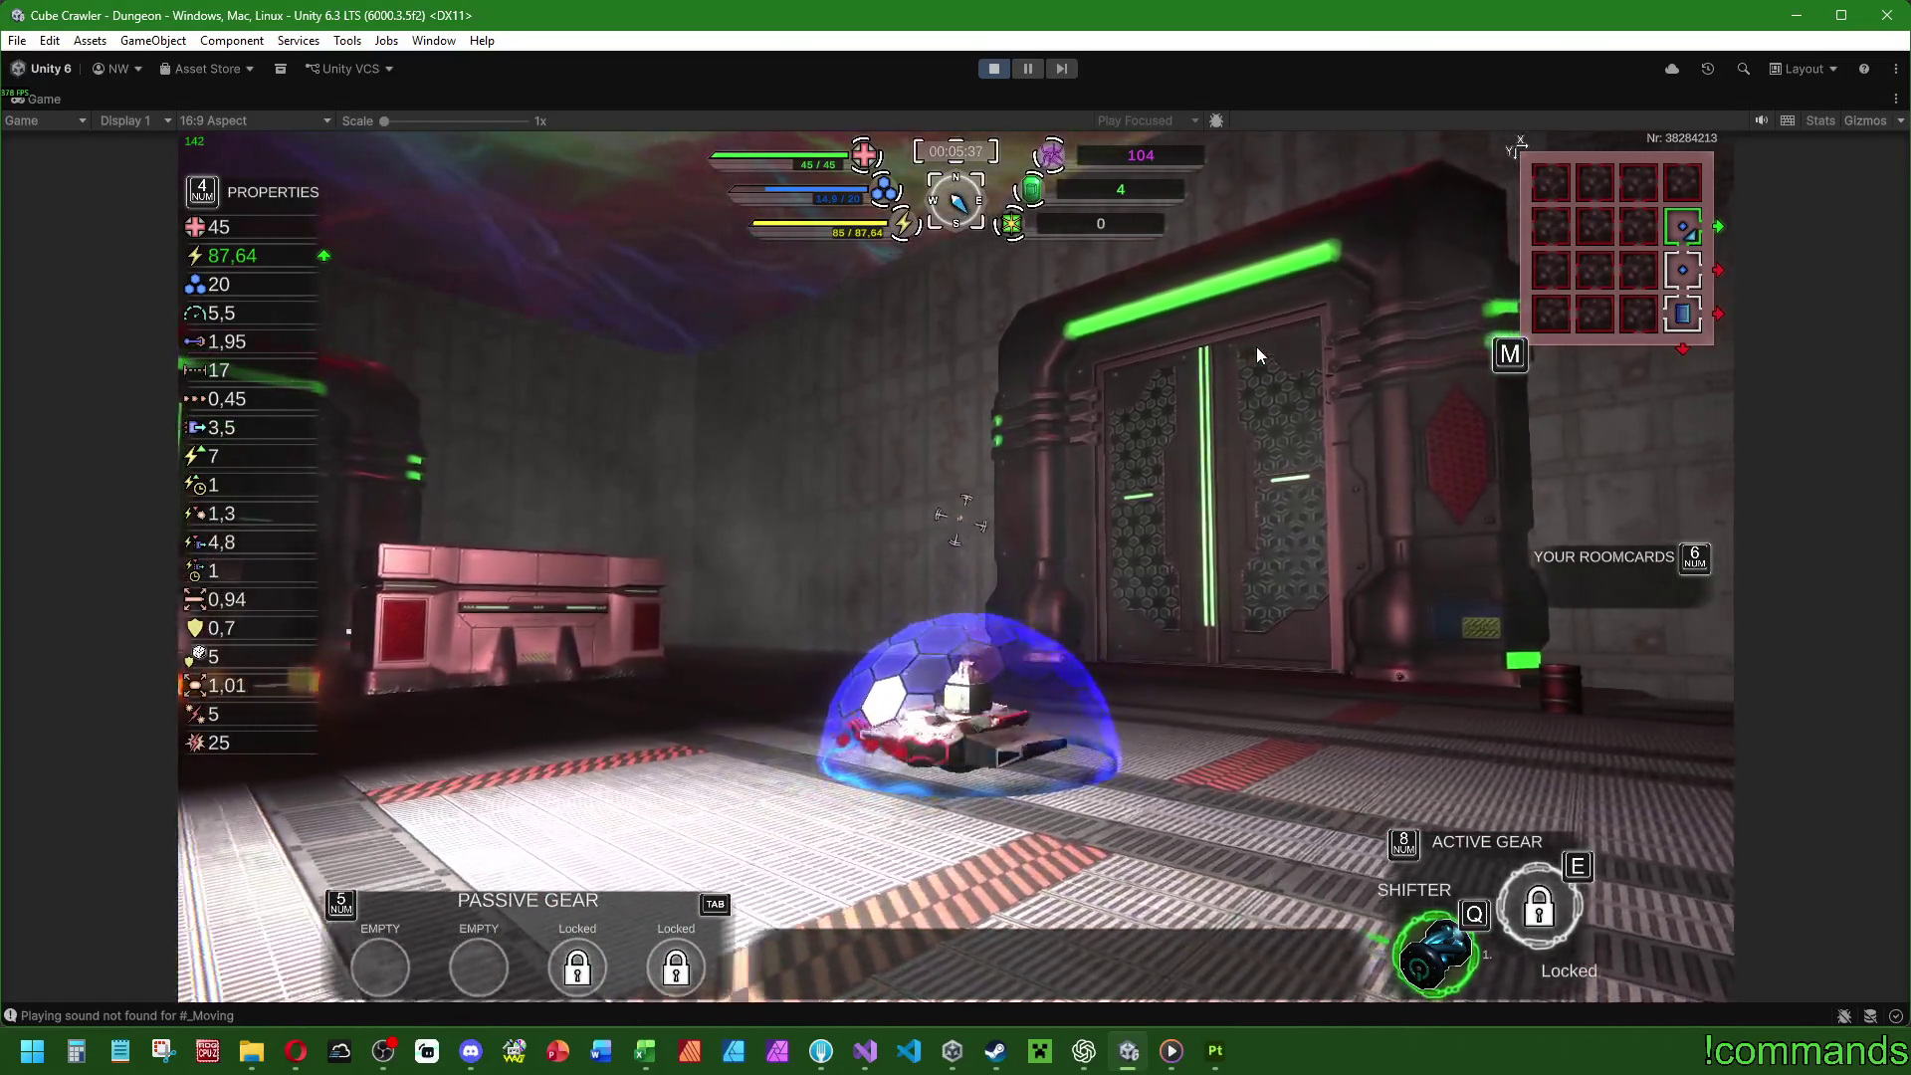
key("w")
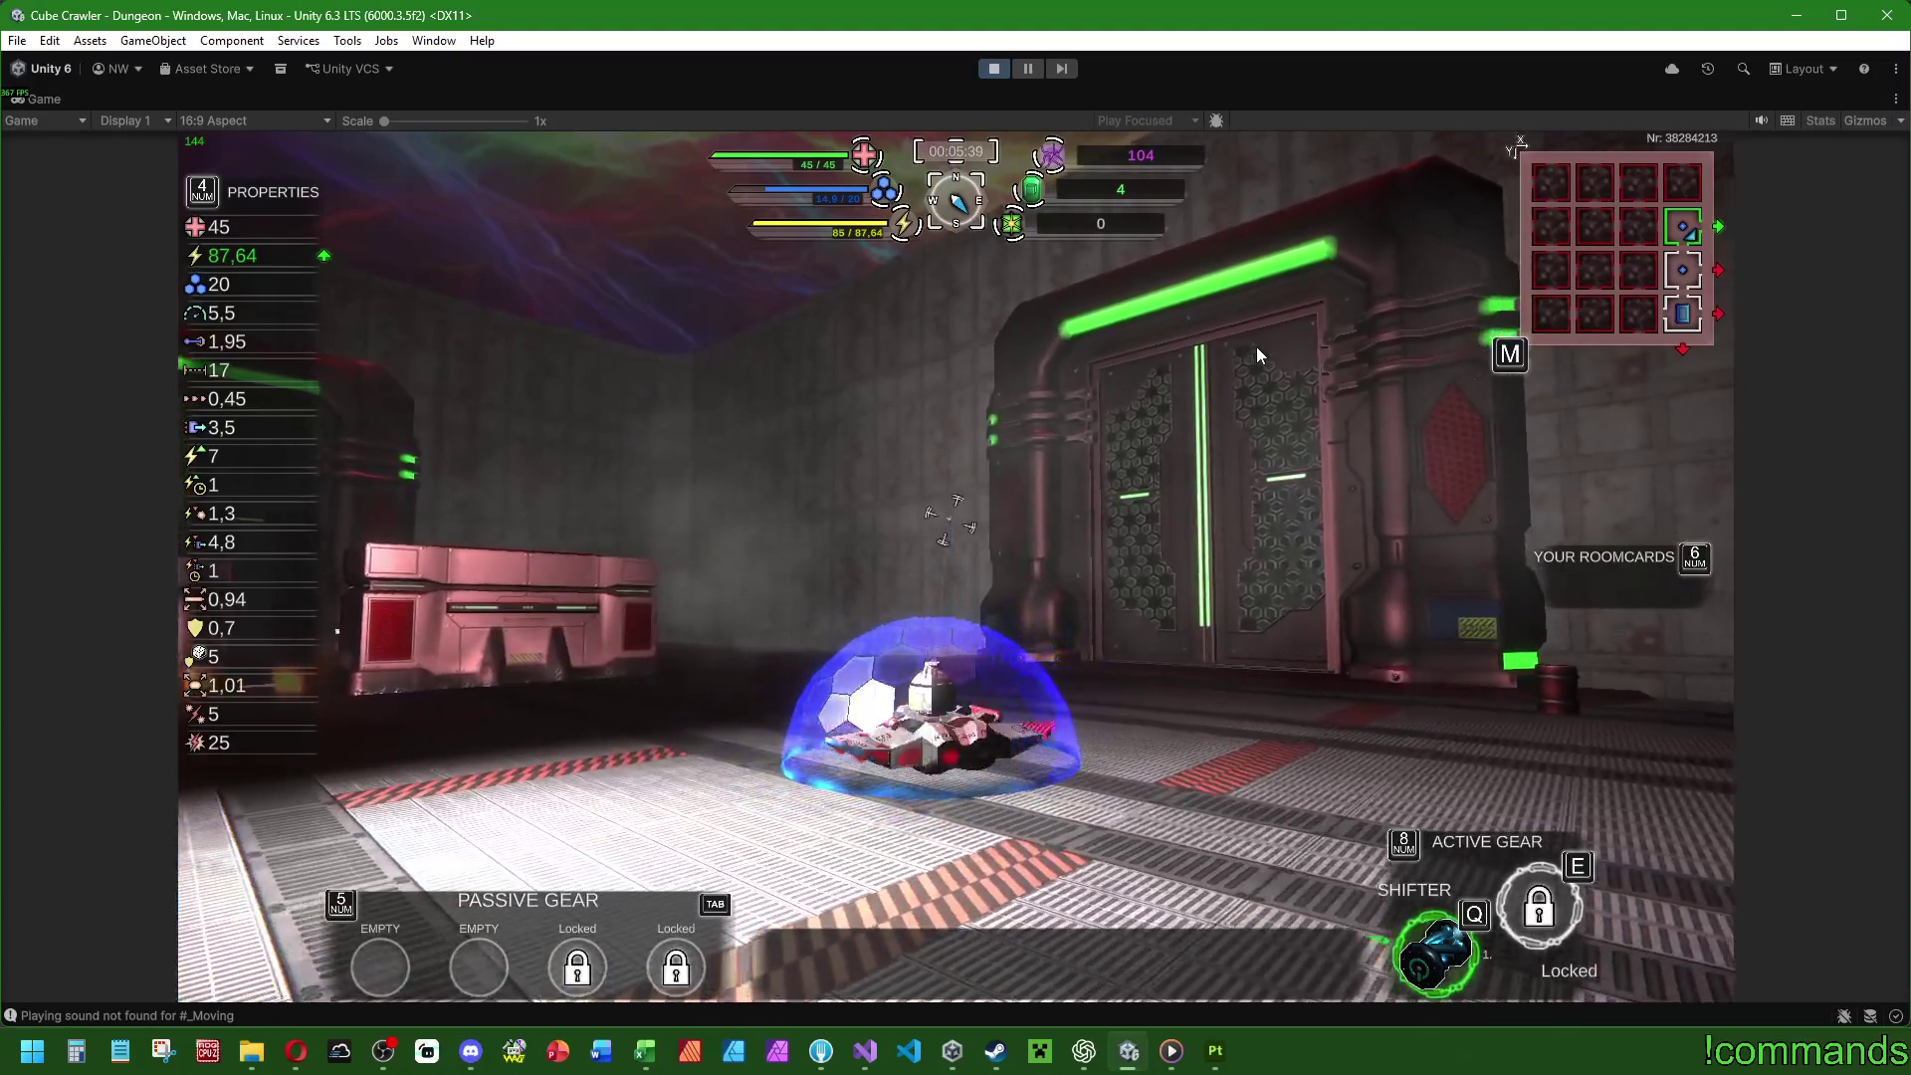
key("d")
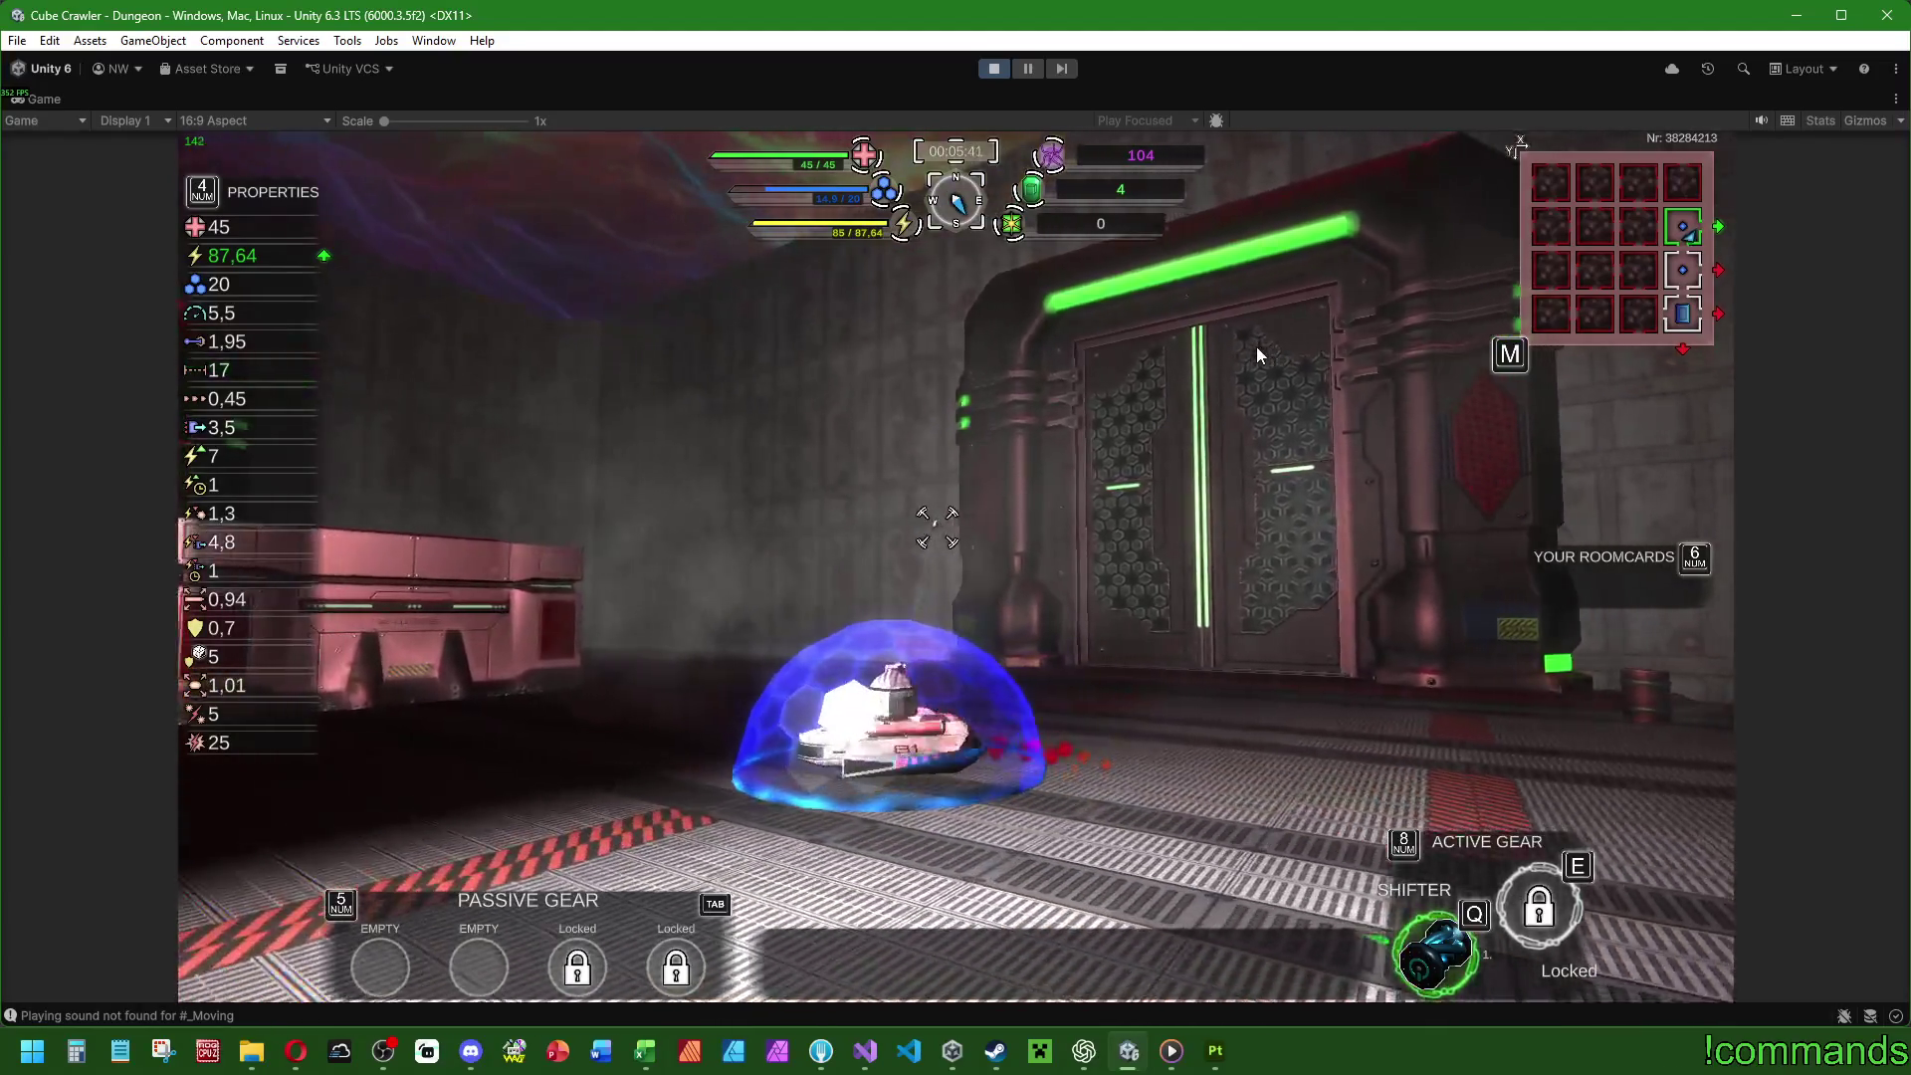
key("d")
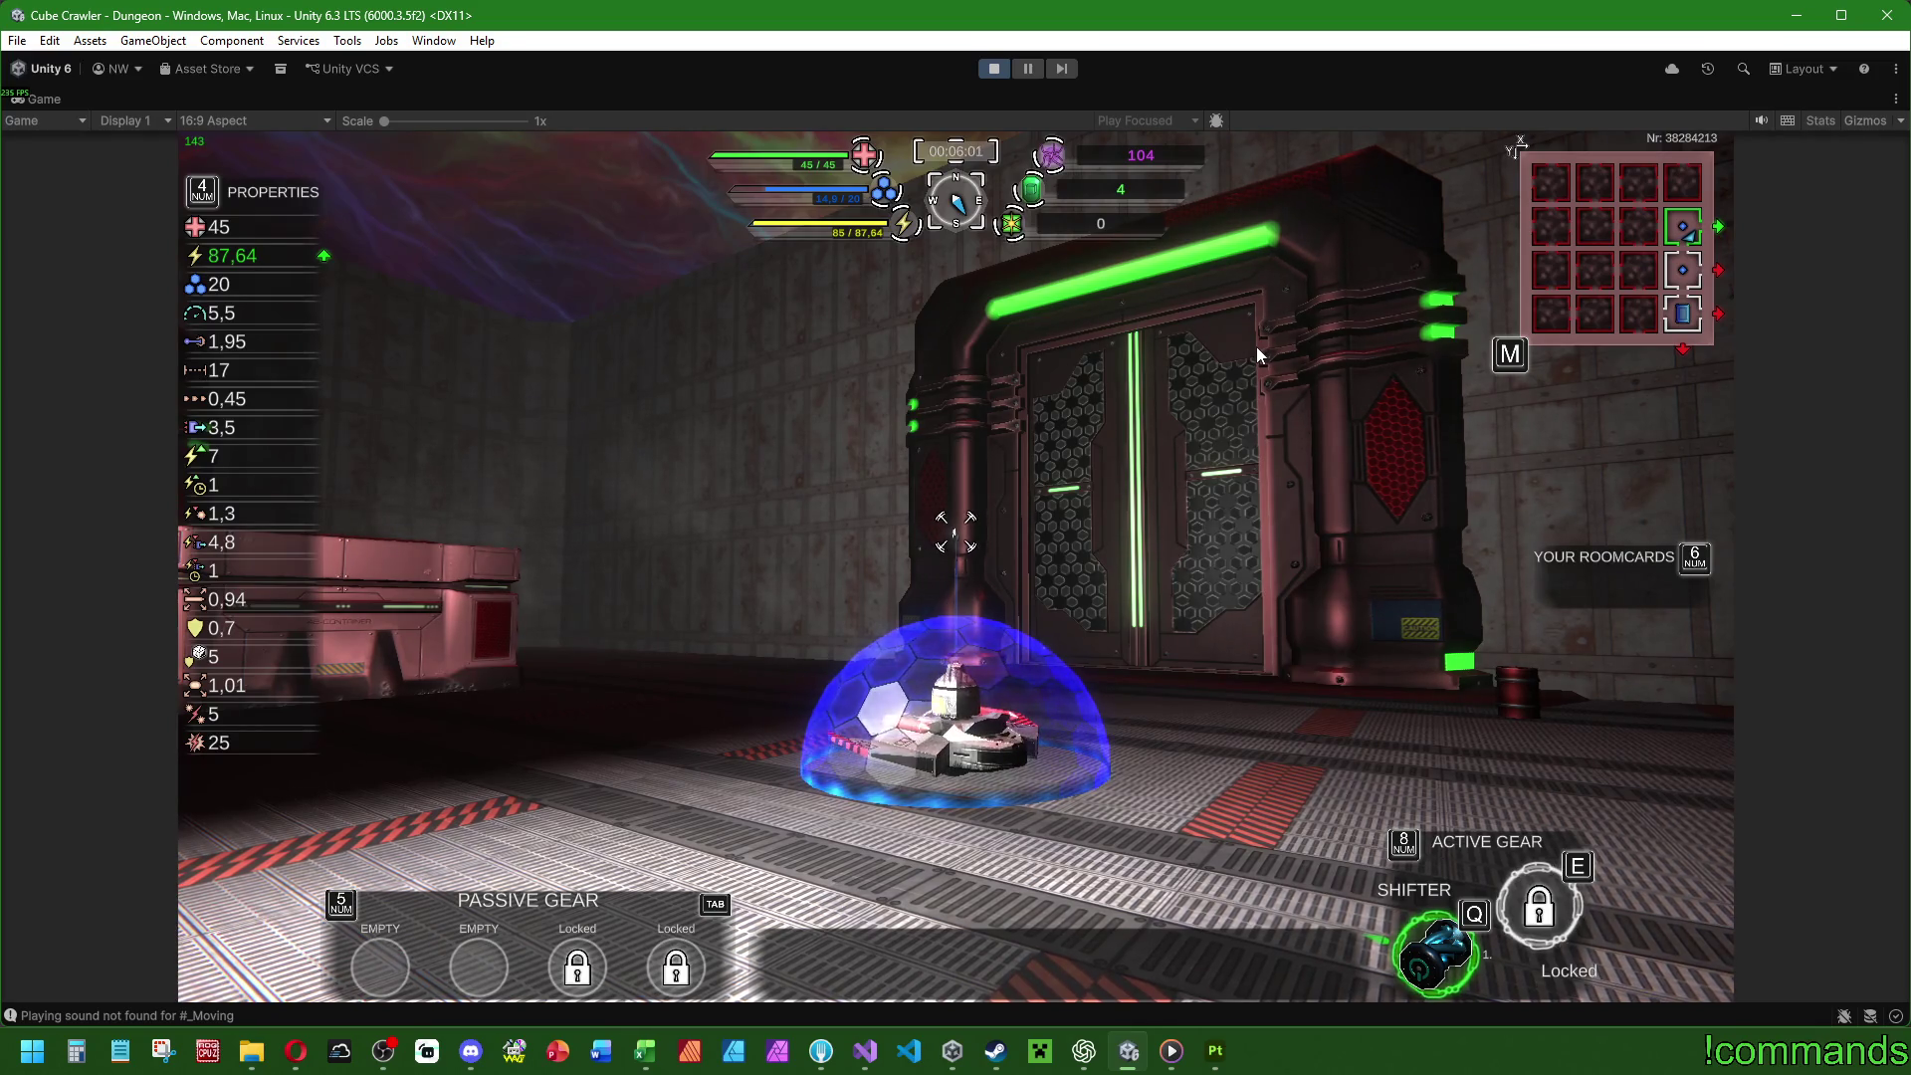
Drive the tank through the corridor toward the STOP poster, then stop Play mode.
key("a")
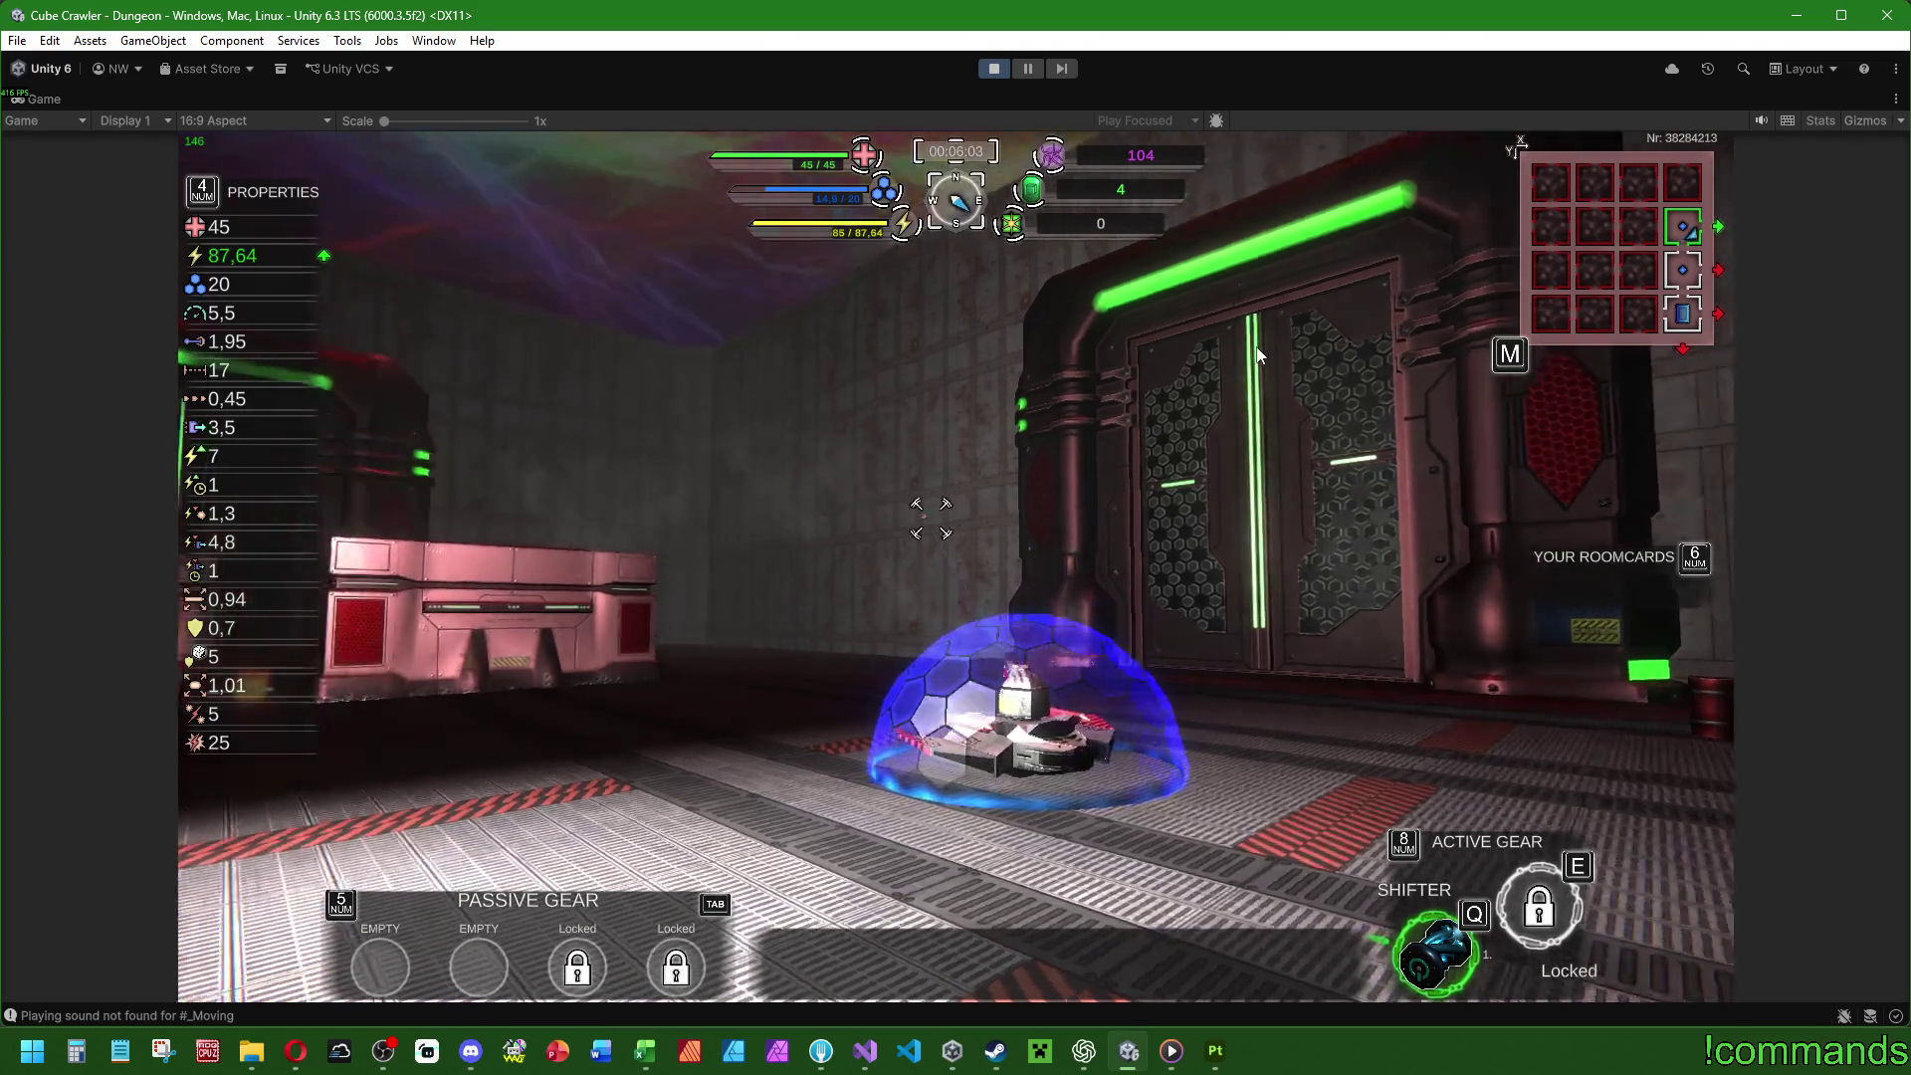
key("d")
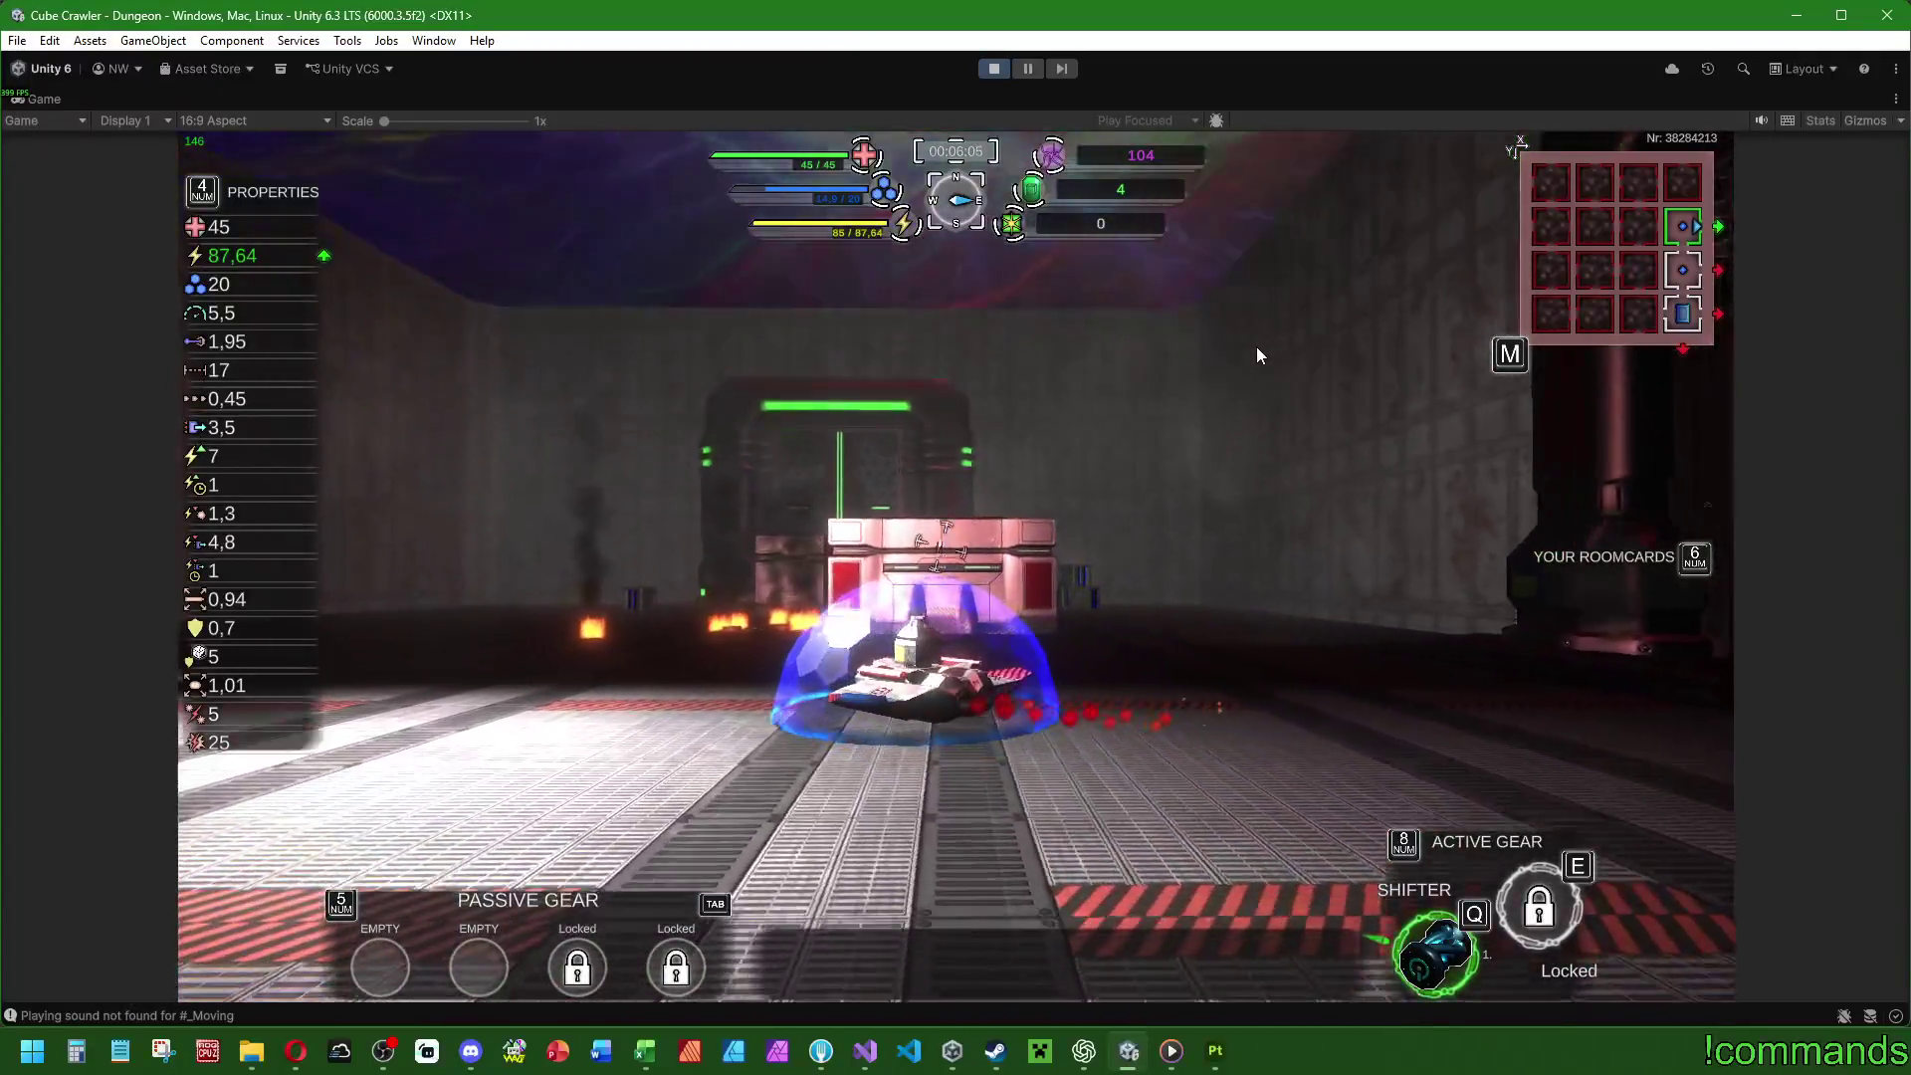
key("d")
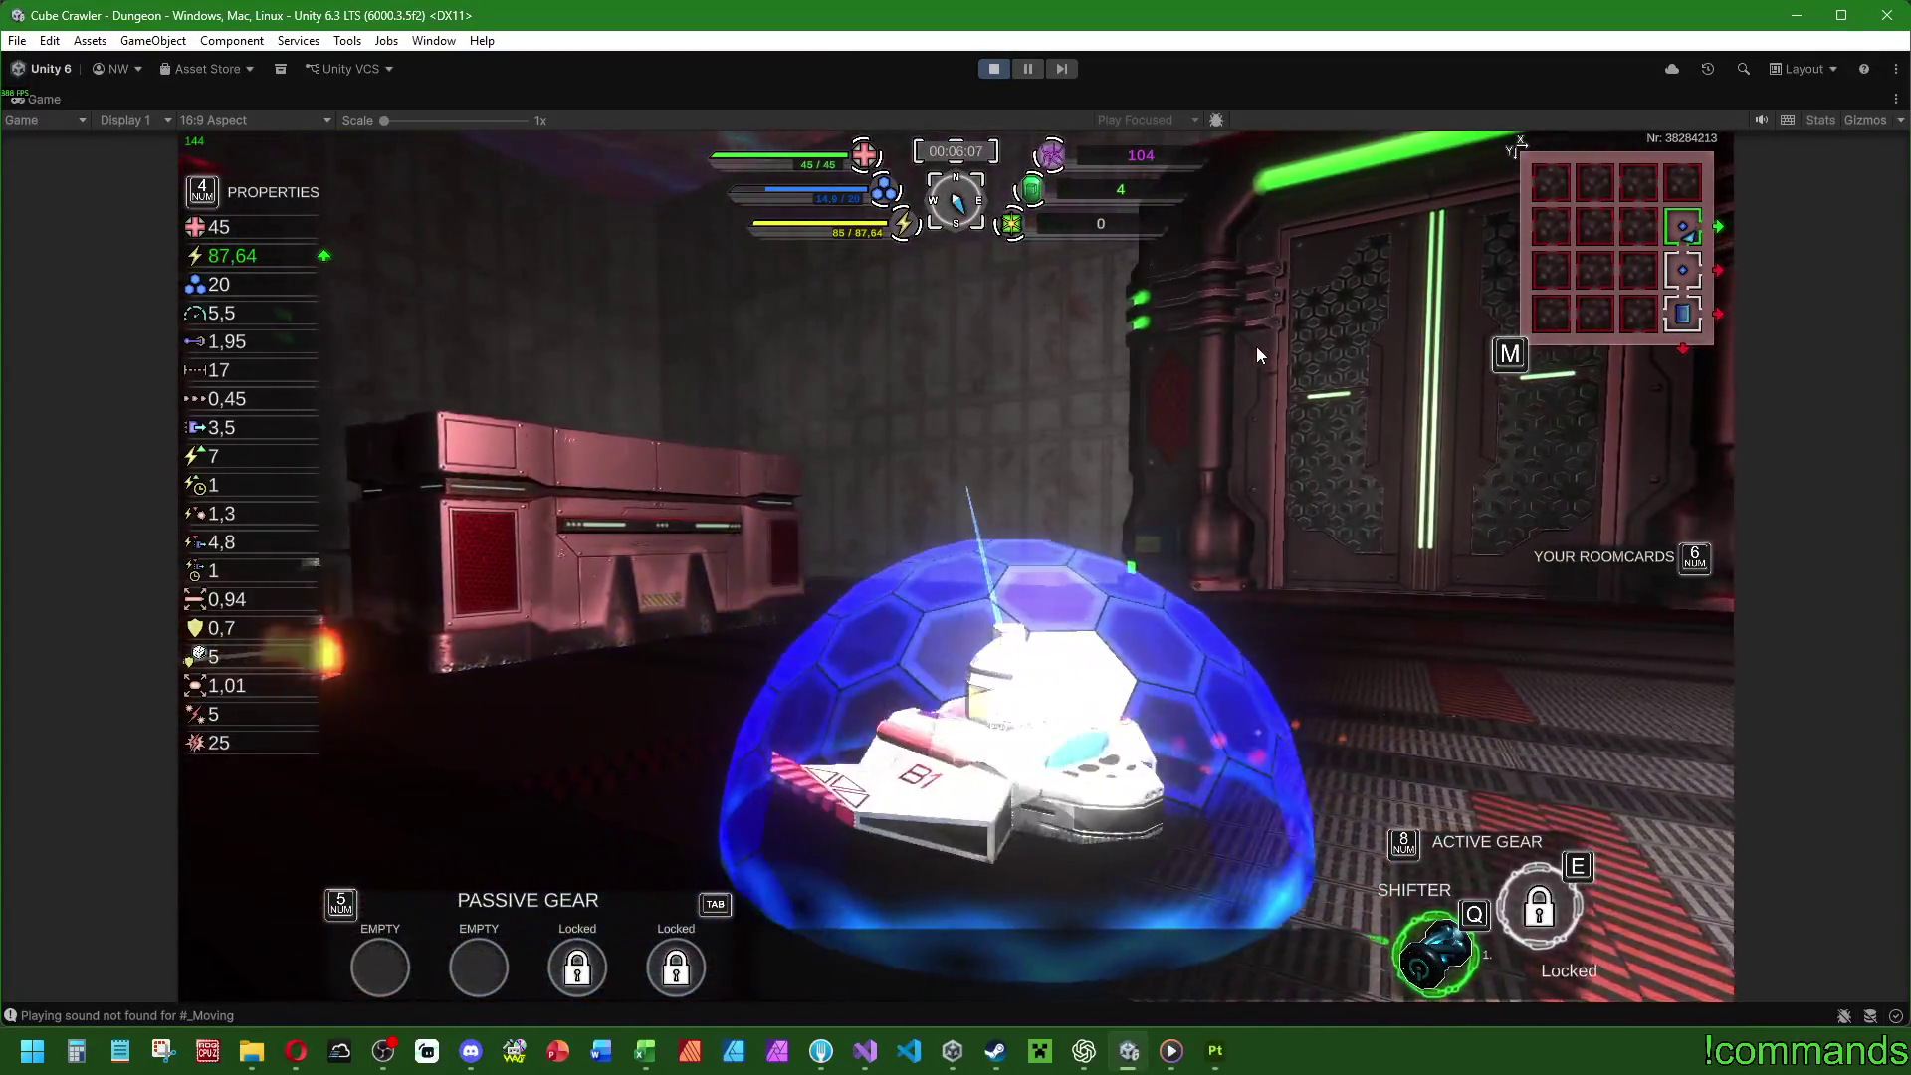
key("d")
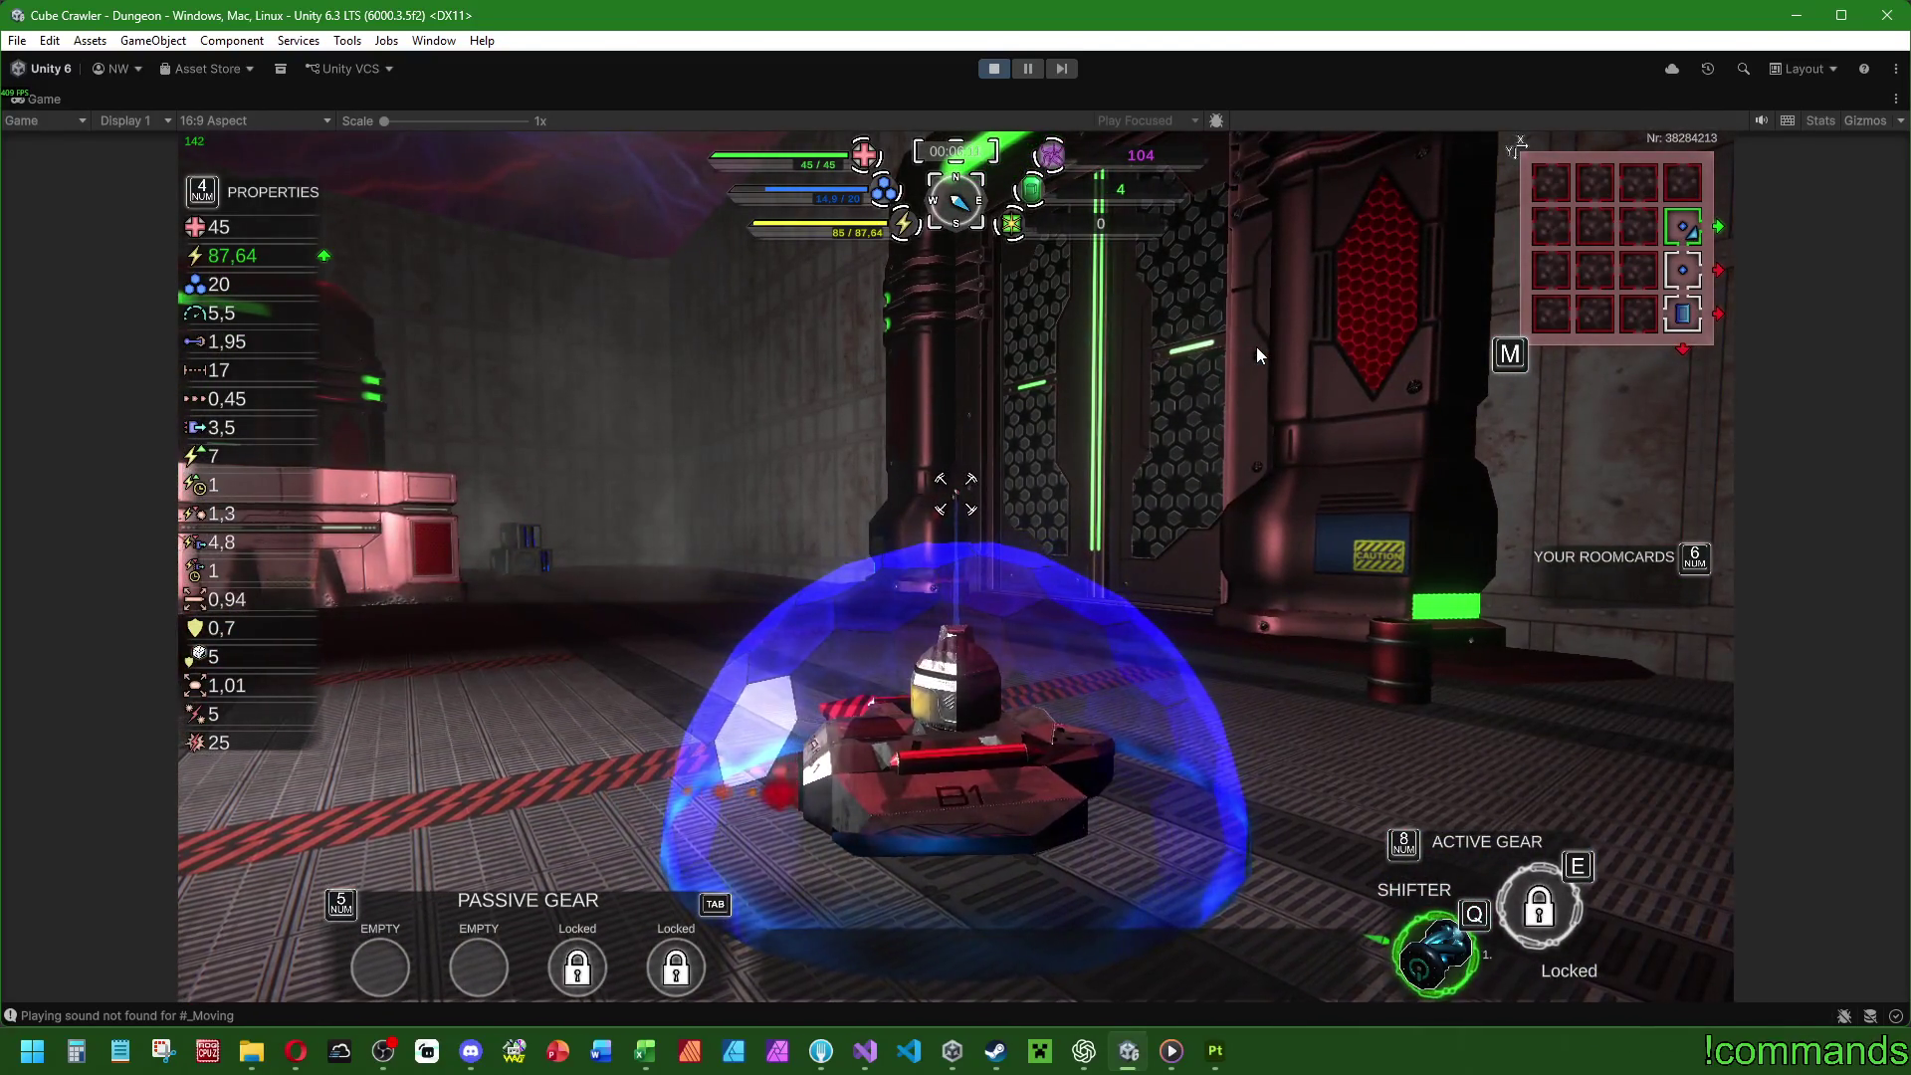
key("a")
key("a")
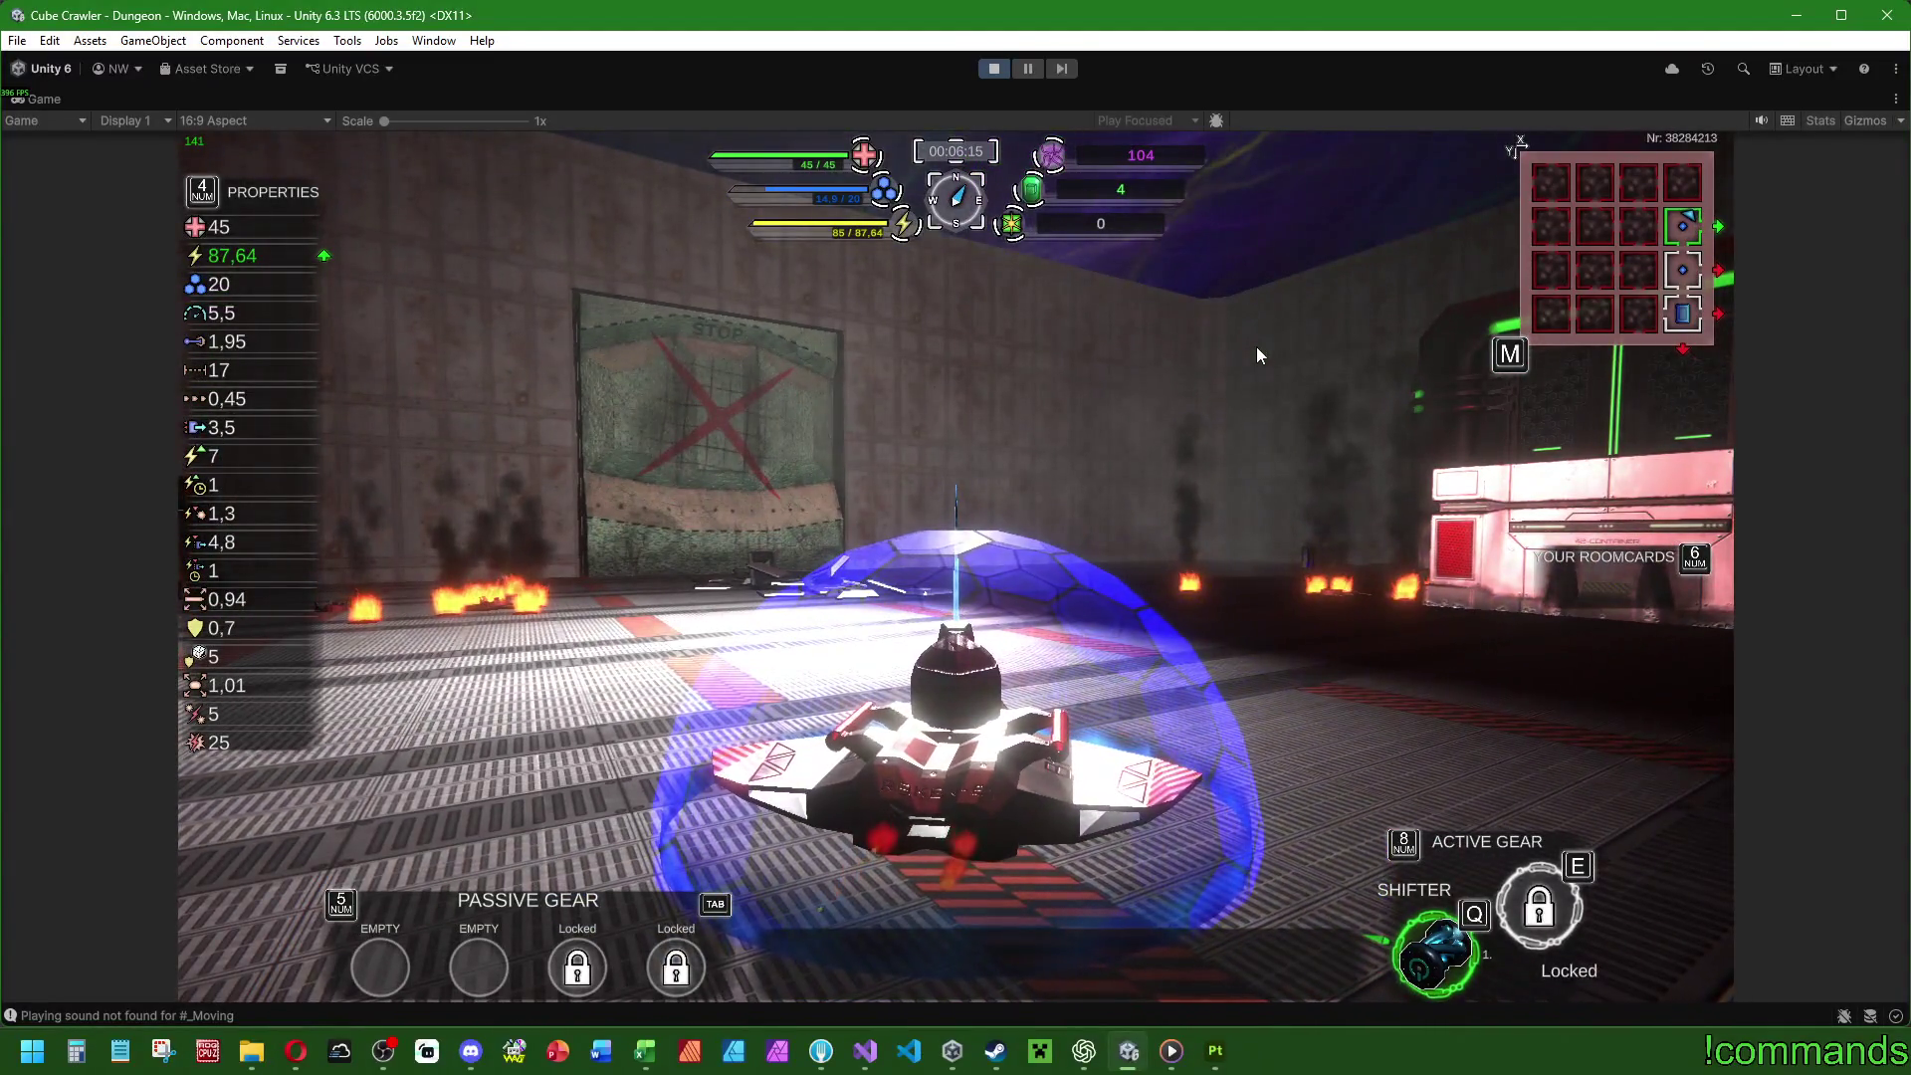
key("a")
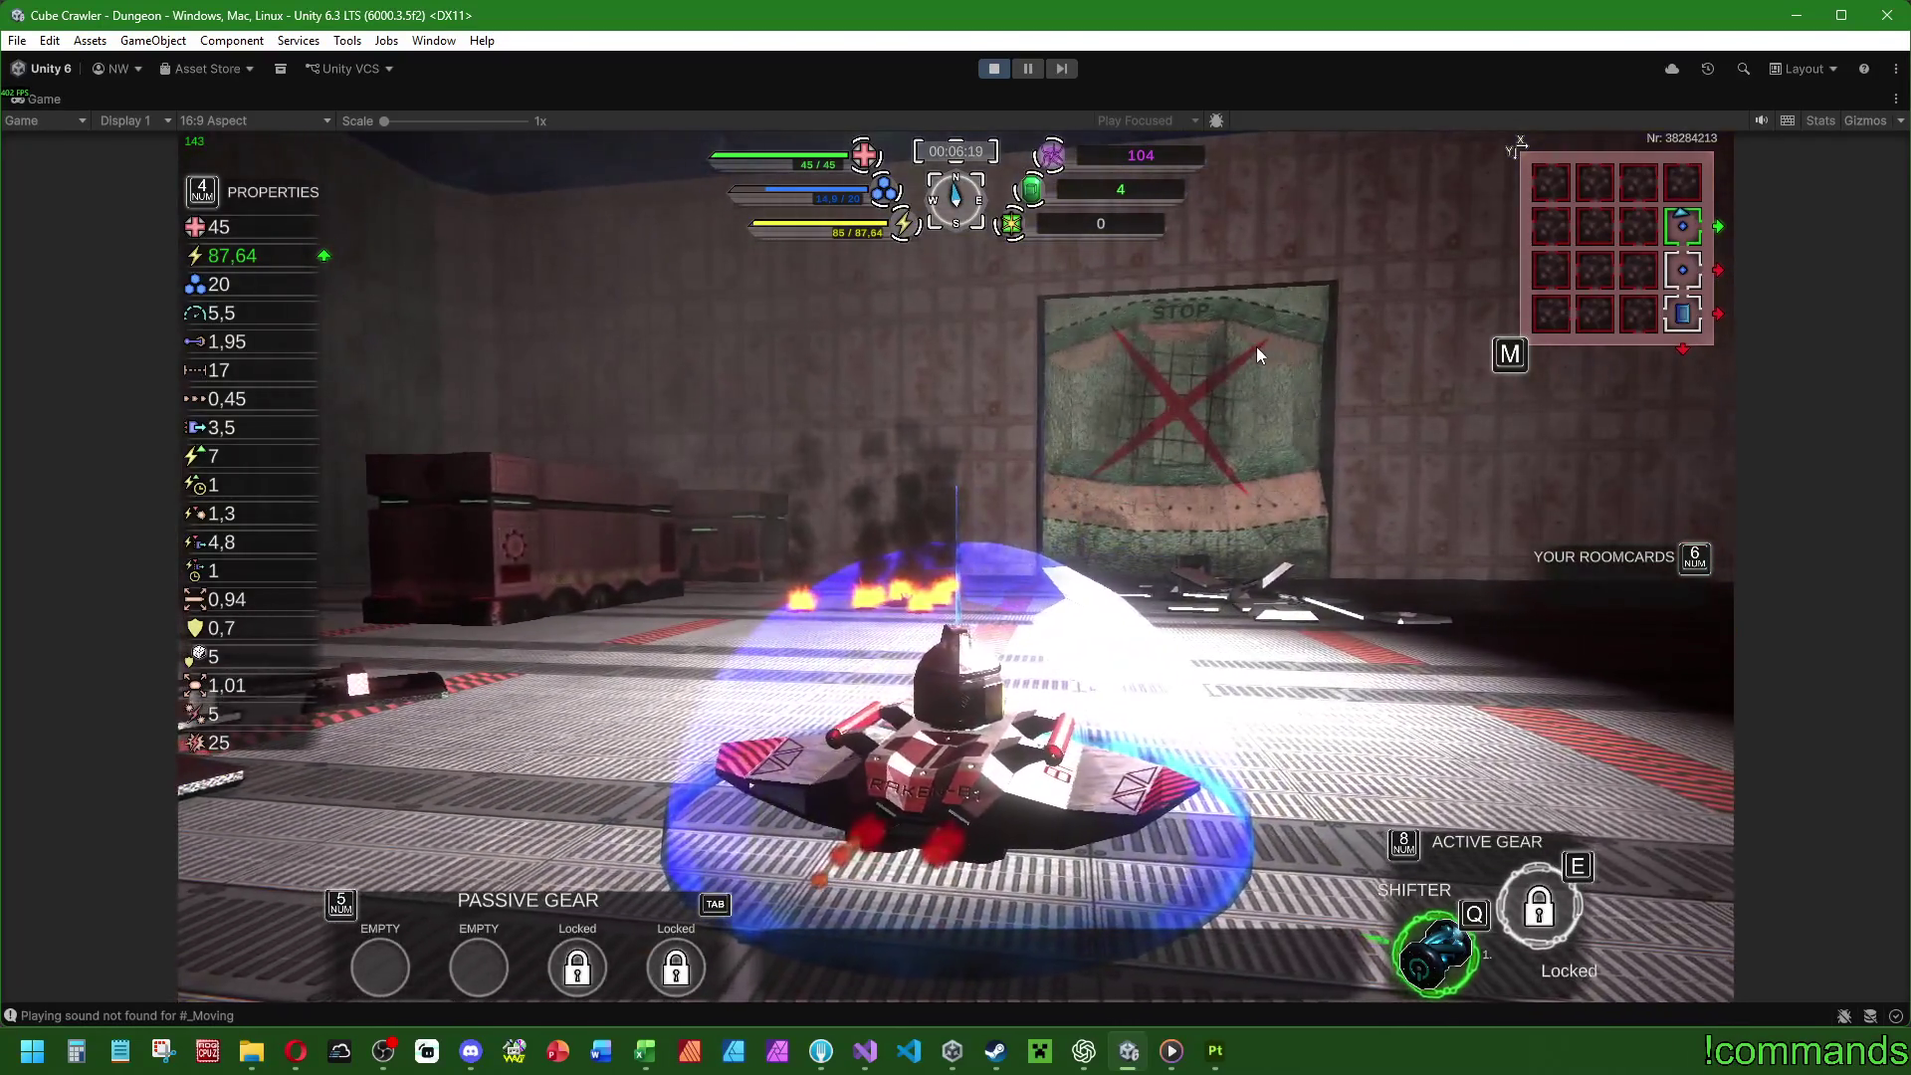
key("super")
key("Escape")
key("ctrl+p")
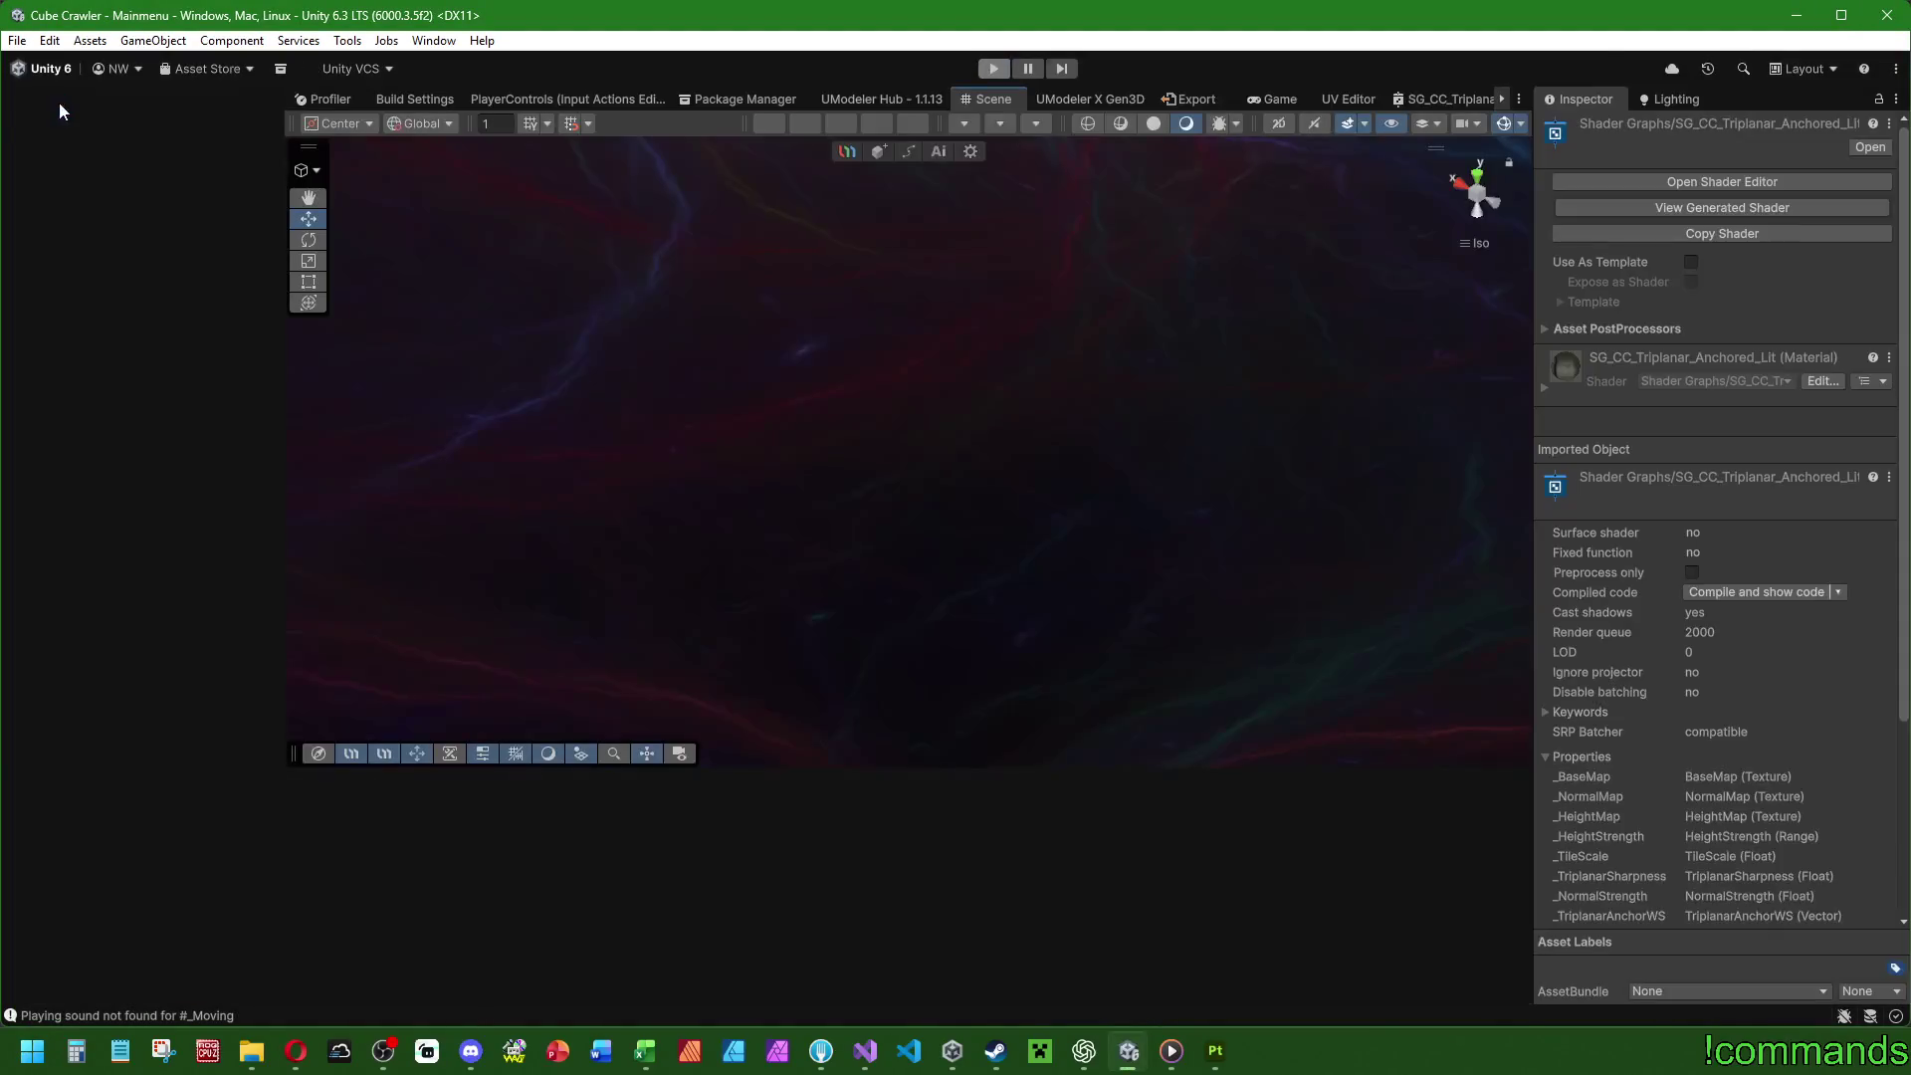
Frame the Menus object in the Scene view, orbit around it, and clear the selection.
left_click(17, 40)
left_click(17, 40)
left_click(17, 39)
key("Escape")
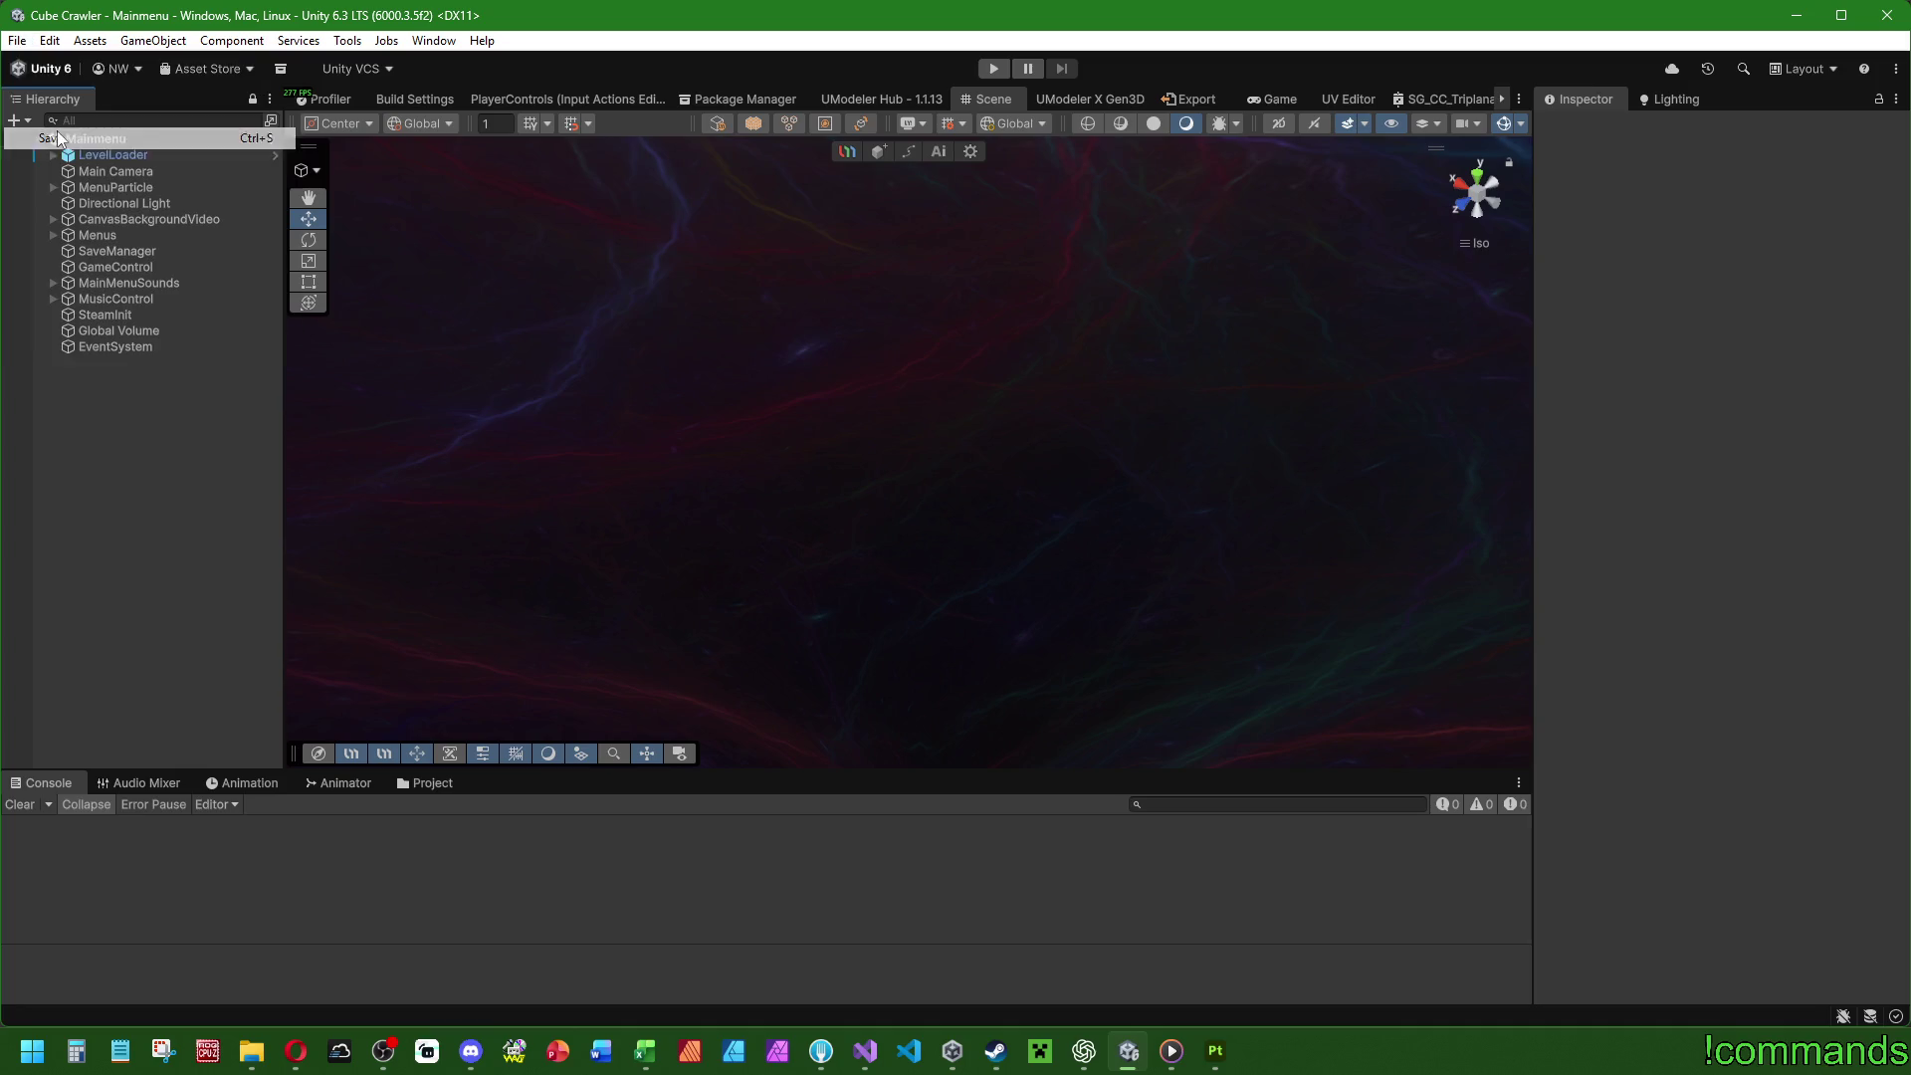
double_click(110, 233)
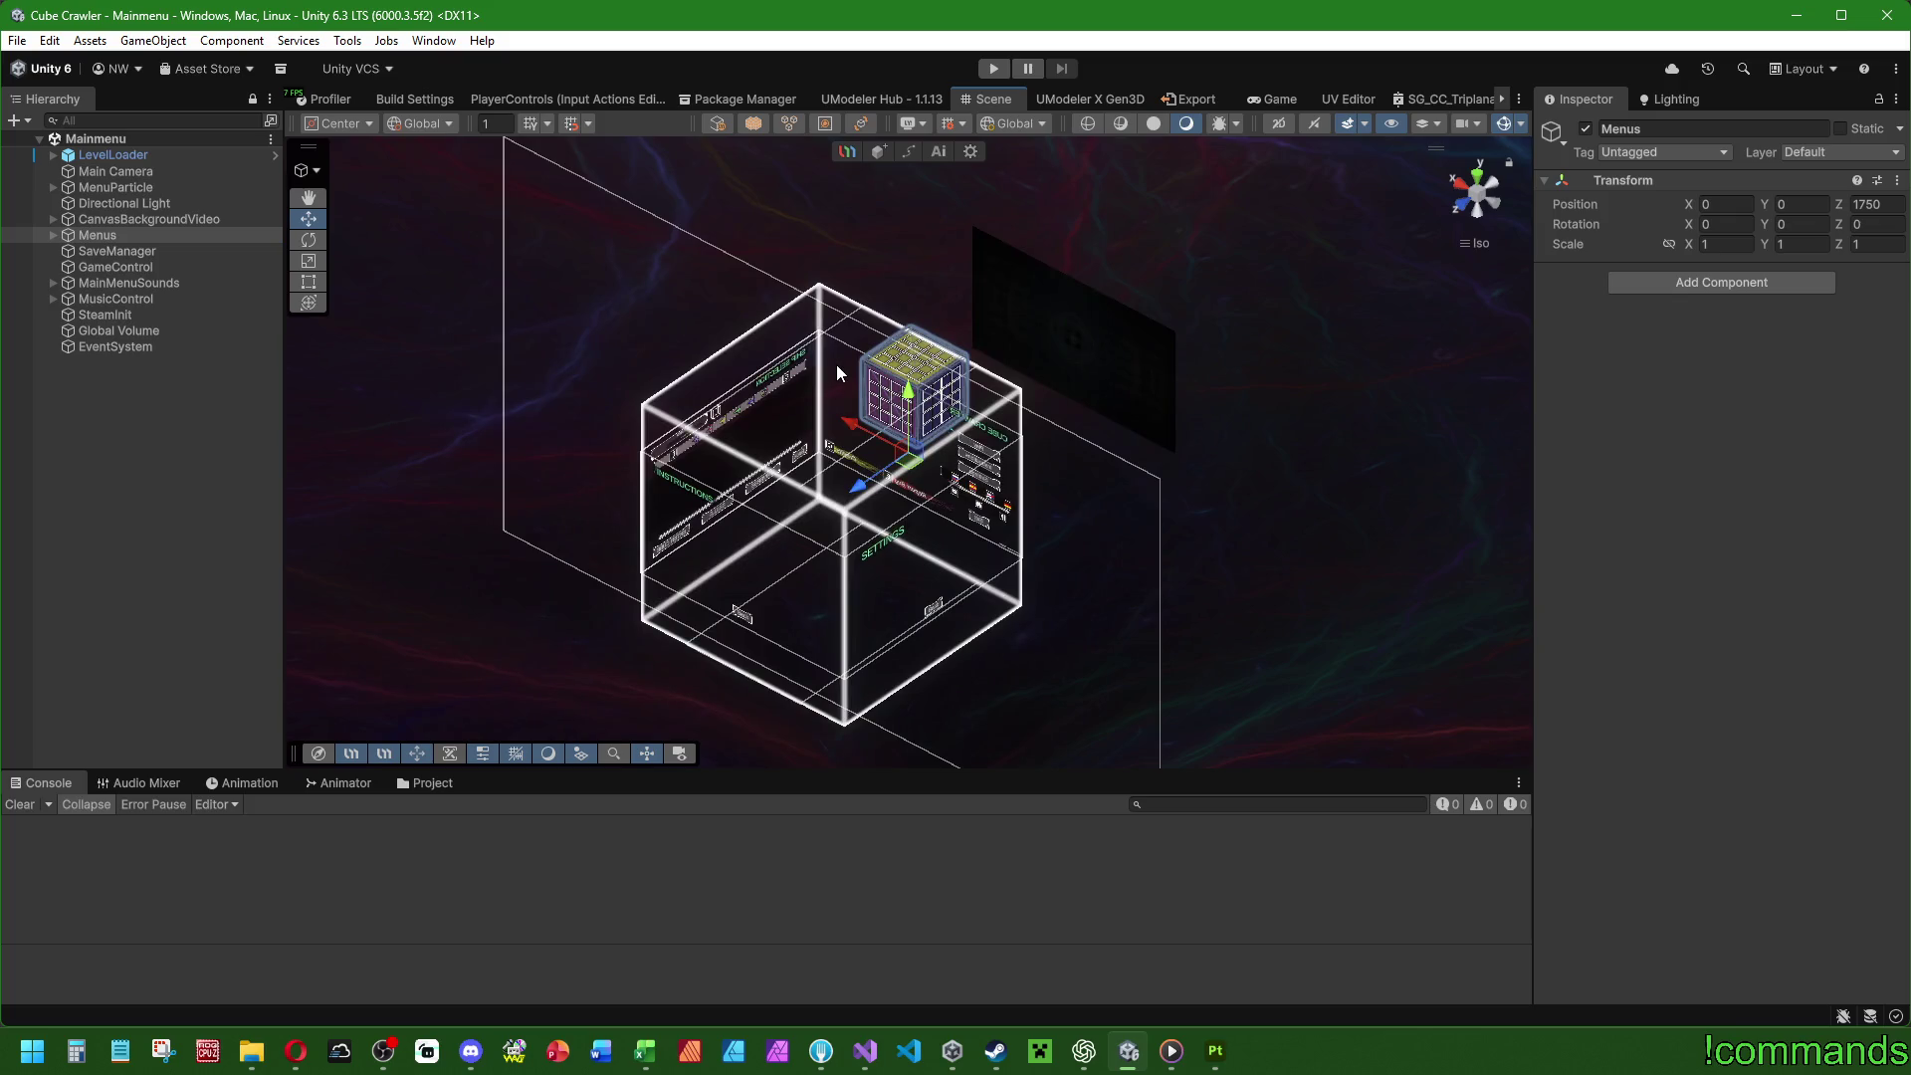
mouse_move(951, 605)
left_mouse_down()
mouse_move(534, 441)
mouse_move(854, 494)
left_mouse_up()
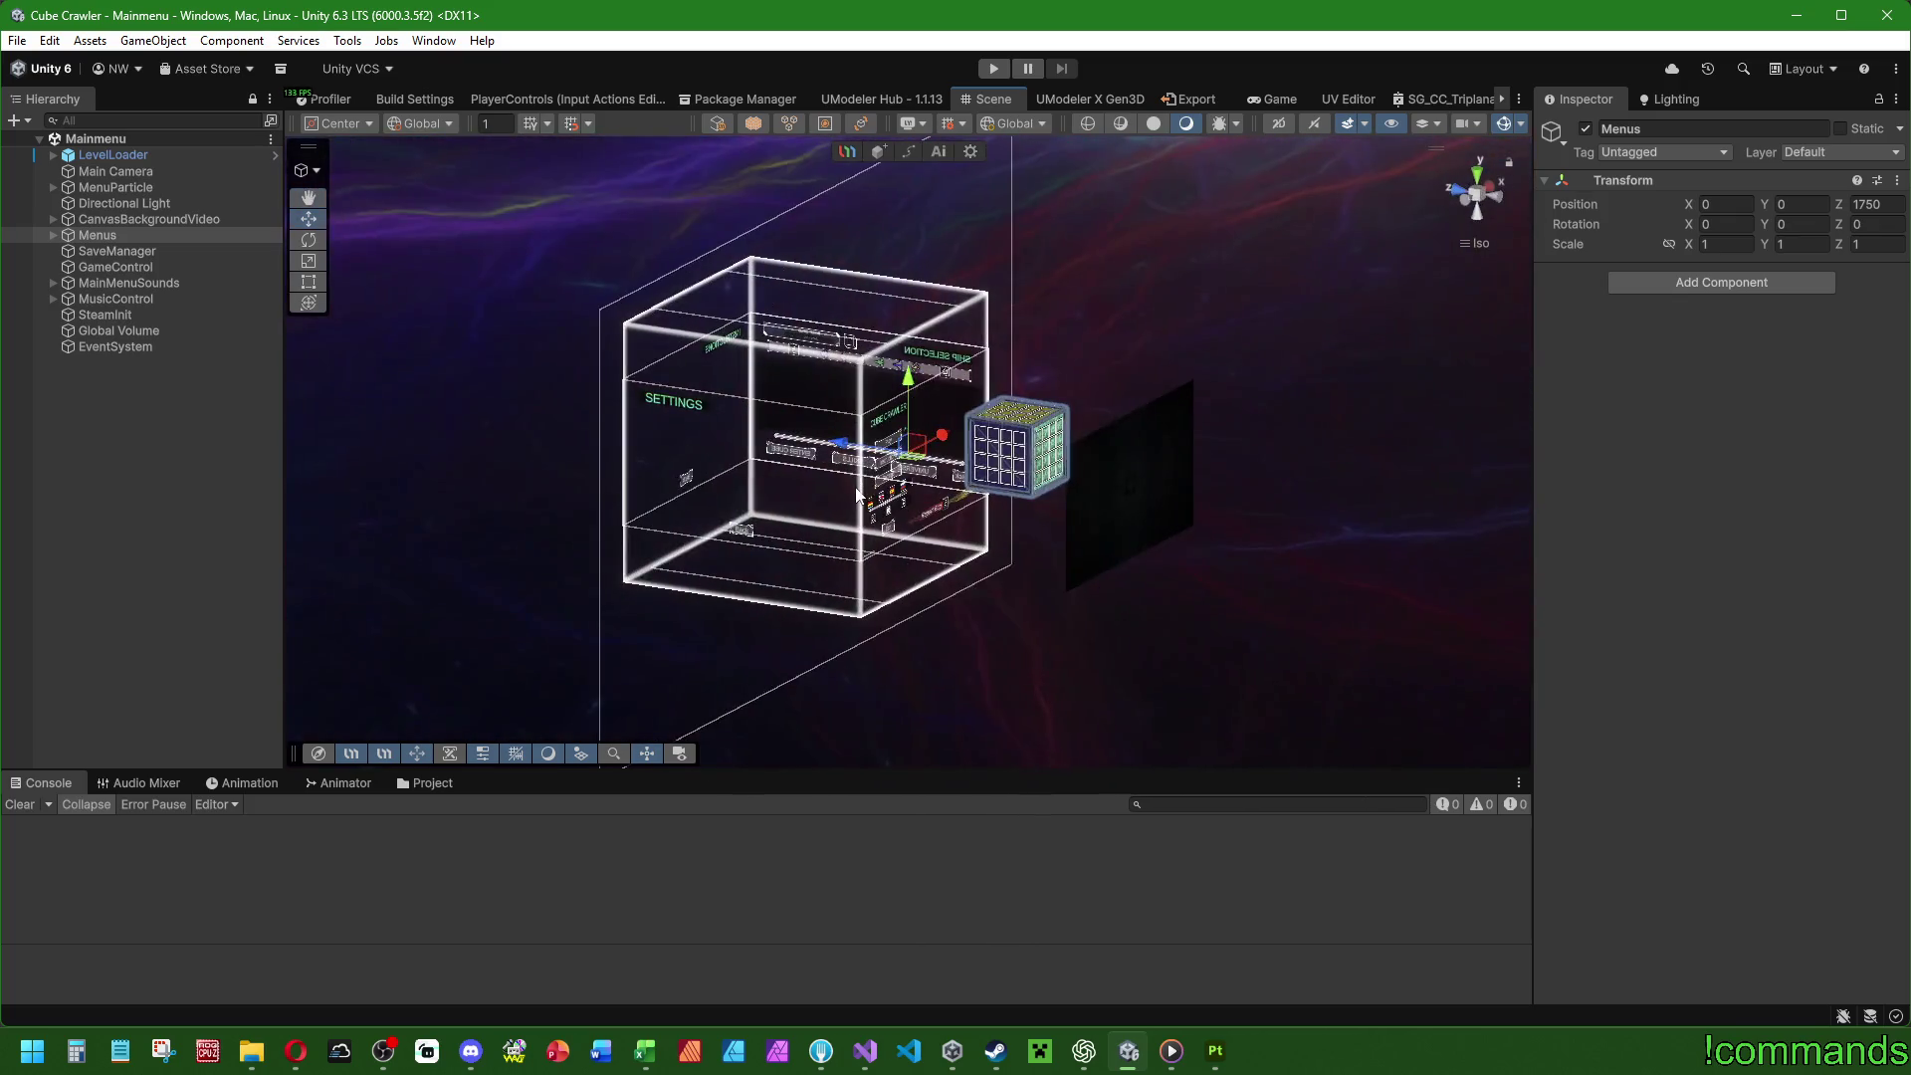
left_click(114, 466)
Save the Mainmenu scene from the File menu, then choose Exit to quit Unity.
left_click(17, 40)
left_click(17, 39)
left_click(49, 139)
left_click(18, 41)
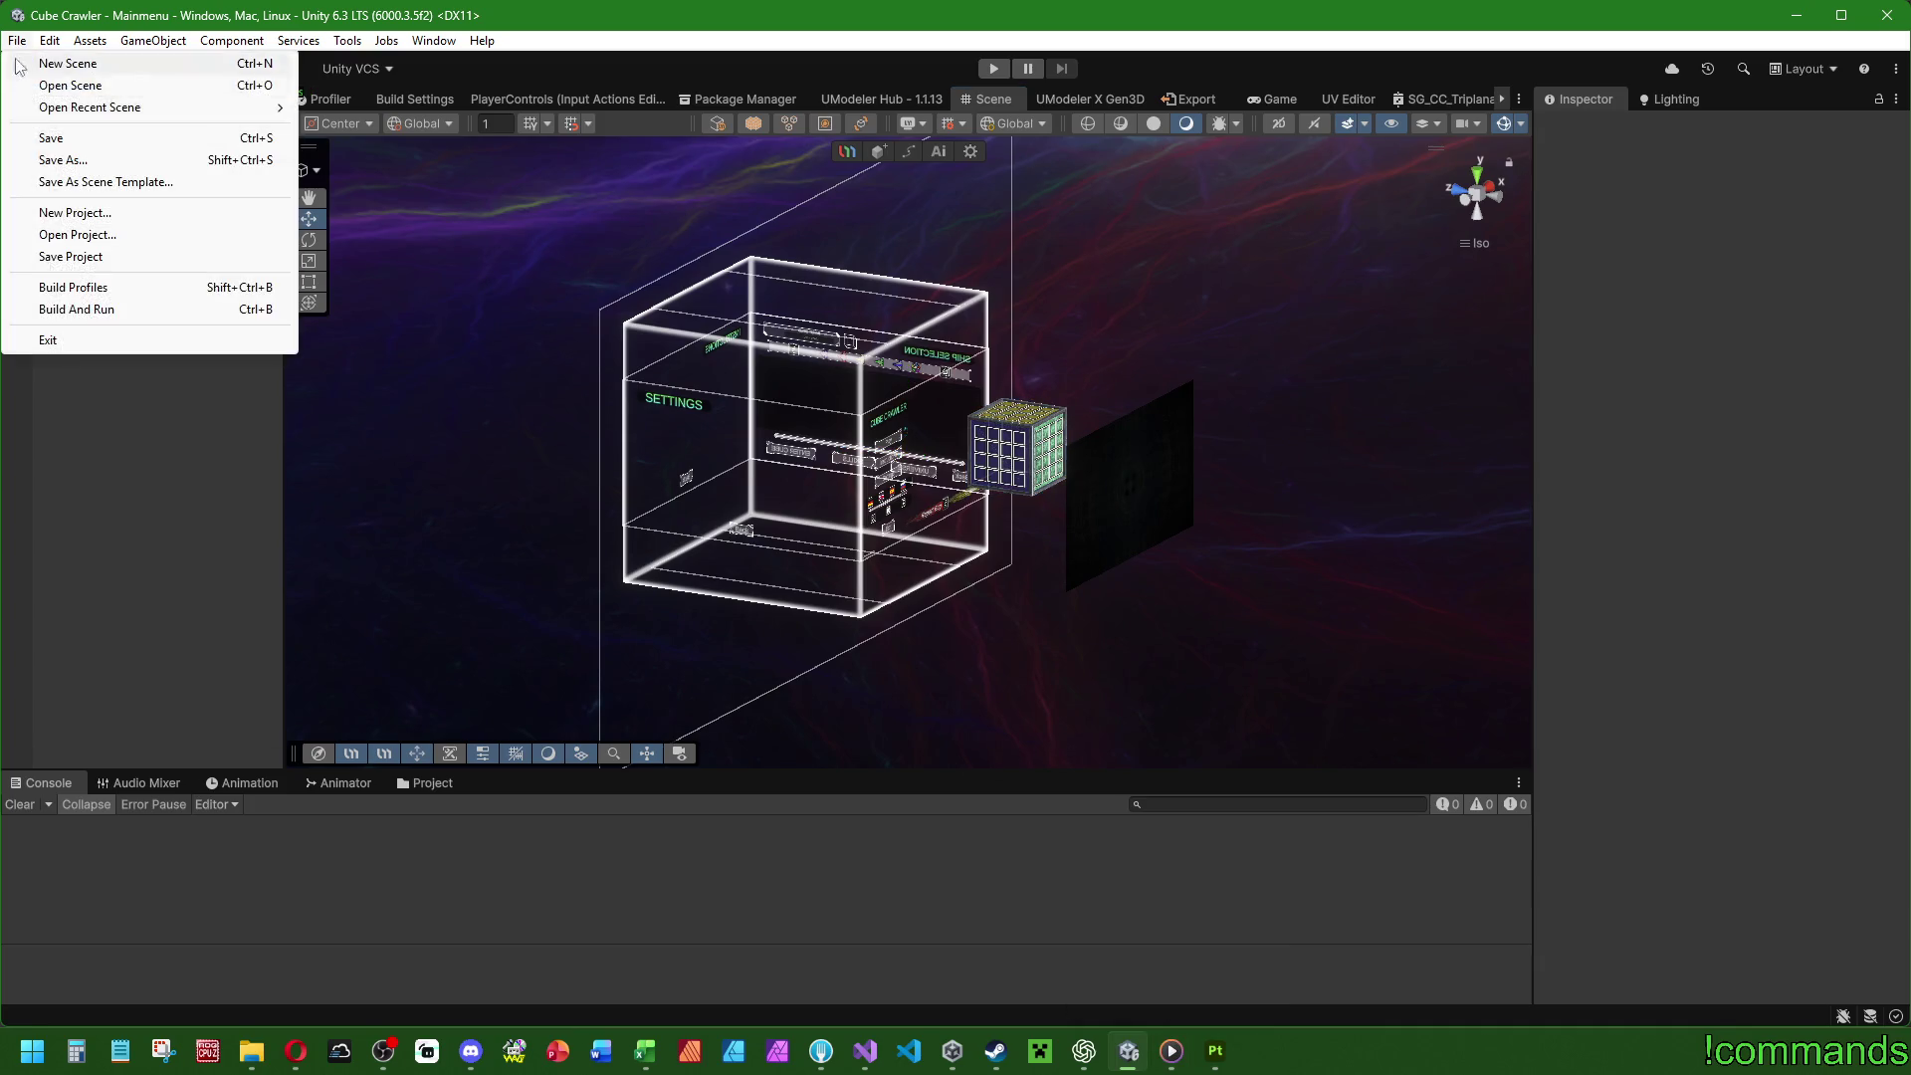
left_click(71, 345)
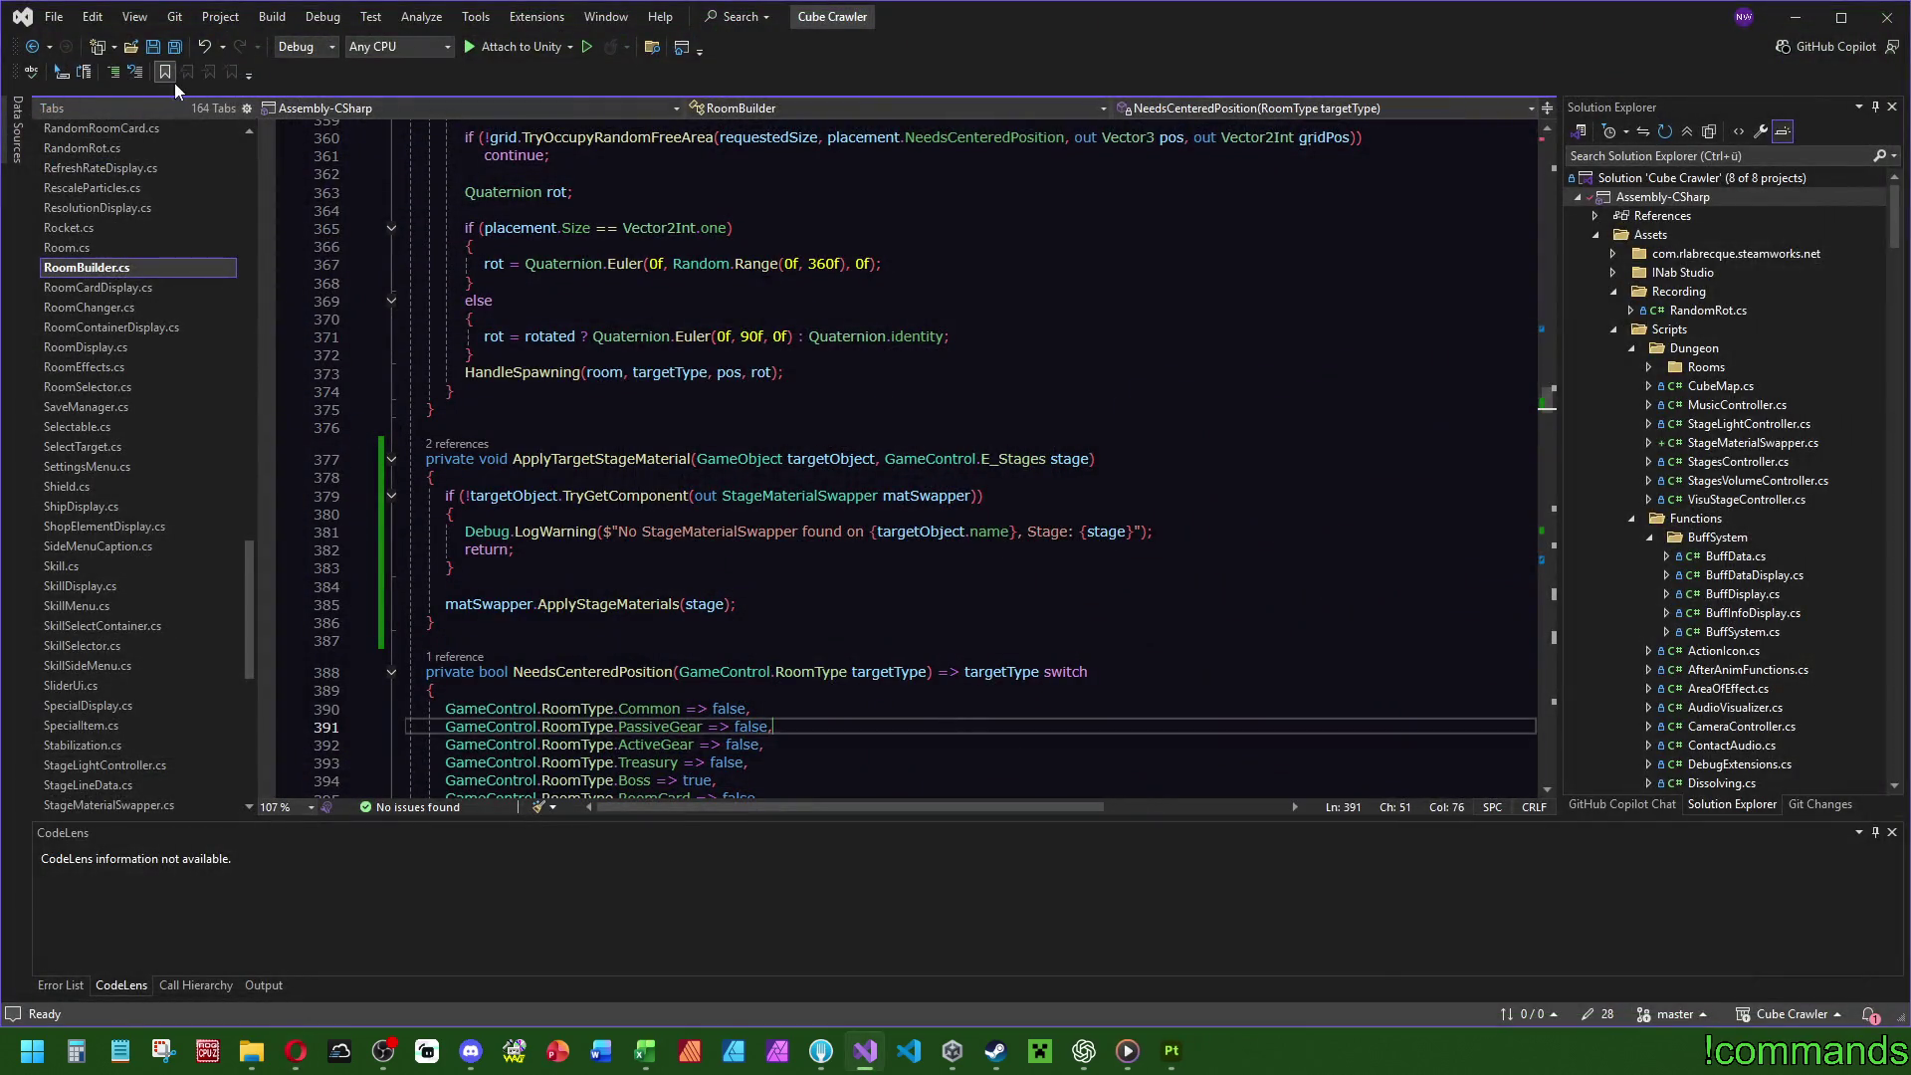
Close Visual Studio, close Substance 3D Painter with Speichern, and close Excel.
left_click(1886, 17)
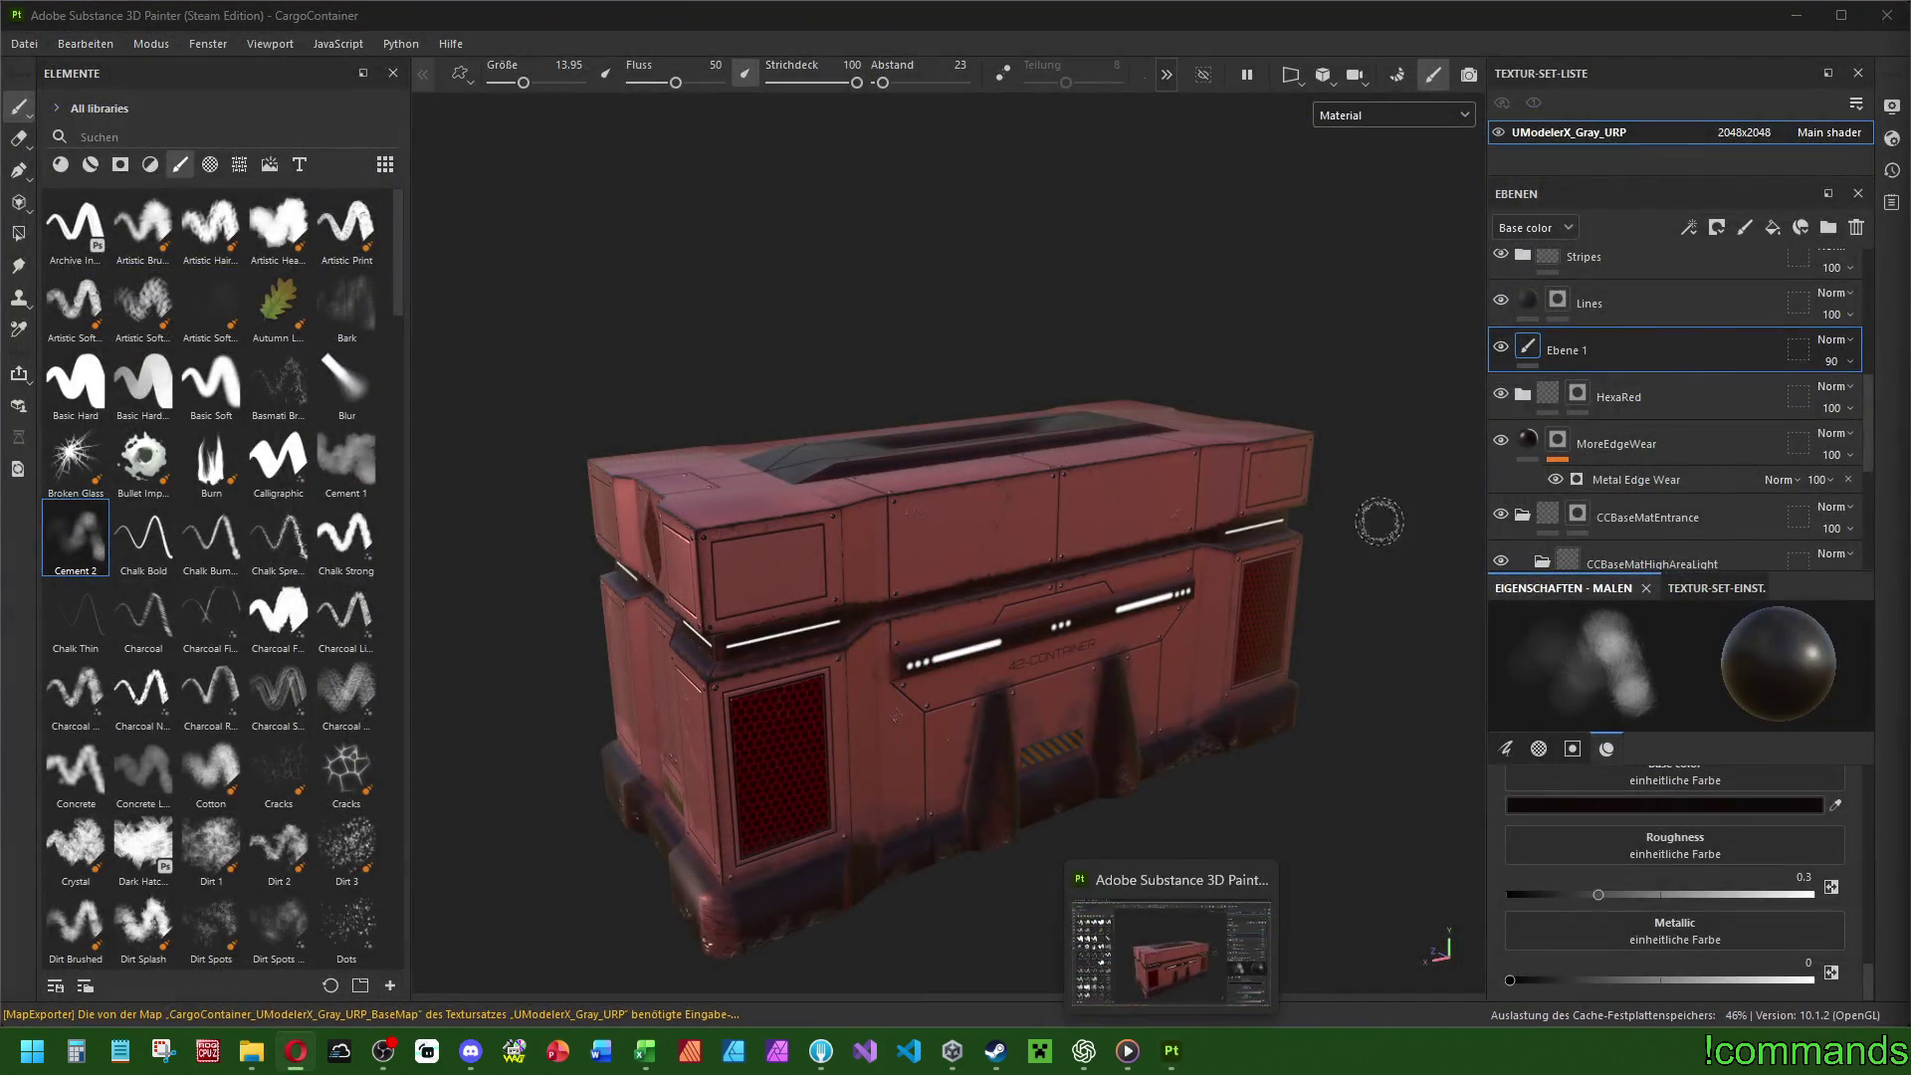
left_click(1886, 15)
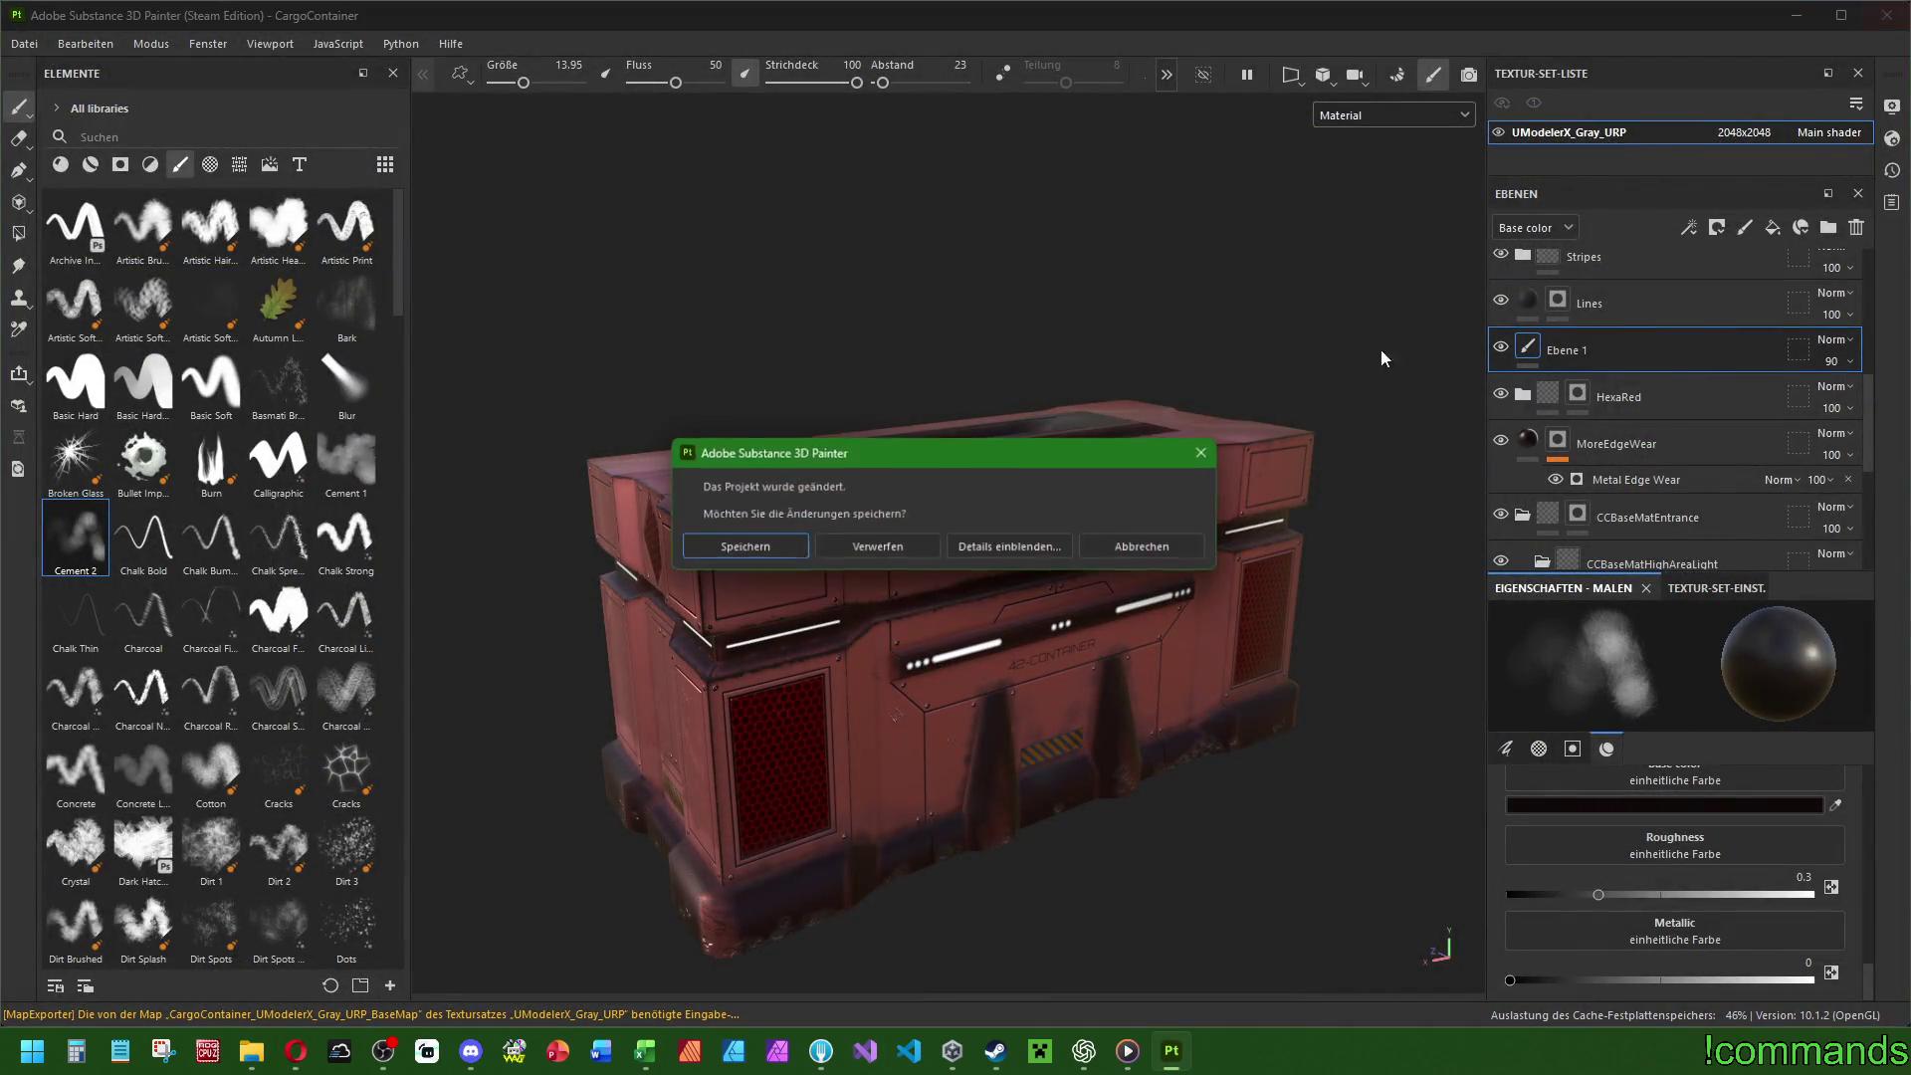
left_click(744, 553)
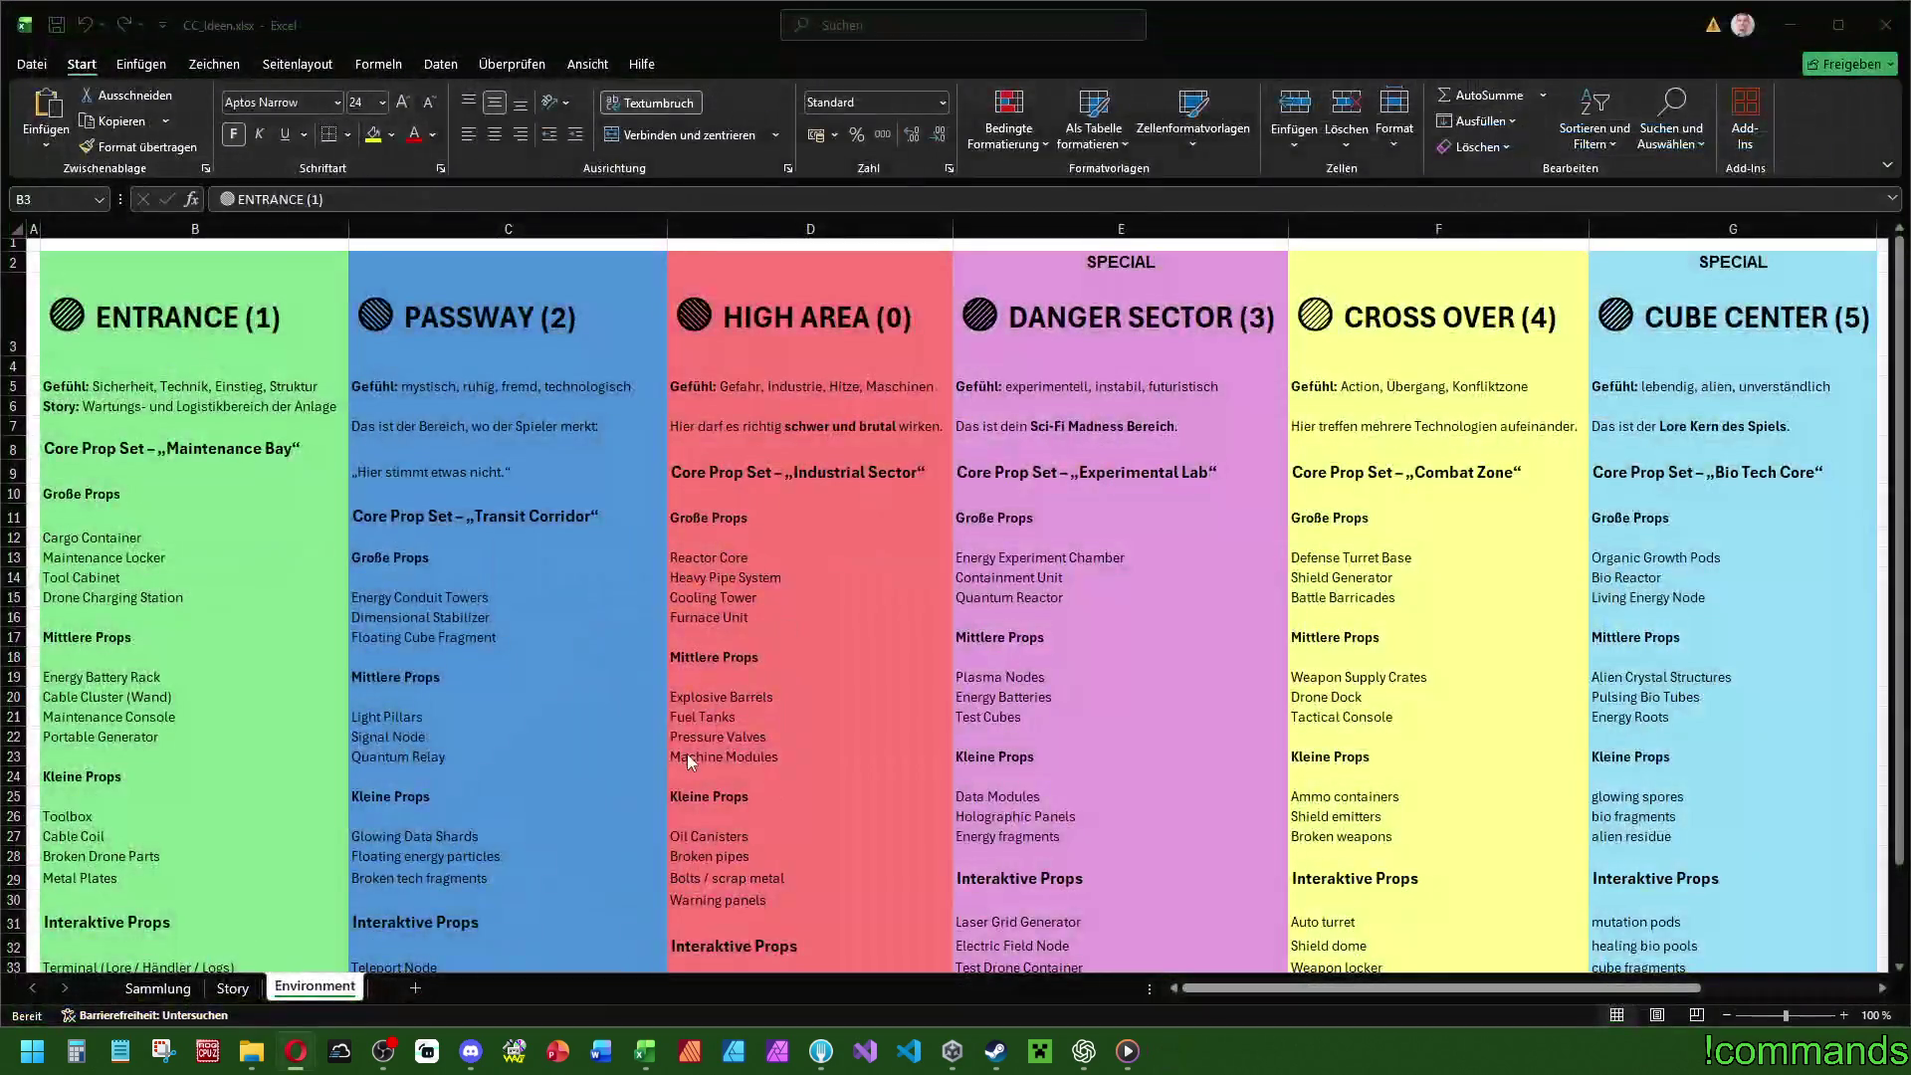
left_click(1887, 24)
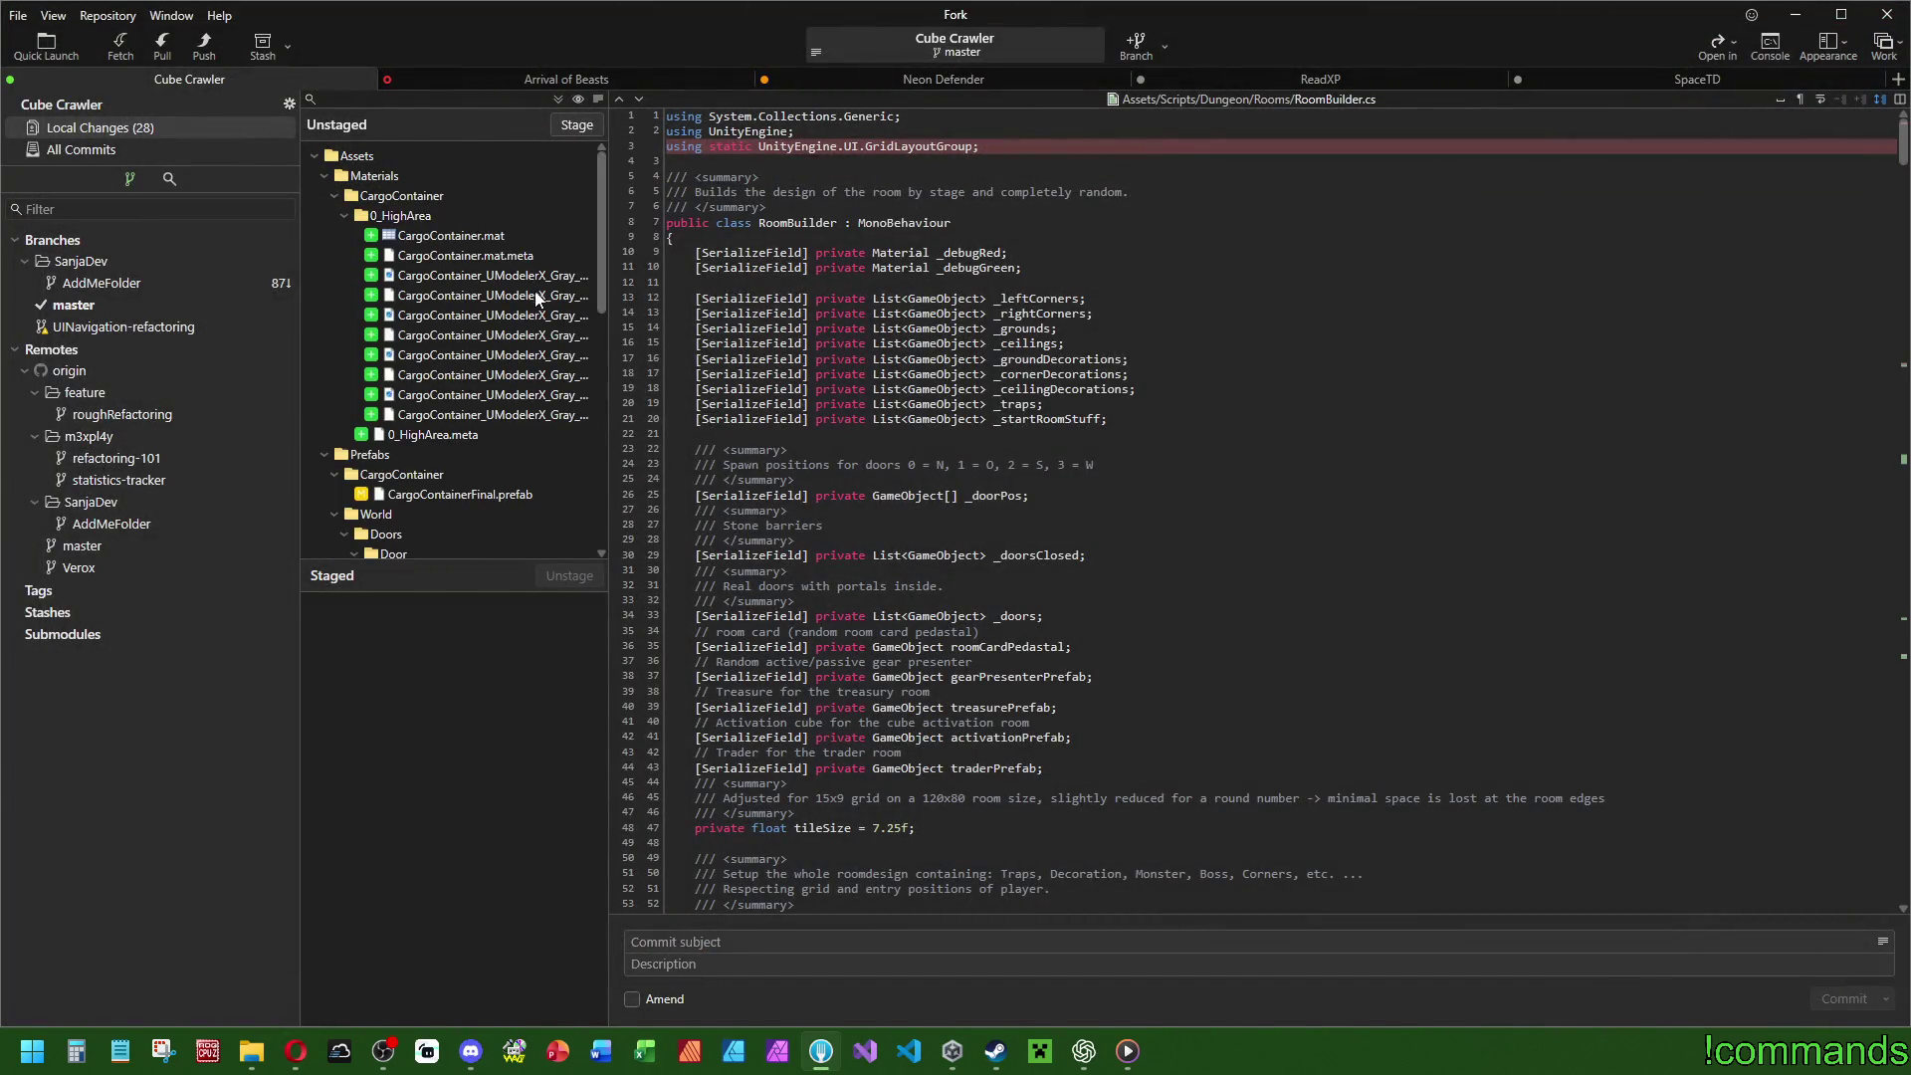
Stage the changed Assets folder and the remaining .csproj file.
left_click(414, 157)
left_click(576, 124)
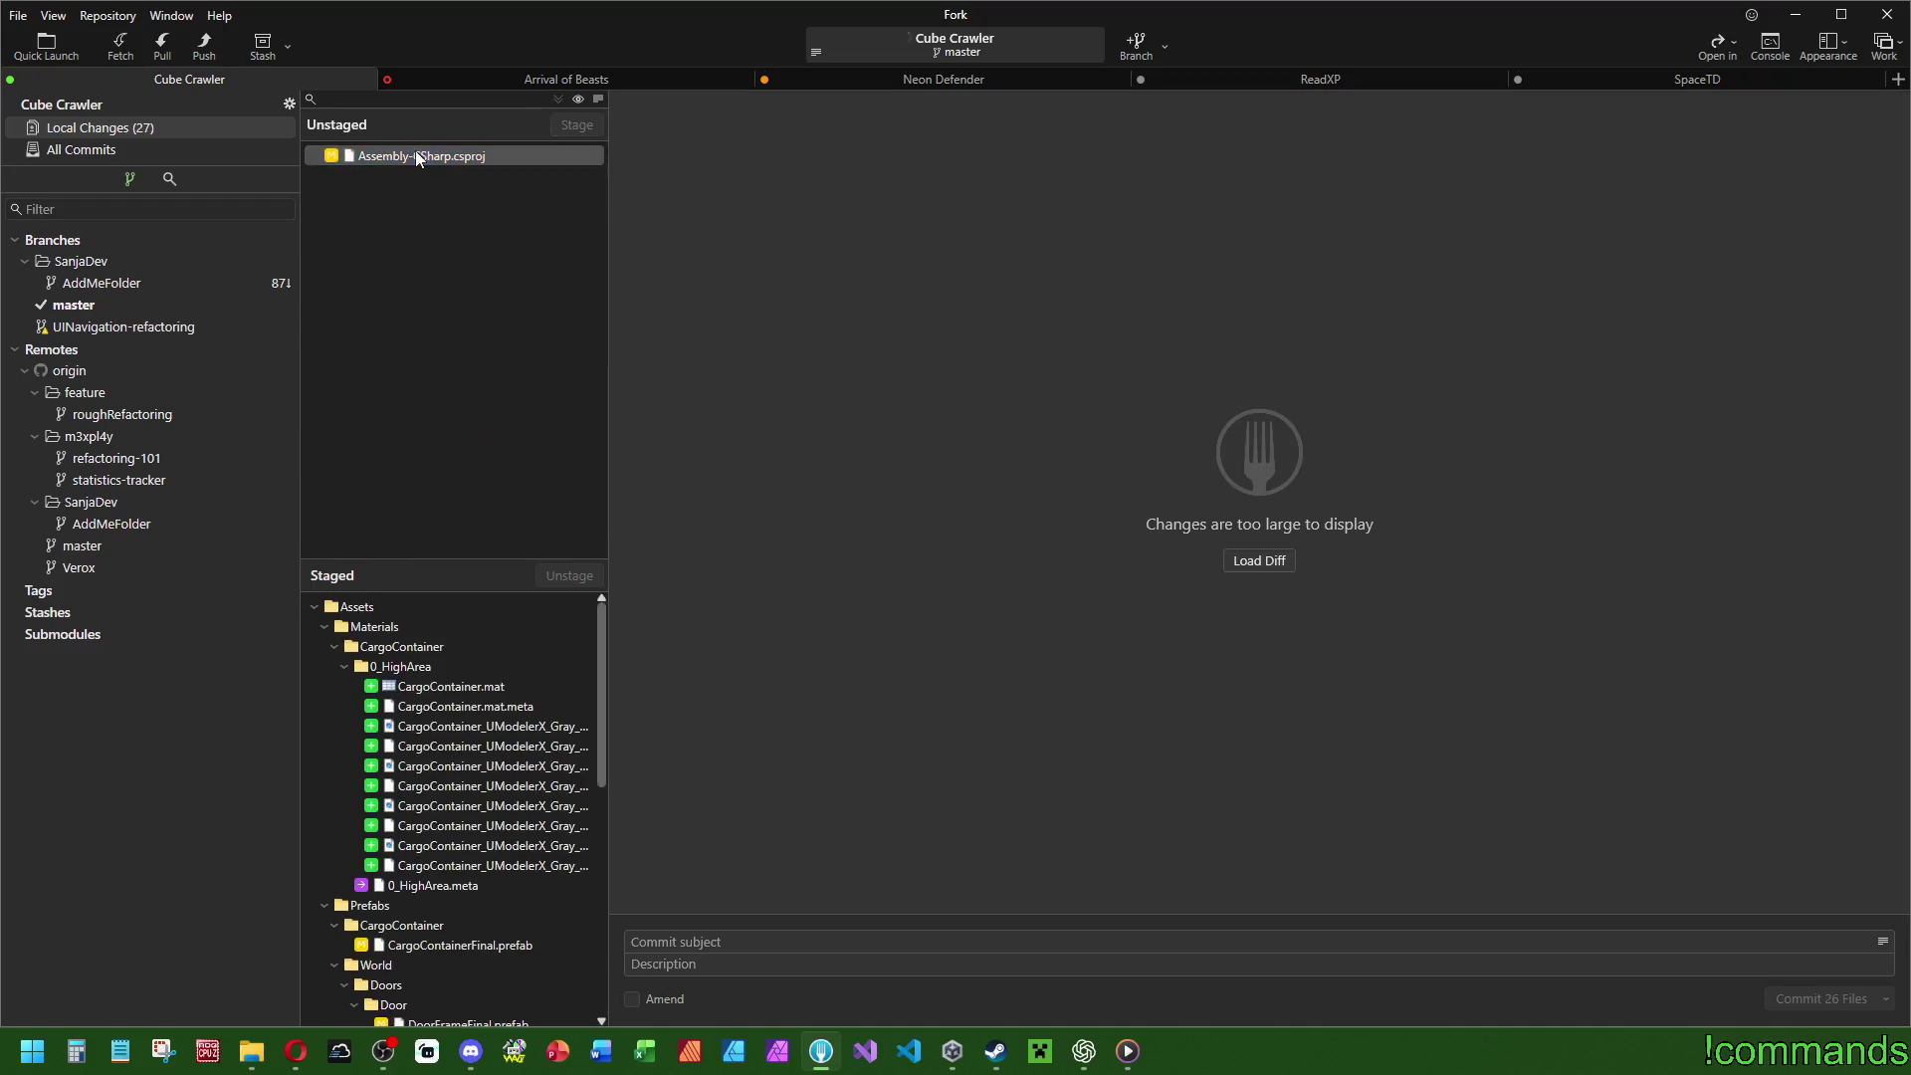
left_click(140, 144)
left_click(145, 132)
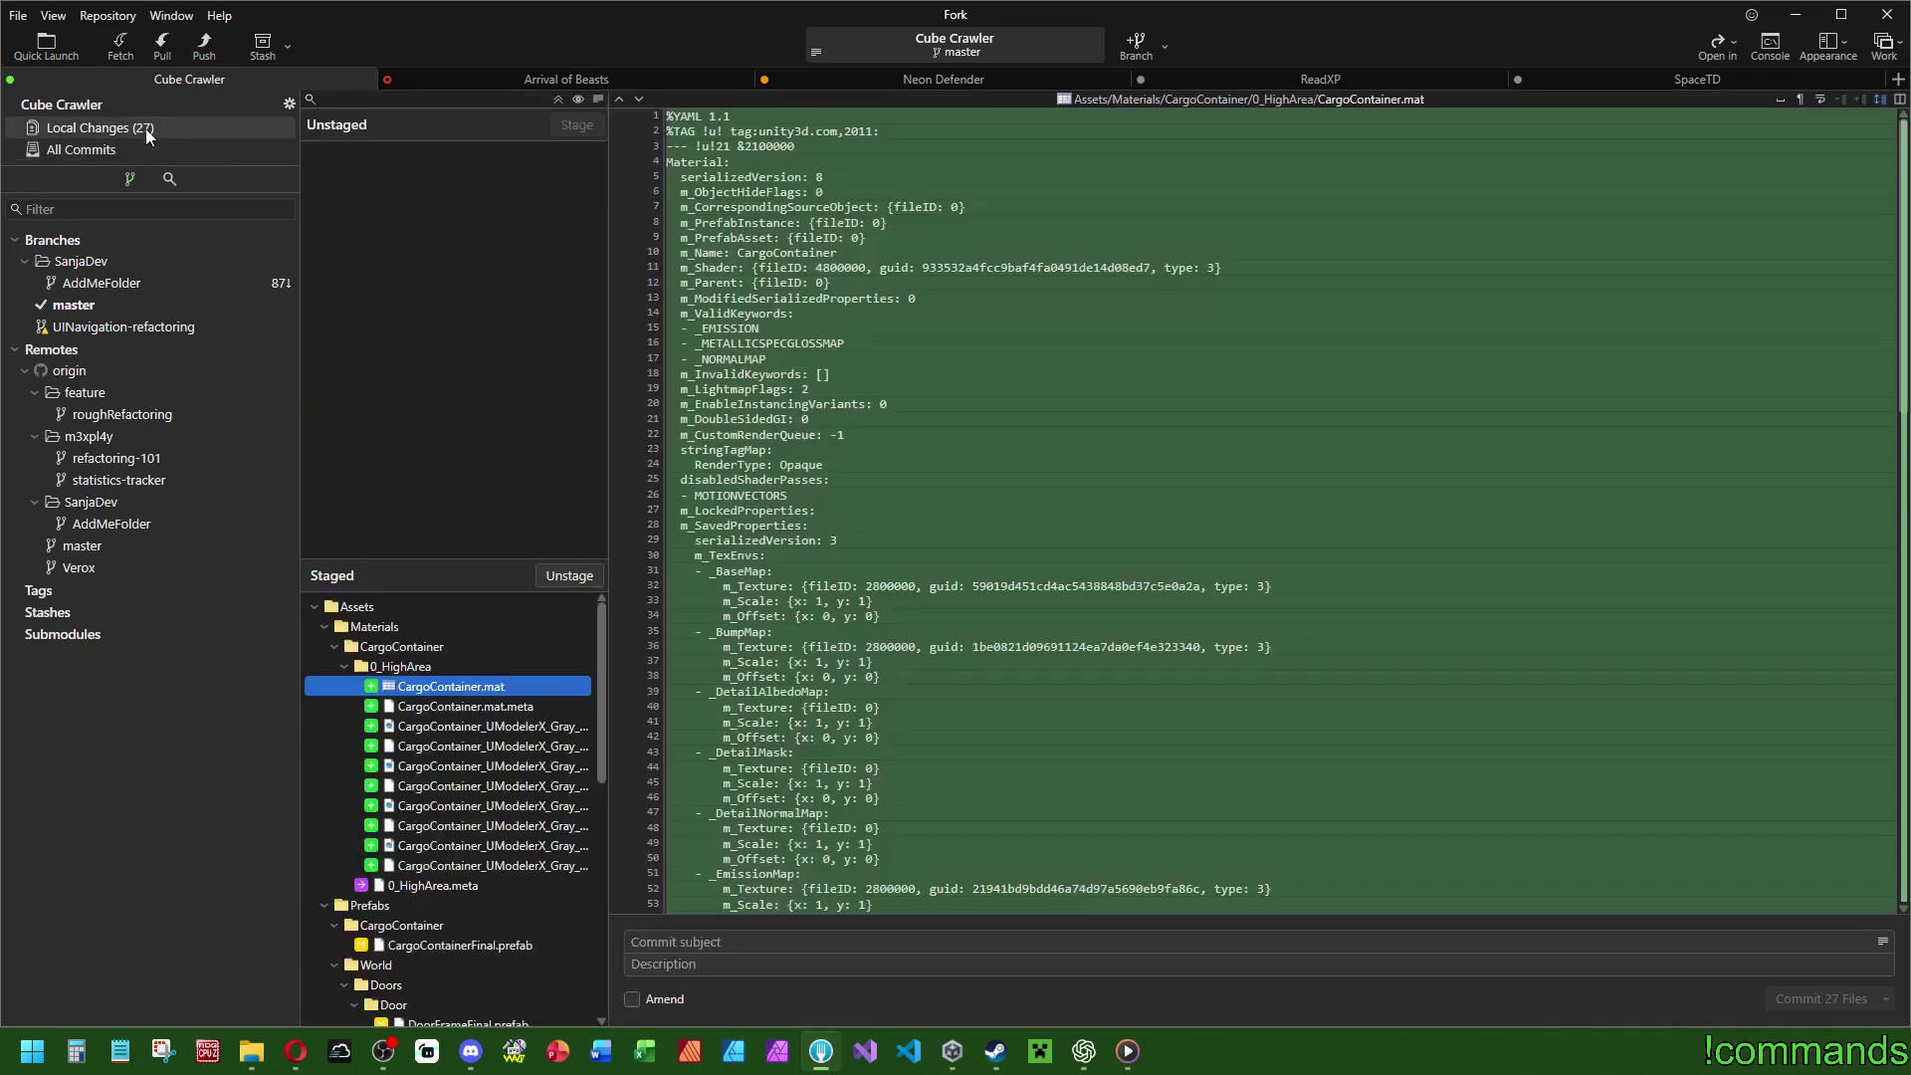
Commit 27 files as 'EA_B007 Added high area container material, stage material swapper, ceiling improvements'.
left_click(964, 941)
type("EA_B007")
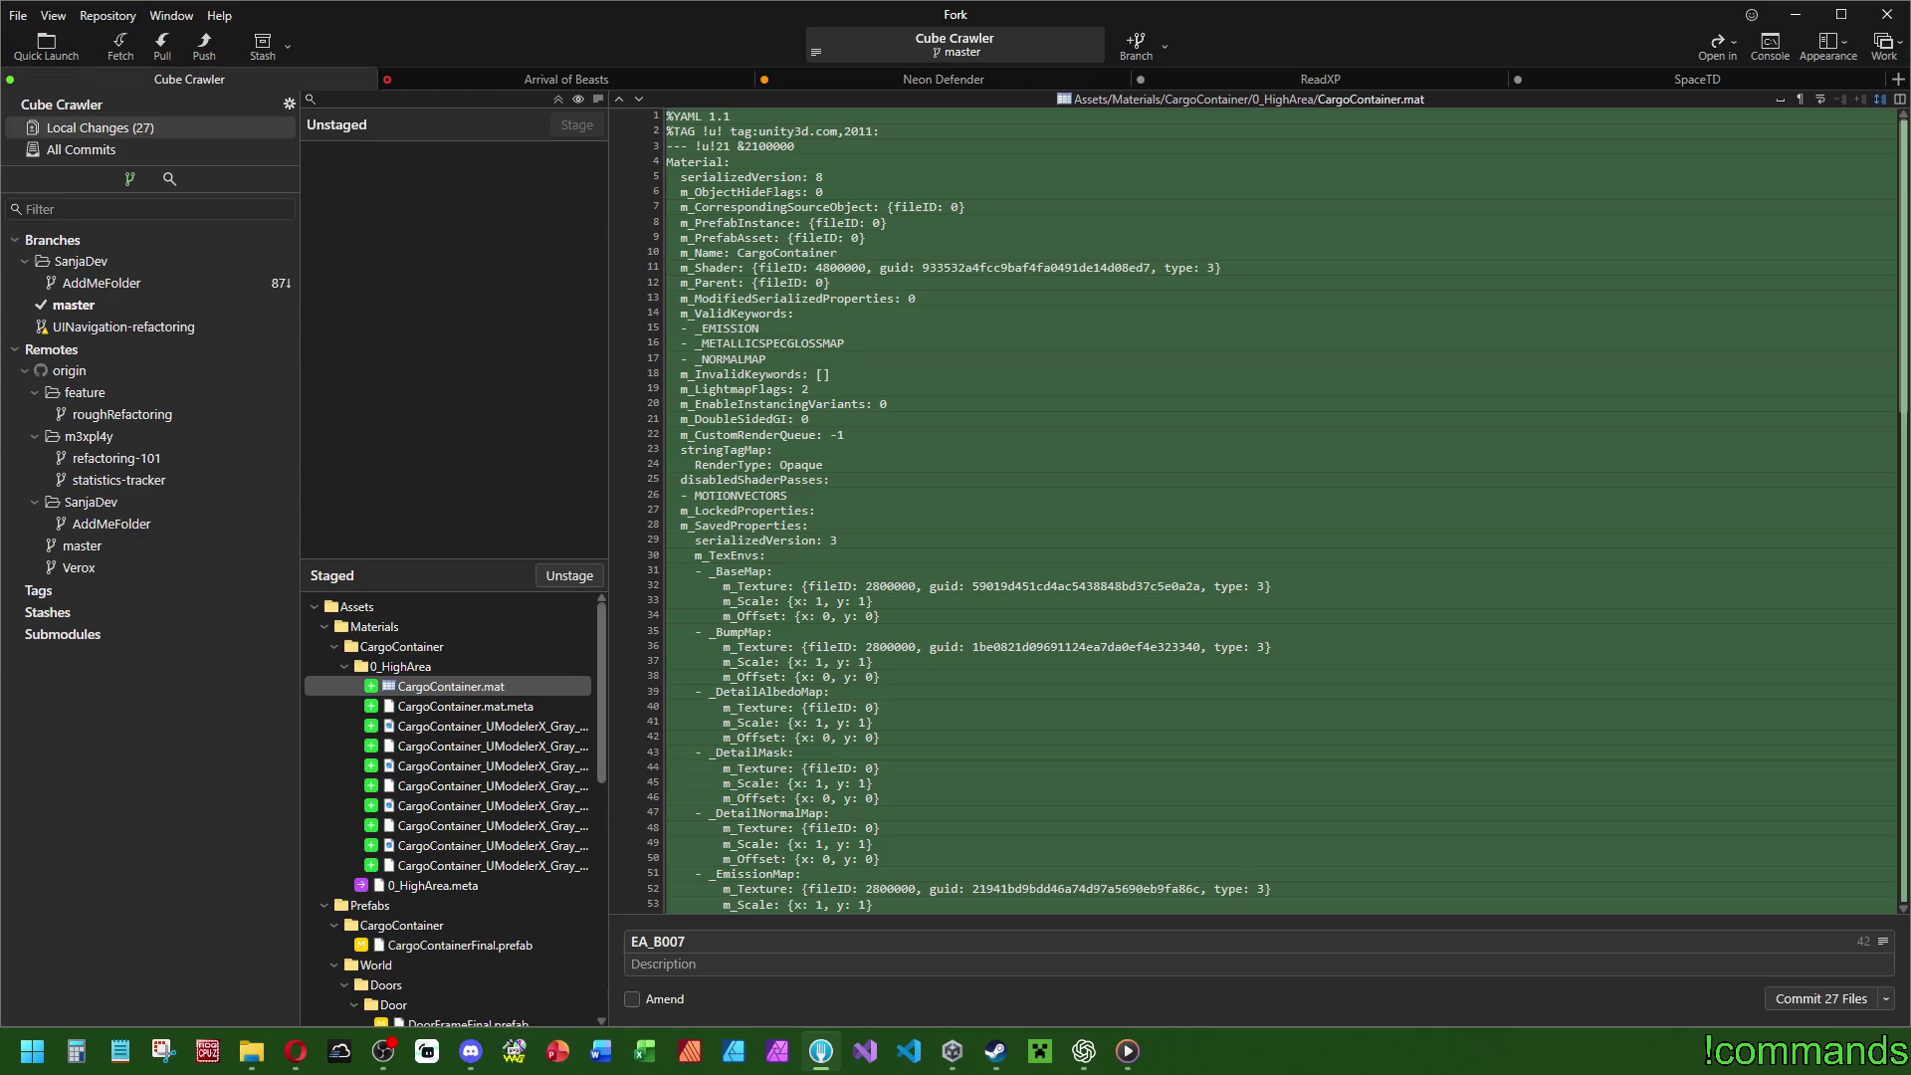
type(" Add")
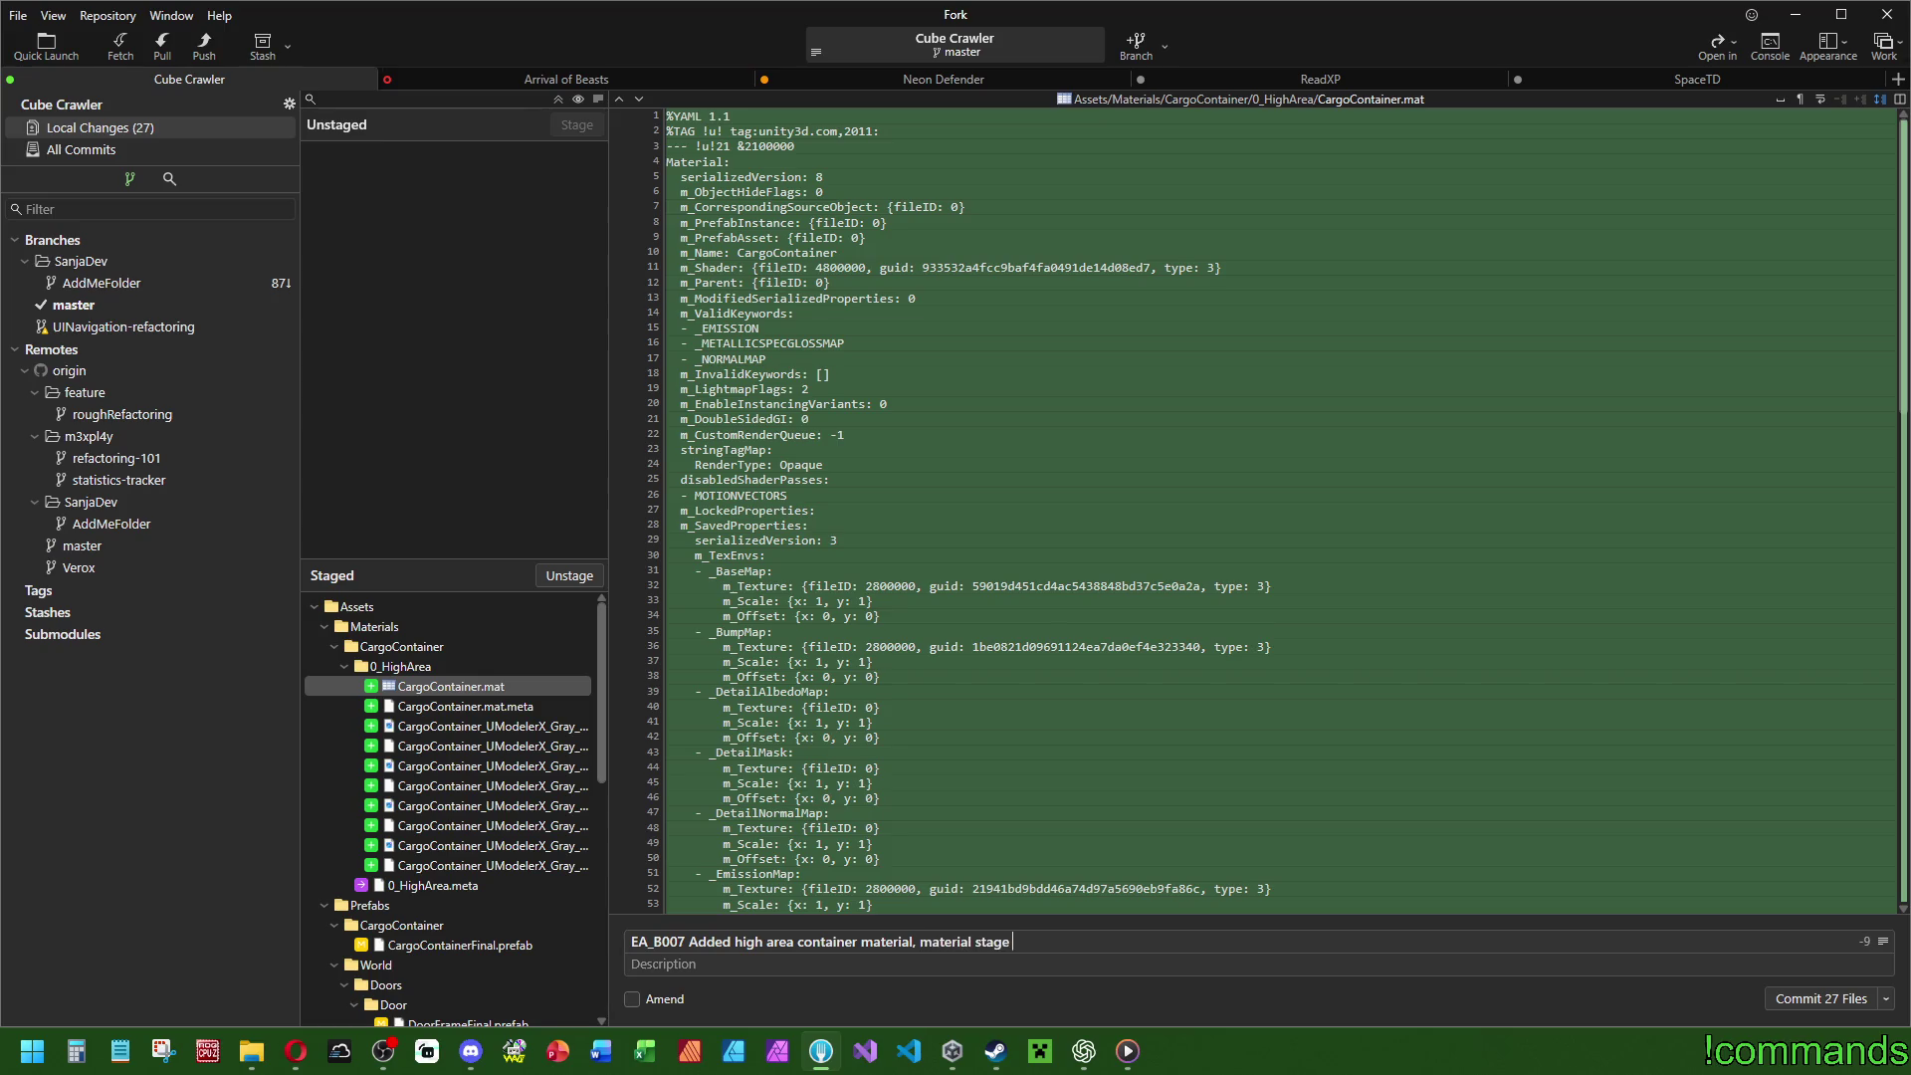
key("BackSpace")
key("BackSpace")
key("BackSpace")
type("stage material swapper")
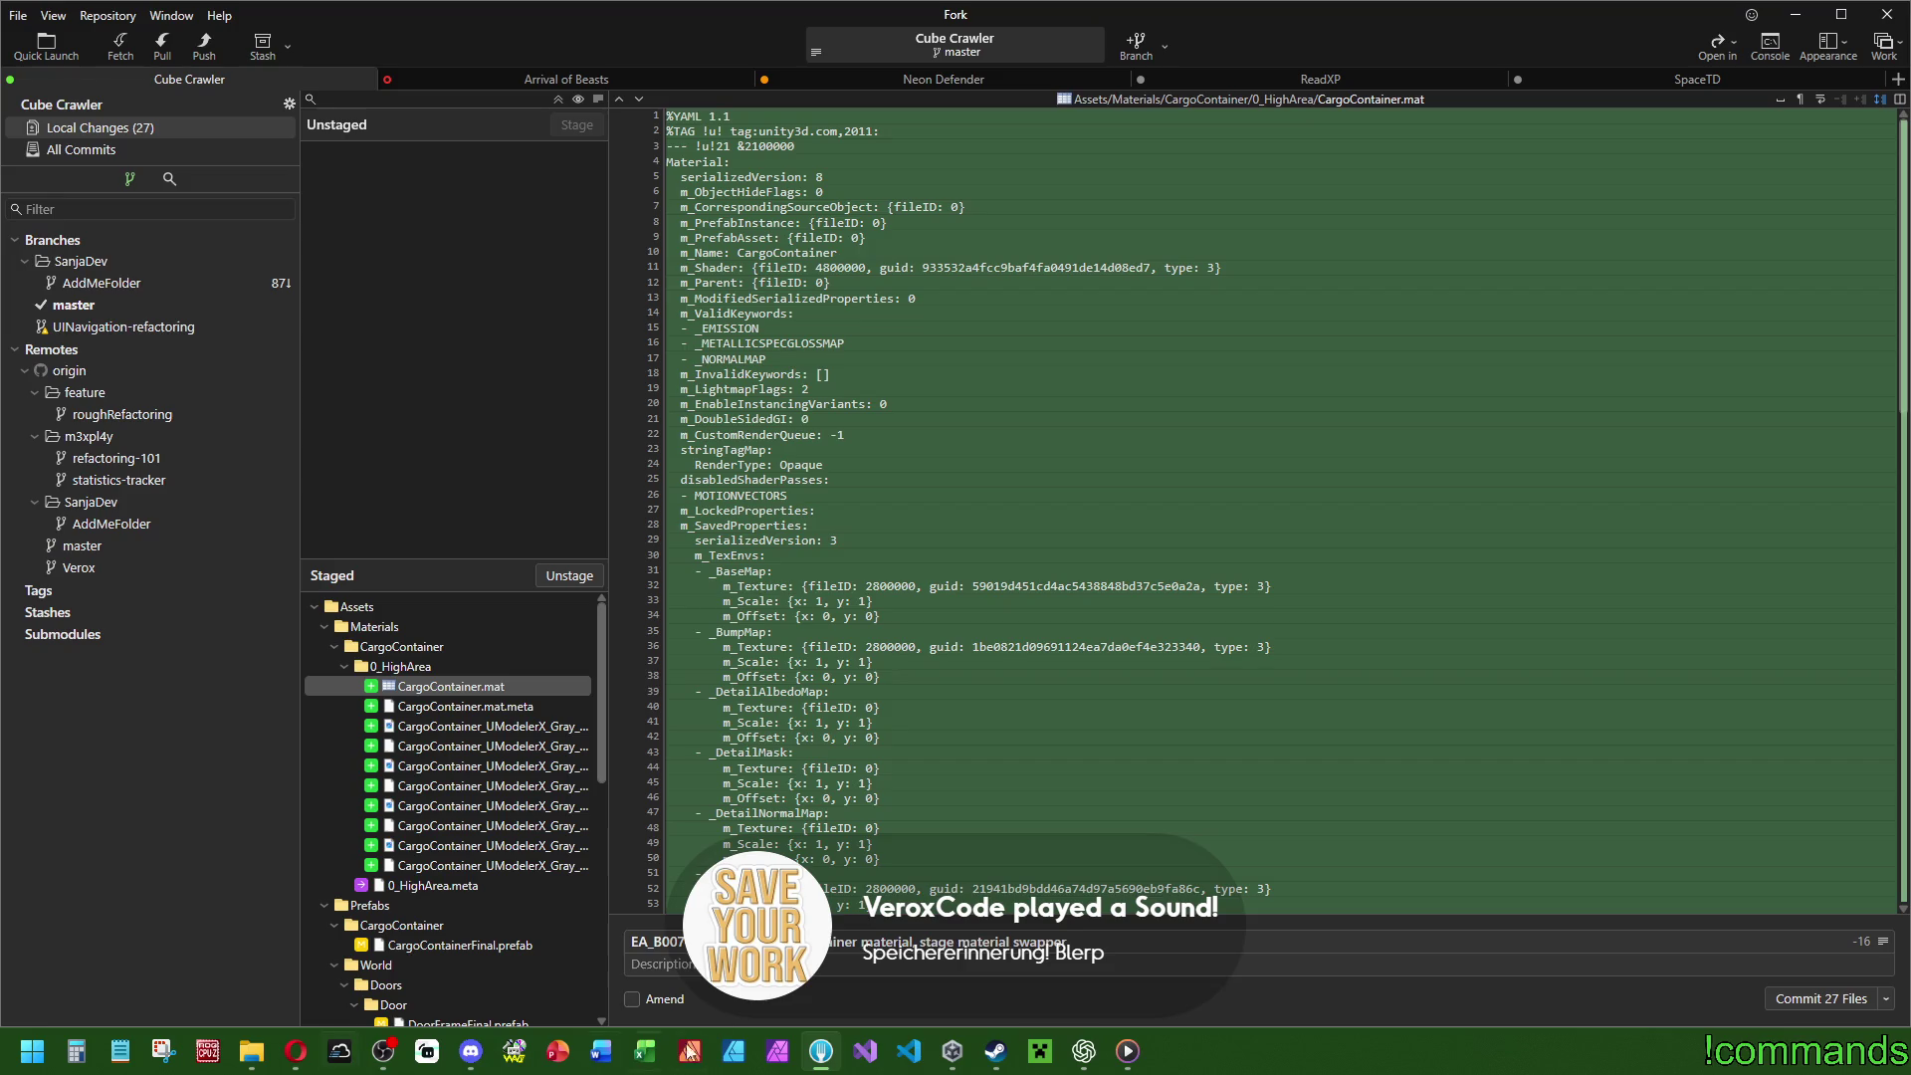
scroll(479, 916, "down", 10)
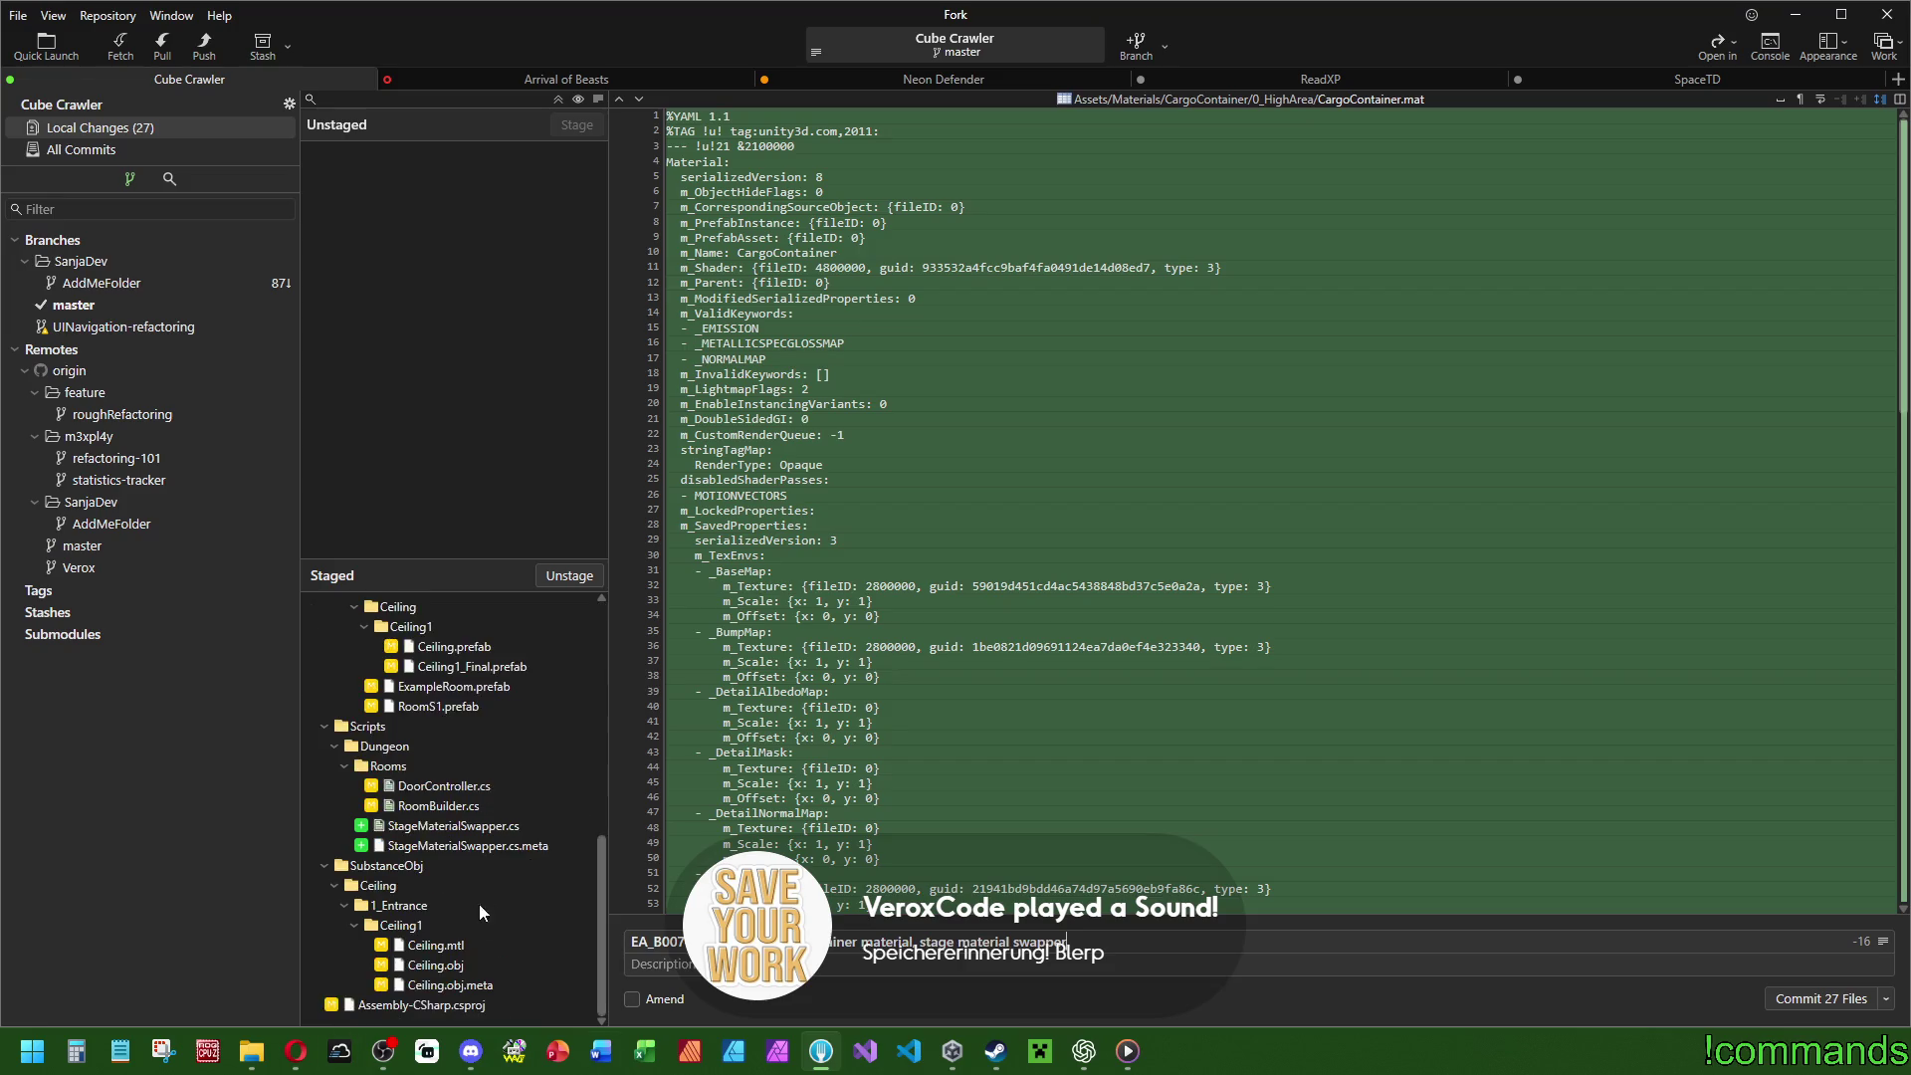
type(", ")
type("ad")
key("BackSpace")
key("BackSpace")
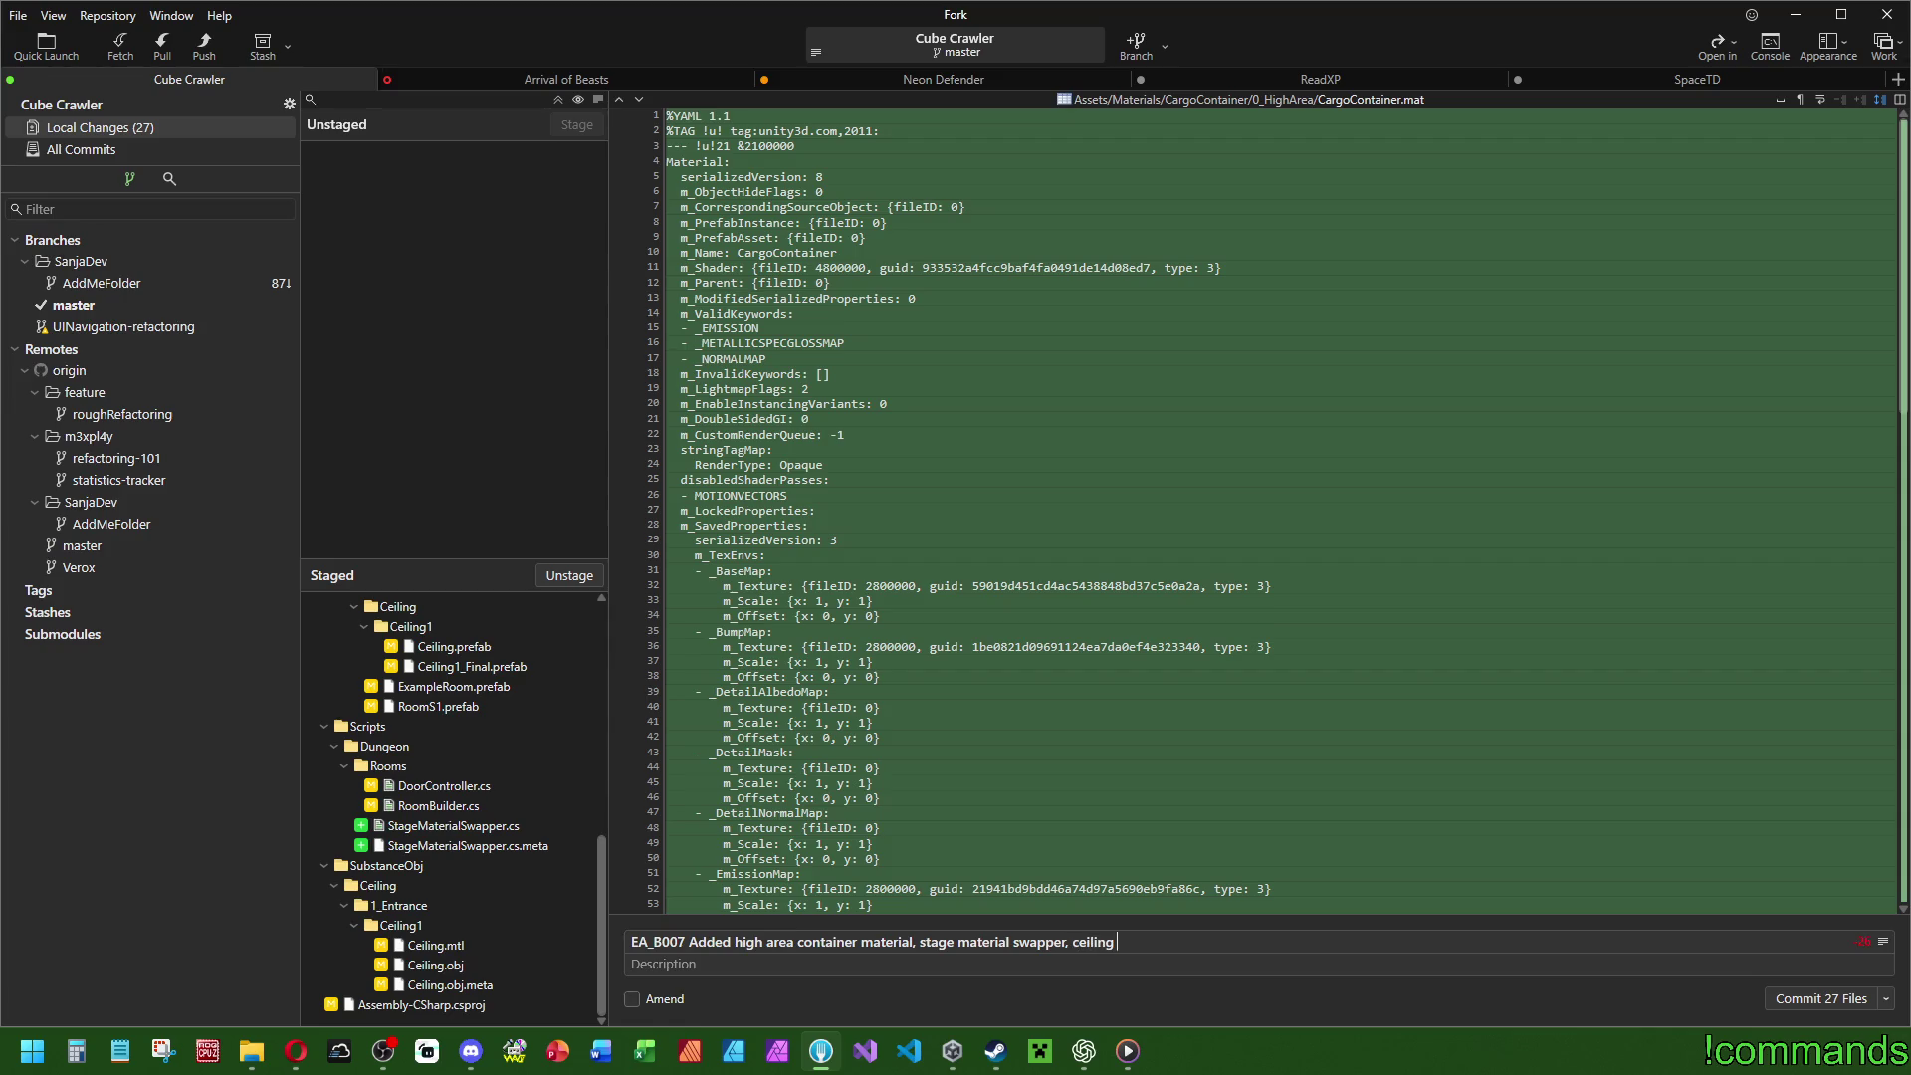
type("improvements")
left_click(1877, 997)
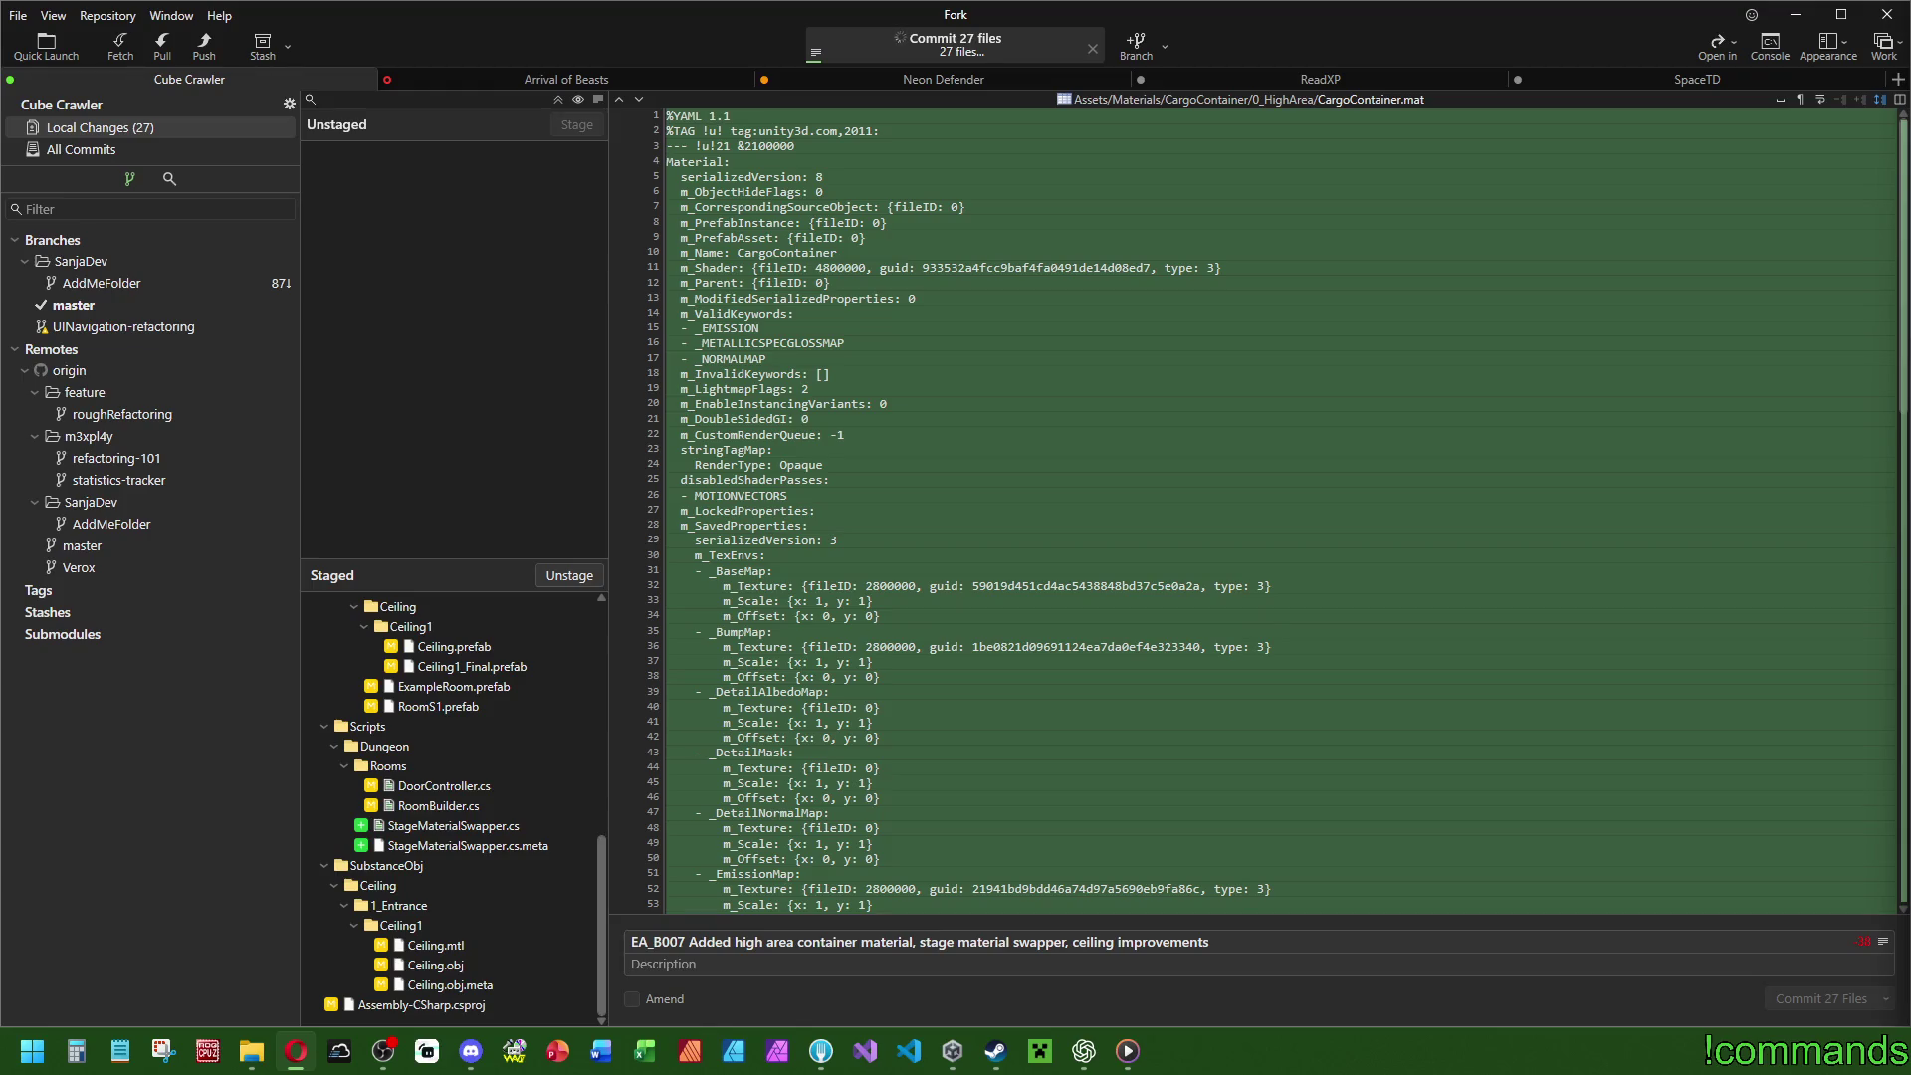
Browse Discord's #-cube-crawler channel and #-report_bugs forum, then minimize Discord.
left_click(471, 1050)
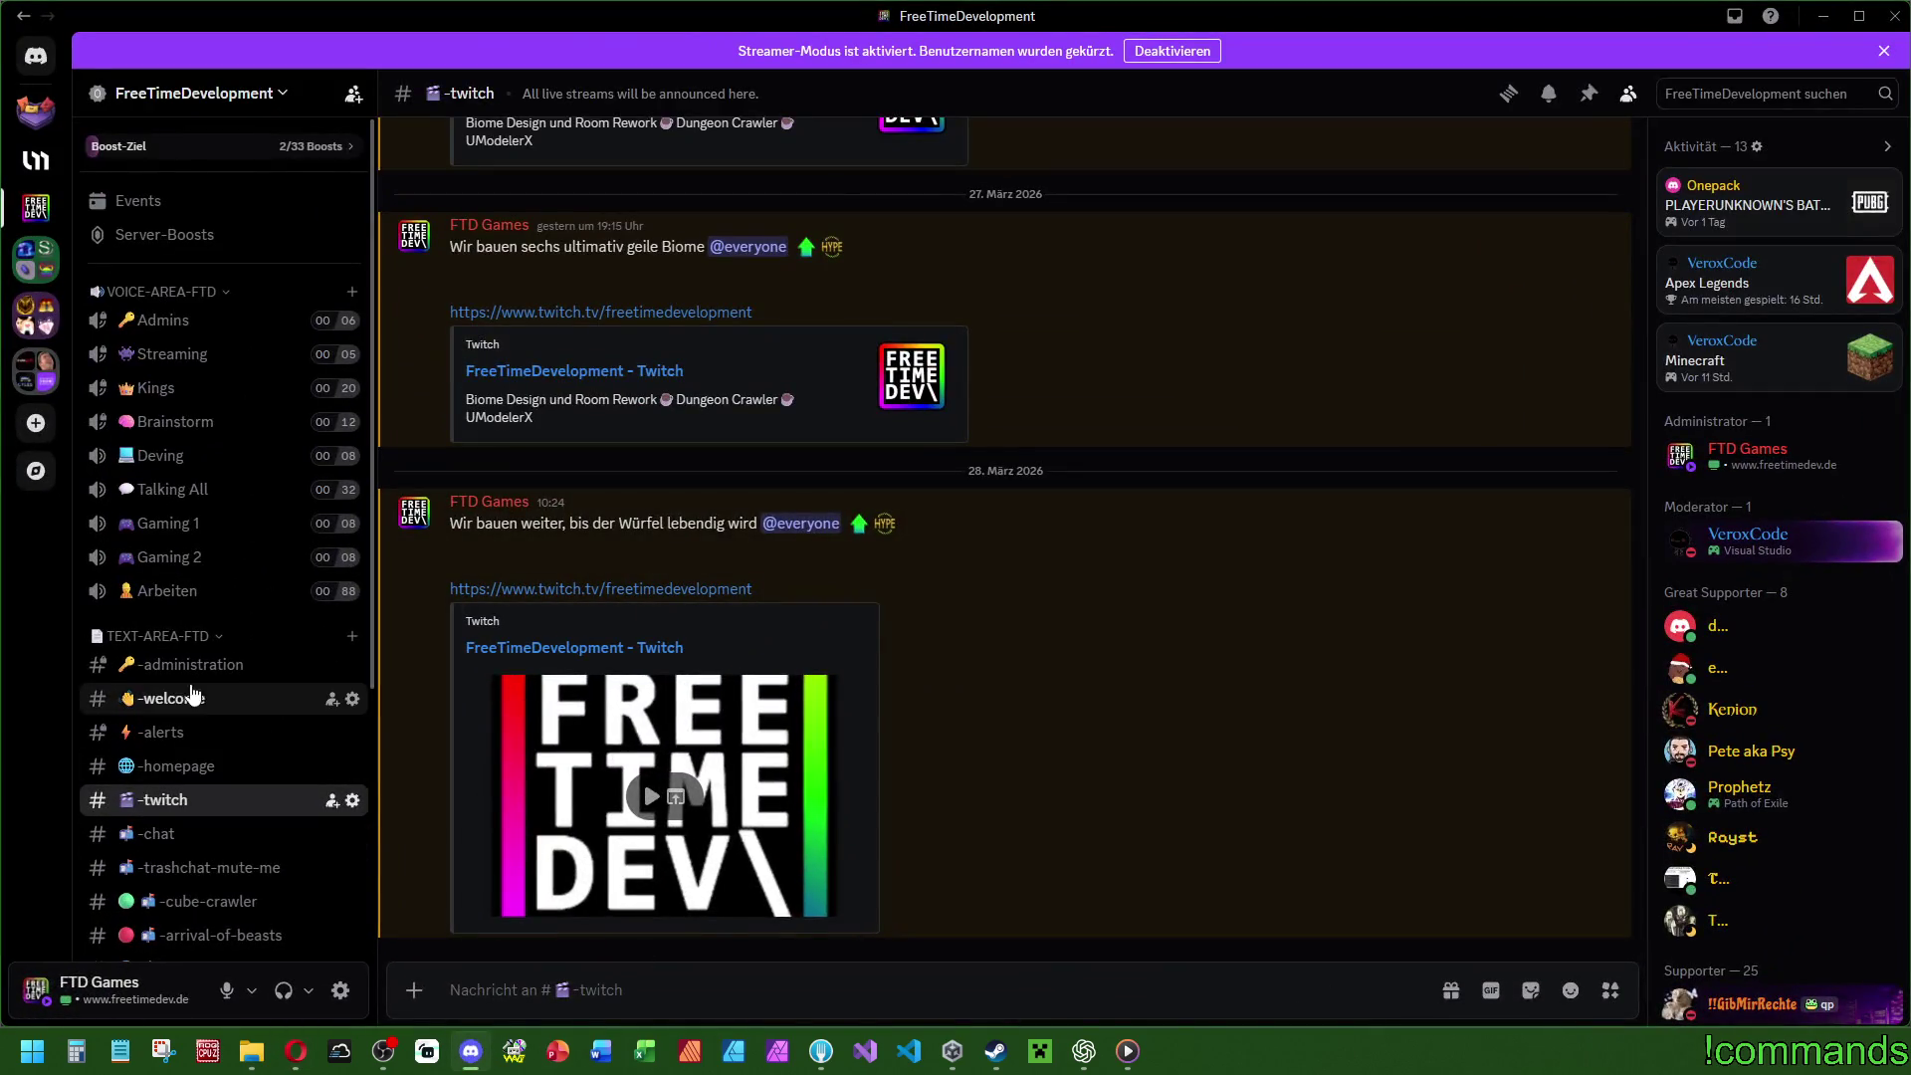
scroll(193, 694, "down", 5)
left_click(200, 503)
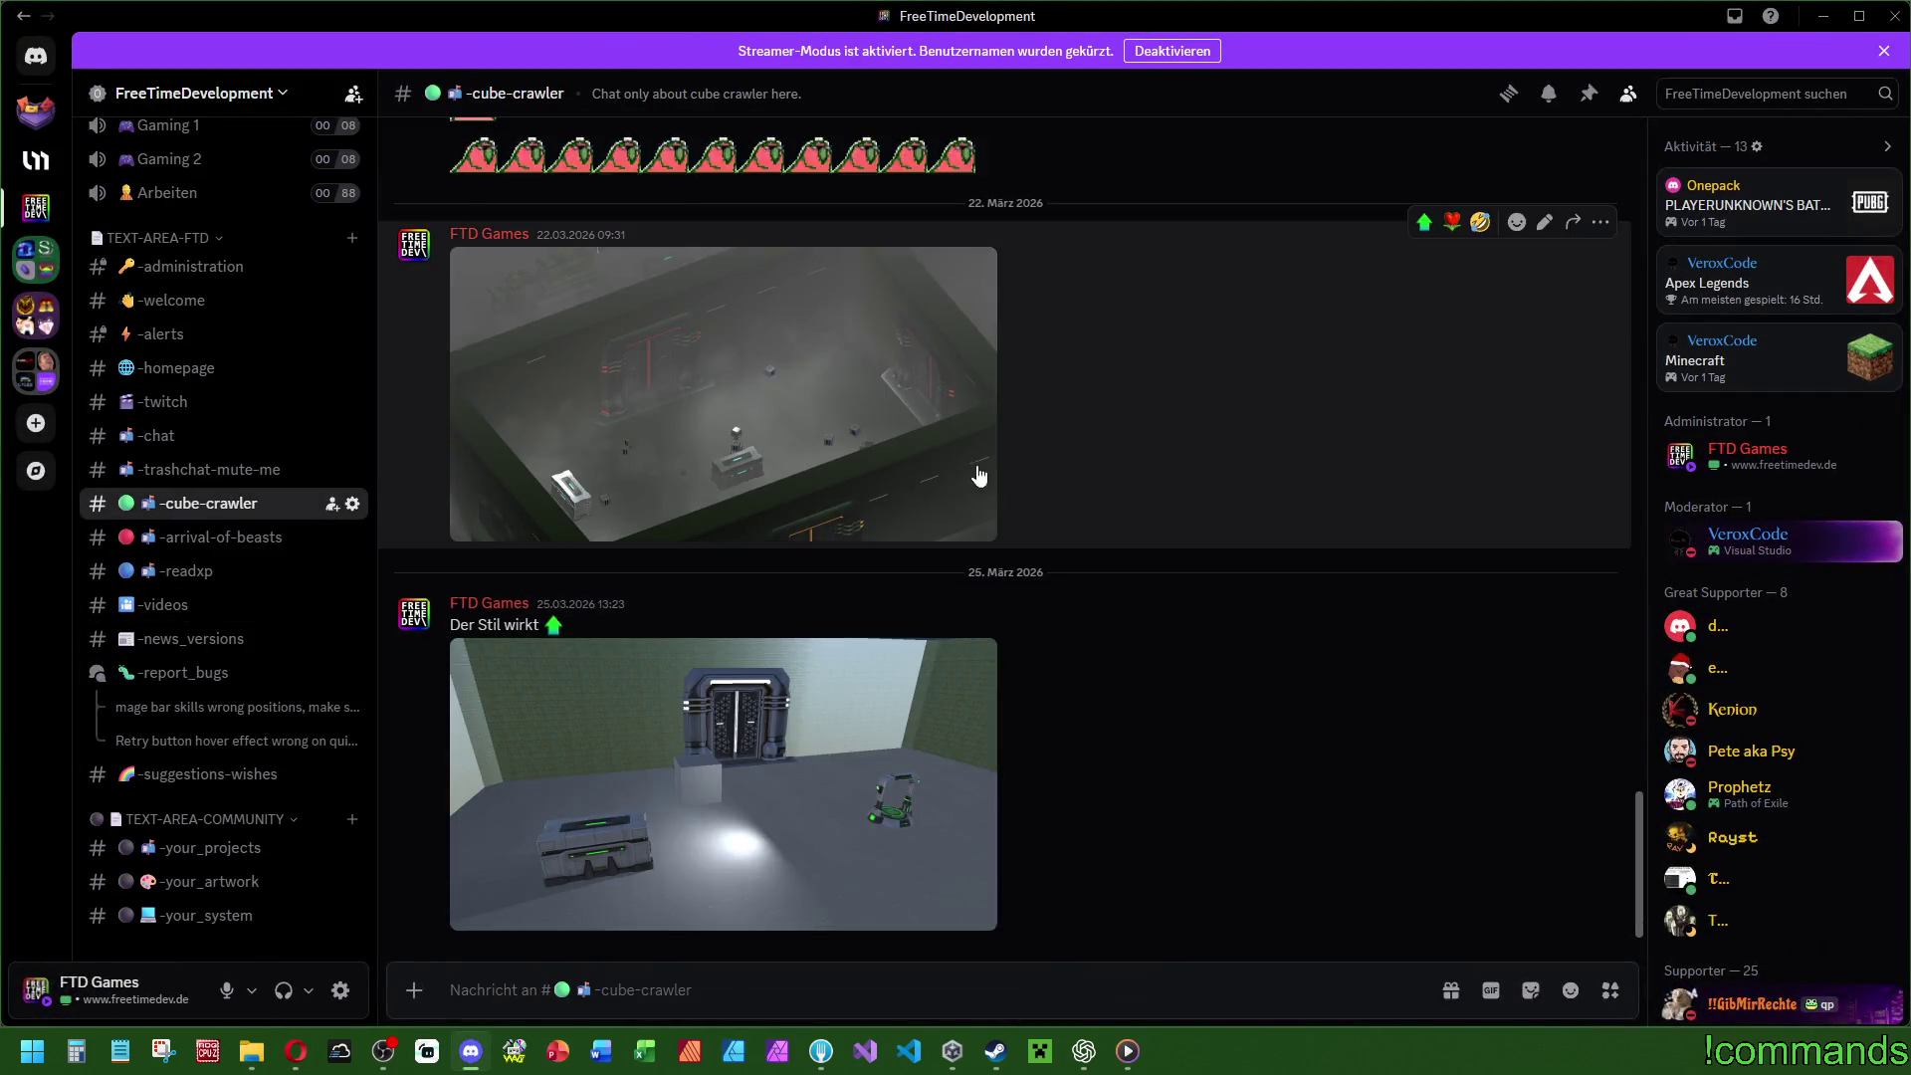
left_click(218, 674)
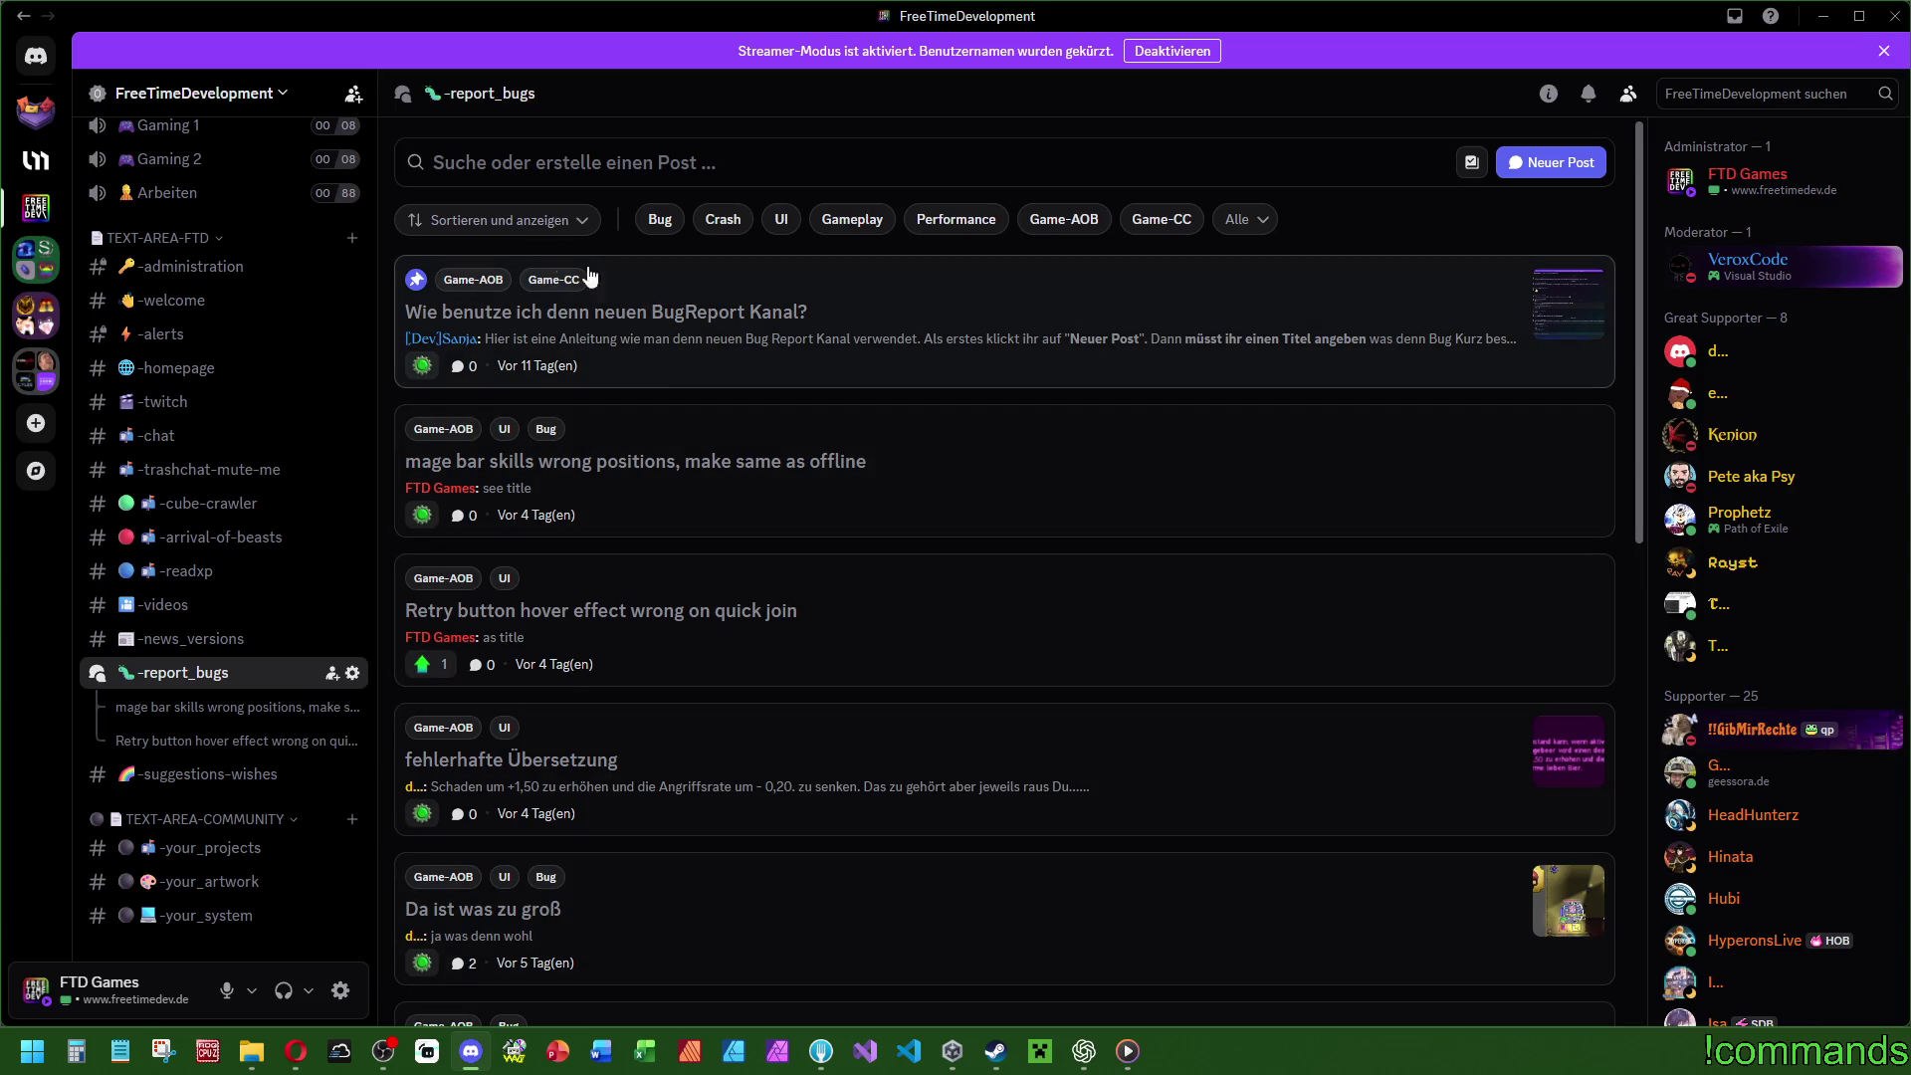
mouse_move(190, 681)
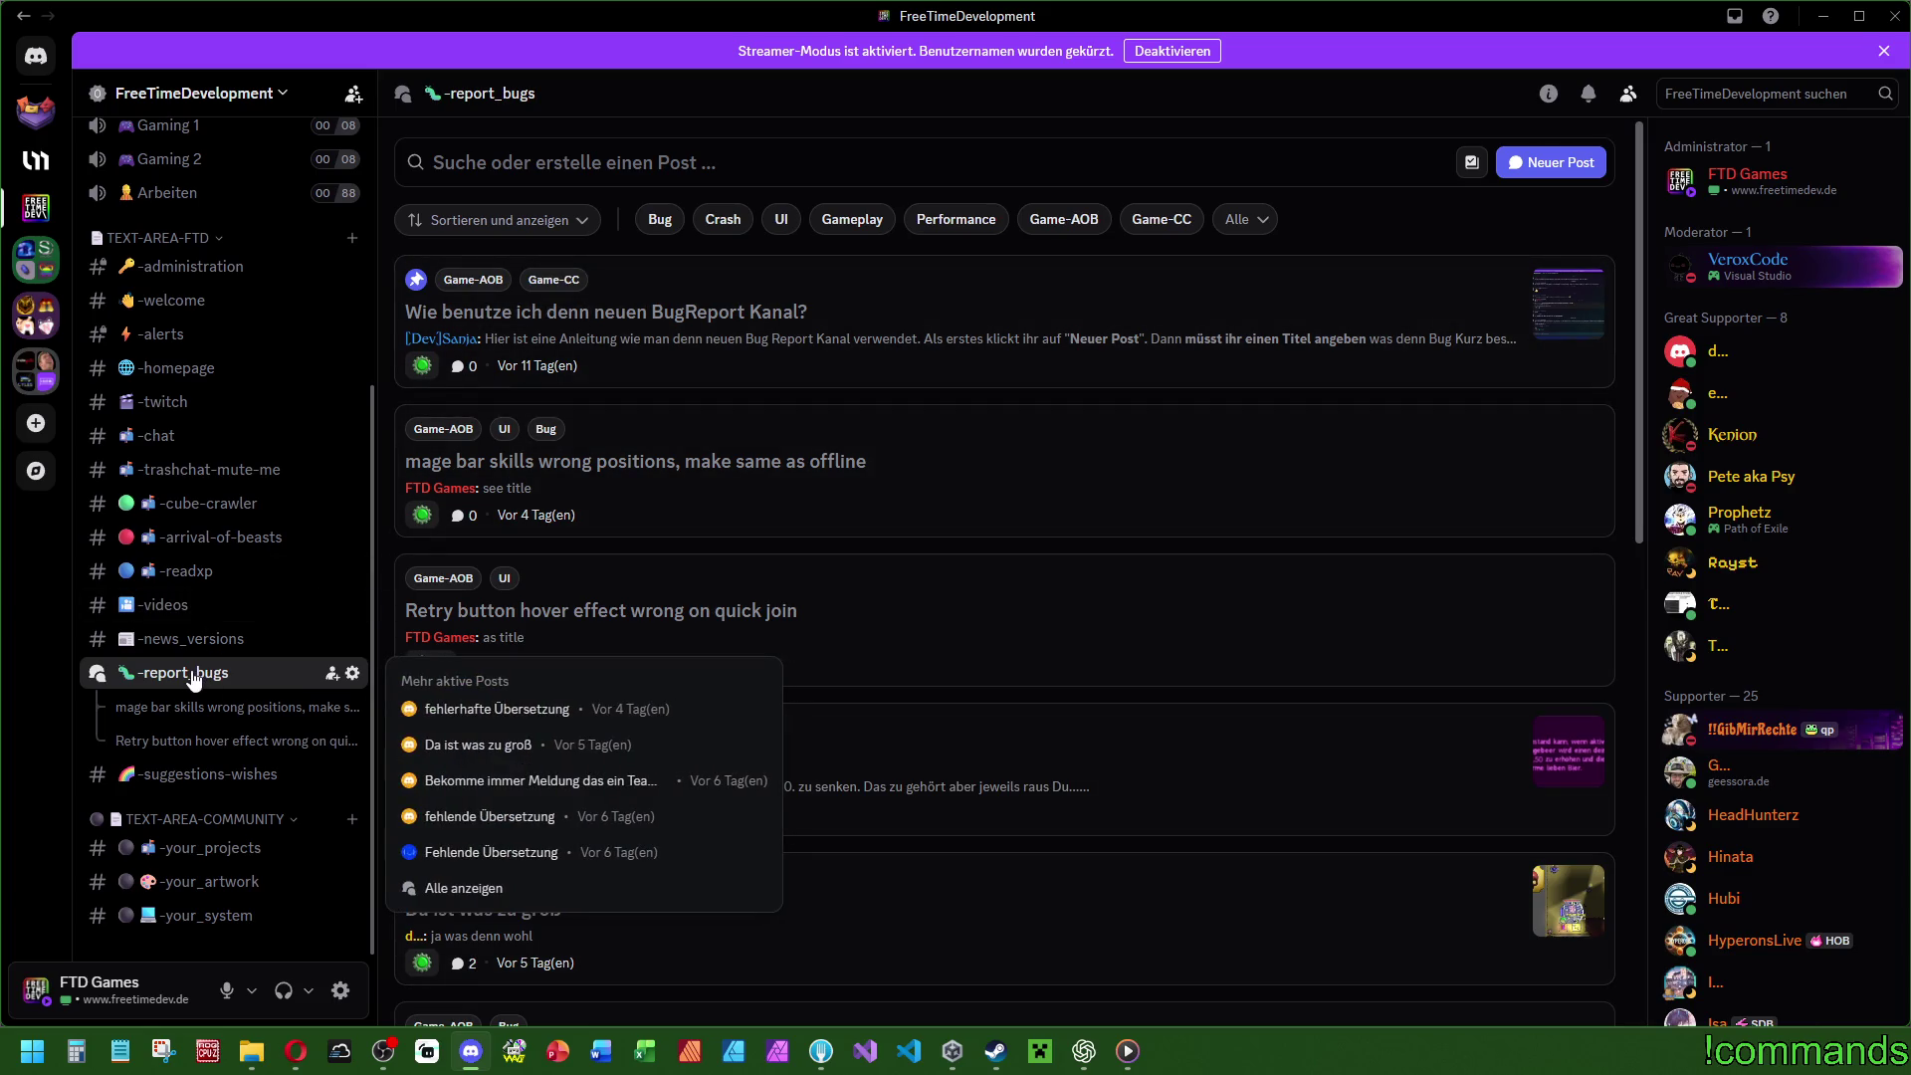
scroll(195, 677, "up", 5)
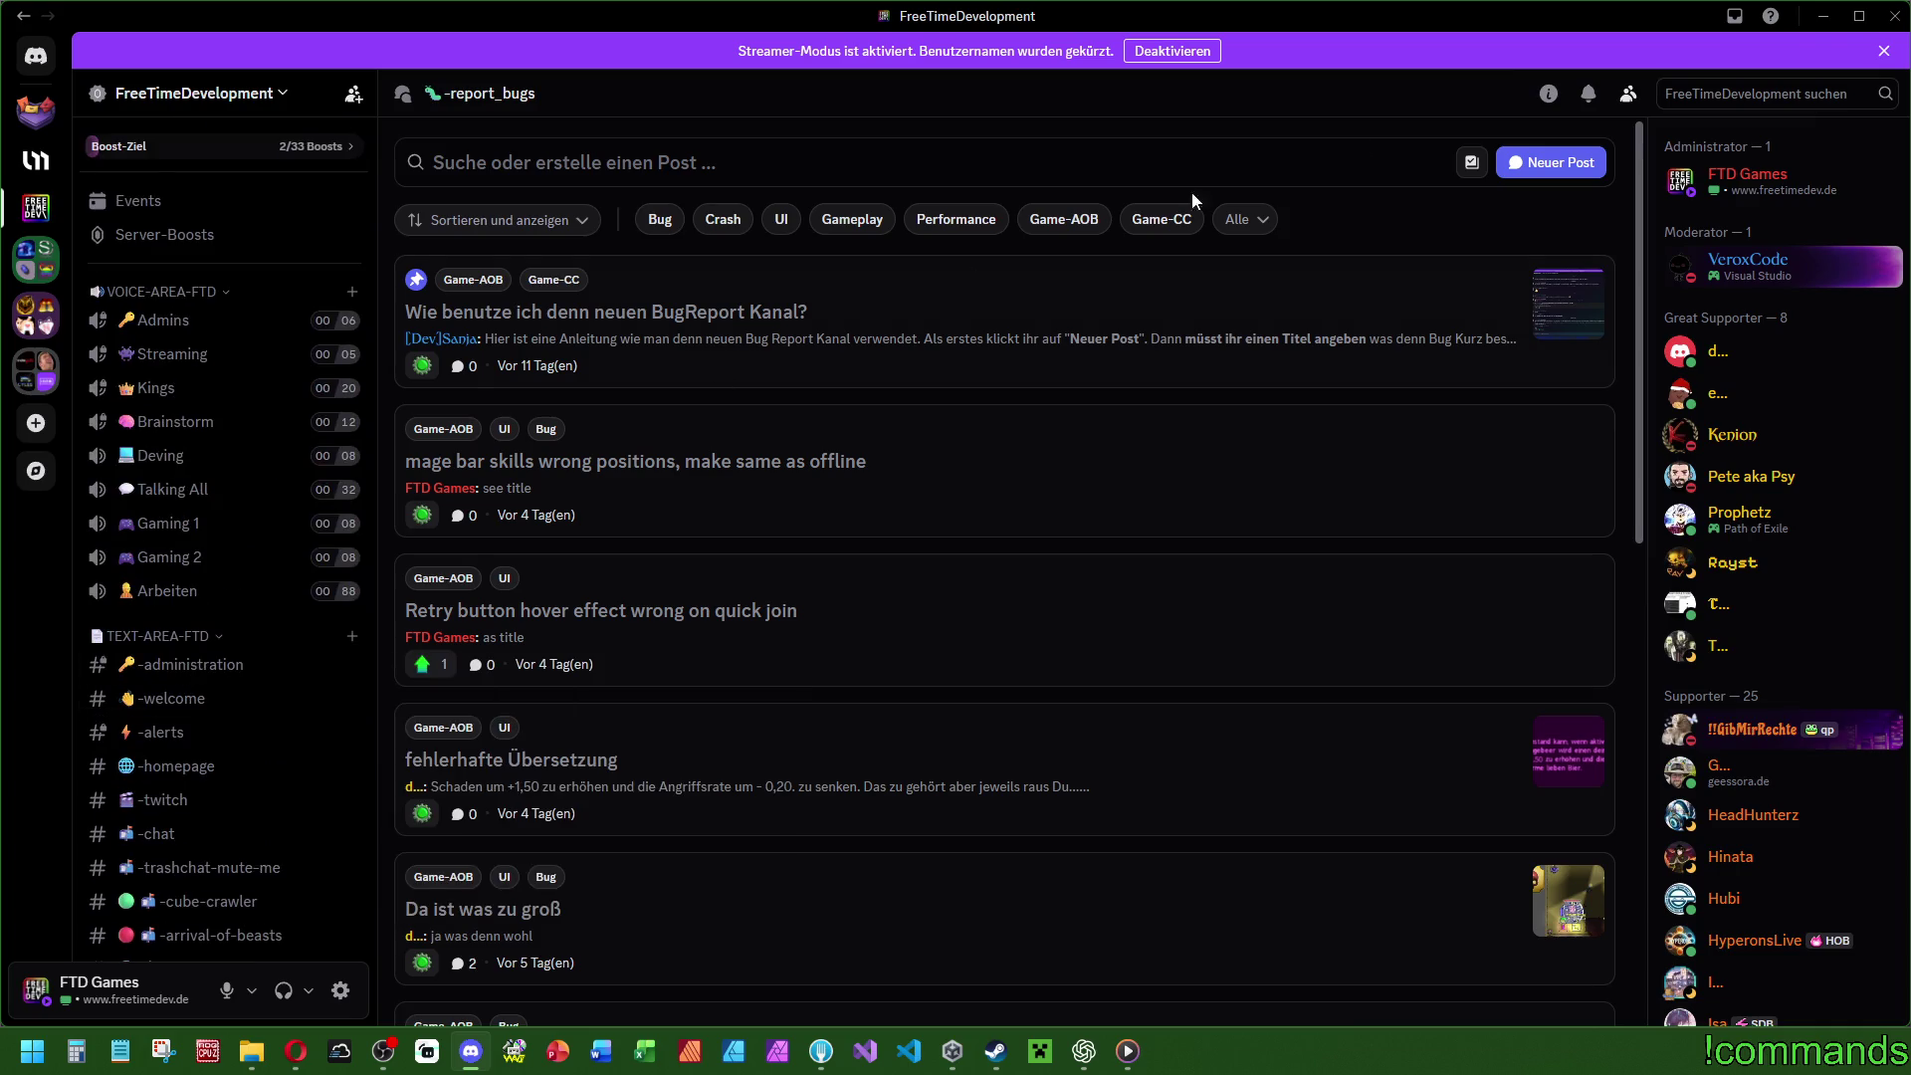
left_click(1825, 22)
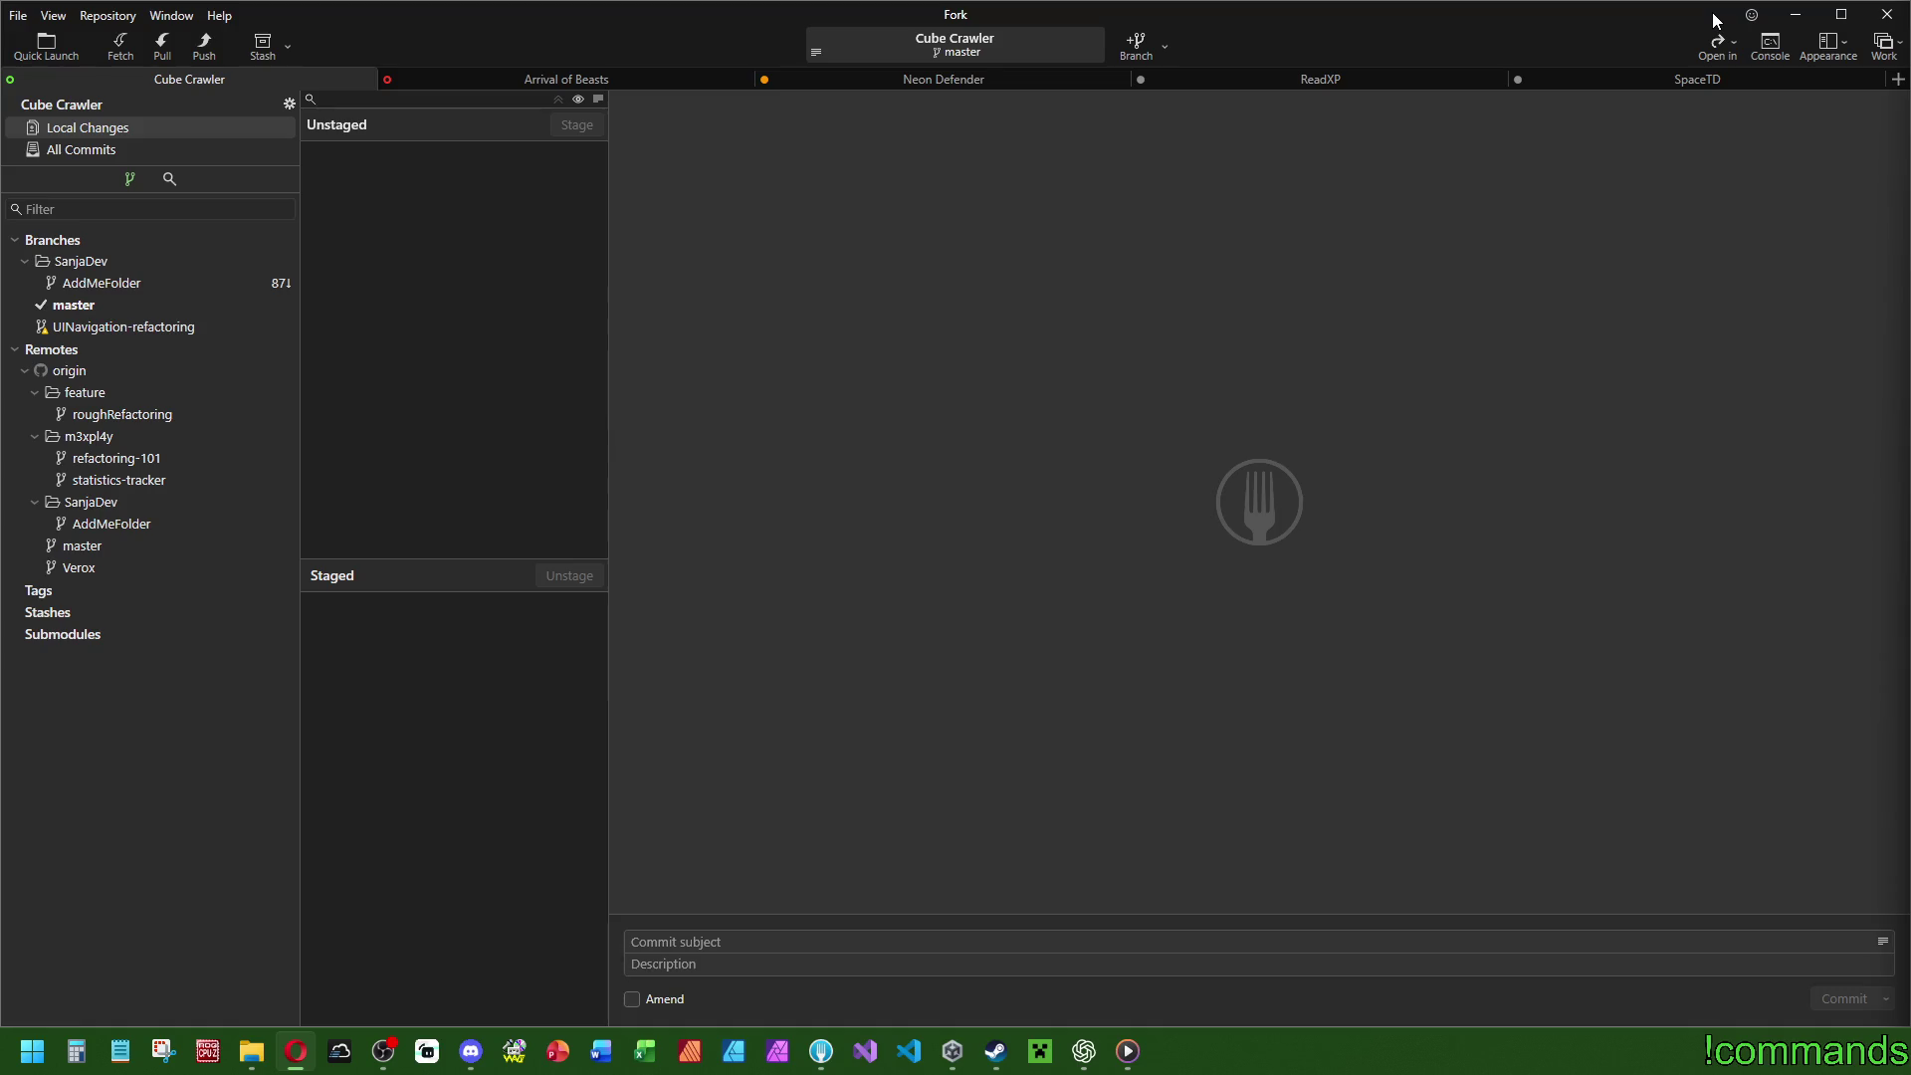
Close the Fork and Unity Hub windows.
left_click(1887, 14)
left_click_drag(934, 213, 998, 248)
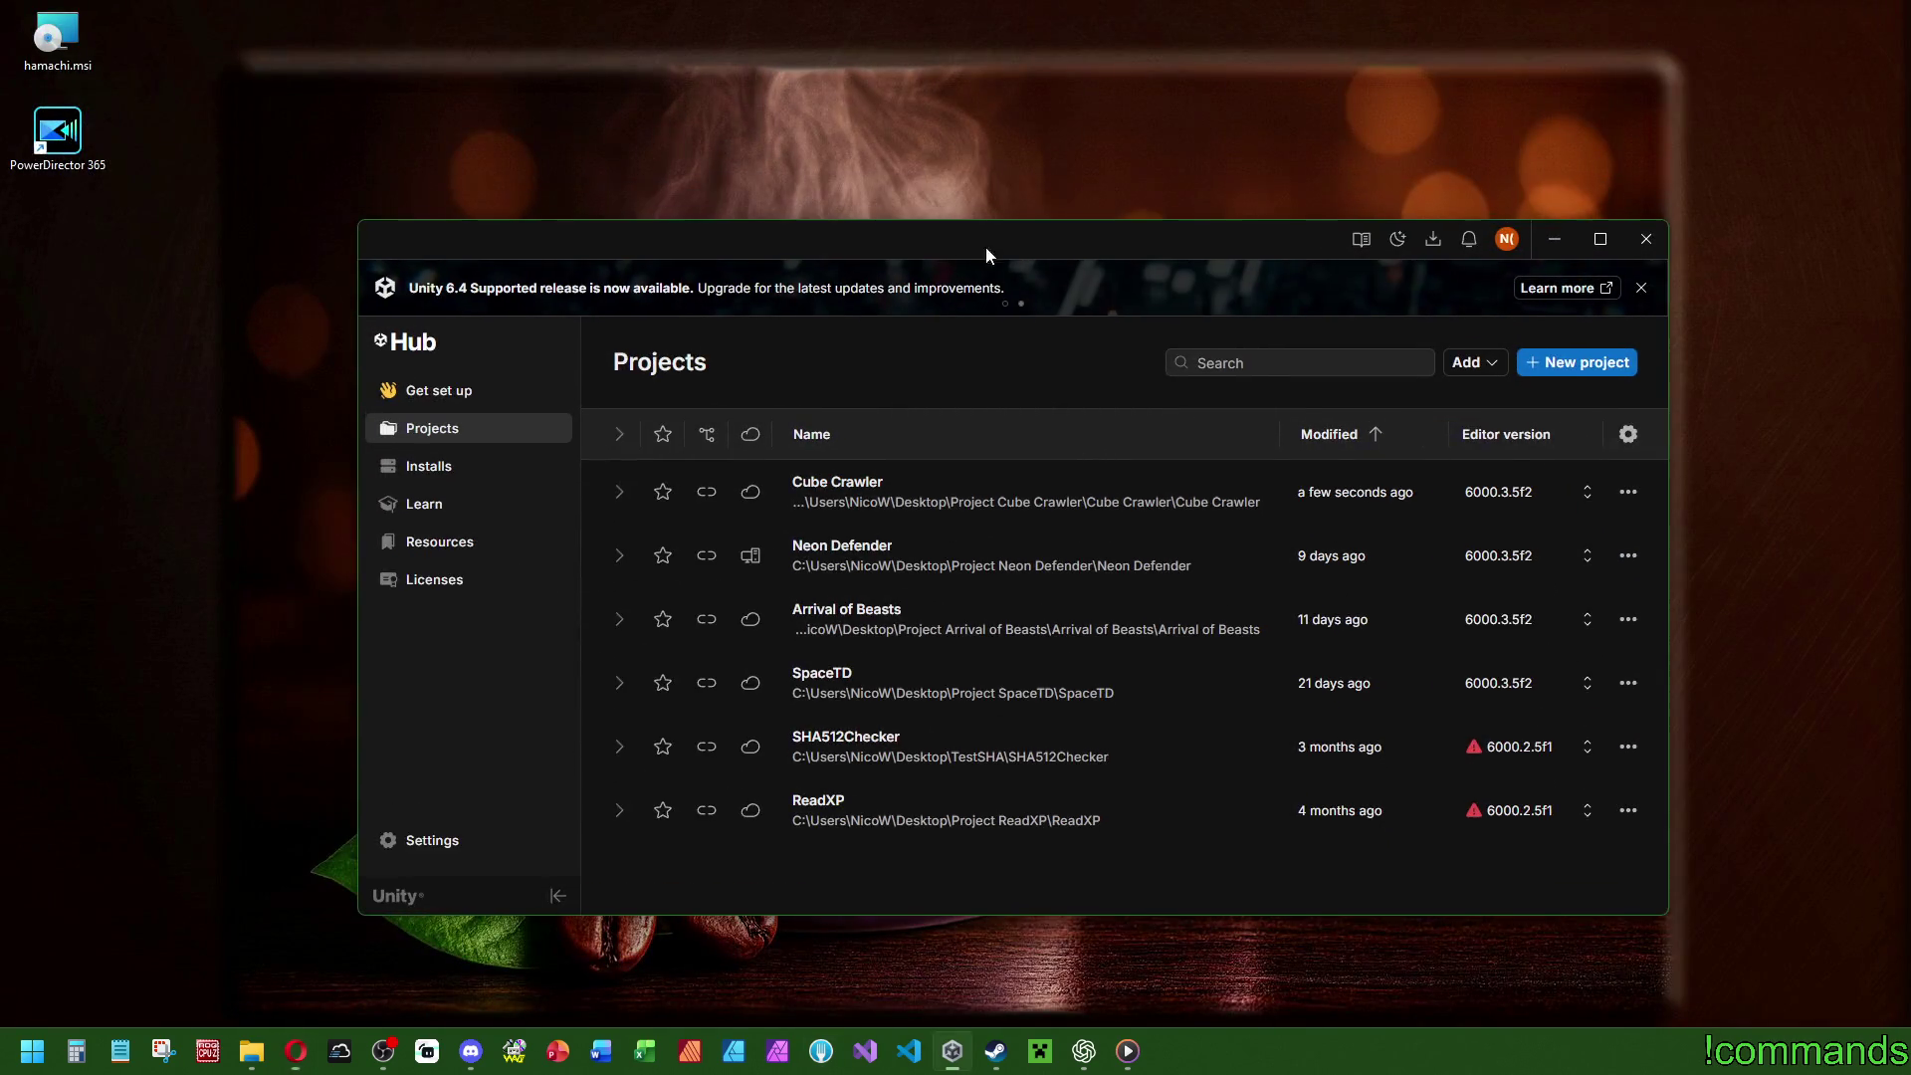
left_click(1646, 238)
Delete the PowerDirector 365 desktop shortcut and bring Opera to the front.
mouse_move(212, 290)
left_mouse_down()
mouse_move(116, 212)
mouse_move(5, 5)
left_mouse_up()
left_click(57, 134)
key("Delete")
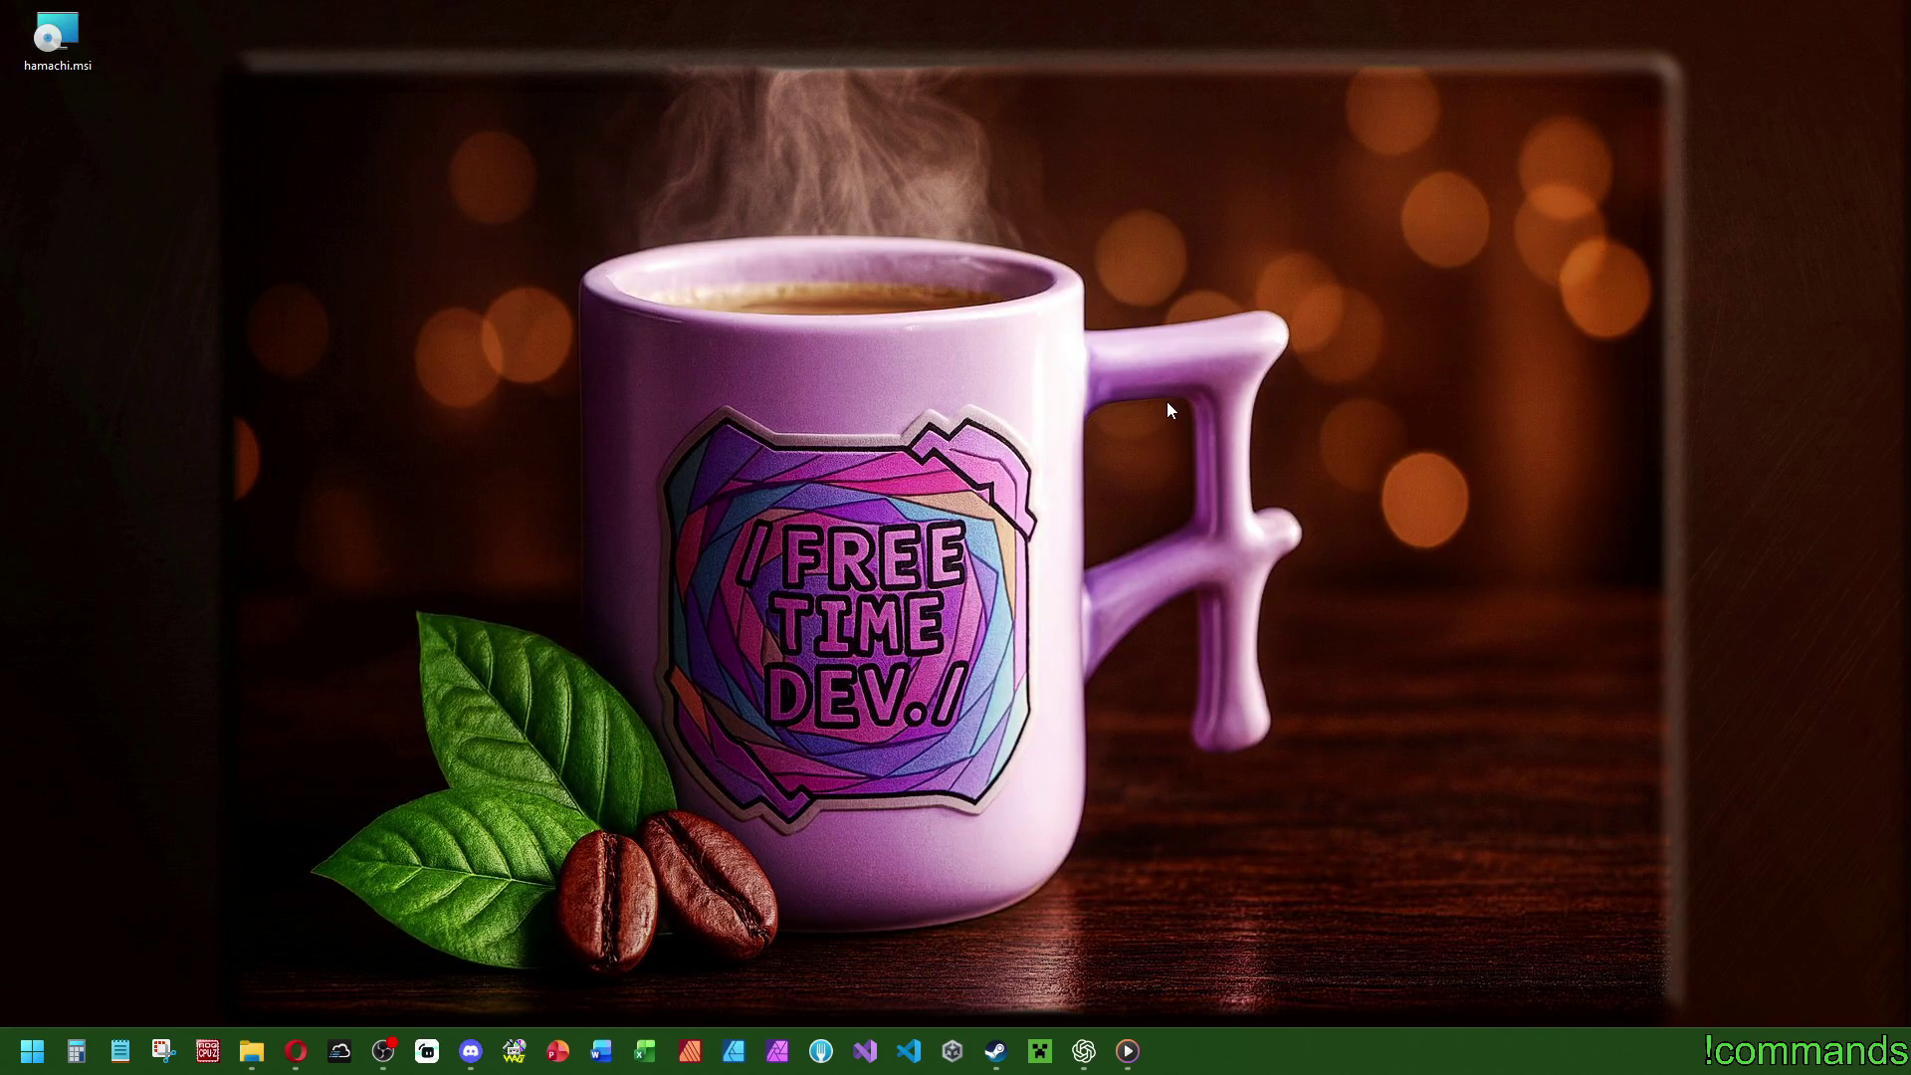
left_click(296, 1051)
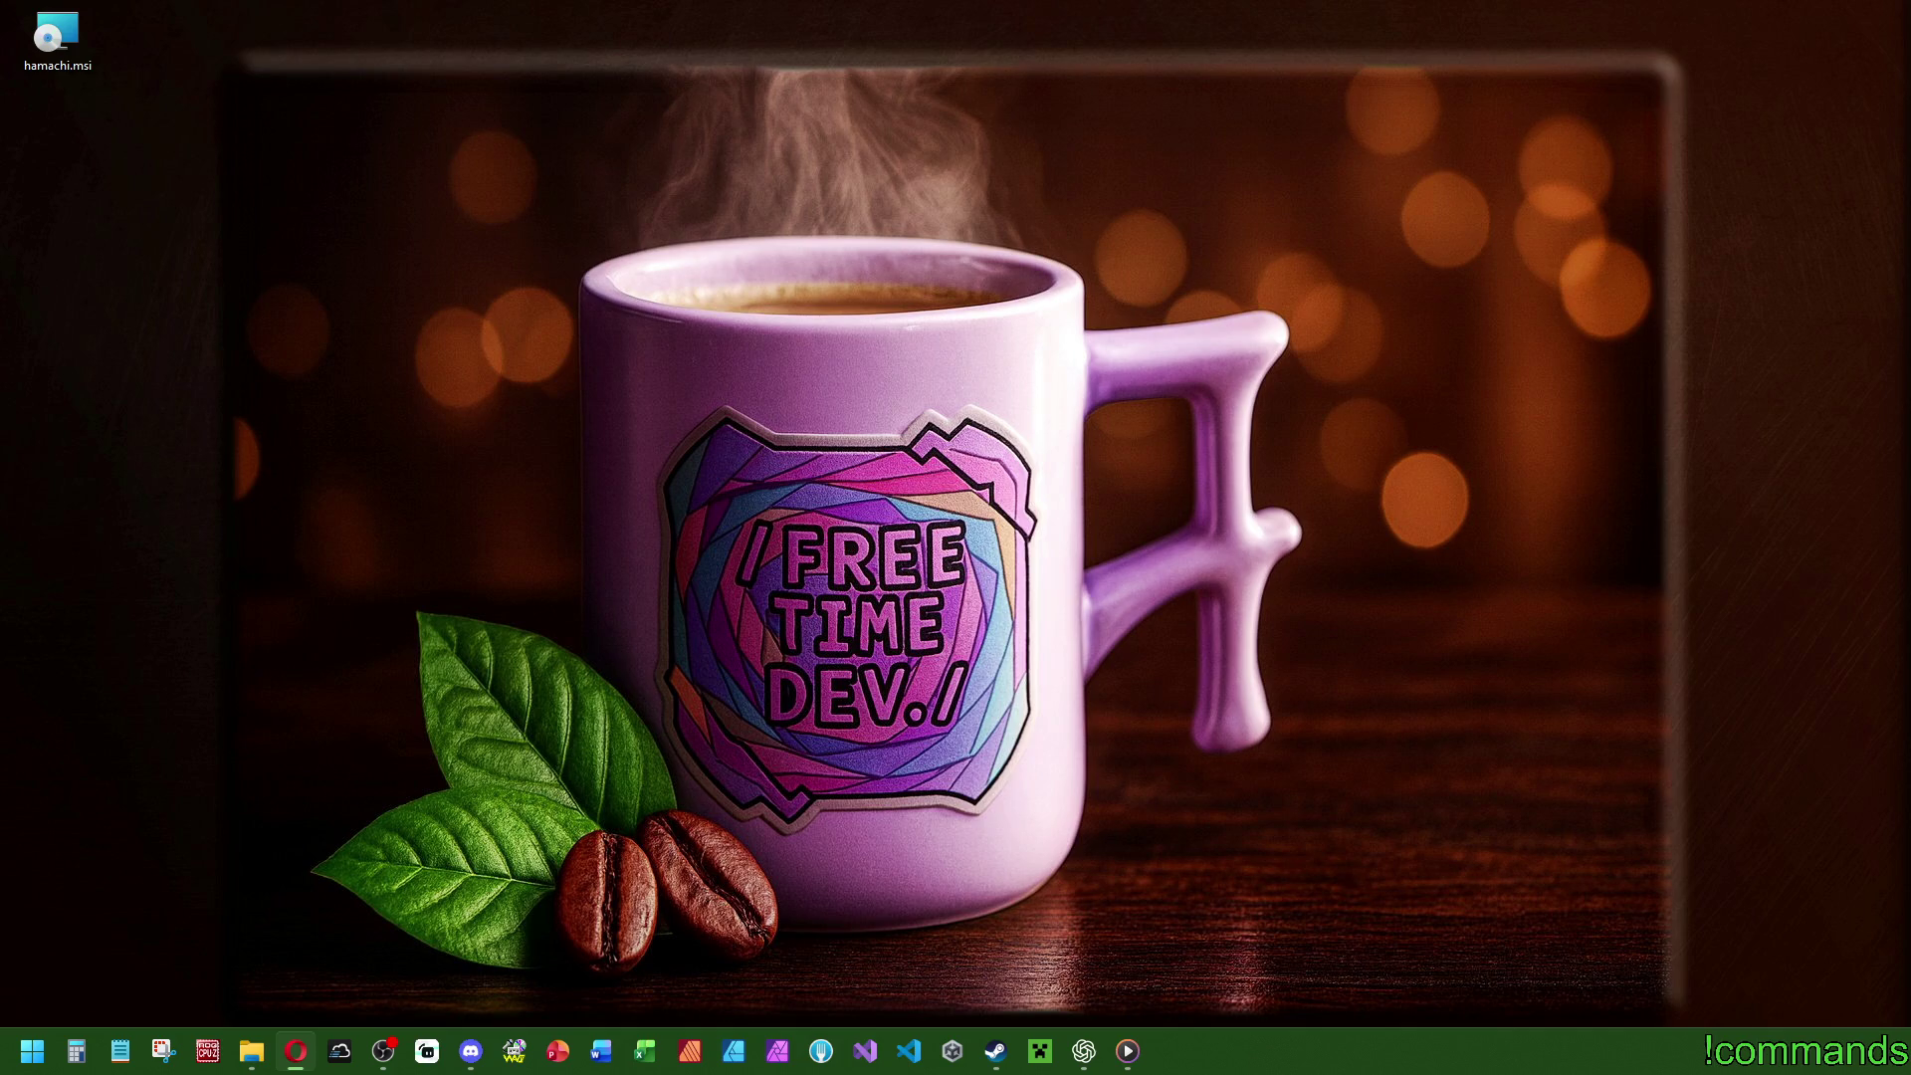